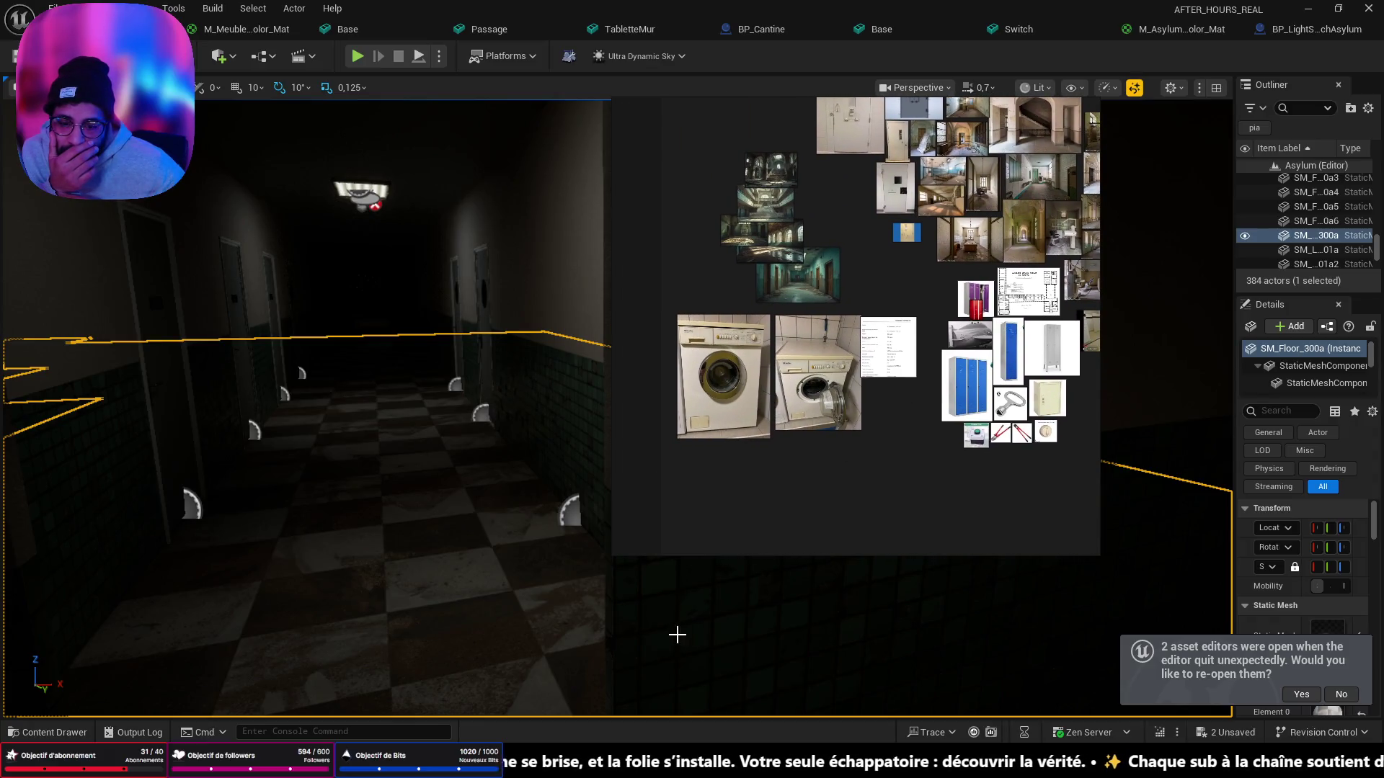
# Step: Bring the Miro board forward briefly, then hide it to return to the Unreal level
pyautogui.moveTo(722, 763)
pyautogui.click(772, 715)
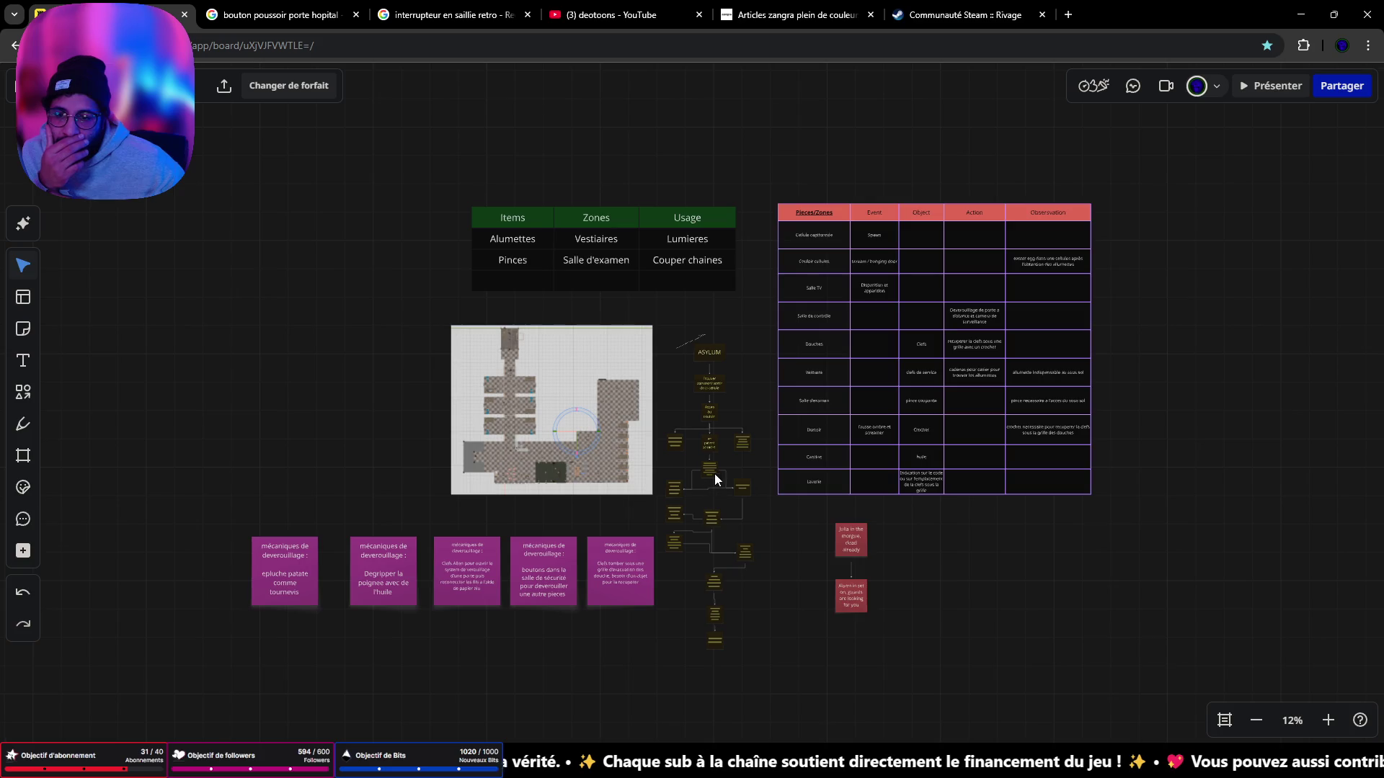
pyautogui.click(1295, 13)
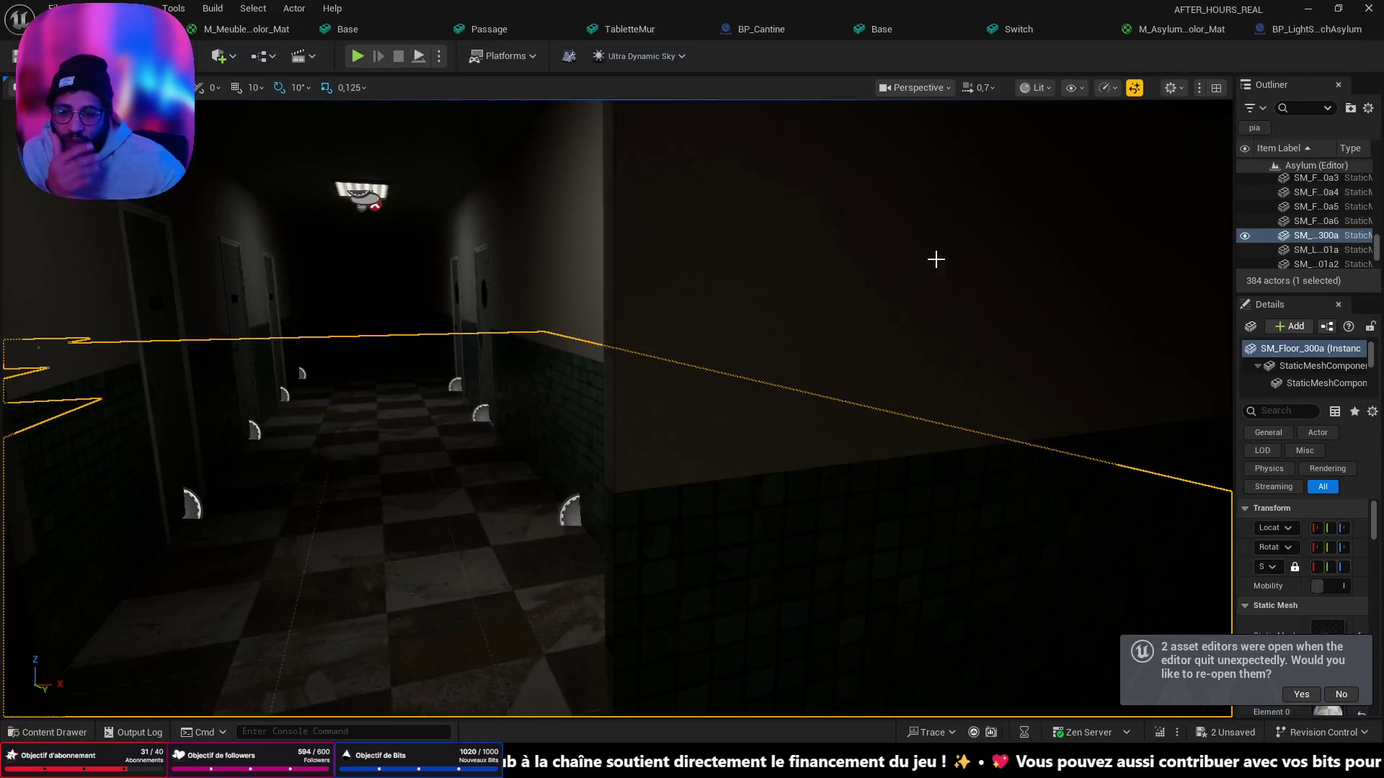
# Step: Frame the floor, orbit over the asylum rooms, and select the OutsideWall19 wall
pyautogui.press('f')
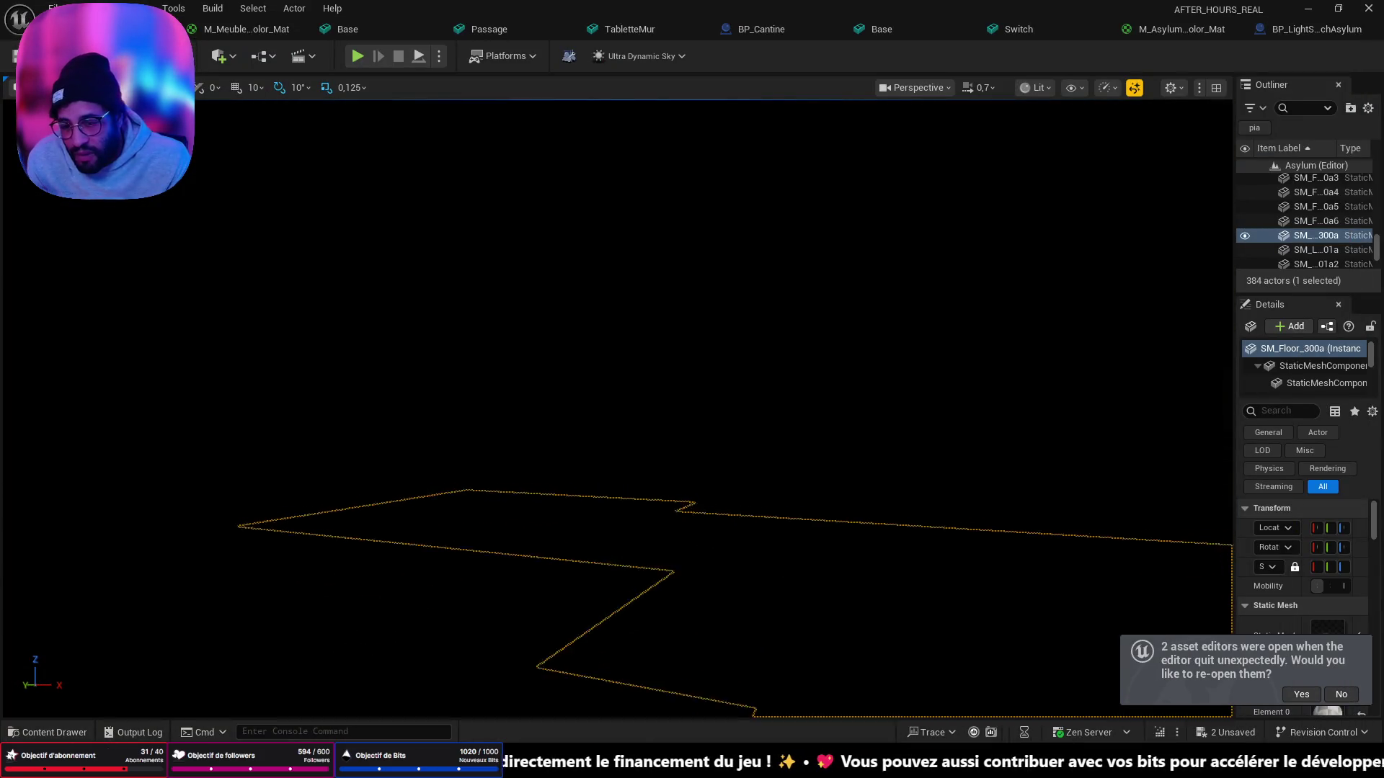
pyautogui.scroll(5, 680, 325)
pyautogui.moveTo(661, 281); pyautogui.dragTo(662, 280, button='right')
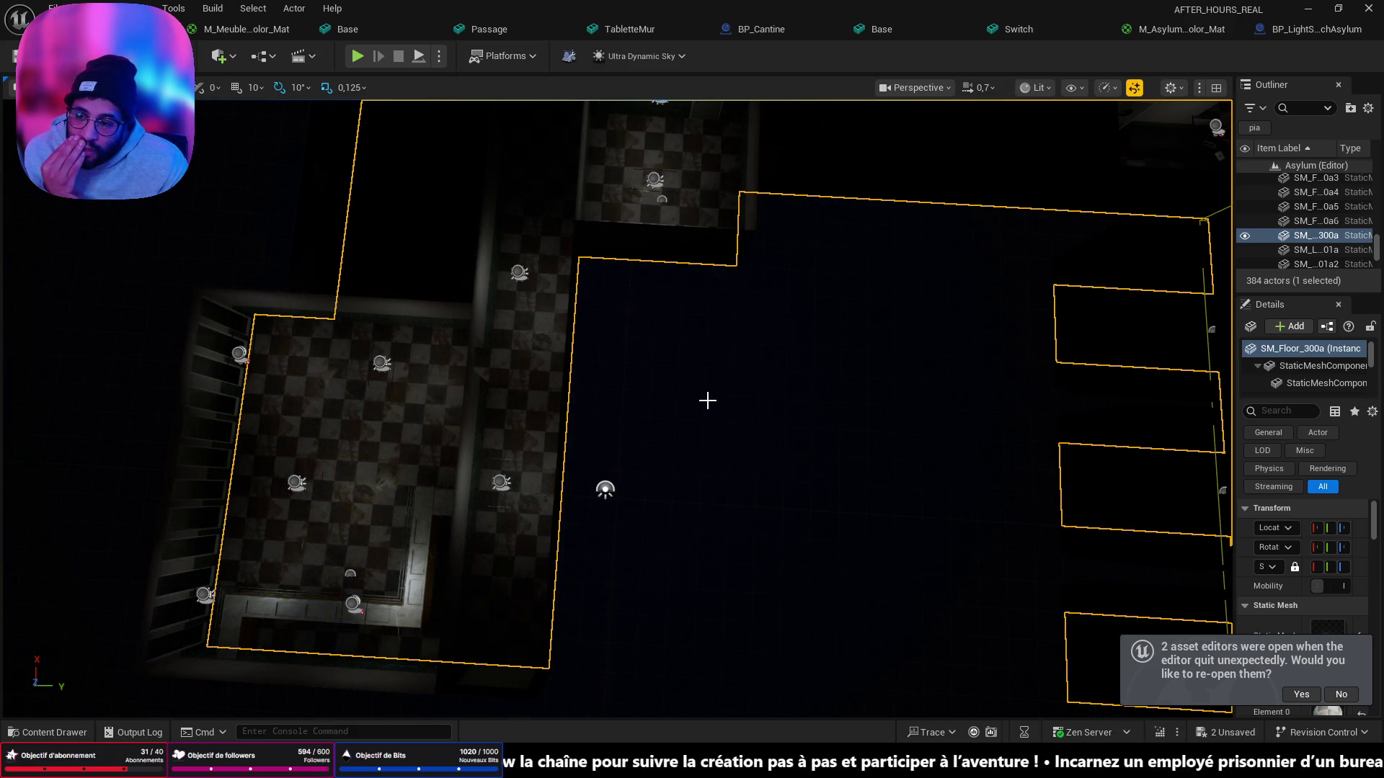
pyautogui.moveTo(504, 578)
pyautogui.mouseDown(button='right')
pyautogui.moveTo(498, 526)
pyautogui.moveTo(505, 578)
pyautogui.mouseUp(button='right')
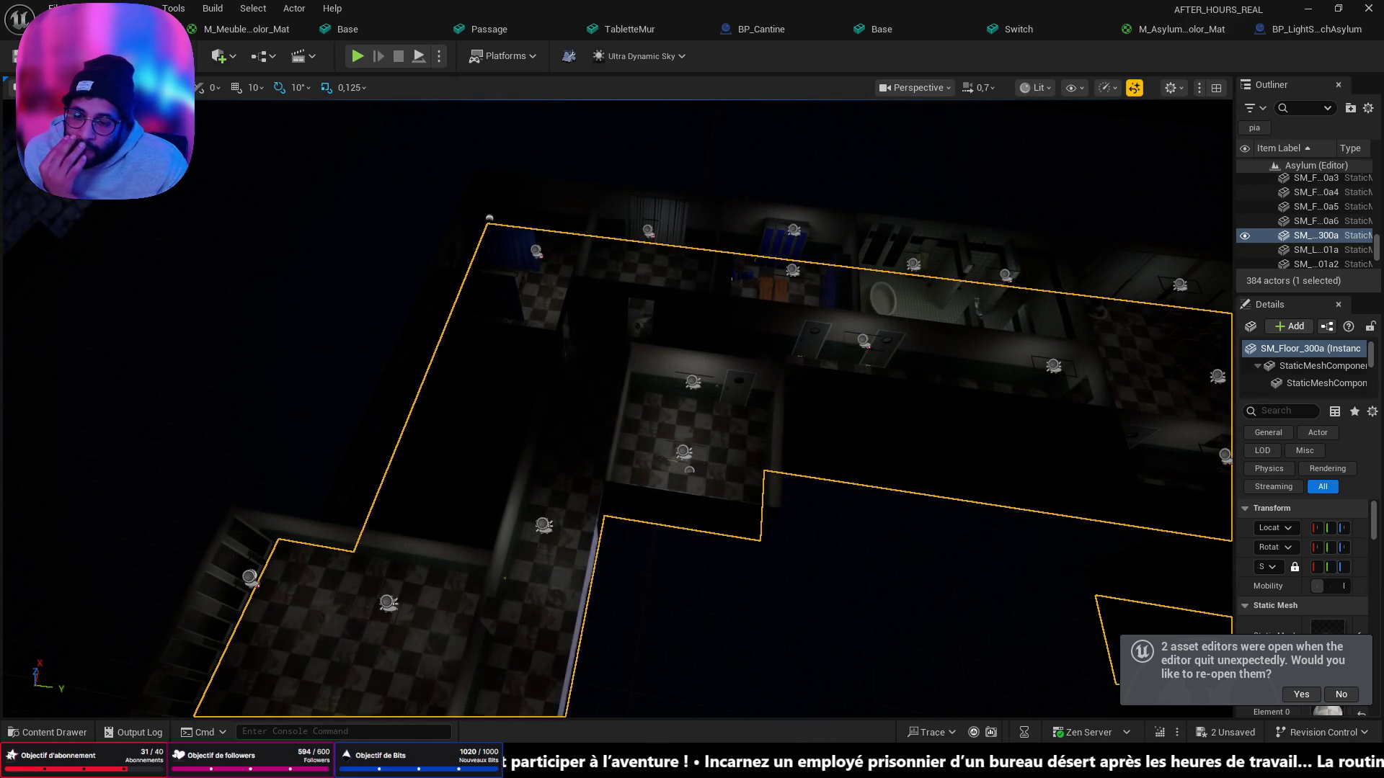
pyautogui.click(462, 400)
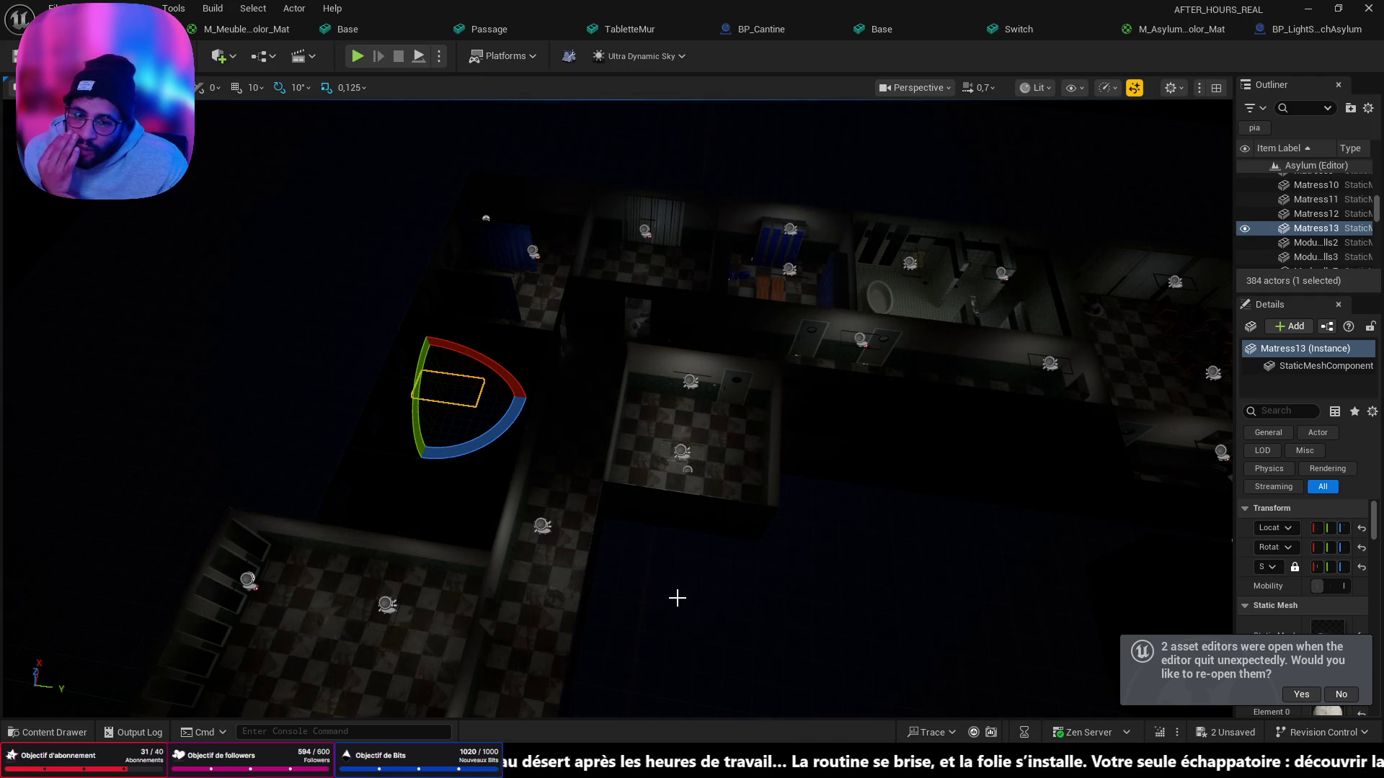
pyautogui.moveTo(676, 596)
pyautogui.mouseDown(button='right')
pyautogui.moveTo(757, 505)
pyautogui.moveTo(941, 396)
pyautogui.mouseUp(button='right')
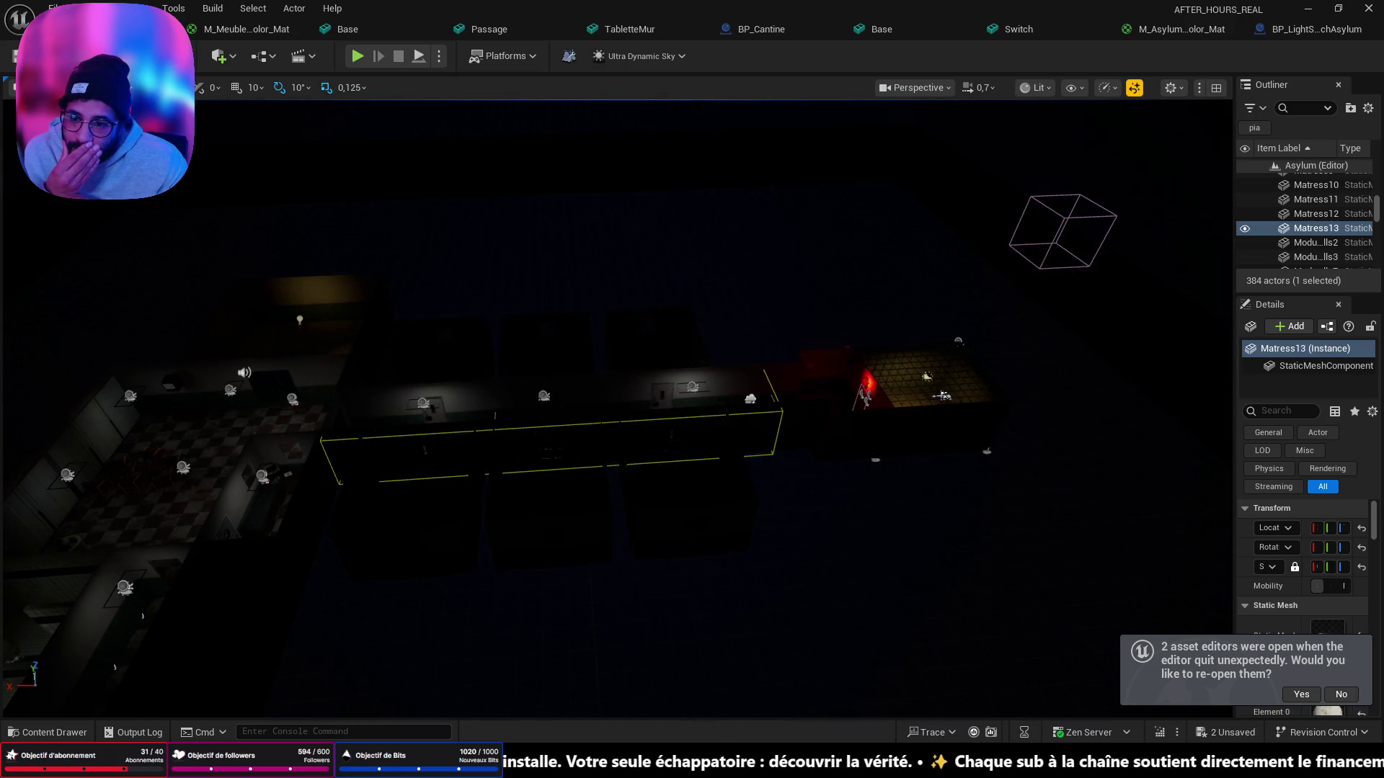
pyautogui.moveTo(942, 396); pyautogui.dragTo(649, 425, button='right')
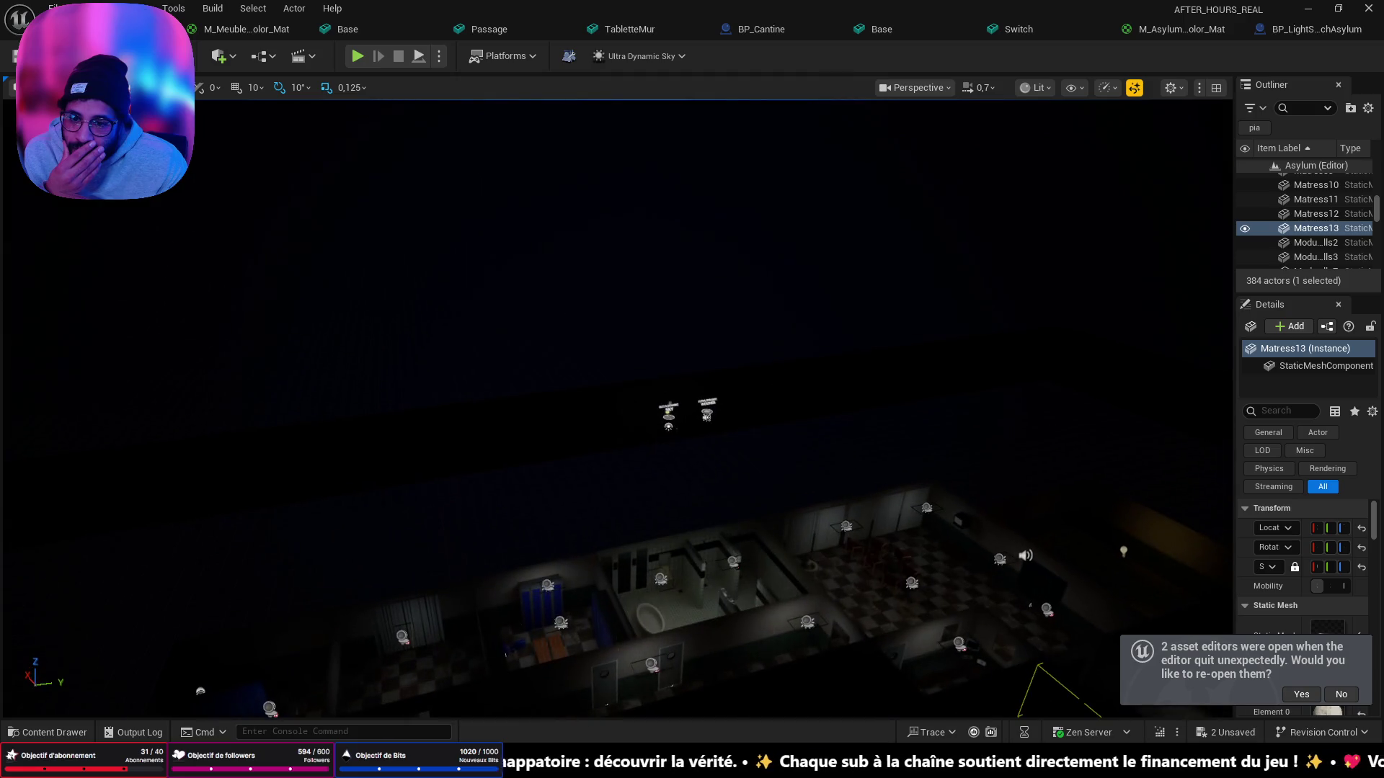
pyautogui.click(670, 418)
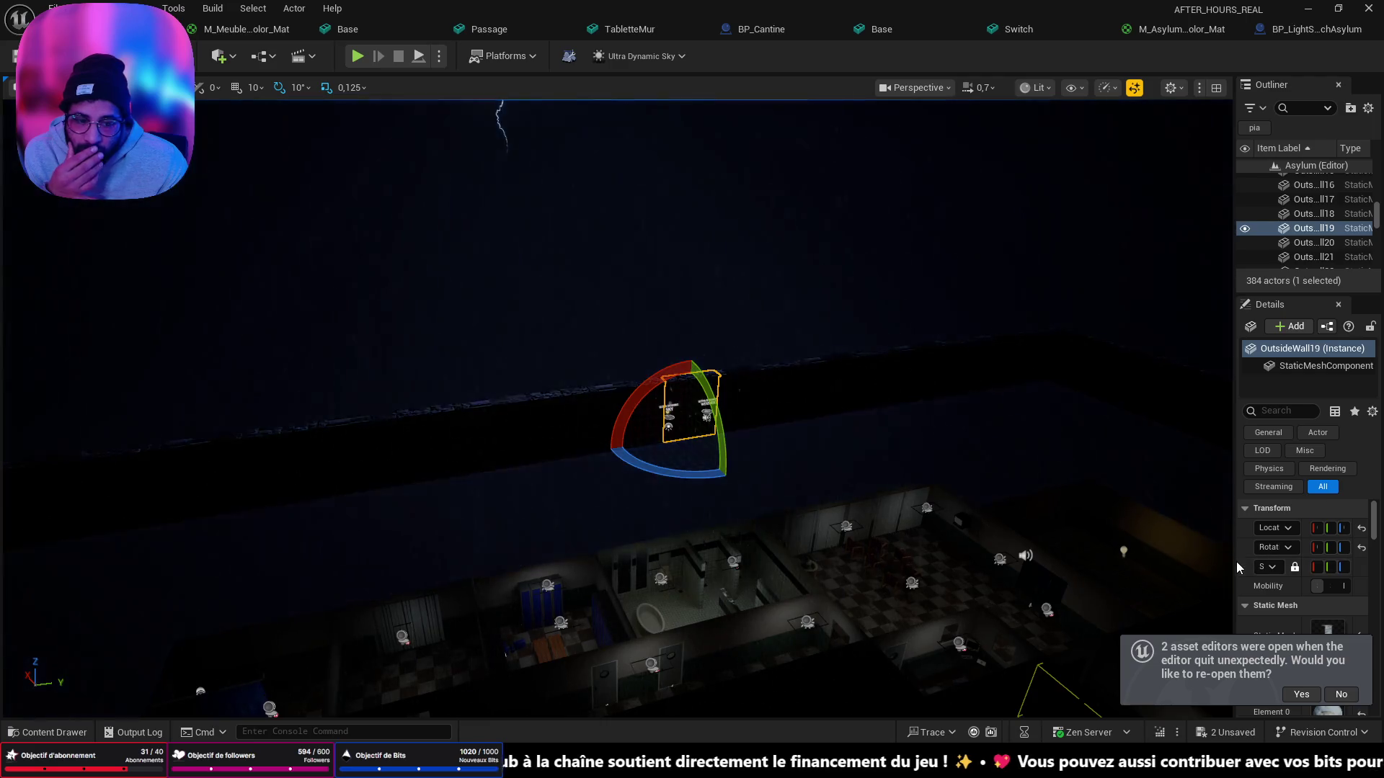
# Step: Widen the outliner and Details area, then bring the Miro board to the front
pyautogui.moveTo(1235, 560); pyautogui.dragTo(964, 565)
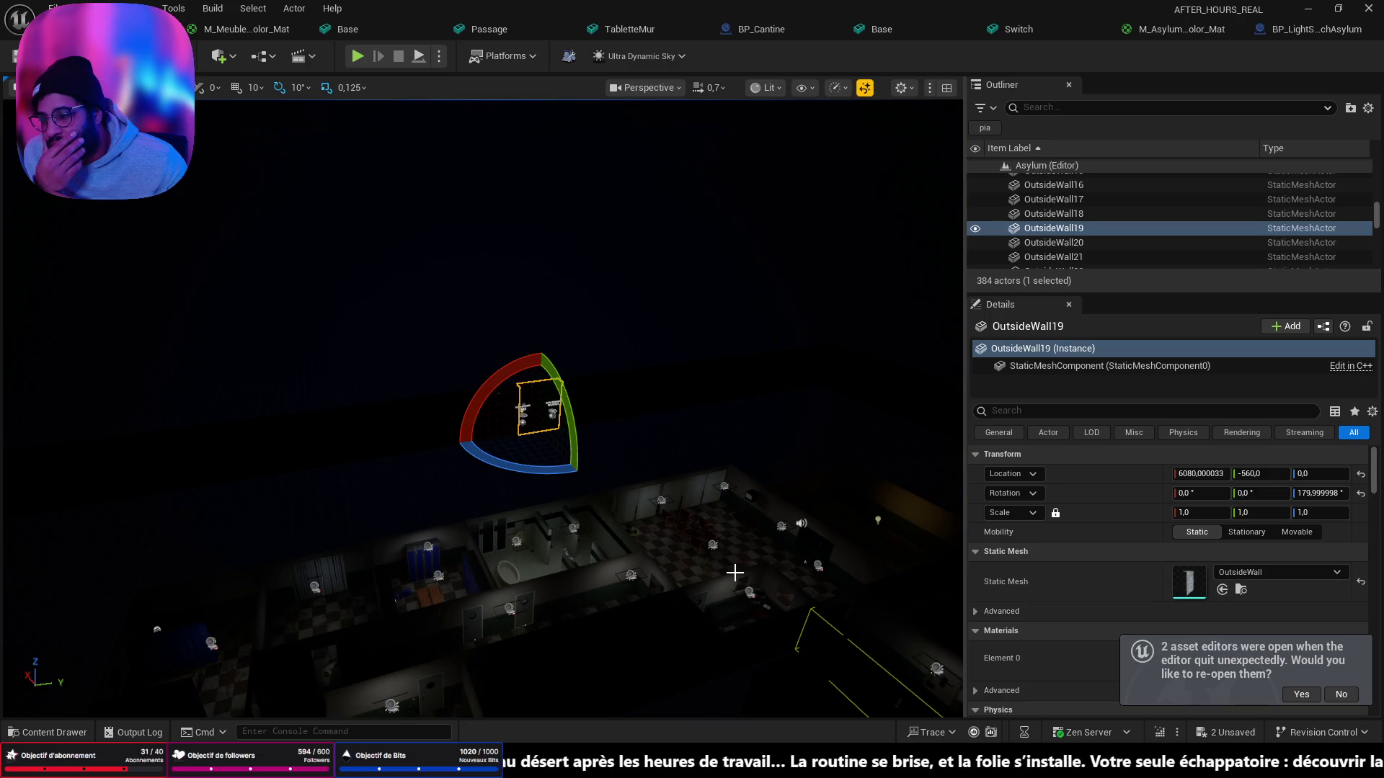
pyautogui.moveTo(722, 764)
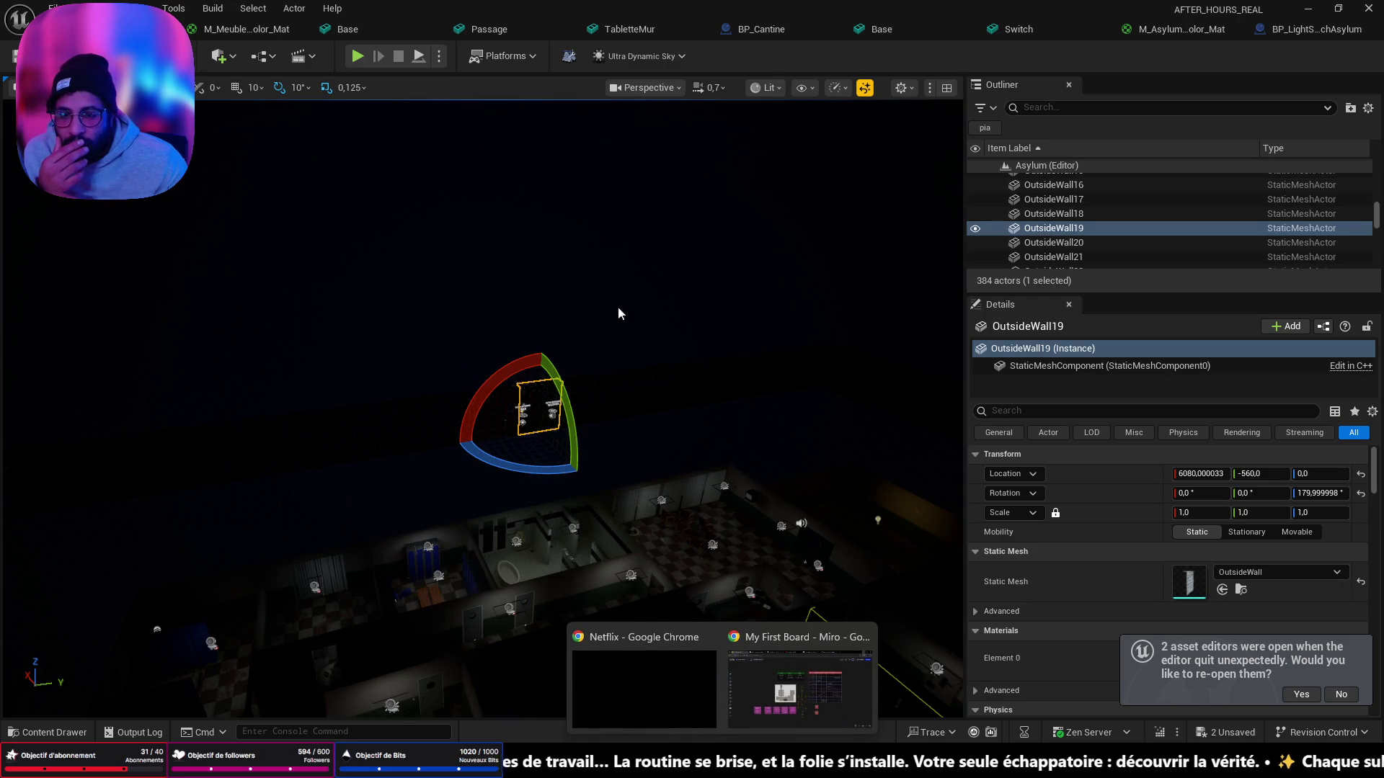
pyautogui.click(777, 637)
# Step: Frame the Pieces/Zones table in Miro, then return to an overhead view of the checkered rooms
pyautogui.scroll(5, 930, 293)
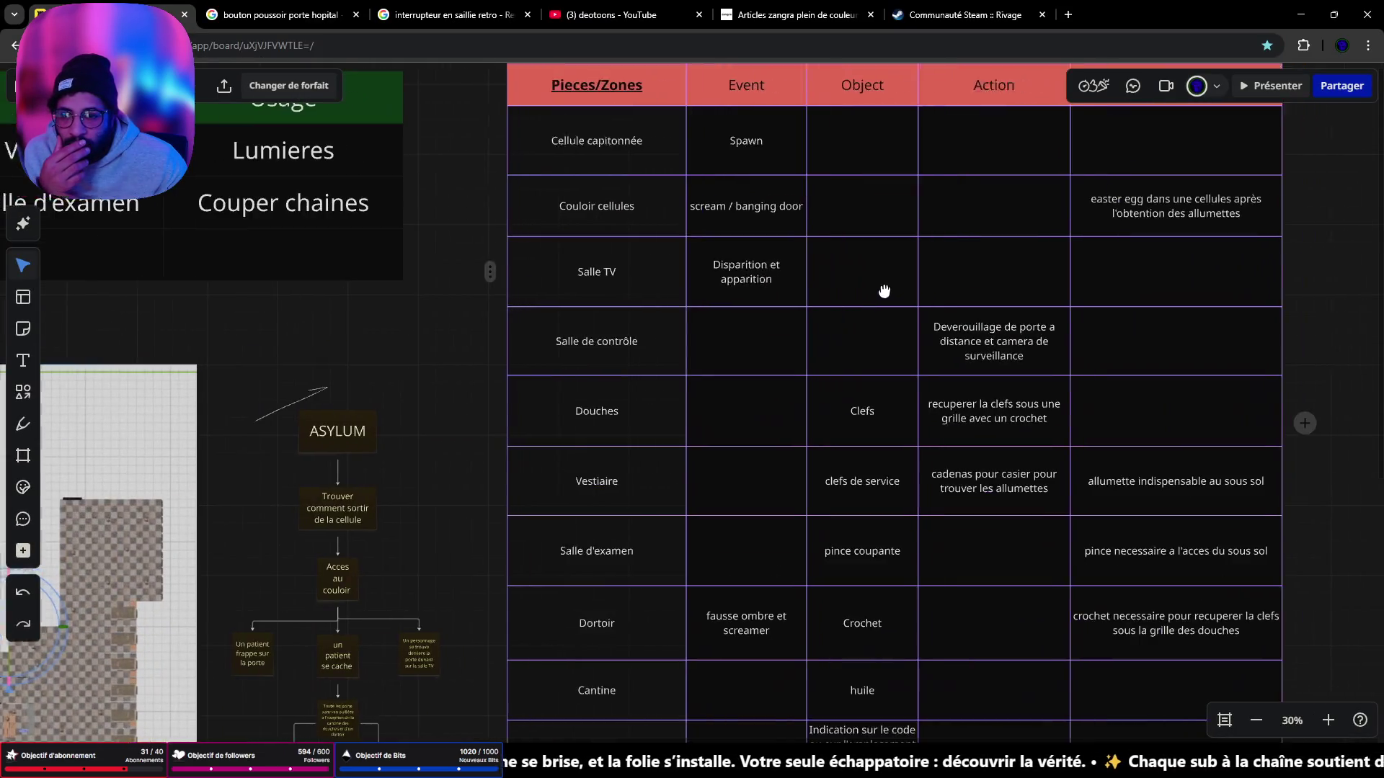
pyautogui.moveTo(884, 291); pyautogui.dragTo(804, 298)
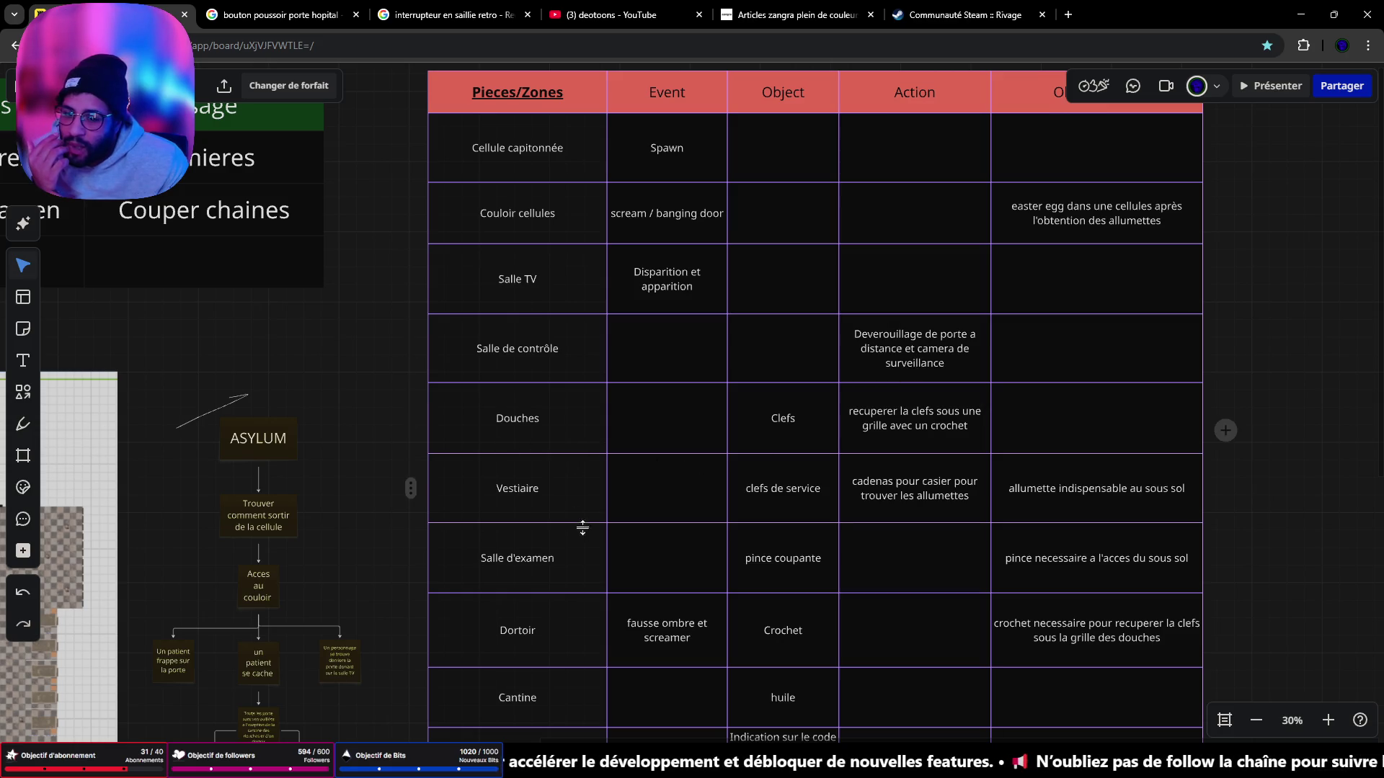
pyautogui.scroll(-3, 580, 528)
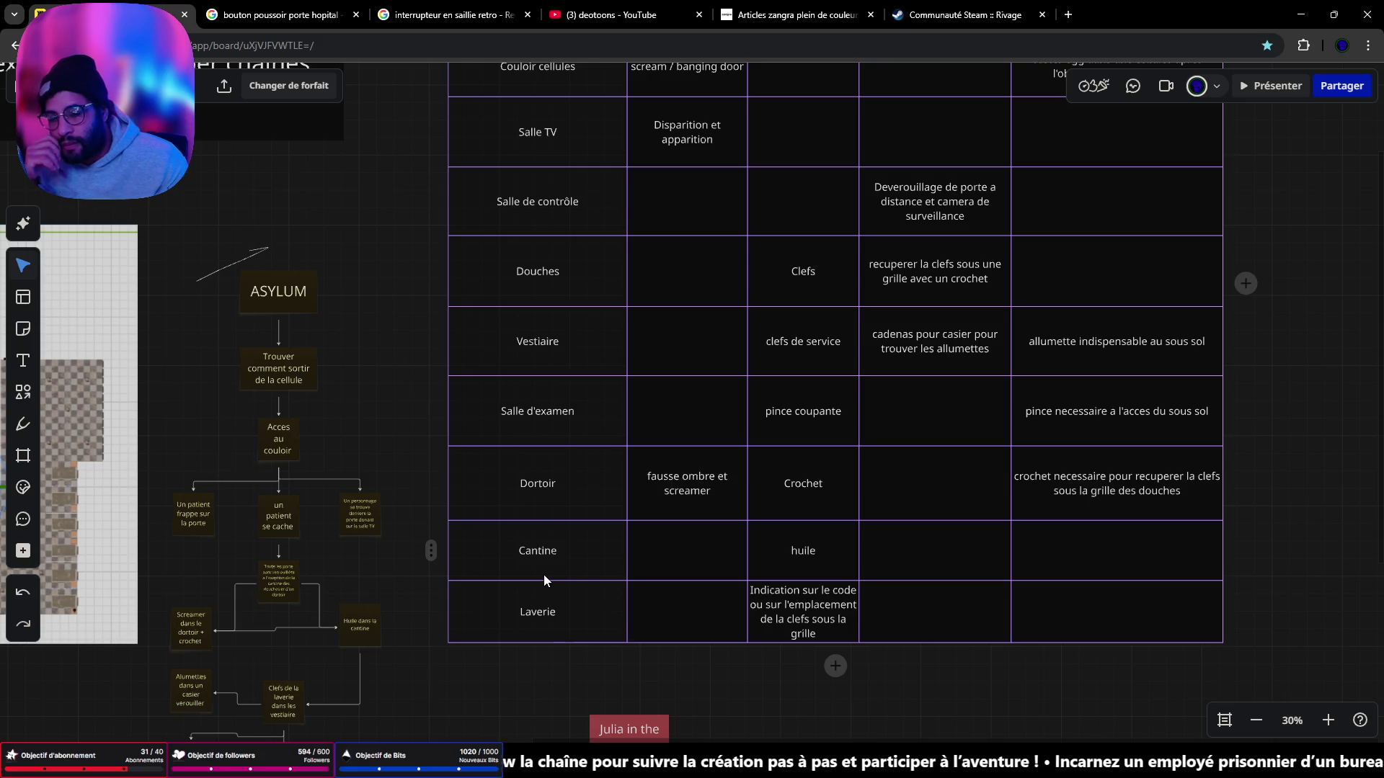
pyautogui.scroll(-2, 544, 568)
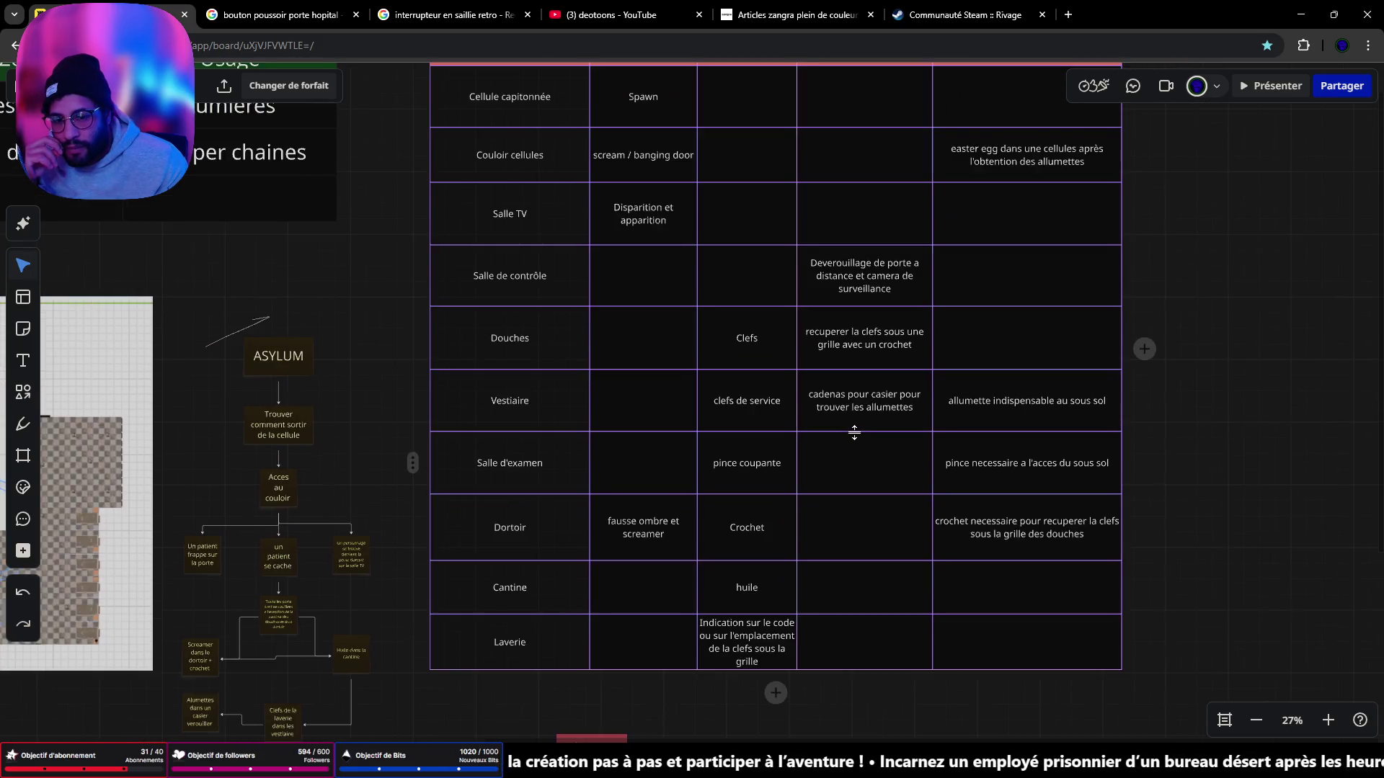
pyautogui.moveTo(854, 433); pyautogui.dragTo(800, 473, button='right')
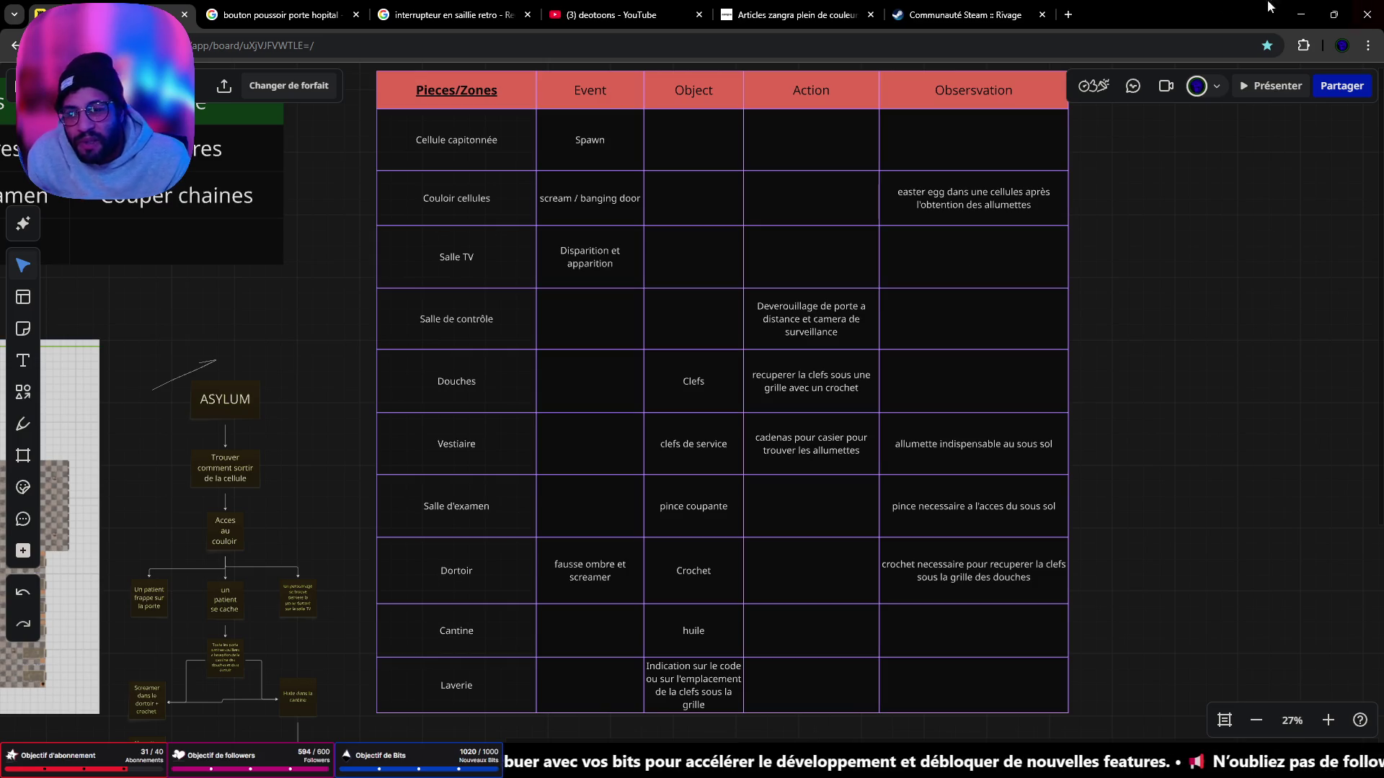
pyautogui.hotkey('alt', 'Tab')
pyautogui.moveTo(483, 404)
pyautogui.mouseDown(button='right')
pyautogui.moveTo(519, 468)
pyautogui.moveTo(490, 432)
pyautogui.moveTo(519, 461)
pyautogui.moveTo(548, 432)
pyautogui.mouseUp(button='right')
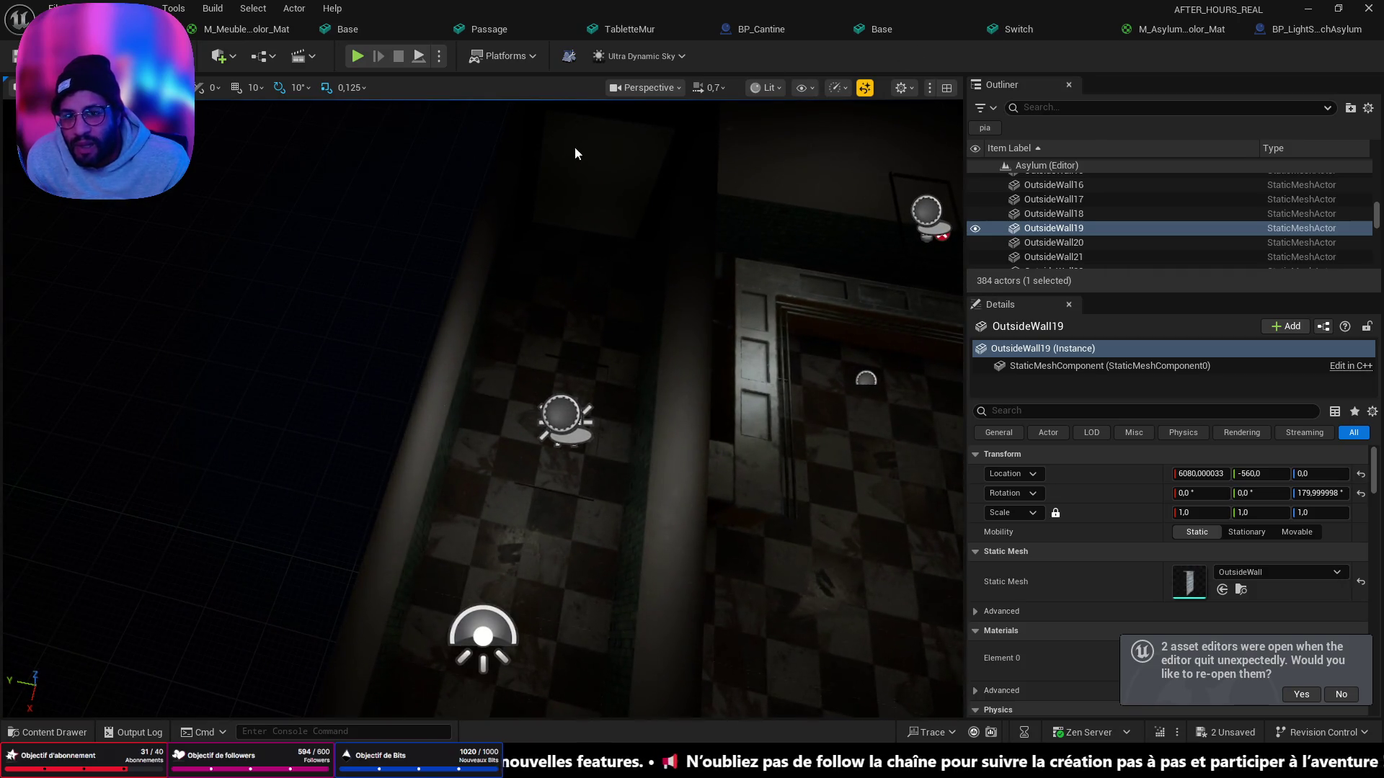
# Step: Switch the viewport view mode from Lit to Unlit
pyautogui.moveTo(574, 145); pyautogui.dragTo(747, 101, button='right')
pyautogui.click(765, 95)
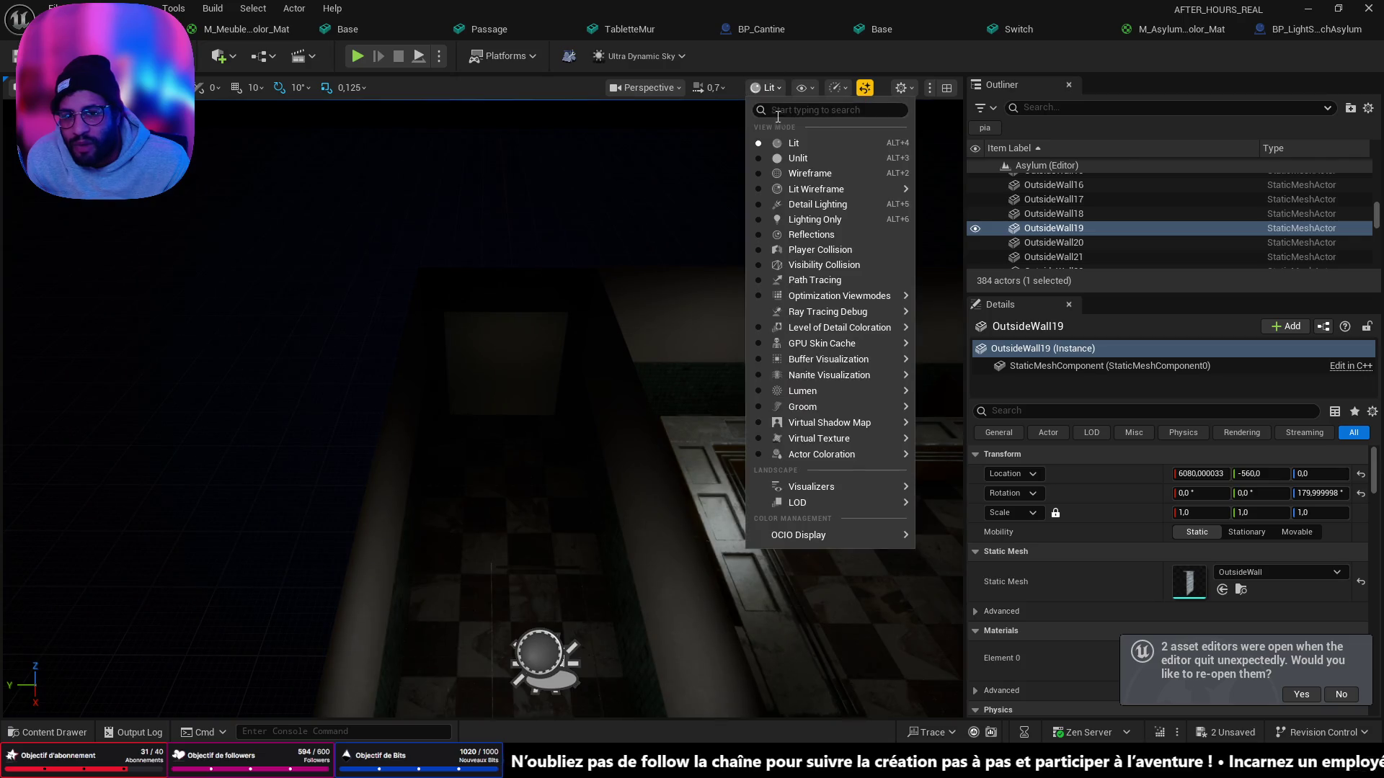
pyautogui.click(777, 157)
# Step: Fly through the unlit checkered corridors and rooms, then bring up the asylum reference photos
pyautogui.scroll(-5, 483, 441)
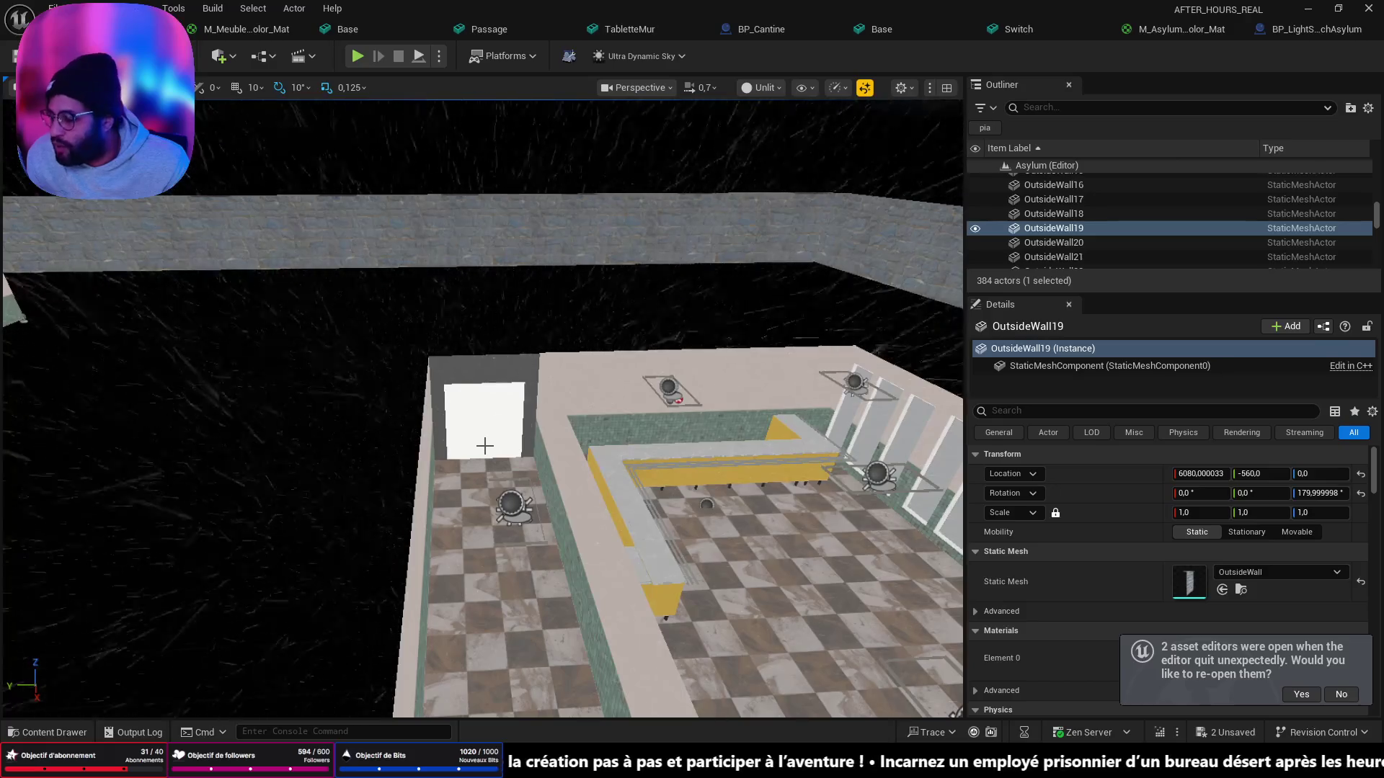
pyautogui.moveTo(488, 441)
pyautogui.mouseDown(button='right')
pyautogui.moveTo(335, 429)
pyautogui.moveTo(489, 507)
pyautogui.mouseUp(button='right')
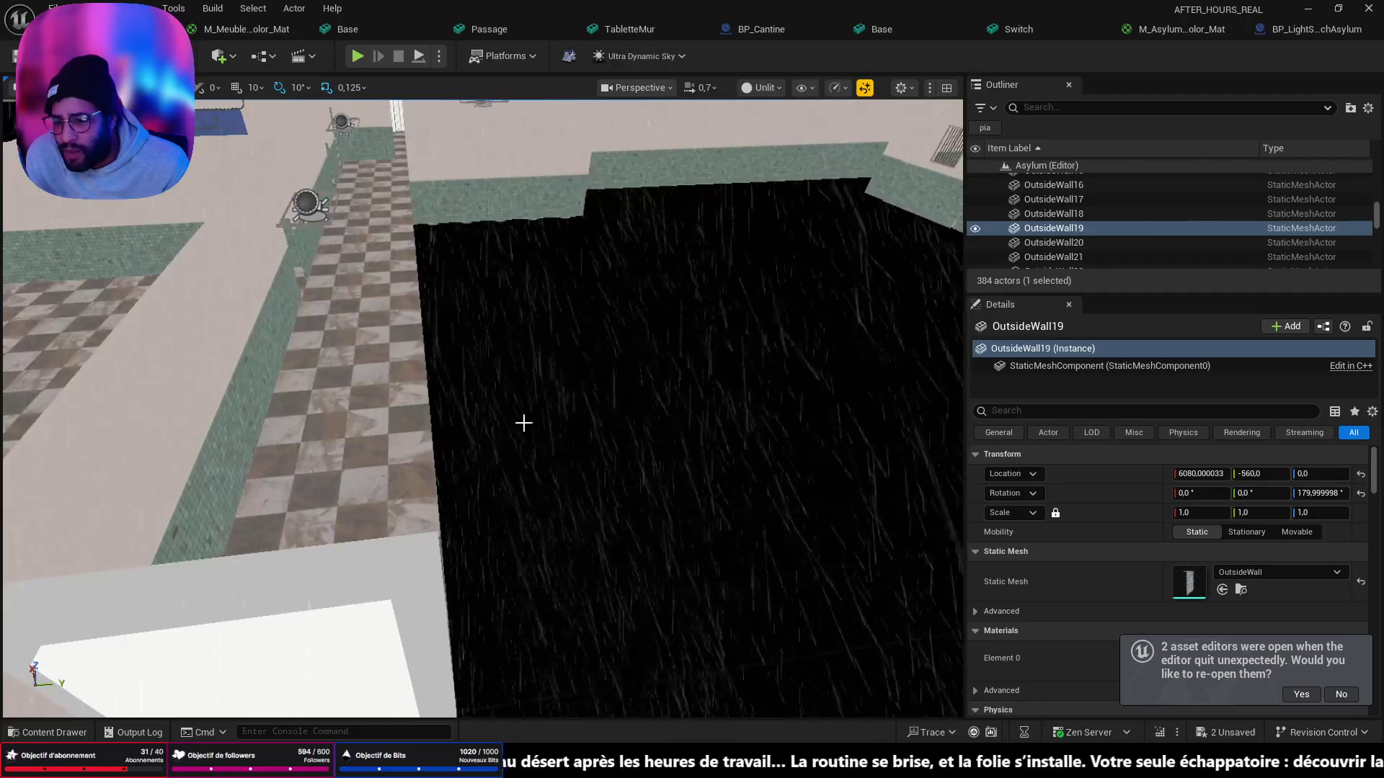
pyautogui.moveTo(371, 396)
pyautogui.mouseDown(button='right')
pyautogui.moveTo(332, 403)
pyautogui.moveTo(352, 370)
pyautogui.mouseUp(button='right')
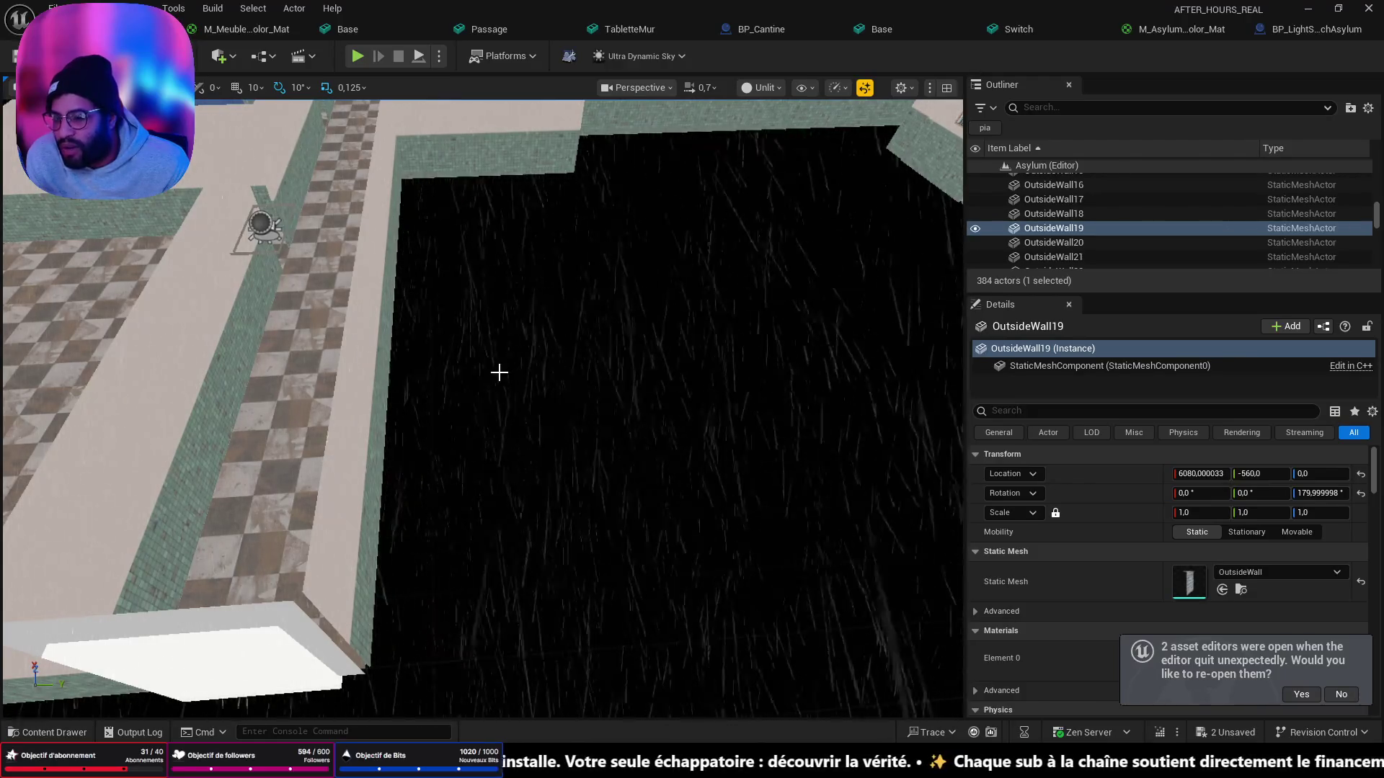
pyautogui.moveTo(452, 514)
pyautogui.mouseDown(button='right')
pyautogui.moveTo(472, 494)
pyautogui.moveTo(436, 518)
pyautogui.mouseUp(button='right')
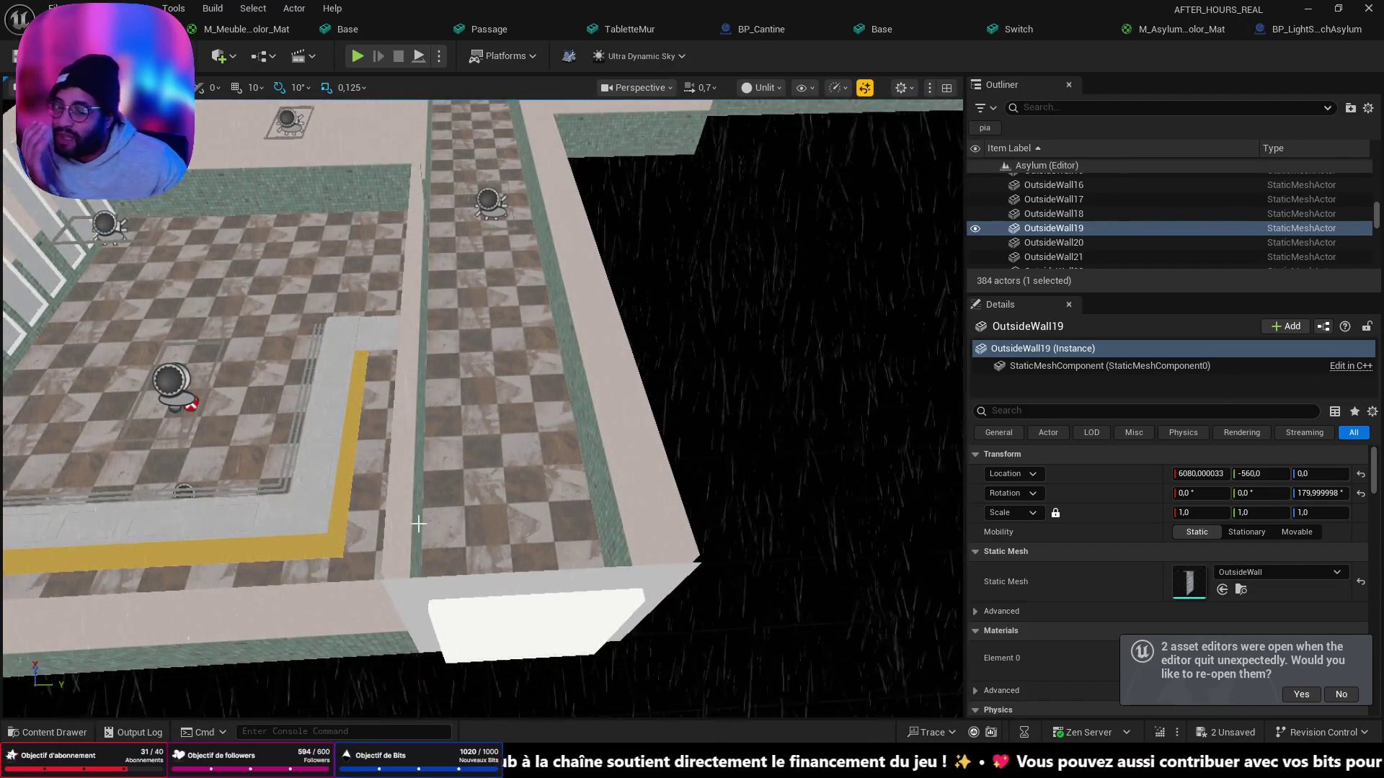
pyautogui.scroll(-5, 418, 523)
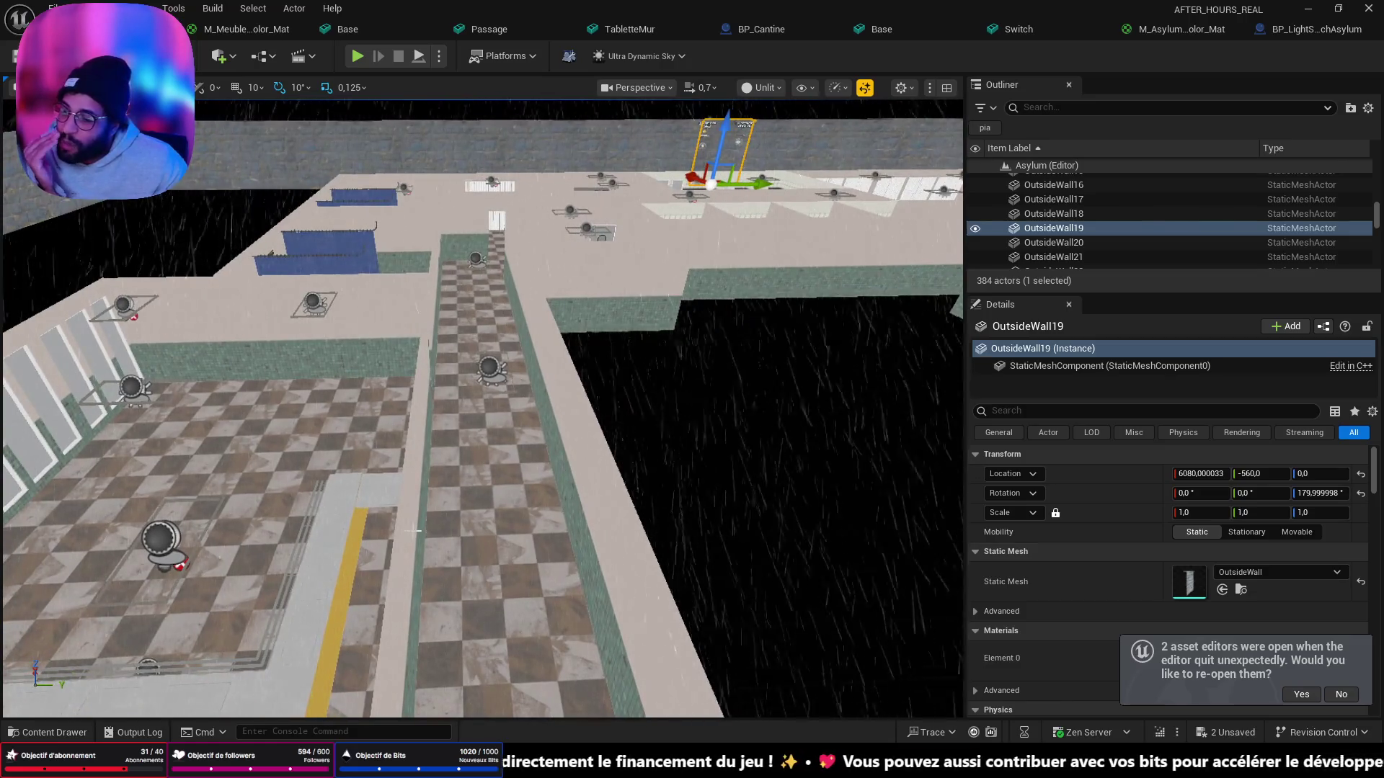
pyautogui.scroll(3, 413, 531)
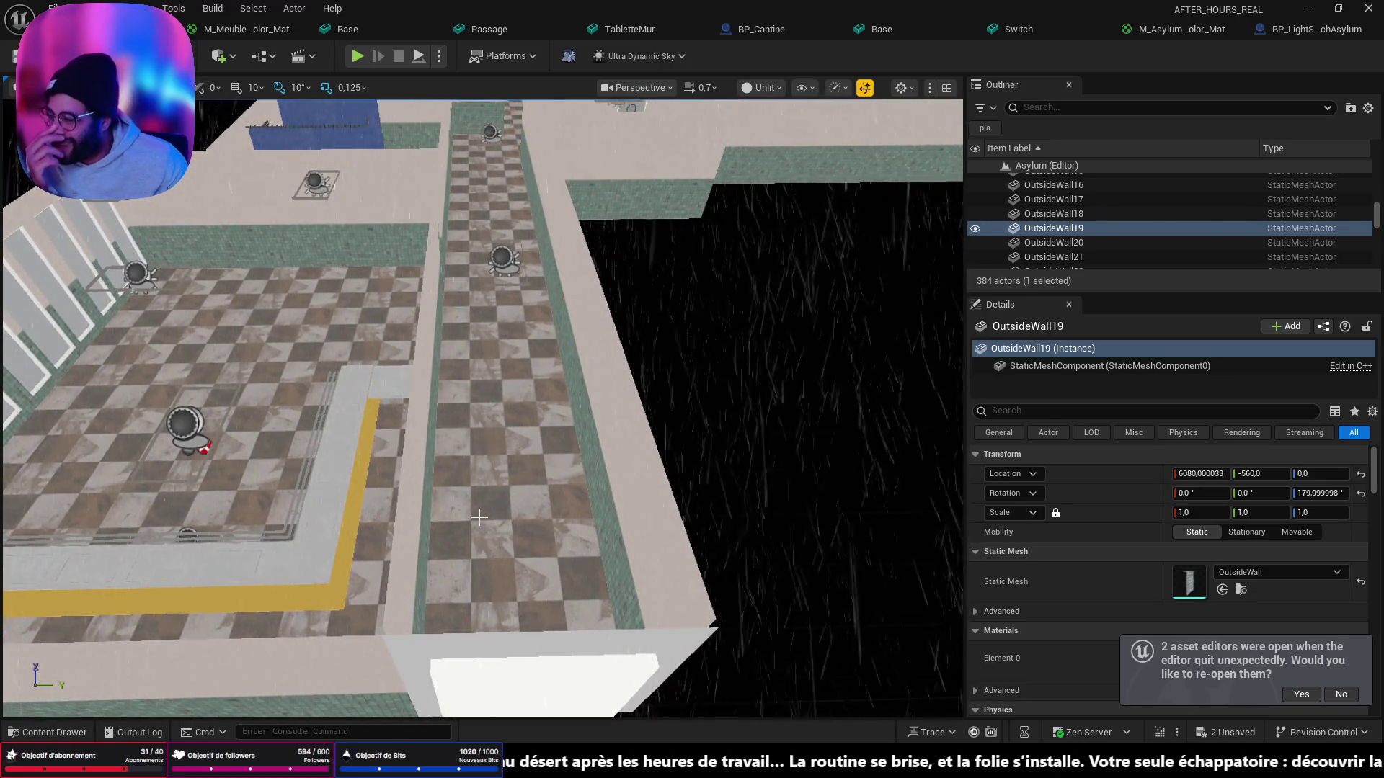
pyautogui.moveTo(478, 517); pyautogui.dragTo(512, 565, button='right')
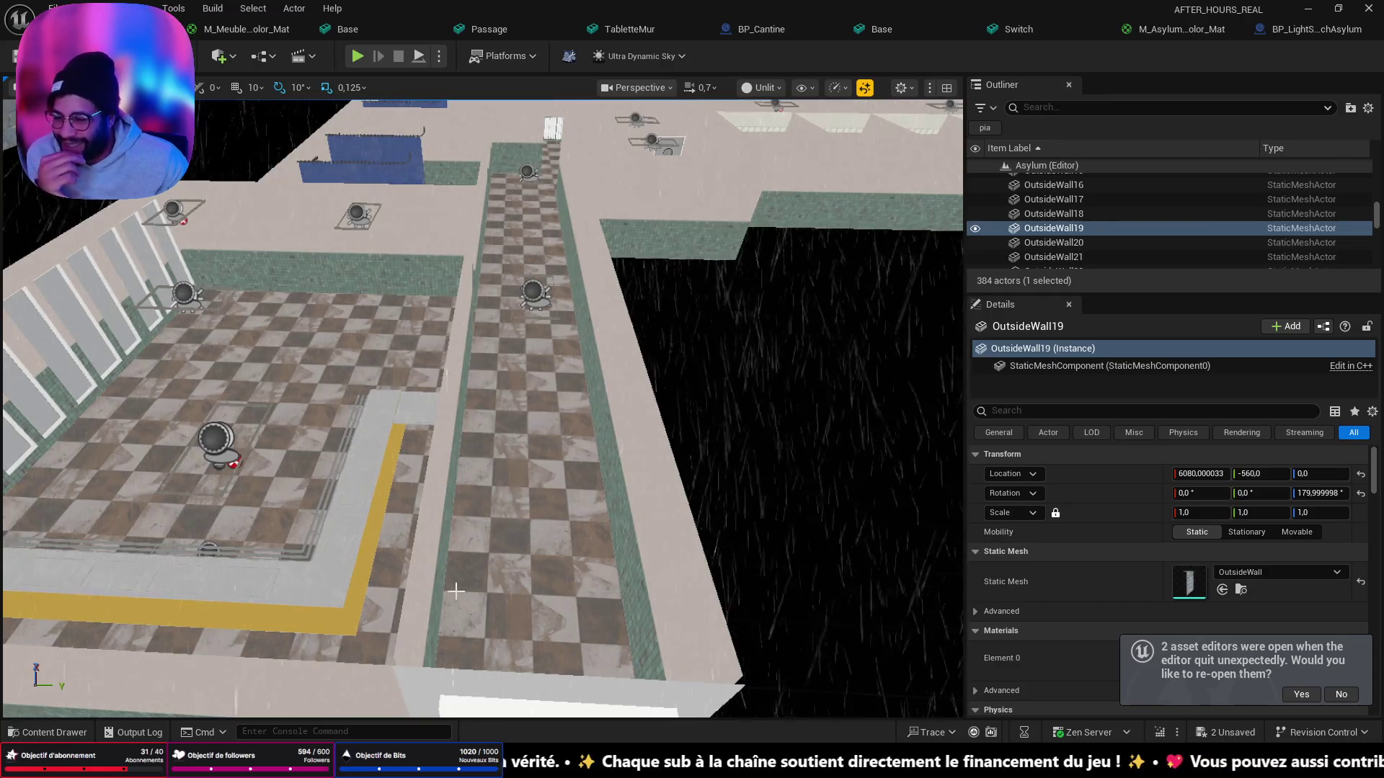
pyautogui.moveTo(473, 563); pyautogui.dragTo(497, 601, button='right')
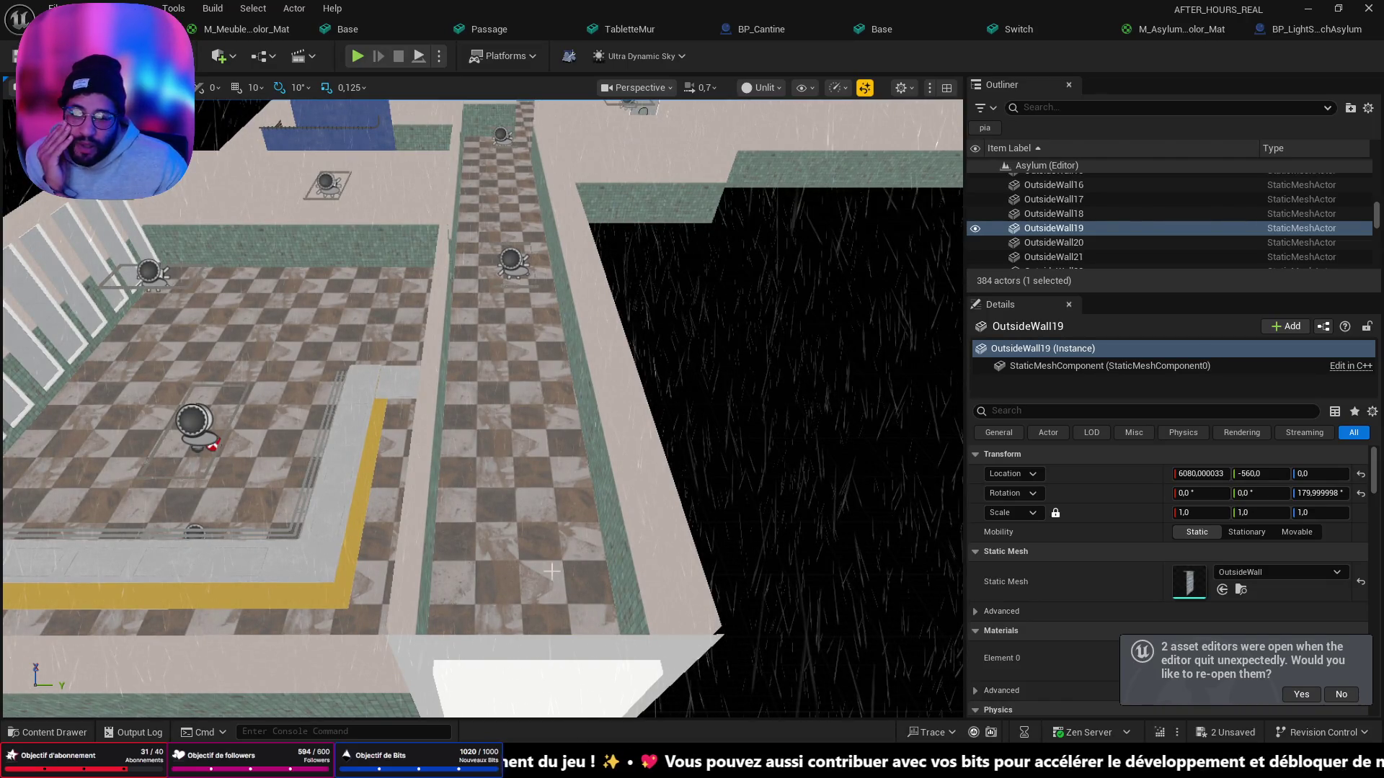
pyautogui.moveTo(575, 715); pyautogui.dragTo(575, 716, button='right')
pyautogui.moveTo(531, 588); pyautogui.dragTo(584, 414, button='right')
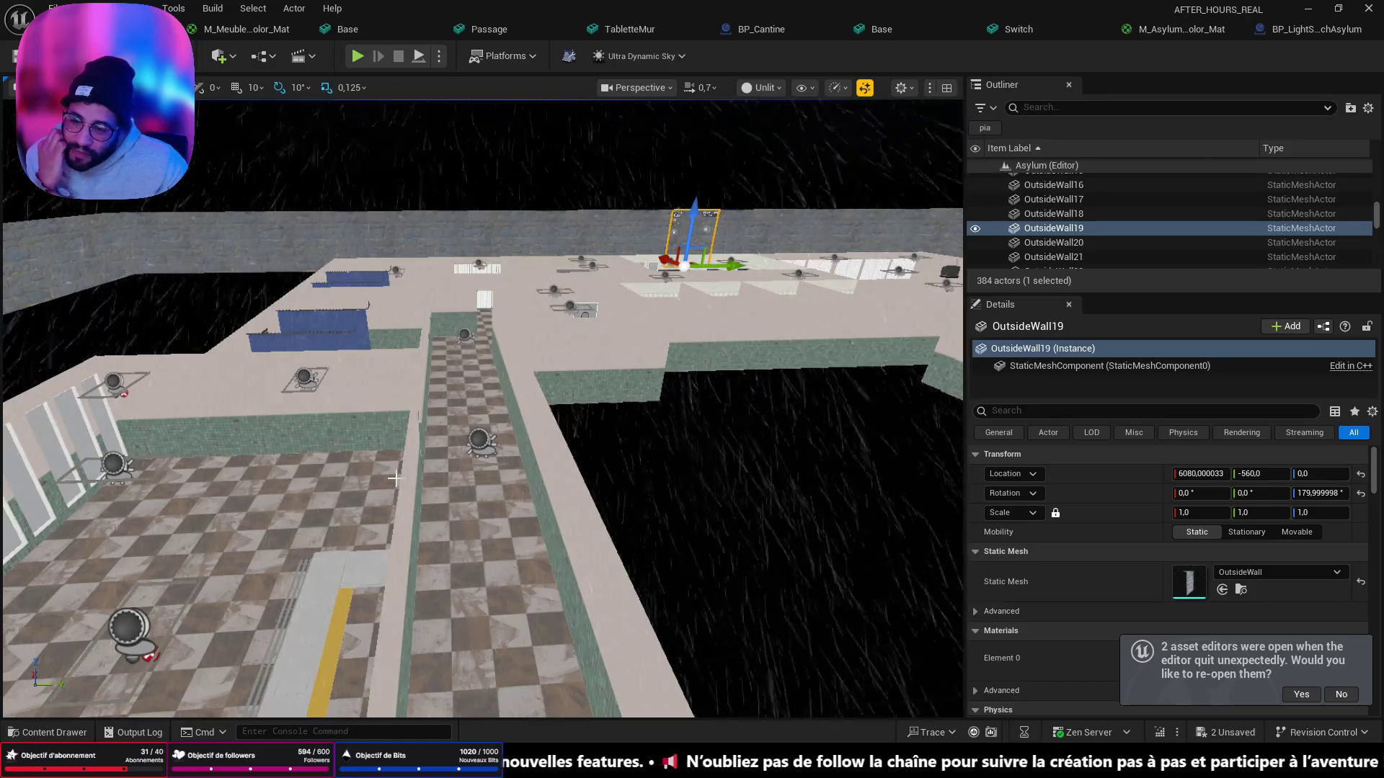
pyautogui.moveTo(564, 764)
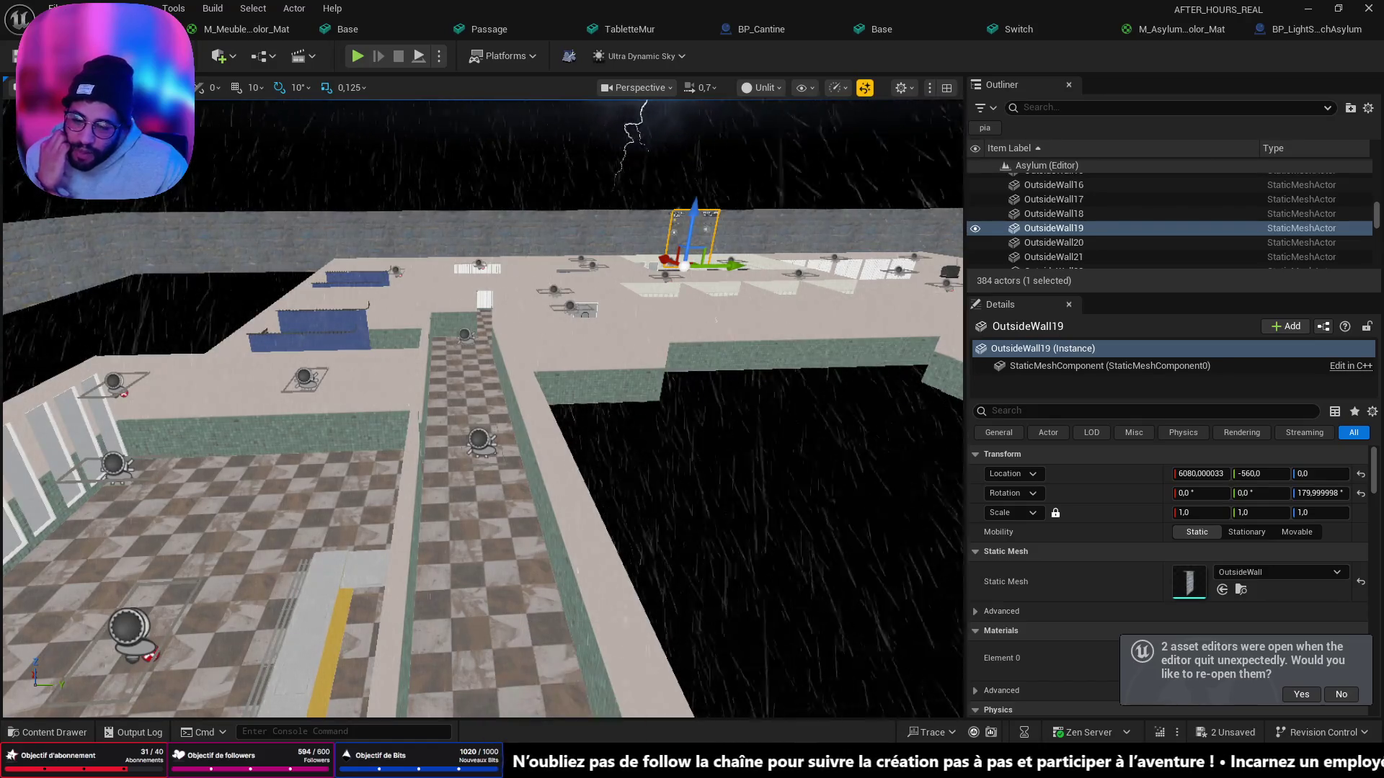
pyautogui.hotkey('alt', 'Tab')
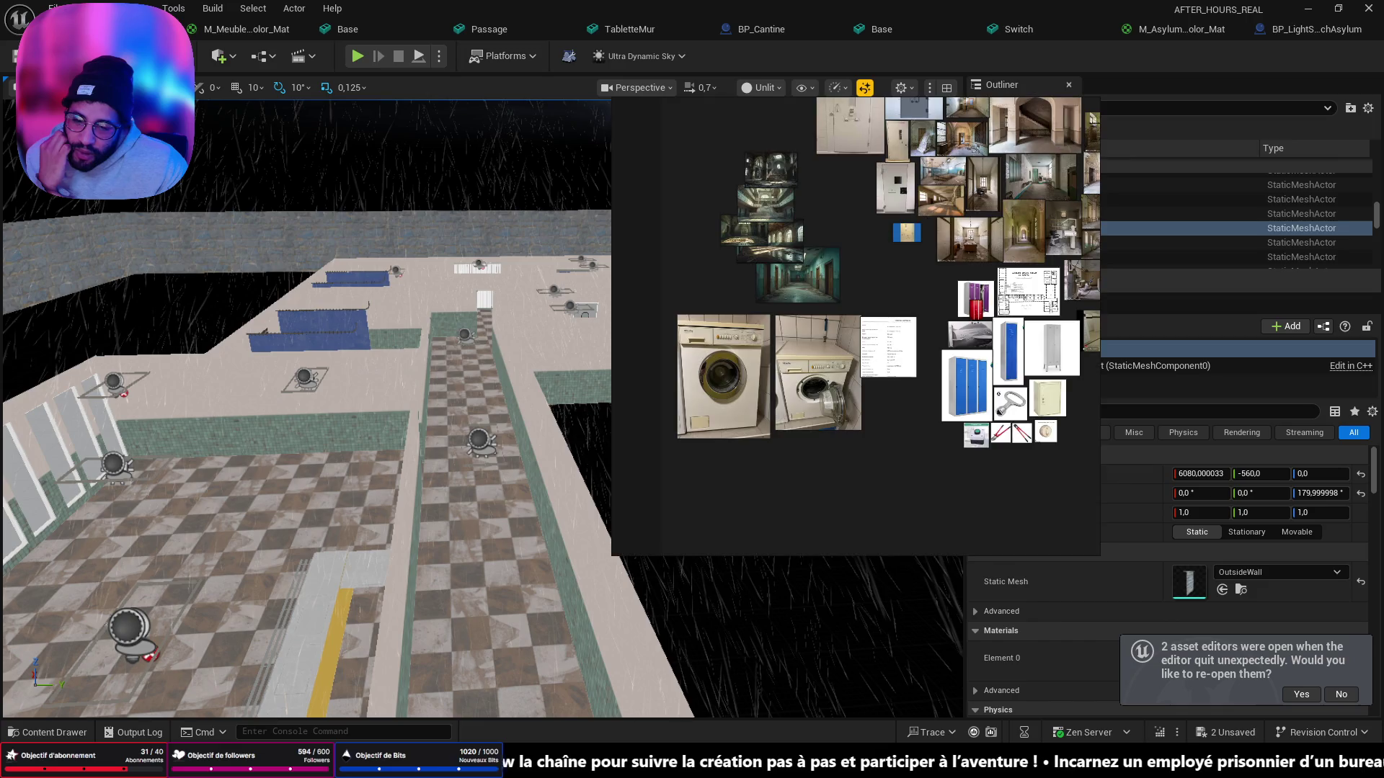
# Step: Zoom and pan across the abandoned desk-room and chair-room reference photos
pyautogui.scroll(5, 868, 324)
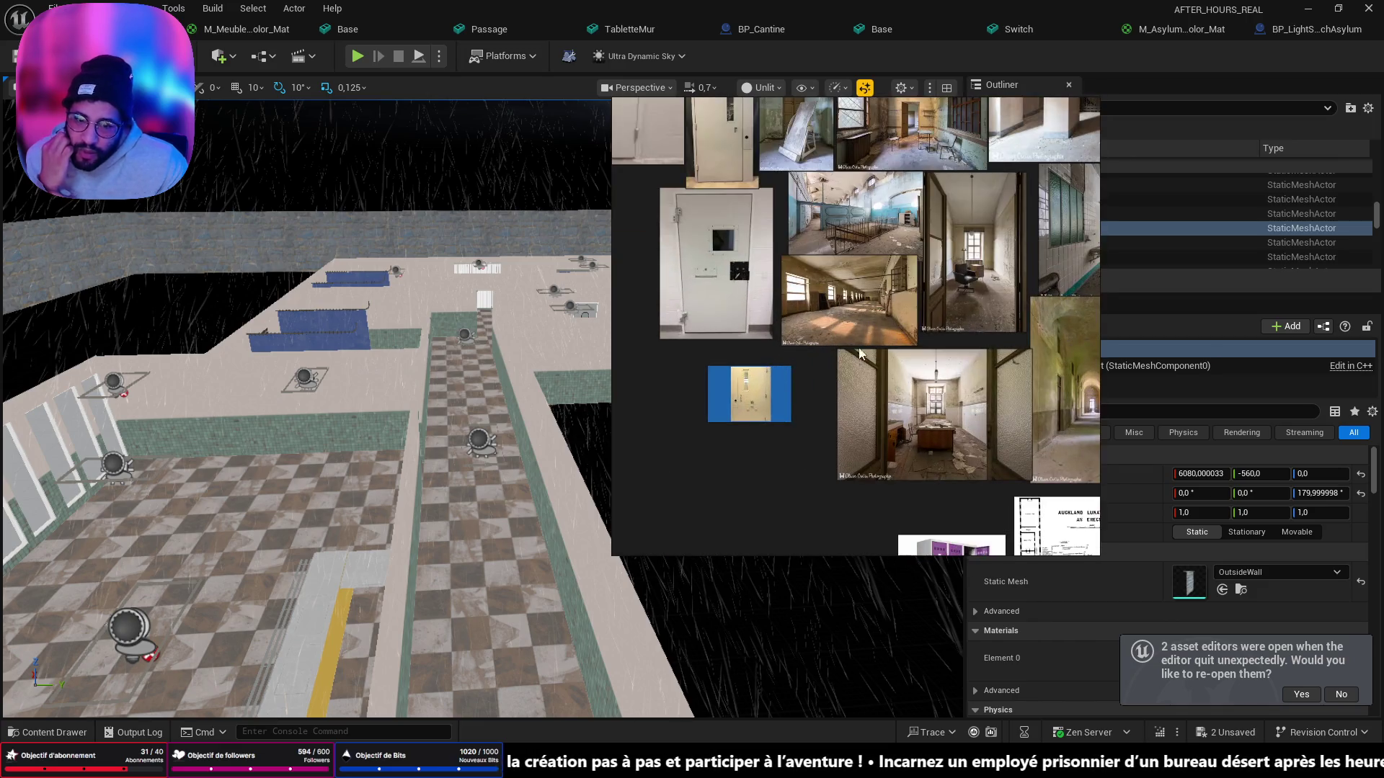
pyautogui.scroll(3, 930, 252)
pyautogui.moveTo(976, 258); pyautogui.dragTo(703, 294, button='middle')
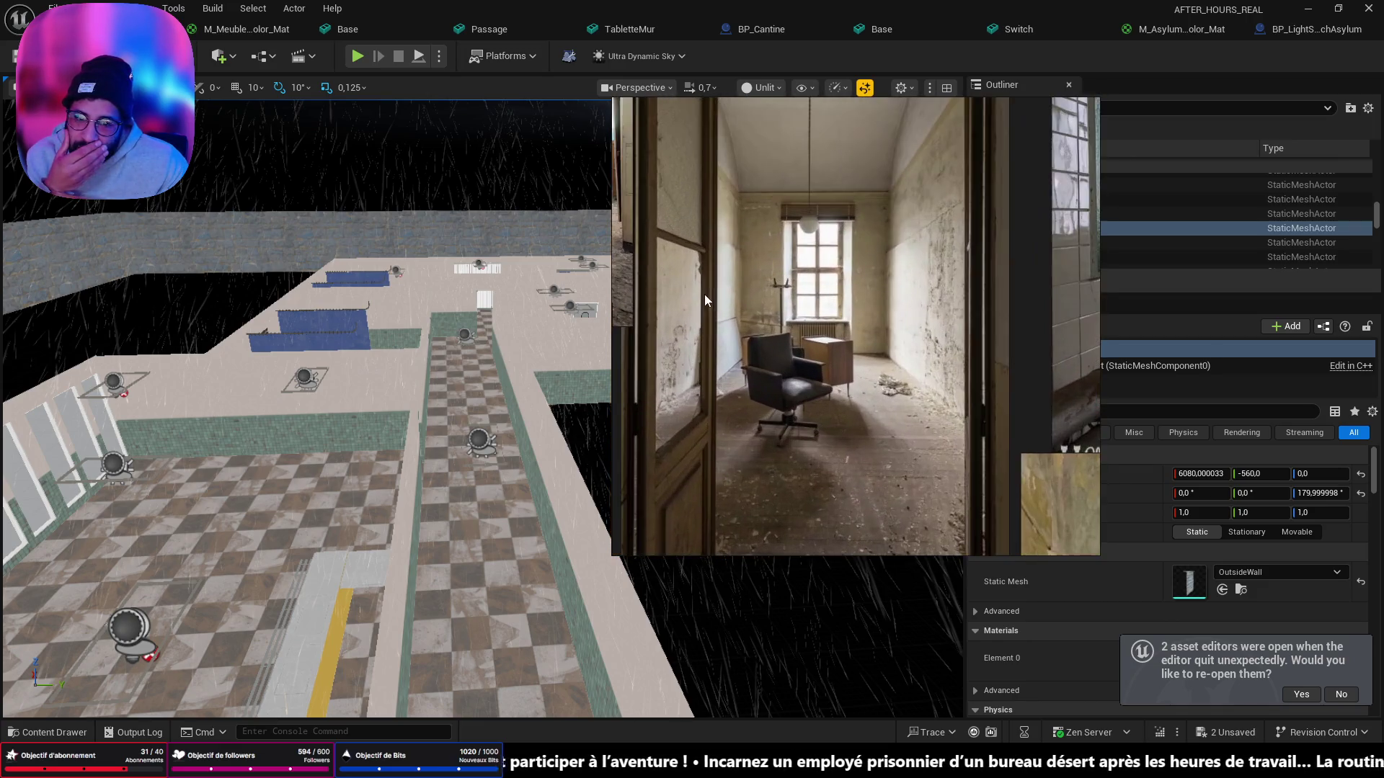
pyautogui.scroll(-3, 790, 319)
pyautogui.scroll(3, 896, 346)
pyautogui.scroll(3, 781, 424)
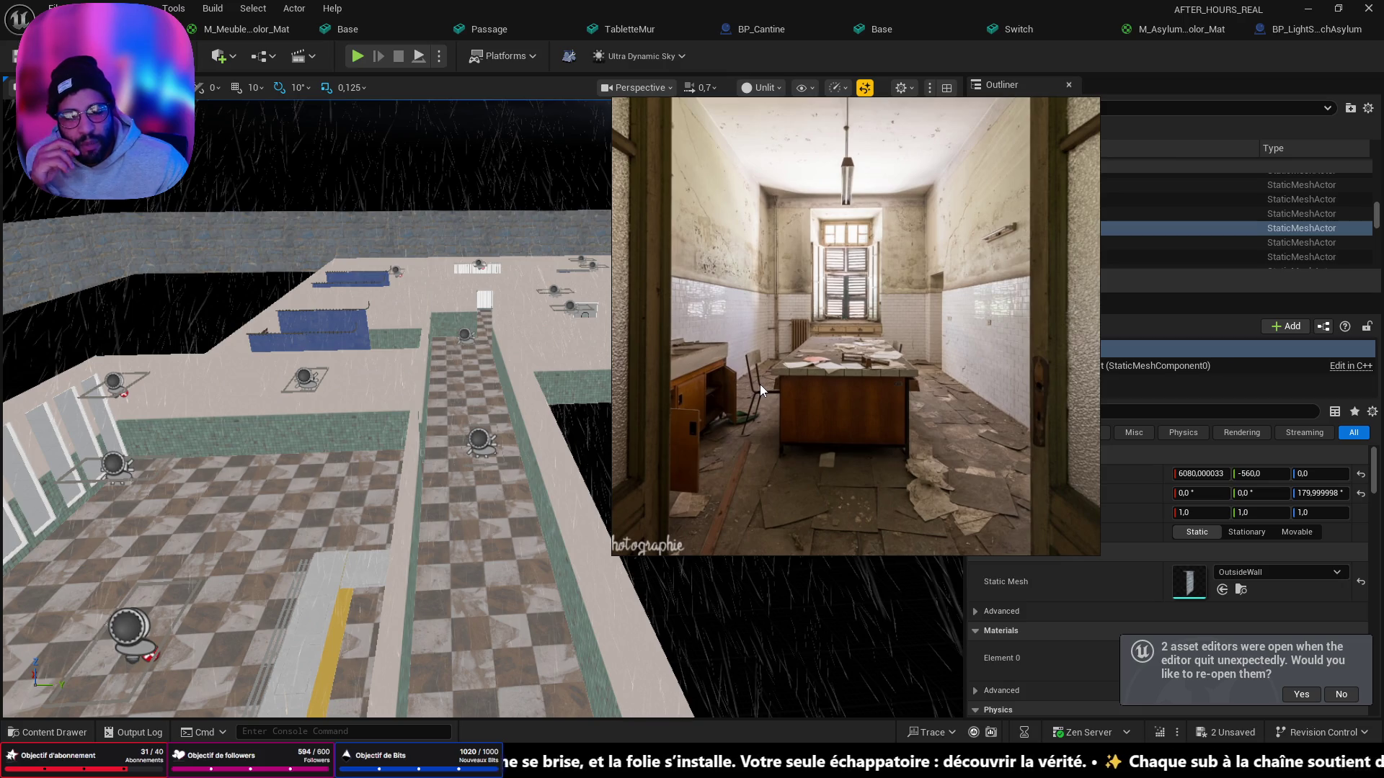
pyautogui.scroll(3, 883, 327)
pyautogui.scroll(-2, 812, 386)
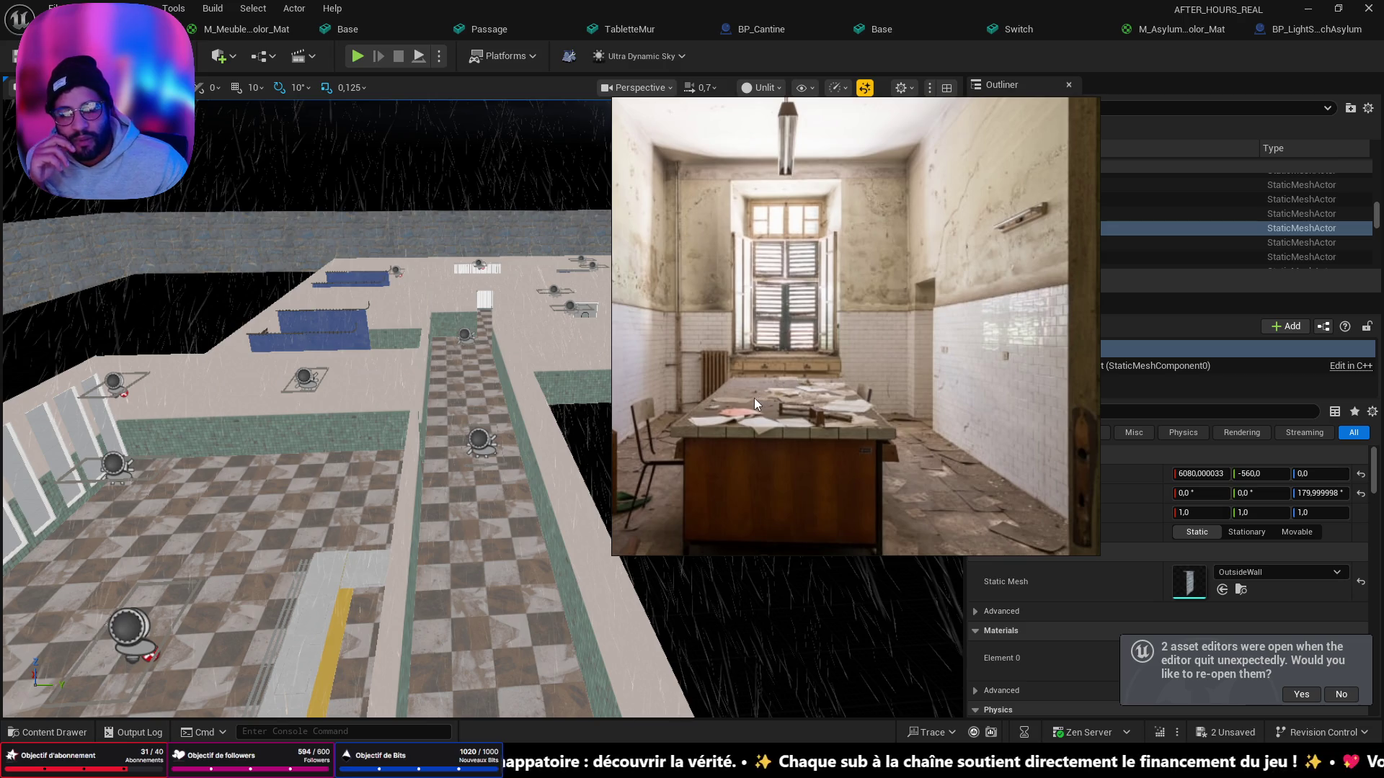
pyautogui.scroll(-3, 754, 398)
pyautogui.scroll(2, 820, 387)
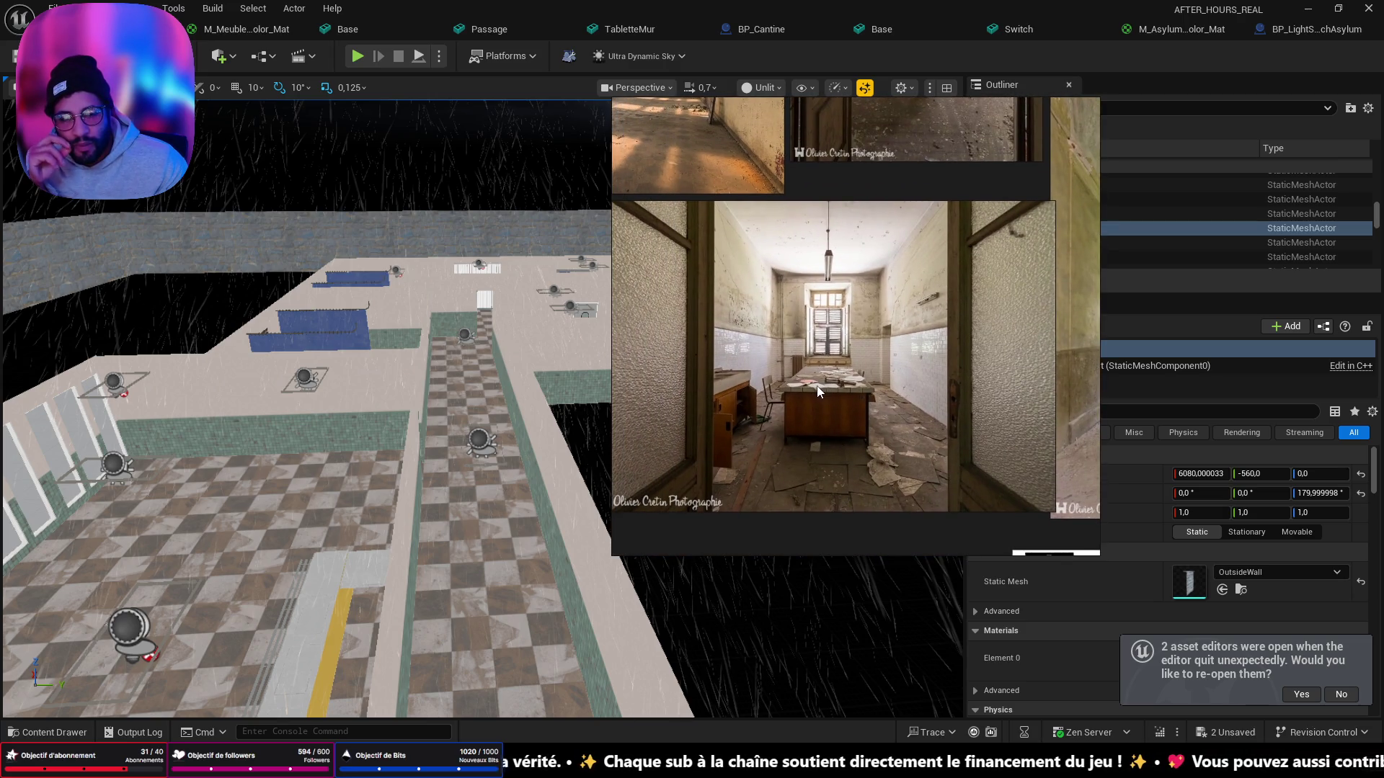
# Step: Close the PureRef board and tilt the camera to a lower, level view
pyautogui.moveTo(1030, 112)
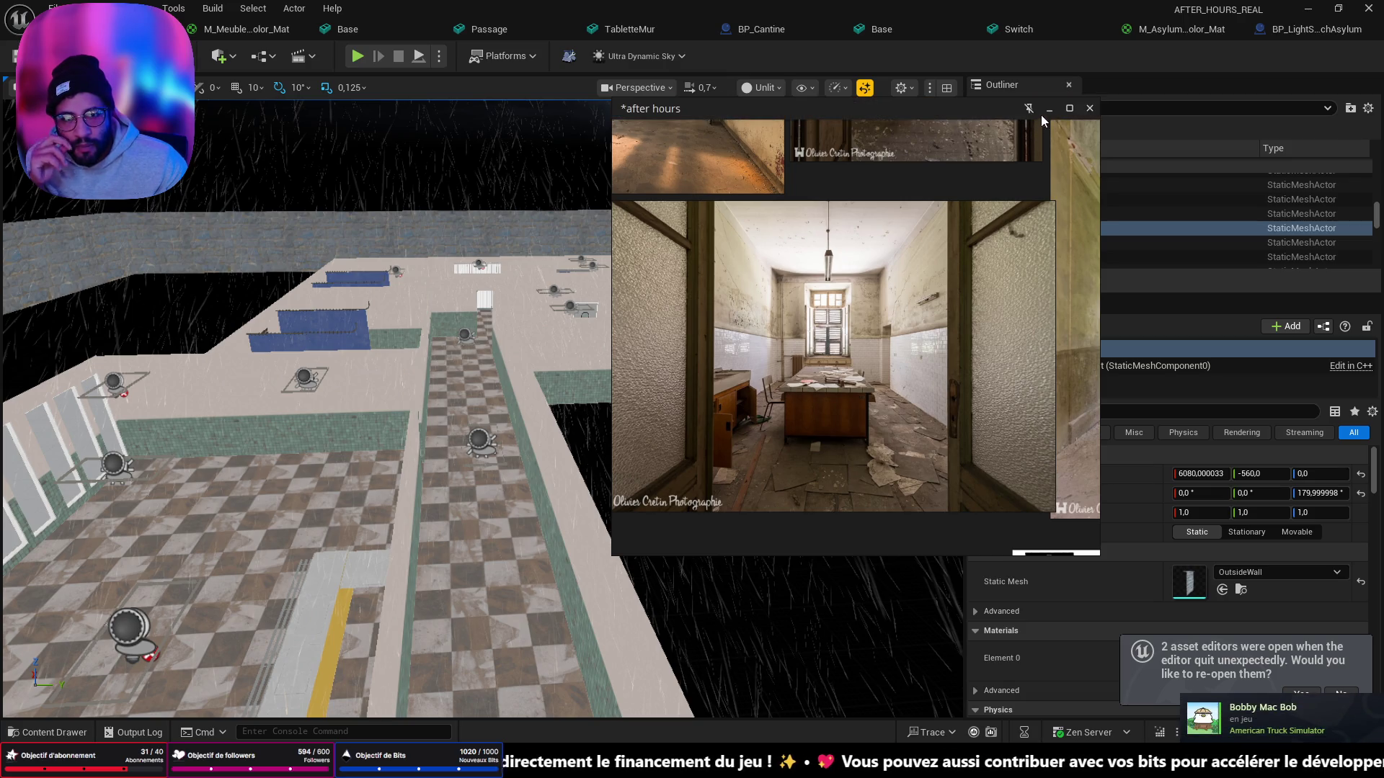
pyautogui.click(1049, 109)
pyautogui.moveTo(505, 360)
pyautogui.mouseDown(button='right')
pyautogui.moveTo(504, 274)
pyautogui.moveTo(549, 545)
pyautogui.moveTo(559, 498)
pyautogui.moveTo(566, 534)
pyautogui.moveTo(699, 533)
pyautogui.moveTo(555, 537)
pyautogui.moveTo(627, 532)
pyautogui.moveTo(612, 532)
pyautogui.mouseUp(button='right')
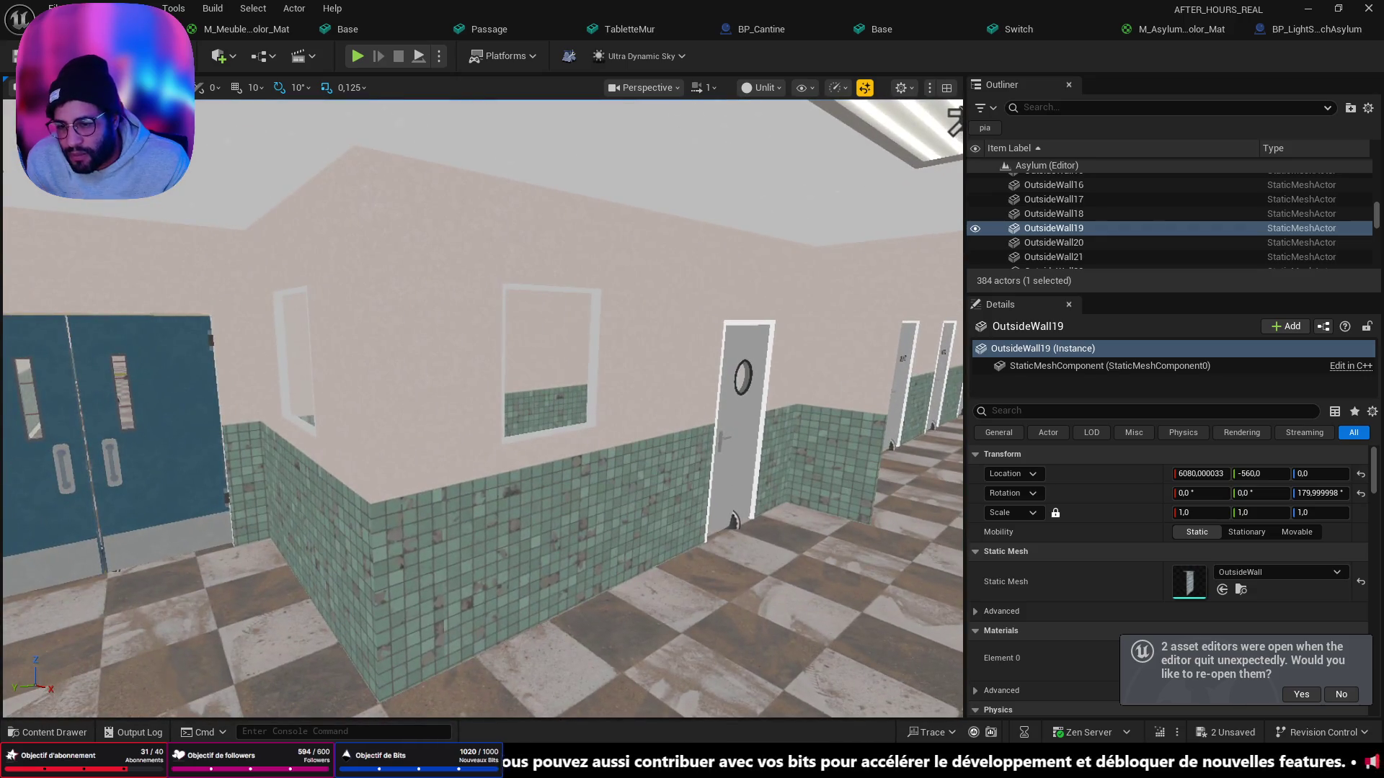
# Step: Turn the camera down the tiled corridor and set the view mode back to Lit
pyautogui.moveTo(477, 512); pyautogui.dragTo(657, 426, button='right')
pyautogui.click(754, 85)
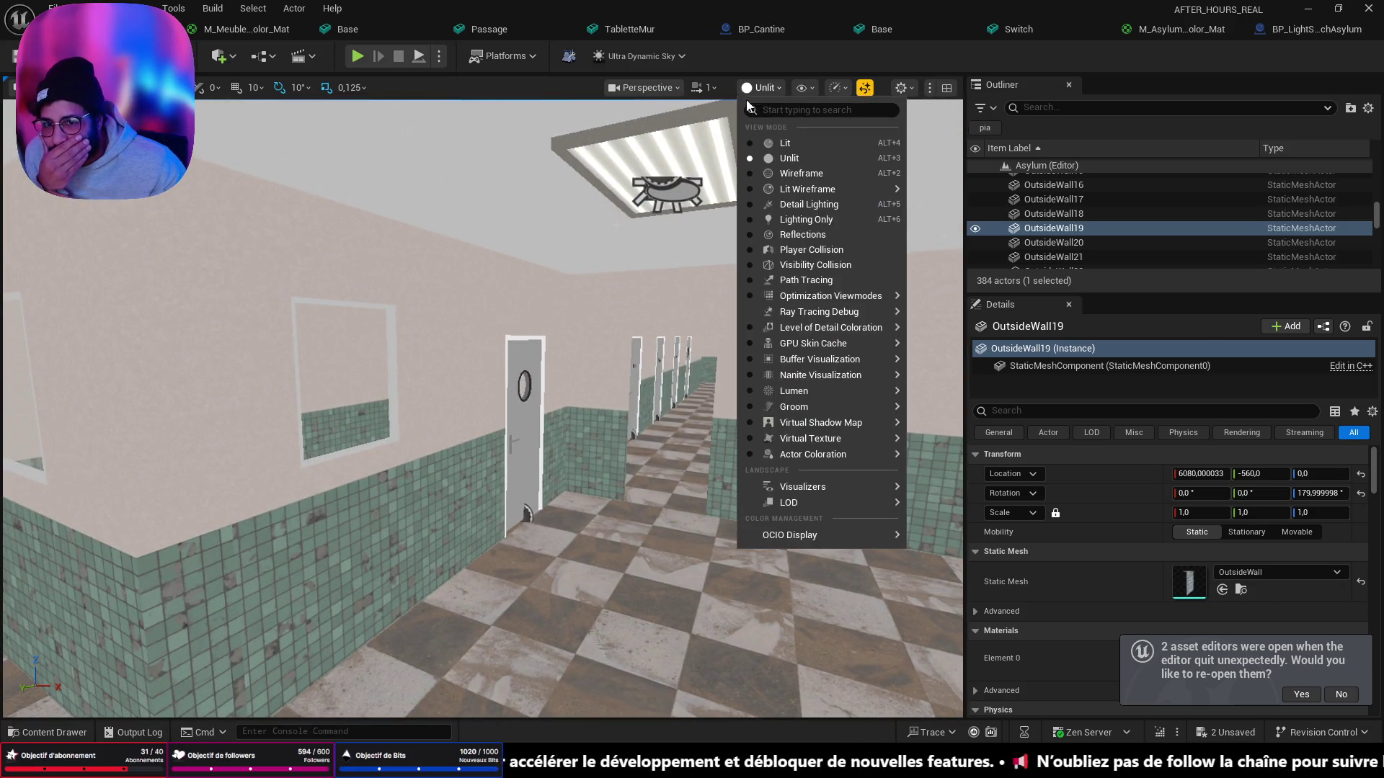
pyautogui.moveTo(742, 127); pyautogui.dragTo(686, 147, button='right')
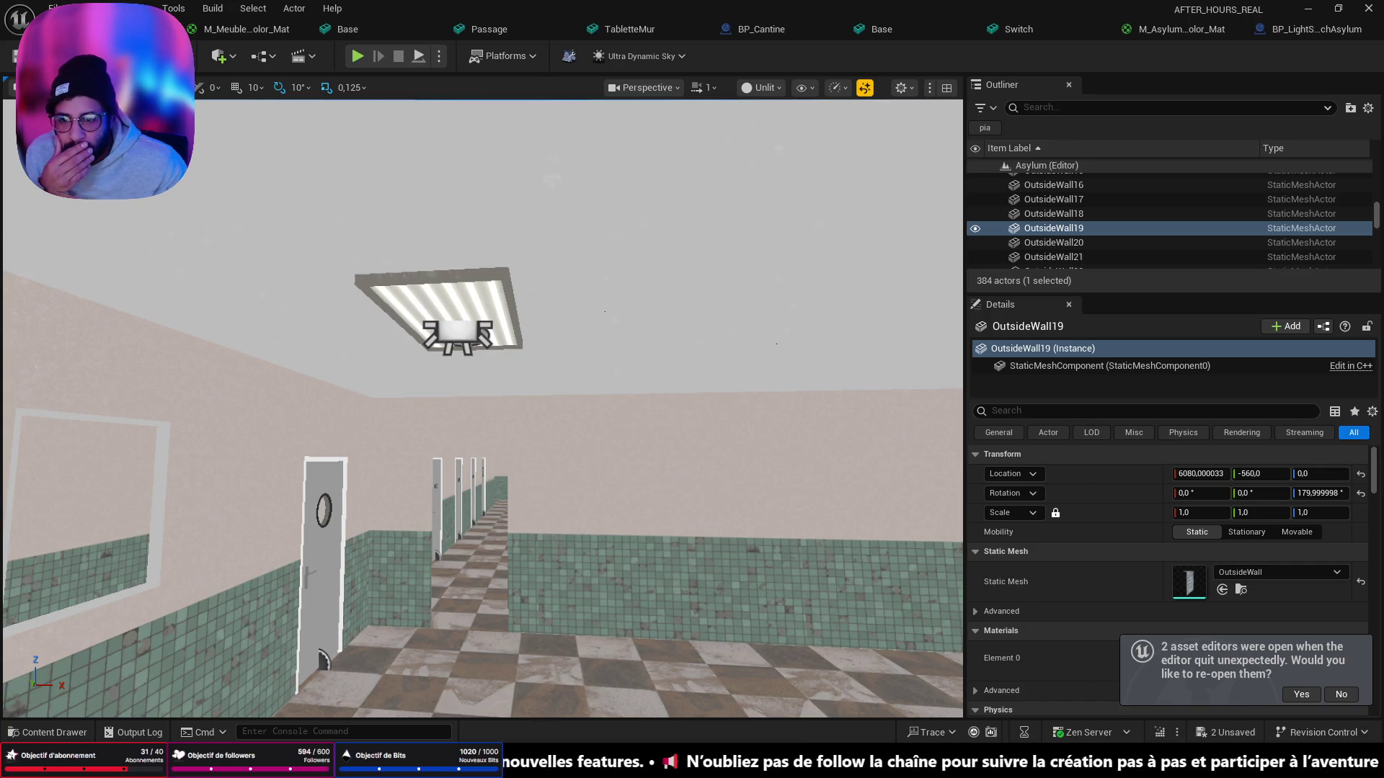
pyautogui.moveTo(548, 315); pyautogui.dragTo(525, 315, button='right')
pyautogui.click(764, 90)
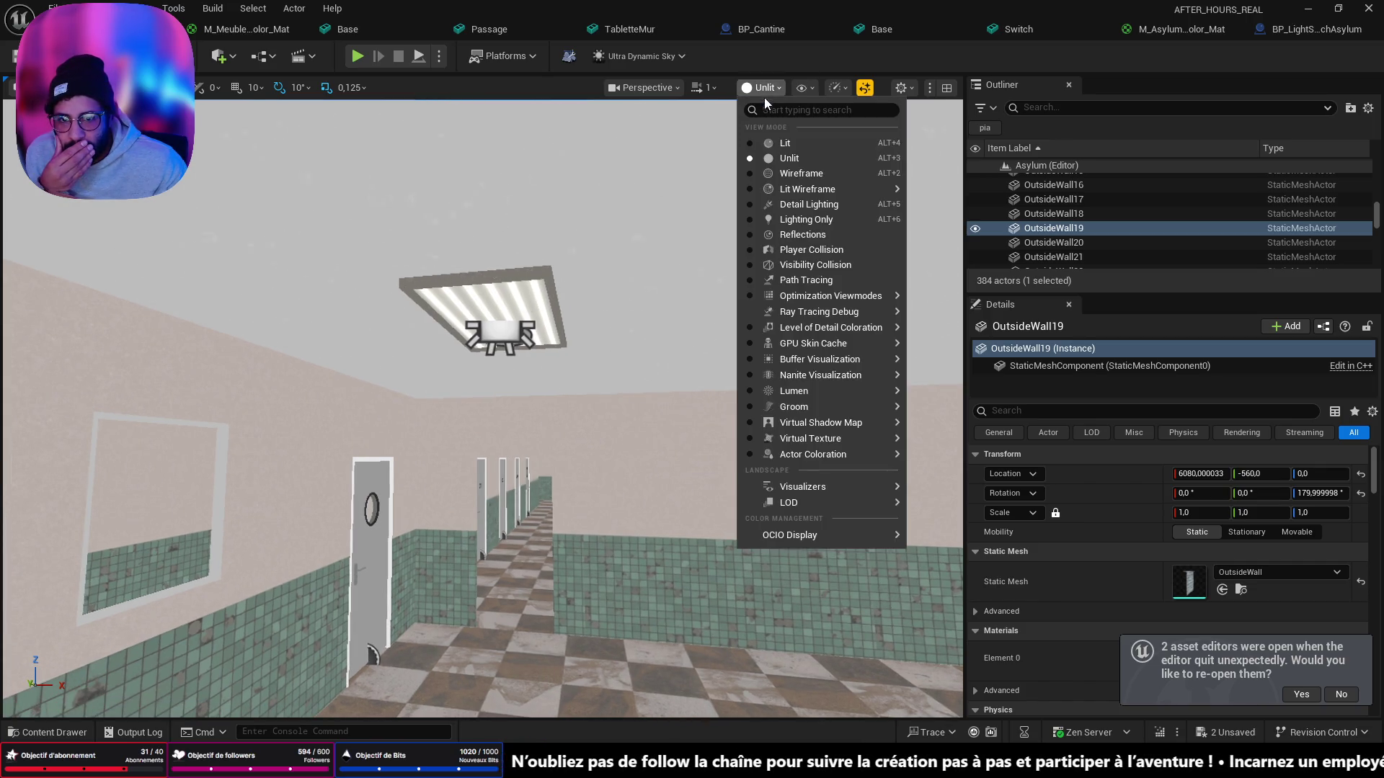
pyautogui.click(768, 143)
# Step: Fly toward the ceiling light and save the level with Ctrl+S
pyautogui.moveTo(547, 444)
pyautogui.mouseDown(button='right')
pyautogui.moveTo(574, 389)
pyautogui.moveTo(581, 431)
pyautogui.moveTo(544, 452)
pyautogui.mouseUp(button='right')
pyautogui.press('w')
pyautogui.scroll(-1, 569, 396)
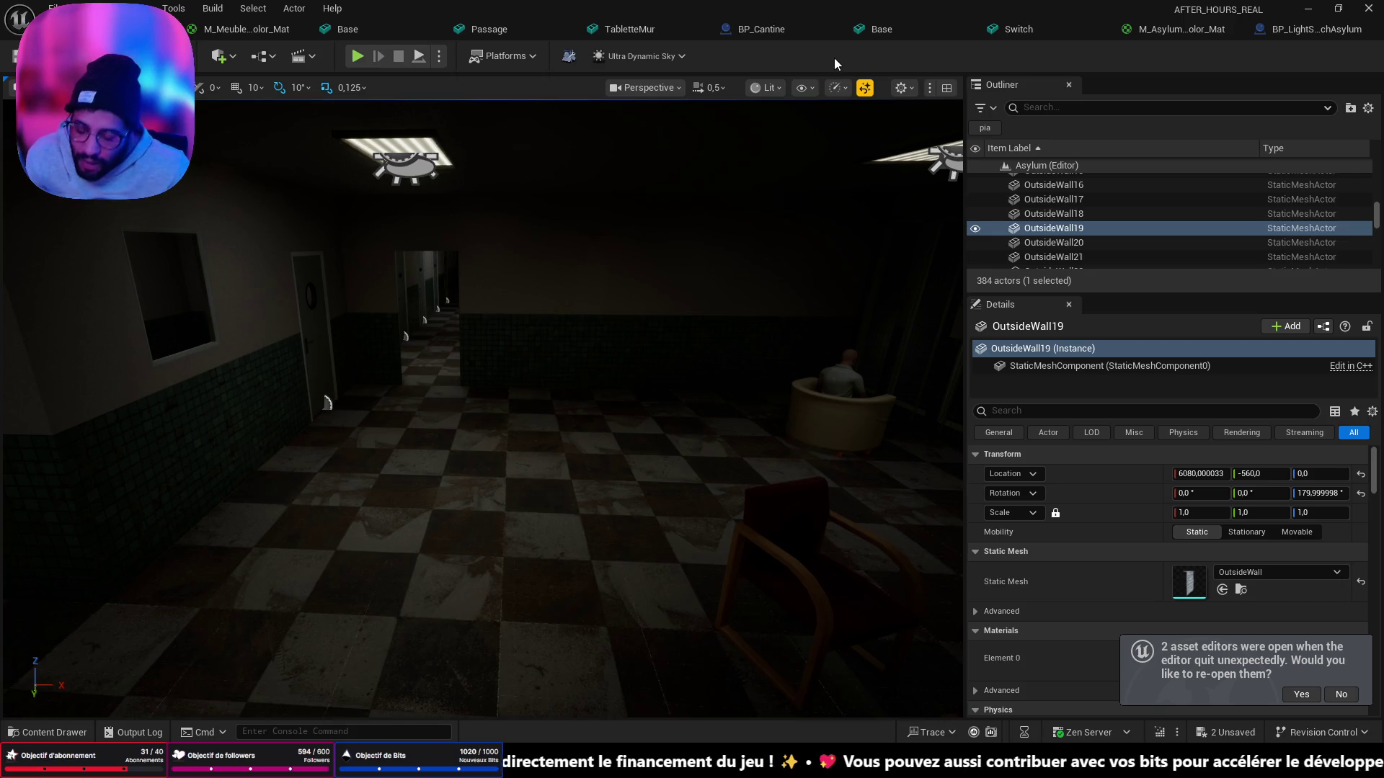
pyautogui.hotkey('ctrl', 's')
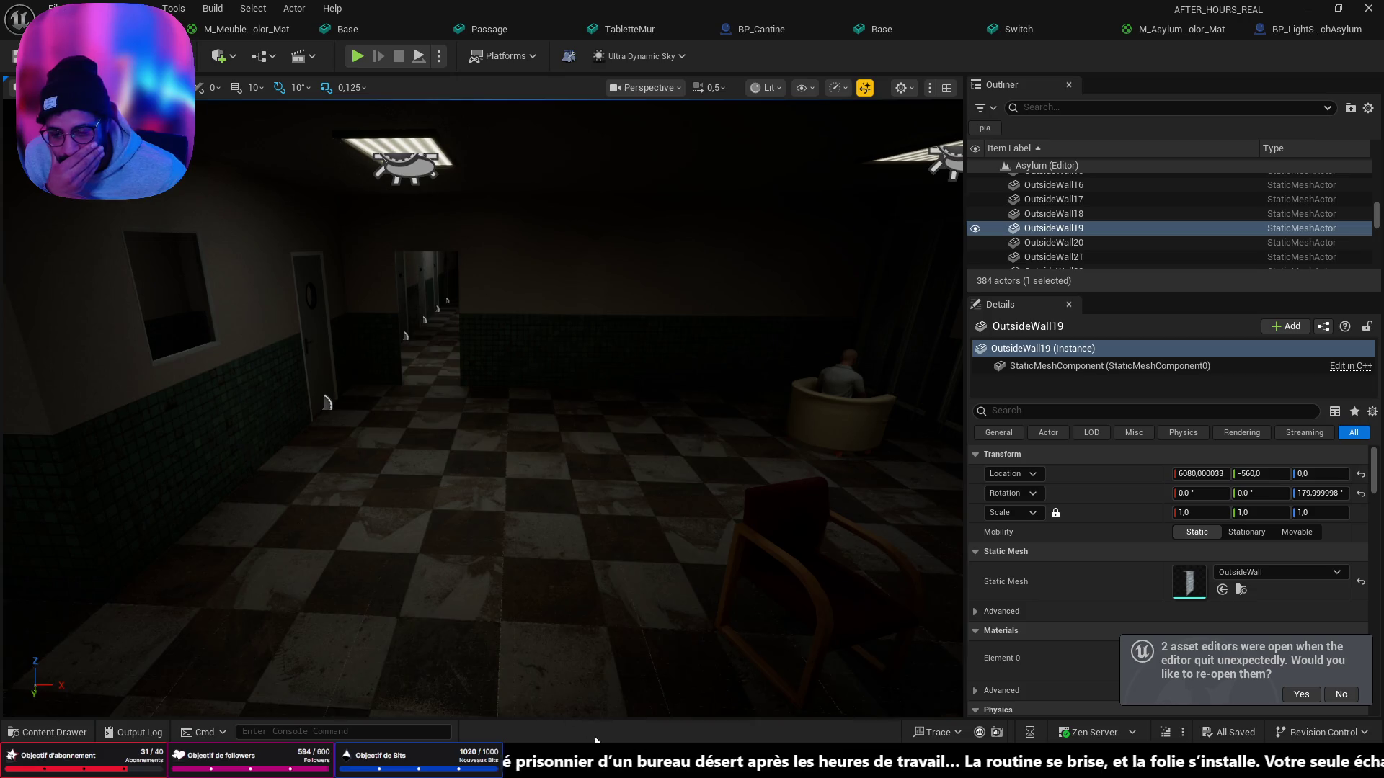
# Step: Switch to the Miro planning board and pan toward the floor plan and notes
pyautogui.moveTo(733, 760)
pyautogui.click(776, 702)
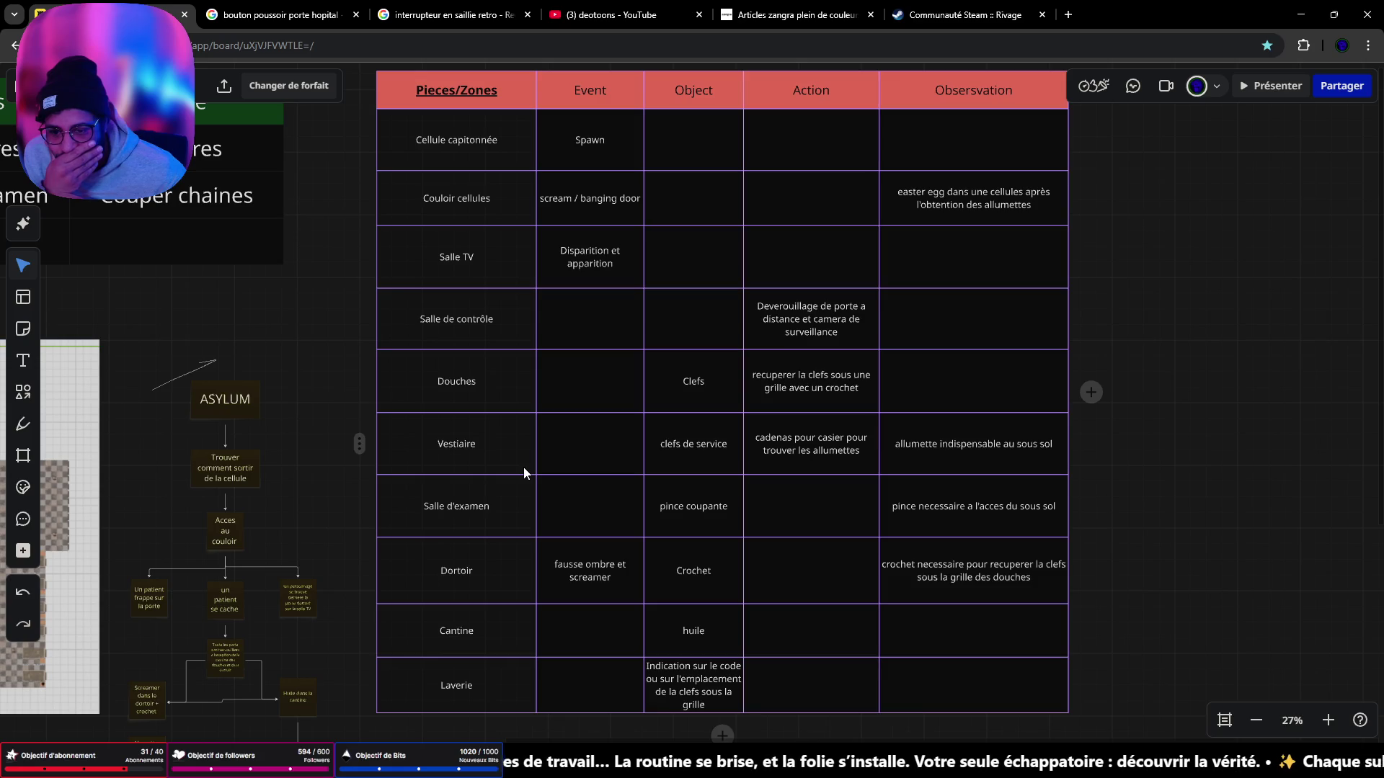
pyautogui.scroll(-3, 523, 467)
pyautogui.moveTo(523, 467); pyautogui.dragTo(815, 304, button='right')
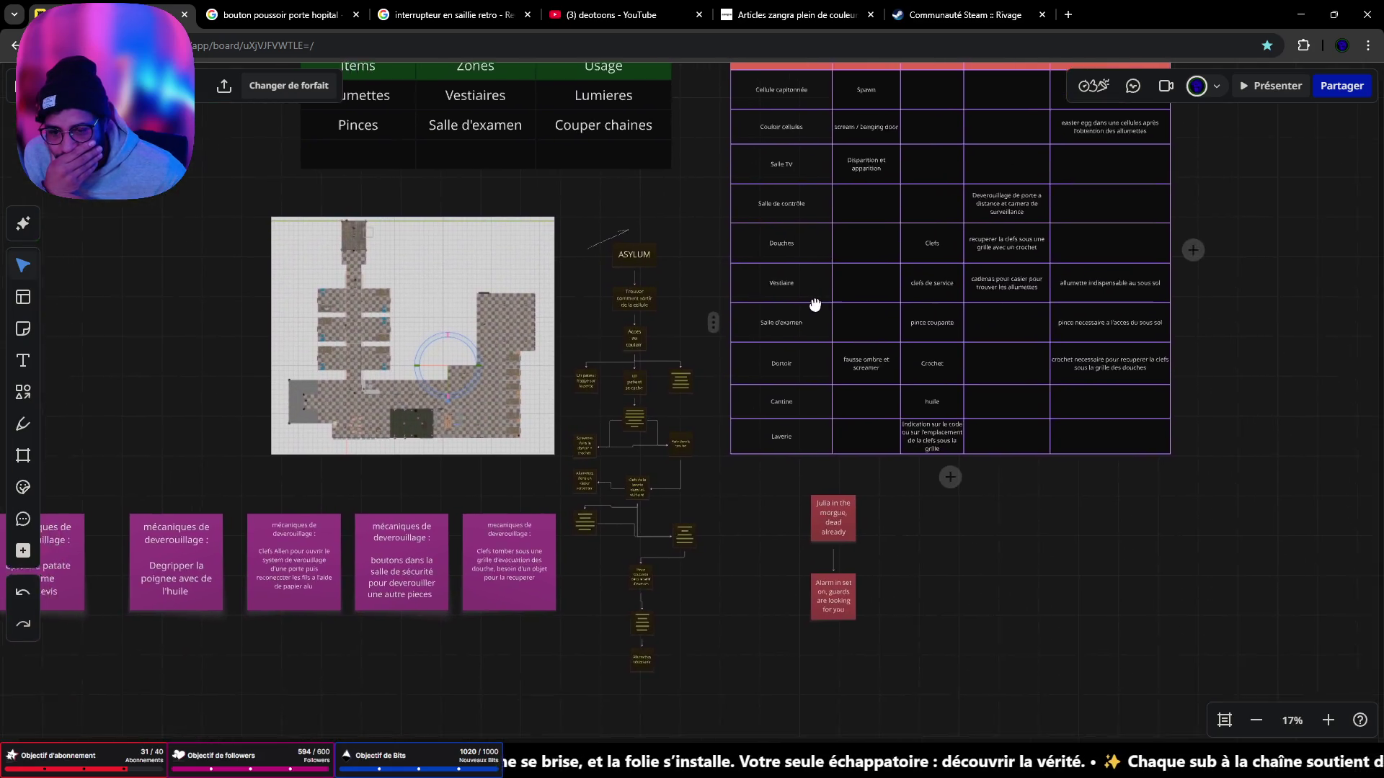
# Step: Pan and zoom to about 50% so the whole asylum floor-plan image is framed
pyautogui.scroll(2, 598, 422)
pyautogui.moveTo(598, 422)
pyautogui.mouseDown(button='right')
pyautogui.moveTo(1055, 346)
pyautogui.moveTo(906, 366)
pyautogui.mouseUp(button='right')
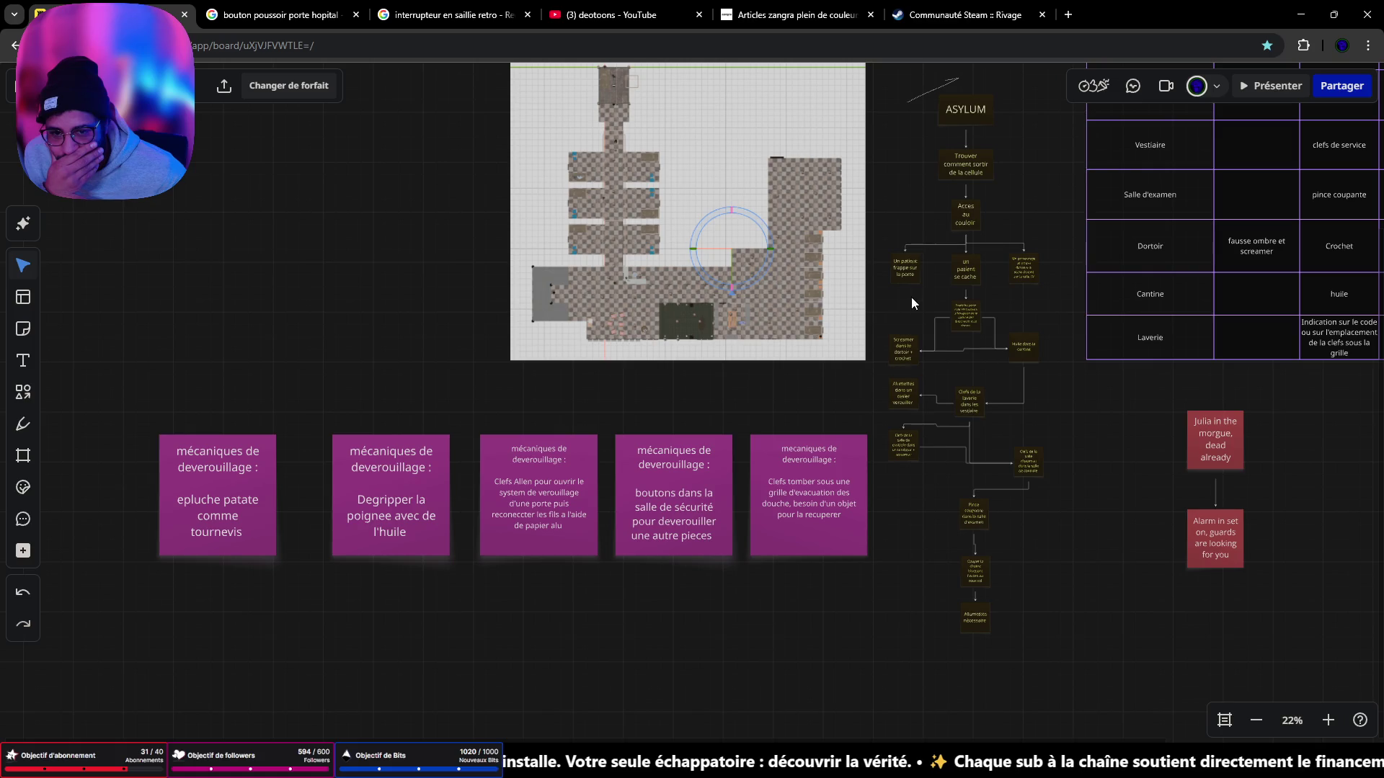
pyautogui.moveTo(931, 230); pyautogui.dragTo(821, 376, button='right')
pyautogui.scroll(2, 822, 376)
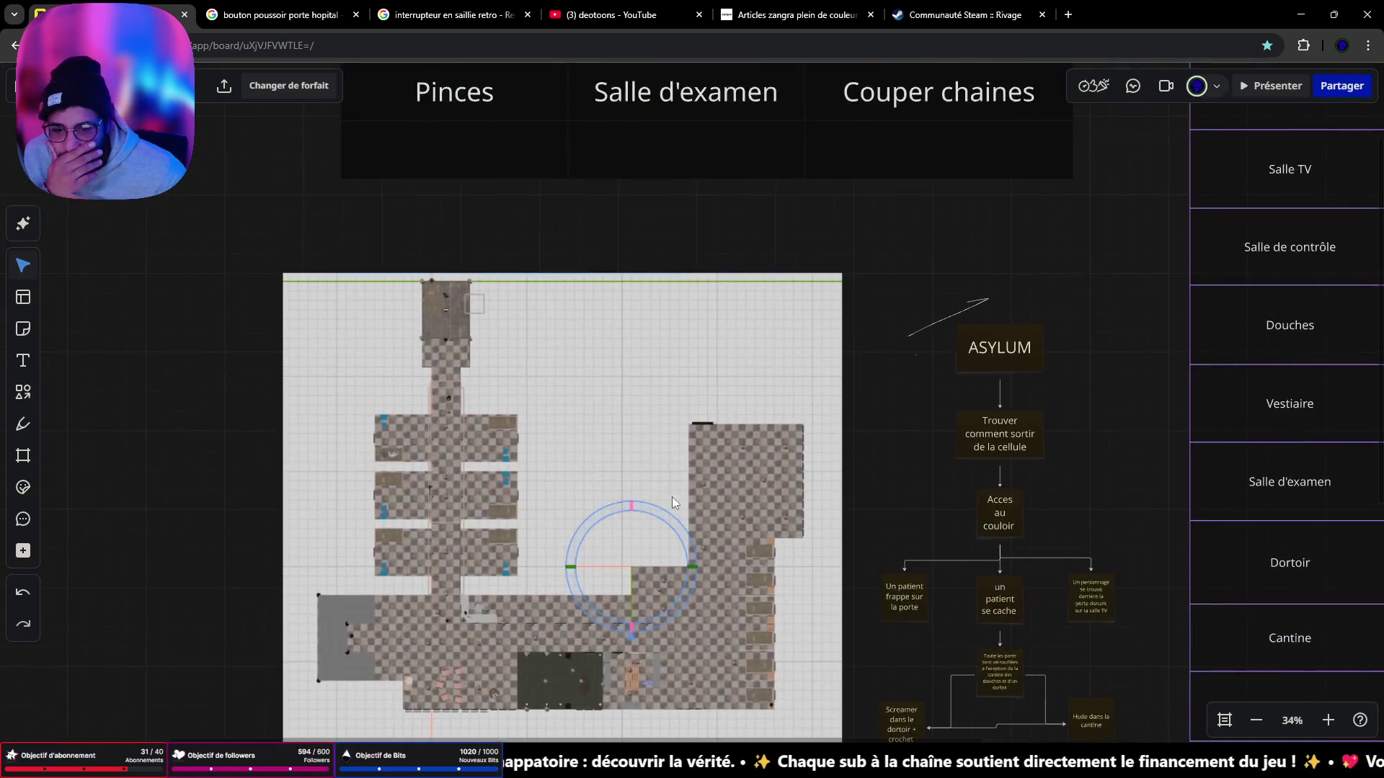
pyautogui.moveTo(672, 502); pyautogui.dragTo(728, 350, button='right')
pyautogui.scroll(4, 697, 500)
pyautogui.moveTo(696, 500); pyautogui.dragTo(788, 533, button='right')
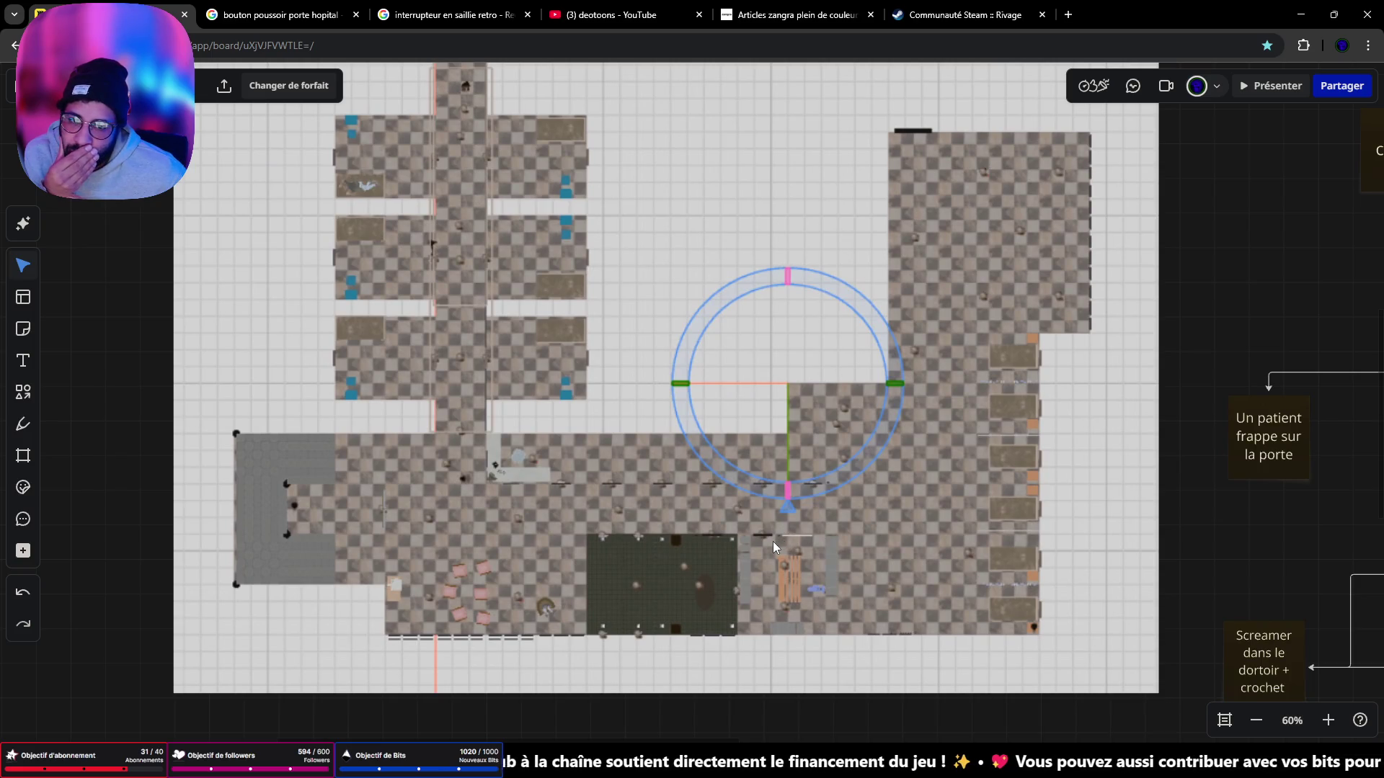
pyautogui.scroll(-1, 769, 542)
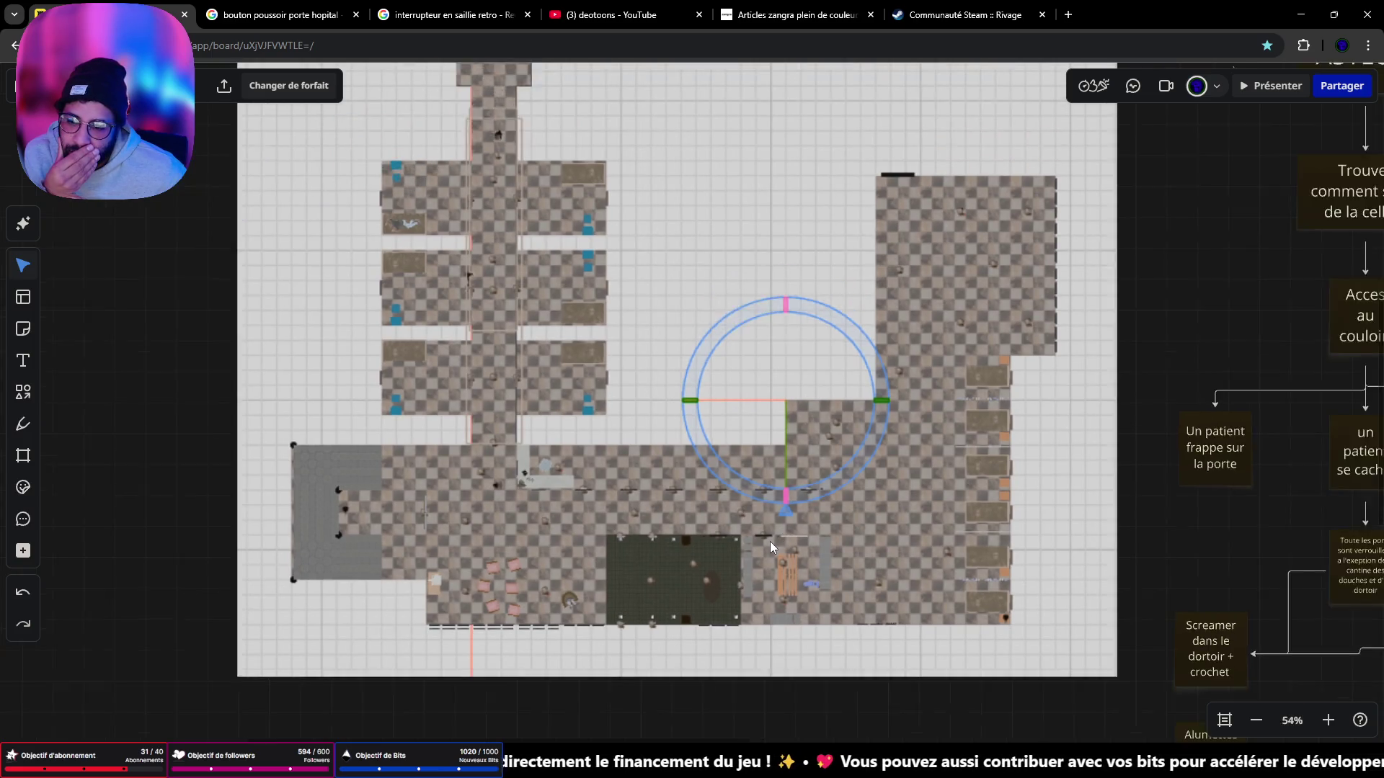
pyautogui.scroll(-1, 769, 542)
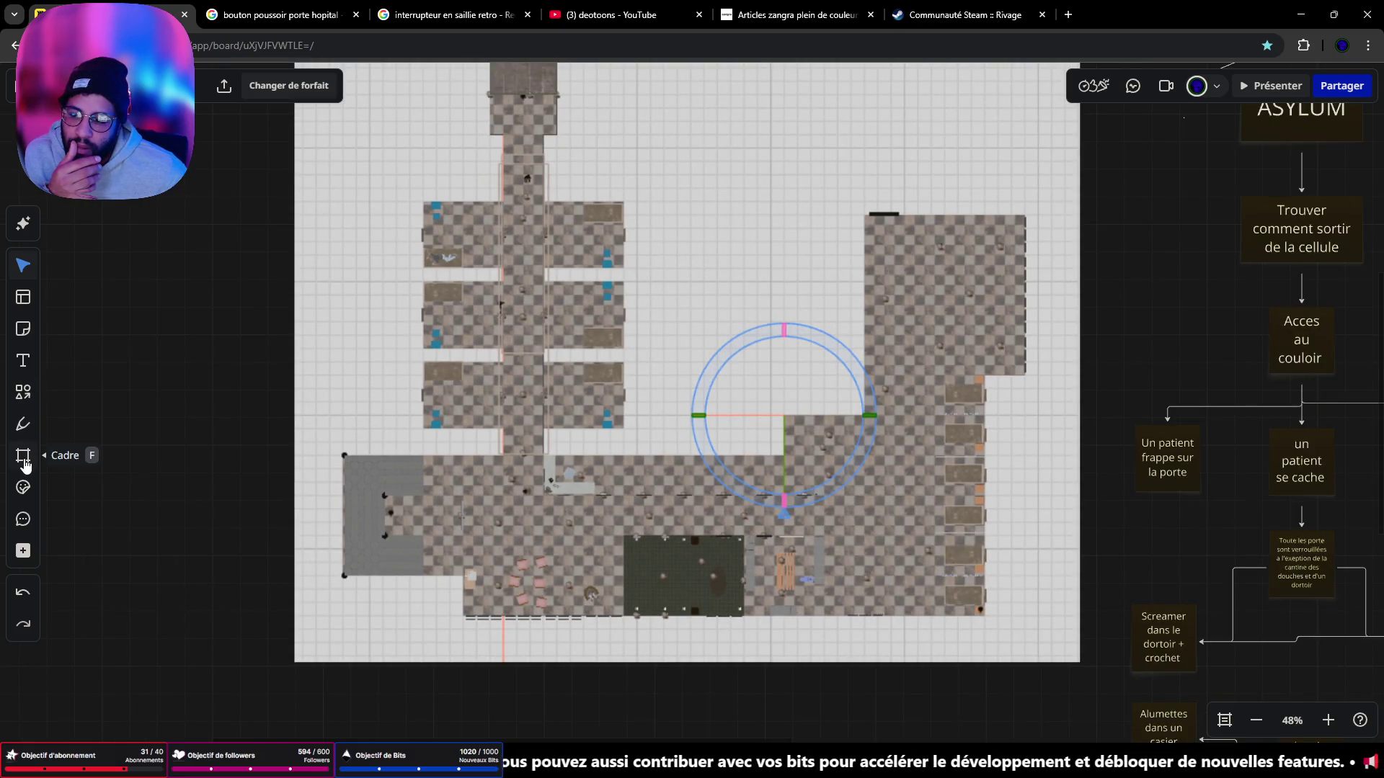
# Step: Draw a vertical straight line down the floor plan, deleting a short stray line
pyautogui.click(26, 397)
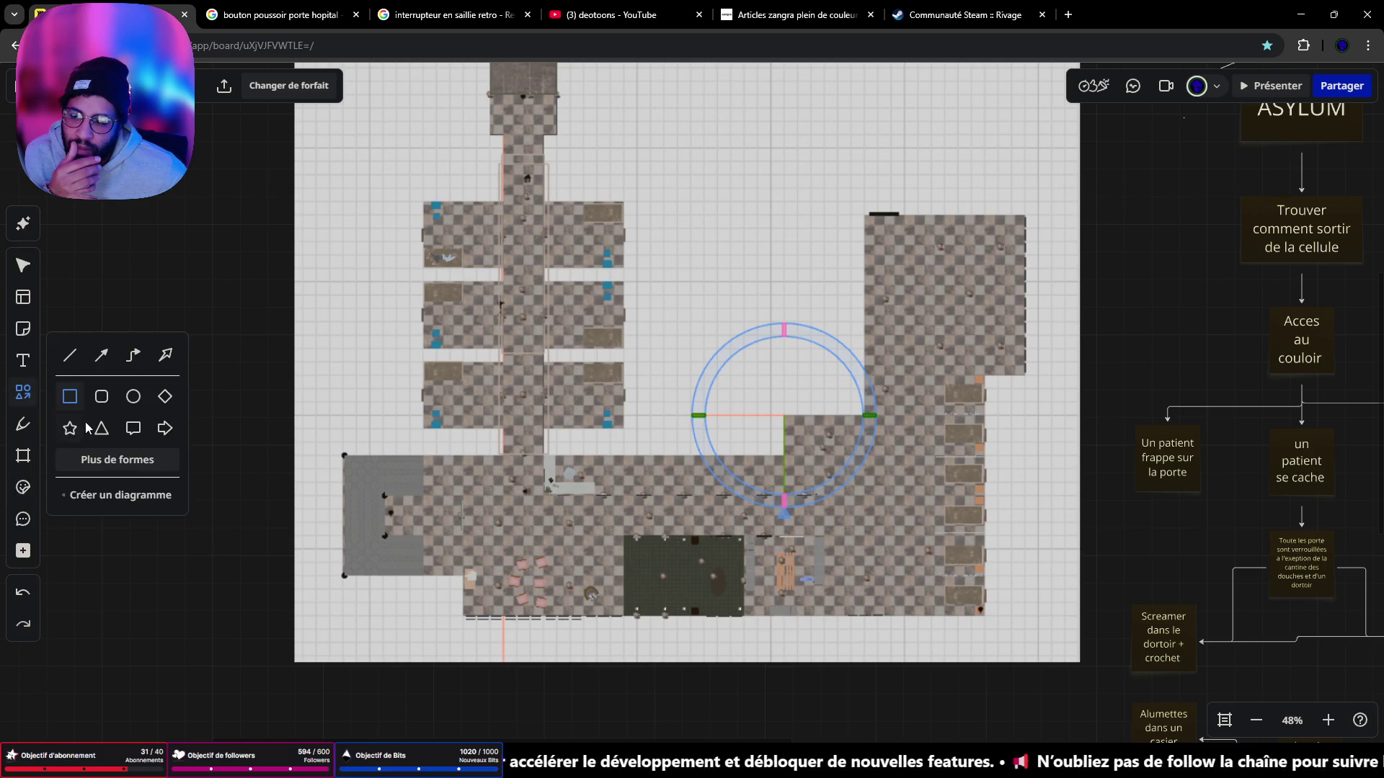
pyautogui.click(77, 363)
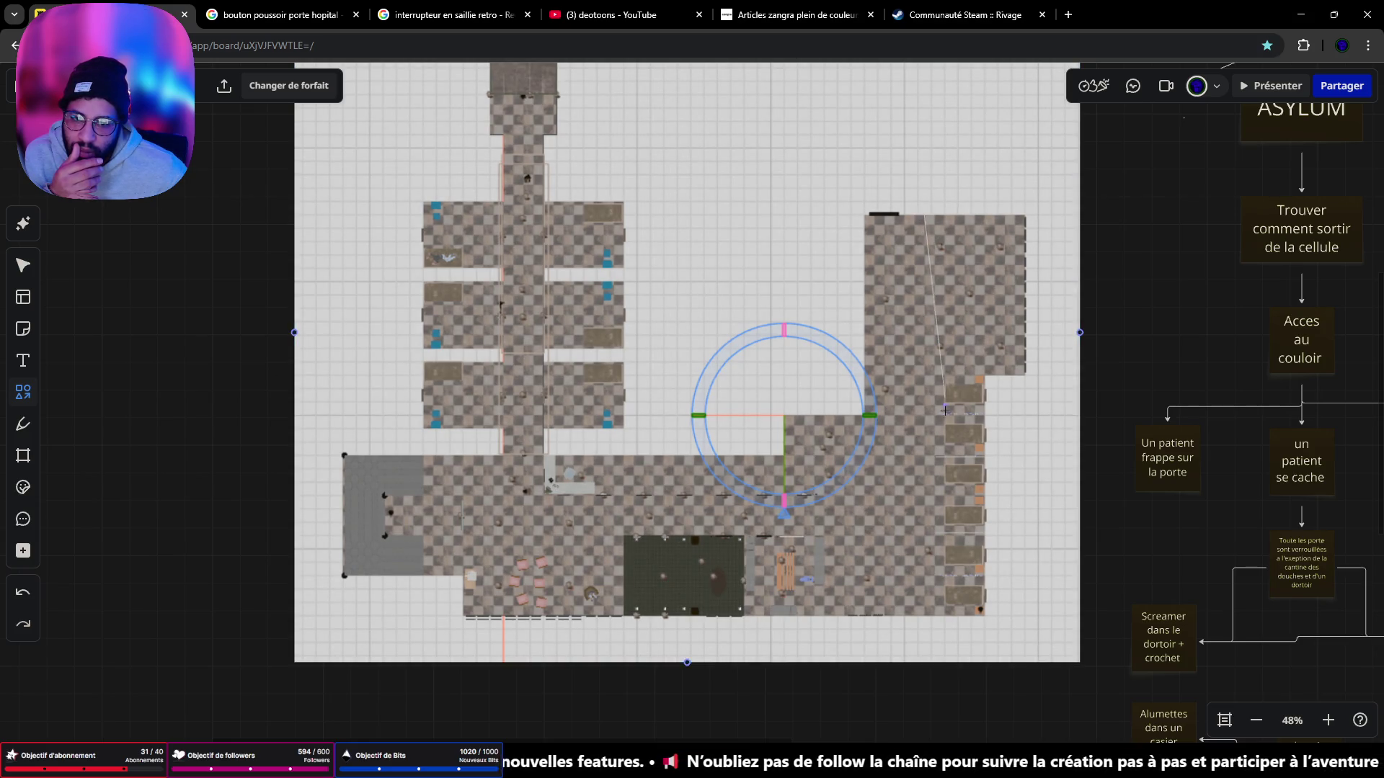
pyautogui.moveTo(945, 410)
pyautogui.mouseDown()
pyautogui.moveTo(926, 624)
pyautogui.moveTo(913, 522)
pyautogui.moveTo(929, 167)
pyautogui.mouseUp()
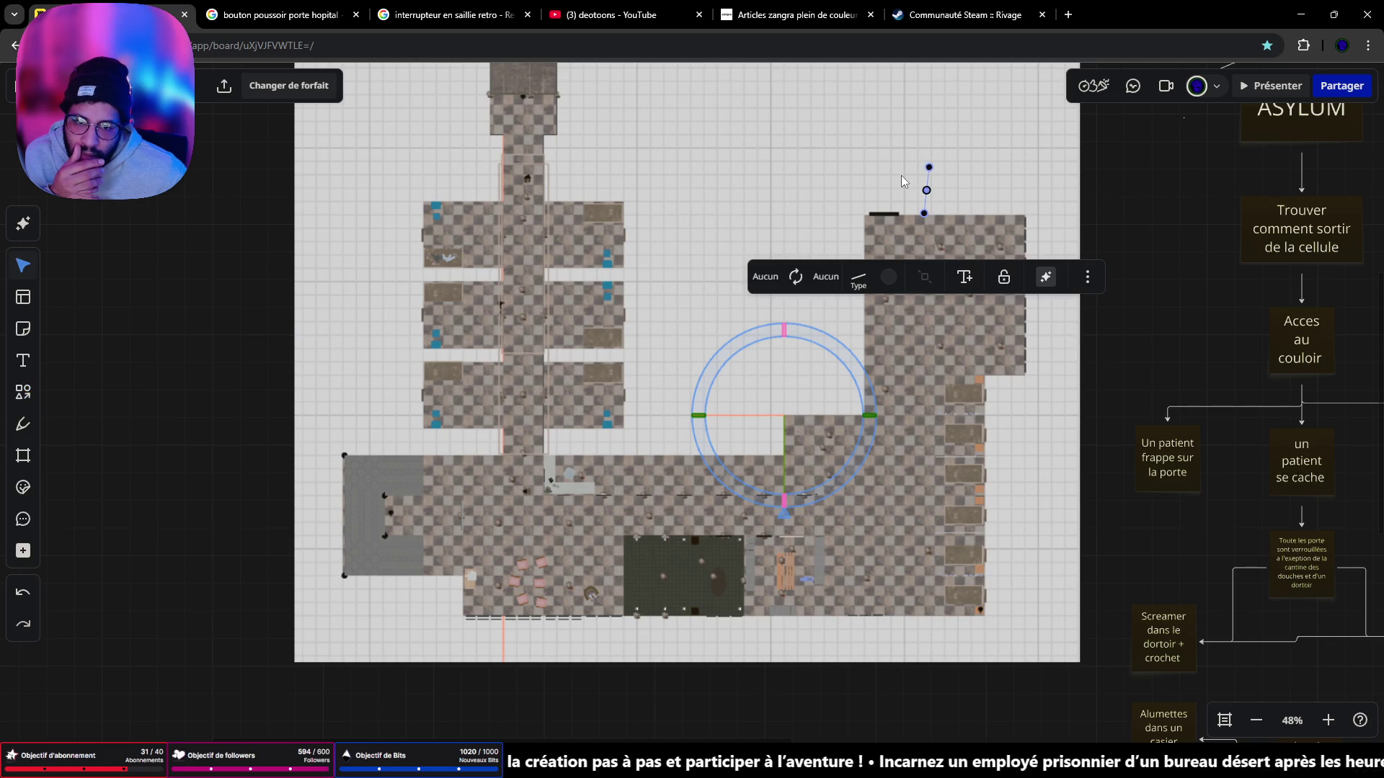
pyautogui.press('Delete')
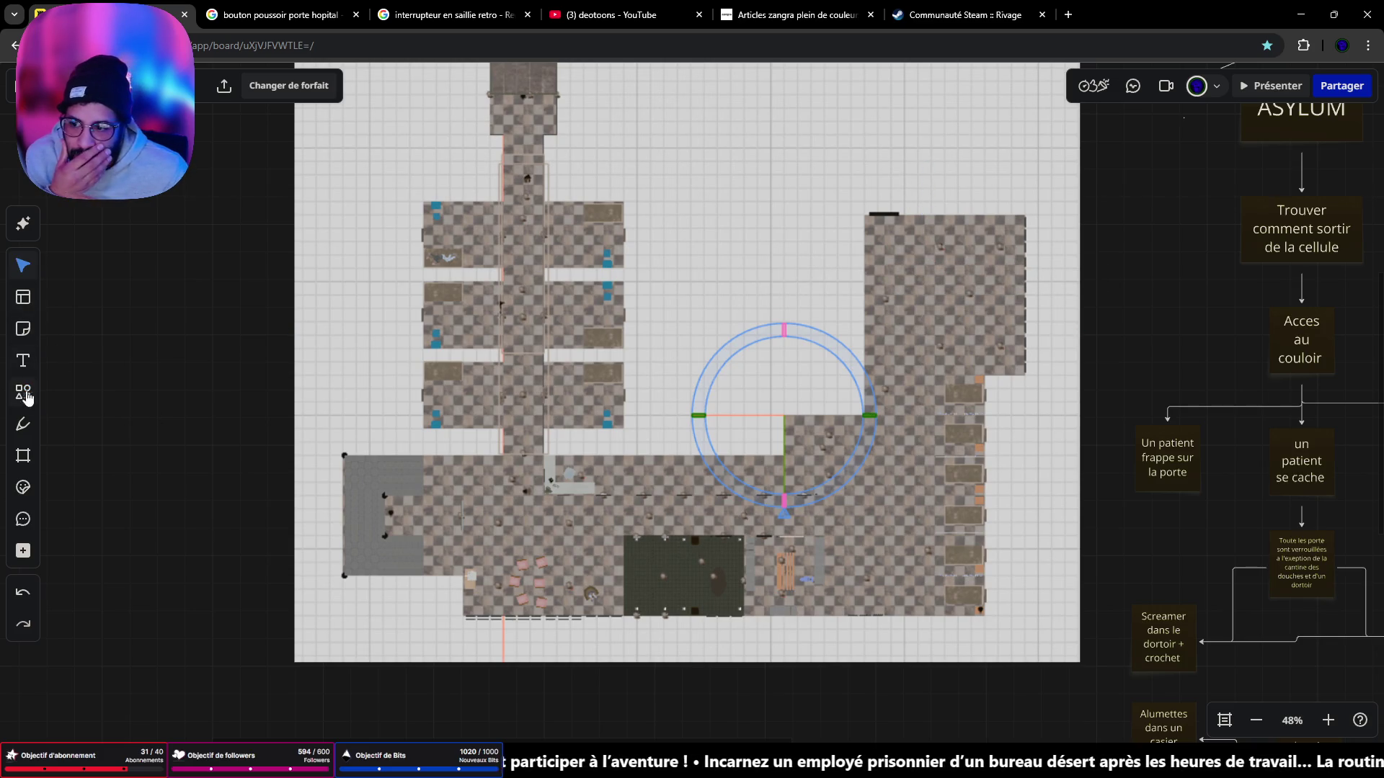
pyautogui.click(27, 402)
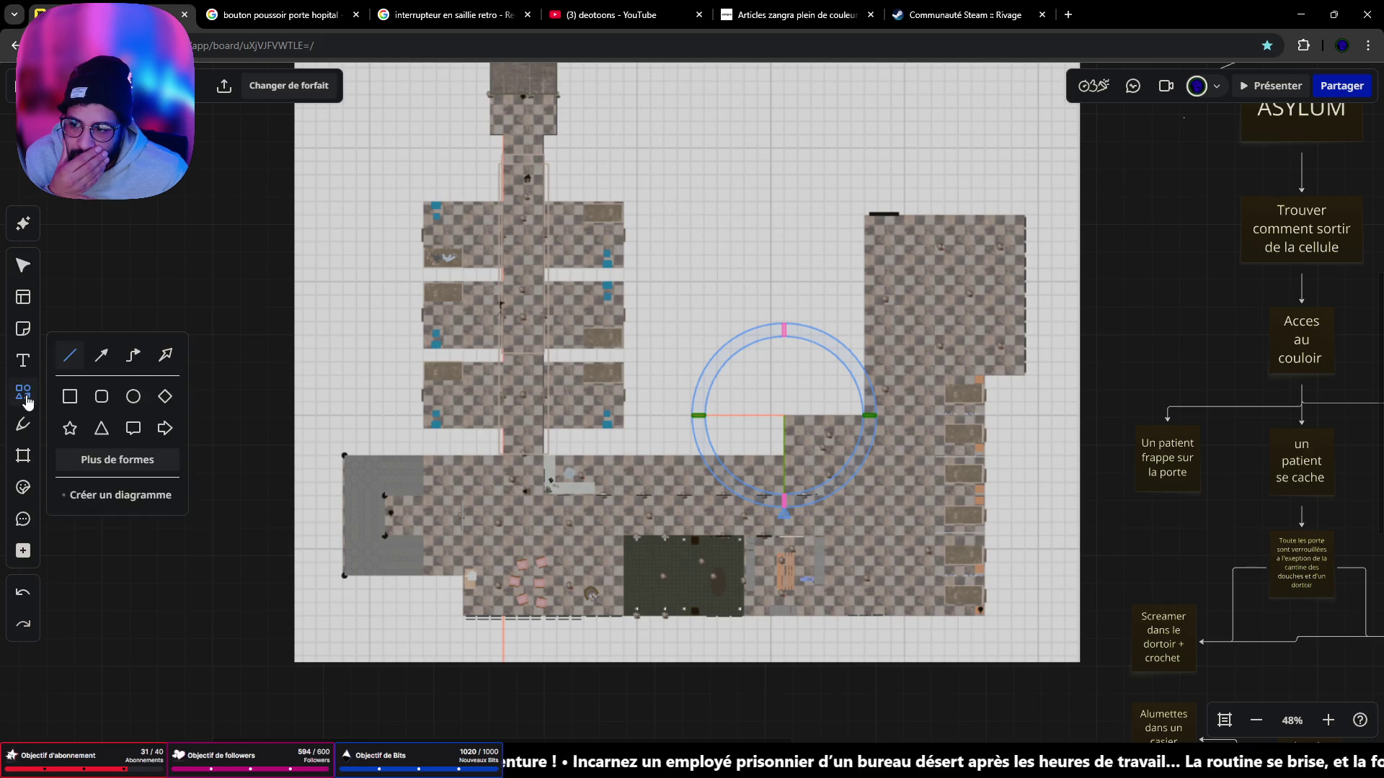
pyautogui.click(72, 363)
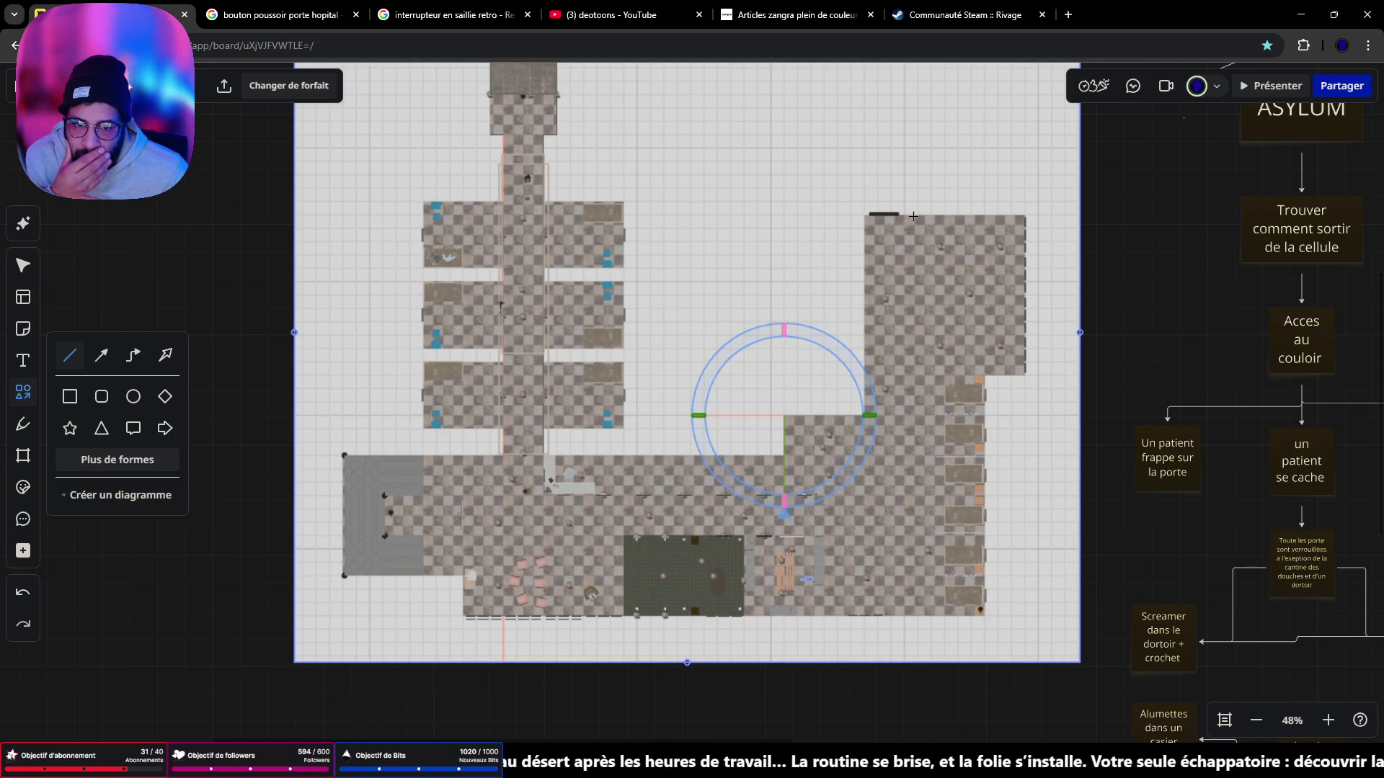
pyautogui.moveTo(934, 349); pyautogui.dragTo(914, 450)
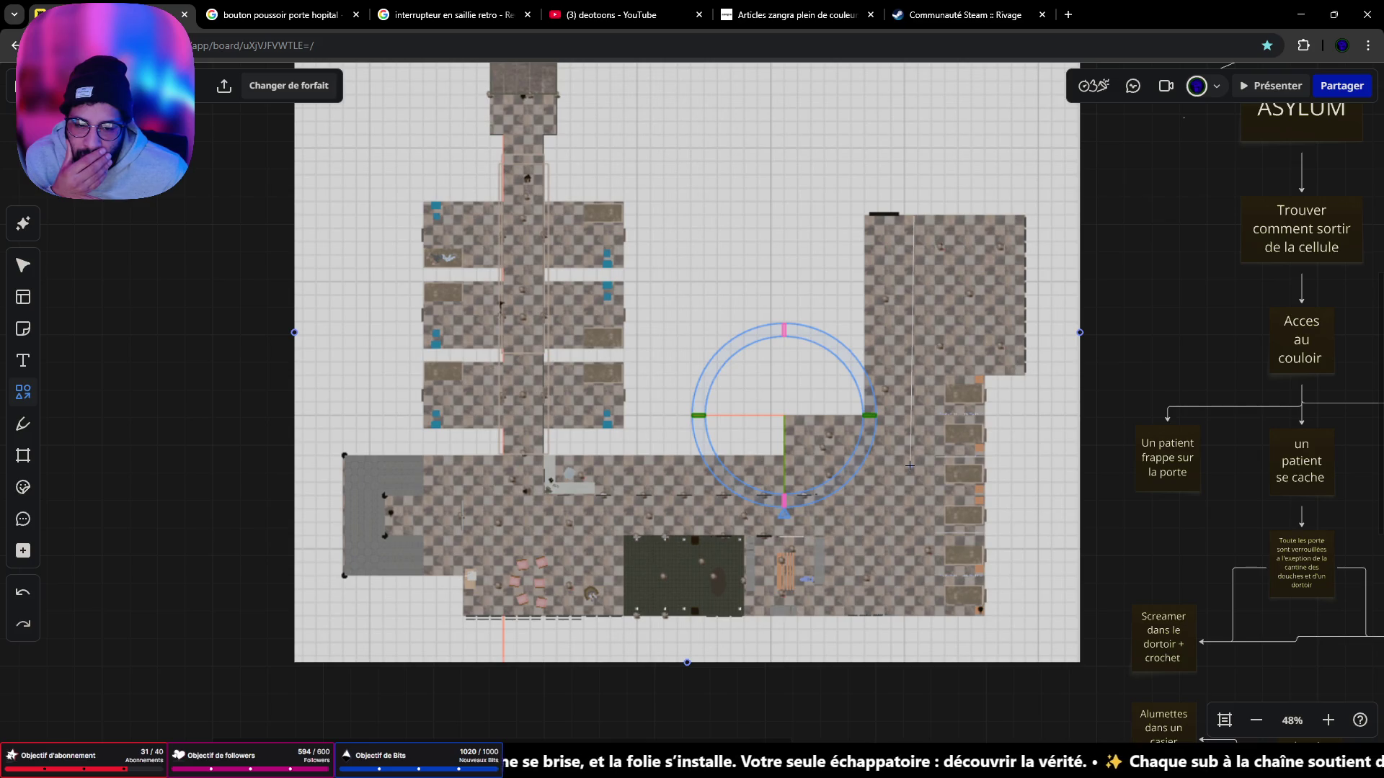
pyautogui.moveTo(906, 482); pyautogui.dragTo(911, 624)
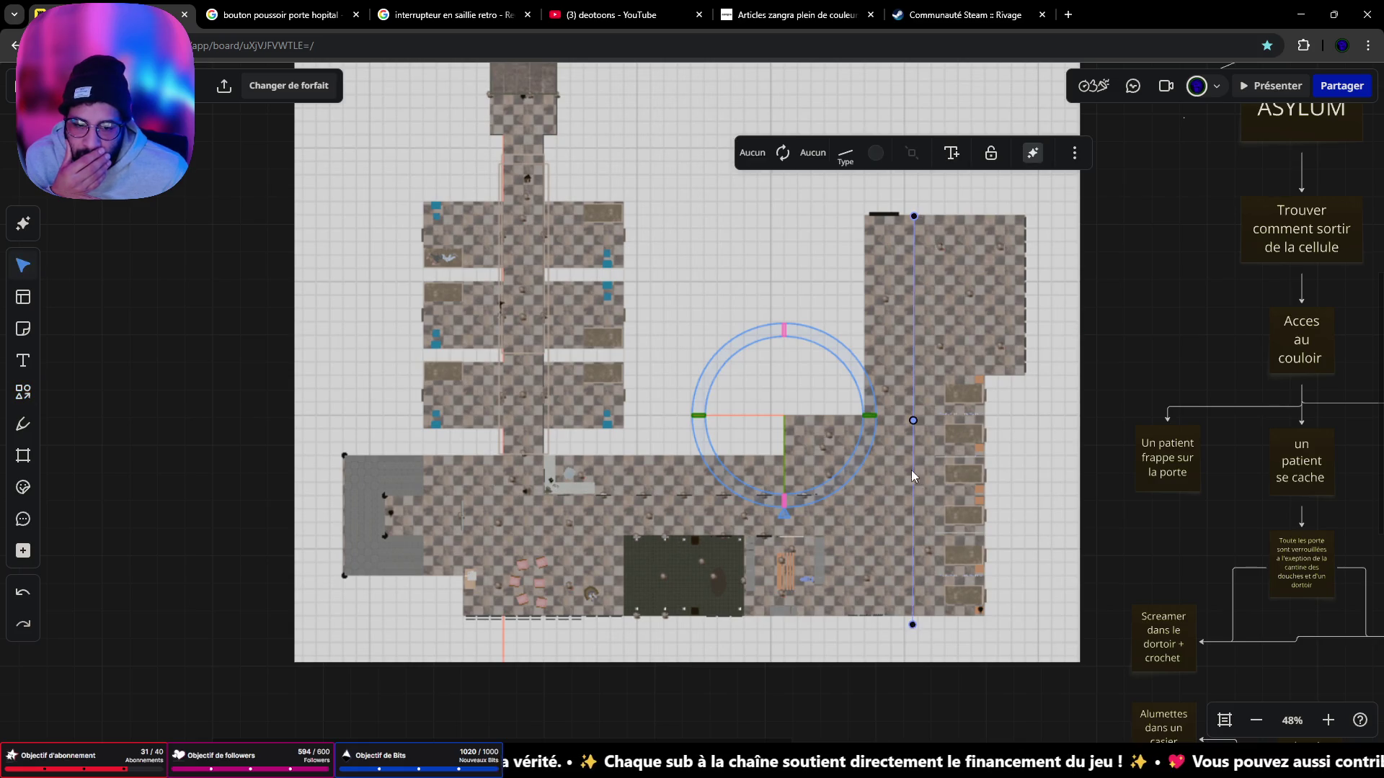
# Step: Nudge the floor-plan image and draw a horizontal line across the lower-right rooms
pyautogui.click(790, 251)
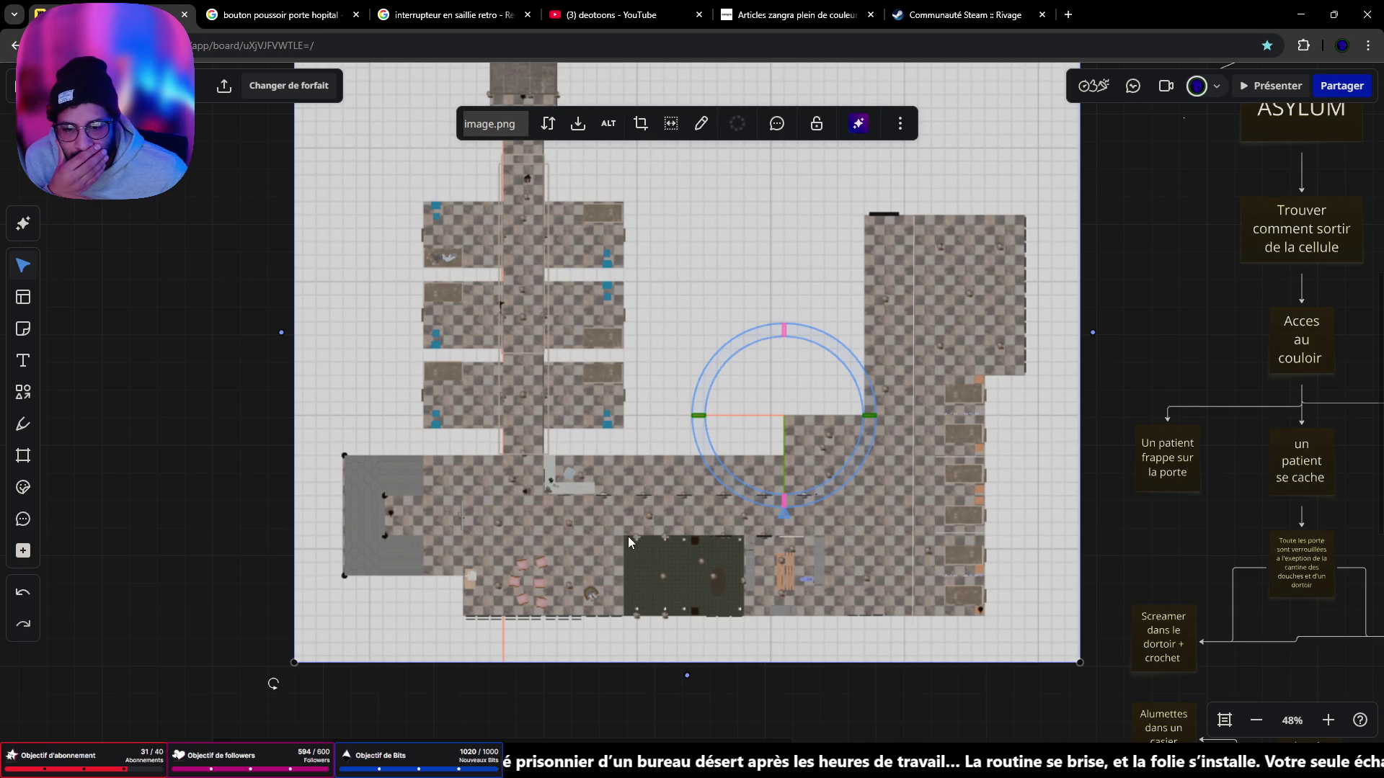
pyautogui.moveTo(628, 536)
pyautogui.mouseDown()
pyautogui.moveTo(698, 538)
pyautogui.moveTo(643, 539)
pyautogui.mouseUp()
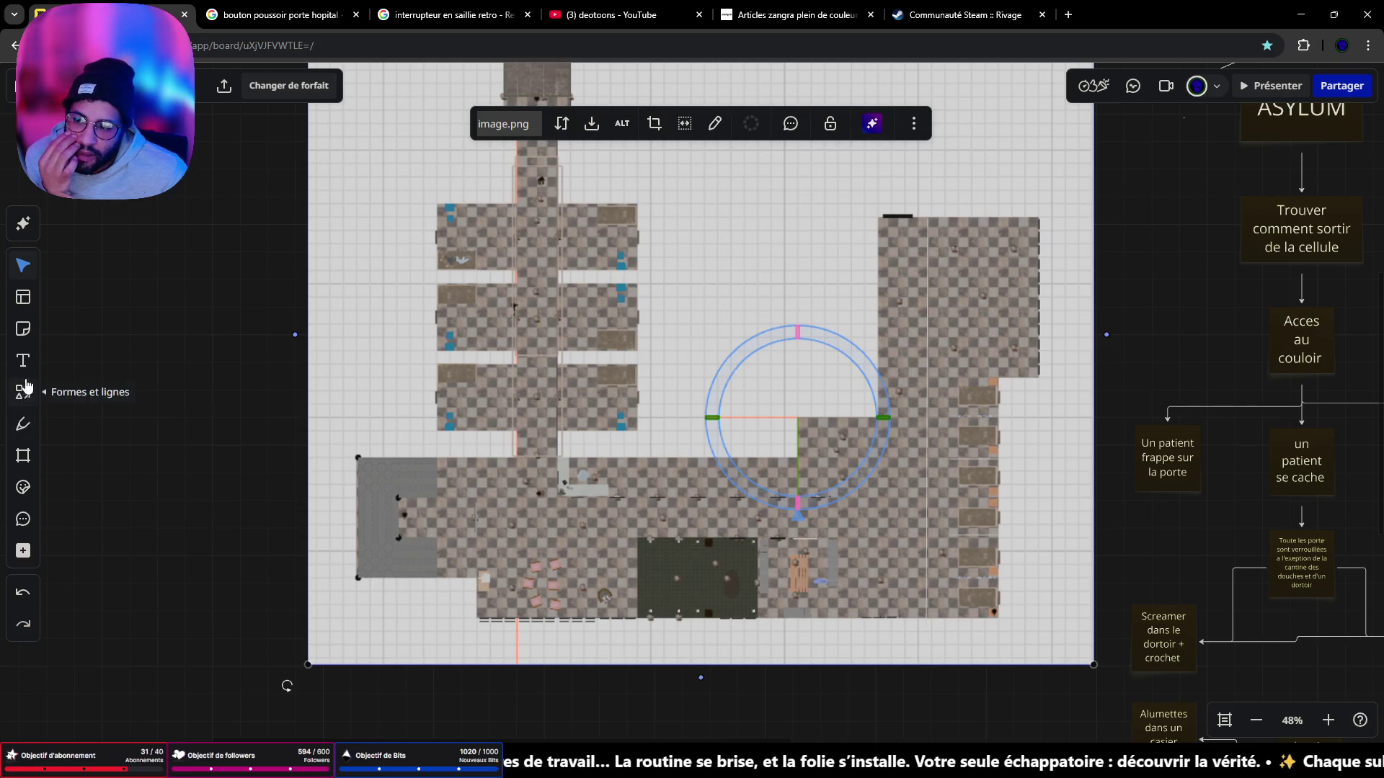
pyautogui.click(26, 392)
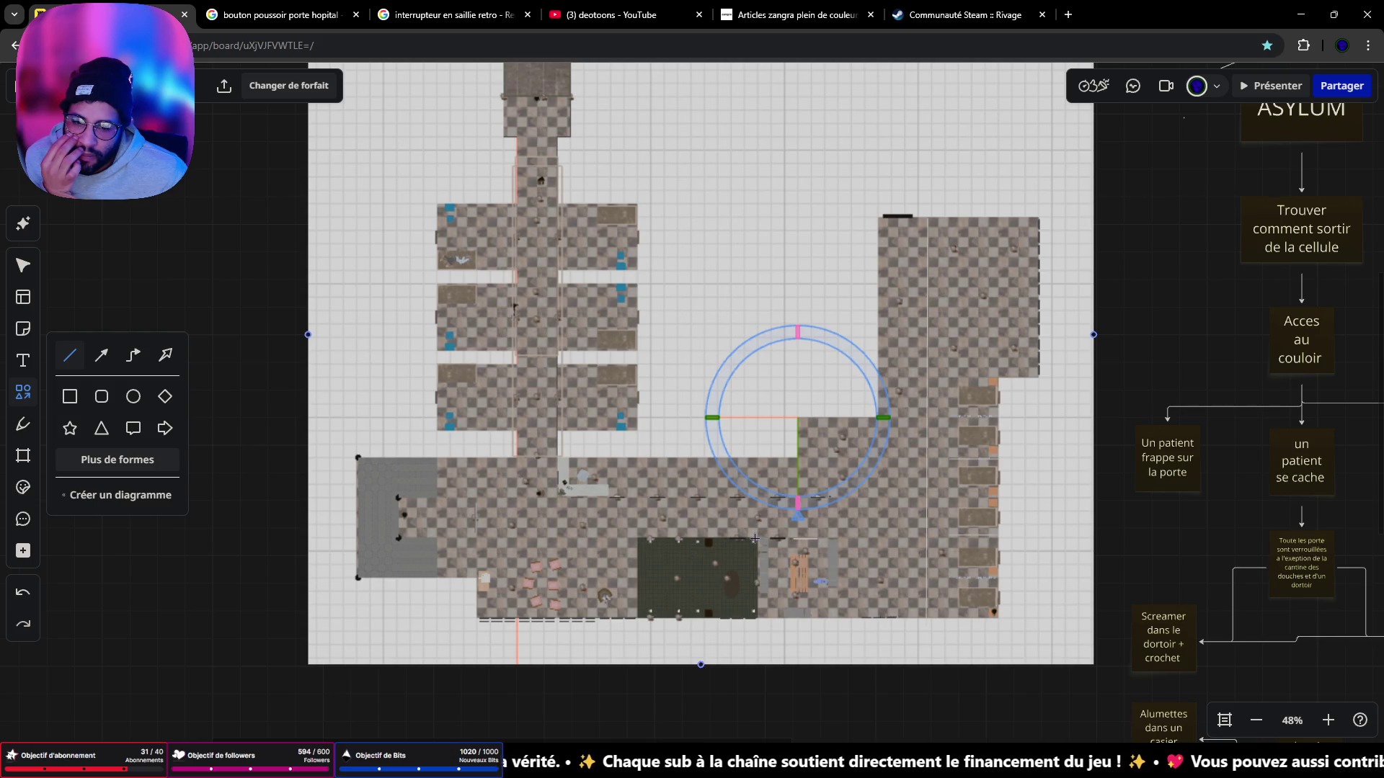
pyautogui.moveTo(755, 539); pyautogui.dragTo(934, 539)
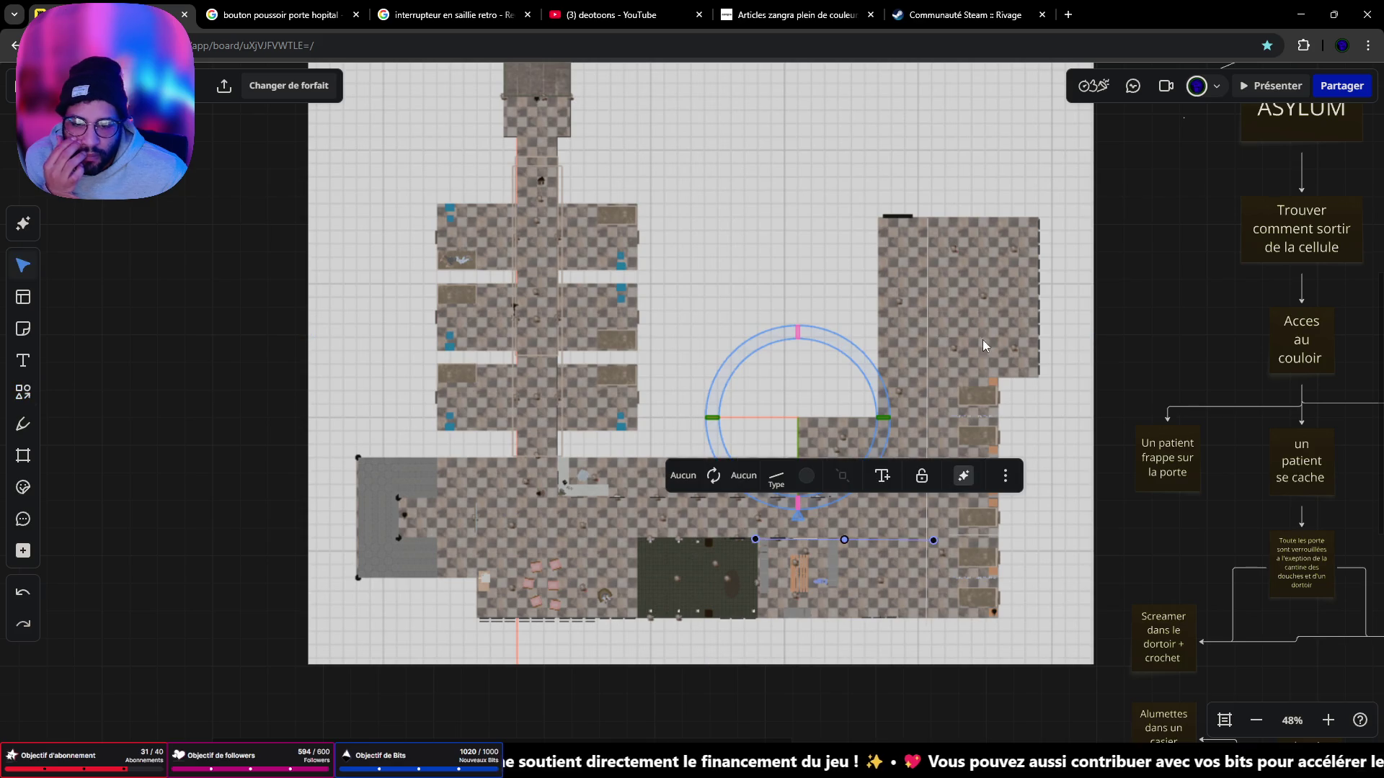
pyautogui.click(1122, 200)
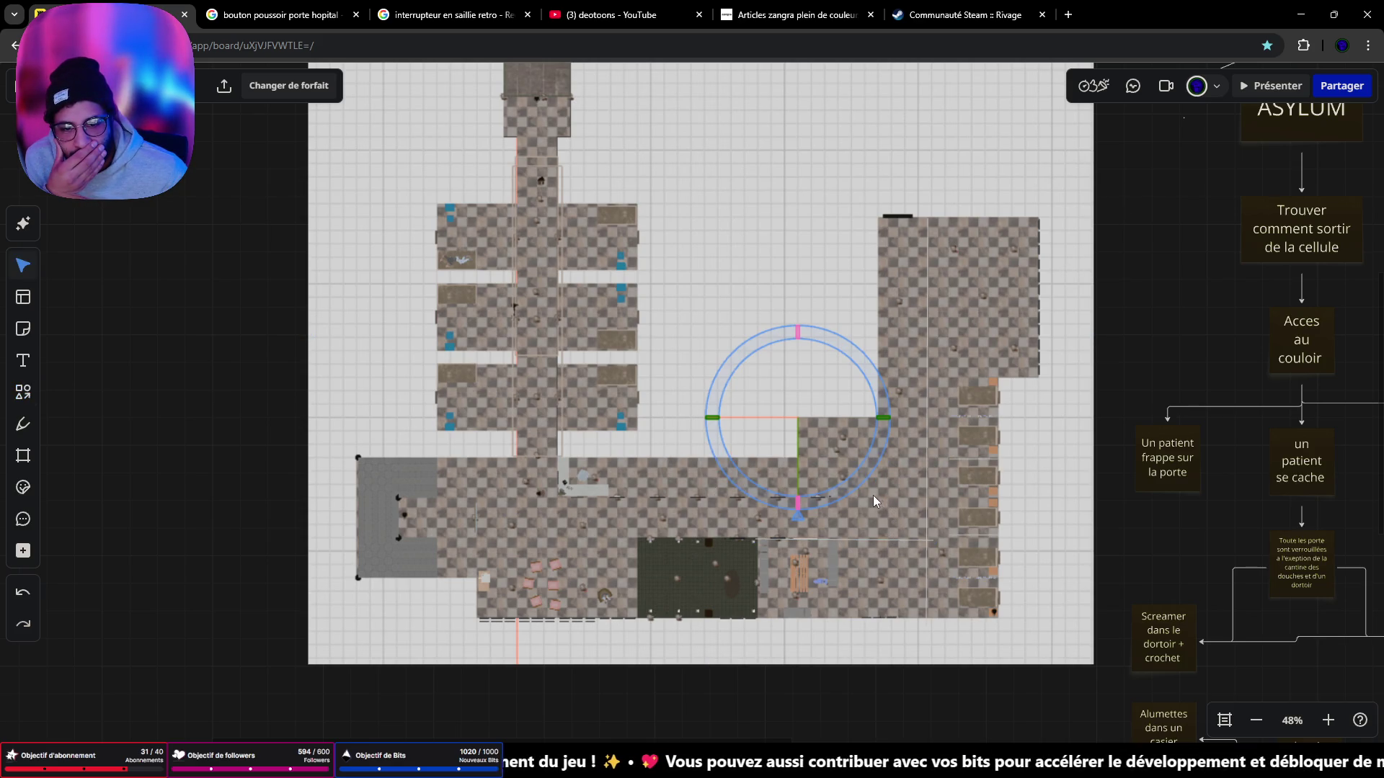
pyautogui.moveTo(872, 495); pyautogui.dragTo(858, 498)
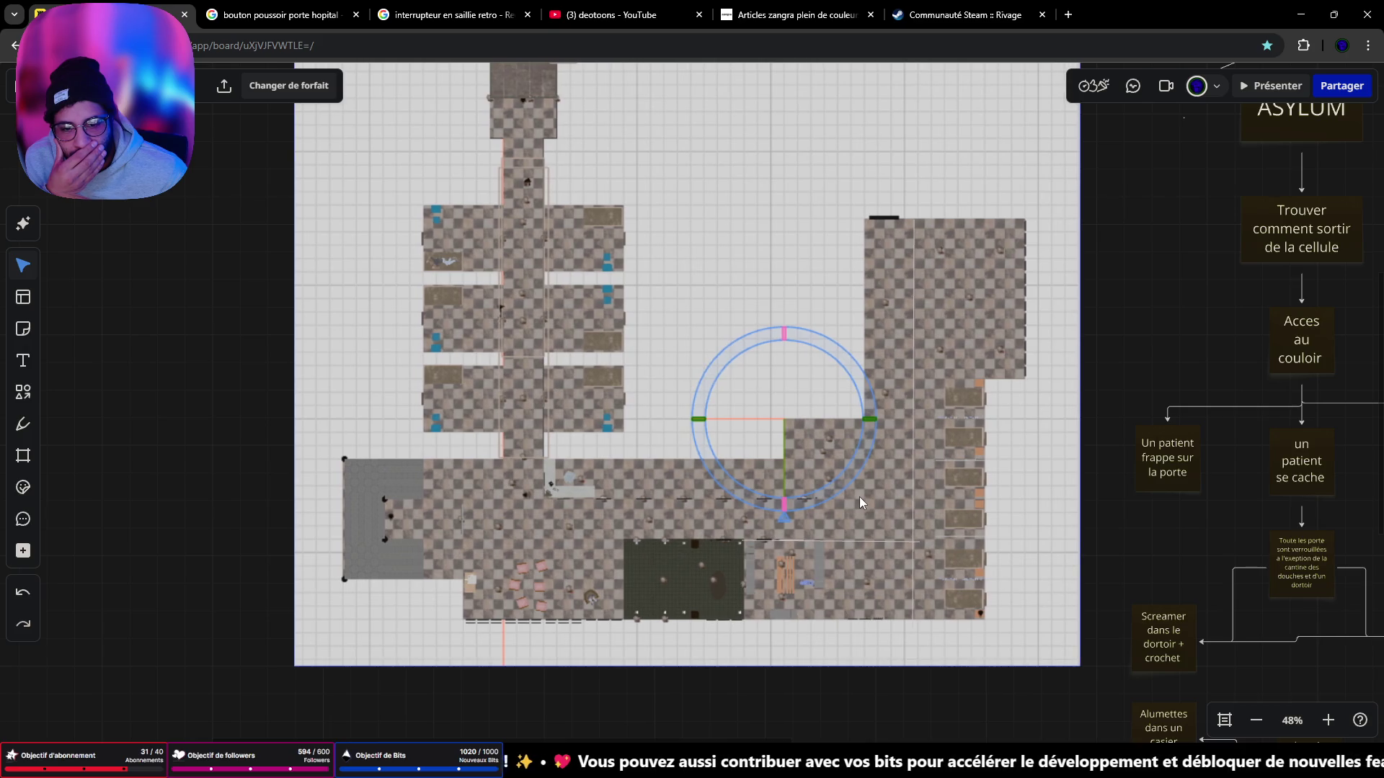
# Step: Try the pen tool, dismiss the eraser announcement, and delete a stray connector line
pyautogui.click(23, 425)
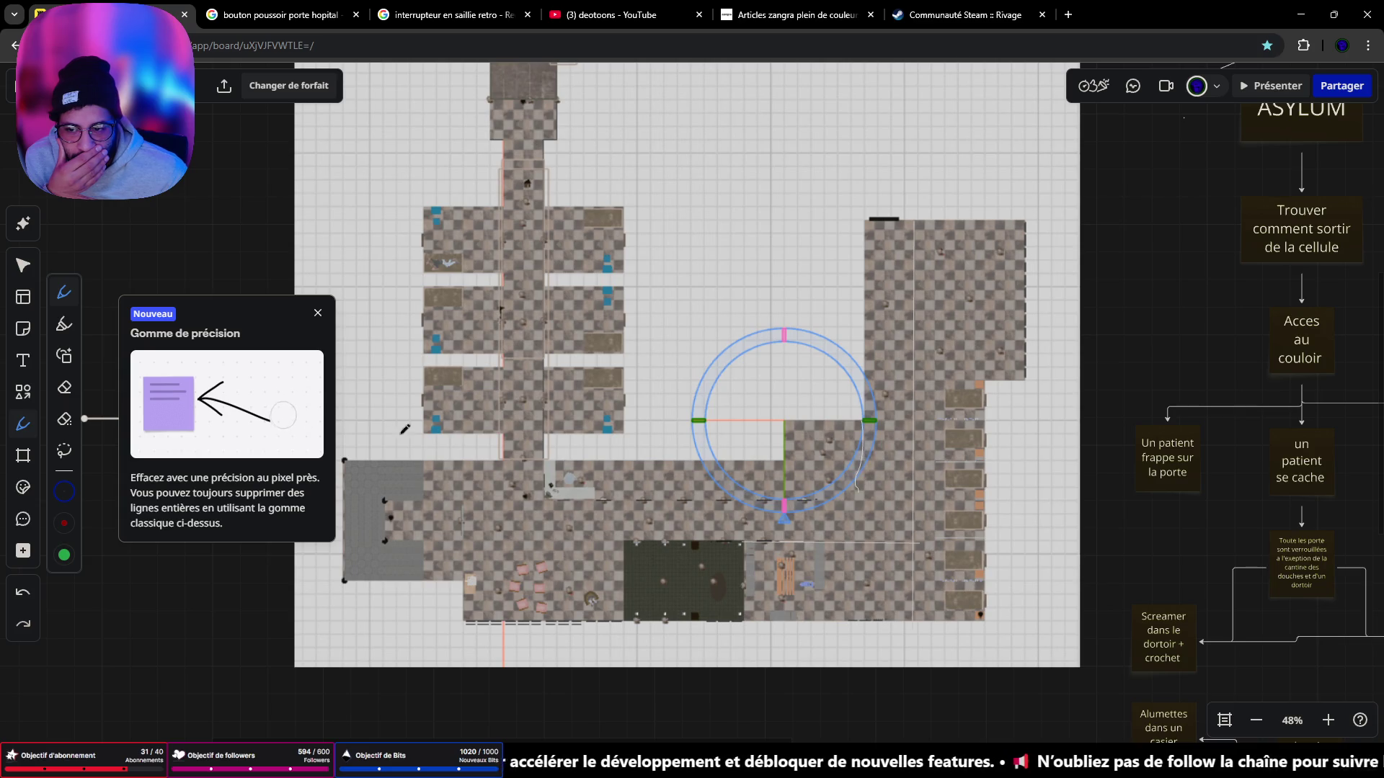
pyautogui.click(315, 314)
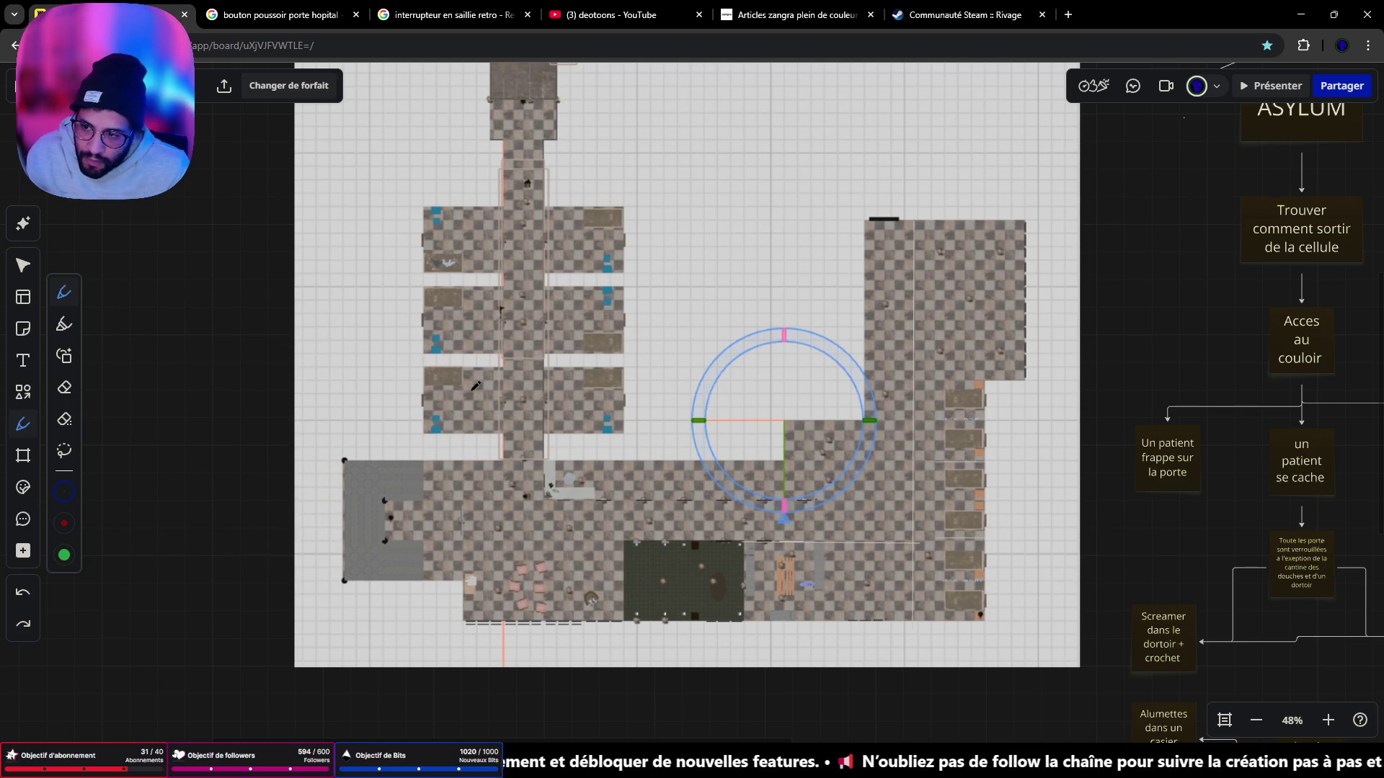
pyautogui.click(24, 391)
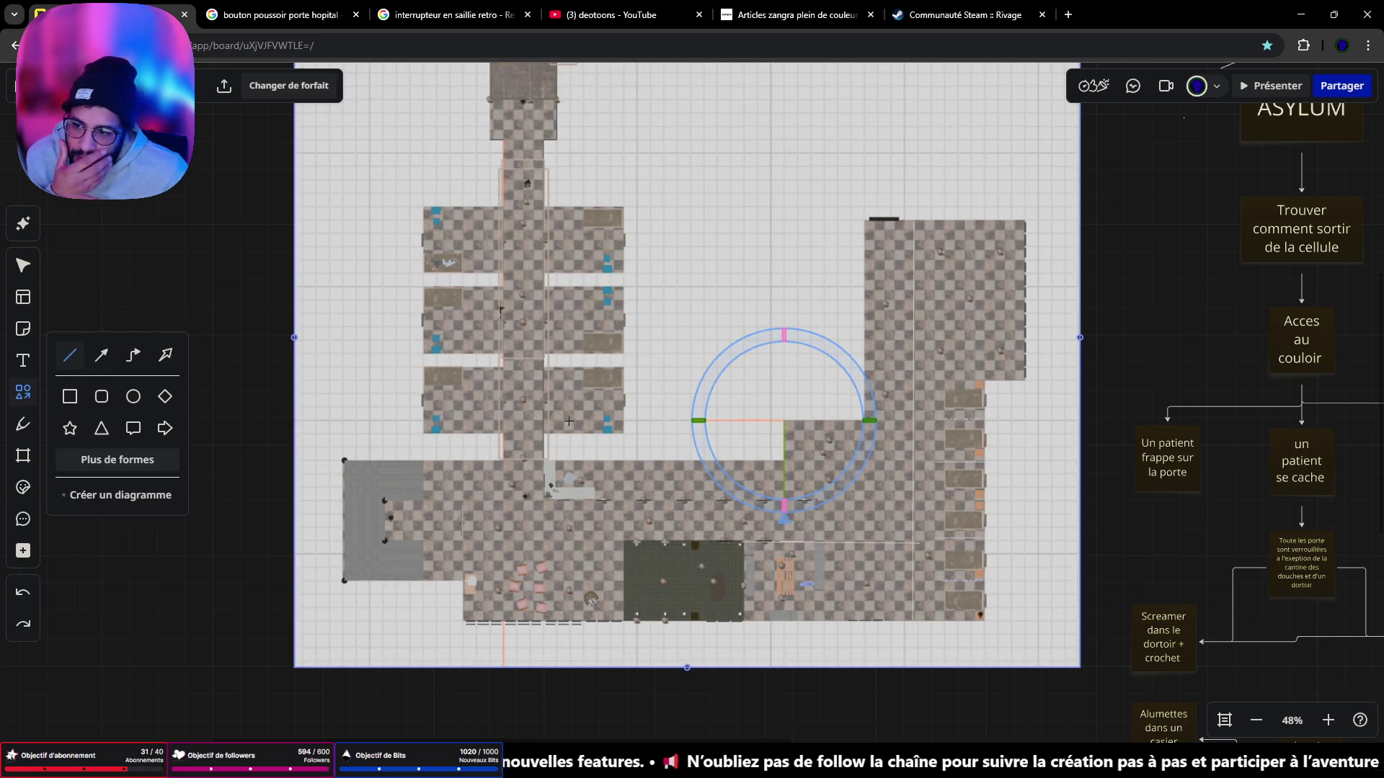
pyautogui.moveTo(864, 418); pyautogui.dragTo(859, 448)
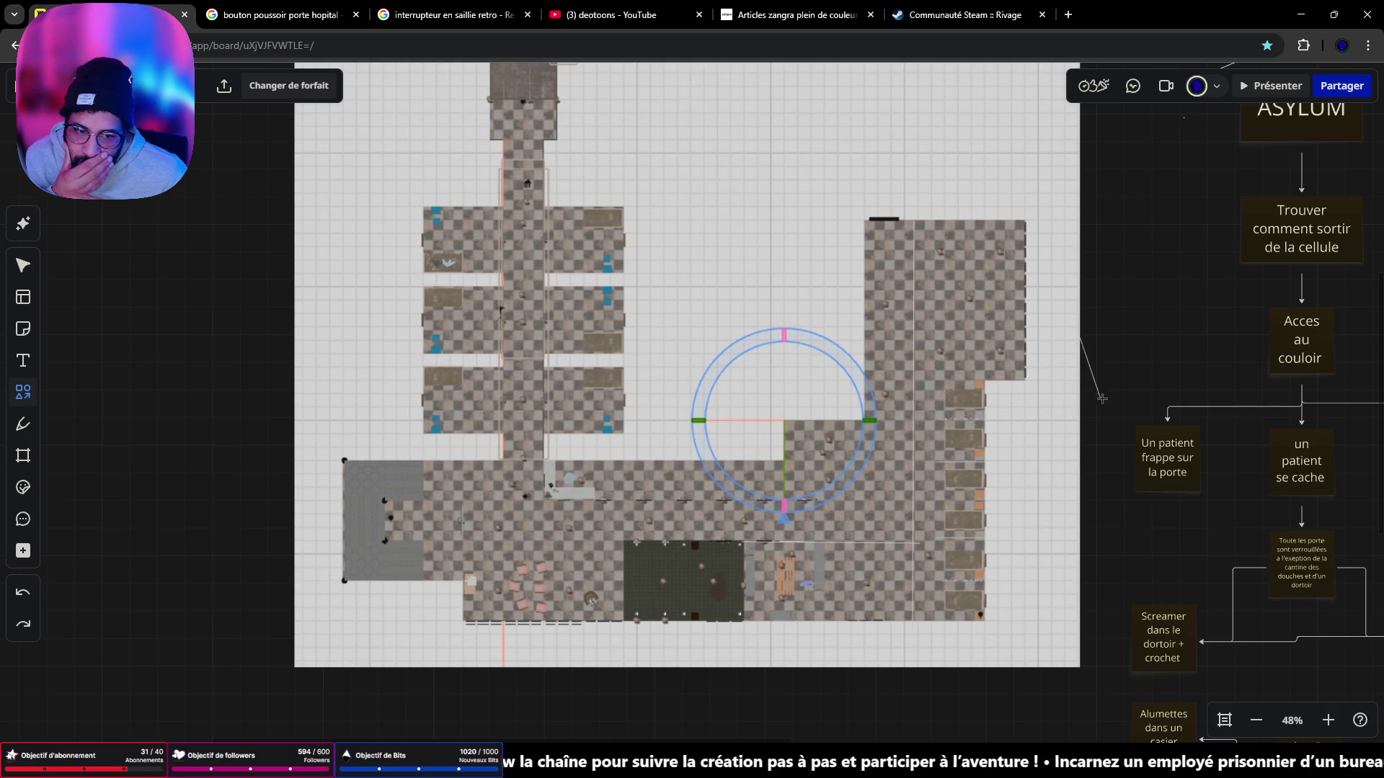
pyautogui.moveTo(1102, 399); pyautogui.dragTo(1110, 400)
pyautogui.press('Delete')
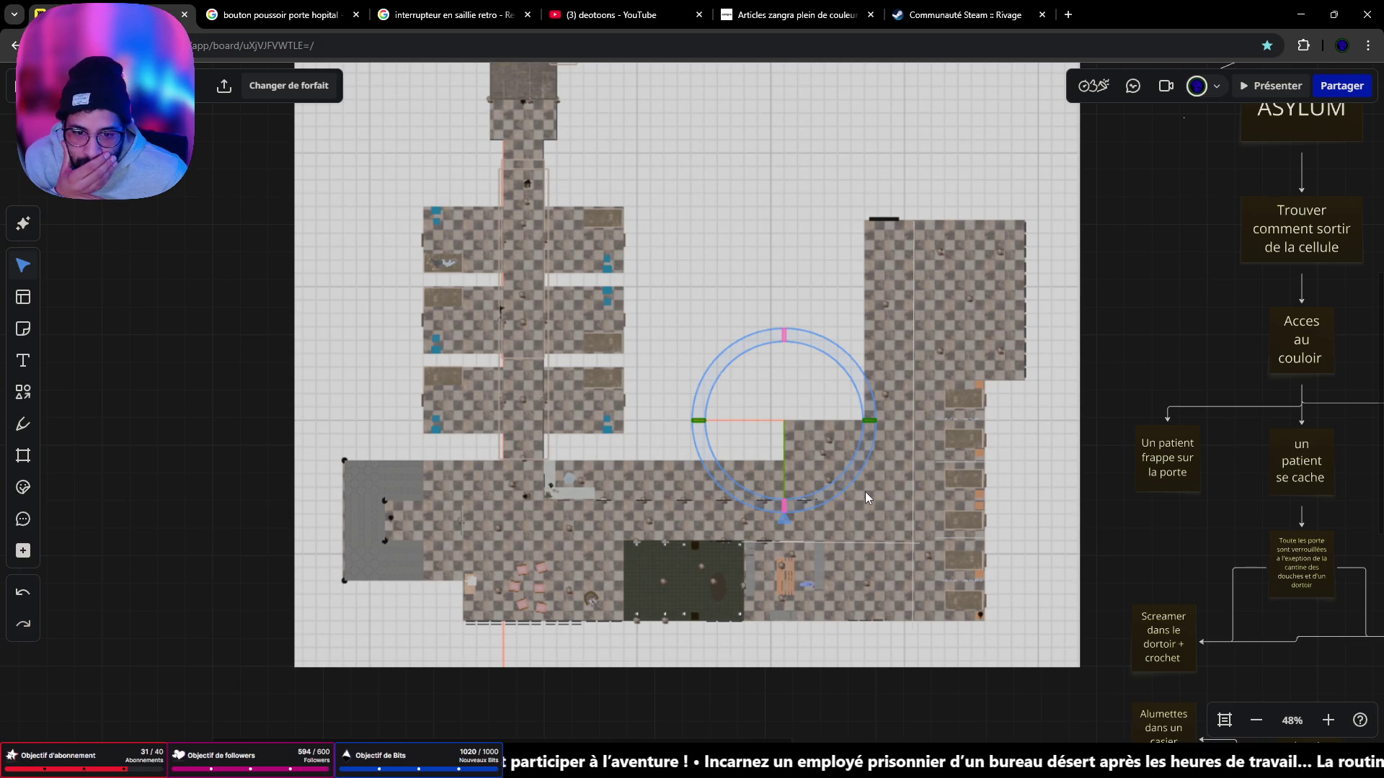
pyautogui.hscroll(1, 865, 492)
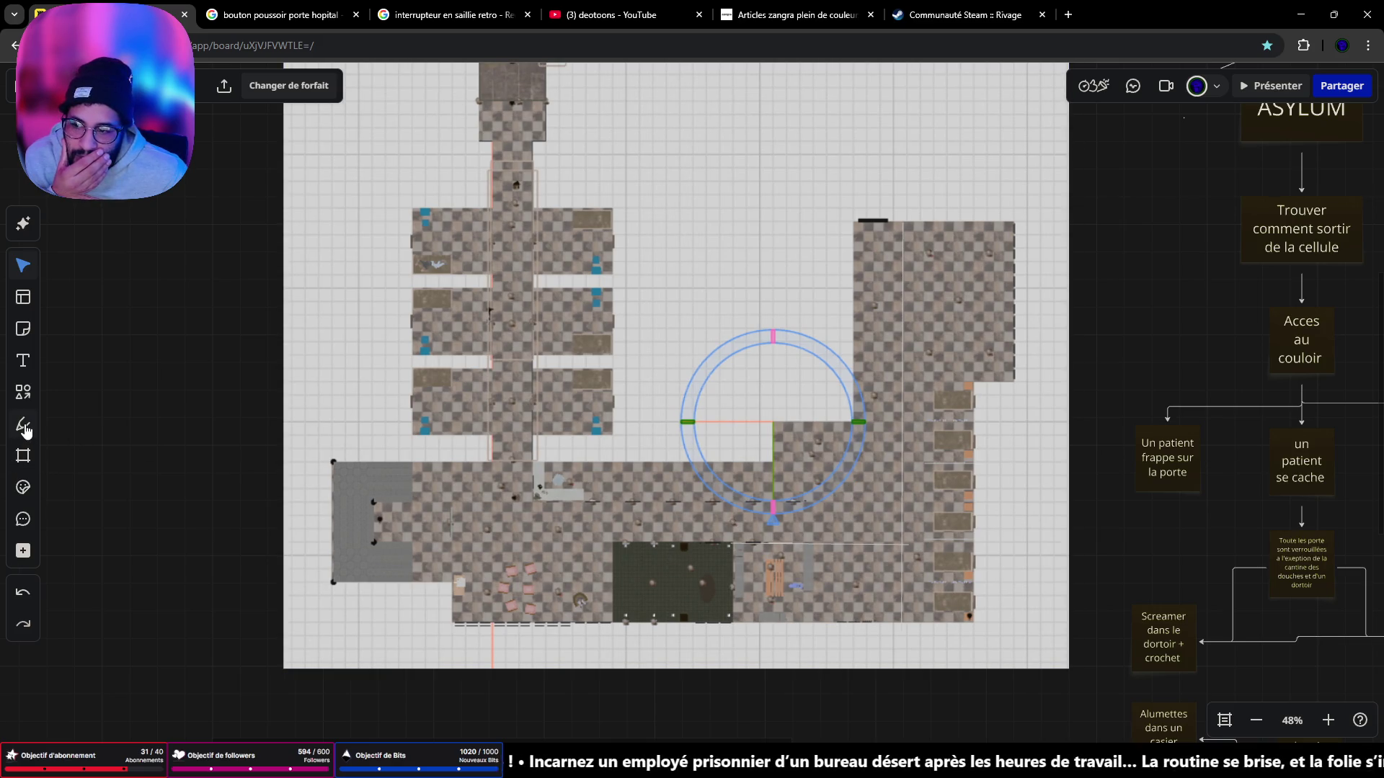
# Step: Draw a short vertical line on the map and shift the floor-plan image right
pyautogui.click(24, 392)
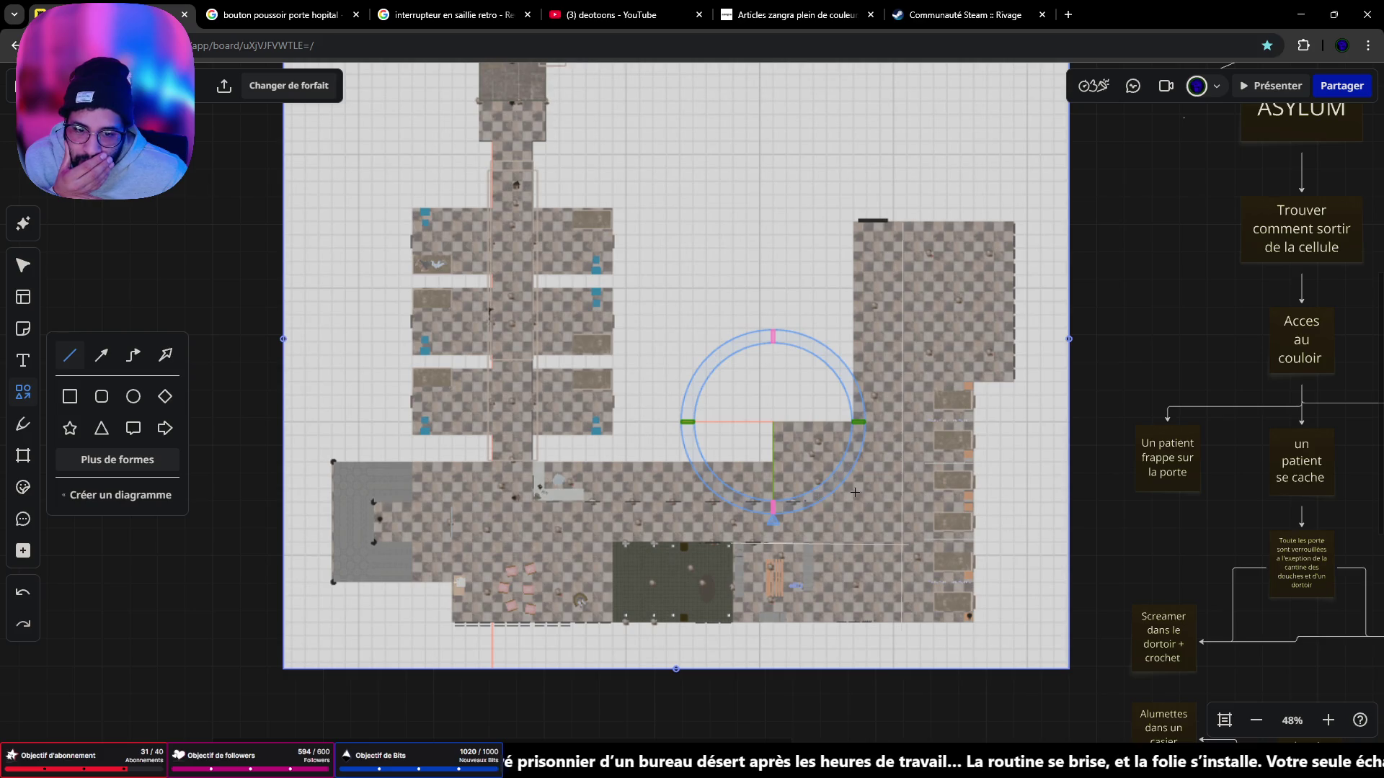
pyautogui.moveTo(849, 499); pyautogui.dragTo(851, 422)
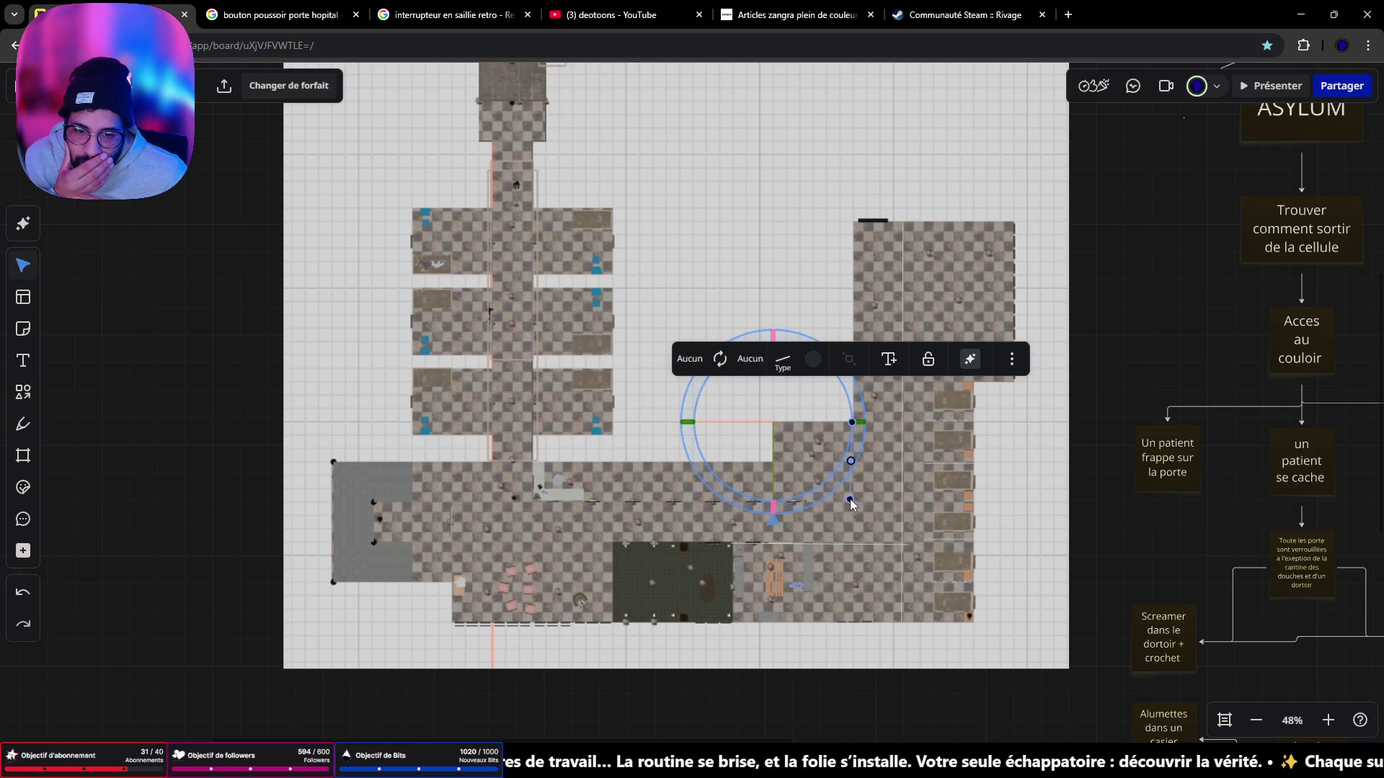
pyautogui.click(828, 500)
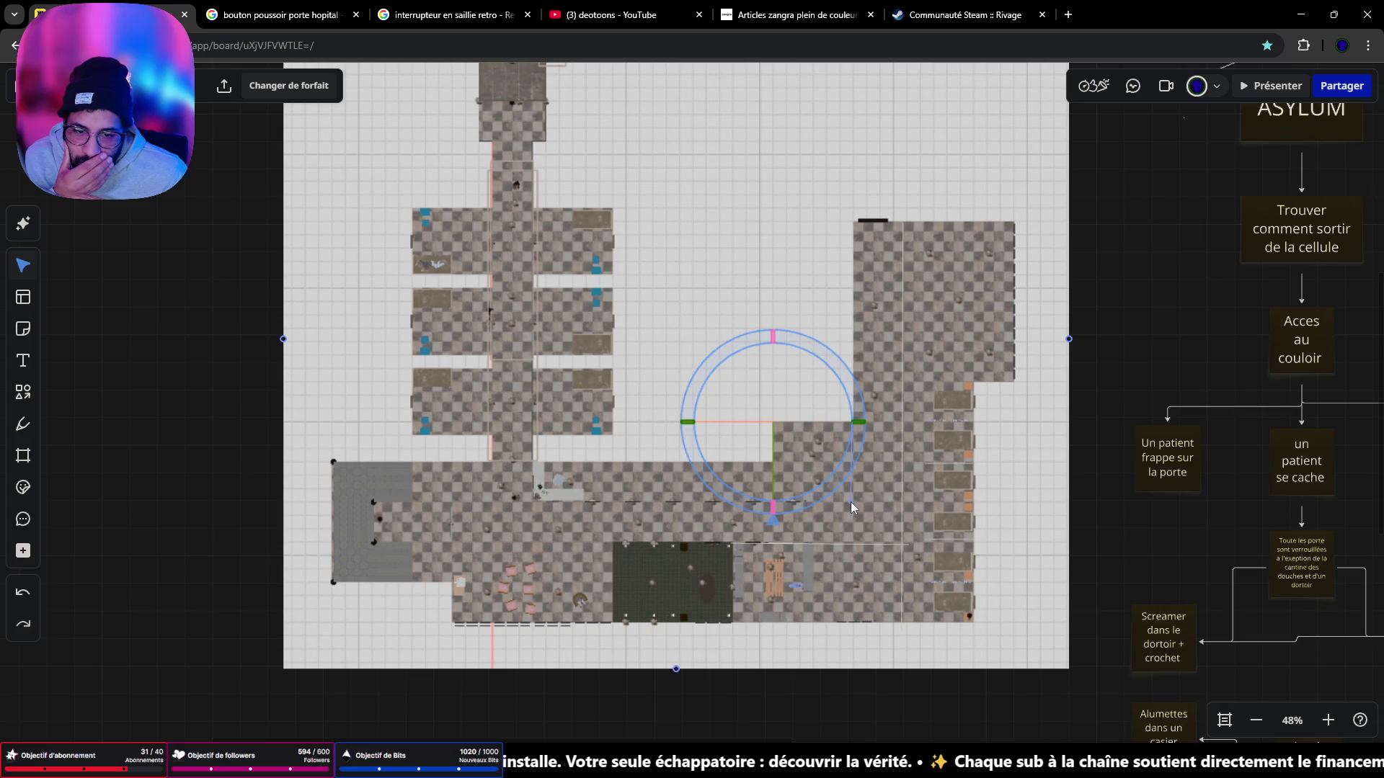
pyautogui.moveTo(583, 499)
pyautogui.mouseDown()
pyautogui.moveTo(665, 500)
pyautogui.moveTo(628, 505)
pyautogui.mouseUp()
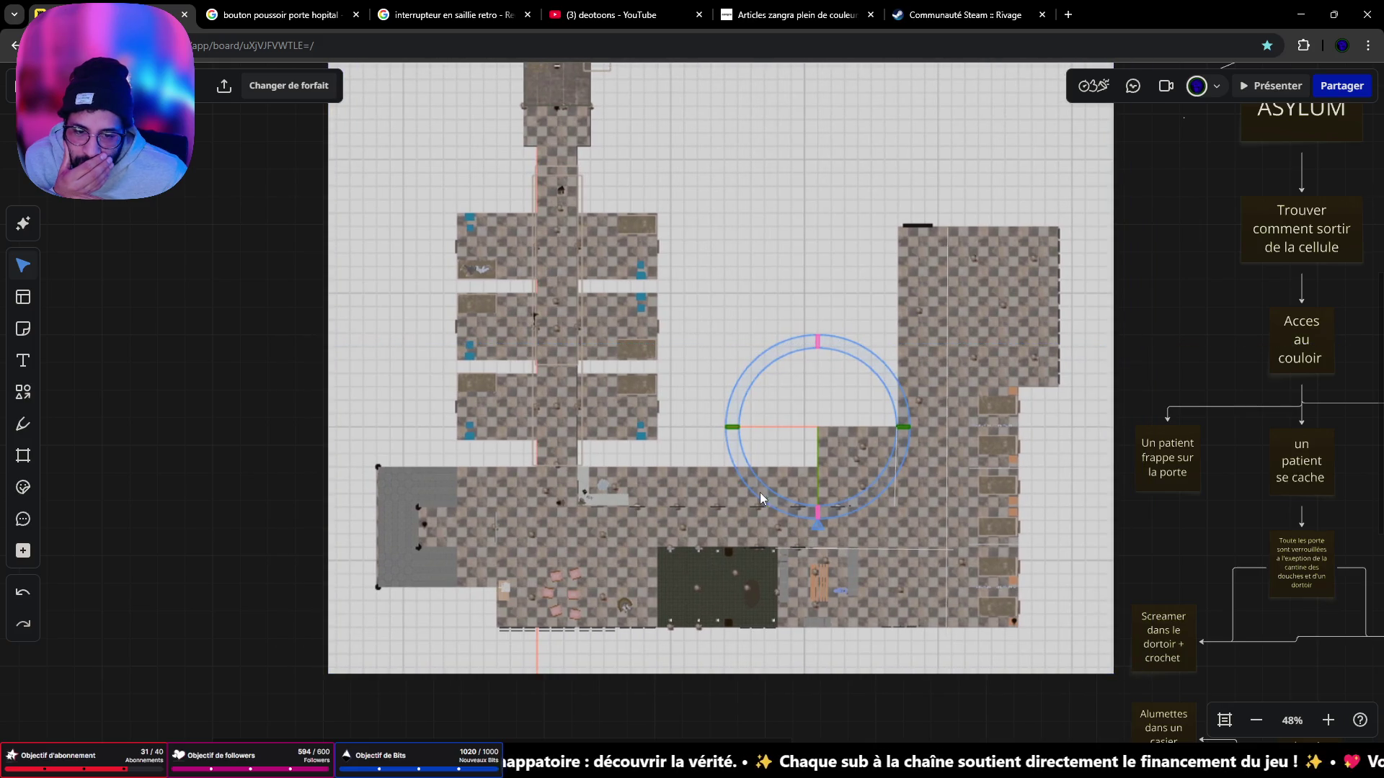
pyautogui.scroll(-5, 893, 255)
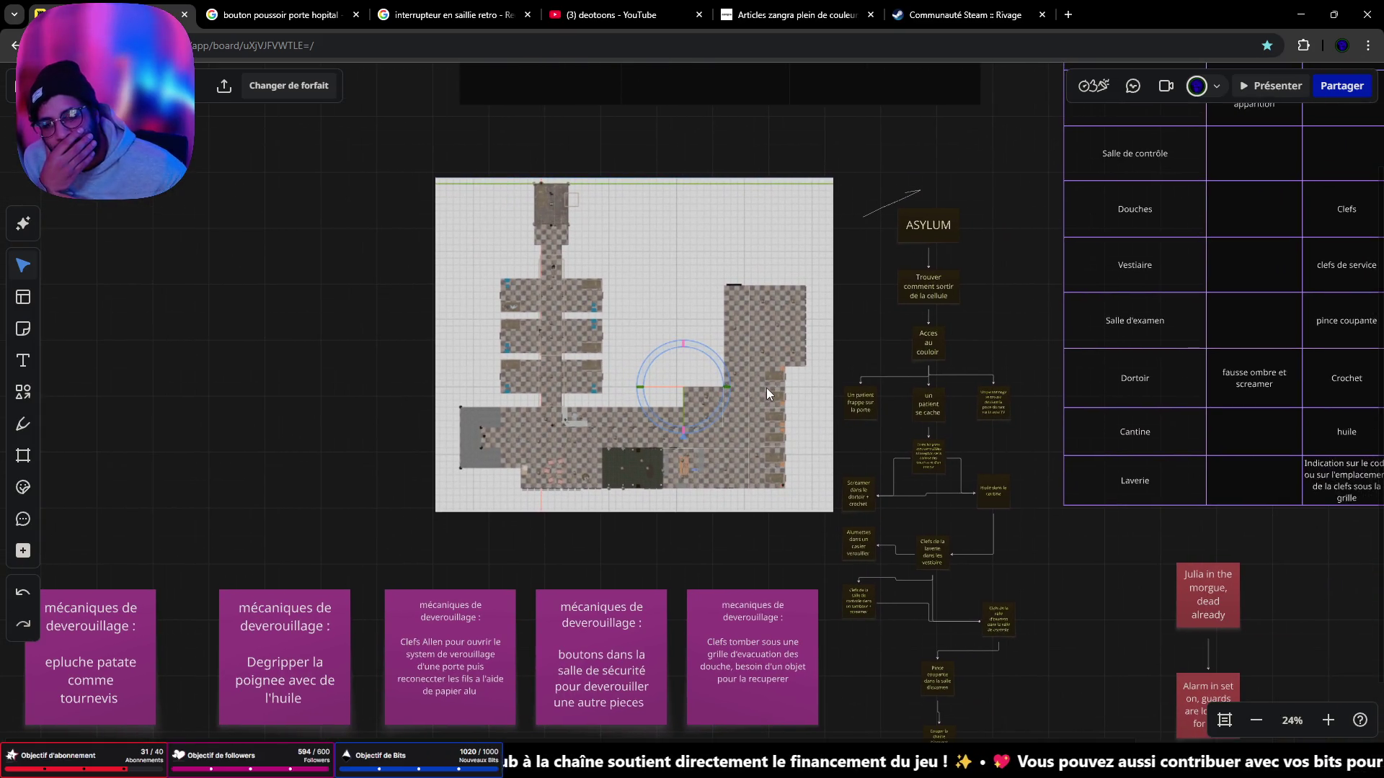
# Step: Zoom in and draw a vertical line beside the dark room near the plan's bottom
pyautogui.scroll(4, 764, 421)
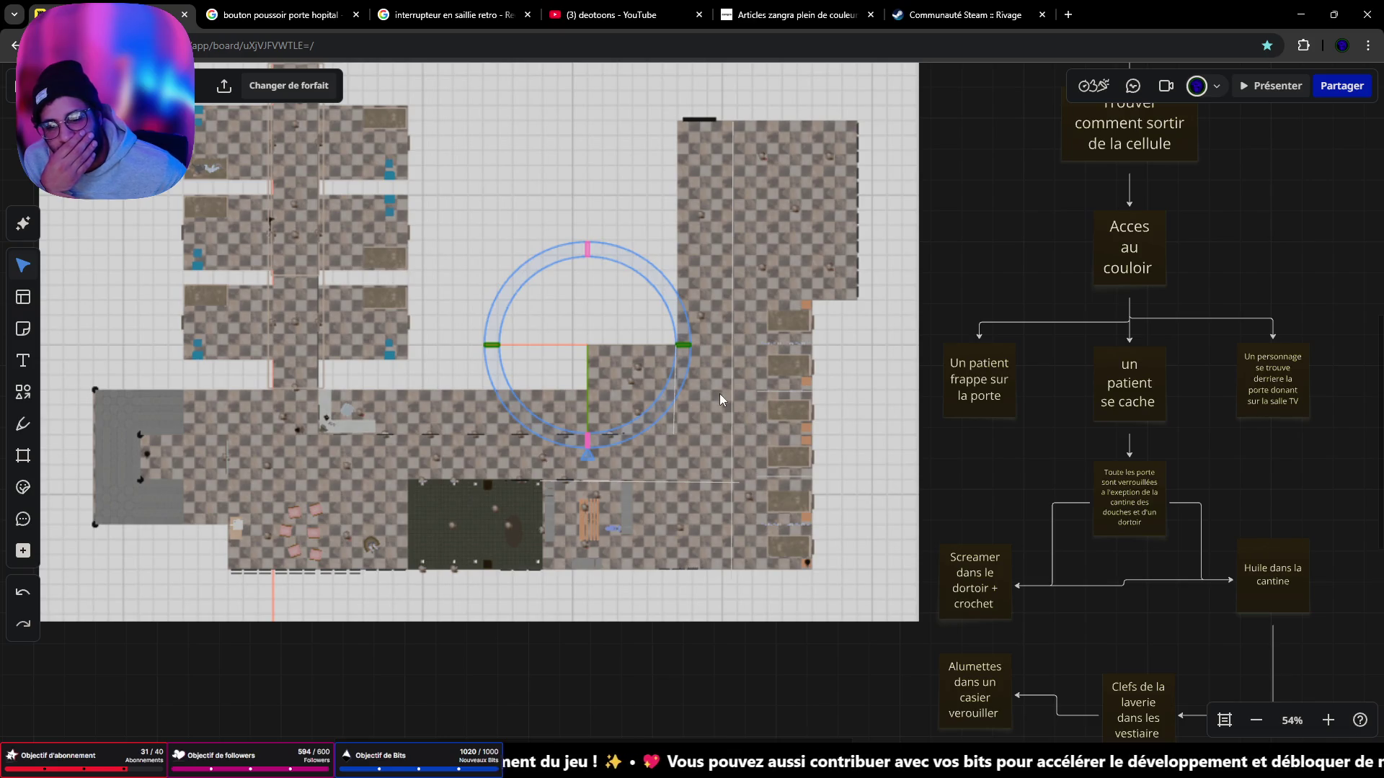
pyautogui.scroll(3, 663, 503)
pyautogui.scroll(1, 663, 503)
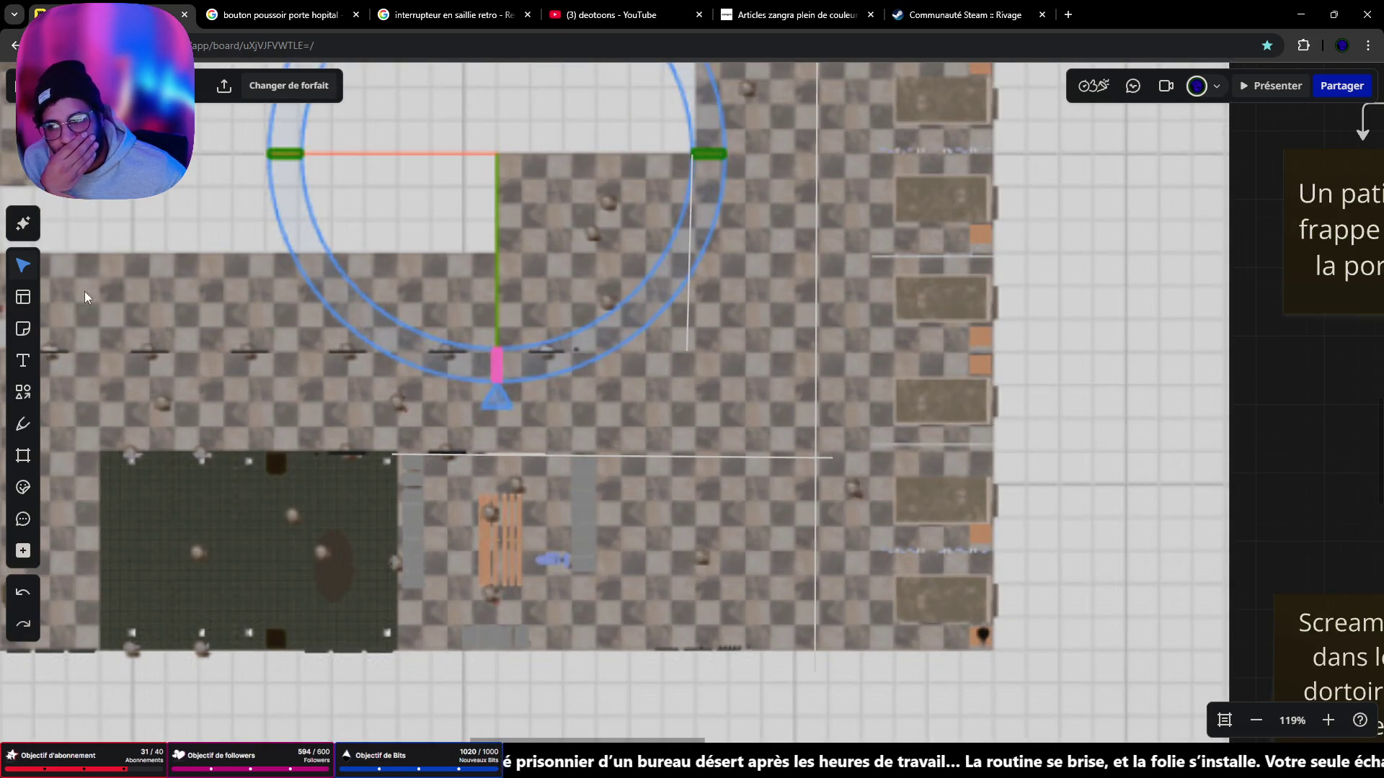
pyautogui.click(27, 397)
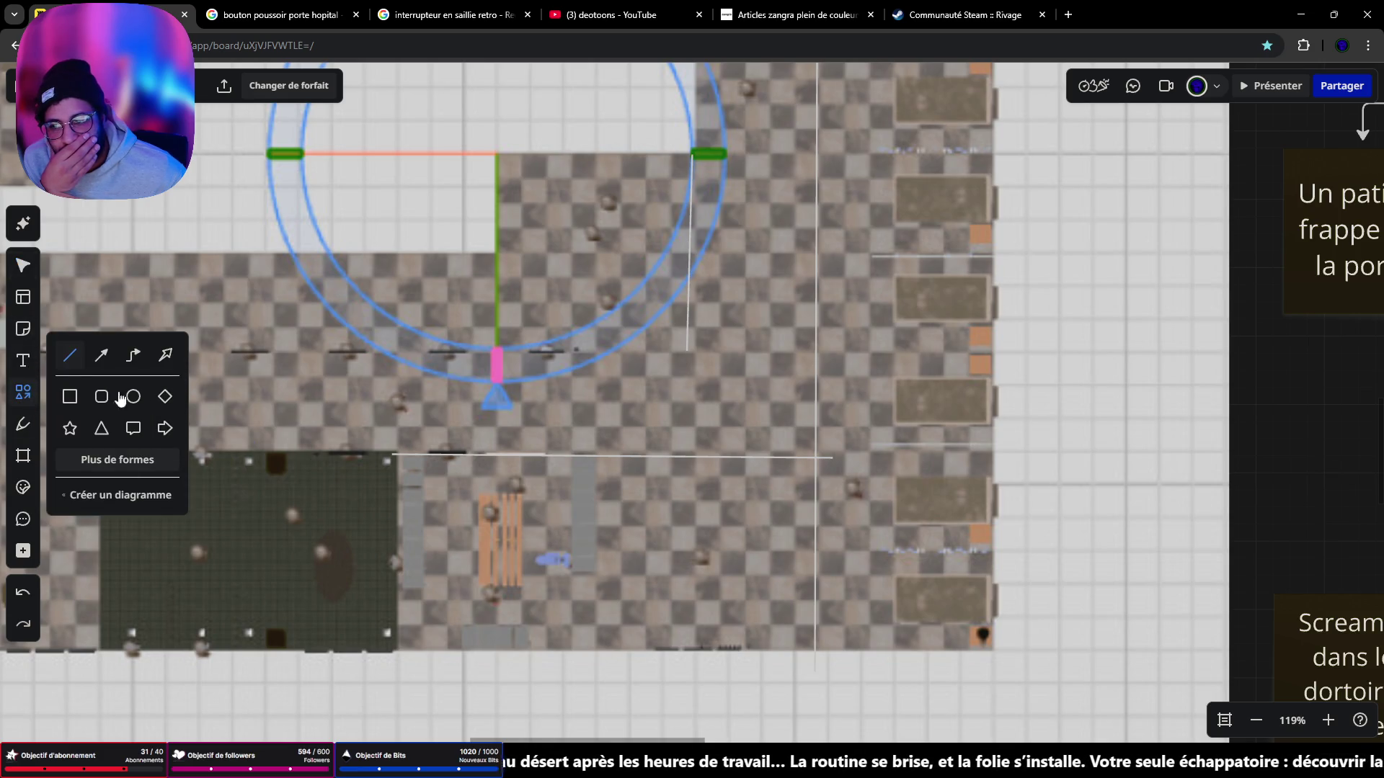
pyautogui.moveTo(598, 455); pyautogui.dragTo(597, 662)
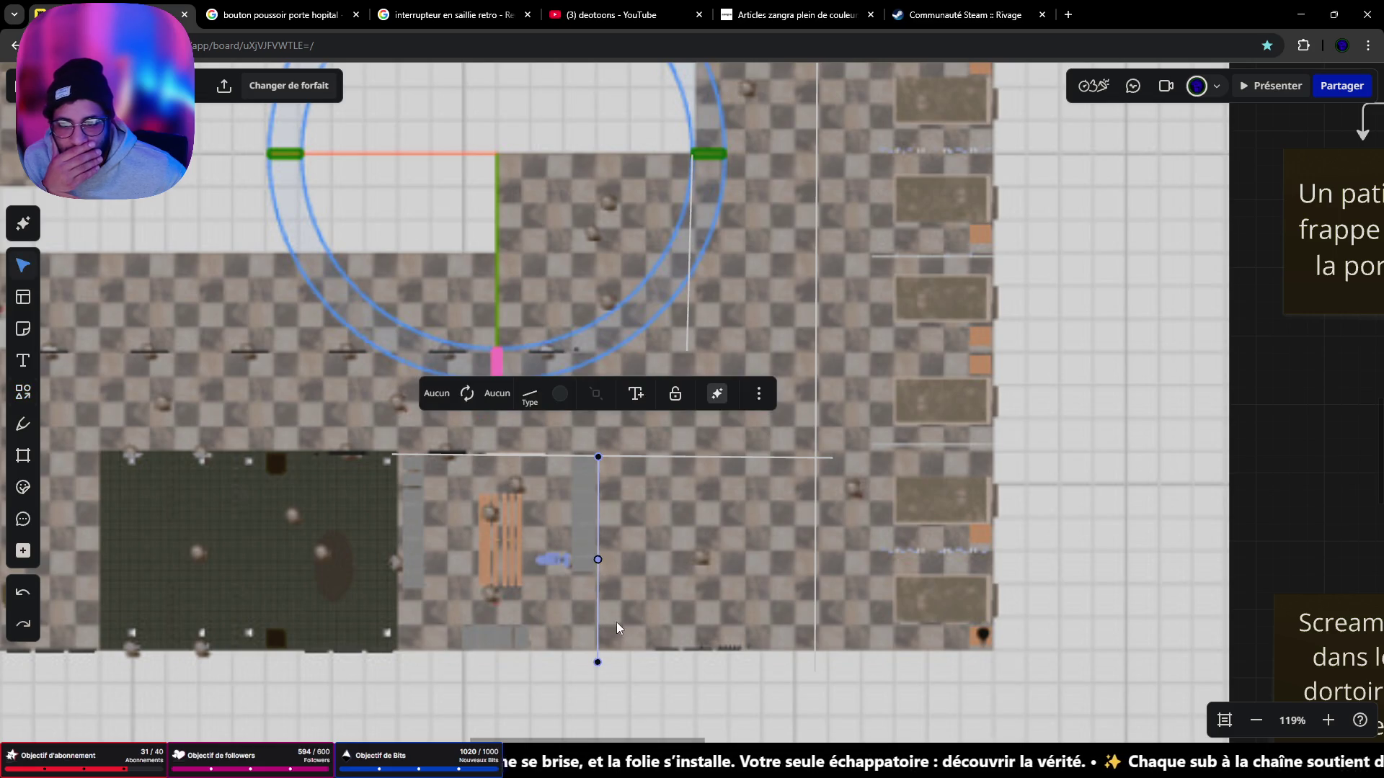
pyautogui.click(532, 396)
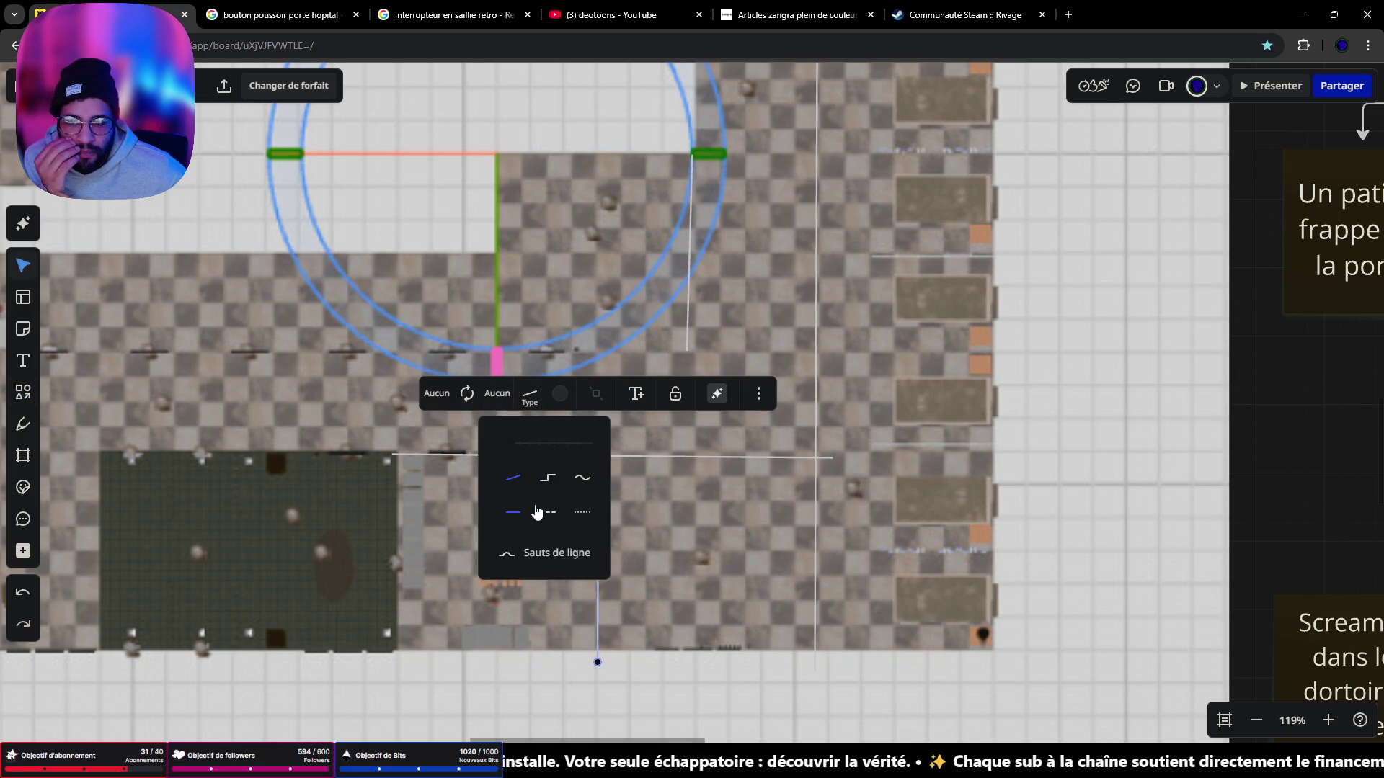
pyautogui.click(583, 698)
pyautogui.scroll(-10, 616, 526)
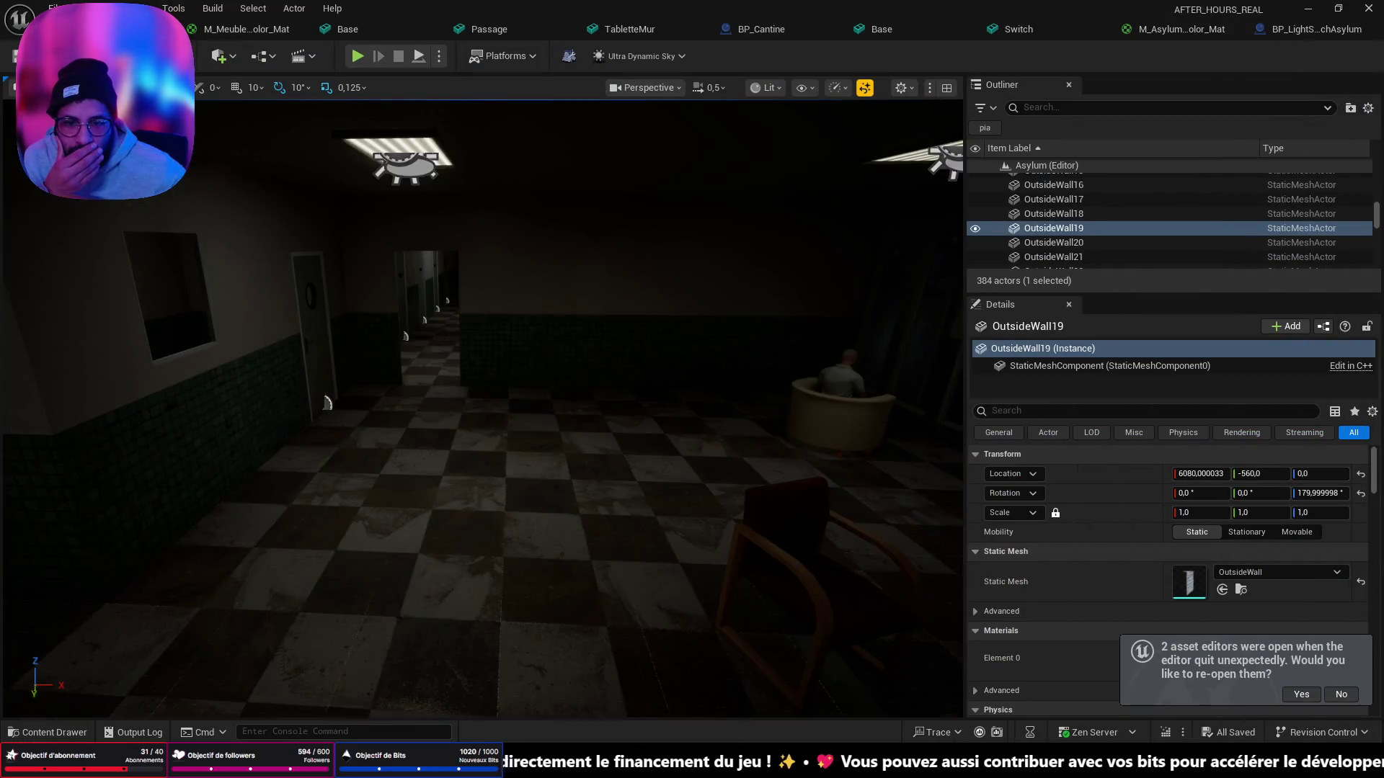
# Step: Frame OutsideWall19, widen the viewport, fly down the dark corridor, and switch to Blender
pyautogui.press('f')
pyautogui.moveTo(965, 425); pyautogui.dragTo(1156, 426)
pyautogui.moveTo(642, 516); pyautogui.dragTo(621, 506, button='right')
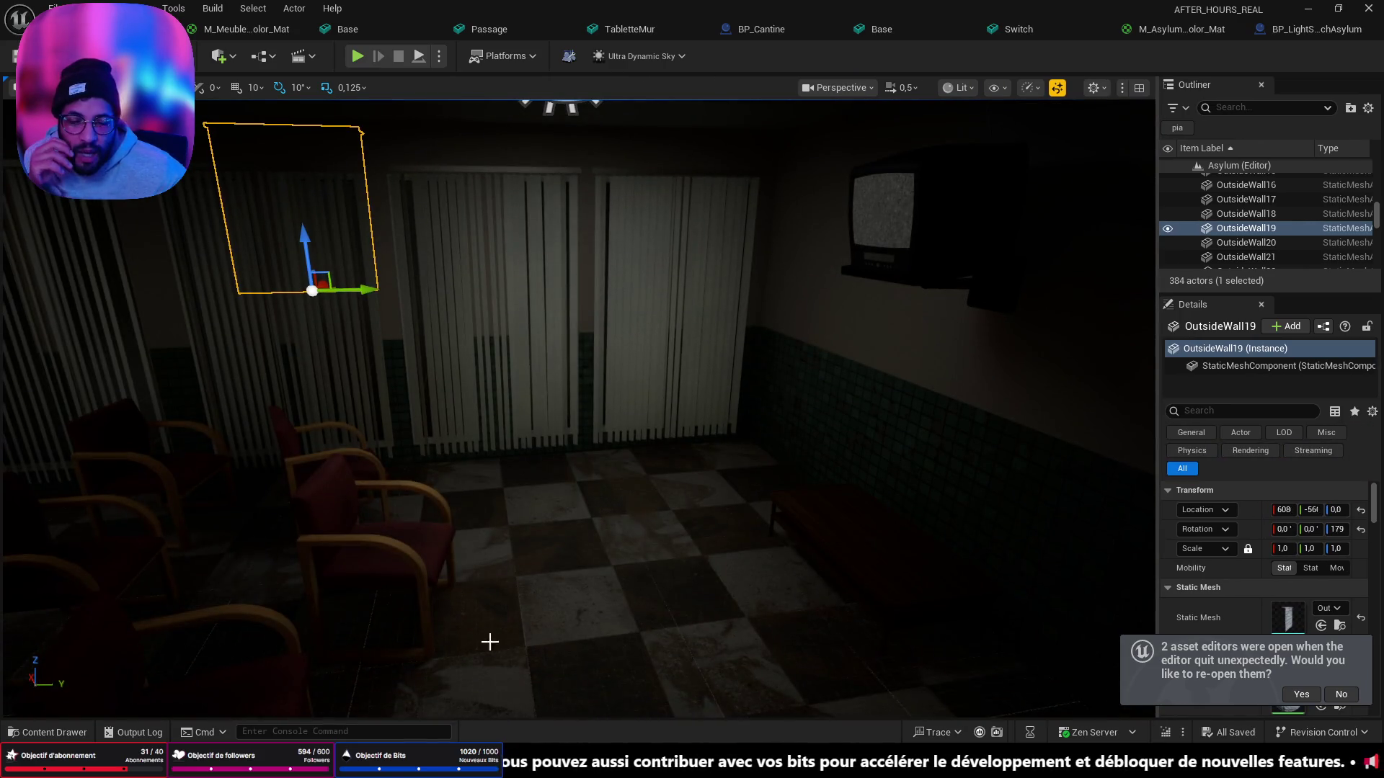
pyautogui.moveTo(488, 639)
pyautogui.mouseDown(button='right')
pyautogui.moveTo(317, 649)
pyautogui.moveTo(574, 525)
pyautogui.moveTo(825, 648)
pyautogui.moveTo(828, 609)
pyautogui.mouseUp(button='right')
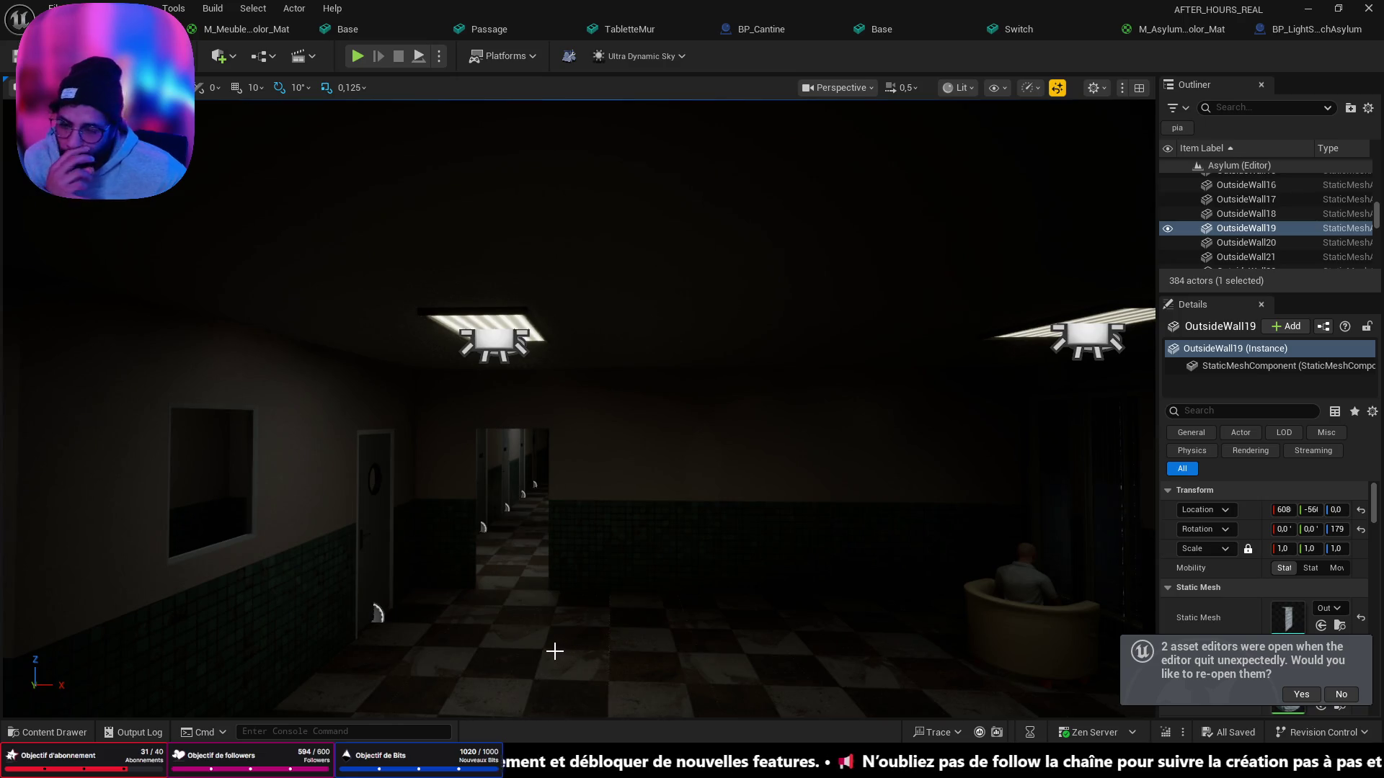
pyautogui.moveTo(554, 651); pyautogui.dragTo(555, 620, button='right')
pyautogui.scroll(2, 554, 642)
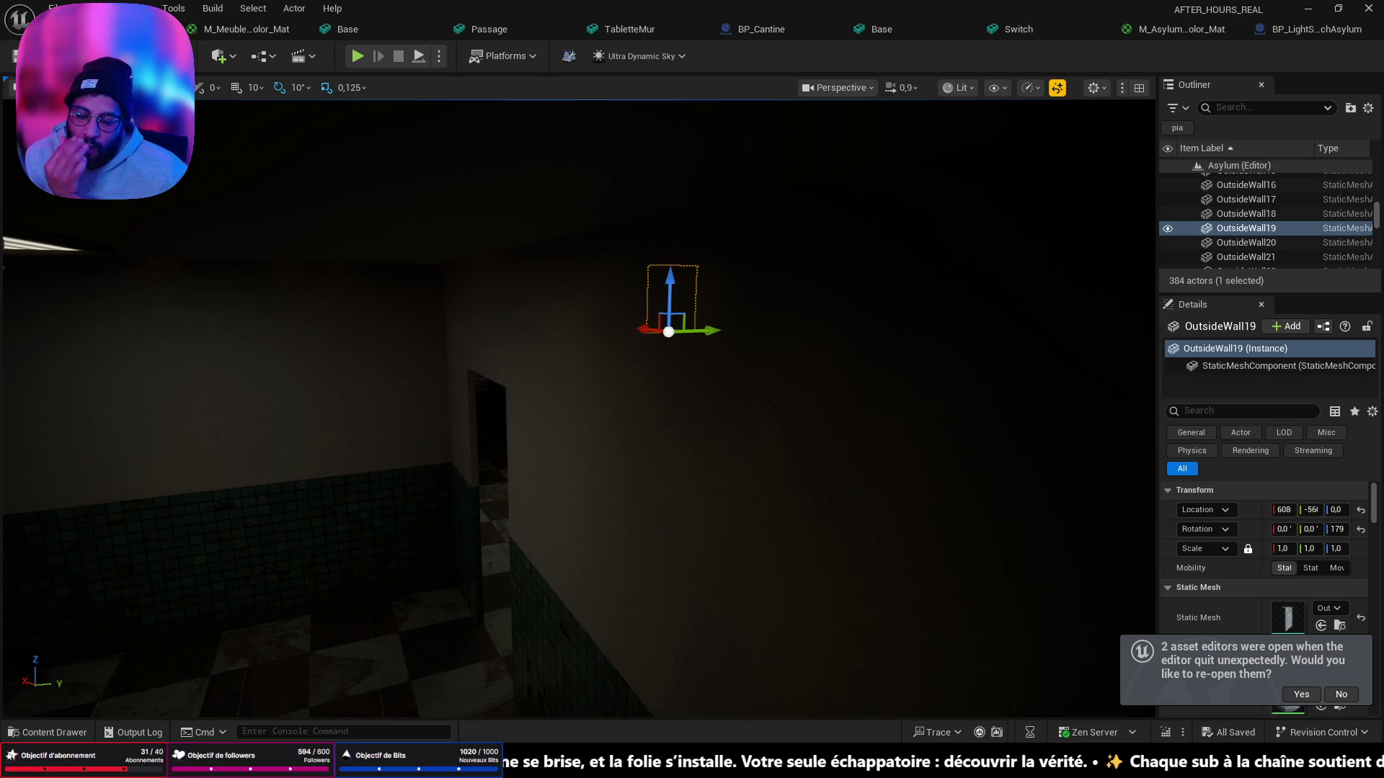
pyautogui.hotkey('alt', 'Tab')
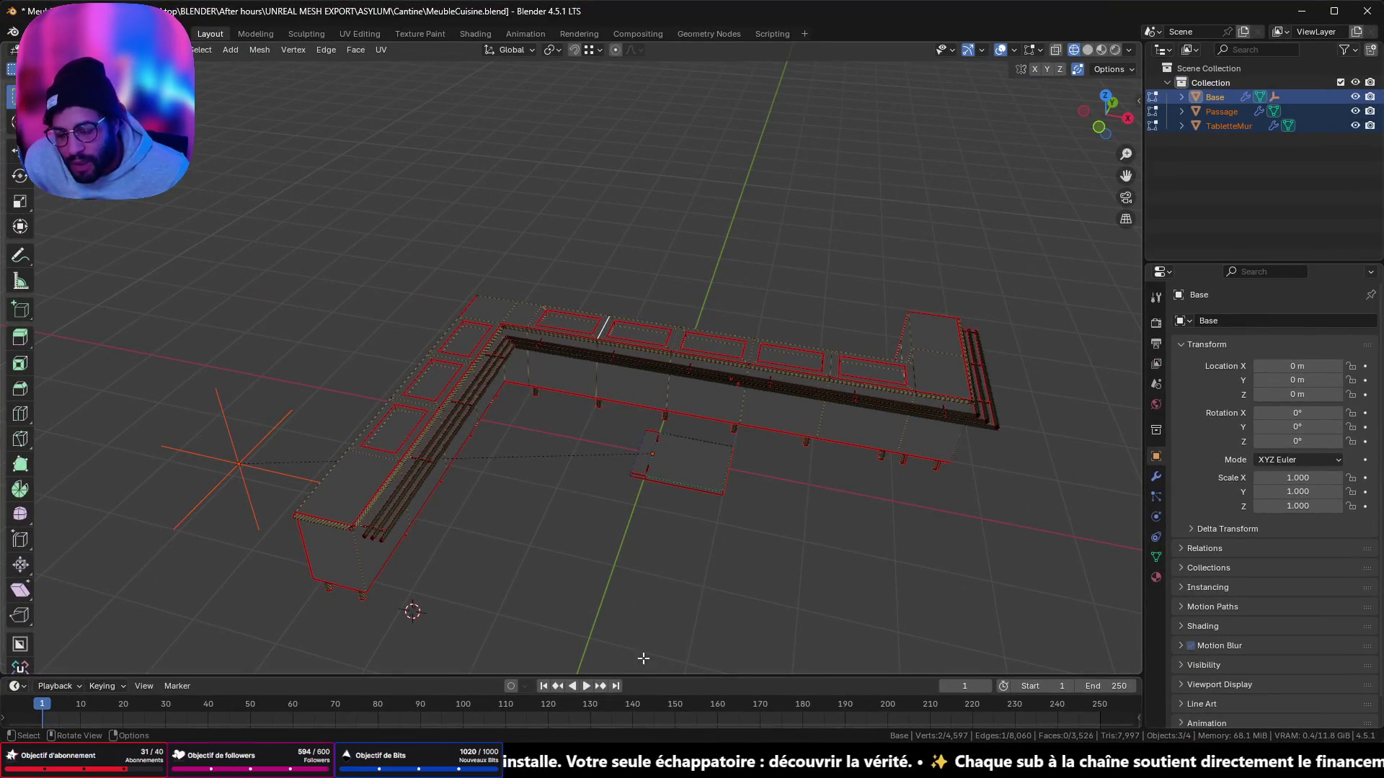
# Step: Quit the MeubleCuisine cabinet file, discarding its unsaved changes
pyautogui.click(28, 33)
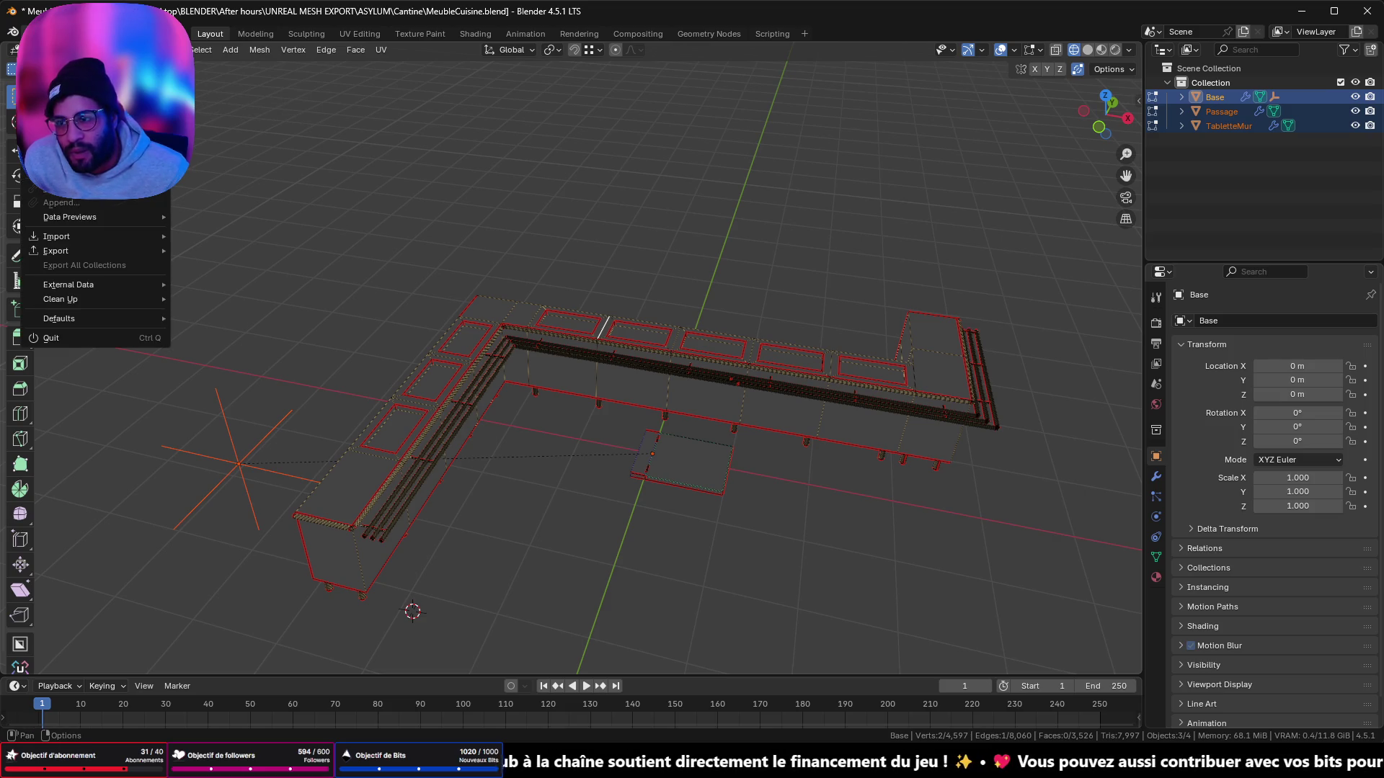
pyautogui.hotkey('ctrl', 'q')
pyautogui.click(711, 403)
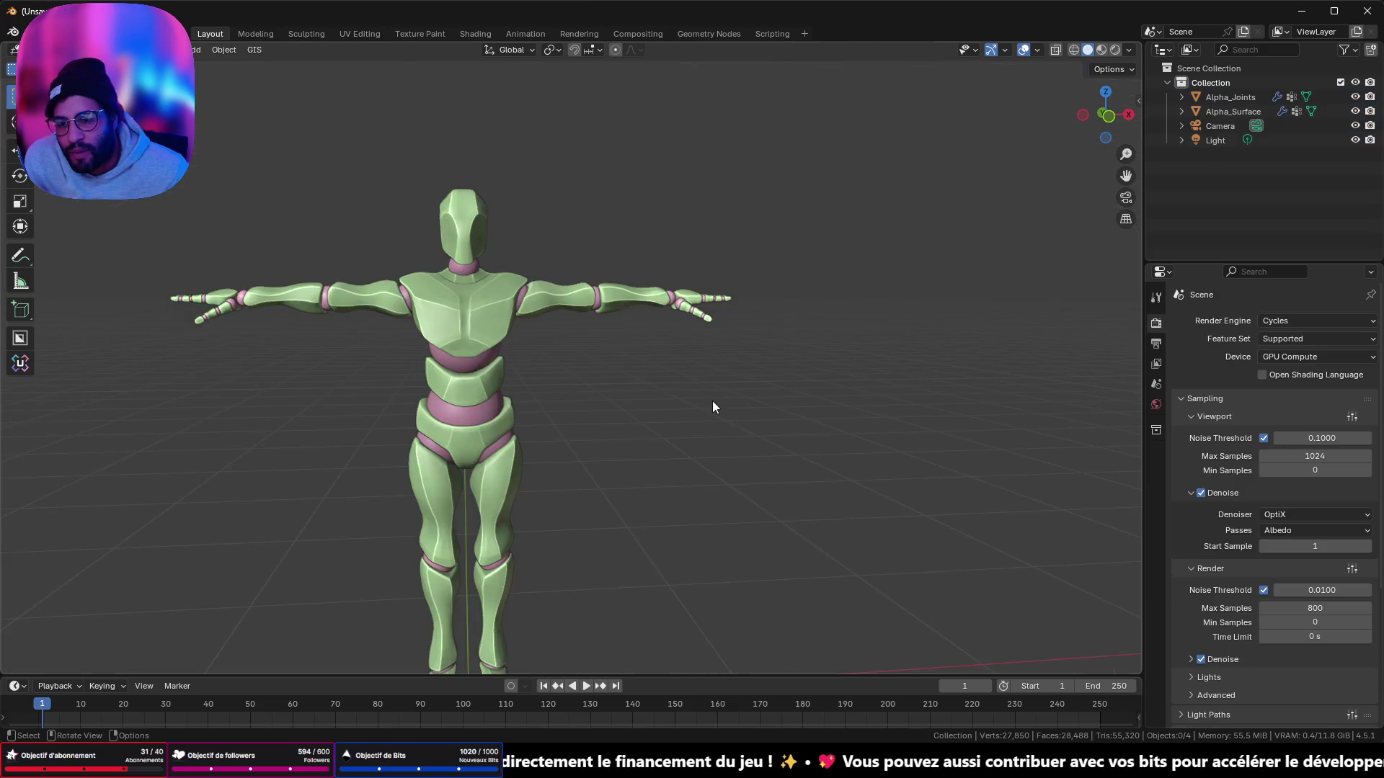
# Step: Delete the new scene's mannequin meshes, switch to front orthographic view, and return to Miro
pyautogui.press('Delete')
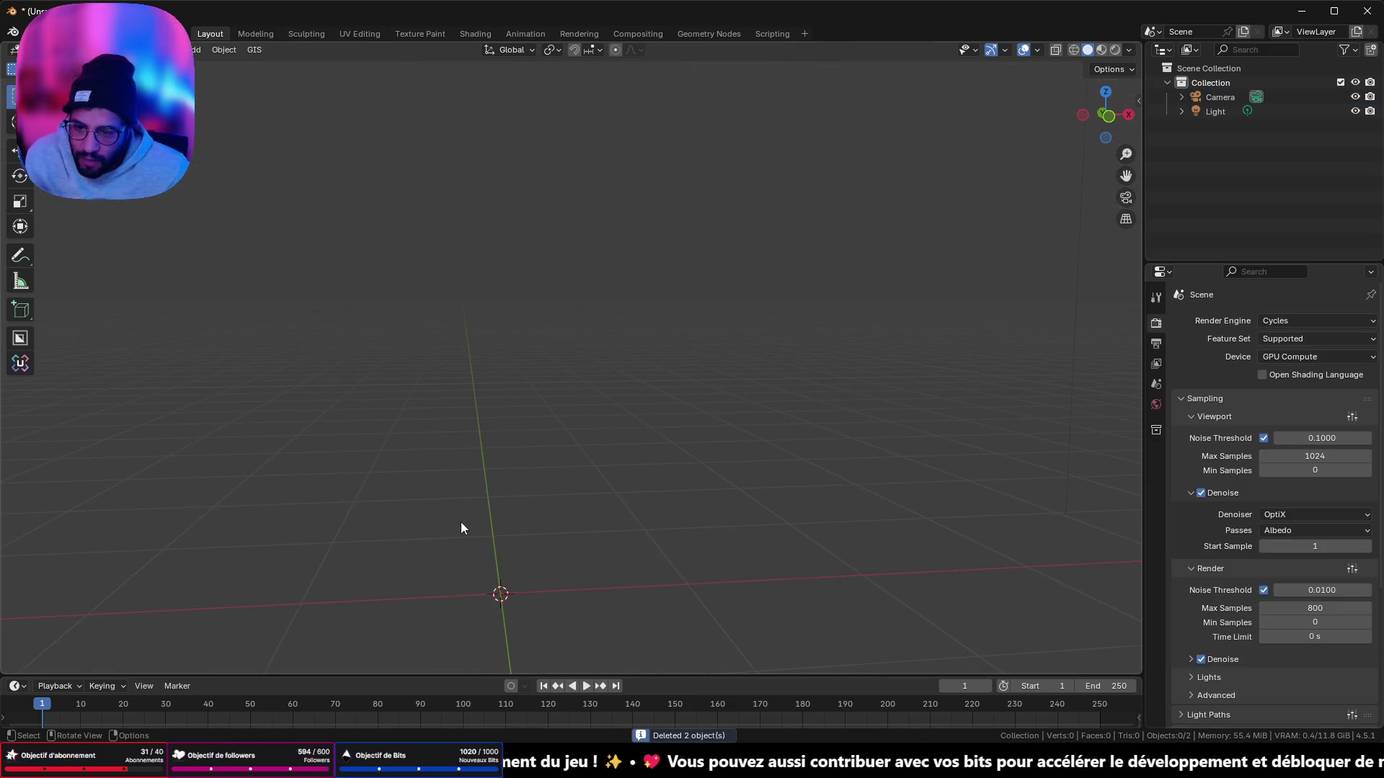
pyautogui.click(1108, 115)
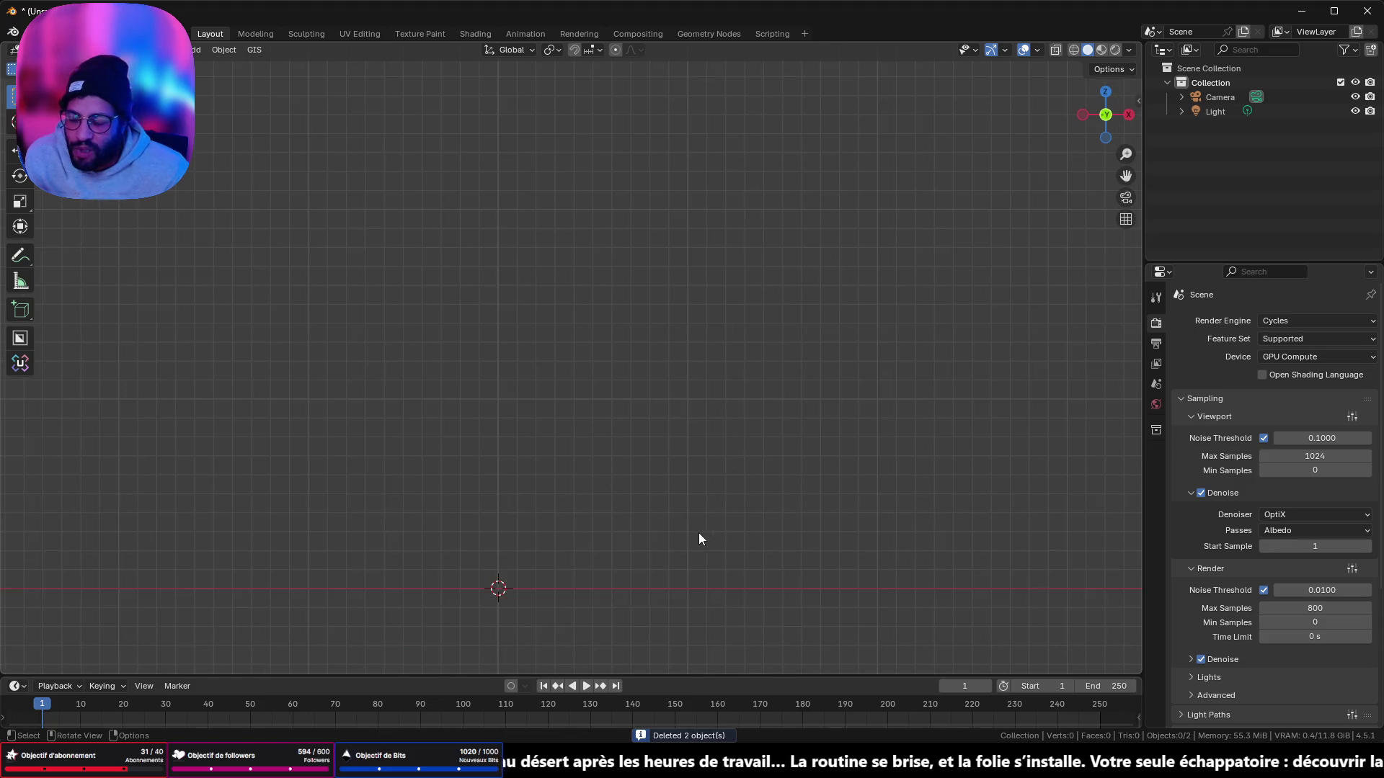
pyautogui.moveTo(730, 762)
pyautogui.click(805, 689)
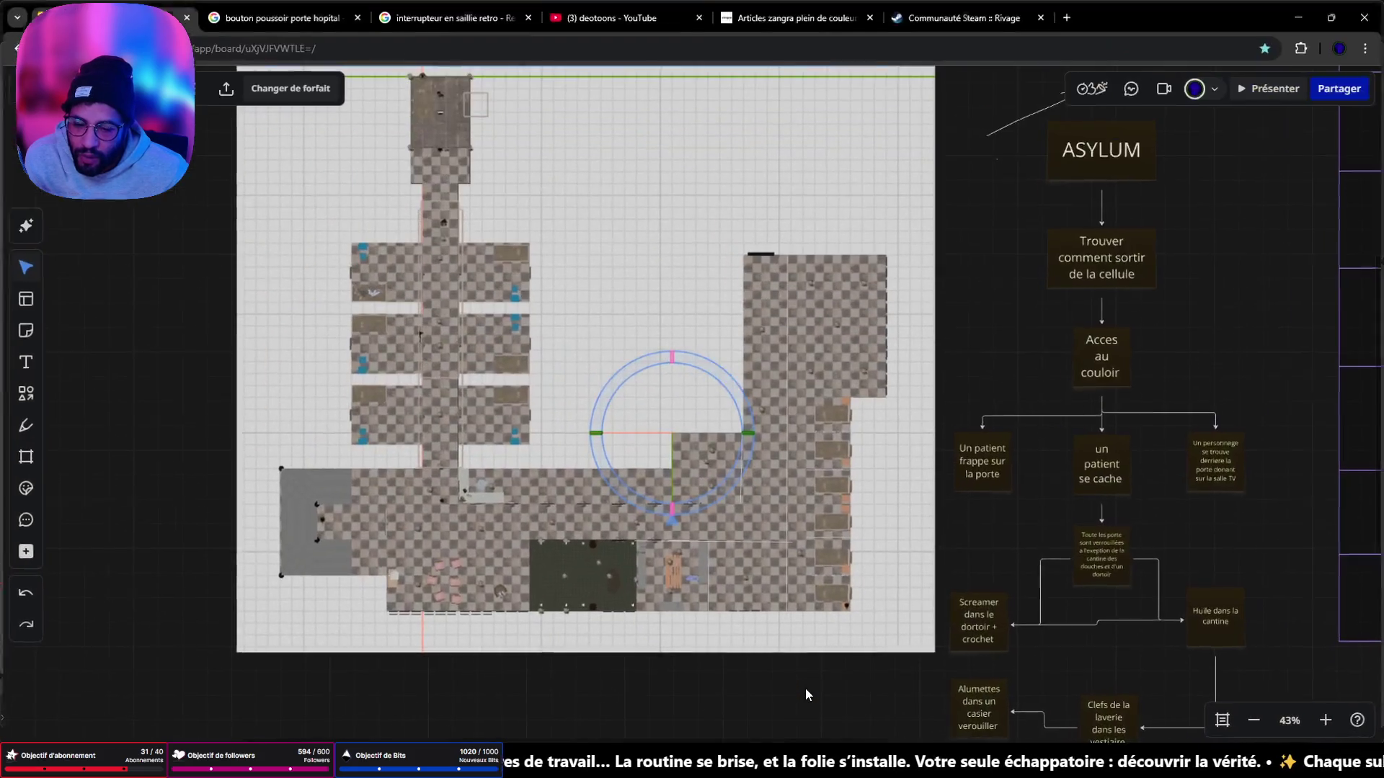
# Step: Browse the Miro reference photos of the cabinet and switch, then minimise the browser
pyautogui.scroll(-5, 860, 364)
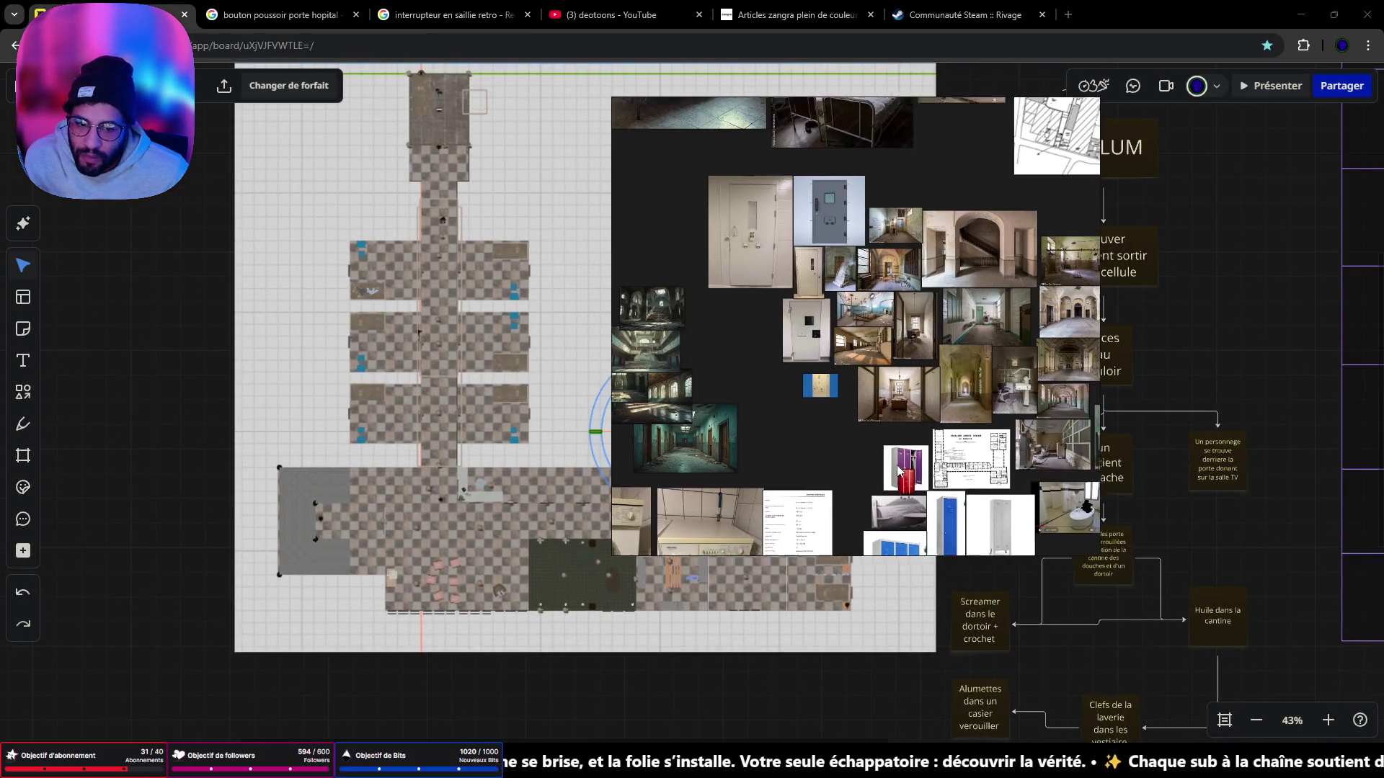
pyautogui.scroll(5, 860, 364)
pyautogui.moveTo(862, 364); pyautogui.dragTo(703, 225)
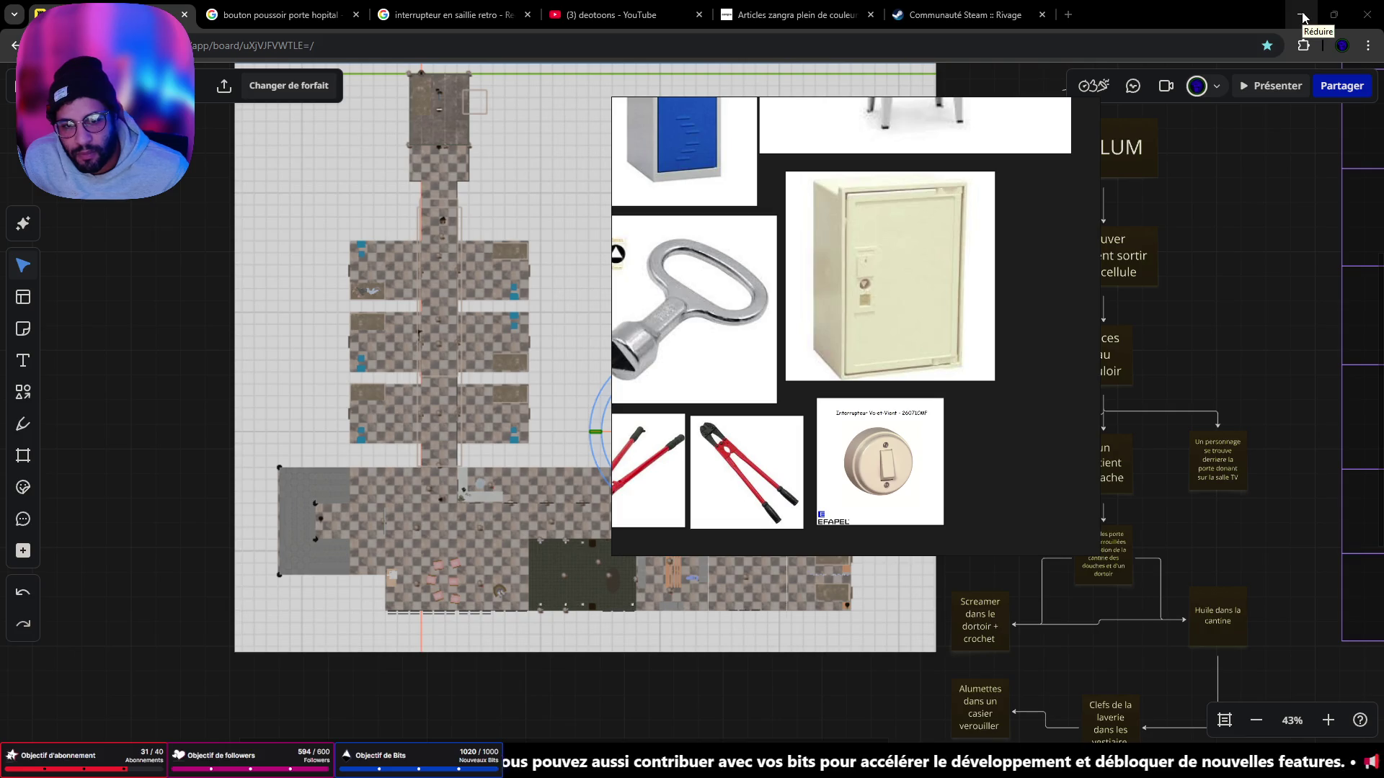
pyautogui.click(1303, 16)
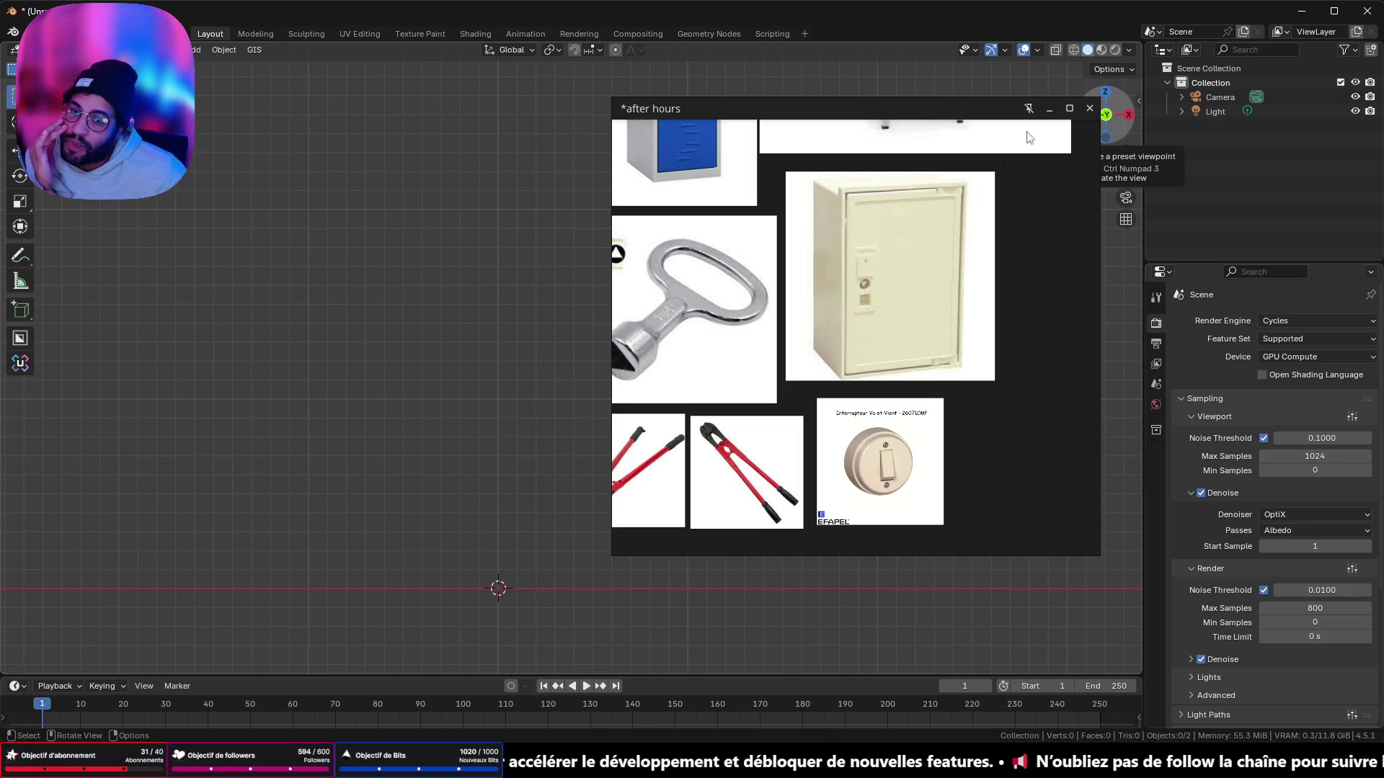
# Step: Hide the floating reference image window and snap the viewport to a side view
pyautogui.moveTo(734, 358); pyautogui.dragTo(868, 346, button='middle')
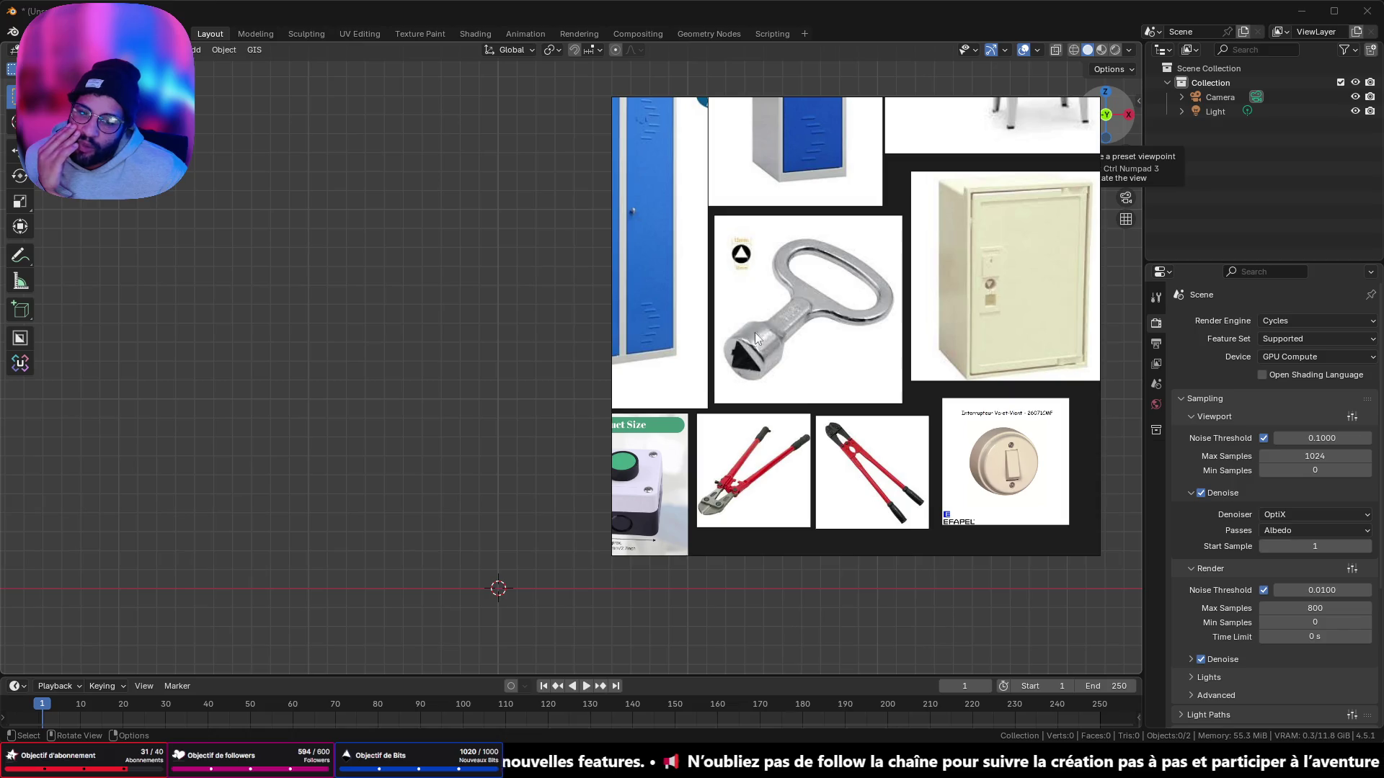
pyautogui.moveTo(1058, 113)
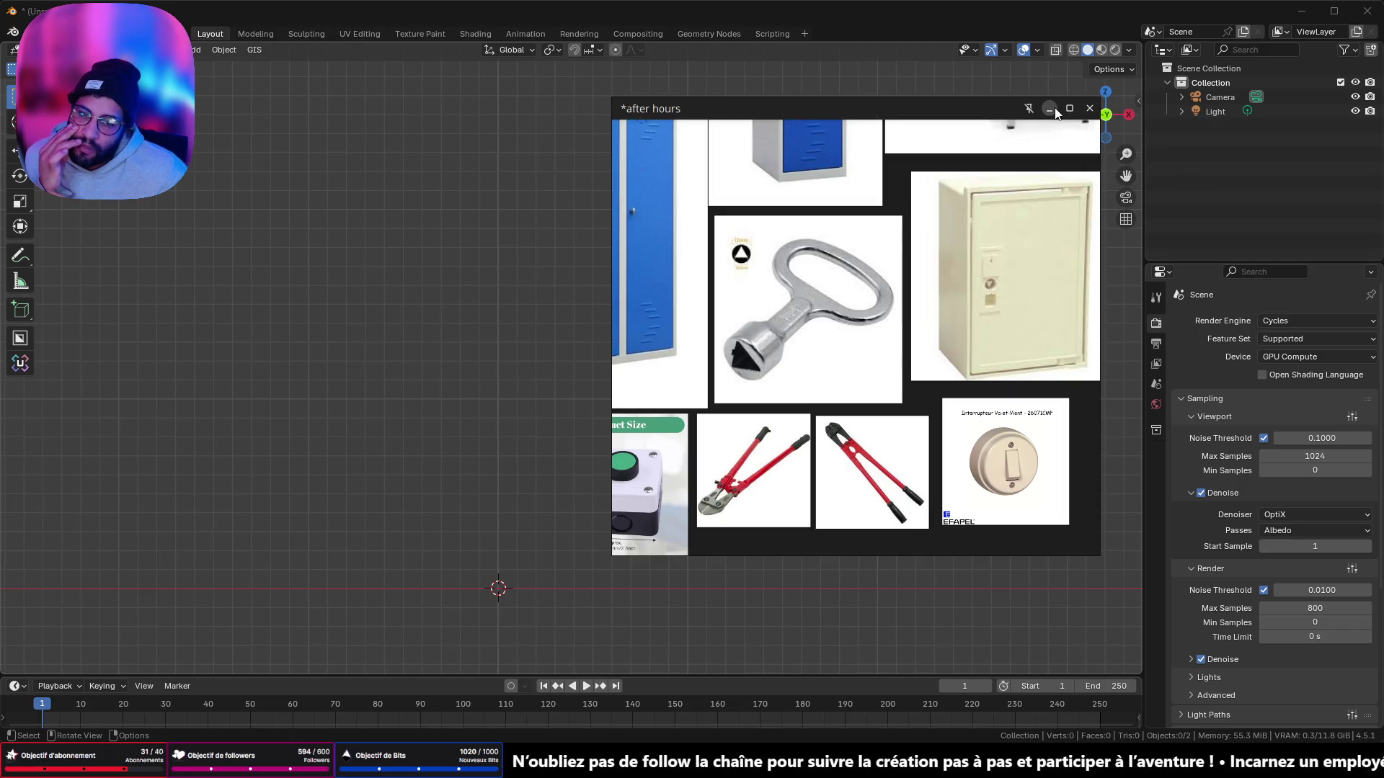
pyautogui.click(1050, 109)
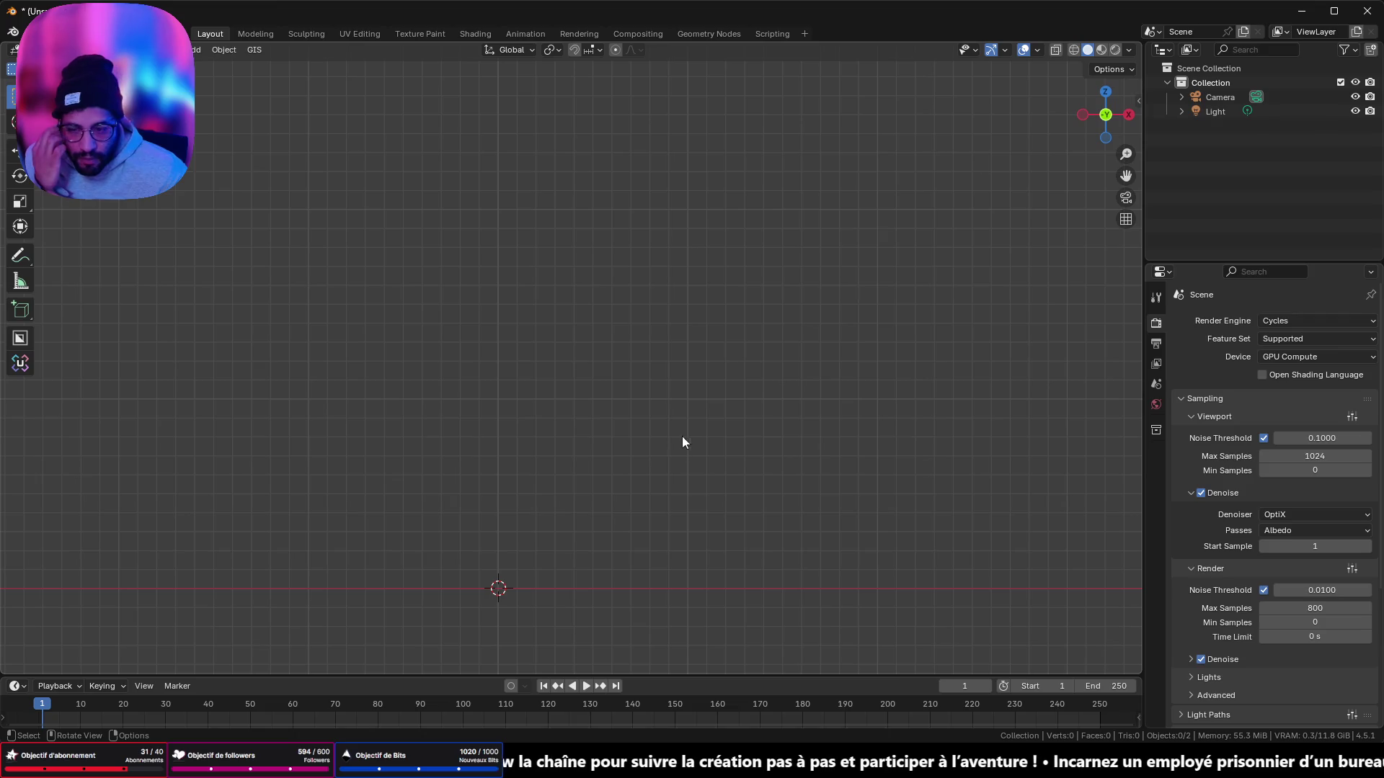
pyautogui.moveTo(673, 498)
pyautogui.mouseDown(button='middle')
pyautogui.moveTo(673, 436)
pyautogui.moveTo(680, 460)
pyautogui.mouseUp(button='middle')
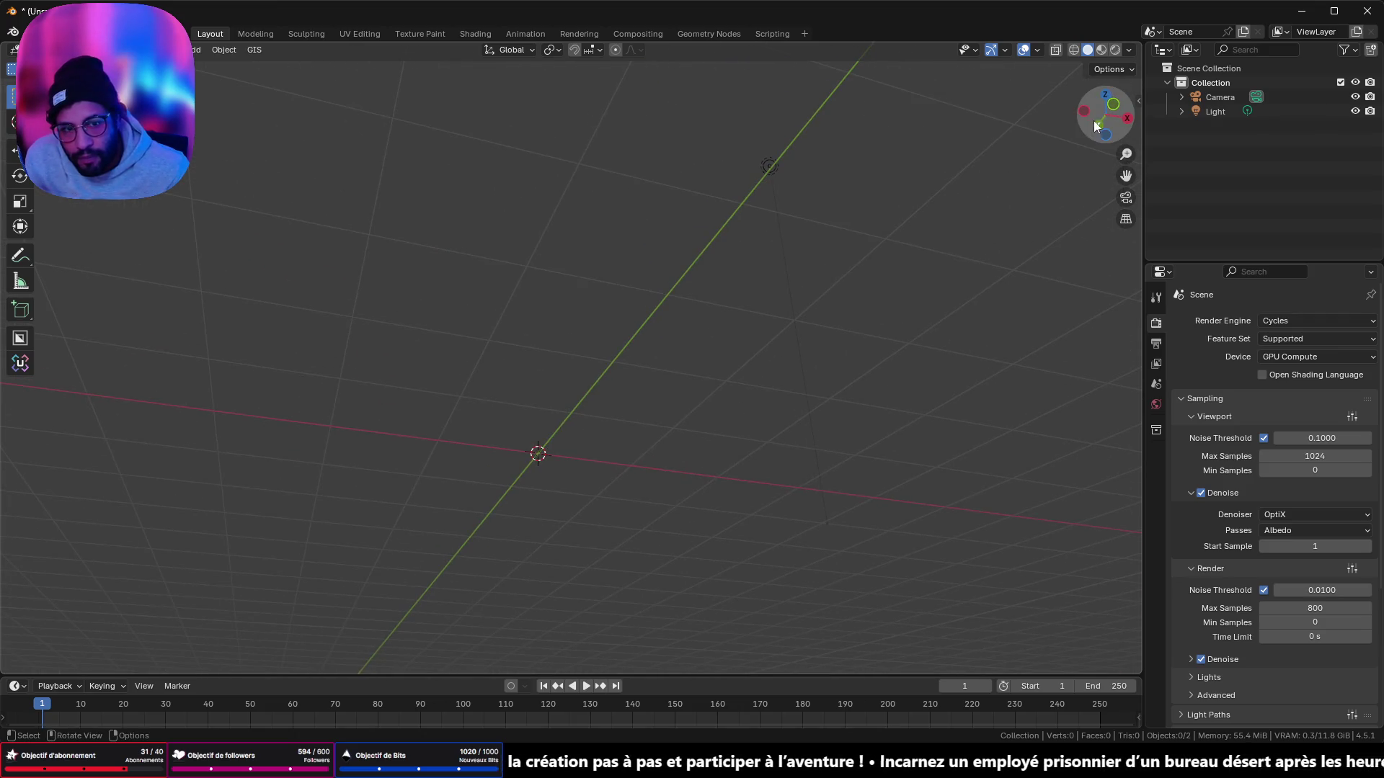
pyautogui.click(1113, 103)
# Step: Add a cube and scale it to X 0.1 and Z 0.15
pyautogui.hotkey('shift', 'a')
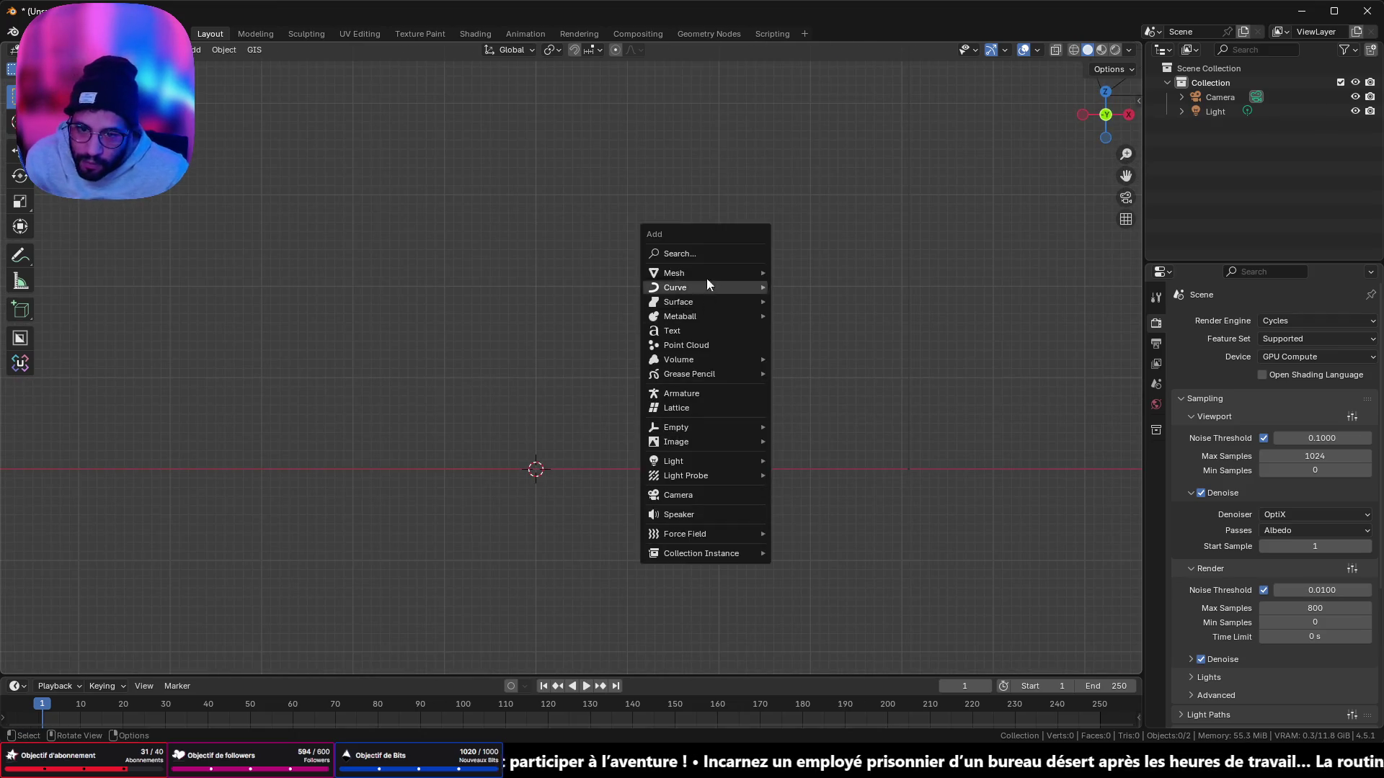
pyautogui.moveTo(707, 275)
pyautogui.click(832, 289)
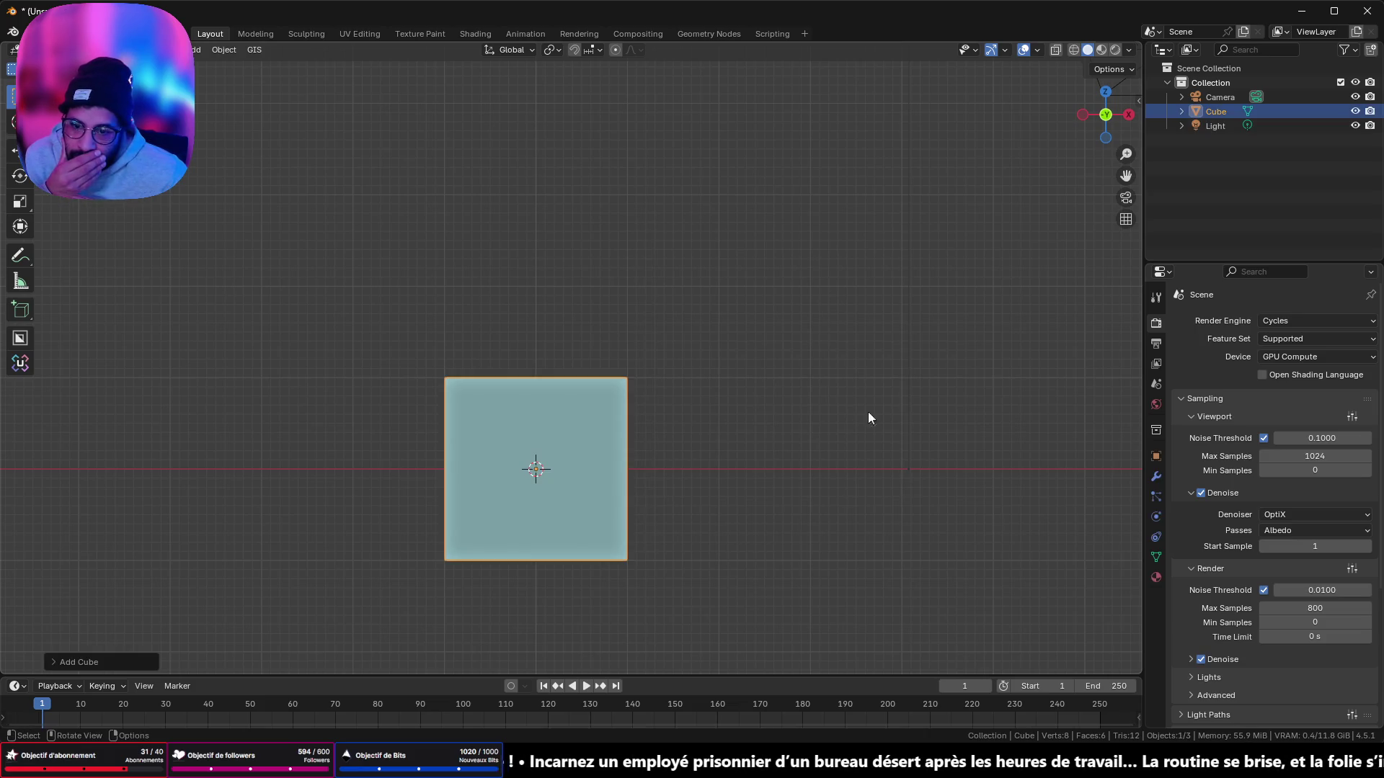
pyautogui.click(1156, 456)
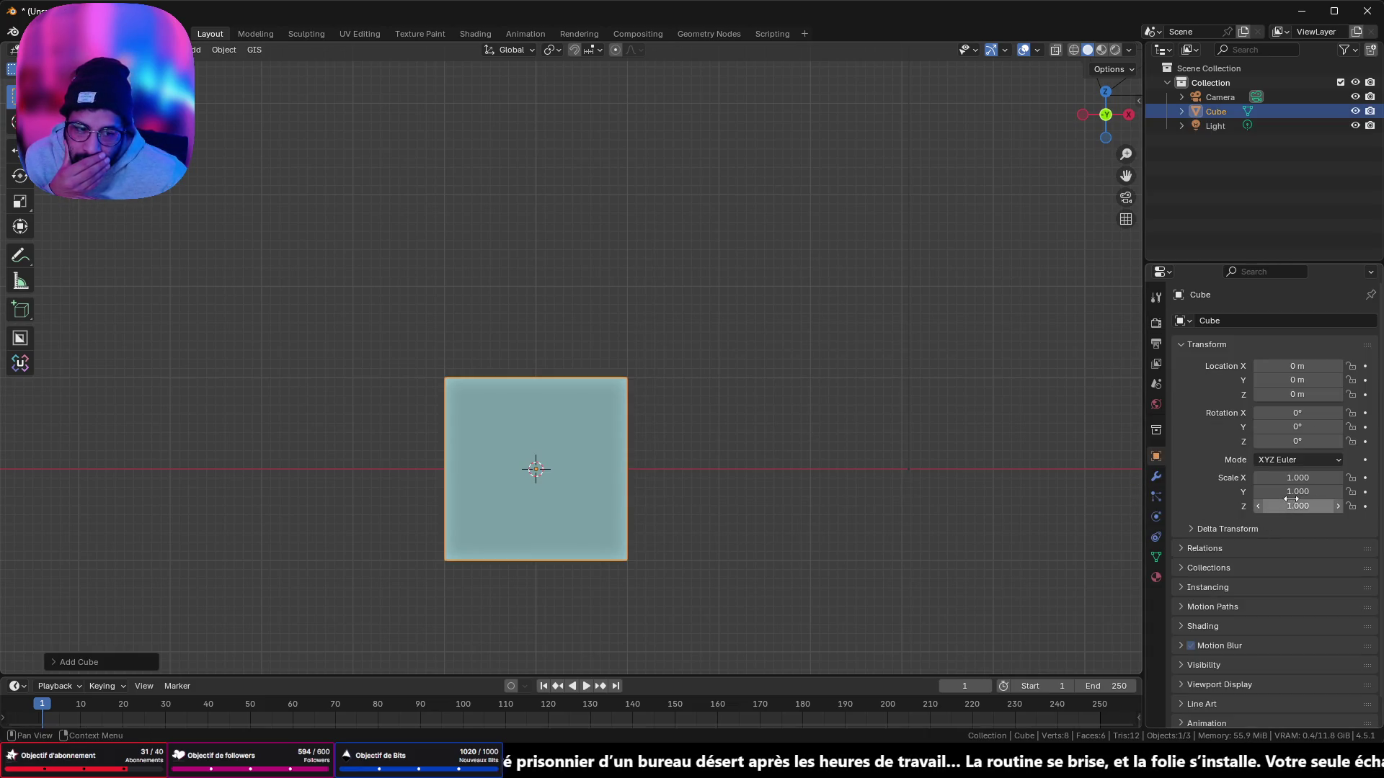
pyautogui.moveTo(1292, 504); pyautogui.dragTo(1292, 505)
pyautogui.write('.15')
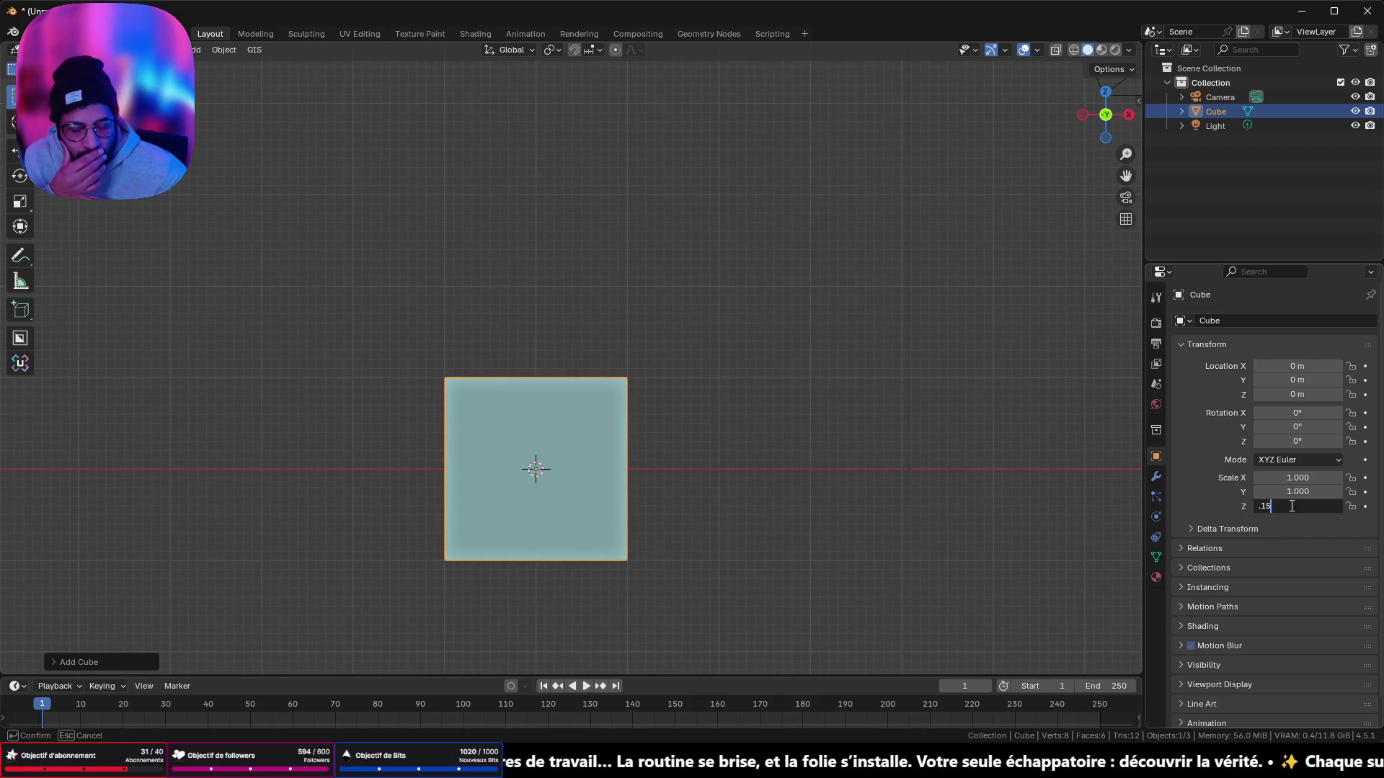
pyautogui.press('Return')
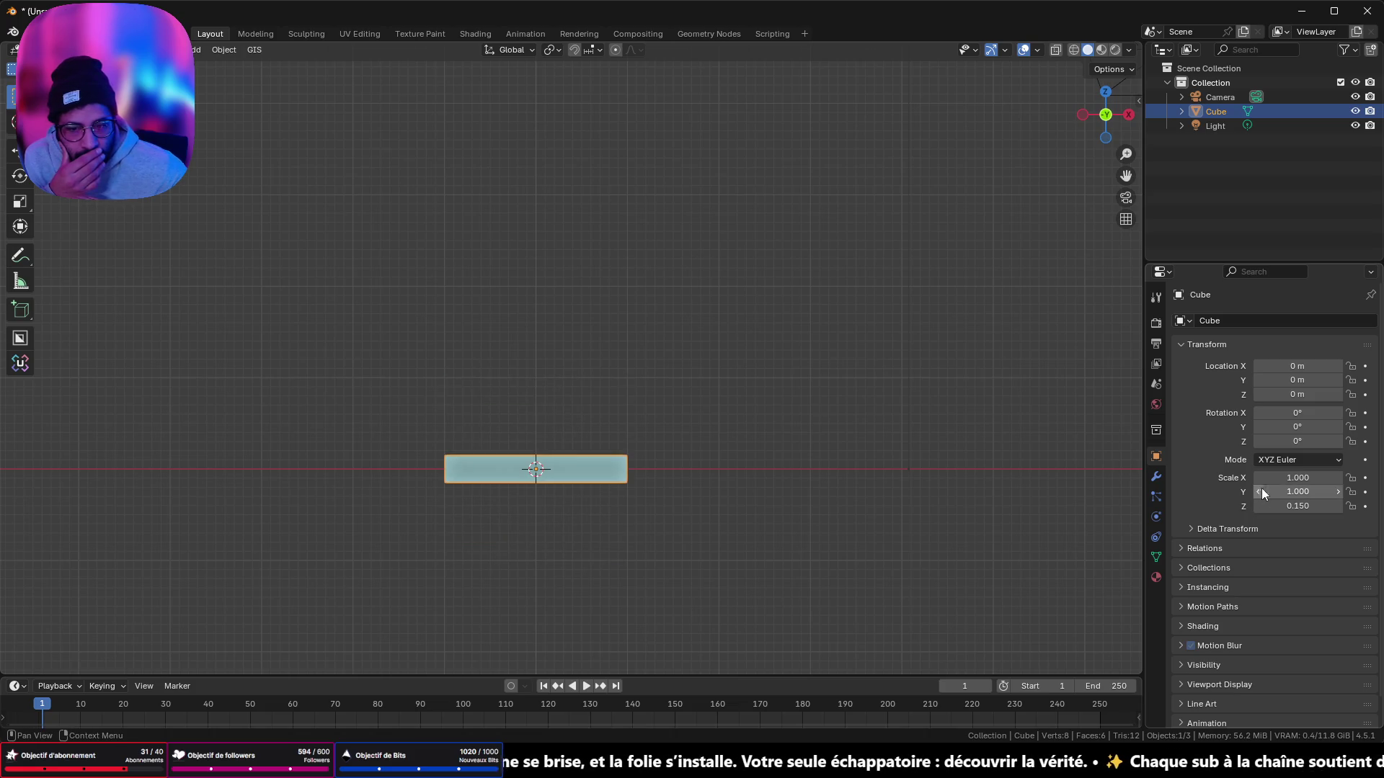
pyautogui.write('.1')
pyautogui.press('Return')
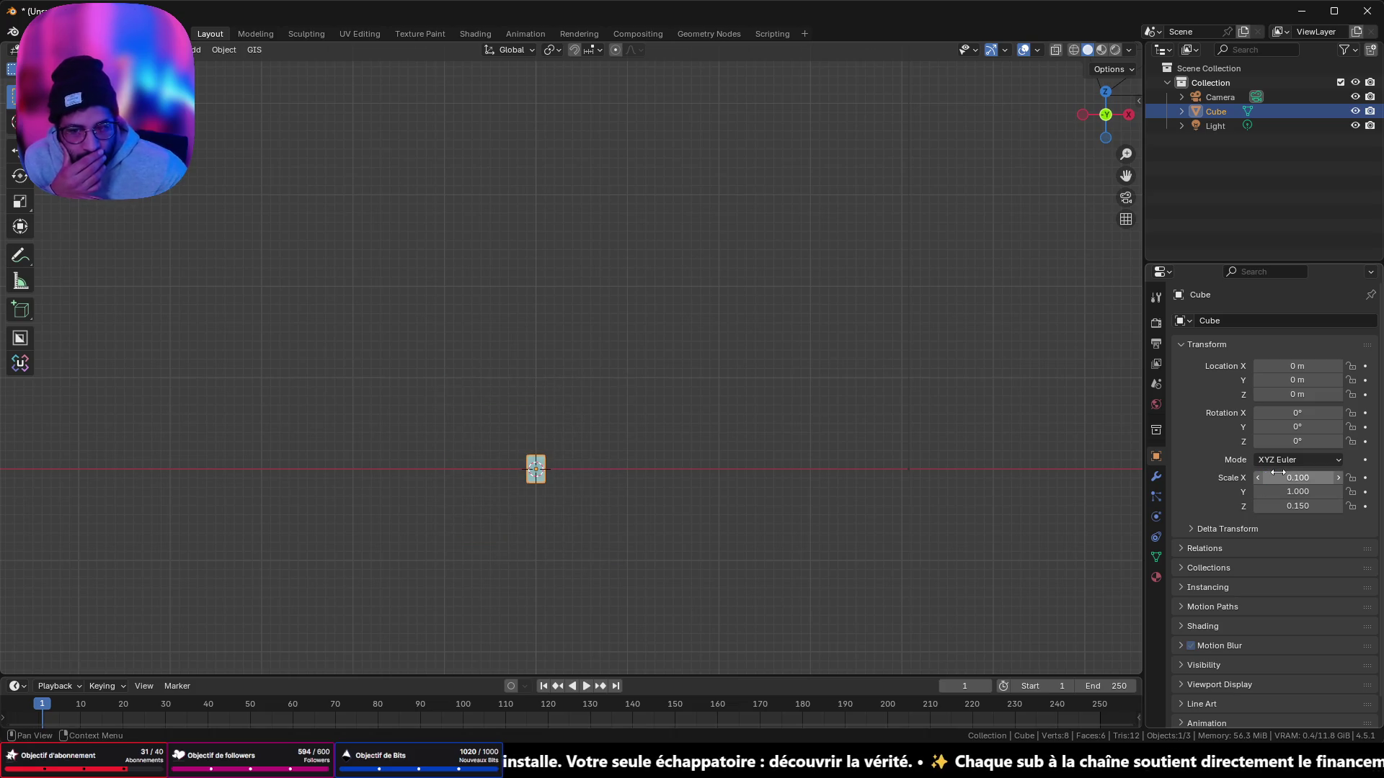
pyautogui.scroll(2, 577, 526)
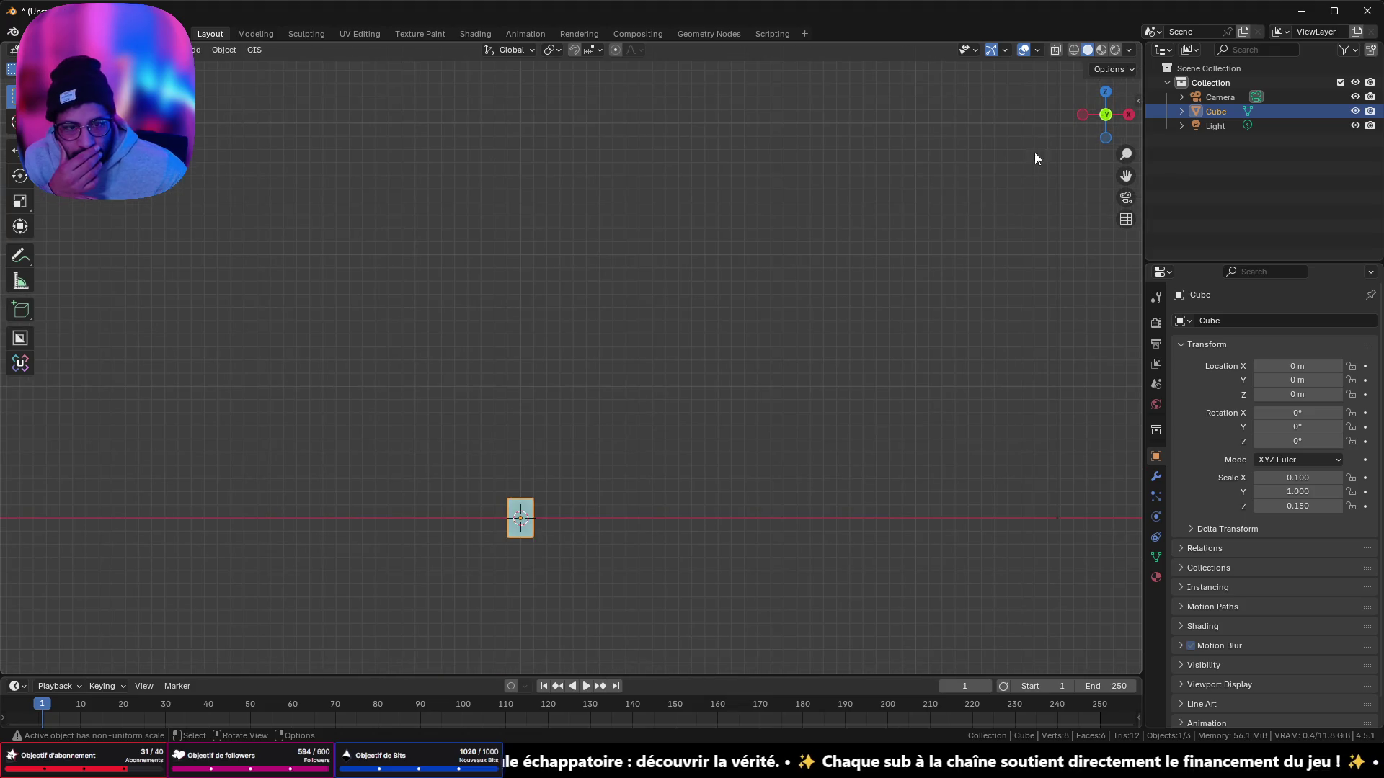
pyautogui.click(1083, 115)
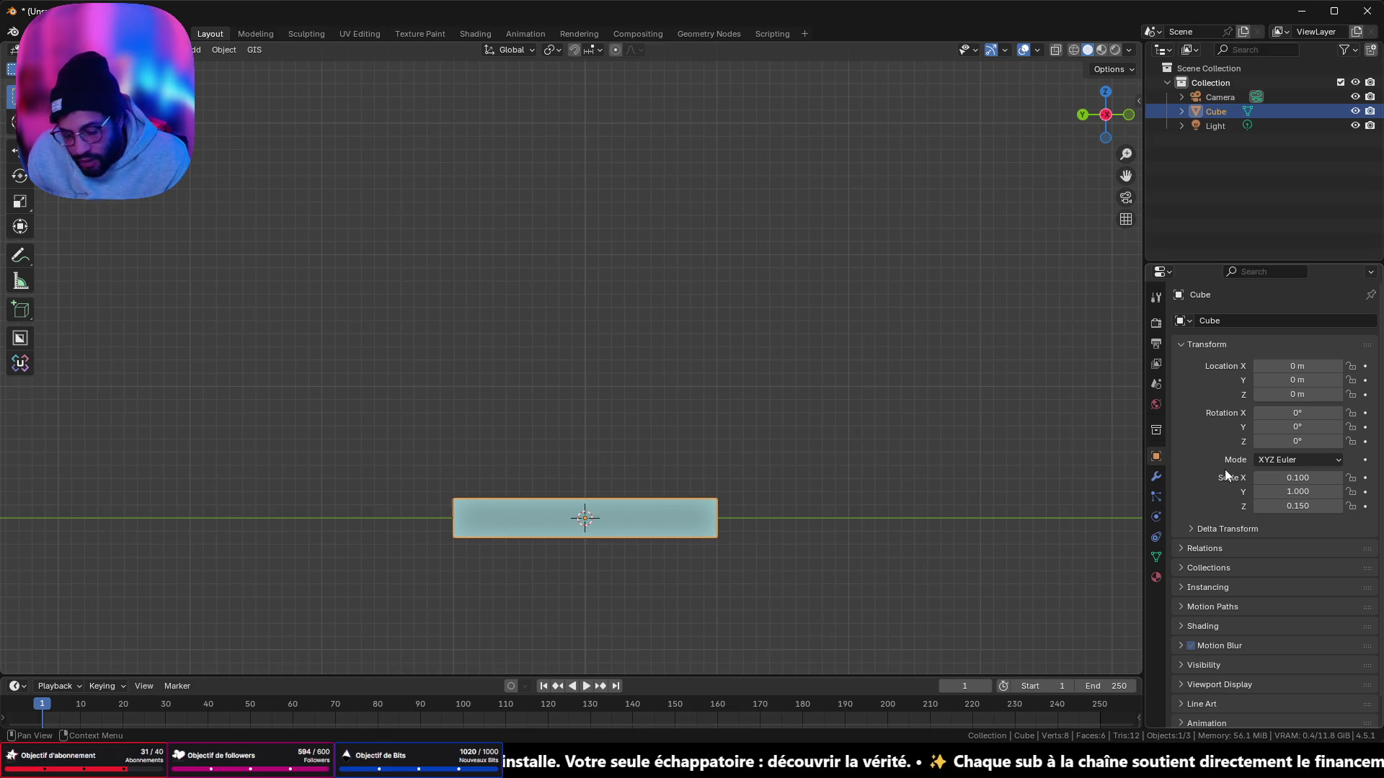
# Step: Set the cube's scale to Z 0.3, X 0.2 and Y 0.2
pyautogui.click(1283, 507)
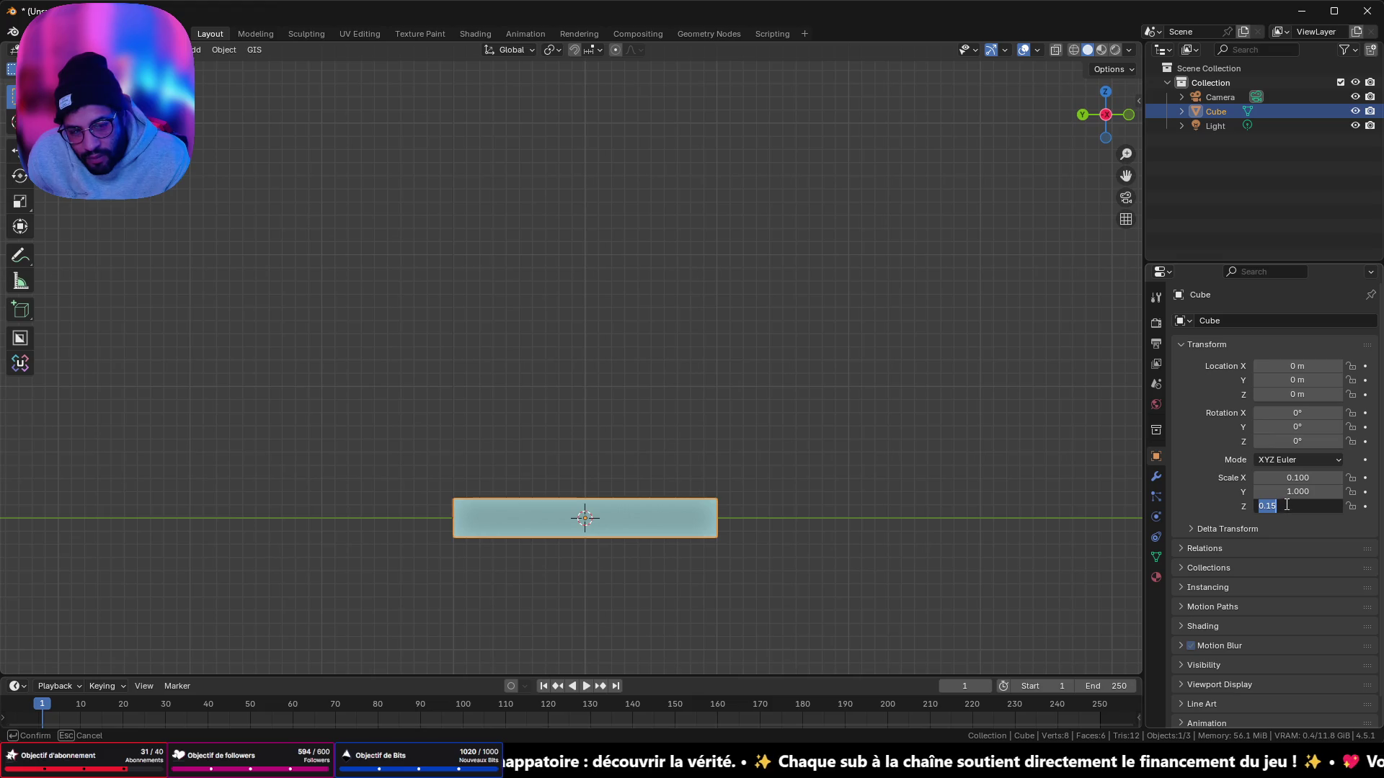
pyautogui.write('.3')
pyautogui.write('0.300')
pyautogui.press('Return')
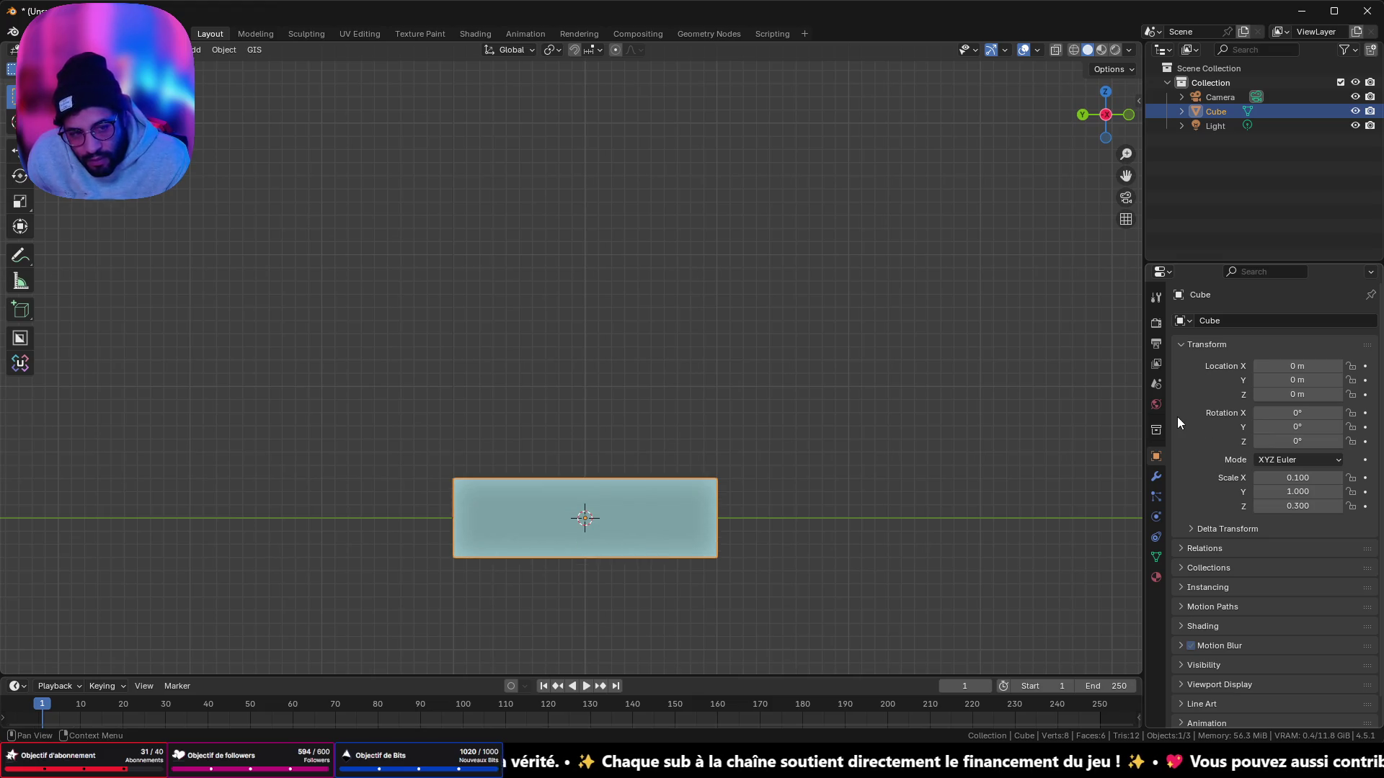
pyautogui.click(1279, 477)
pyautogui.write('0.2')
pyautogui.press('Return')
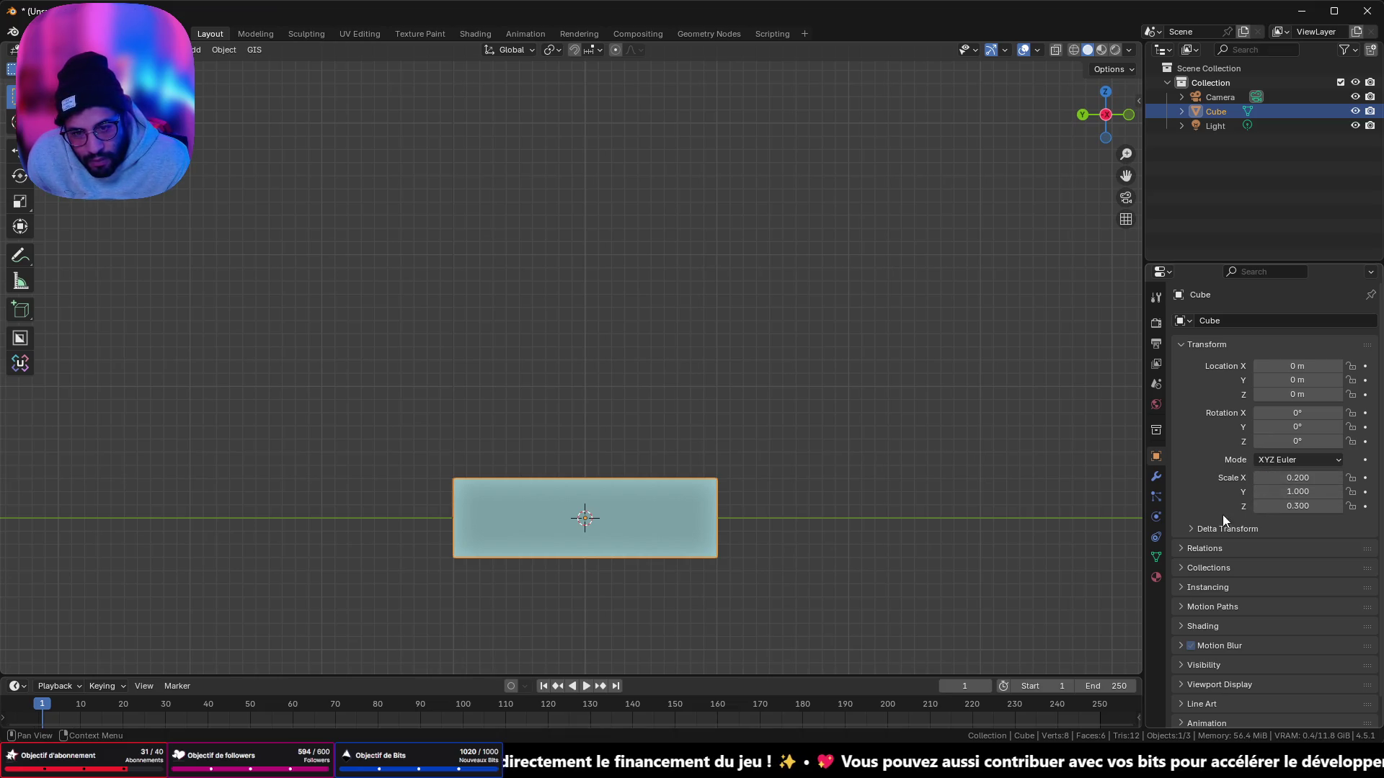
pyautogui.click(1297, 492)
pyautogui.write('0.200')
pyautogui.press('Return')
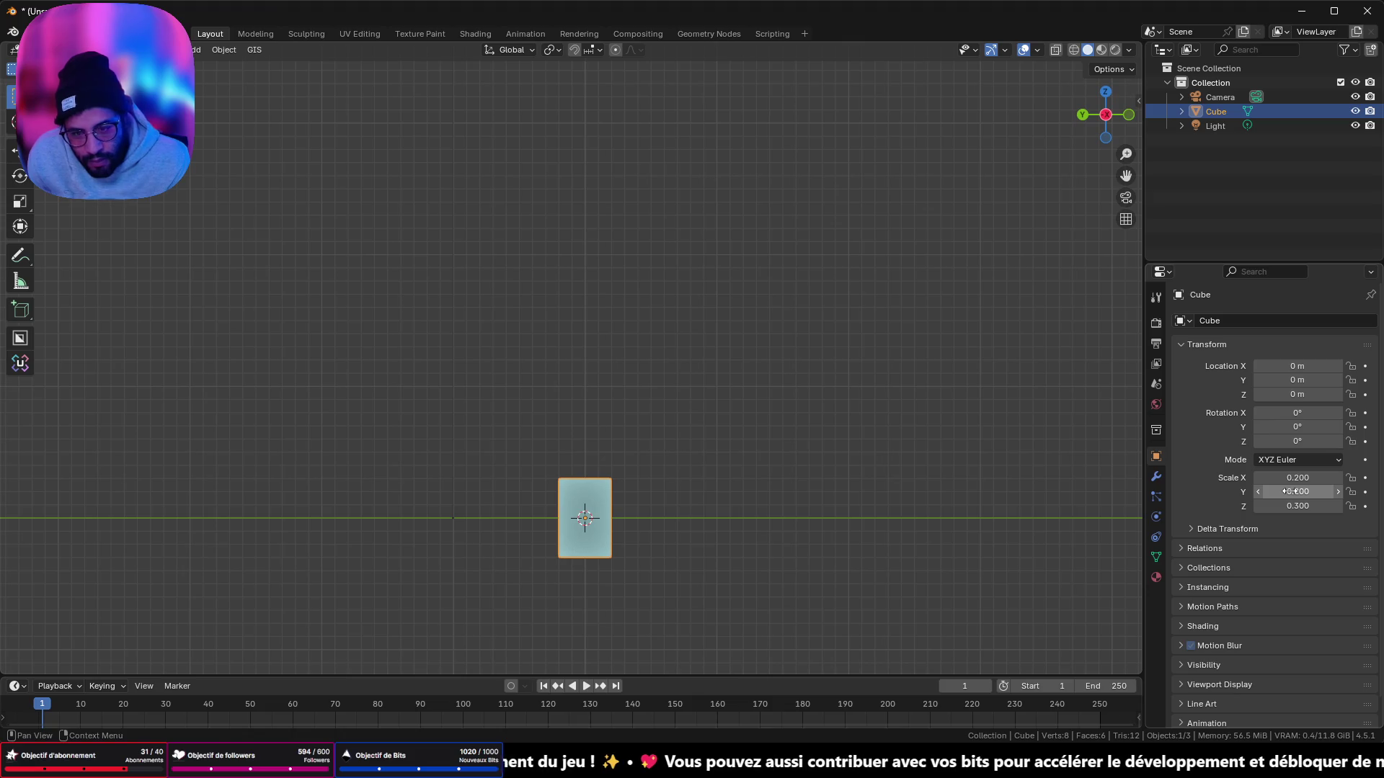
pyautogui.moveTo(481, 332)
pyautogui.mouseDown(button='middle')
pyautogui.moveTo(639, 413)
pyautogui.moveTo(677, 392)
pyautogui.mouseUp(button='middle')
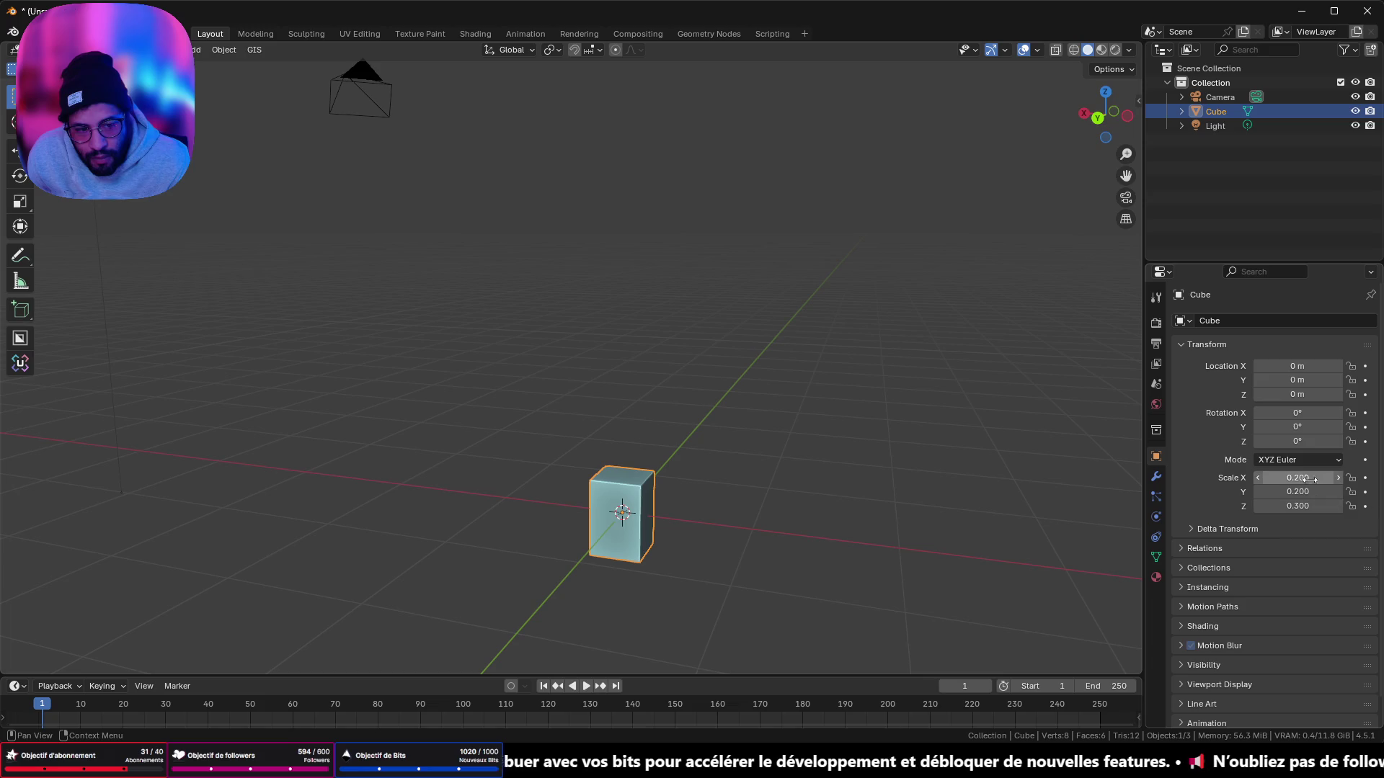
# Step: Refine the X scale to 0.08 for a thin slab and bring the reference images back
pyautogui.click(1308, 478)
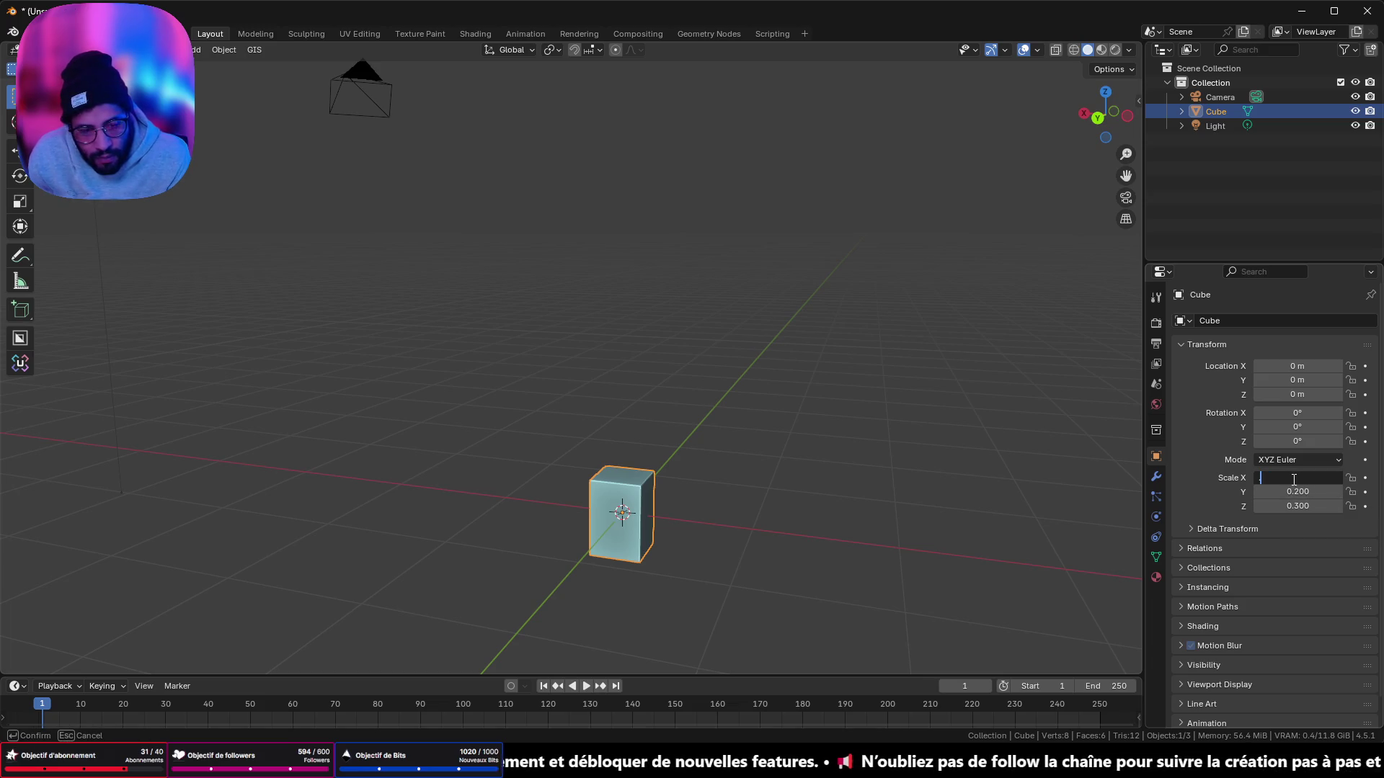
pyautogui.write('5')
pyautogui.press('Return')
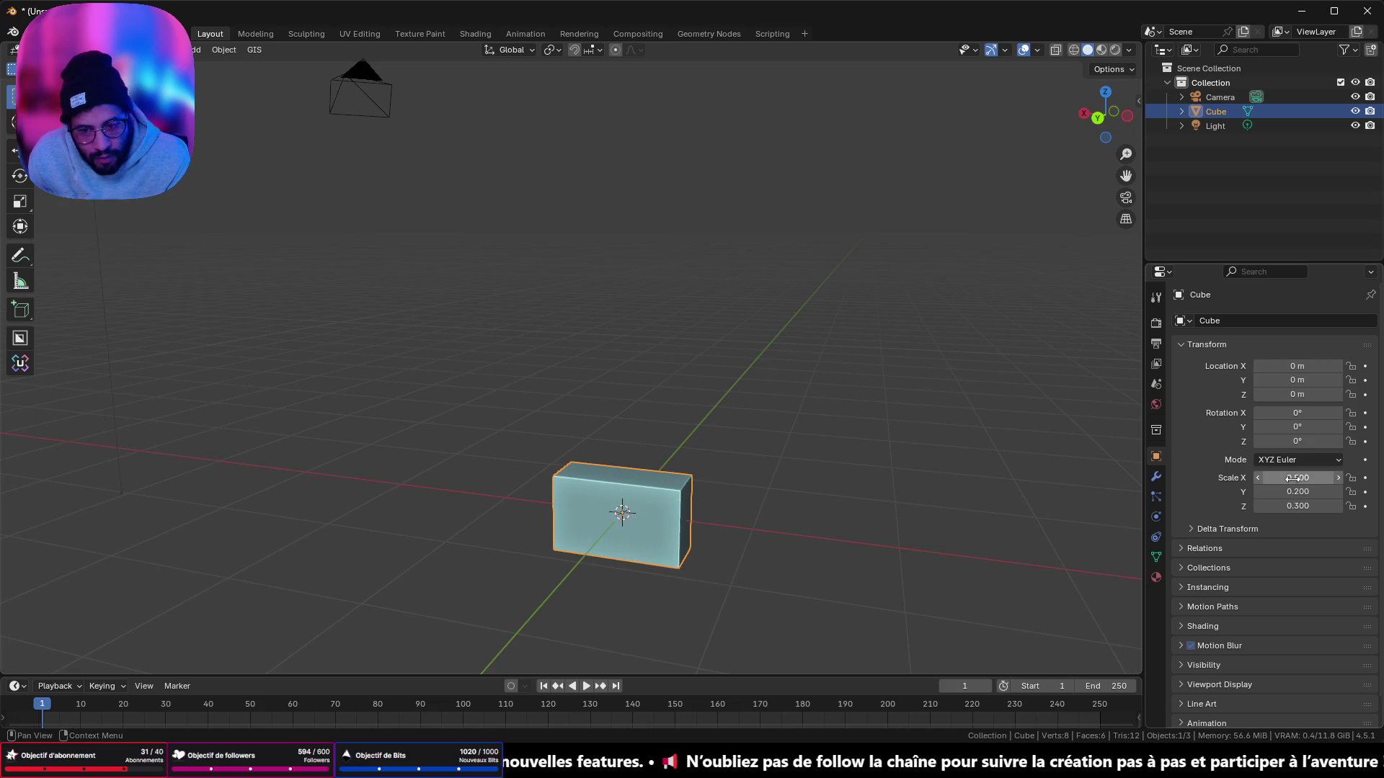
pyautogui.click(1292, 478)
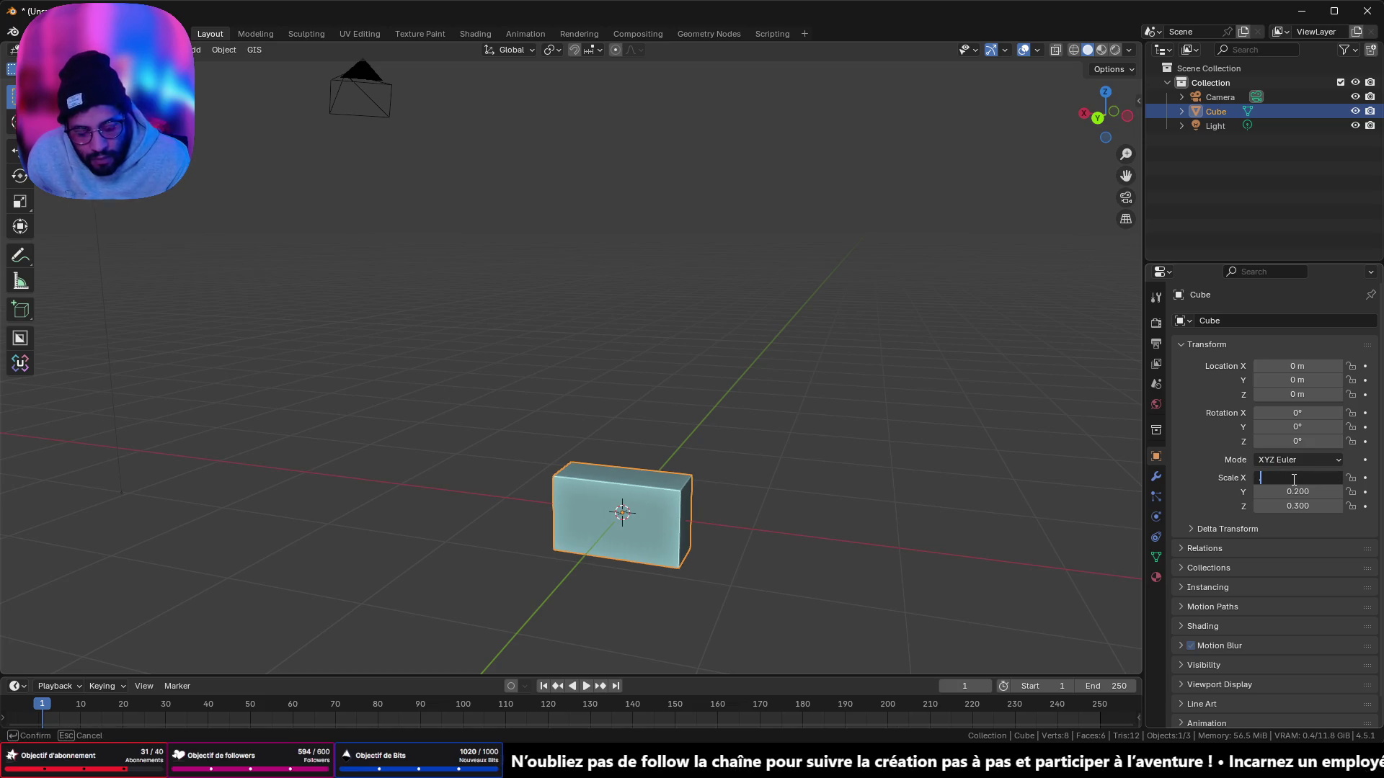
pyautogui.write('.05')
pyautogui.press('Return')
pyautogui.moveTo(828, 479)
pyautogui.mouseDown(button='middle')
pyautogui.moveTo(651, 472)
pyautogui.moveTo(611, 508)
pyautogui.moveTo(729, 390)
pyautogui.moveTo(750, 391)
pyautogui.mouseUp(button='middle')
pyautogui.press('KP_Decimal')
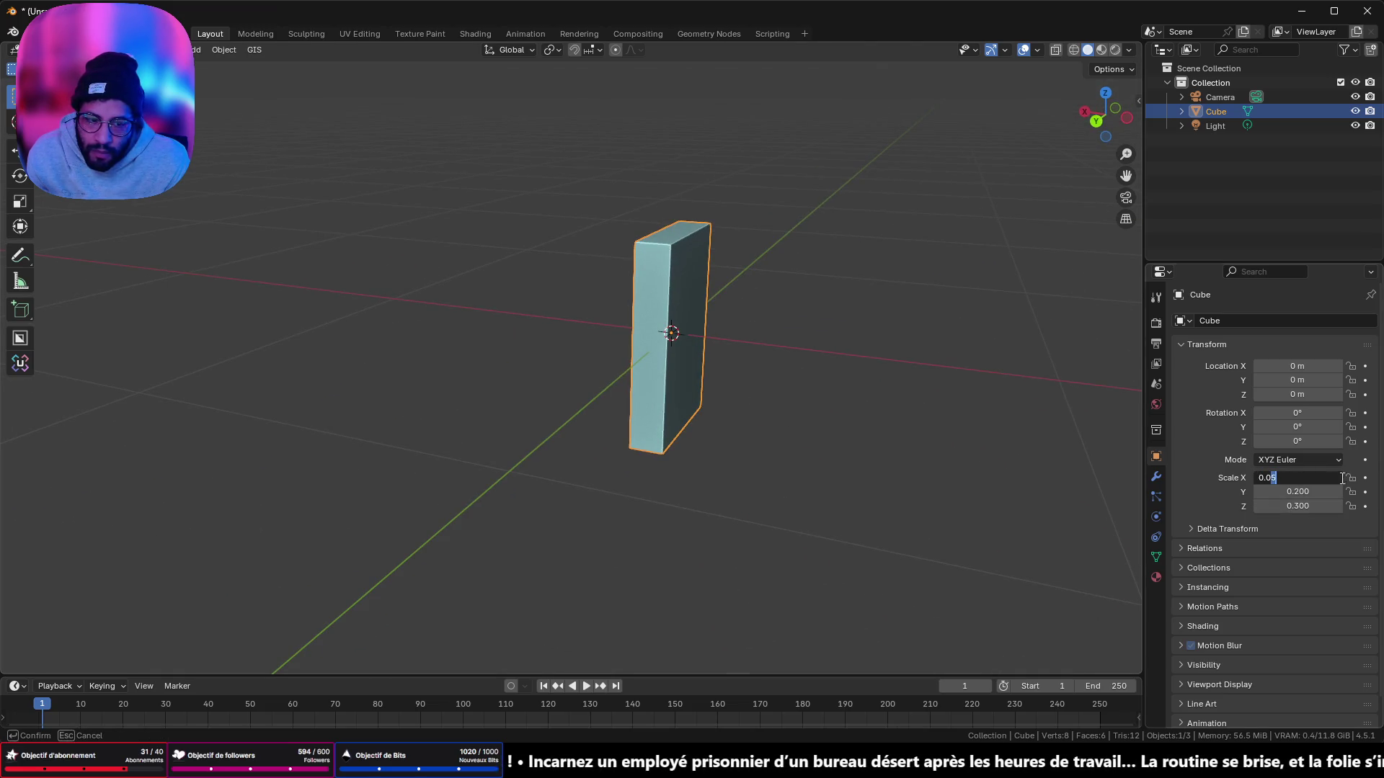
pyautogui.write('8')
pyautogui.press('Return')
pyautogui.moveTo(837, 440)
pyautogui.mouseDown(button='middle')
pyautogui.moveTo(724, 346)
pyautogui.moveTo(534, 374)
pyautogui.moveTo(621, 351)
pyautogui.moveTo(869, 368)
pyautogui.moveTo(738, 368)
pyautogui.moveTo(742, 404)
pyautogui.mouseUp(button='middle')
pyautogui.hotkey('alt', 'Tab')
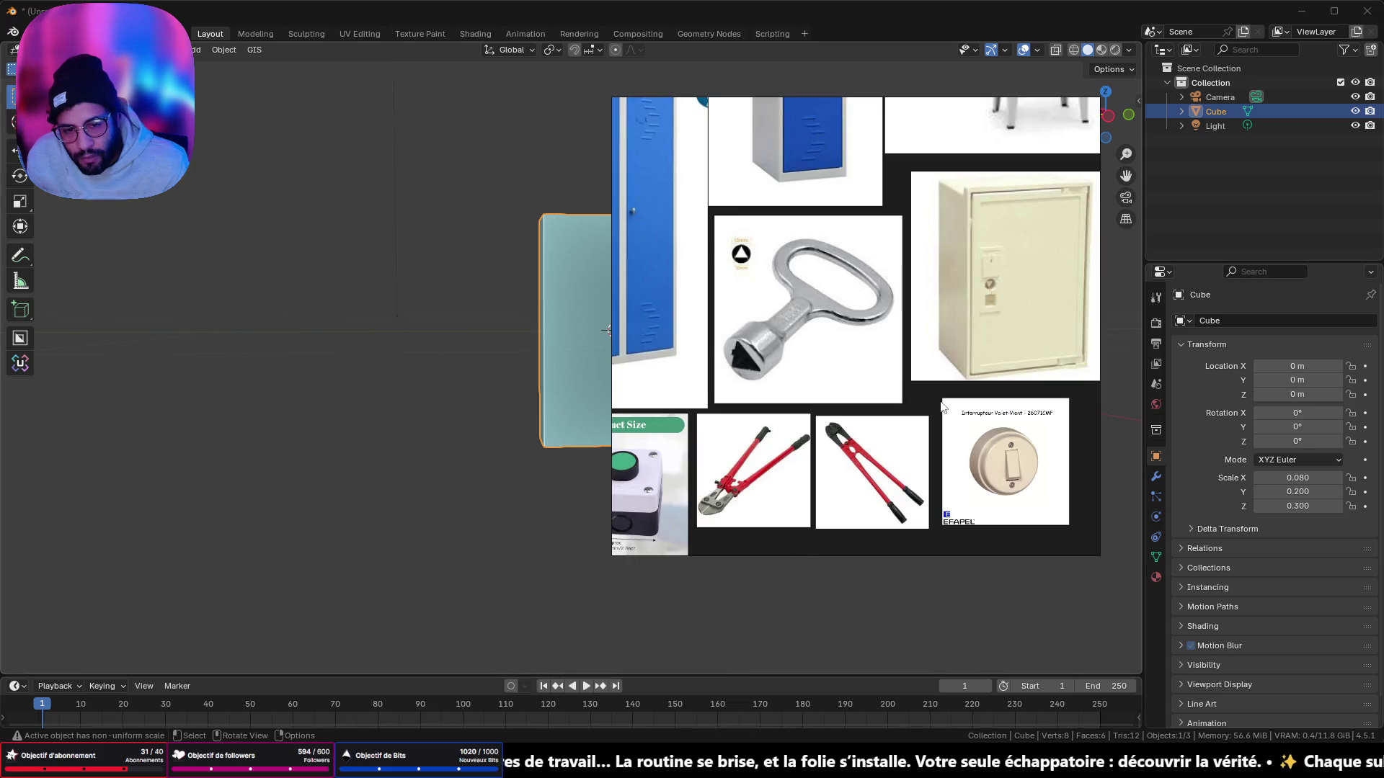
# Step: Frame the cream cabinet in the reference viewer, shrink it and place it beside the slab
pyautogui.scroll(-4, 871, 262)
pyautogui.scroll(5, 858, 261)
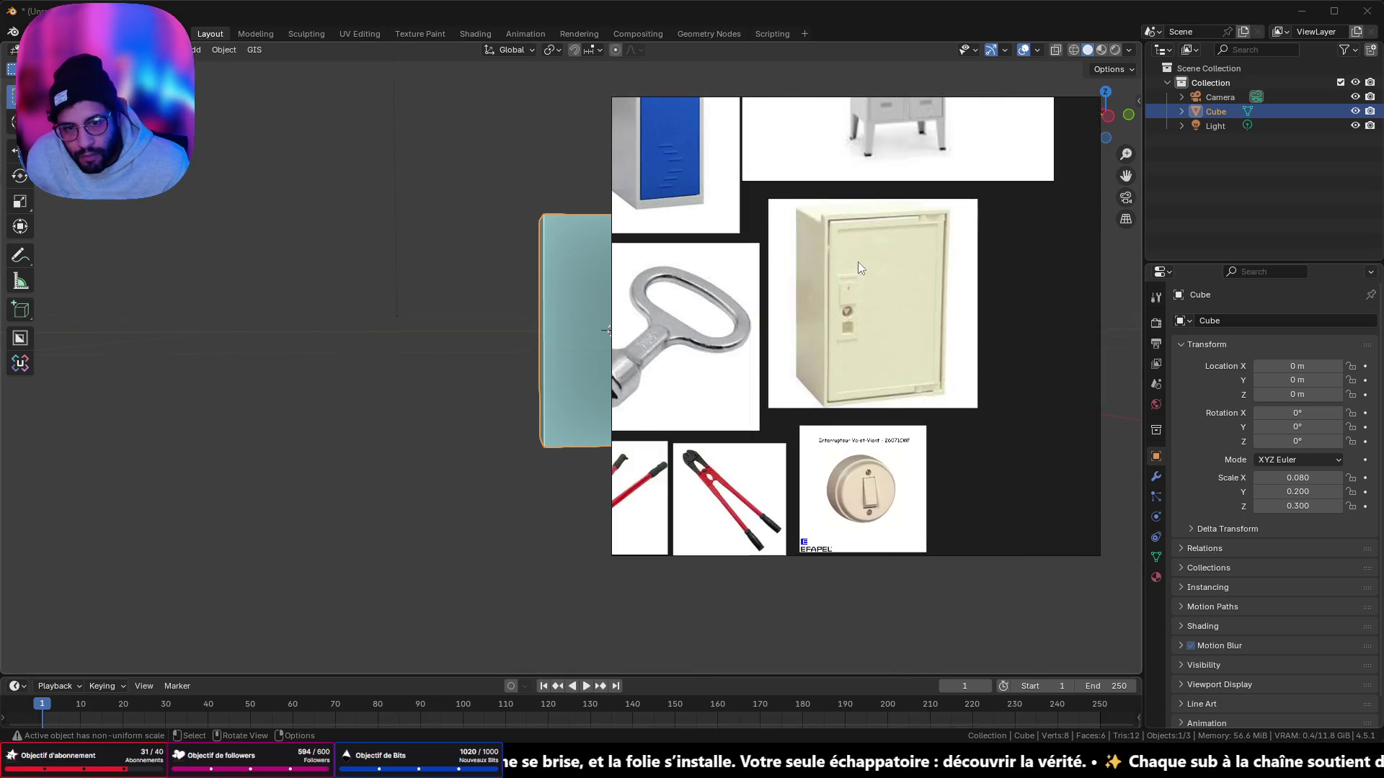
pyautogui.scroll(-3, 868, 245)
pyautogui.moveTo(869, 261); pyautogui.dragTo(1025, 162)
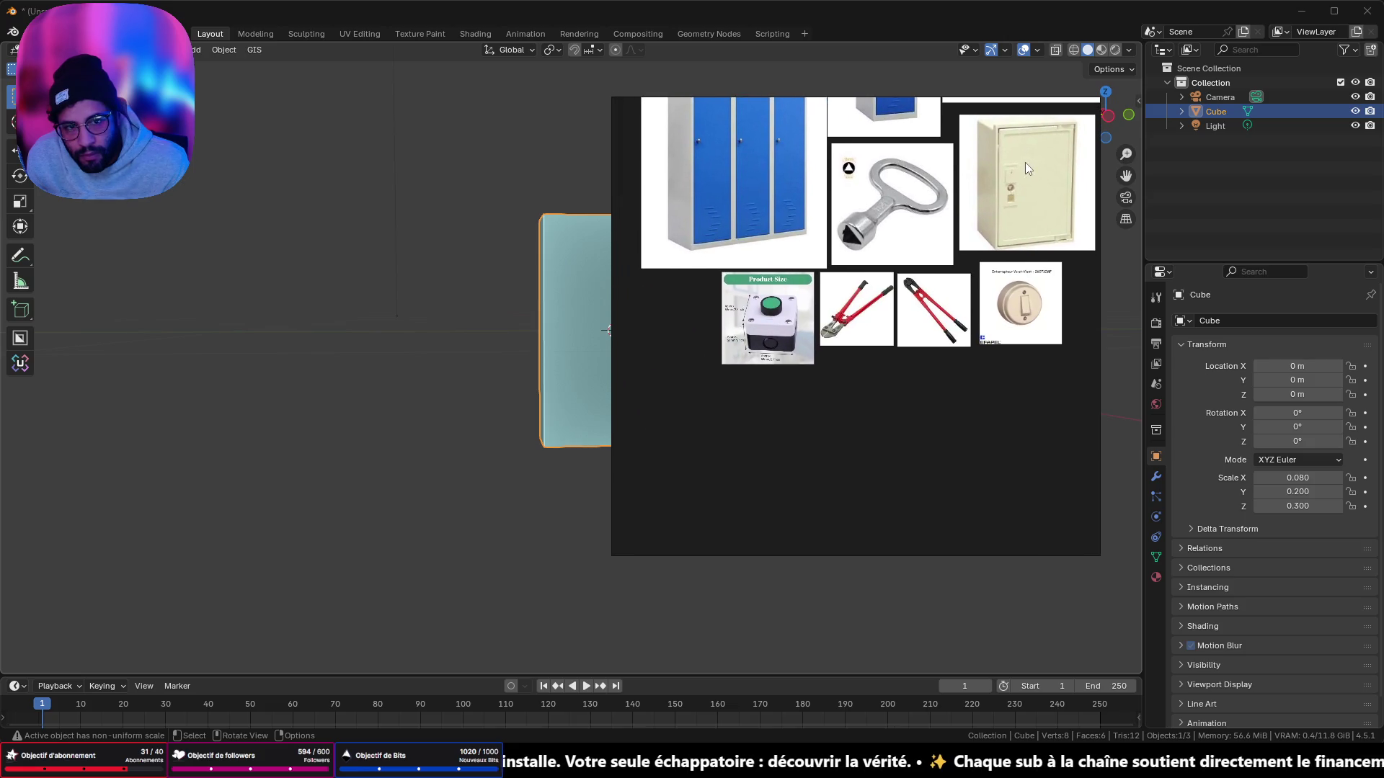
pyautogui.moveTo(614, 555); pyautogui.dragTo(958, 273)
pyautogui.moveTo(1040, 106)
pyautogui.mouseDown()
pyautogui.moveTo(1199, 152)
pyautogui.moveTo(1276, 121)
pyautogui.mouseUp()
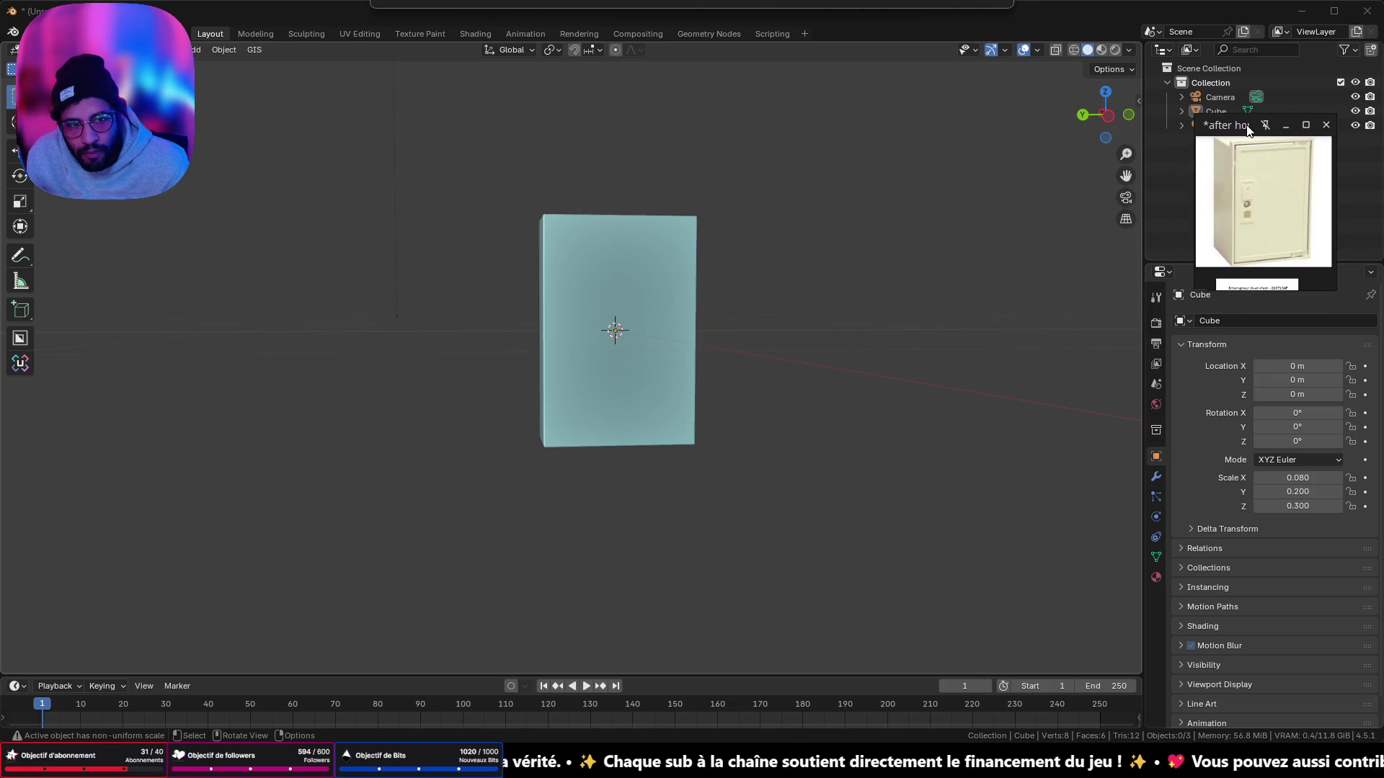
pyautogui.moveTo(1193, 295); pyautogui.dragTo(1150, 342)
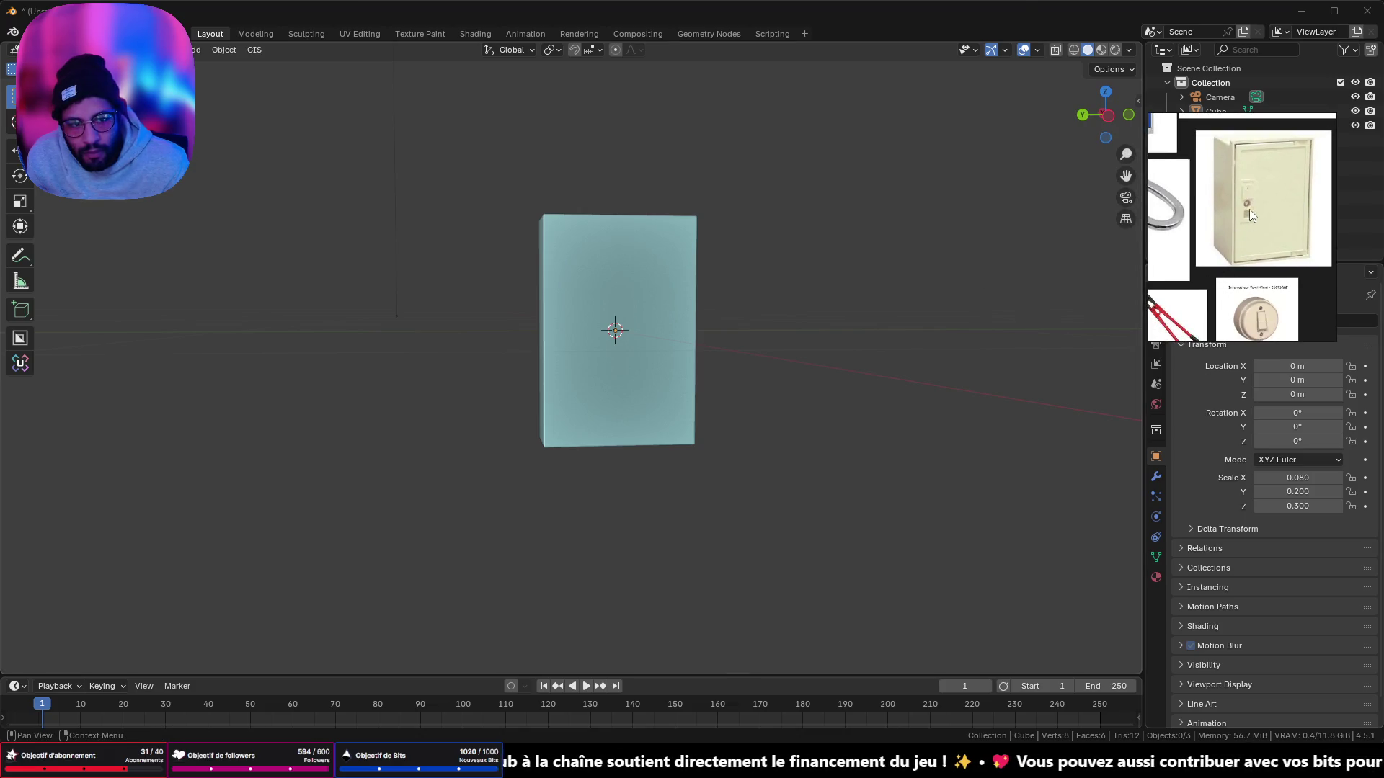
pyautogui.scroll(5, 1248, 209)
pyautogui.moveTo(649, 295)
pyautogui.mouseDown(button='middle')
pyautogui.moveTo(562, 281)
pyautogui.moveTo(767, 333)
pyautogui.moveTo(622, 311)
pyautogui.moveTo(720, 306)
pyautogui.moveTo(577, 313)
pyautogui.mouseUp(button='middle')
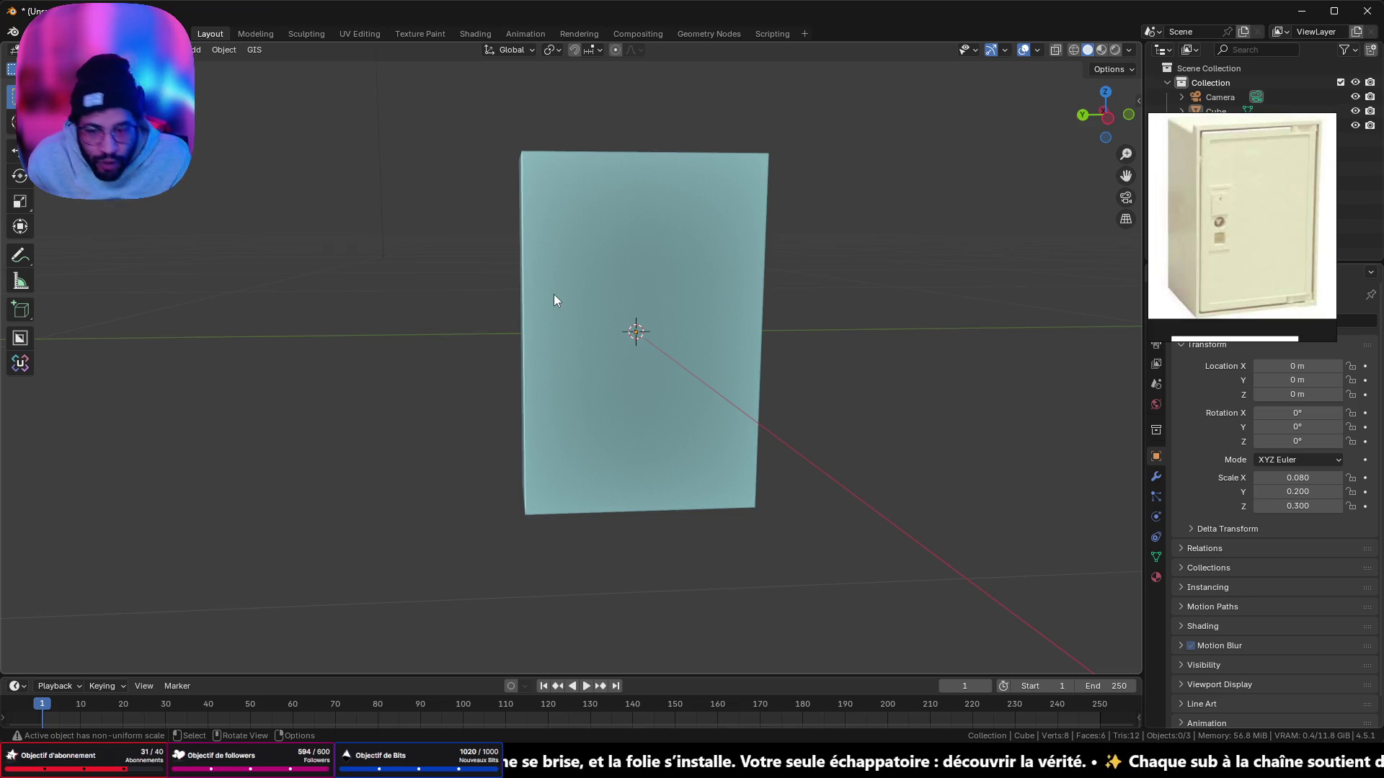
# Step: Select the slab and set its X scale to 0.1
pyautogui.moveTo(554, 294)
pyautogui.mouseDown(button='middle')
pyautogui.moveTo(638, 234)
pyautogui.moveTo(680, 235)
pyautogui.moveTo(629, 244)
pyautogui.mouseUp(button='middle')
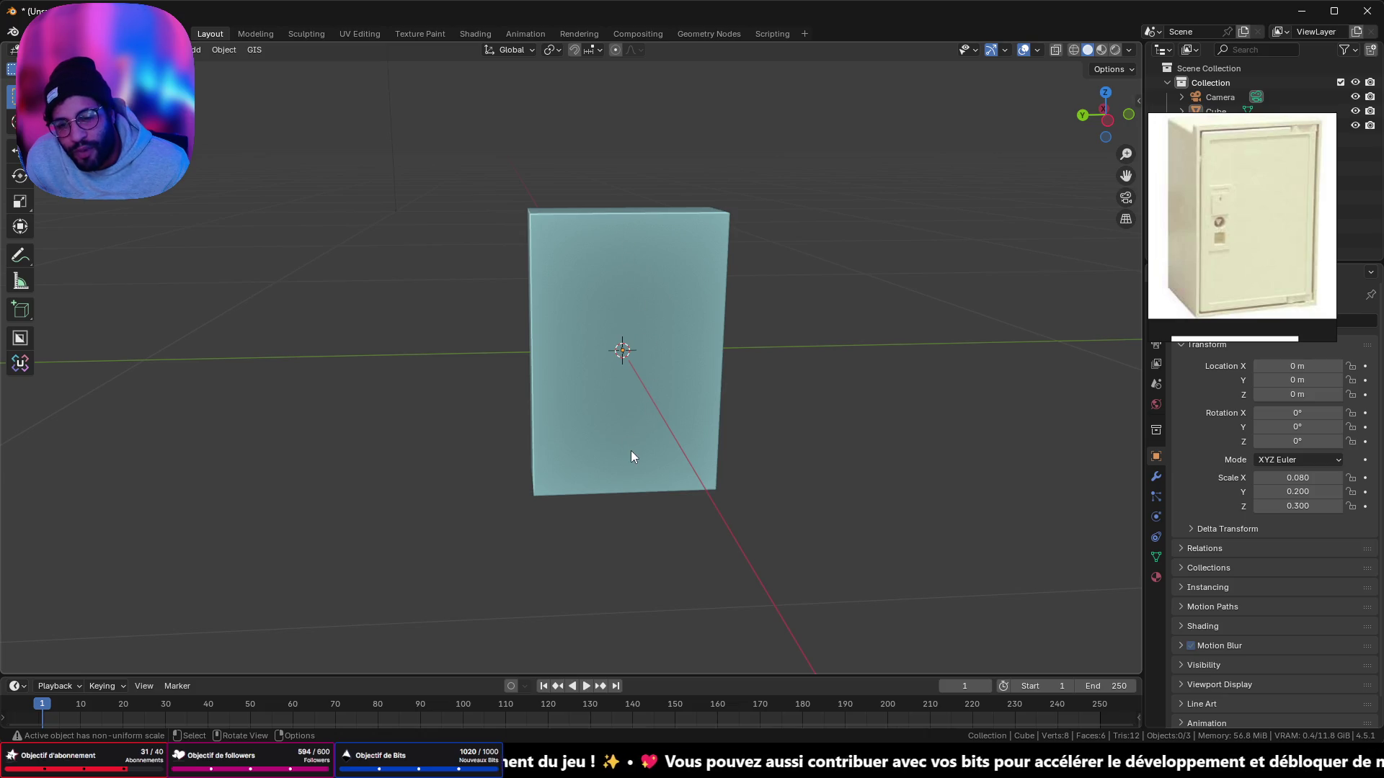
pyautogui.moveTo(626, 359)
pyautogui.mouseDown(button='middle')
pyautogui.moveTo(706, 383)
pyautogui.moveTo(905, 344)
pyautogui.moveTo(648, 373)
pyautogui.moveTo(760, 352)
pyautogui.moveTo(786, 396)
pyautogui.moveTo(729, 398)
pyautogui.moveTo(705, 340)
pyautogui.mouseUp(button='middle')
pyautogui.click(705, 340)
pyautogui.click(1315, 479)
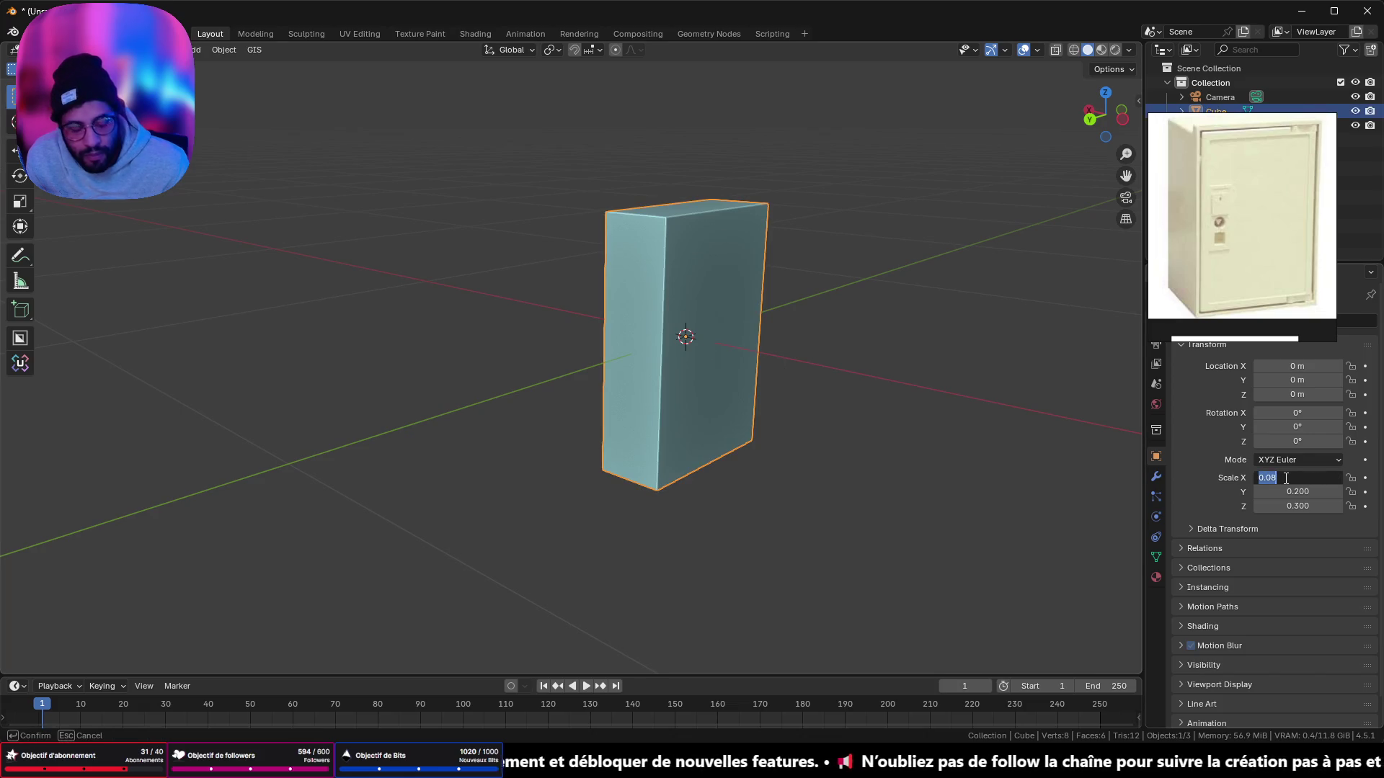
pyautogui.write('0.100')
pyautogui.press('Return')
# Step: Apply the slab's scale so all values read 1.000, then enter Edit Mode
pyautogui.press('Tab')
pyautogui.moveTo(685, 306)
pyautogui.mouseDown(button='middle')
pyautogui.moveTo(871, 322)
pyautogui.moveTo(710, 303)
pyautogui.mouseUp(button='middle')
pyautogui.press('Tab')
pyautogui.press('Tab')
pyautogui.press('Tab')
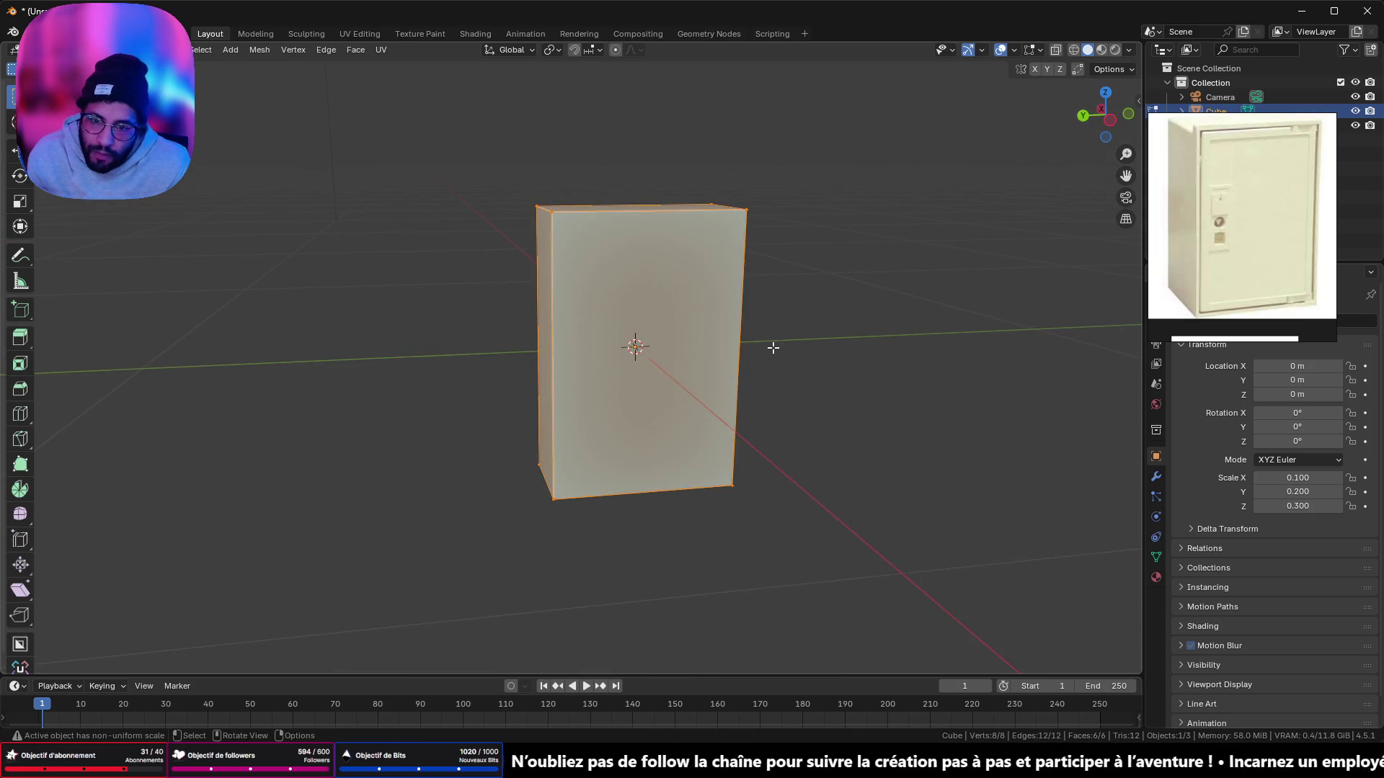
pyautogui.hotkey('ctrl', 'a')
pyautogui.click(774, 353)
pyautogui.press('Tab')
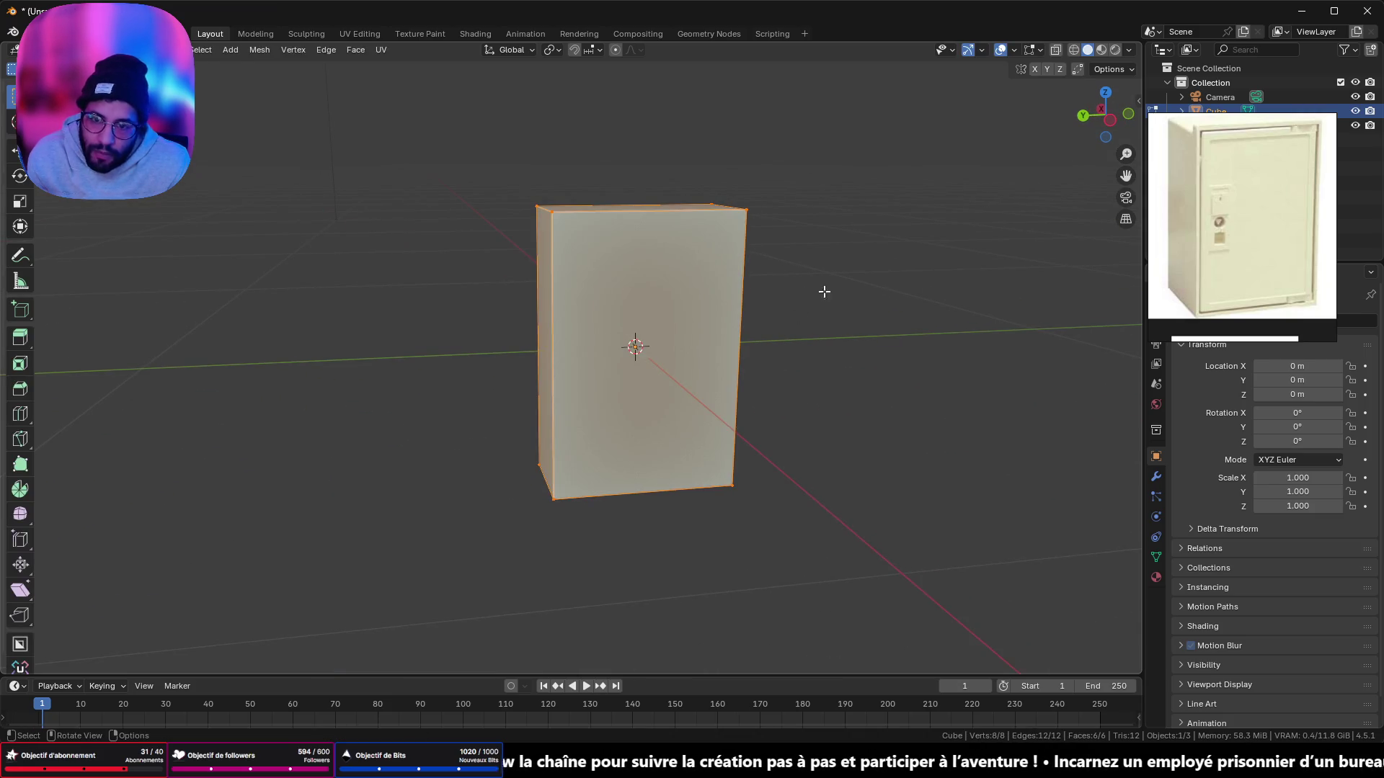
pyautogui.click(1107, 123)
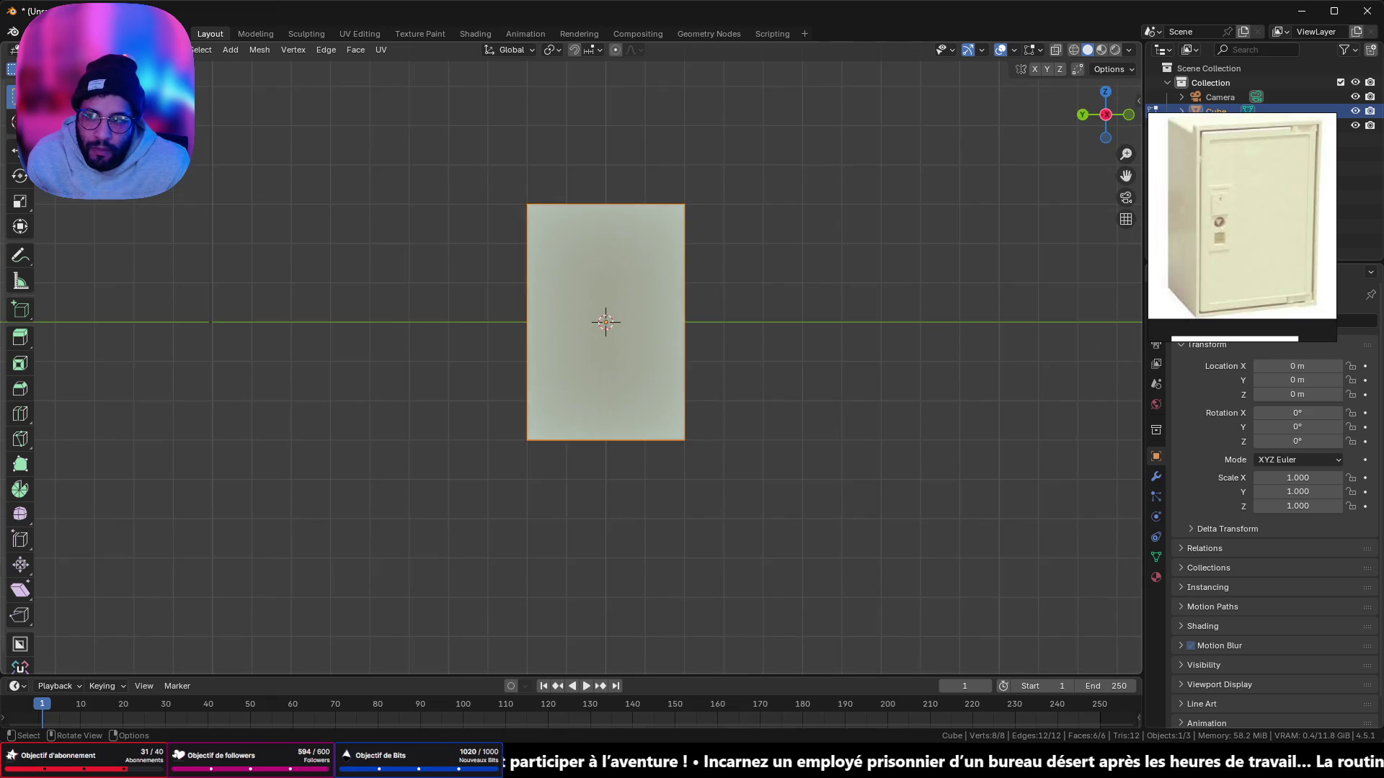
# Step: Inset the slab's front face to create a border
pyautogui.click(617, 284)
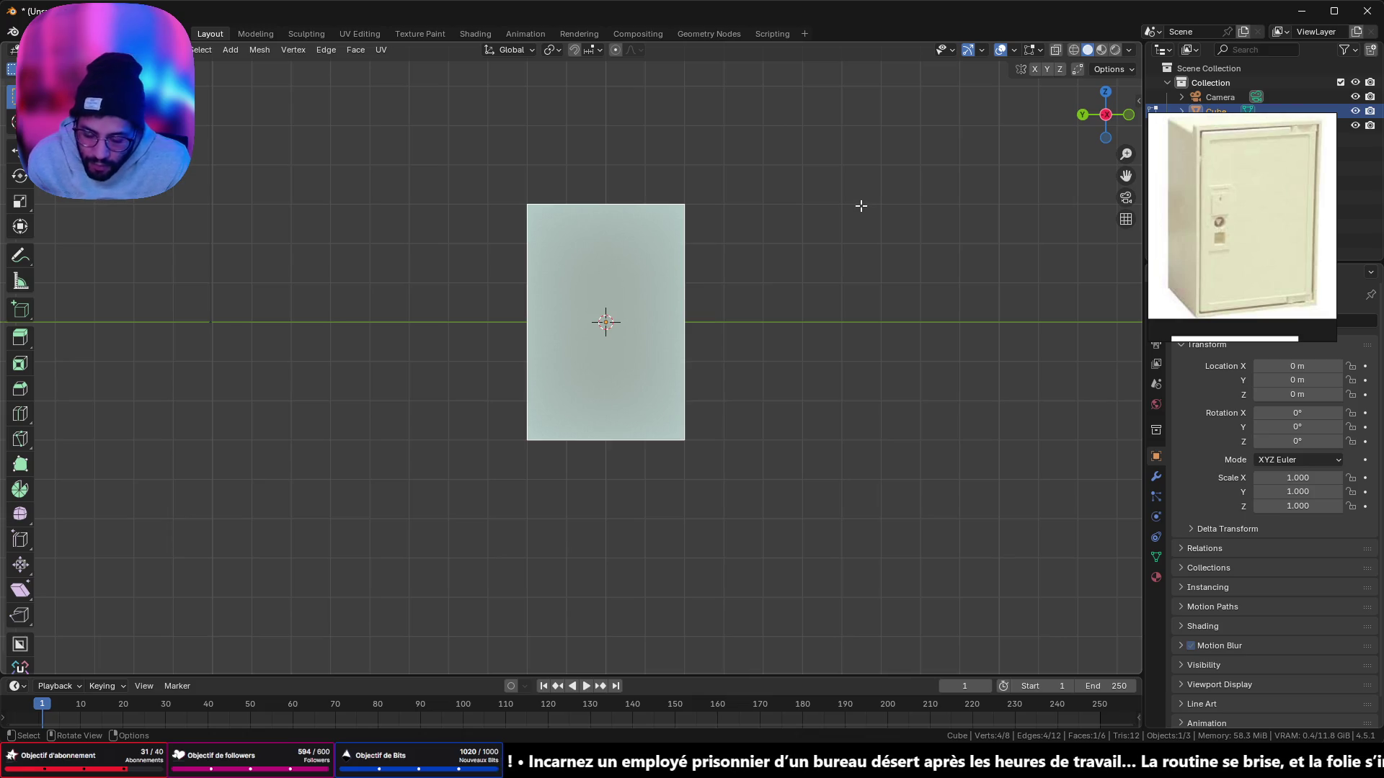
pyautogui.press('i')
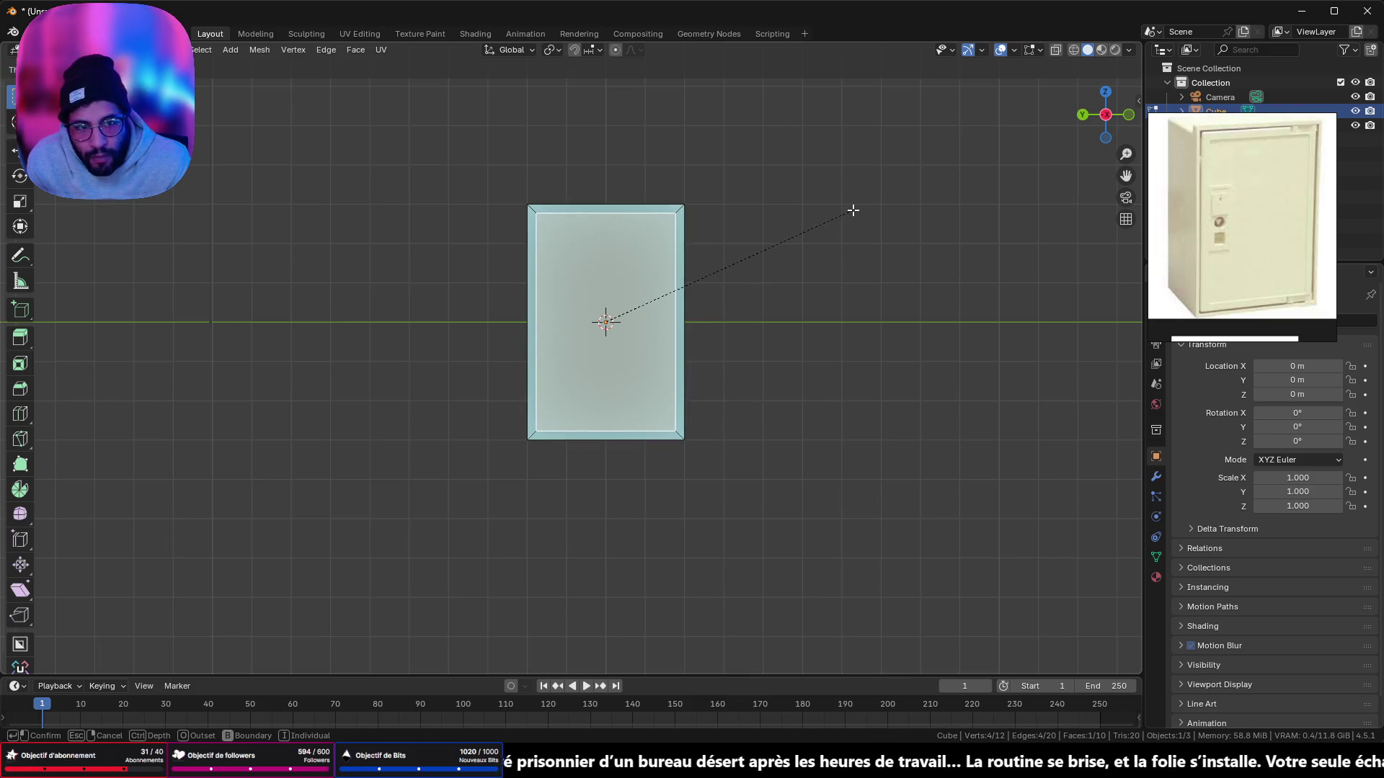
pyautogui.click(854, 210)
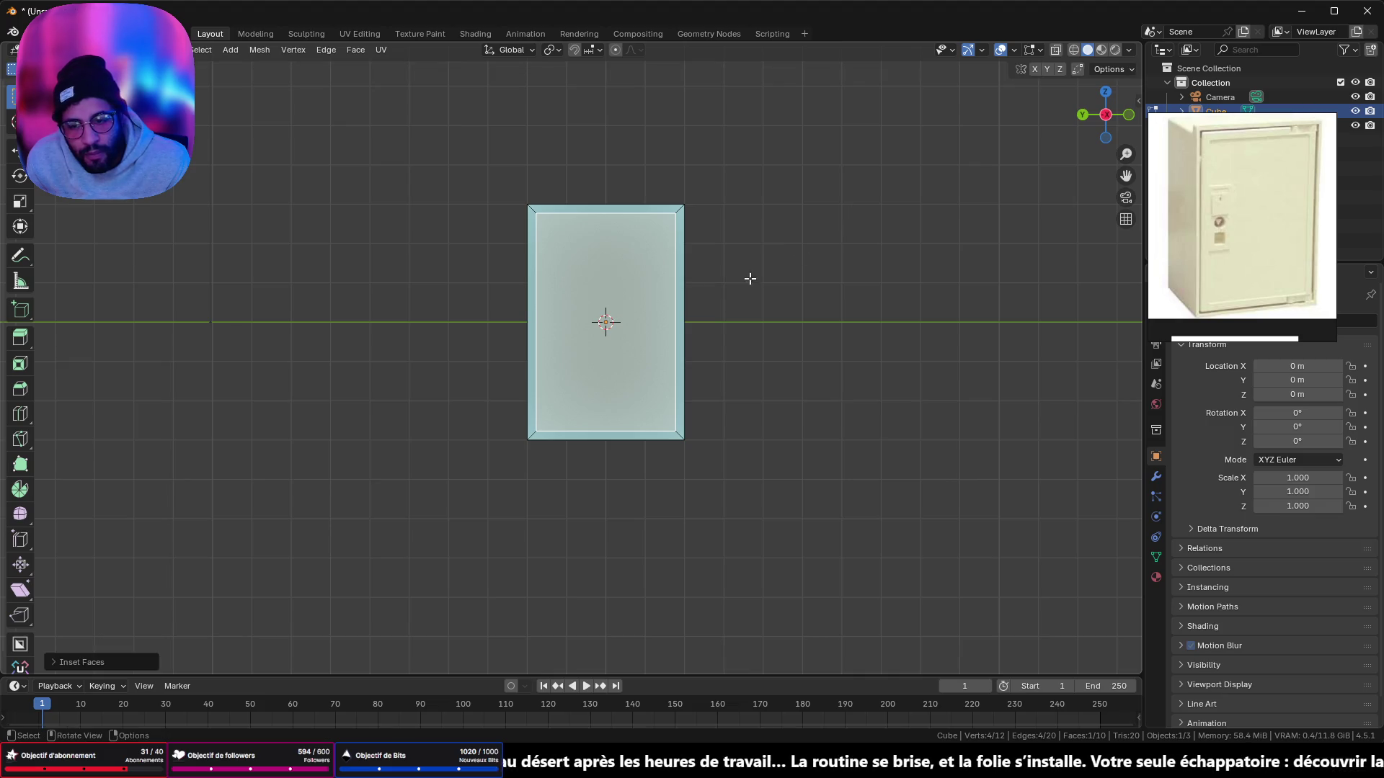
pyautogui.moveTo(748, 278)
pyautogui.mouseDown(button='middle')
pyautogui.moveTo(901, 293)
pyautogui.moveTo(846, 319)
pyautogui.mouseUp(button='middle')
# Step: Separate the inset inner panel into its own door object and return to Object Mode
pyautogui.rightClick(846, 319)
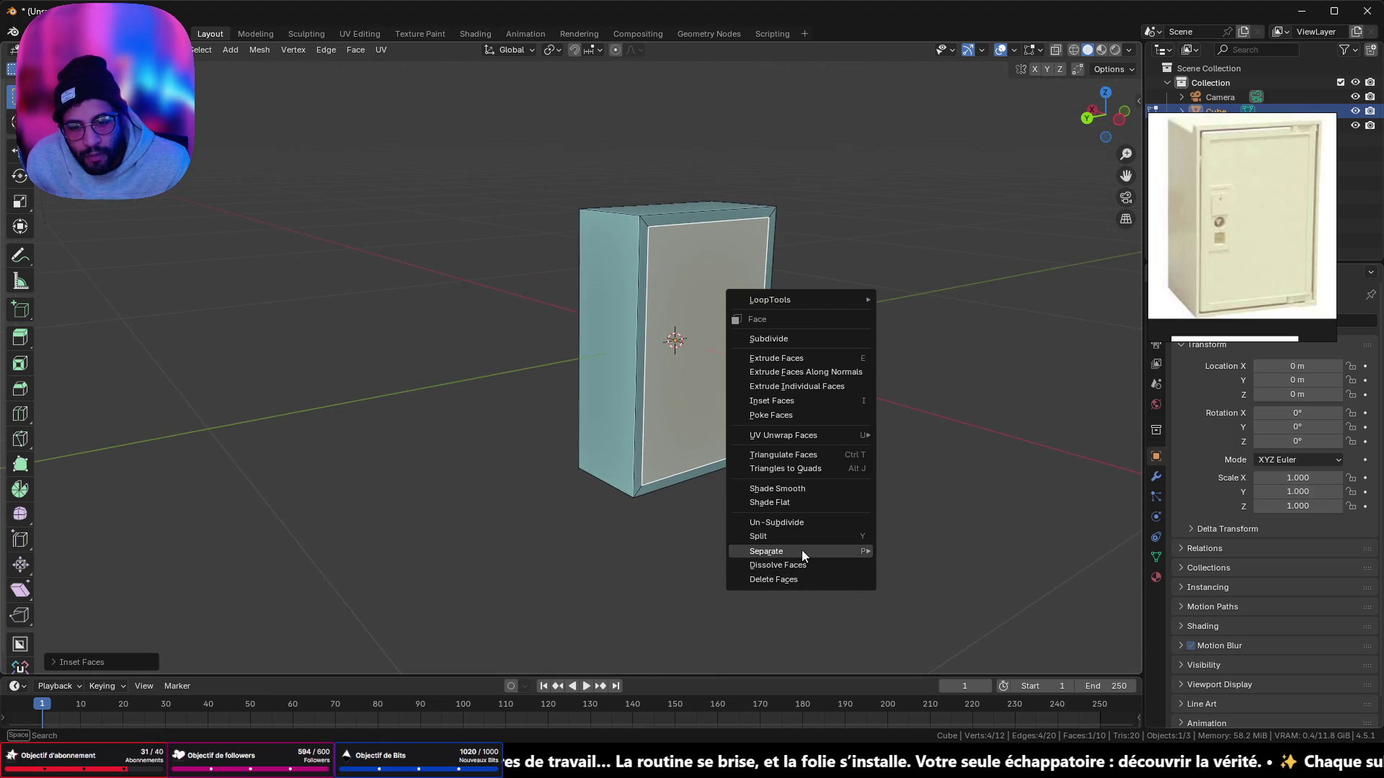
pyautogui.moveTo(801, 551)
pyautogui.click(936, 552)
pyautogui.moveTo(764, 338); pyautogui.dragTo(796, 337, button='middle')
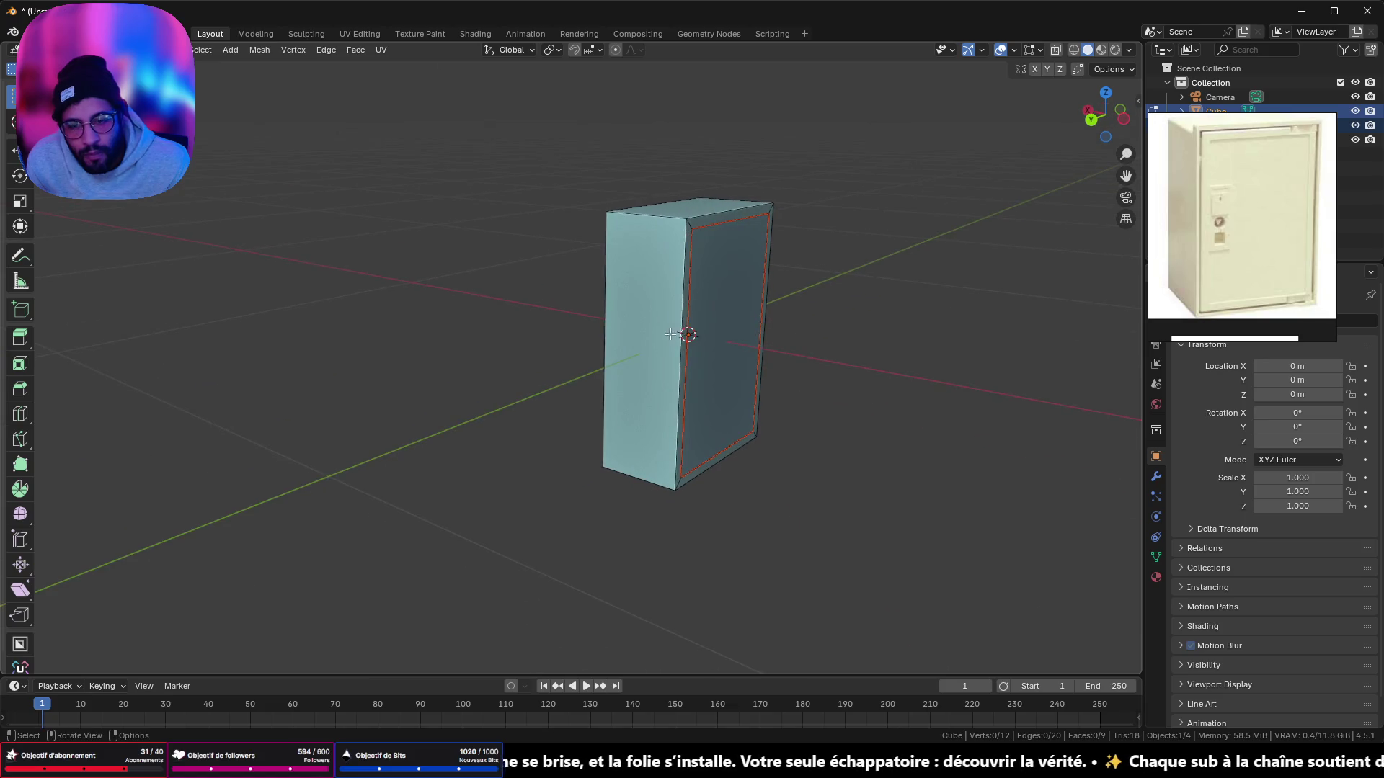
pyautogui.press('Tab')
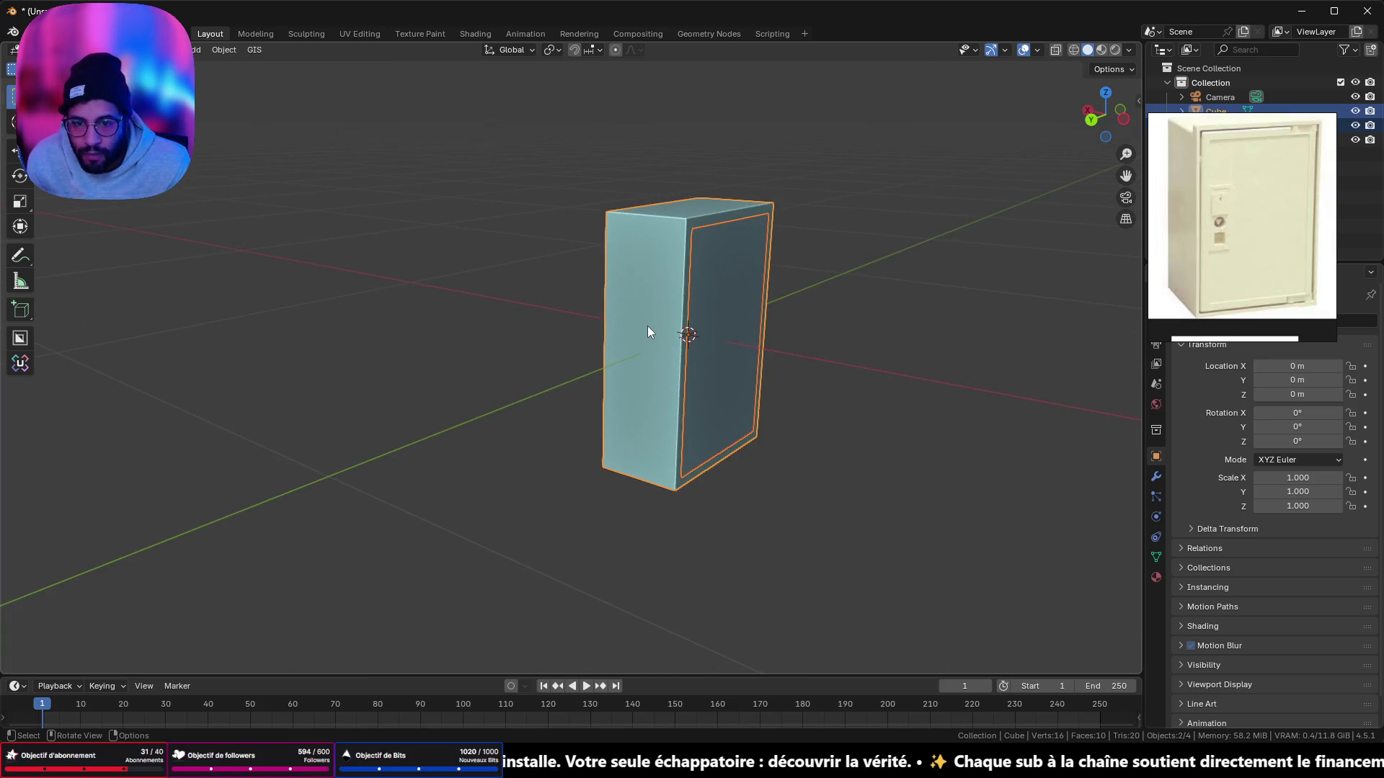
pyautogui.click(649, 325)
pyautogui.moveTo(653, 326)
pyautogui.mouseDown(button='middle')
pyautogui.moveTo(645, 360)
pyautogui.moveTo(908, 357)
pyautogui.moveTo(666, 340)
pyautogui.moveTo(615, 416)
pyautogui.moveTo(605, 311)
pyautogui.moveTo(596, 378)
pyautogui.moveTo(651, 385)
pyautogui.moveTo(603, 335)
pyautogui.mouseUp(button='middle')
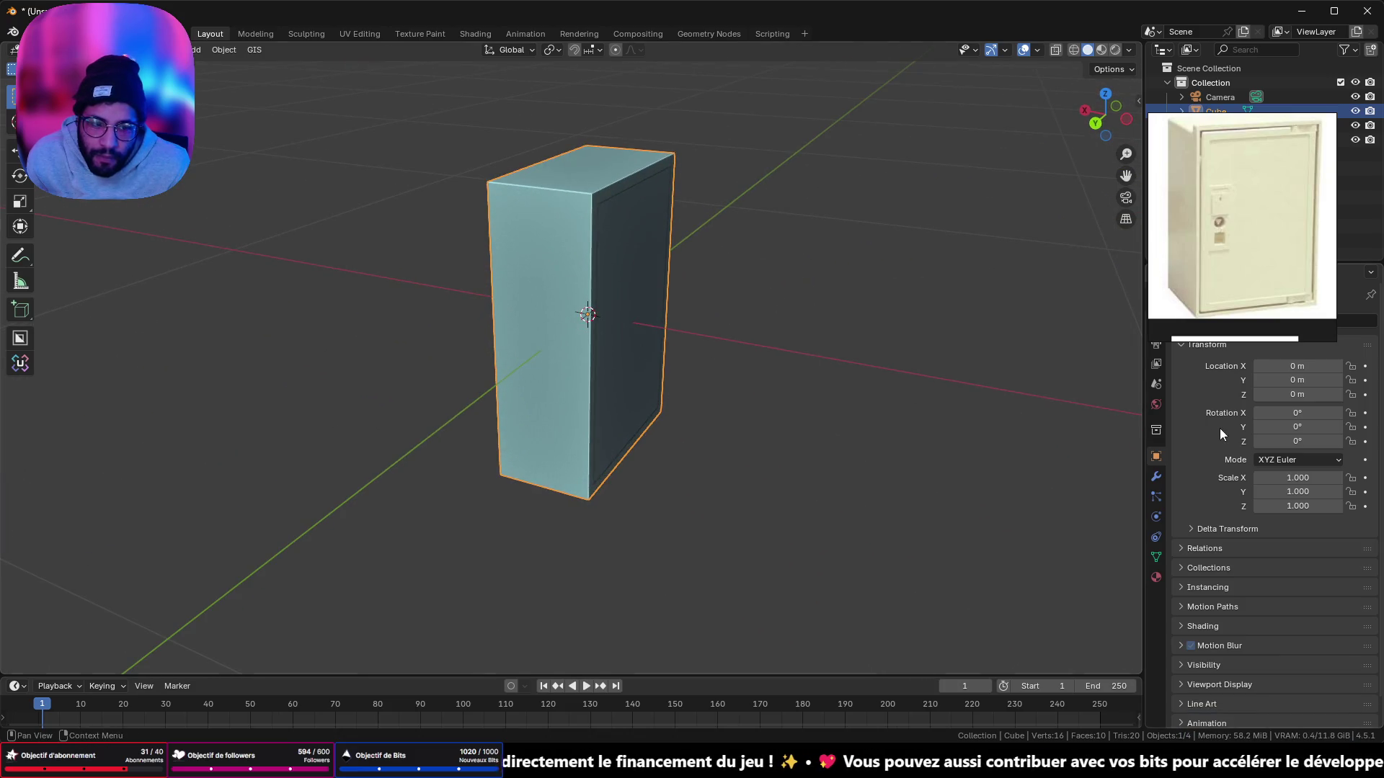
pyautogui.moveTo(1297, 210)
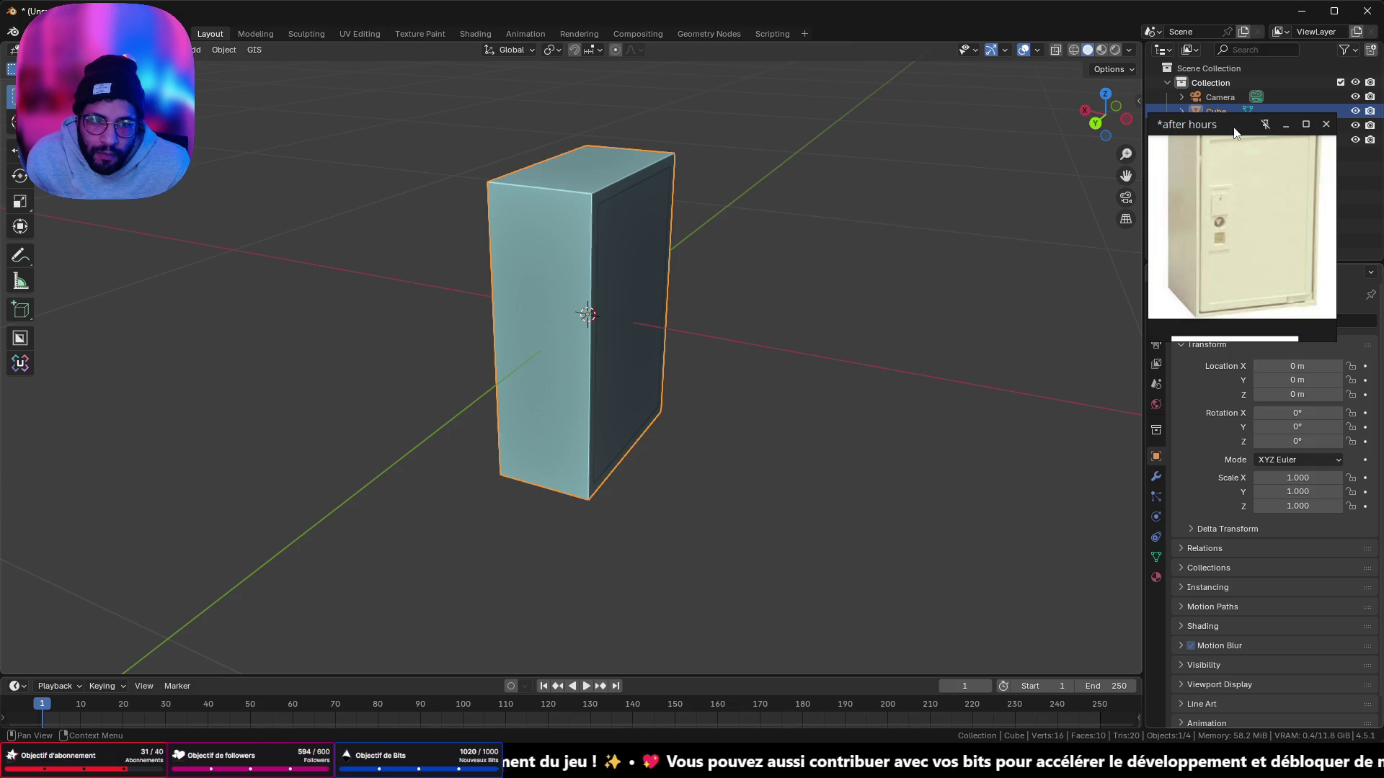
pyautogui.moveTo(1234, 131); pyautogui.dragTo(1249, 76)
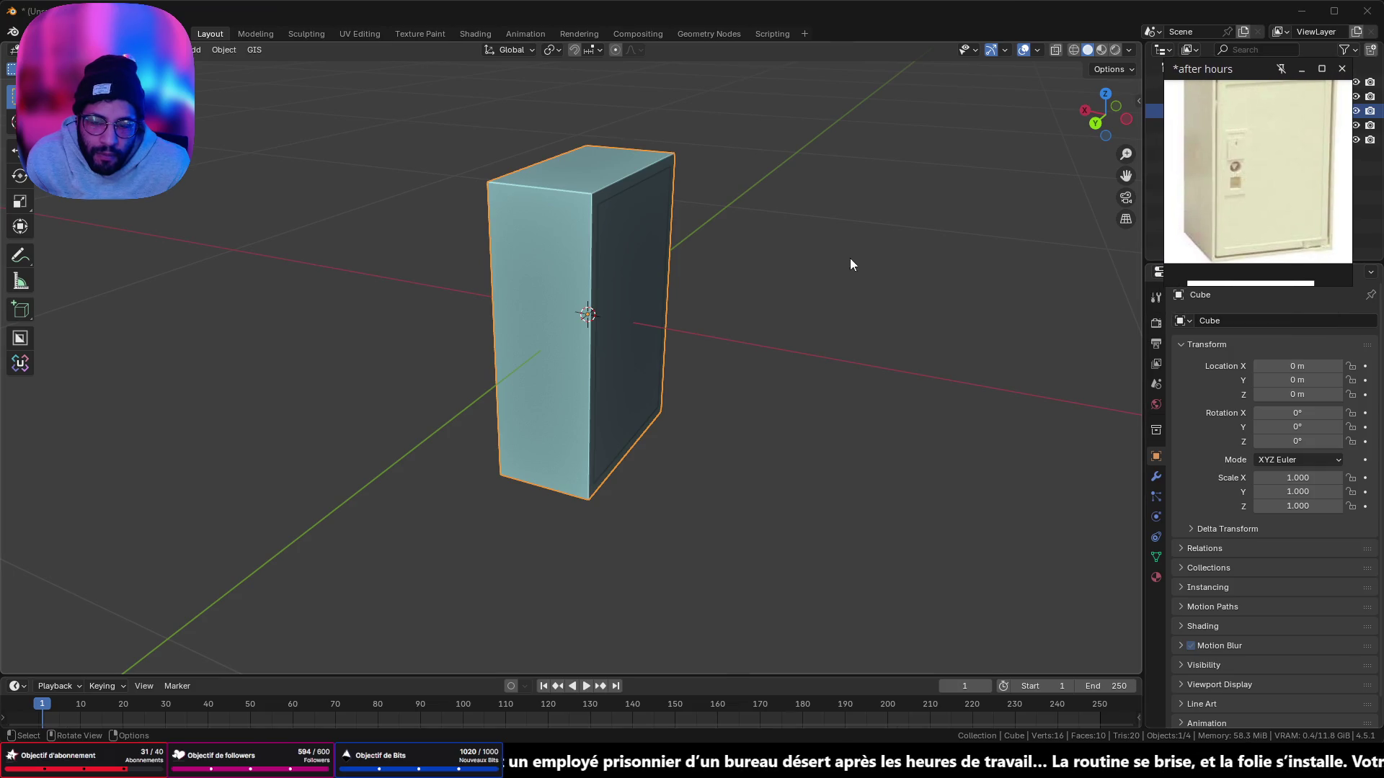
pyautogui.click(1156, 476)
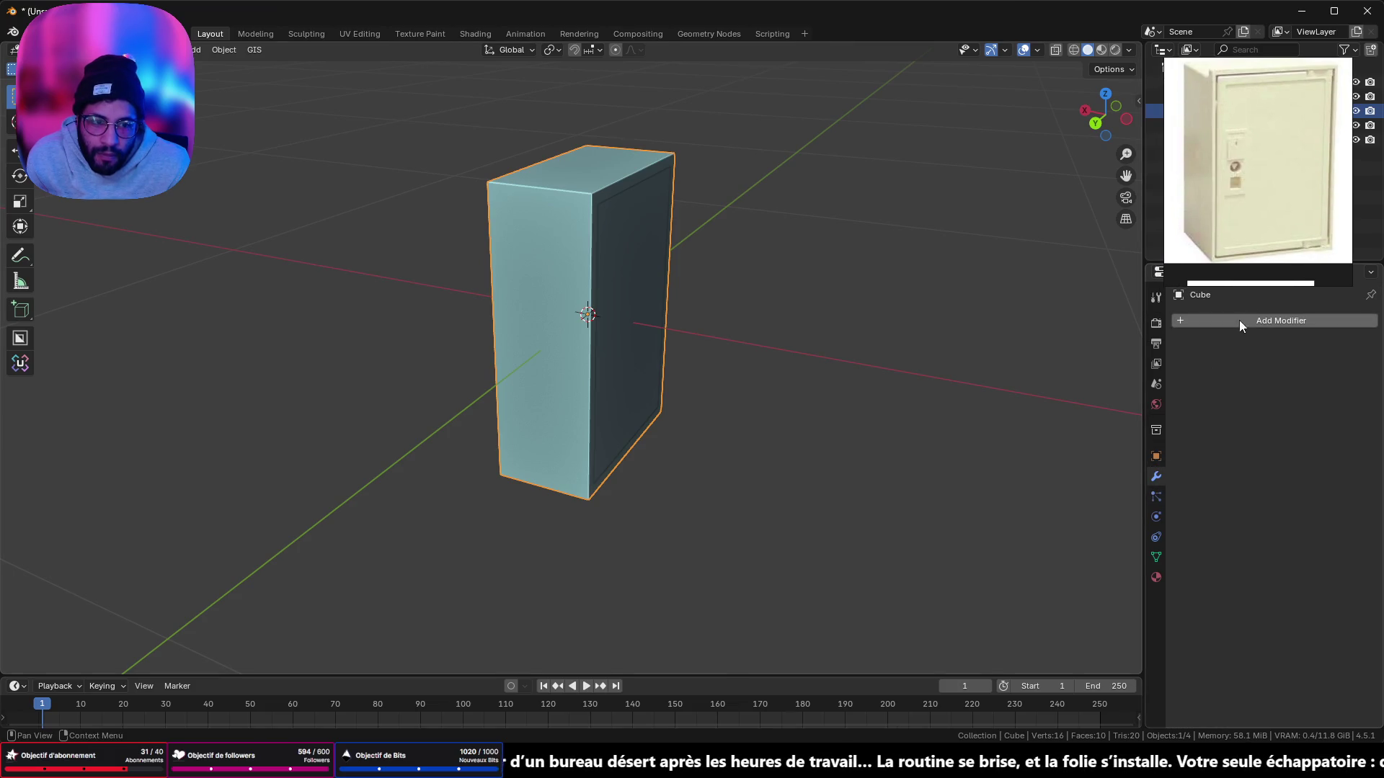
# Step: Switch the viewport to X-ray wireframe shading
pyautogui.click(1066, 49)
pyautogui.click(1072, 50)
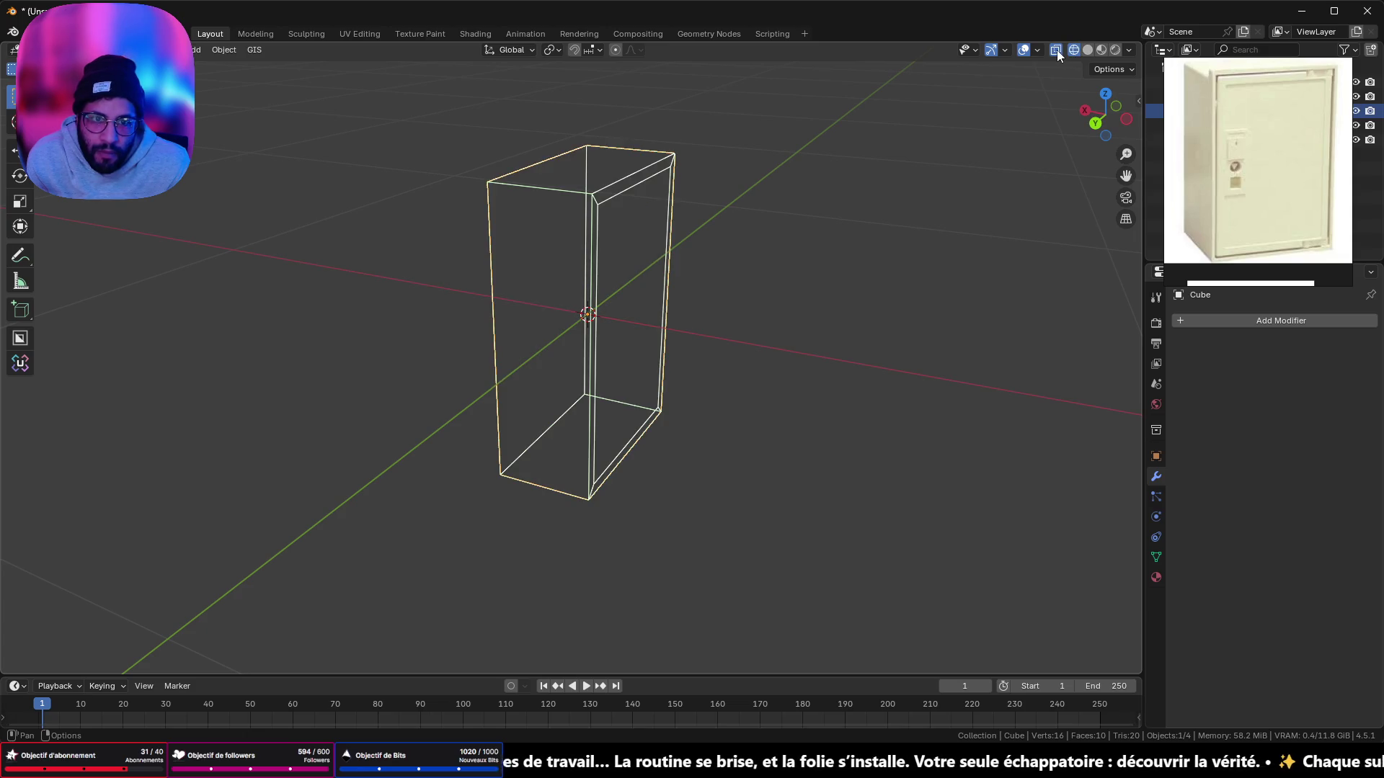
pyautogui.moveTo(994, 111)
pyautogui.mouseDown(button='middle')
pyautogui.moveTo(889, 179)
pyautogui.moveTo(896, 198)
pyautogui.mouseUp(button='middle')
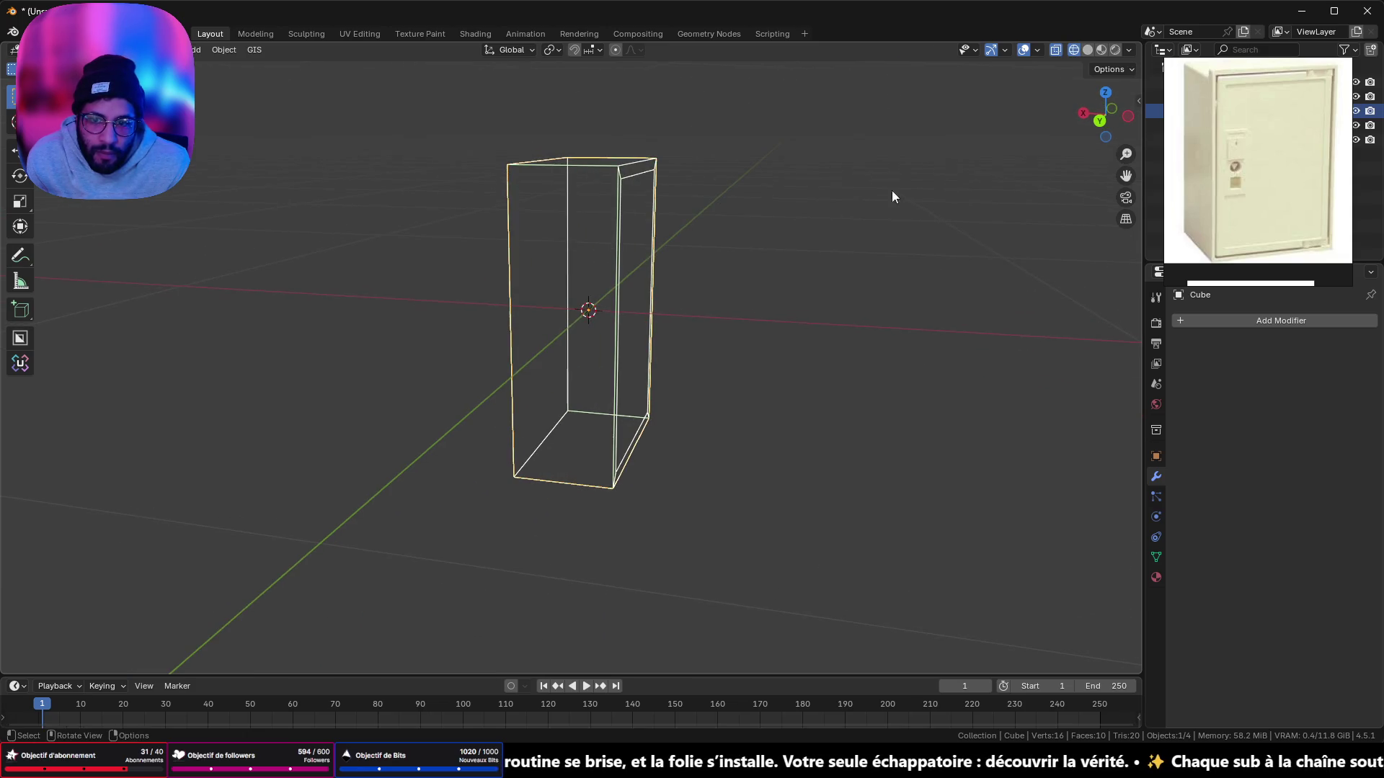
# Step: Add a Solidify modifier with Even Thickness to the cabinet shell and apply it
pyautogui.click(1225, 326)
pyautogui.moveTo(1214, 380)
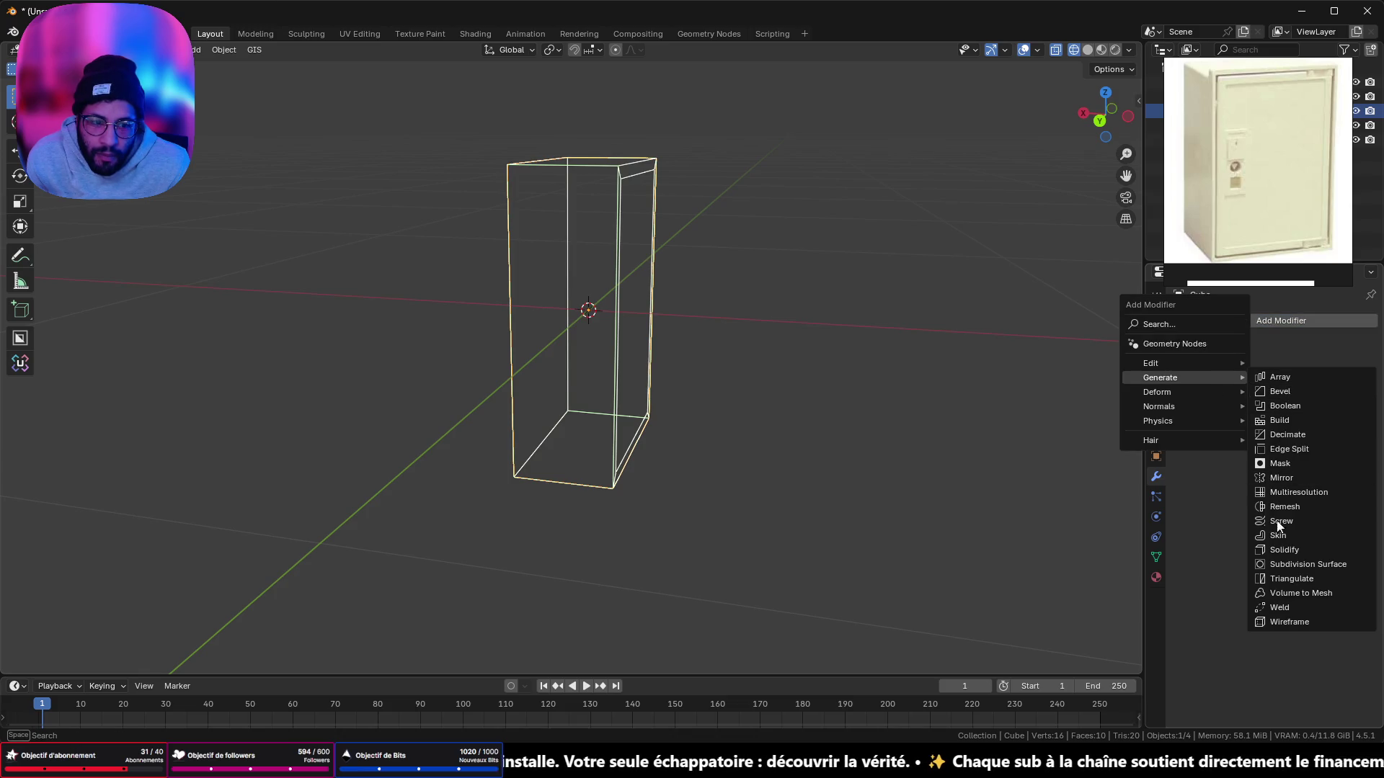
pyautogui.click(1282, 552)
pyautogui.scroll(3, 926, 299)
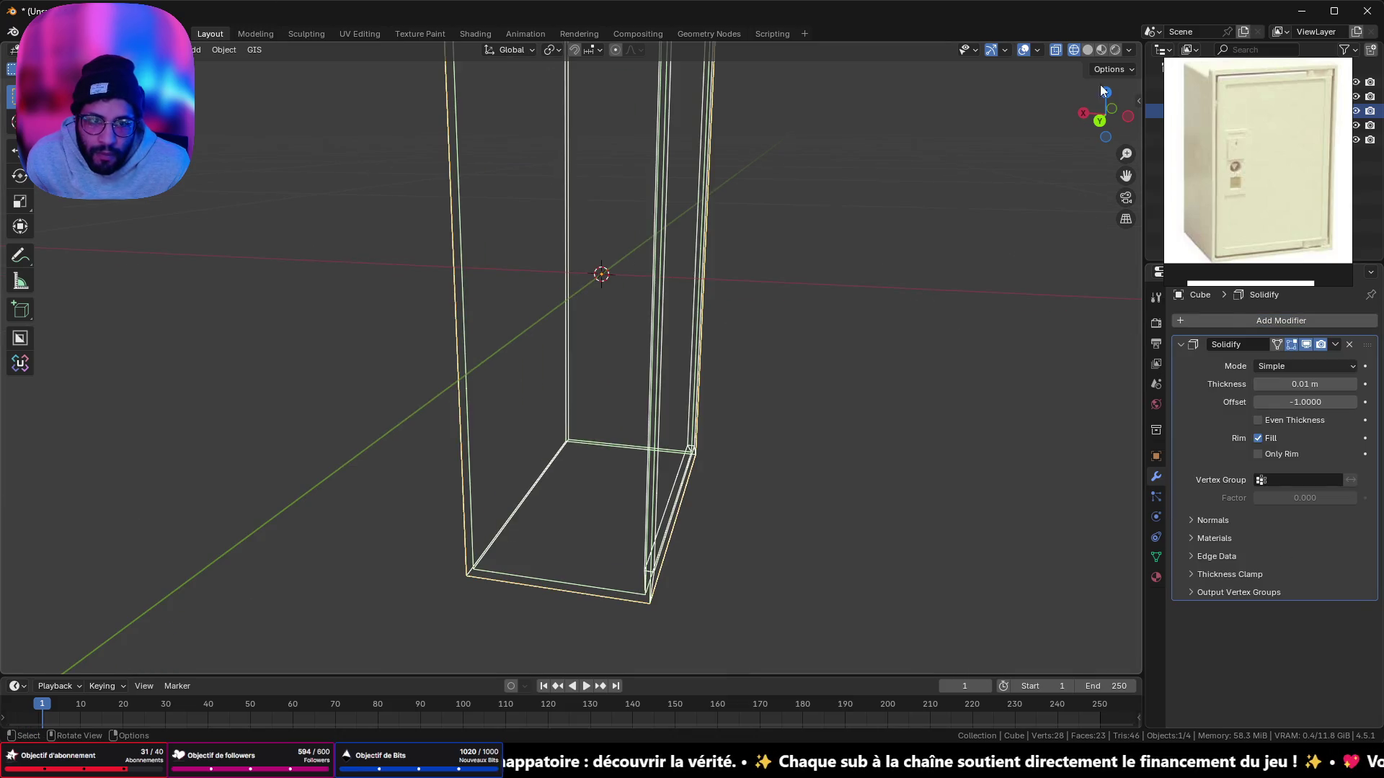
pyautogui.click(1109, 126)
pyautogui.scroll(4, 793, 284)
pyautogui.keyDown('shift'); pyautogui.scroll(-4, 663, 283); pyautogui.keyUp('shift')
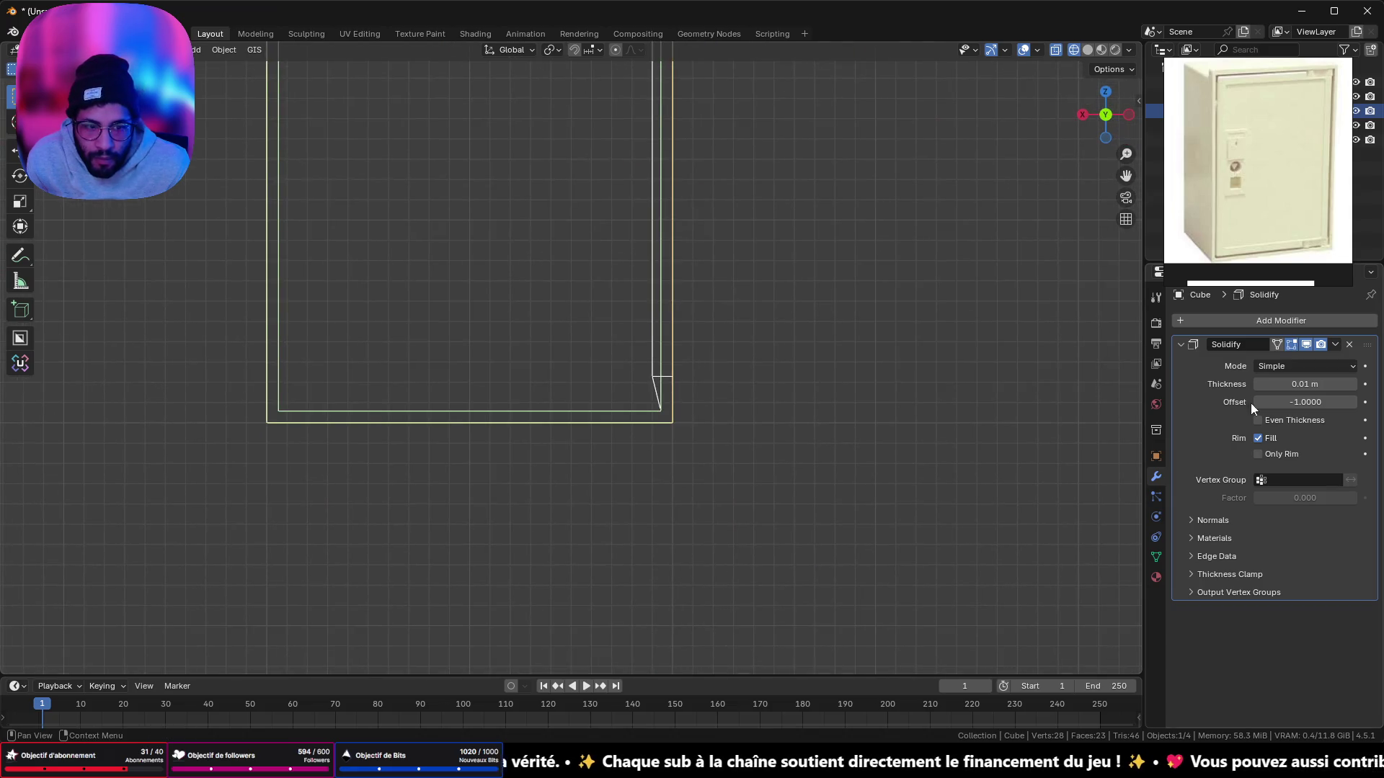
pyautogui.click(1258, 420)
pyautogui.moveTo(865, 238)
pyautogui.mouseDown(button='middle')
pyautogui.moveTo(811, 211)
pyautogui.moveTo(748, 107)
pyautogui.moveTo(638, 195)
pyautogui.moveTo(648, 288)
pyautogui.moveTo(738, 173)
pyautogui.moveTo(745, 139)
pyautogui.moveTo(882, 177)
pyautogui.mouseUp(button='middle')
pyautogui.keyDown('shift'); pyautogui.scroll(9, 839, 160); pyautogui.keyUp('shift')
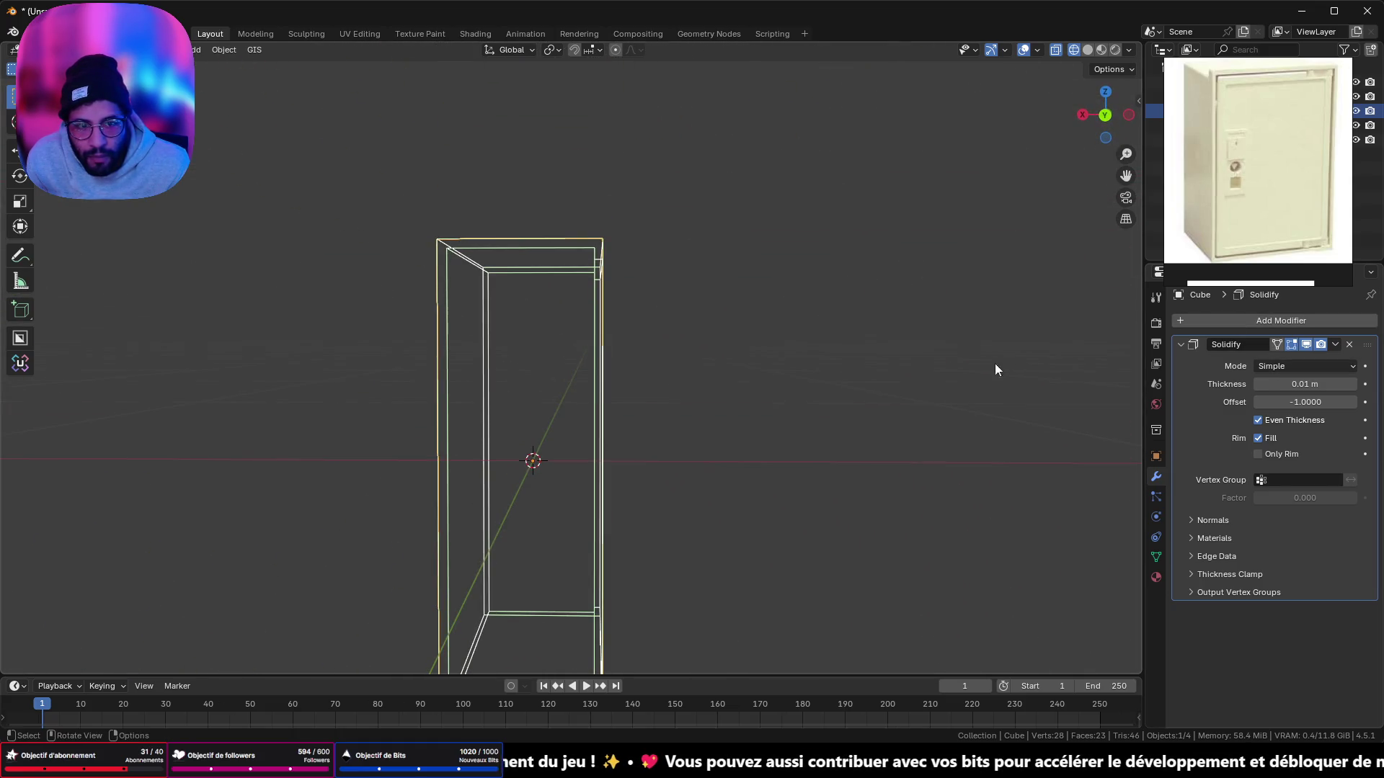
pyautogui.click(1335, 344)
pyautogui.click(1253, 361)
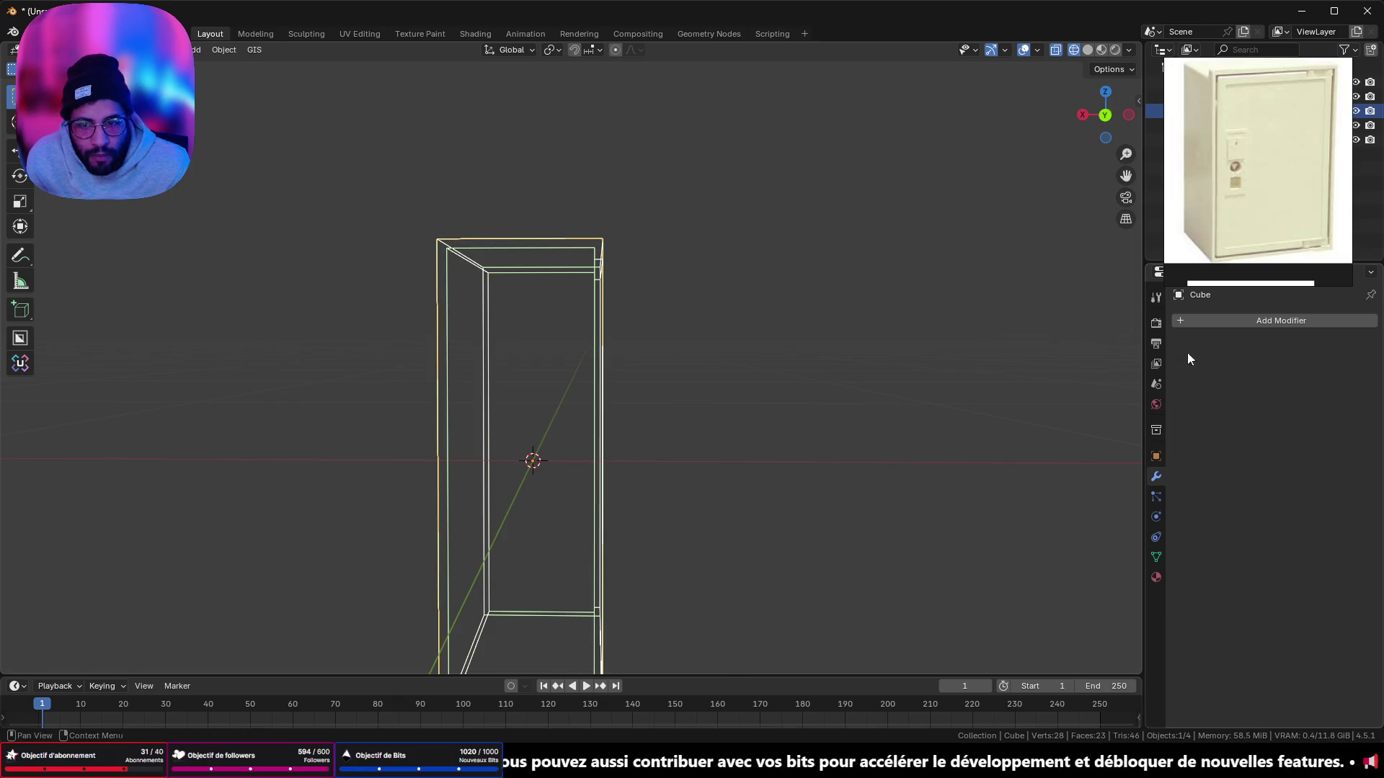
pyautogui.moveTo(782, 334); pyautogui.dragTo(676, 355, button='middle')
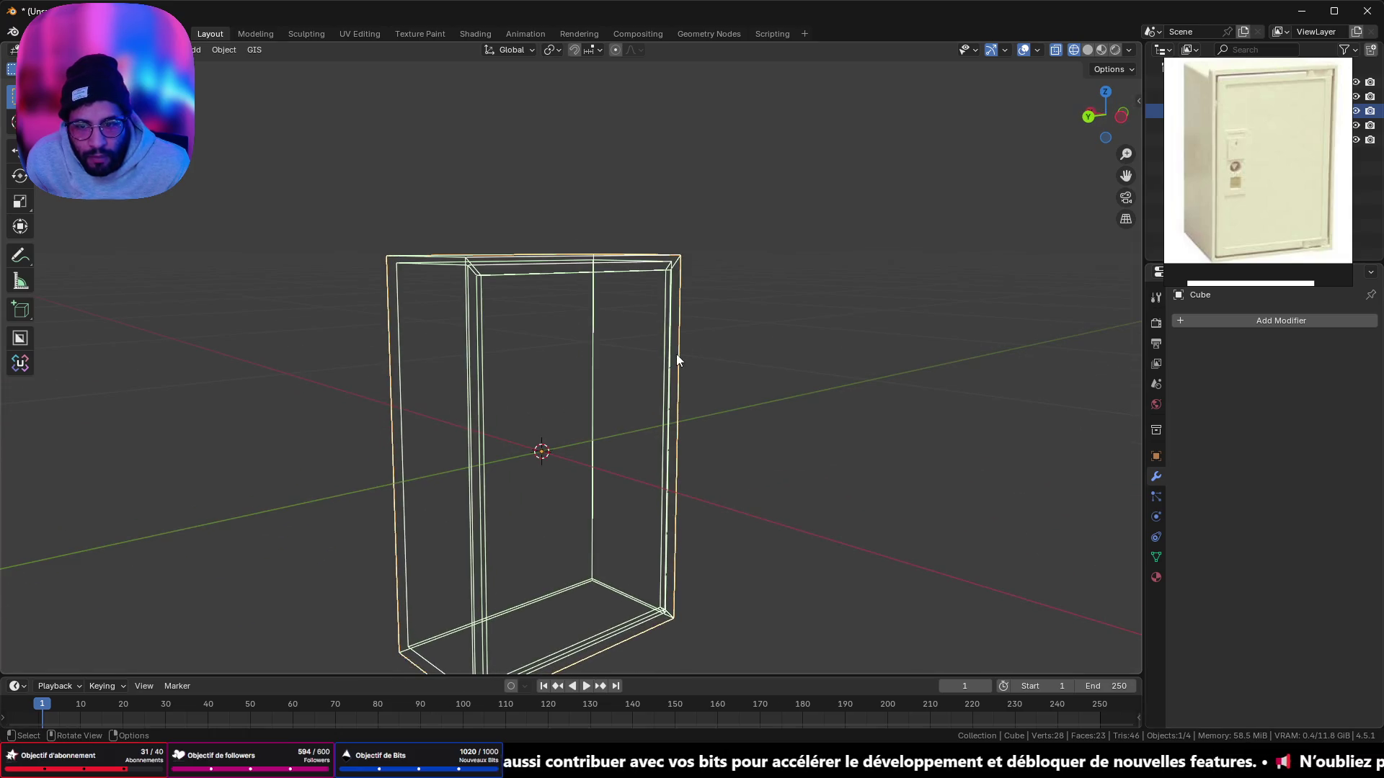
# Step: Add and apply a Solidify modifier on the door panel Cube.001
pyautogui.click(650, 271)
pyautogui.click(1290, 327)
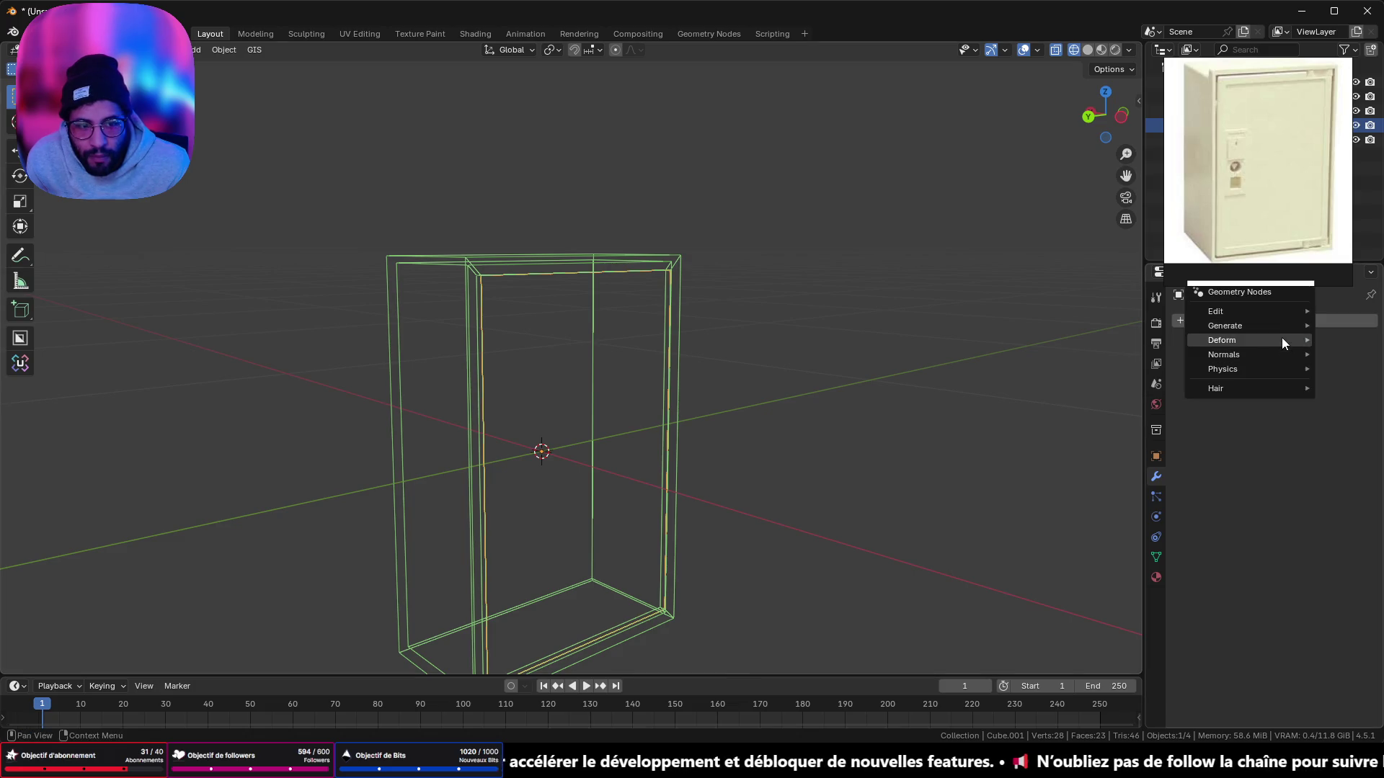
pyautogui.moveTo(1278, 328)
pyautogui.click(1116, 498)
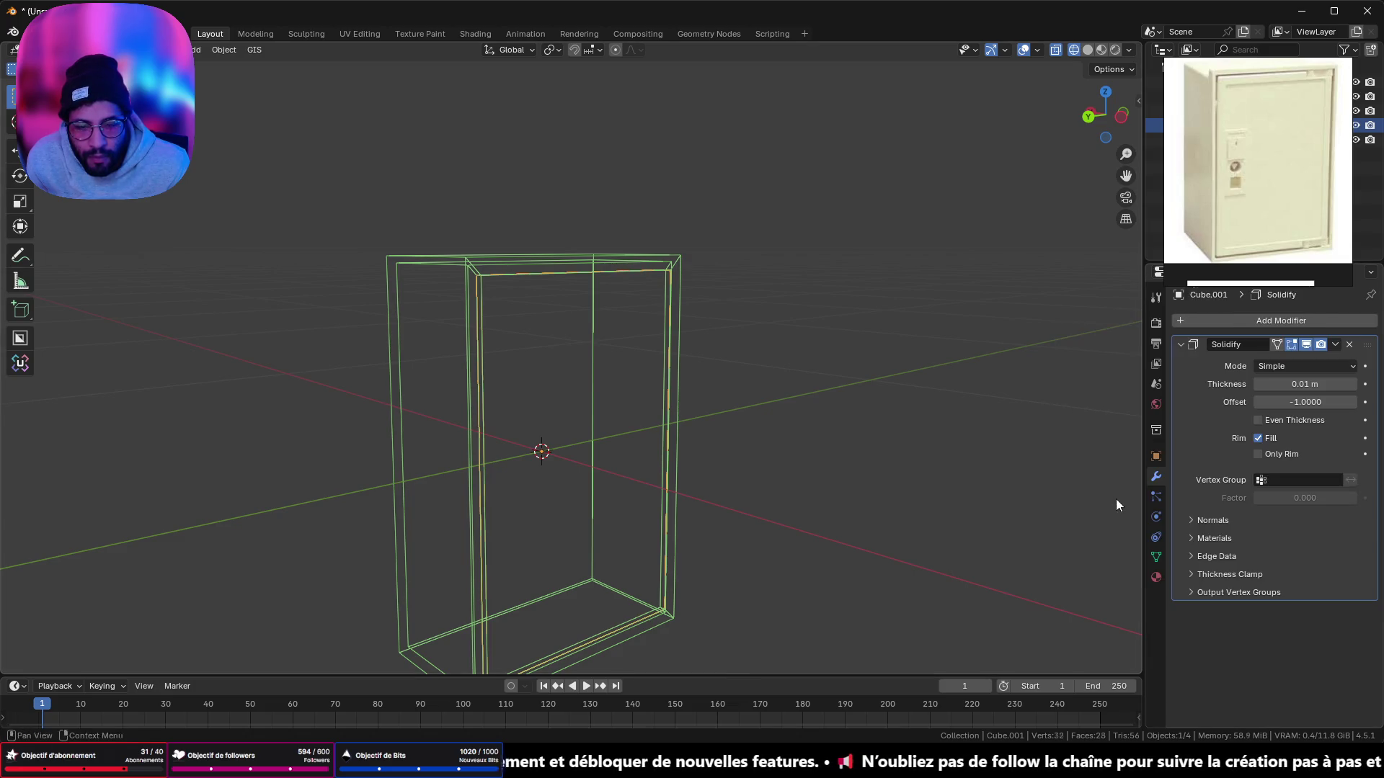
pyautogui.moveTo(1123, 478)
pyautogui.mouseDown(button='middle')
pyautogui.moveTo(875, 403)
pyautogui.moveTo(912, 396)
pyautogui.mouseUp(button='middle')
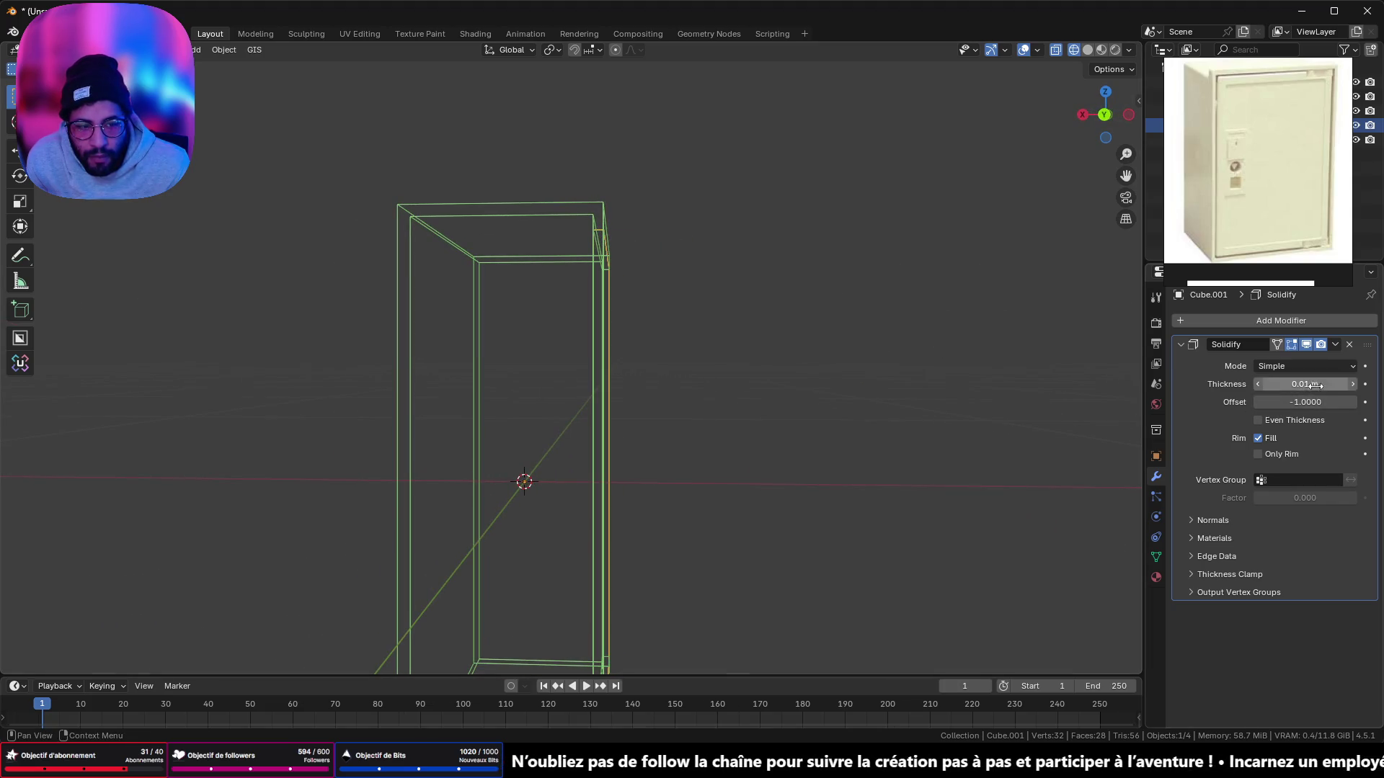
pyautogui.click(1334, 344)
pyautogui.click(1278, 358)
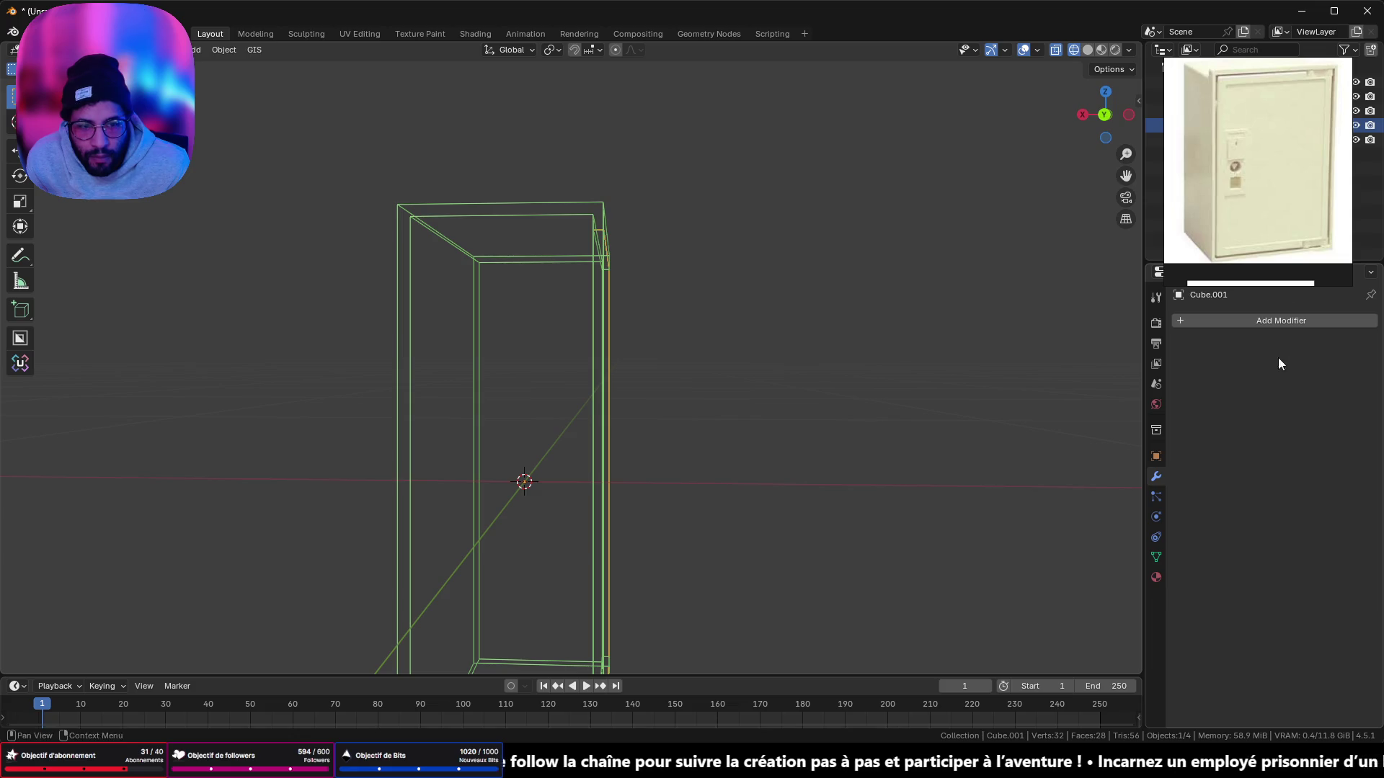
pyautogui.click(1129, 115)
pyautogui.press('s')
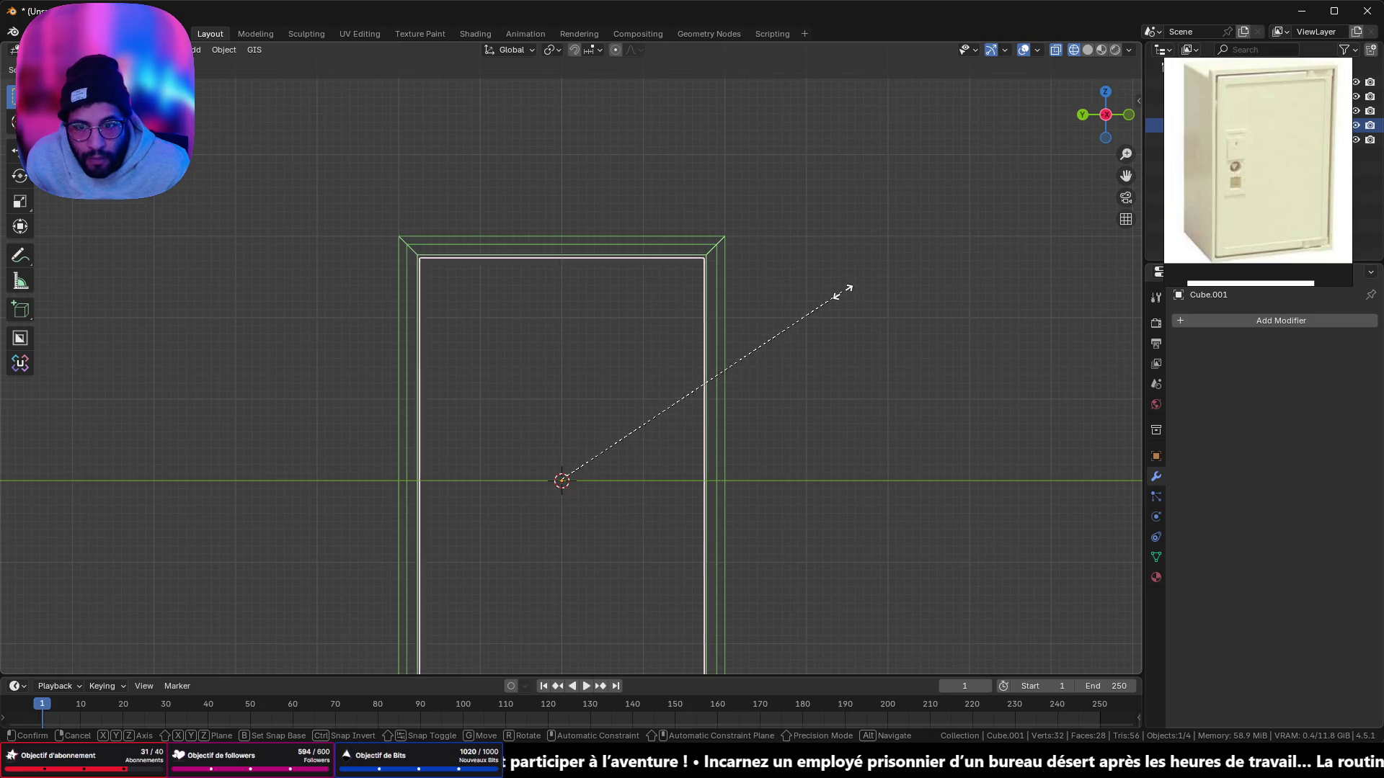
# Step: Confirm the door panel's reduced scale and check it fits the frame's top and bottom edges
pyautogui.click(842, 292)
pyautogui.scroll(4, 842, 294)
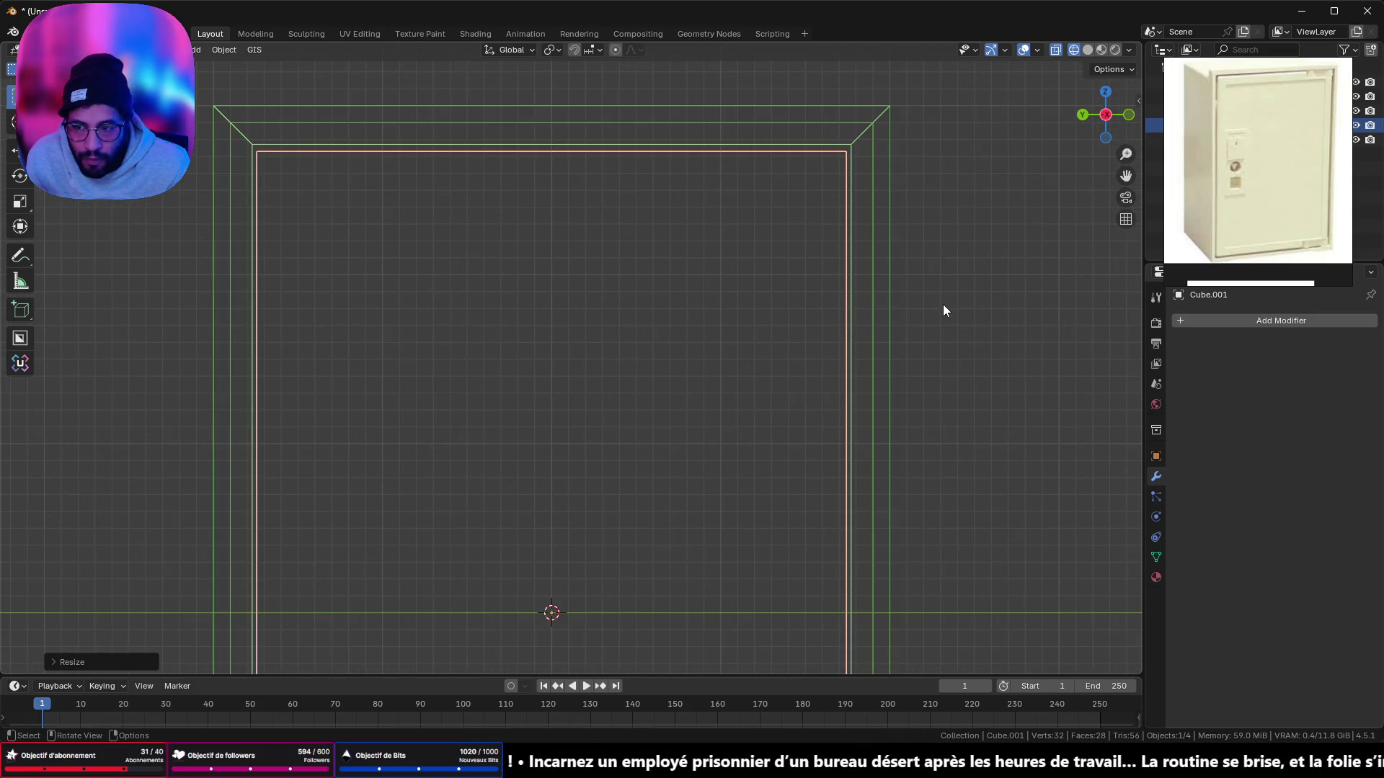
pyautogui.moveTo(943, 304)
pyautogui.keyDown('shift'); pyautogui.mouseDown(button='middle')
pyautogui.moveTo(910, 309)
pyautogui.moveTo(894, 468)
pyautogui.mouseUp(button='middle'); pyautogui.keyUp('shift')
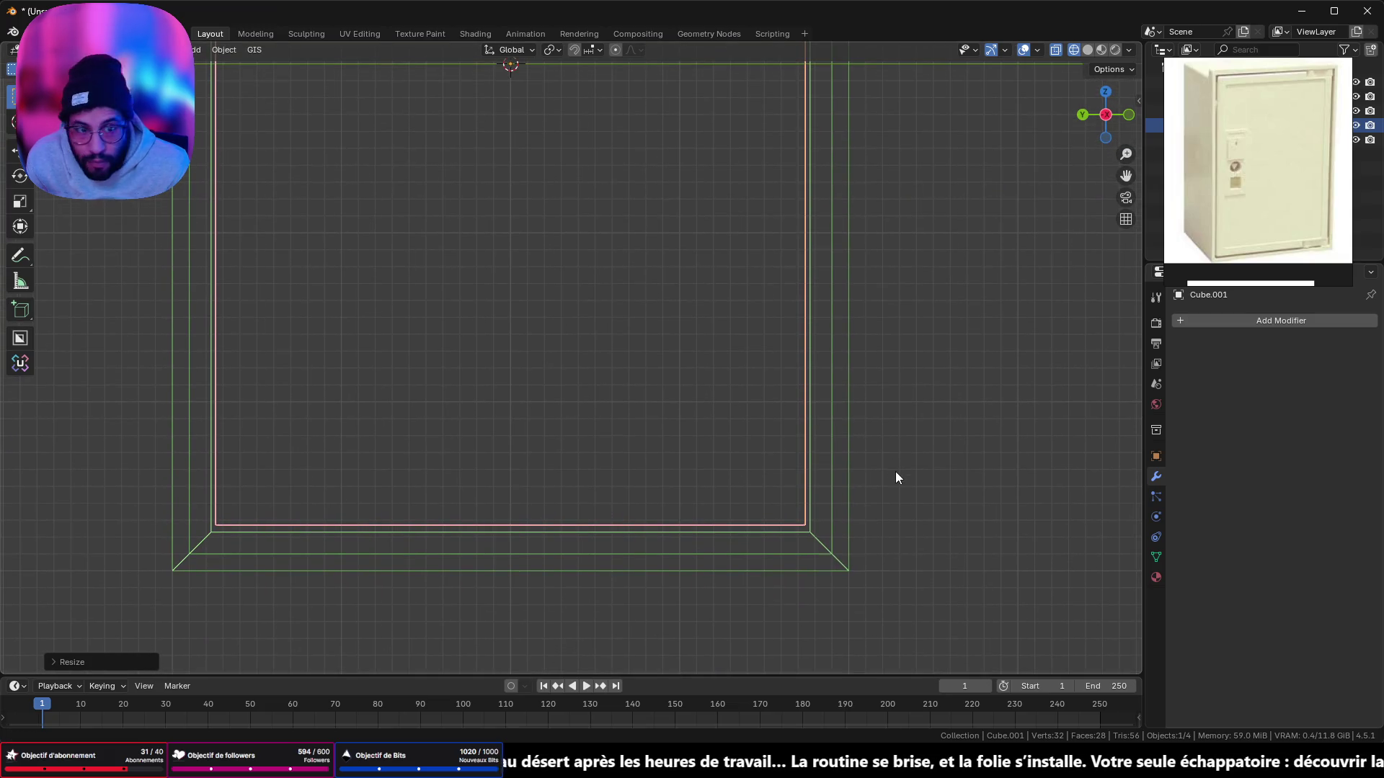
pyautogui.scroll(-2, 896, 473)
pyautogui.moveTo(838, 424)
pyautogui.keyDown('shift'); pyautogui.mouseDown(button='middle')
pyautogui.moveTo(808, 407)
pyautogui.moveTo(741, 228)
pyautogui.moveTo(701, 247)
pyautogui.moveTo(886, 305)
pyautogui.moveTo(849, 346)
pyautogui.moveTo(692, 300)
pyautogui.moveTo(646, 250)
pyautogui.moveTo(470, 247)
pyautogui.moveTo(753, 235)
pyautogui.moveTo(726, 252)
pyautogui.moveTo(697, 213)
pyautogui.moveTo(707, 145)
pyautogui.moveTo(695, 410)
pyautogui.moveTo(726, 222)
pyautogui.moveTo(648, 193)
pyautogui.moveTo(652, 327)
pyautogui.moveTo(669, 196)
pyautogui.moveTo(779, 136)
pyautogui.moveTo(821, 136)
pyautogui.moveTo(685, 158)
pyautogui.moveTo(574, 134)
pyautogui.moveTo(620, 132)
pyautogui.moveTo(685, 258)
pyautogui.mouseUp(button='middle'); pyautogui.keyUp('shift')
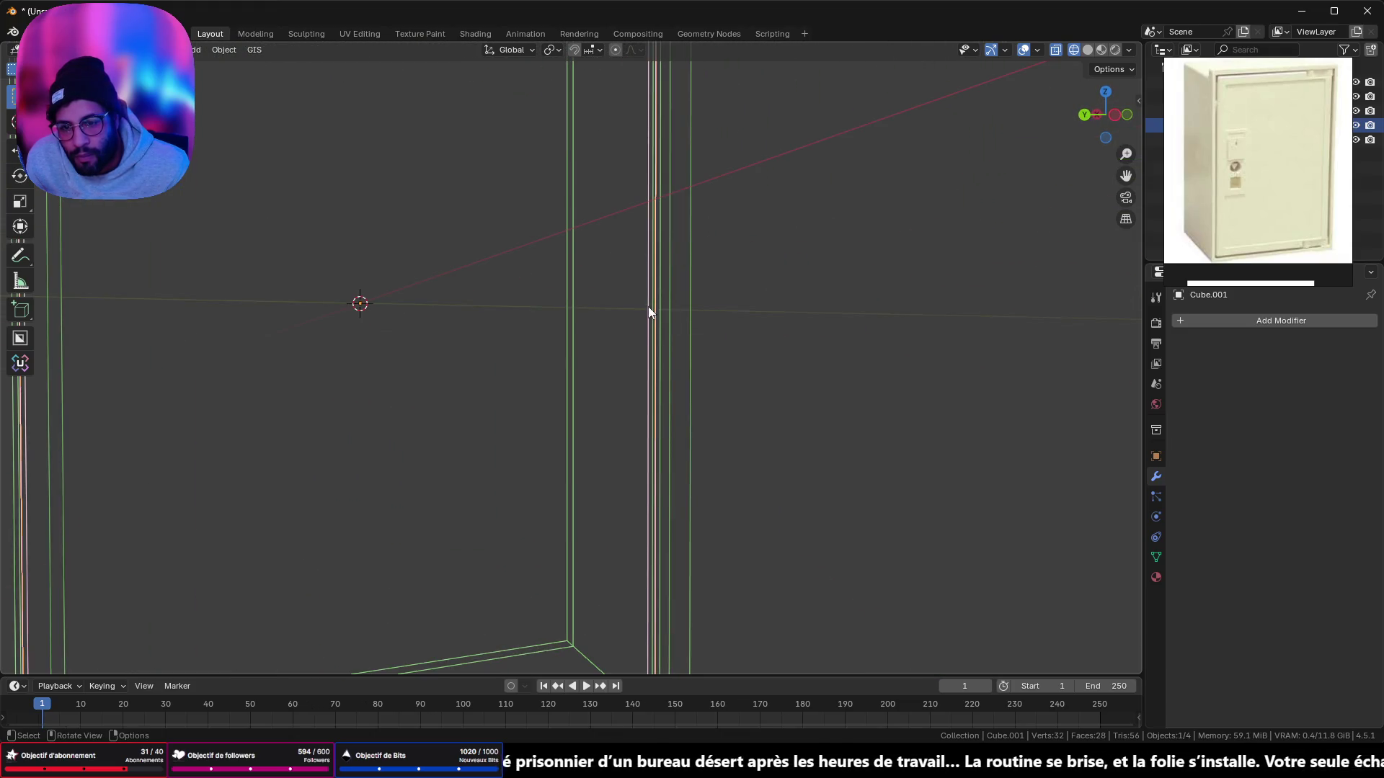
# Step: Snap the 3D cursor to the door panel's selected face
pyautogui.press('Tab')
pyautogui.click(651, 304)
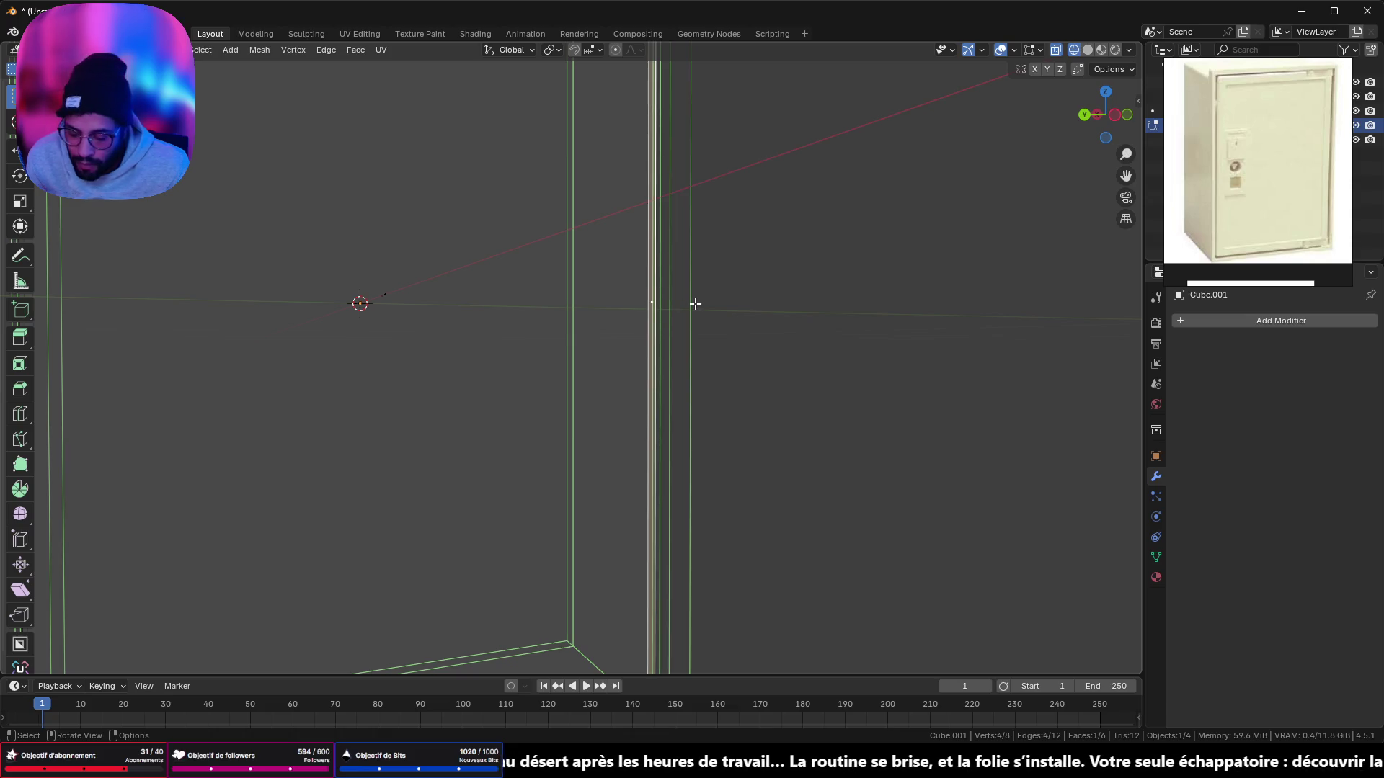
pyautogui.hotkey('shift', 's')
pyautogui.click(688, 389)
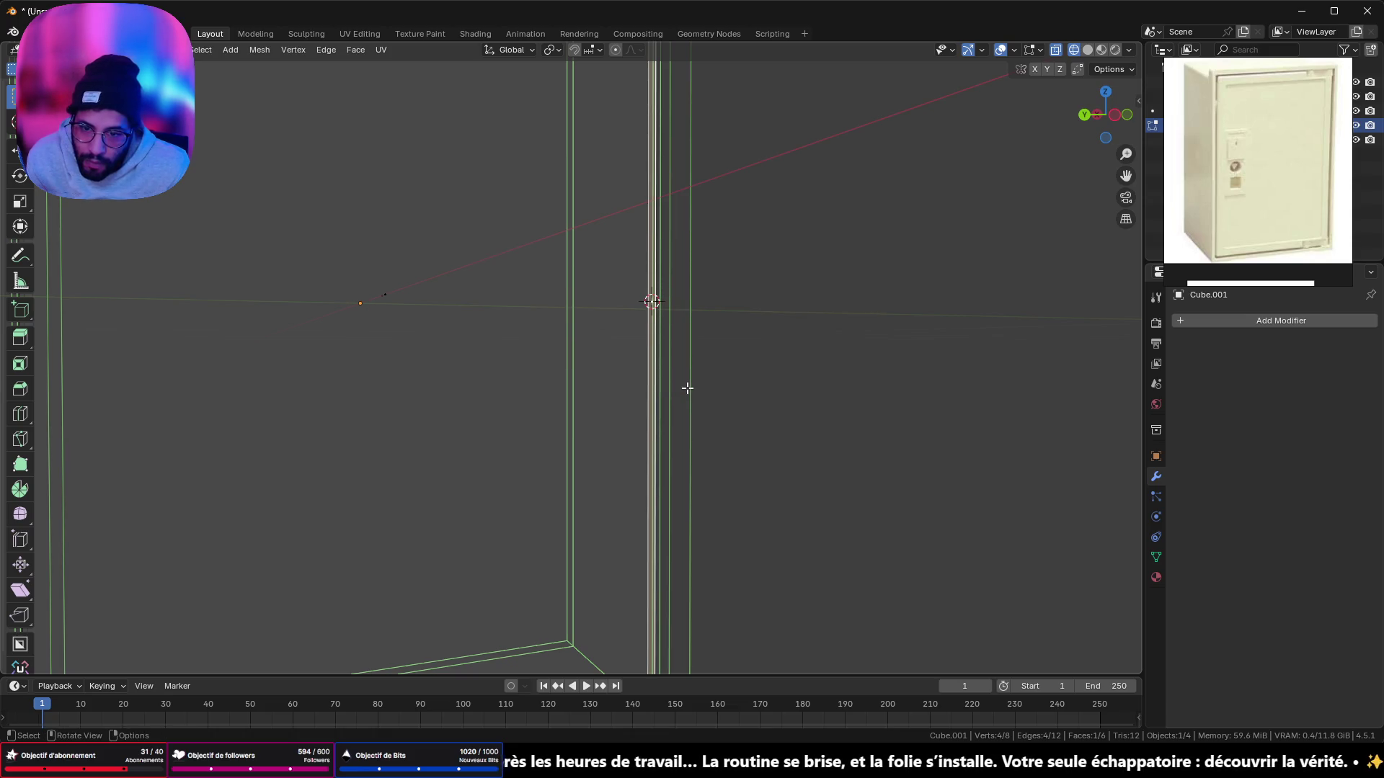
pyautogui.click(1110, 119)
pyautogui.press('Tab')
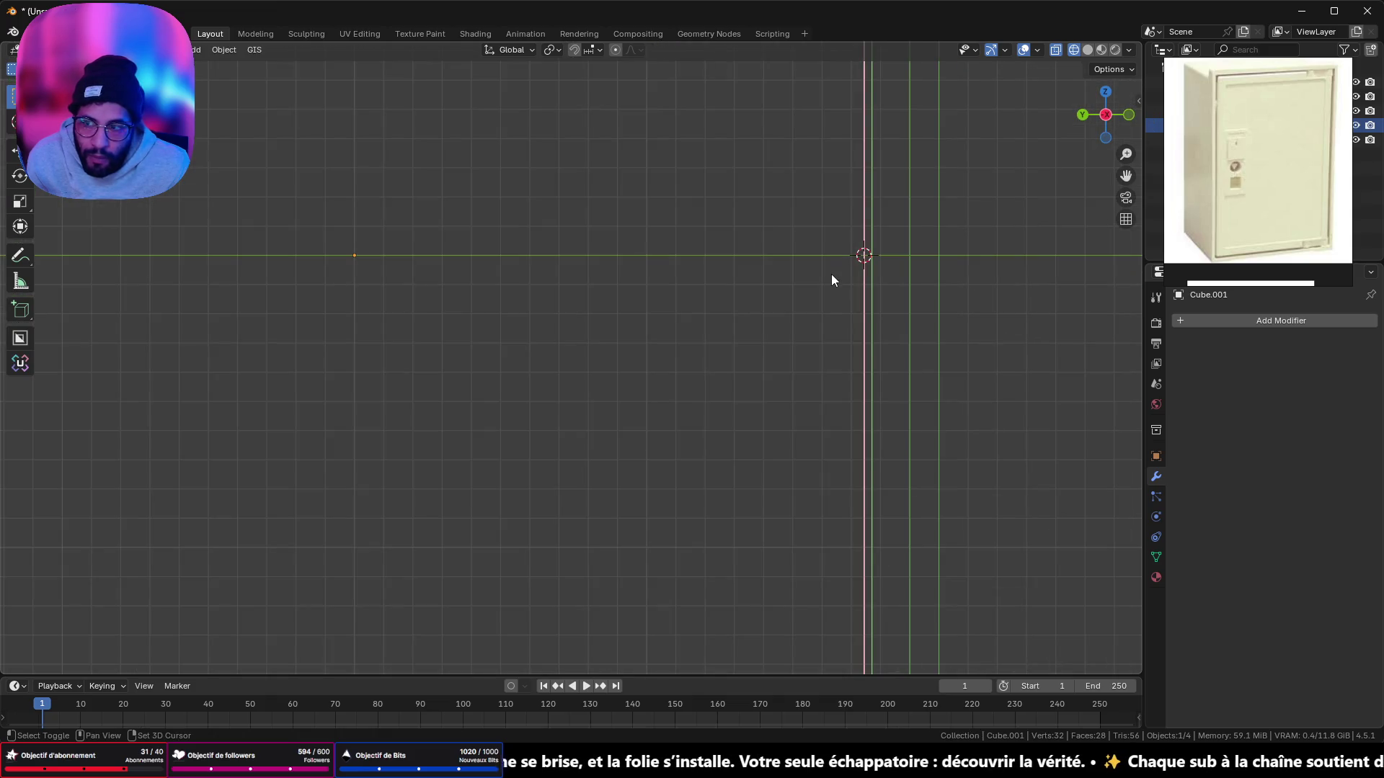
# Step: Add a new cube at the cursor and move it along the Y axis
pyautogui.hotkey('shift', 'a')
pyautogui.moveTo(832, 274)
pyautogui.click(897, 291)
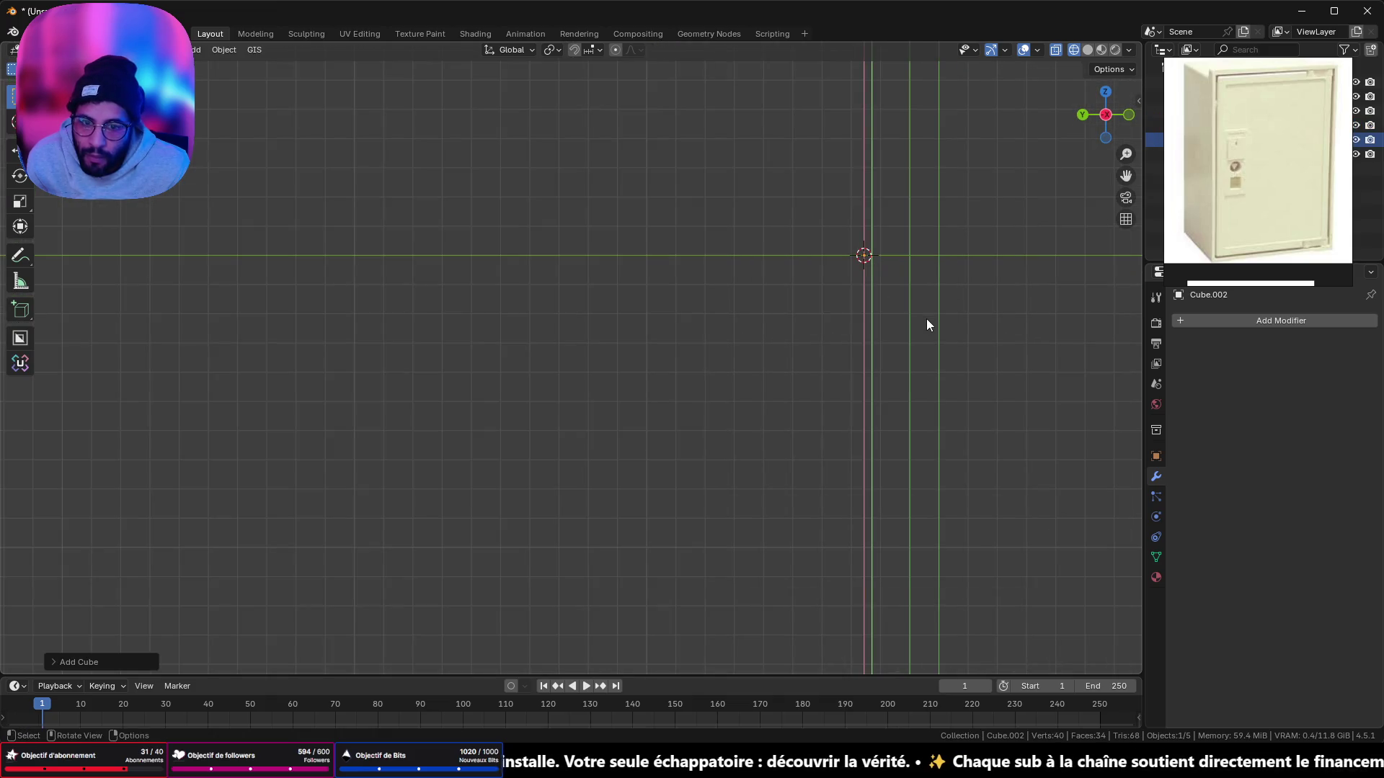
pyautogui.press('g')
pyautogui.press('y')
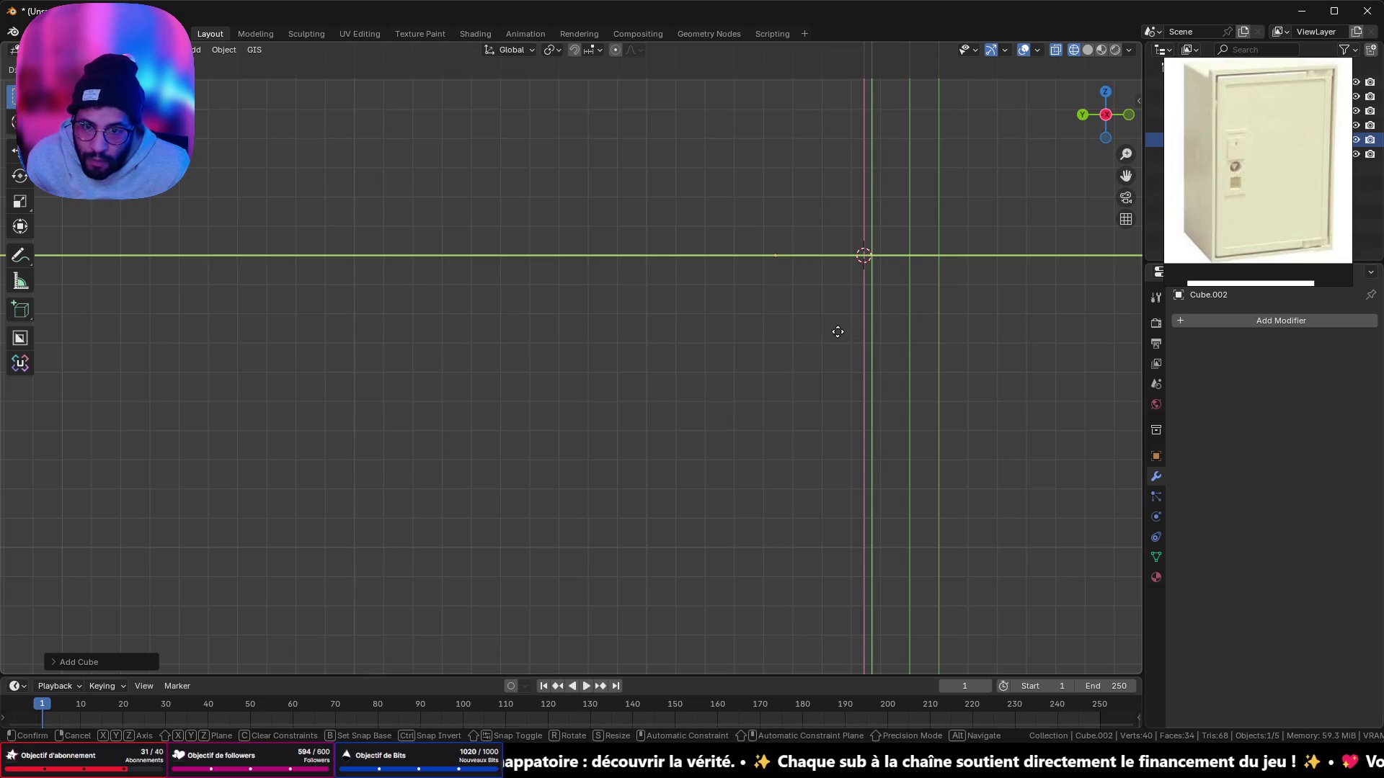
pyautogui.click(832, 334)
pyautogui.scroll(-5, 832, 335)
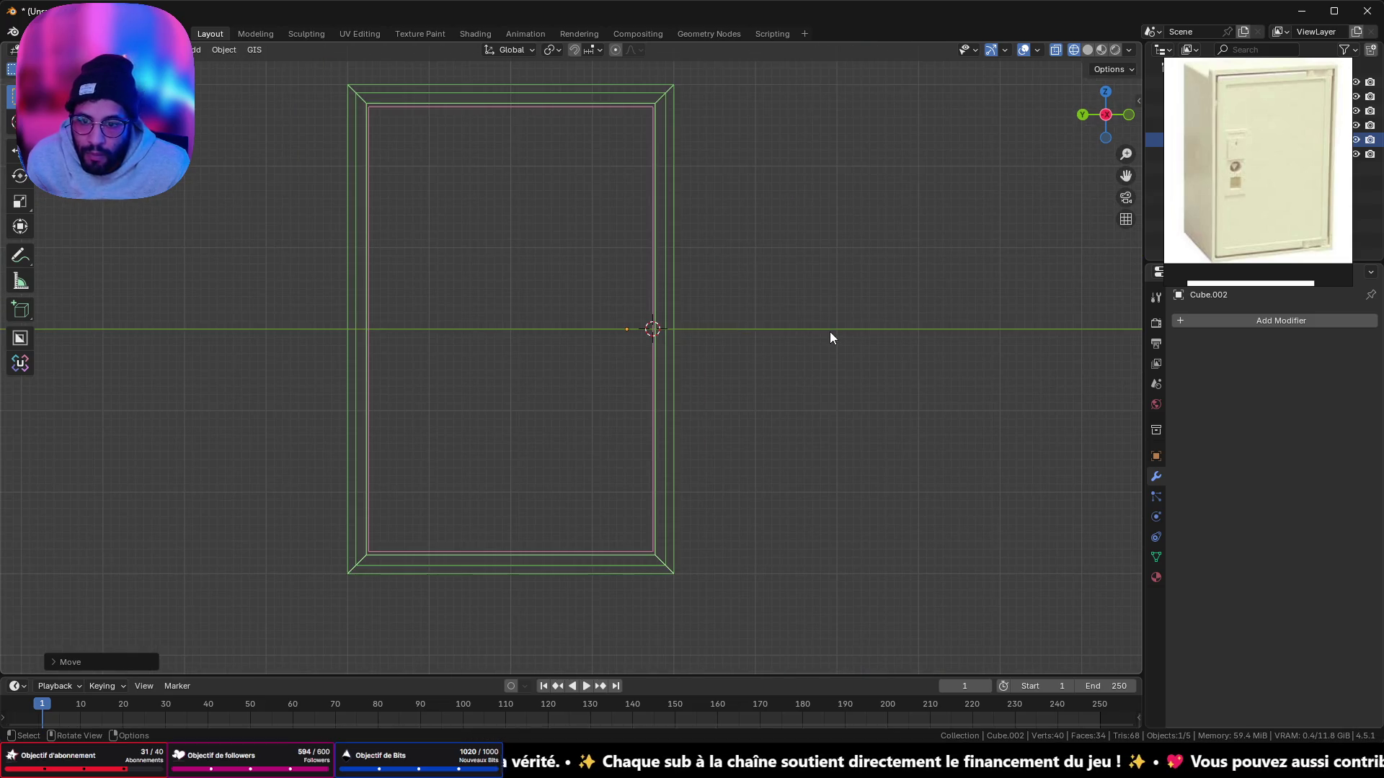
pyautogui.scroll(5, 831, 337)
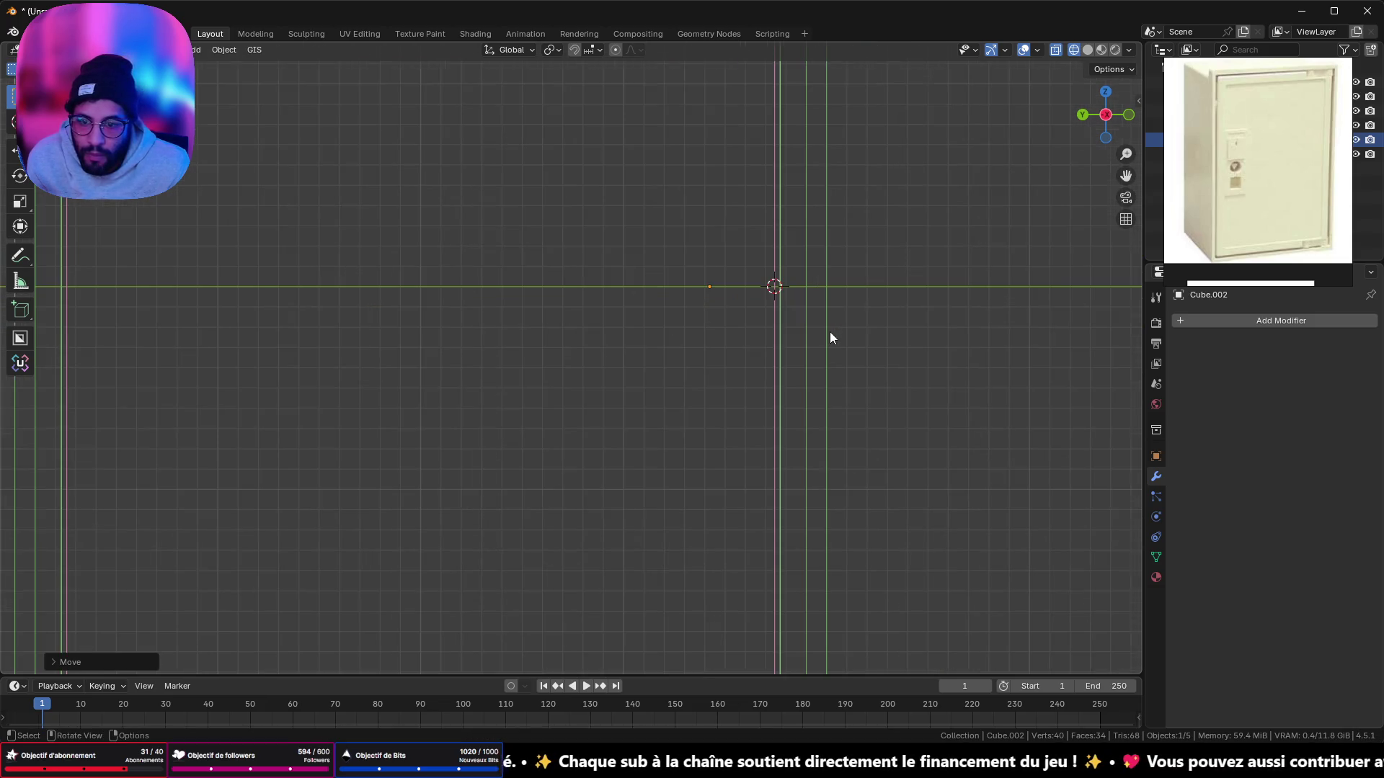
pyautogui.press('g')
pyautogui.press('y')
pyautogui.click(714, 332)
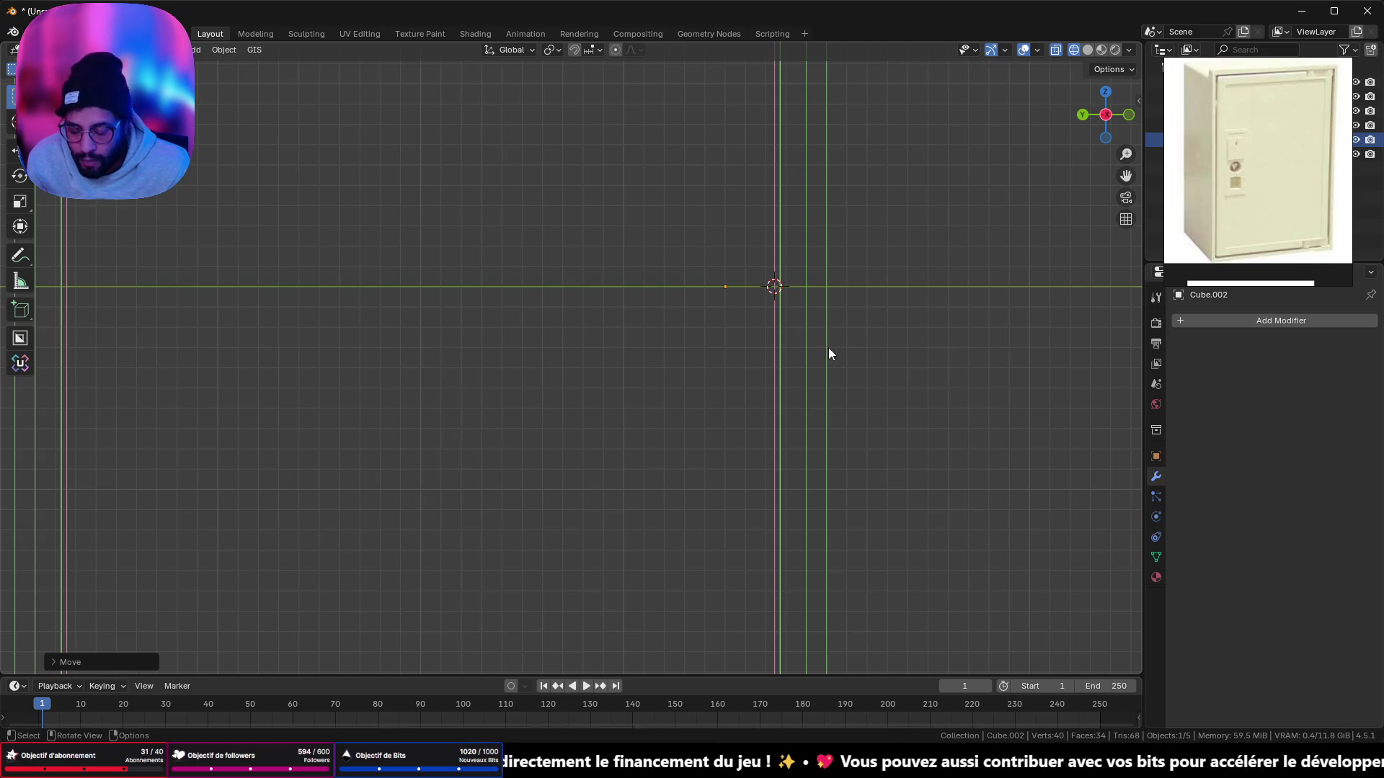
# Step: Snap the cursor to the selection and delete the extra Cube.002
pyautogui.hotkey('shift', 's')
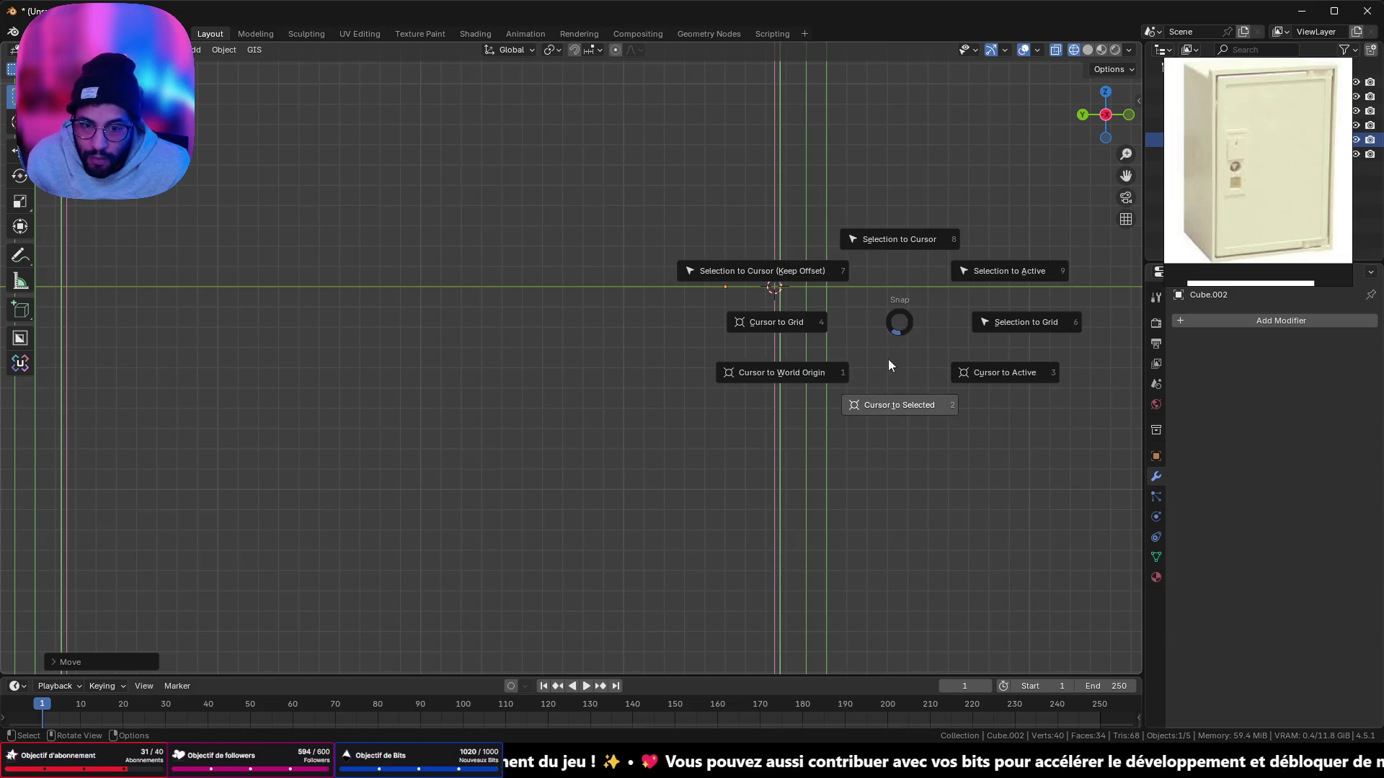
pyautogui.click(884, 405)
pyautogui.press('x')
pyautogui.click(881, 401)
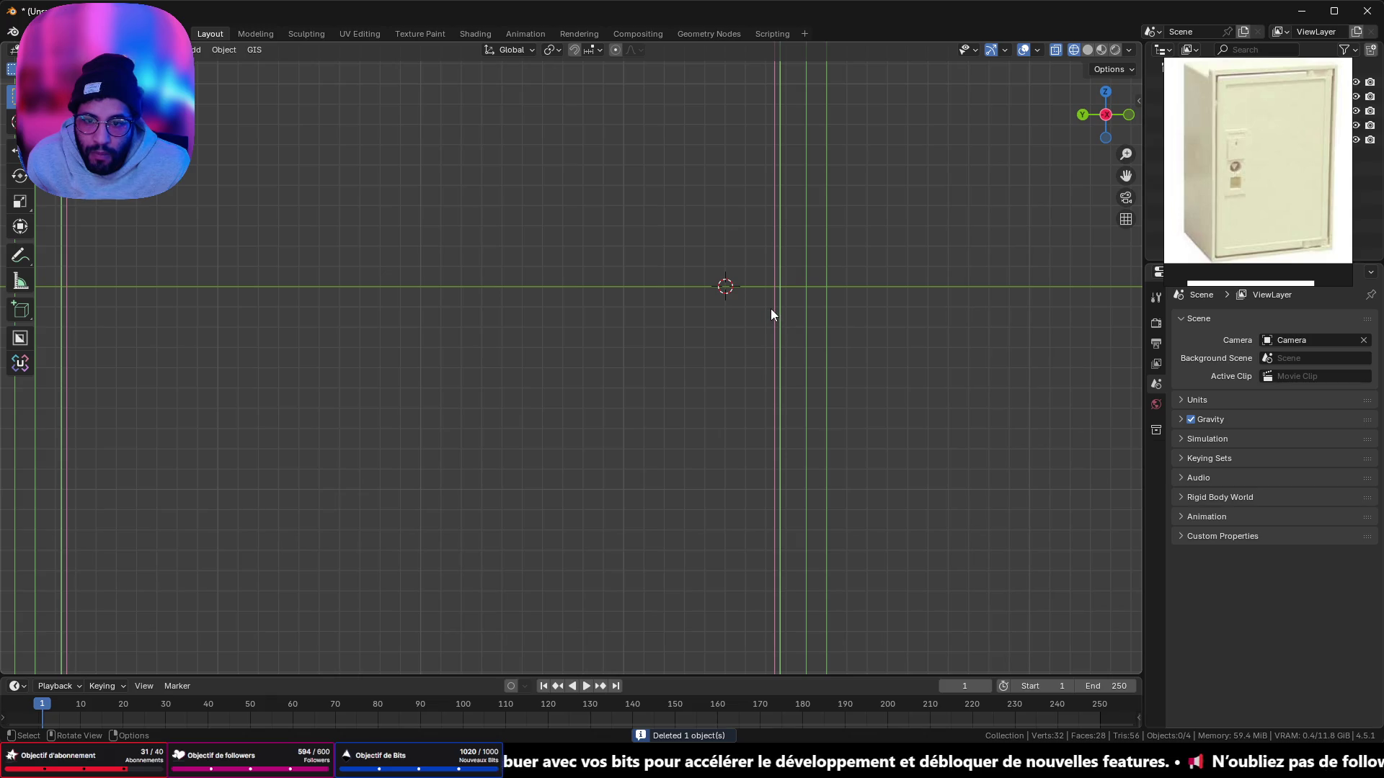
# Step: Set the door Cube.001's origin to its geometry
pyautogui.click(775, 288)
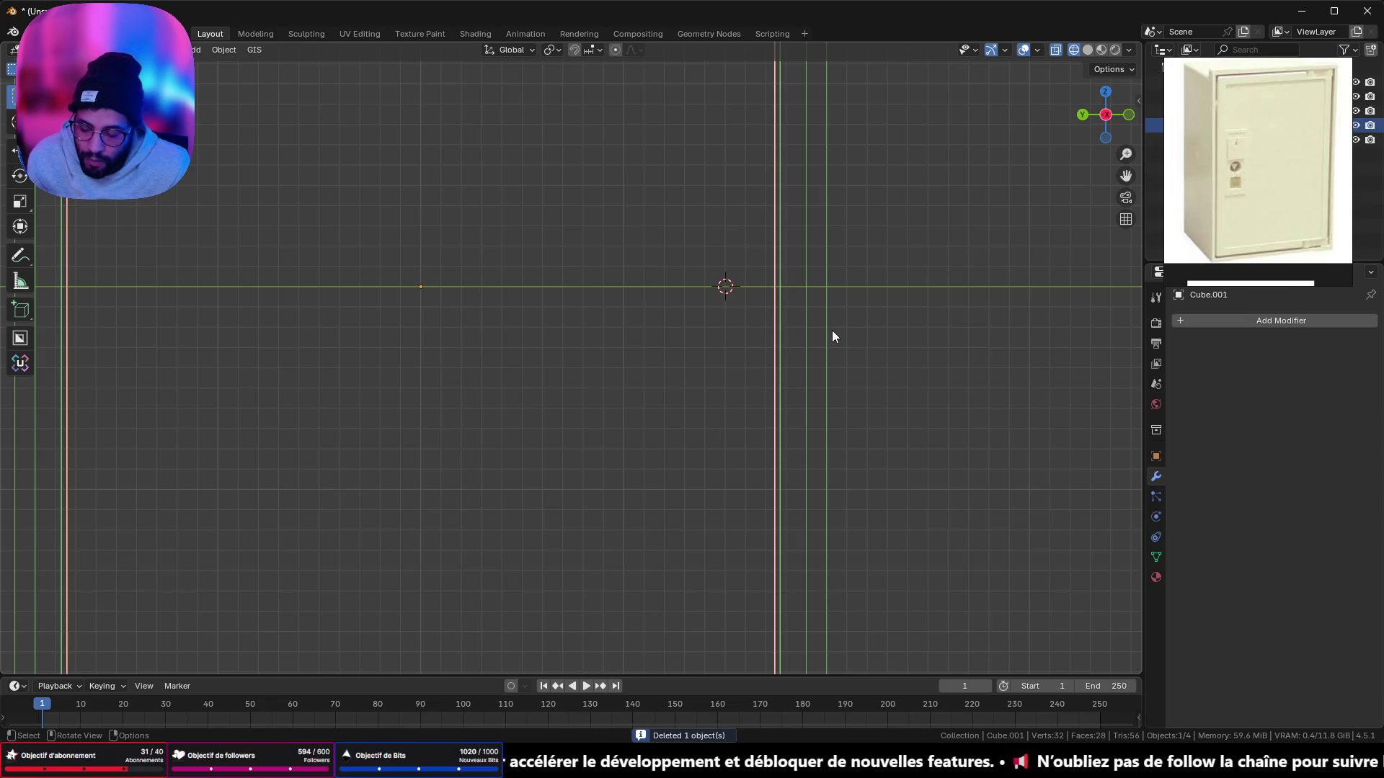
pyautogui.rightClick(832, 330)
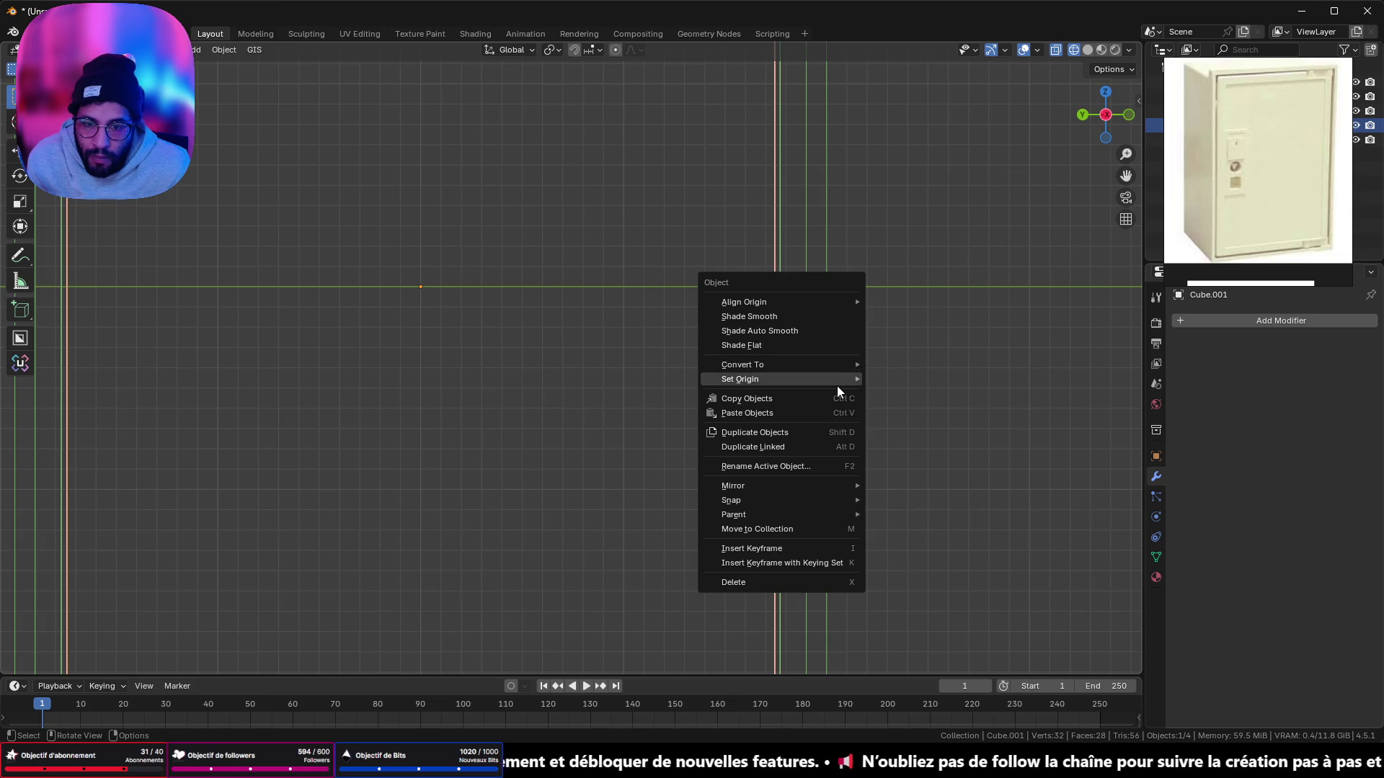
pyautogui.moveTo(843, 381)
pyautogui.click(901, 394)
# Step: Return to opaque solid shading and view the cabinet front in perspective
pyautogui.scroll(-5, 979, 134)
pyautogui.moveTo(980, 134); pyautogui.dragTo(1019, 208, button='middle')
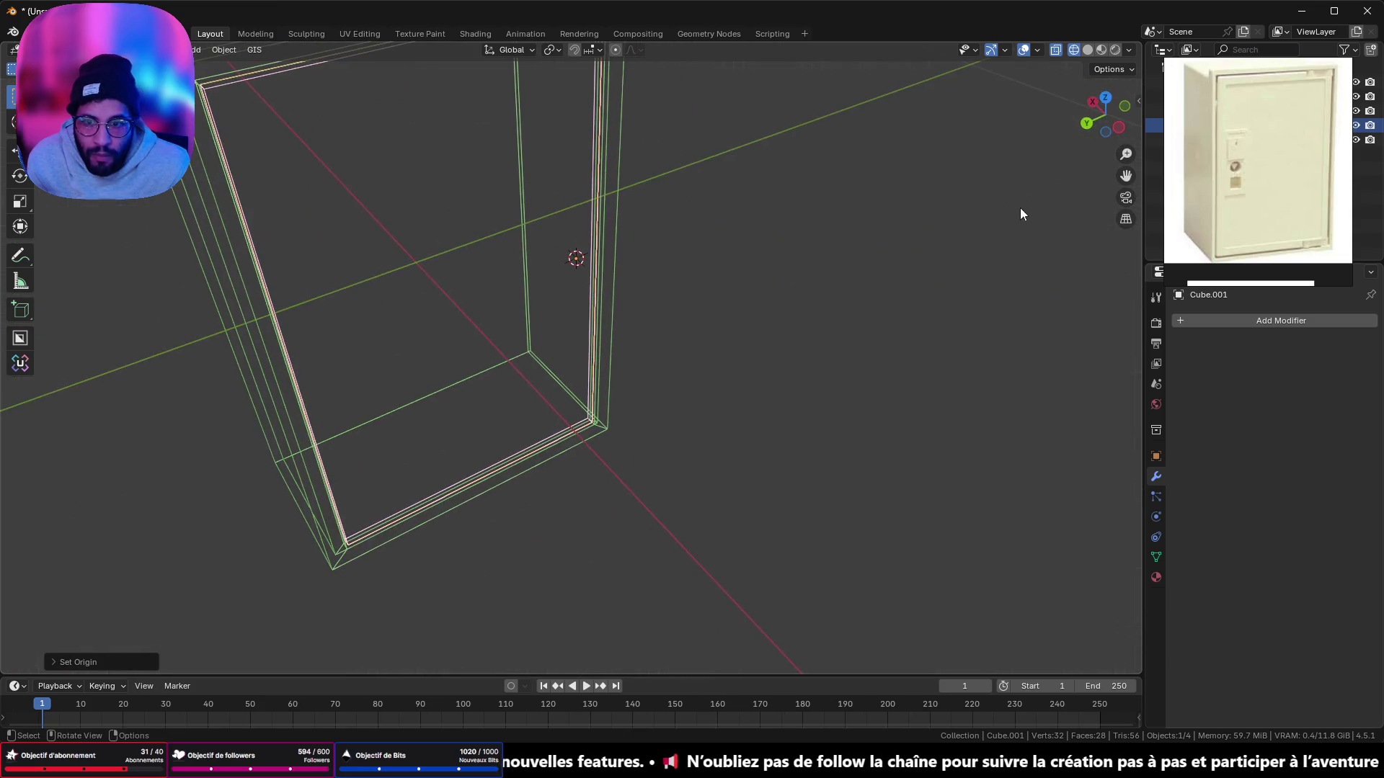
pyautogui.click(1088, 49)
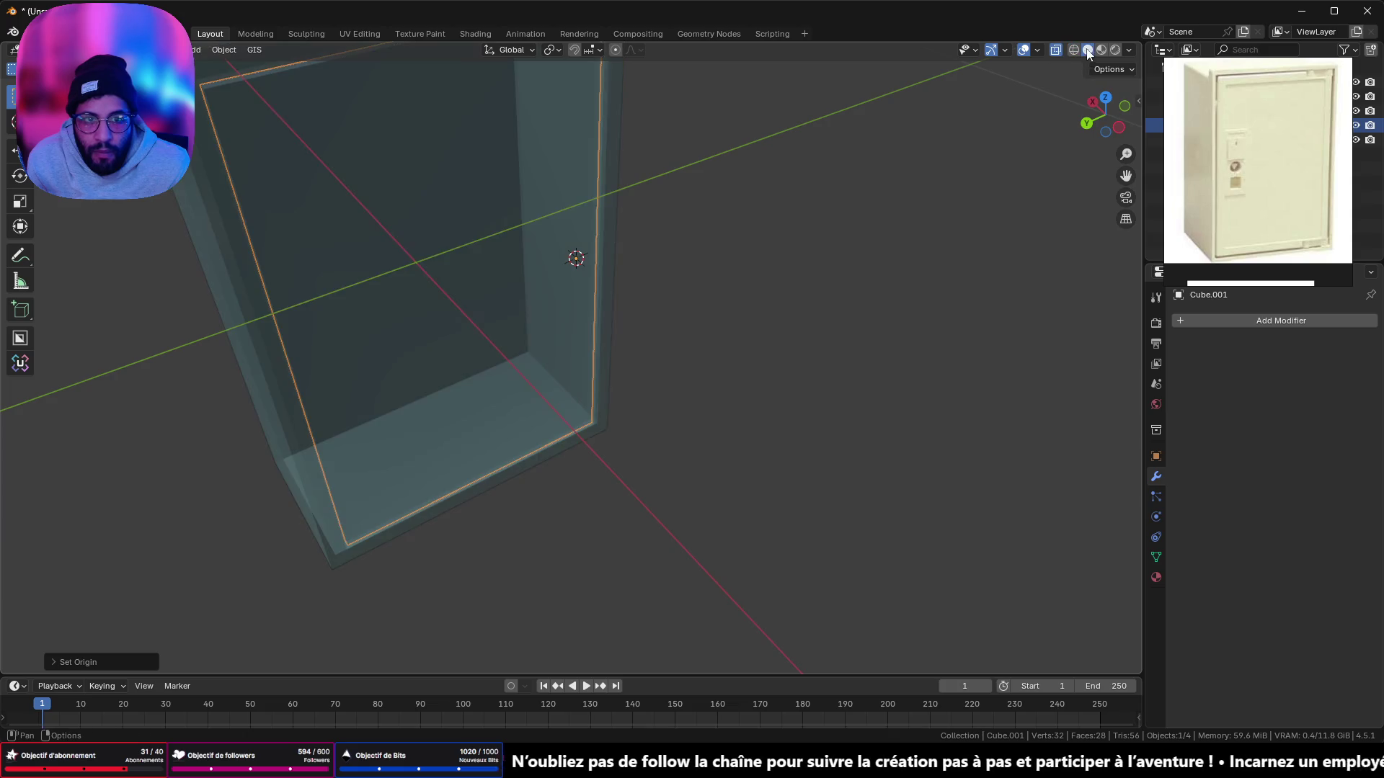
pyautogui.moveTo(1009, 87)
pyautogui.mouseDown(button='middle')
pyautogui.moveTo(911, 132)
pyautogui.moveTo(1027, 66)
pyautogui.mouseUp(button='middle')
pyautogui.click(1053, 48)
pyautogui.moveTo(901, 116); pyautogui.dragTo(619, 194, button='middle')
# Step: Rename the outer cabinet body object from Cube to Base, correcting its capitalisation
pyautogui.click(579, 89)
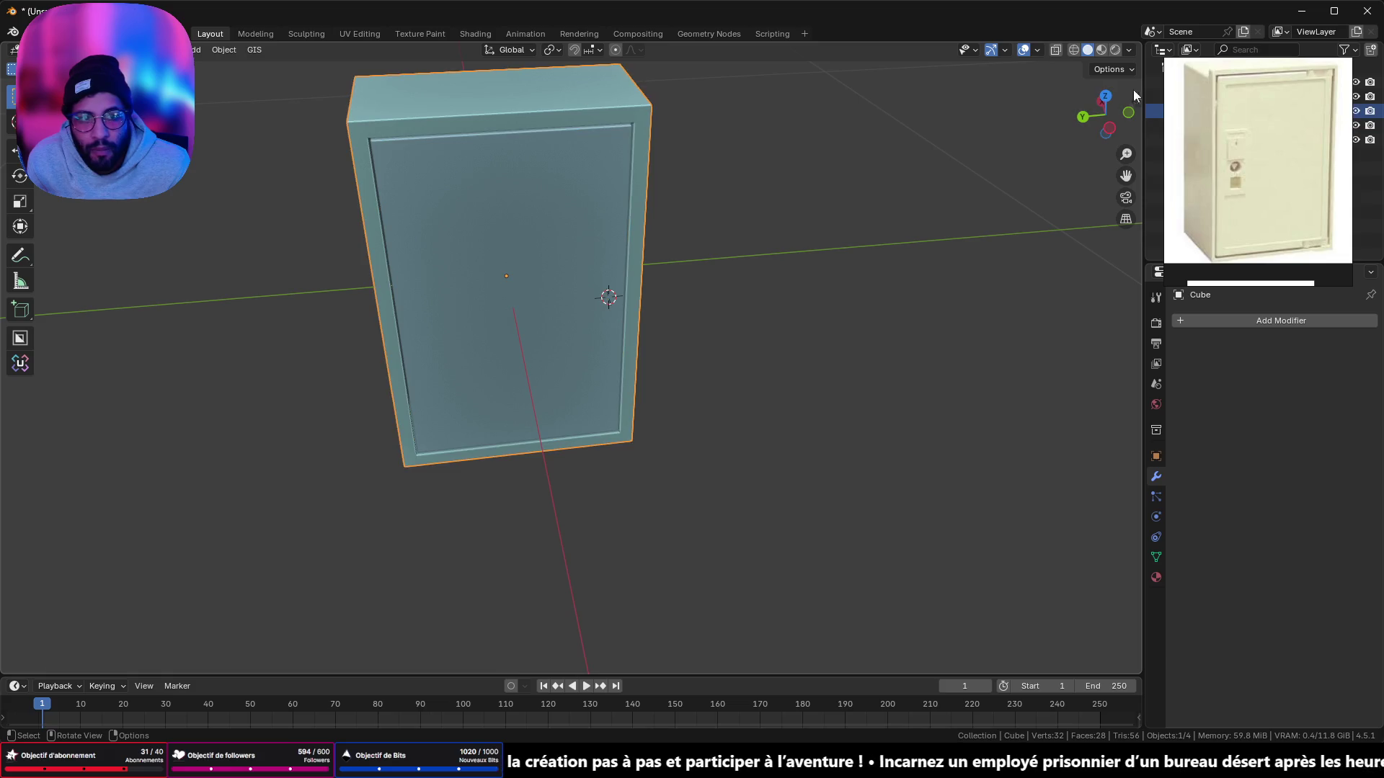
pyautogui.moveTo(1226, 67); pyautogui.dragTo(1200, 312)
pyautogui.doubleClick(1218, 113)
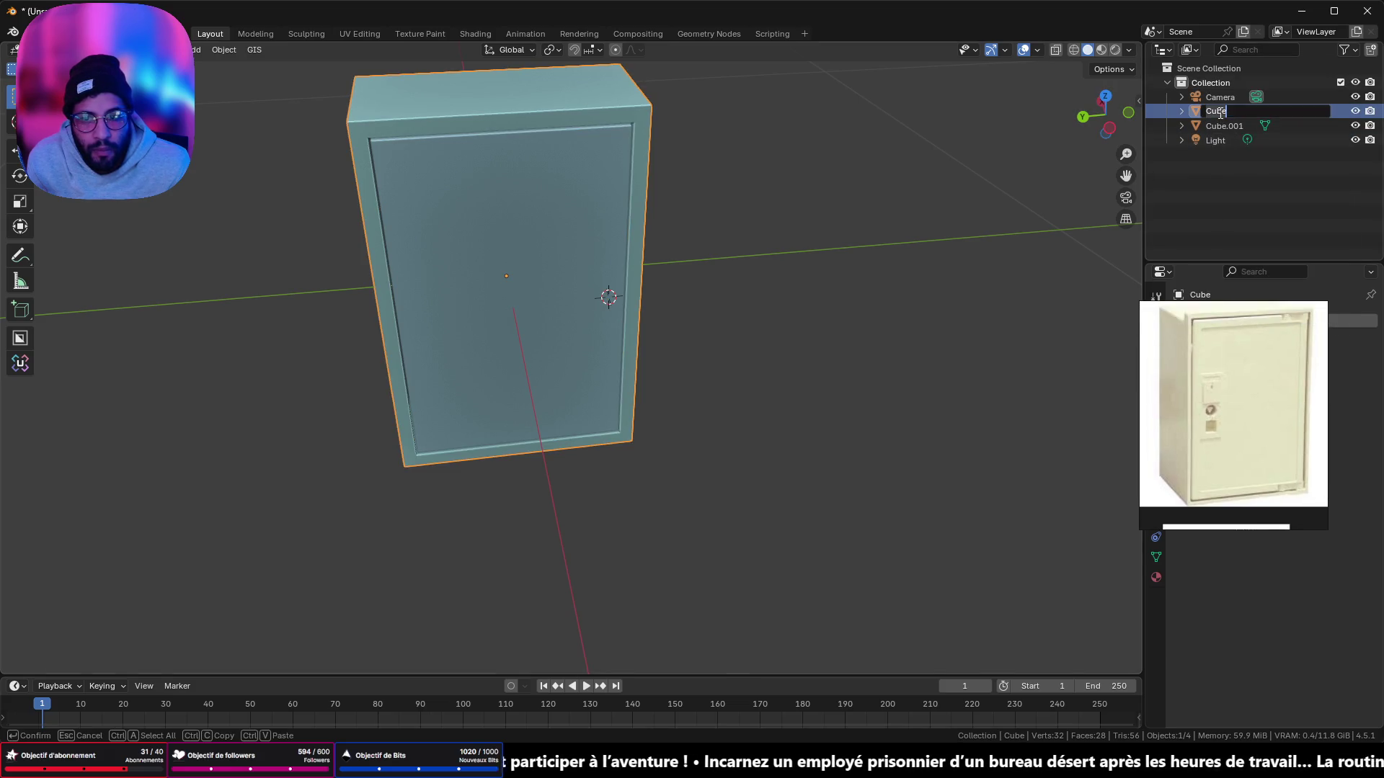
pyautogui.write('bASE')
pyautogui.press('Return')
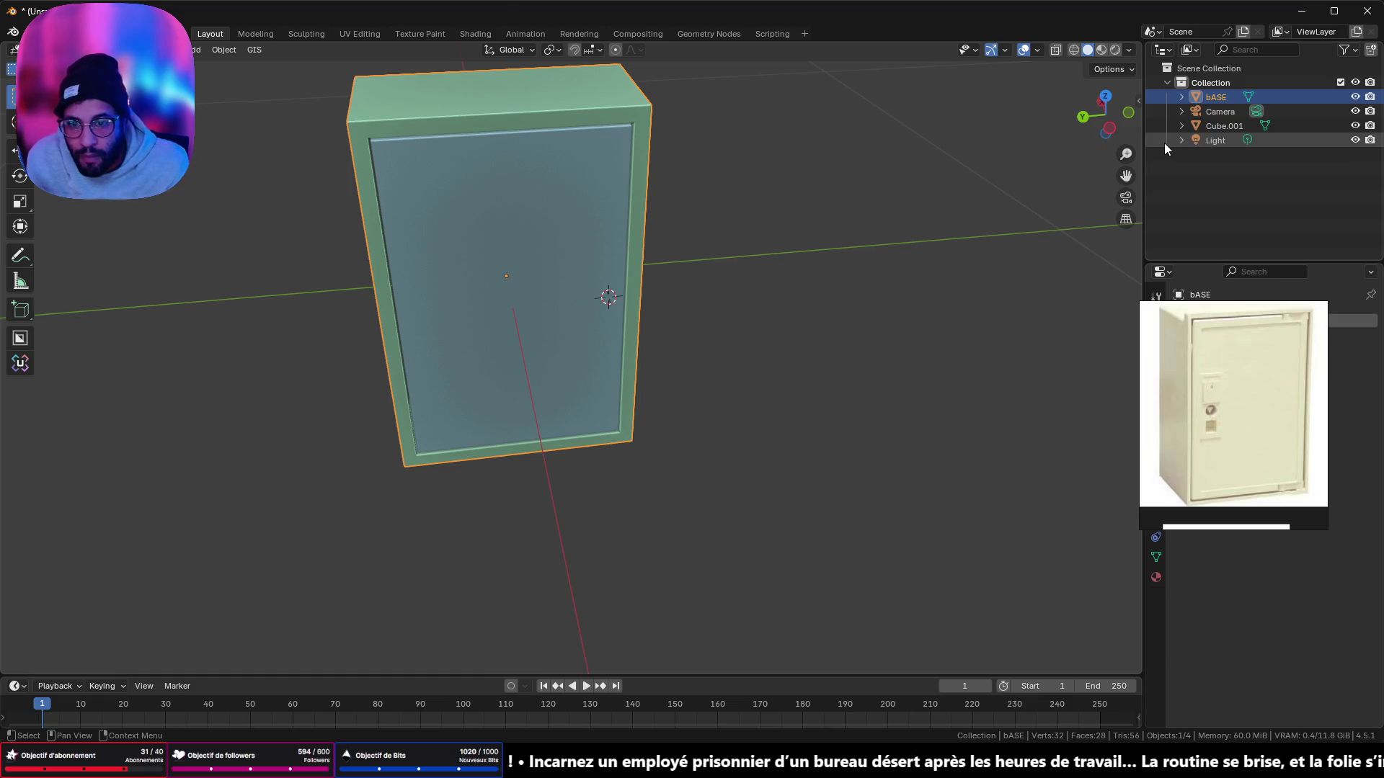
pyautogui.moveTo(439, 217)
pyautogui.keyDown('ctrl'); pyautogui.mouseDown(button='middle')
pyautogui.moveTo(499, 219)
pyautogui.moveTo(777, 499)
pyautogui.moveTo(823, 608)
pyautogui.mouseUp(button='middle'); pyautogui.keyUp('ctrl')
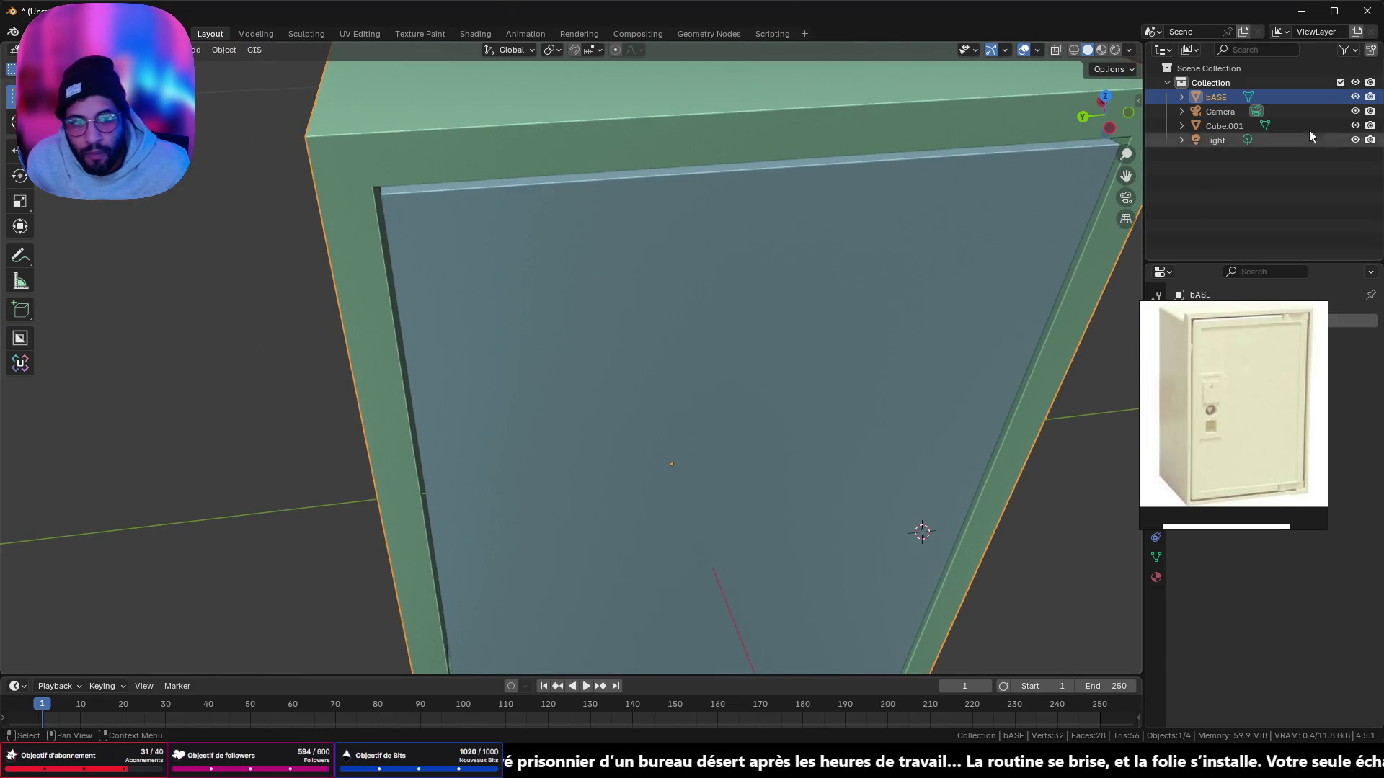
pyautogui.doubleClick(1224, 98)
pyautogui.write('Base')
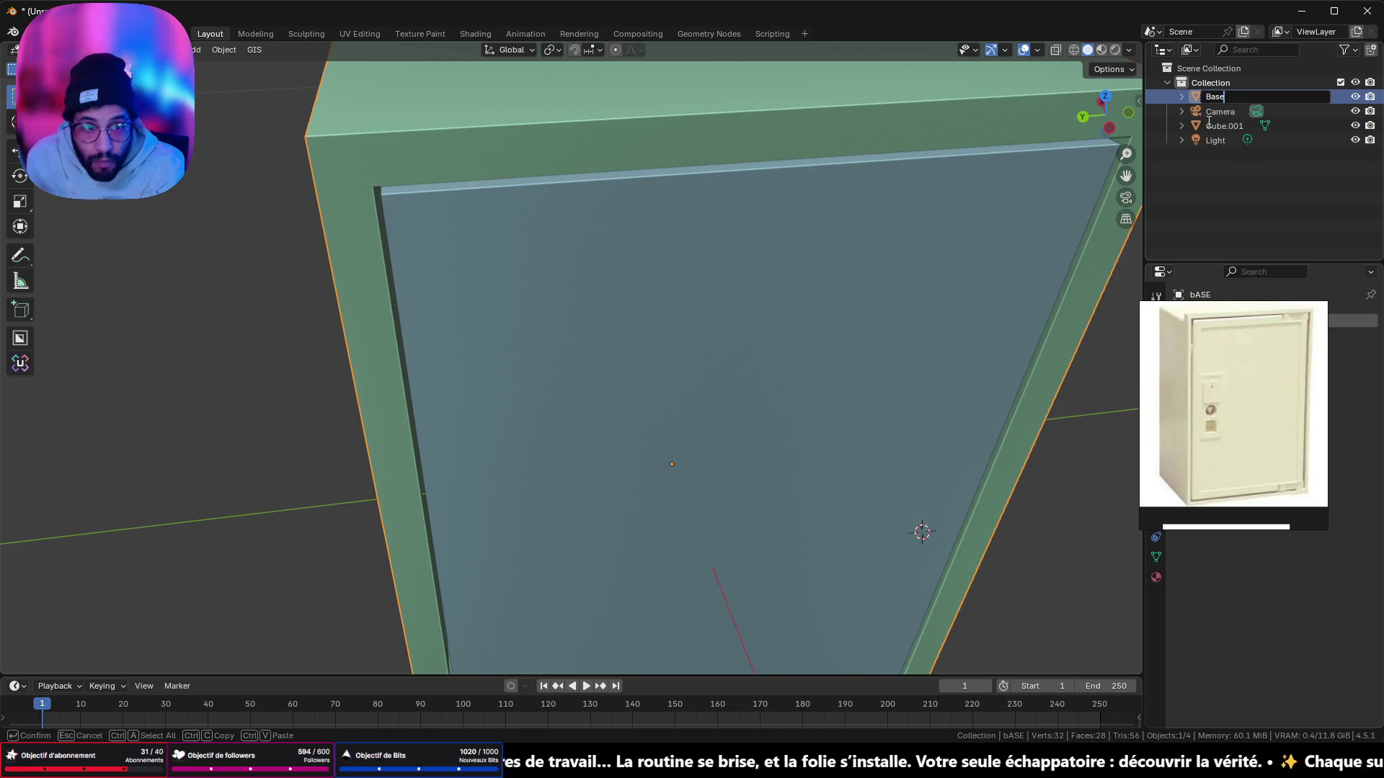
pyautogui.press('Return')
pyautogui.scroll(-5, 642, 272)
pyautogui.moveTo(642, 272); pyautogui.dragTo(708, 314, button='middle')
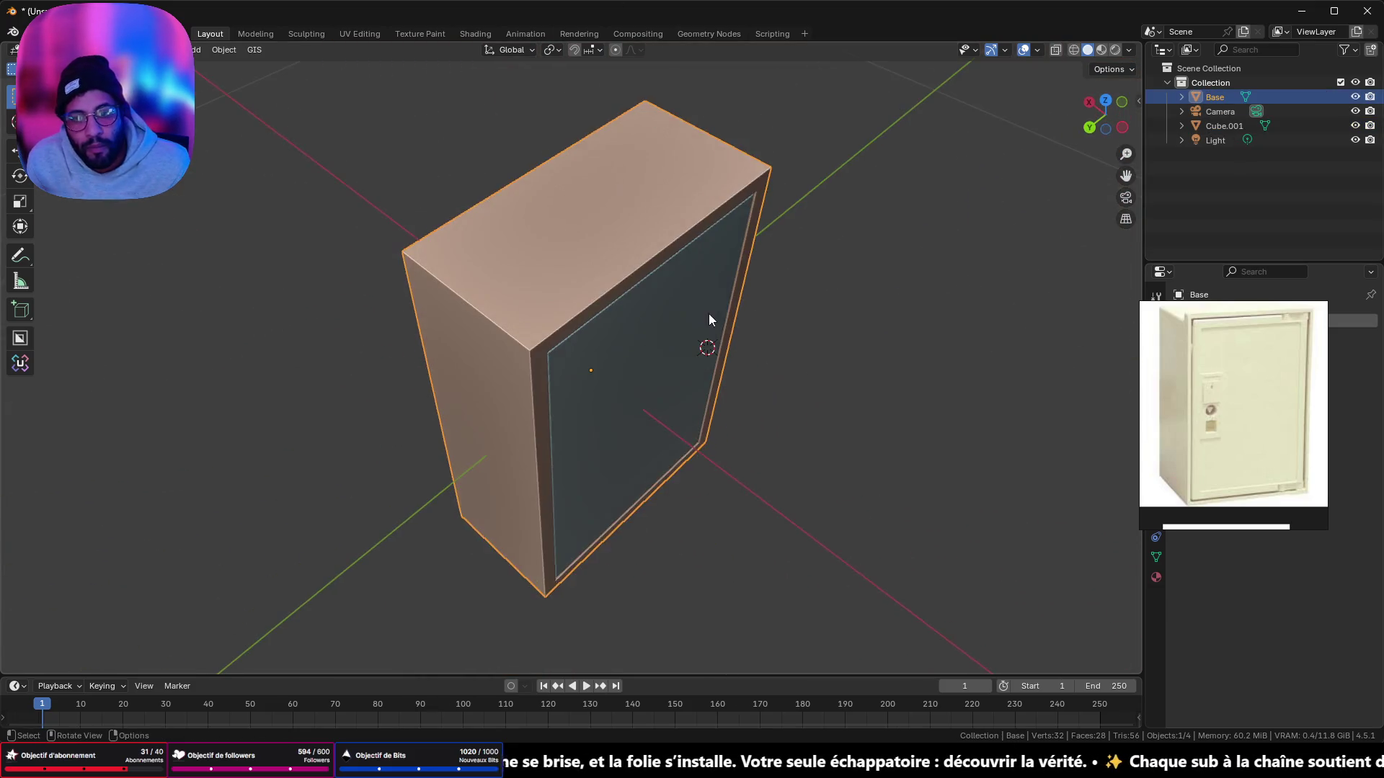
pyautogui.click(709, 316)
pyautogui.press('r')
pyautogui.press('z')
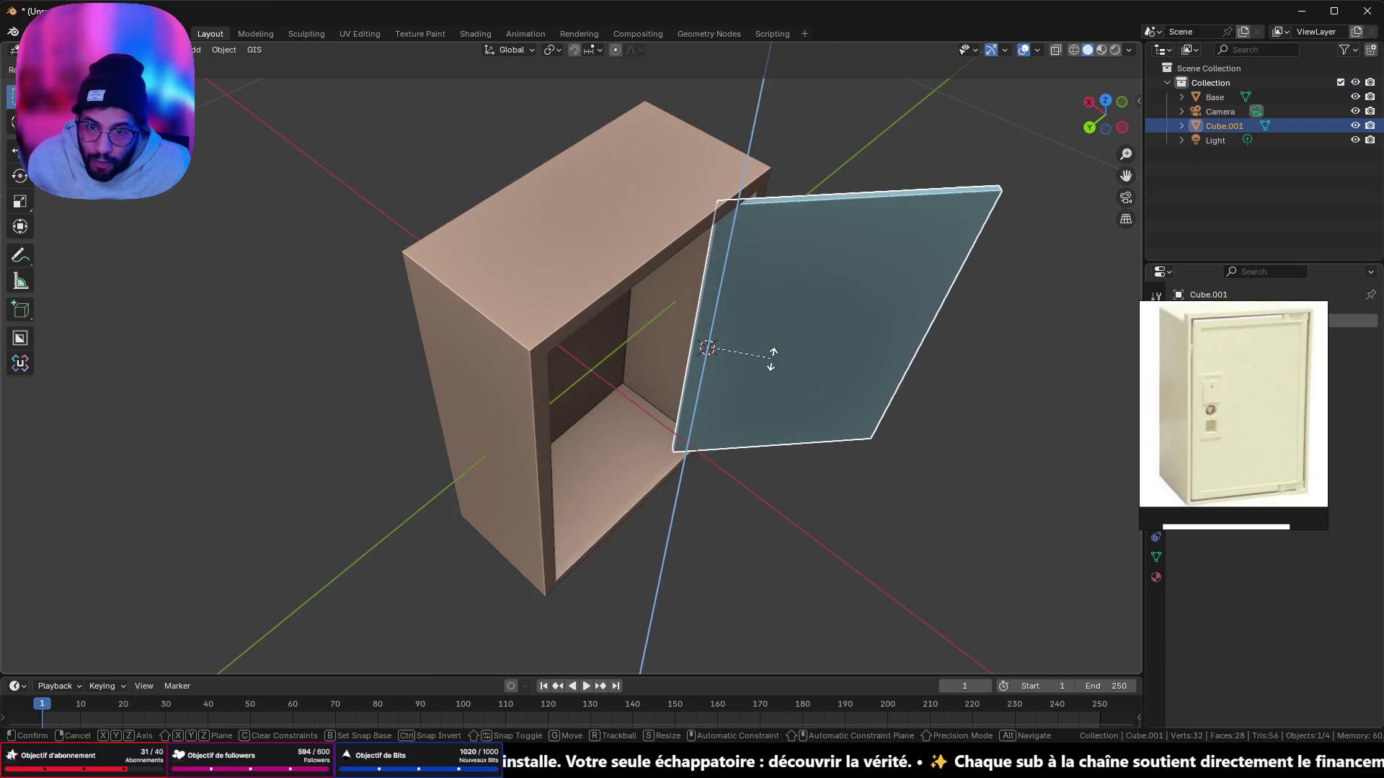
pyautogui.rightClick(721, 375)
pyautogui.moveTo(721, 375)
pyautogui.mouseDown(button='middle')
pyautogui.moveTo(737, 351)
pyautogui.moveTo(800, 329)
pyautogui.moveTo(747, 278)
pyautogui.moveTo(589, 387)
pyautogui.mouseUp(button='middle')
pyautogui.press('r')
pyautogui.press('z')
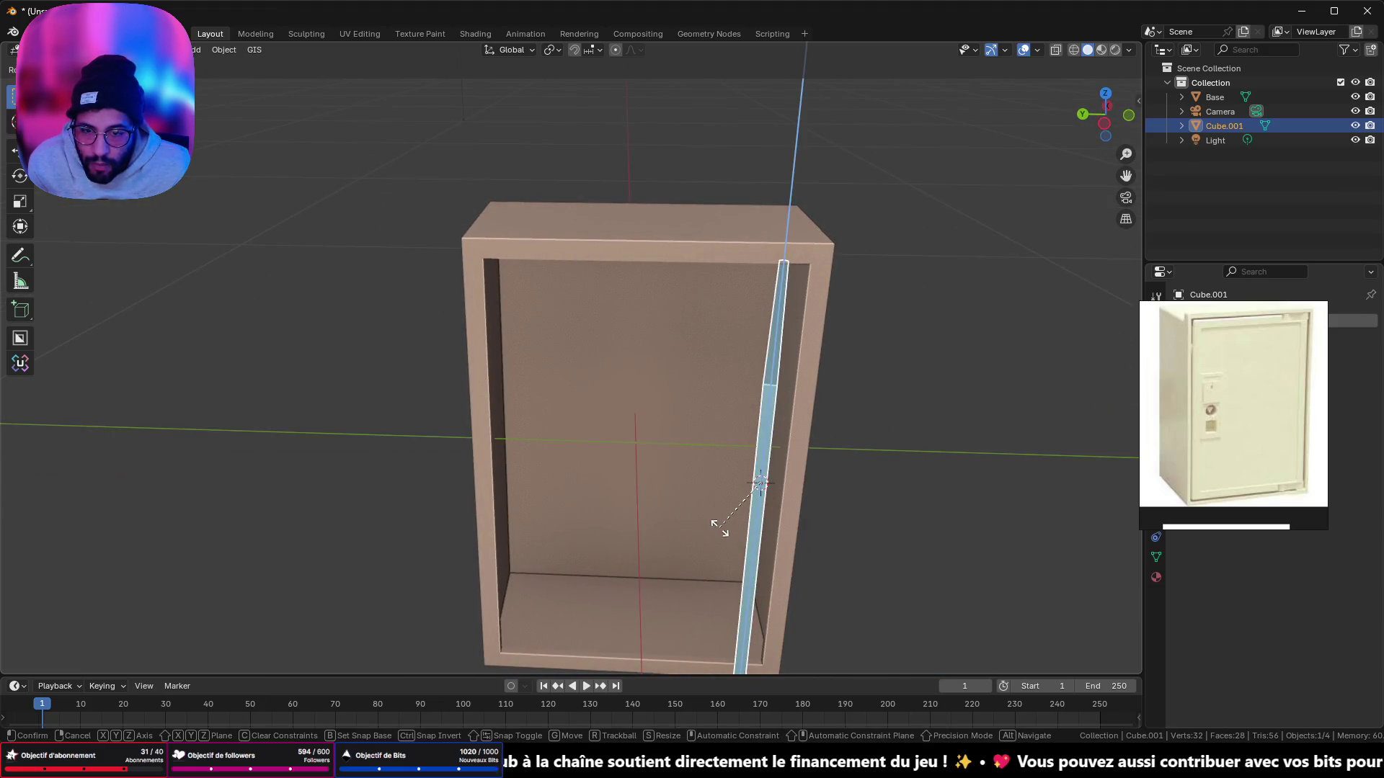
pyautogui.rightClick(719, 529)
pyautogui.moveTo(719, 528)
pyautogui.mouseDown(button='middle')
pyautogui.moveTo(777, 426)
pyautogui.moveTo(683, 354)
pyautogui.moveTo(707, 243)
pyautogui.mouseUp(button='middle')
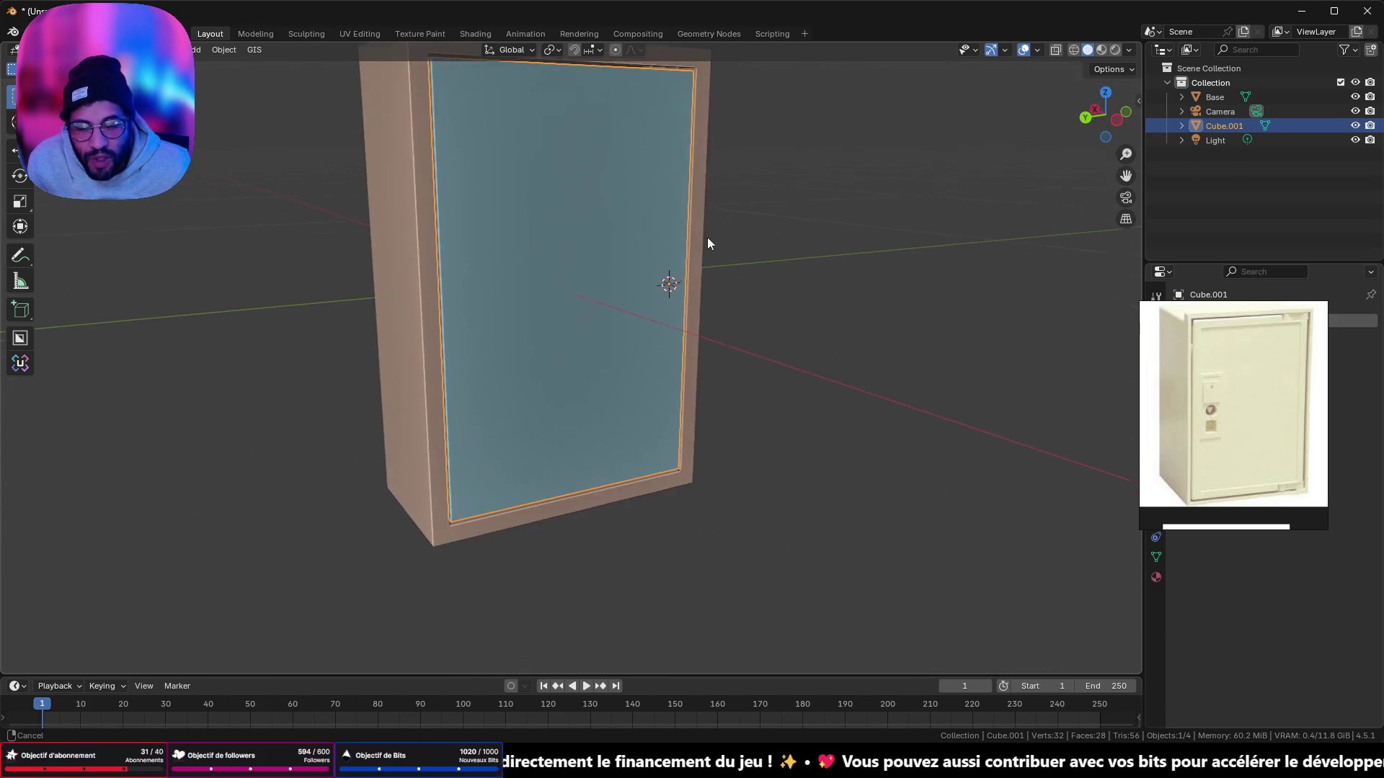
pyautogui.press('ctrl+KP_3')
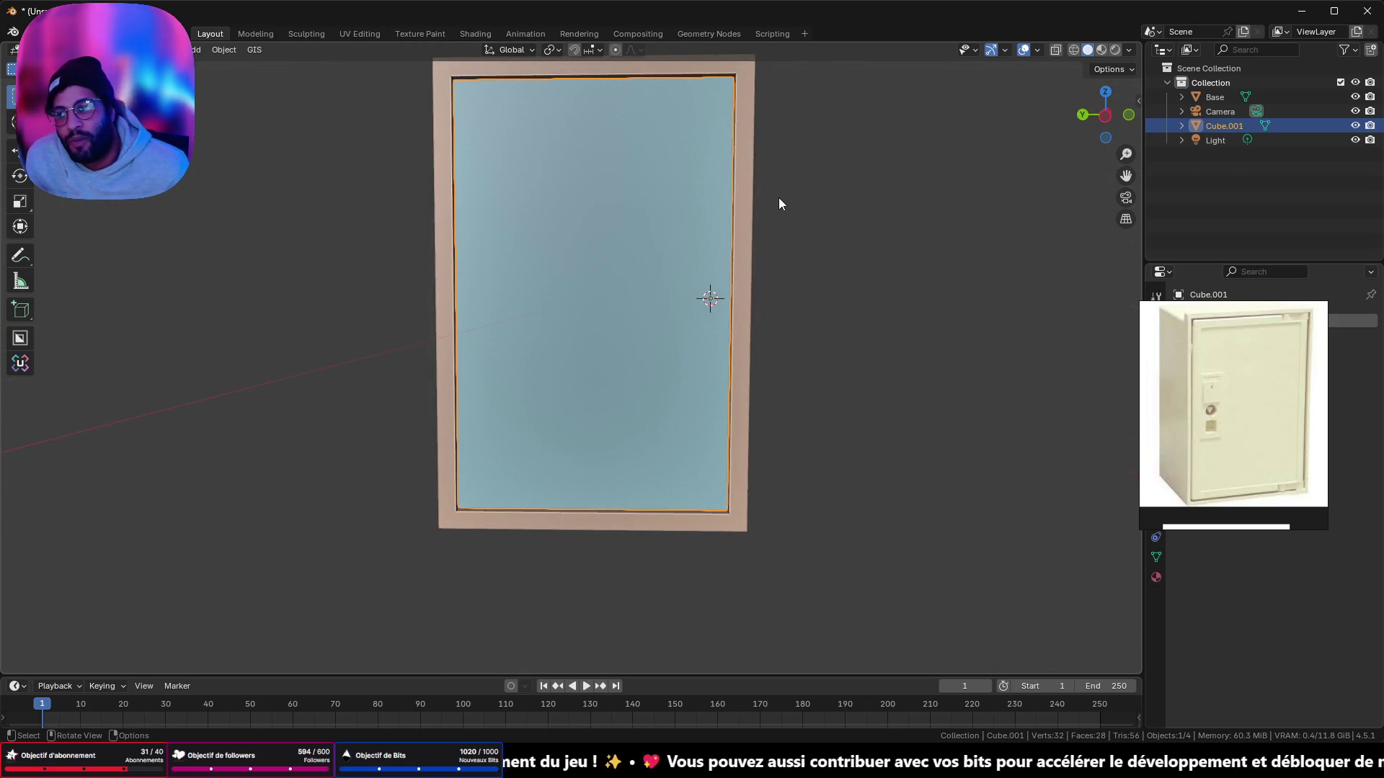
pyautogui.moveTo(766, 197)
pyautogui.mouseDown(button='middle')
pyautogui.moveTo(652, 260)
pyautogui.moveTo(726, 272)
pyautogui.moveTo(901, 231)
pyautogui.moveTo(695, 237)
pyautogui.moveTo(827, 242)
pyautogui.moveTo(723, 185)
pyautogui.moveTo(584, 383)
pyautogui.moveTo(590, 339)
pyautogui.moveTo(482, 346)
pyautogui.moveTo(423, 315)
pyautogui.moveTo(370, 309)
pyautogui.moveTo(564, 317)
pyautogui.mouseUp(button='middle')
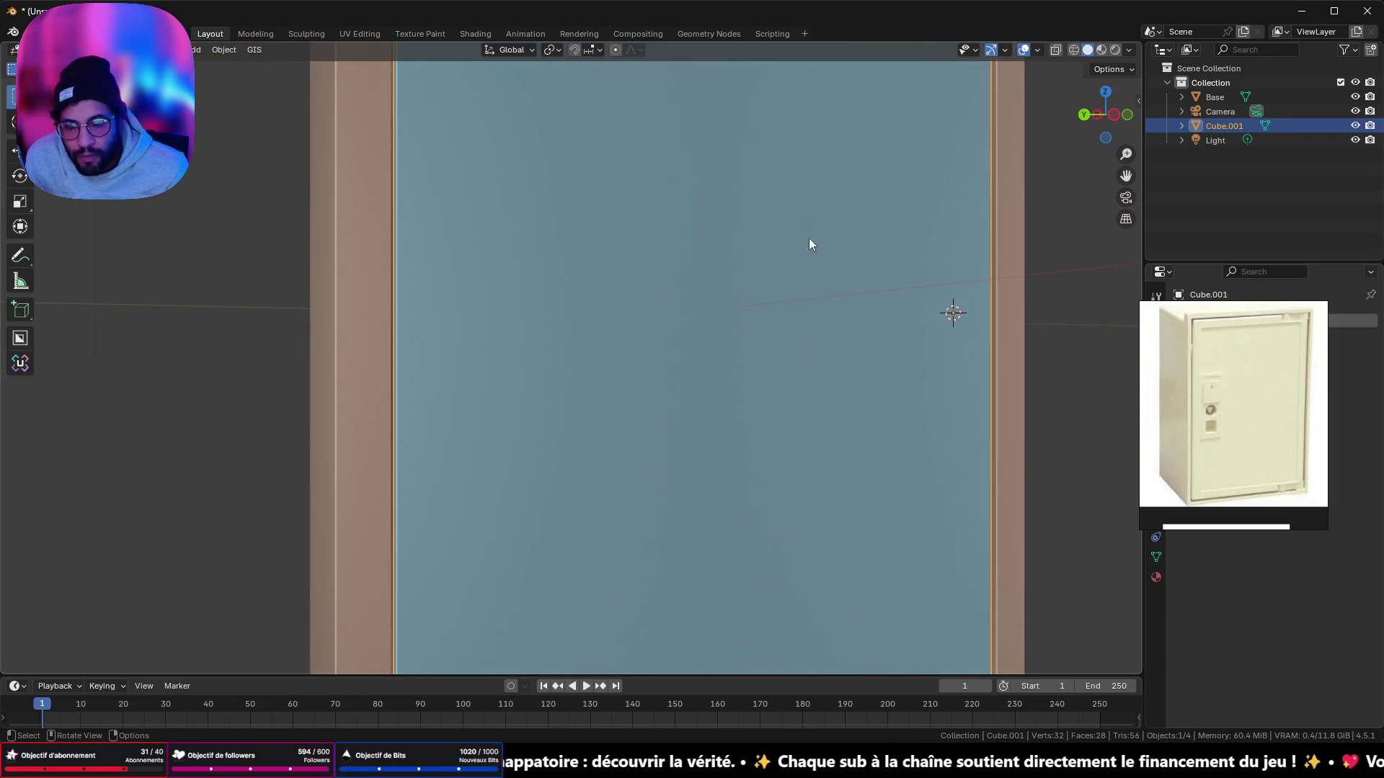
pyautogui.click(1114, 115)
pyautogui.scroll(-8, 605, 354)
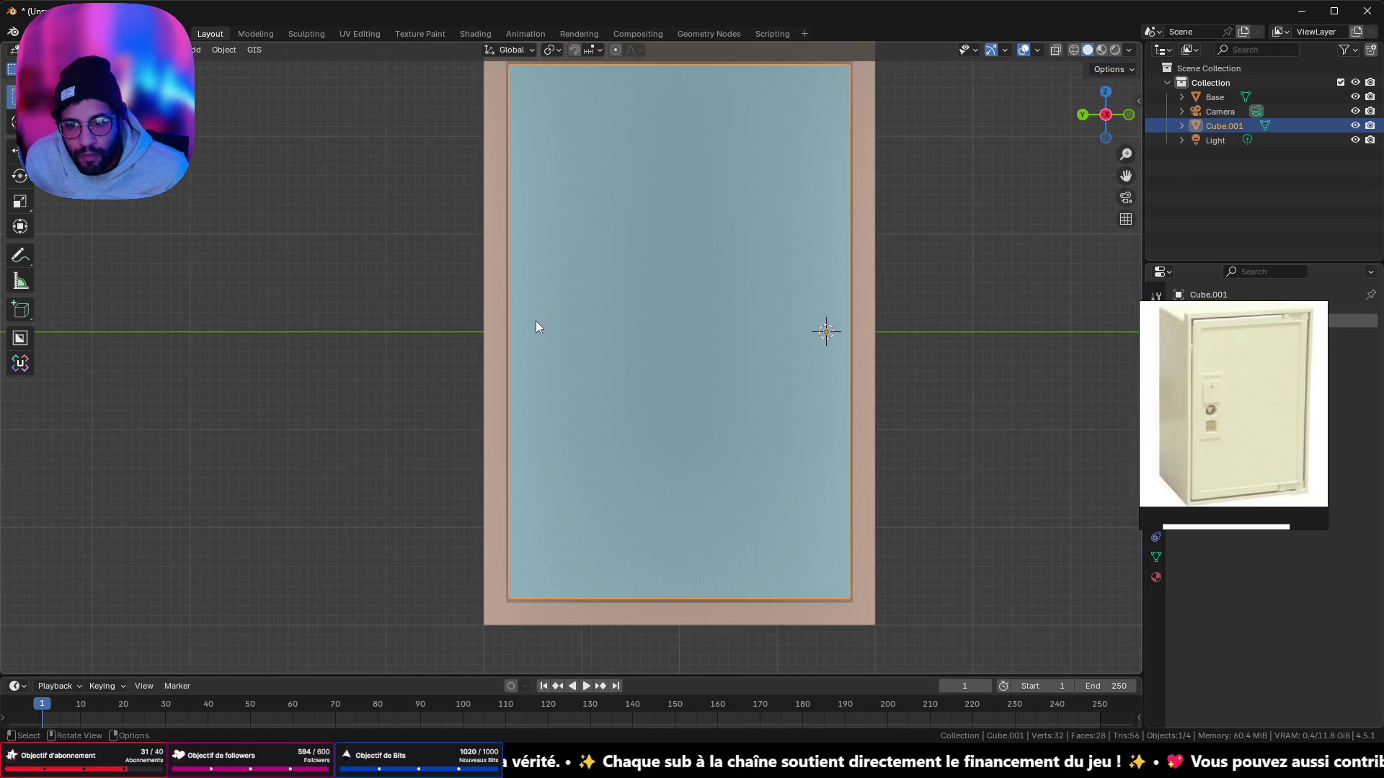
pyautogui.press('Tab')
pyautogui.moveTo(535, 321)
pyautogui.mouseDown(button='middle')
pyautogui.moveTo(672, 393)
pyautogui.moveTo(625, 346)
pyautogui.mouseUp(button='middle')
# Step: Isolate the door slab and subdivide its faces with 2 cuts into a 3×3 grid
pyautogui.hotkey('shift', 'h')
pyautogui.press('a')
pyautogui.moveTo(1126, 129)
pyautogui.mouseDown()
pyautogui.moveTo(785, 192)
pyautogui.moveTo(816, 238)
pyautogui.mouseUp()
pyautogui.click(1107, 121)
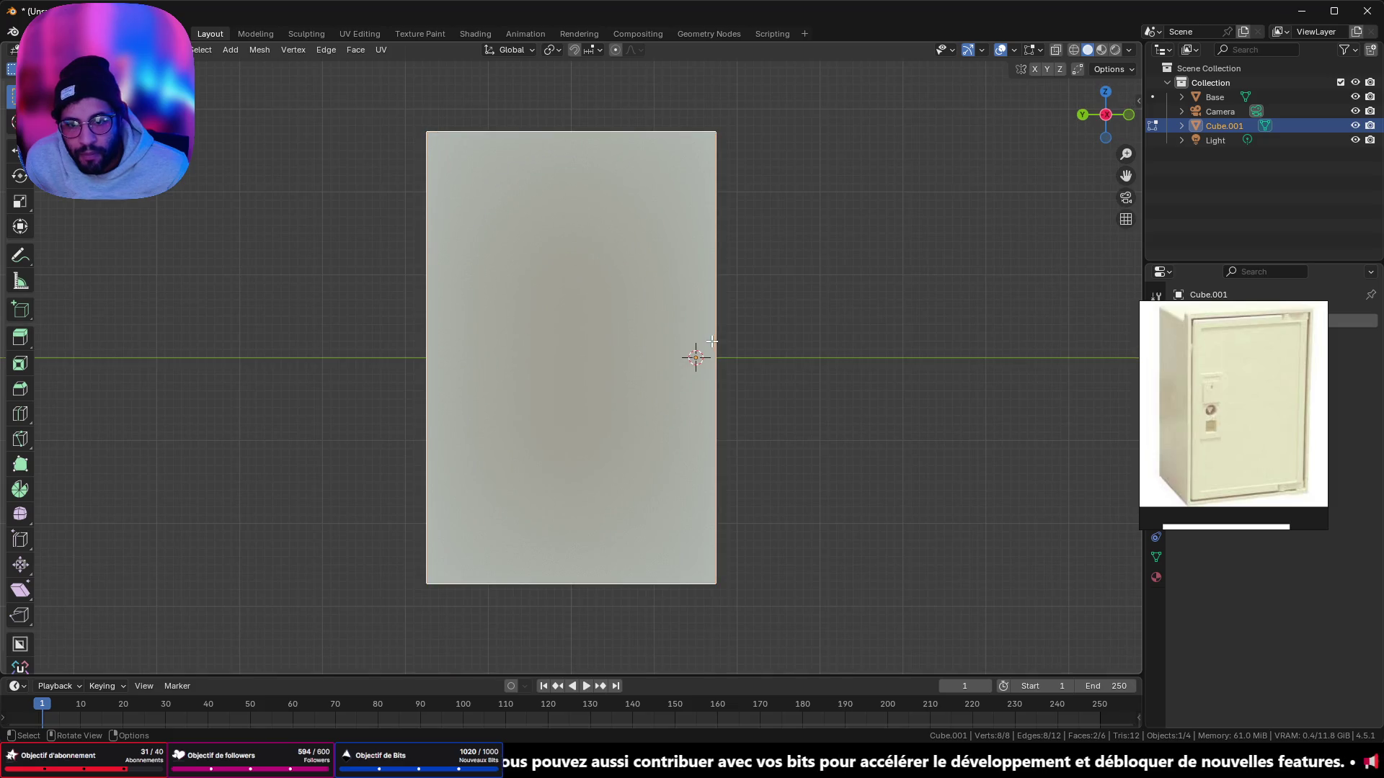
pyautogui.rightClick(807, 317)
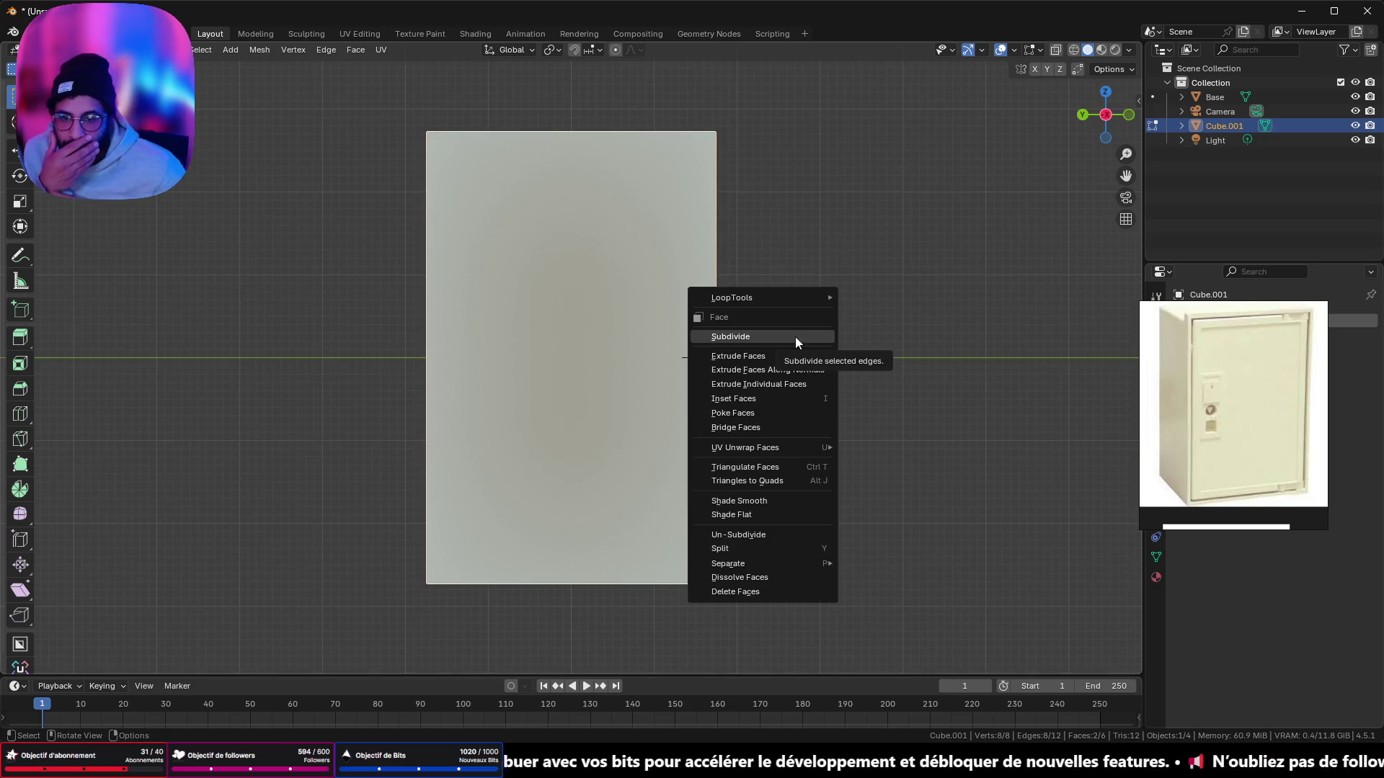
pyautogui.click(796, 340)
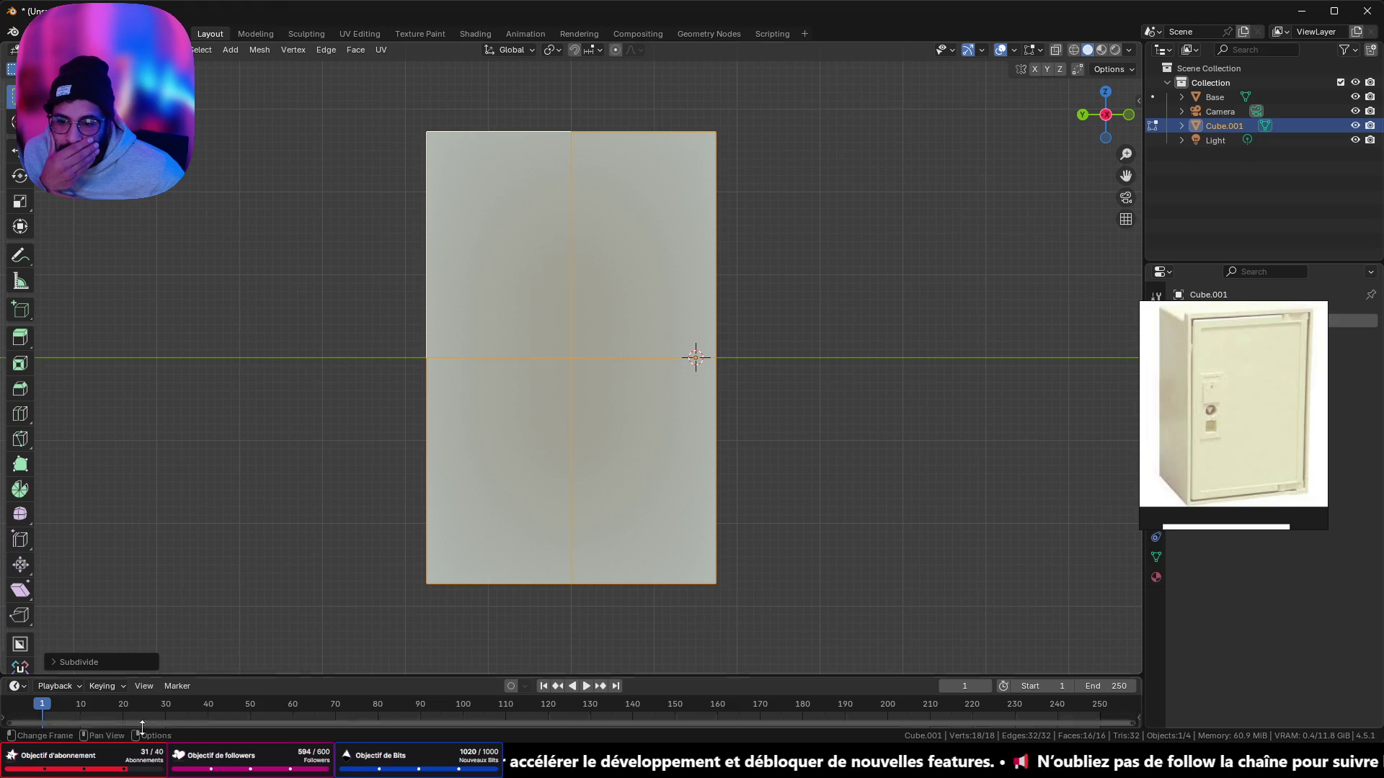
pyautogui.click(53, 662)
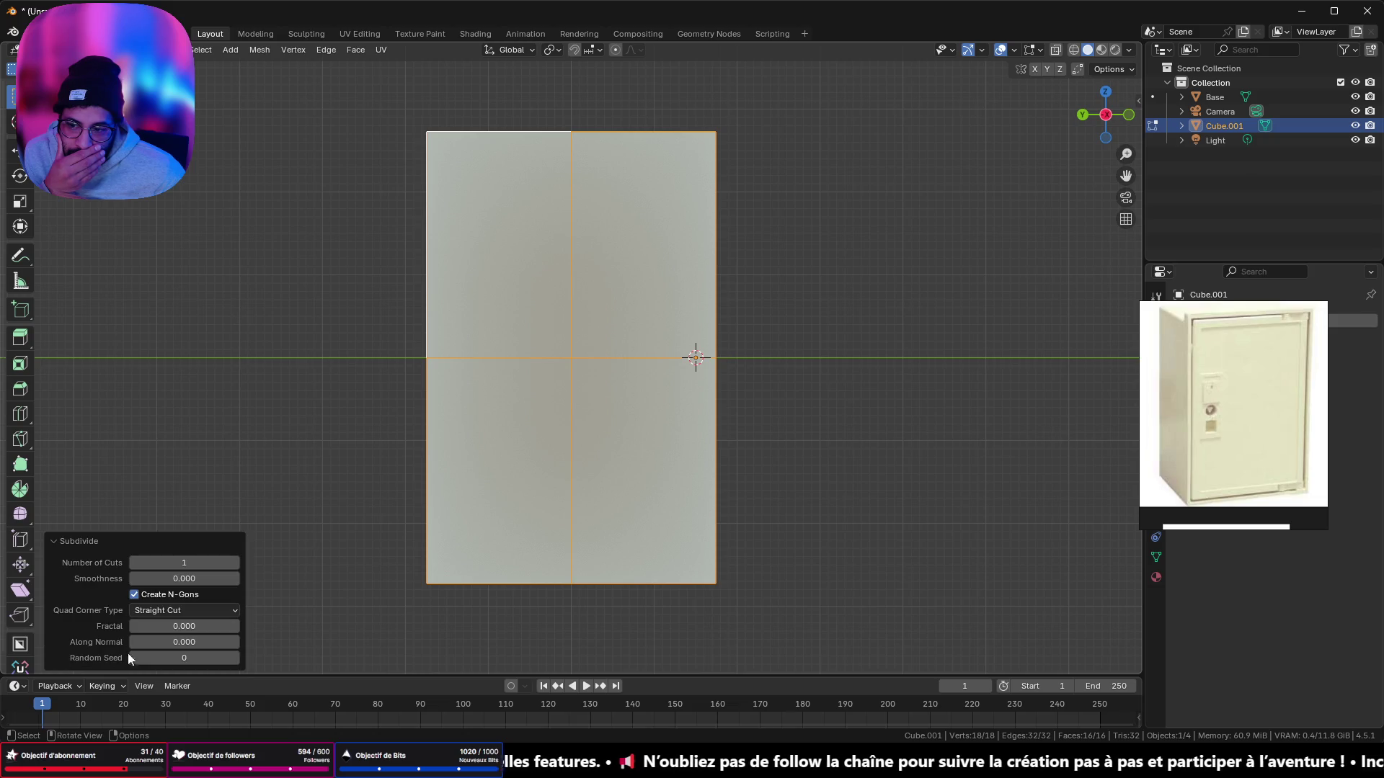
pyautogui.click(236, 564)
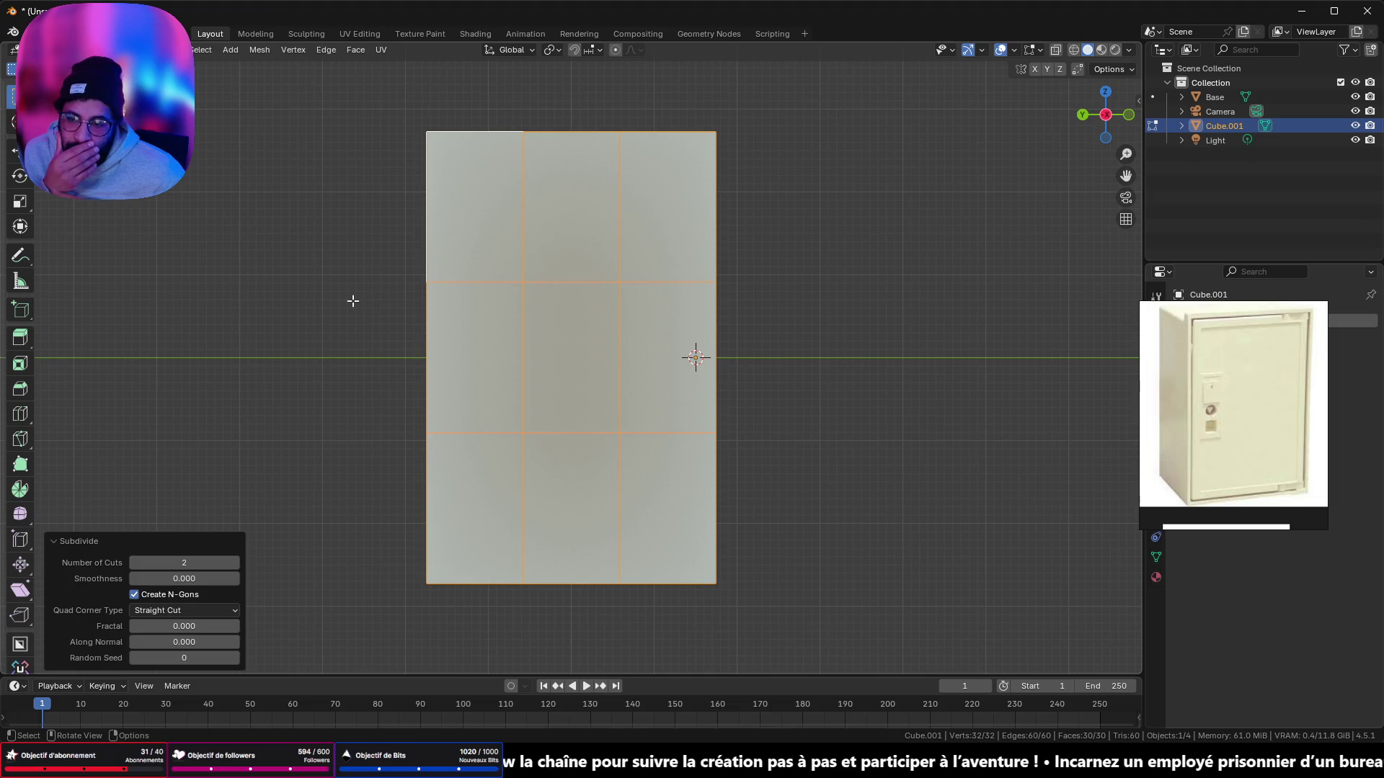
# Step: Subdivide the grid's left-middle faces with 6 cuts into a fine mesh
pyautogui.click(457, 374)
pyautogui.moveTo(417, 374)
pyautogui.mouseDown(button='middle')
pyautogui.moveTo(469, 404)
pyautogui.moveTo(618, 406)
pyautogui.mouseUp(button='middle')
pyautogui.keyDown('shift'); pyautogui.click(618, 405); pyautogui.keyUp('shift')
pyautogui.click(1126, 110)
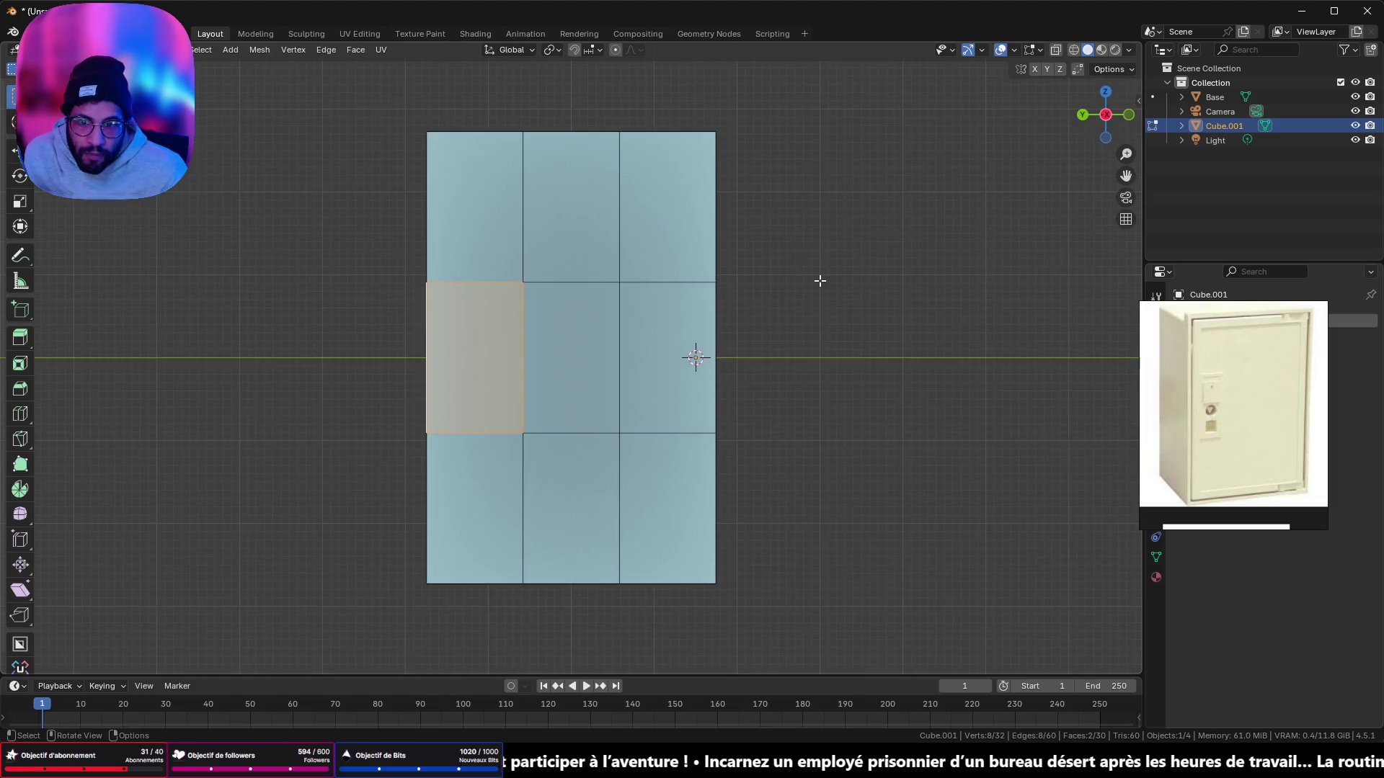
pyautogui.rightClick(860, 356)
pyautogui.click(859, 354)
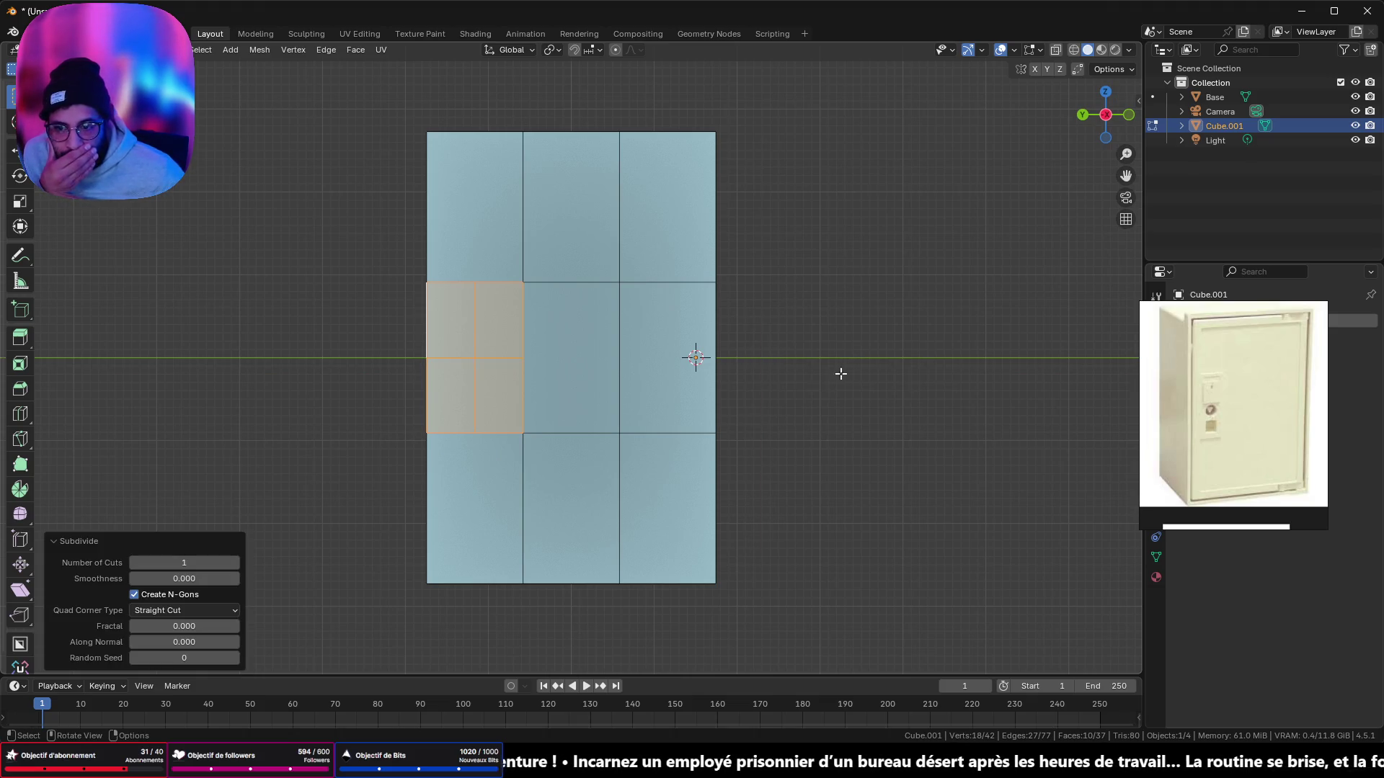
pyautogui.click(235, 562)
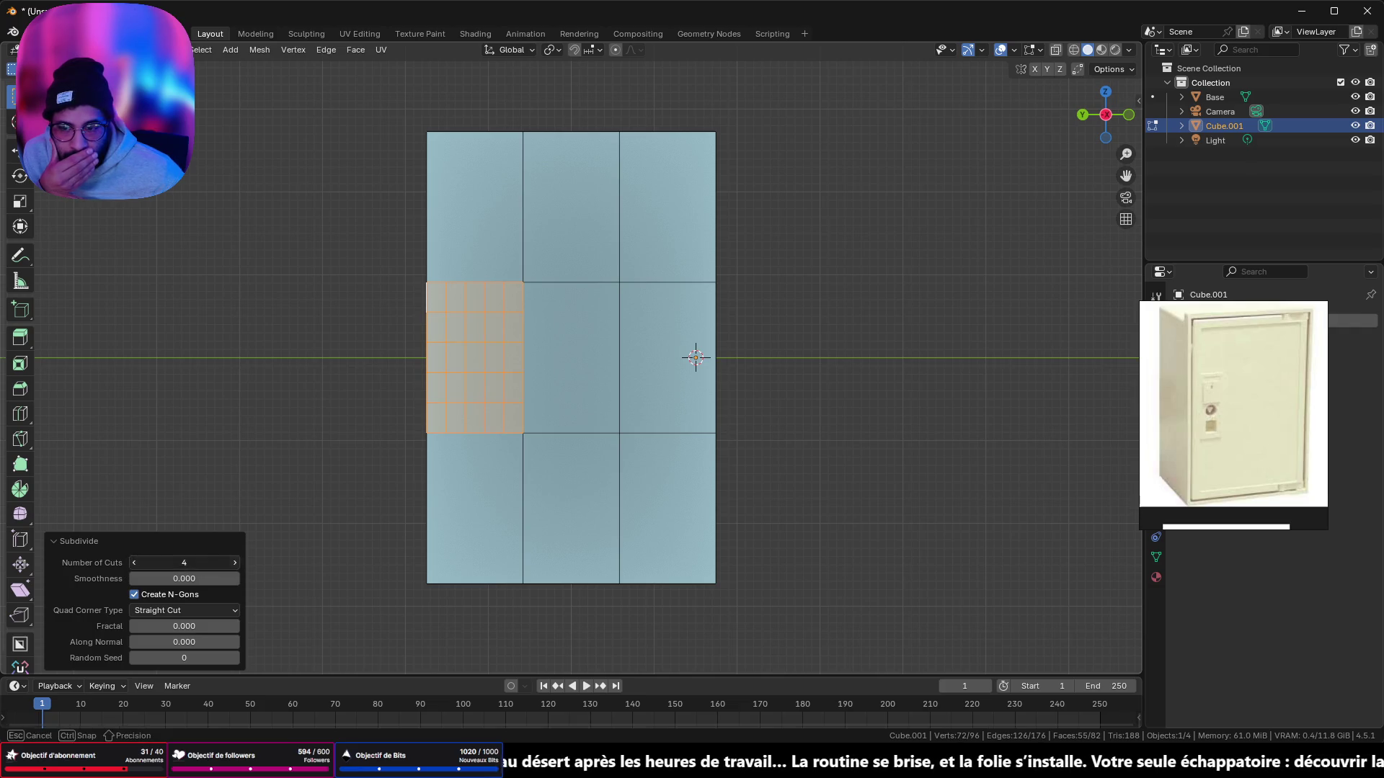
pyautogui.click(235, 562)
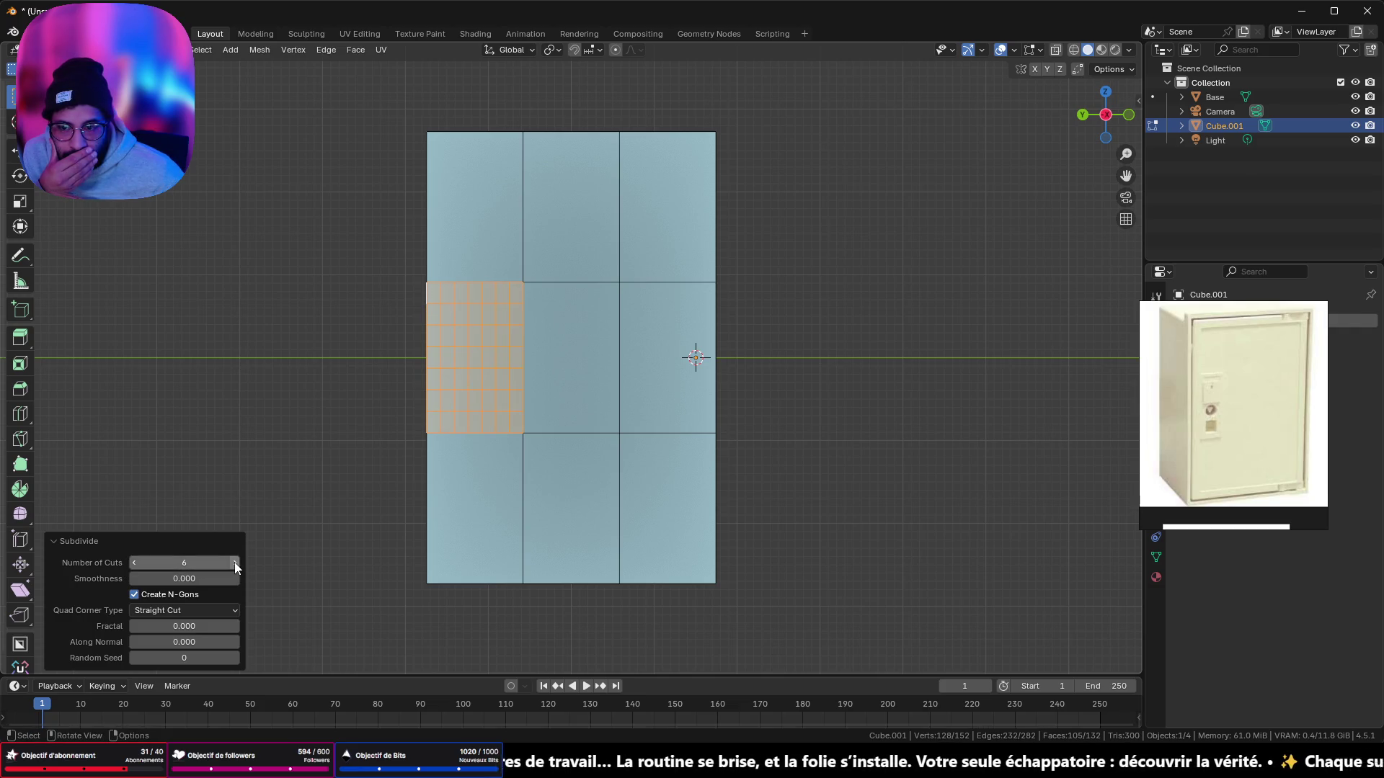
# Step: Select a small face in the fine grid for the keyhole
pyautogui.click(448, 356)
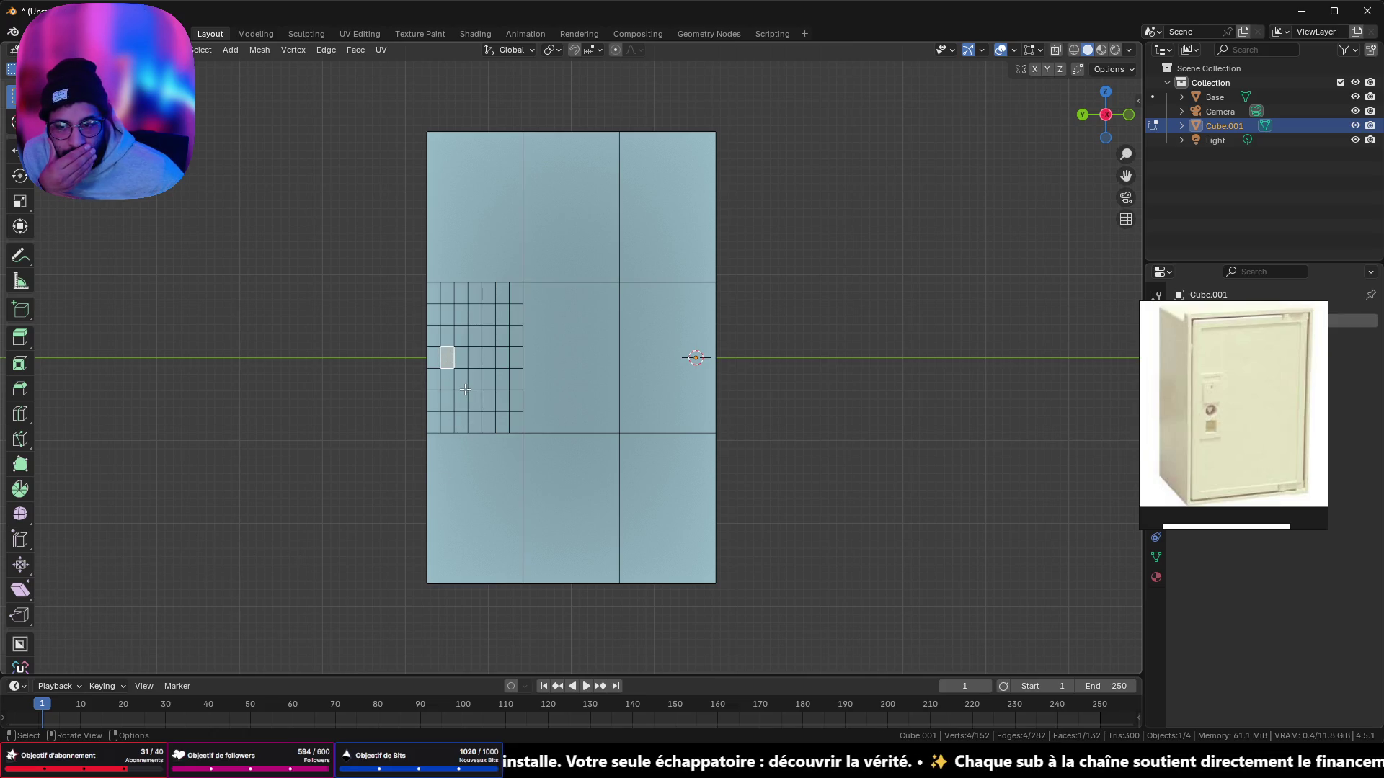
pyautogui.click(460, 363)
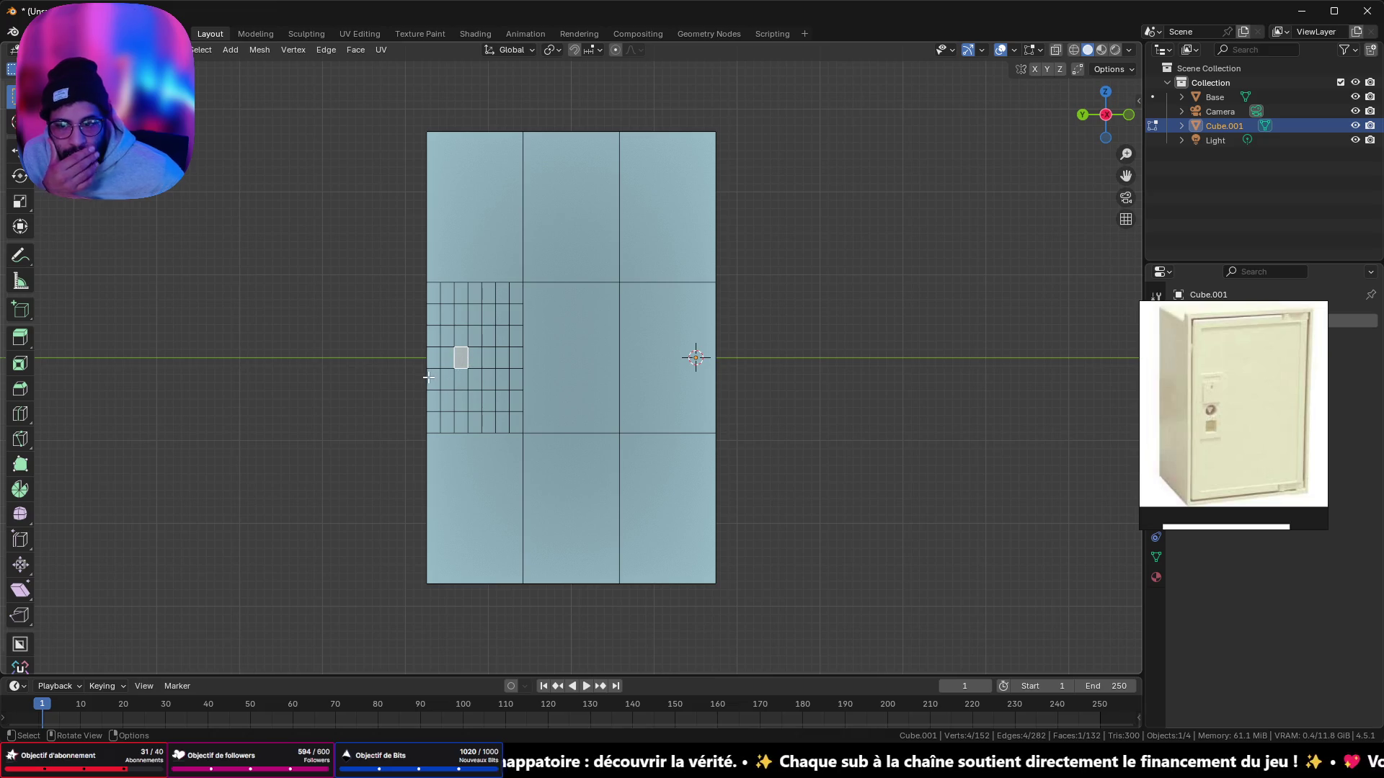
pyautogui.moveTo(428, 377)
pyautogui.mouseDown(button='middle')
pyautogui.moveTo(738, 389)
pyautogui.moveTo(685, 356)
pyautogui.moveTo(807, 381)
pyautogui.mouseUp(button='middle')
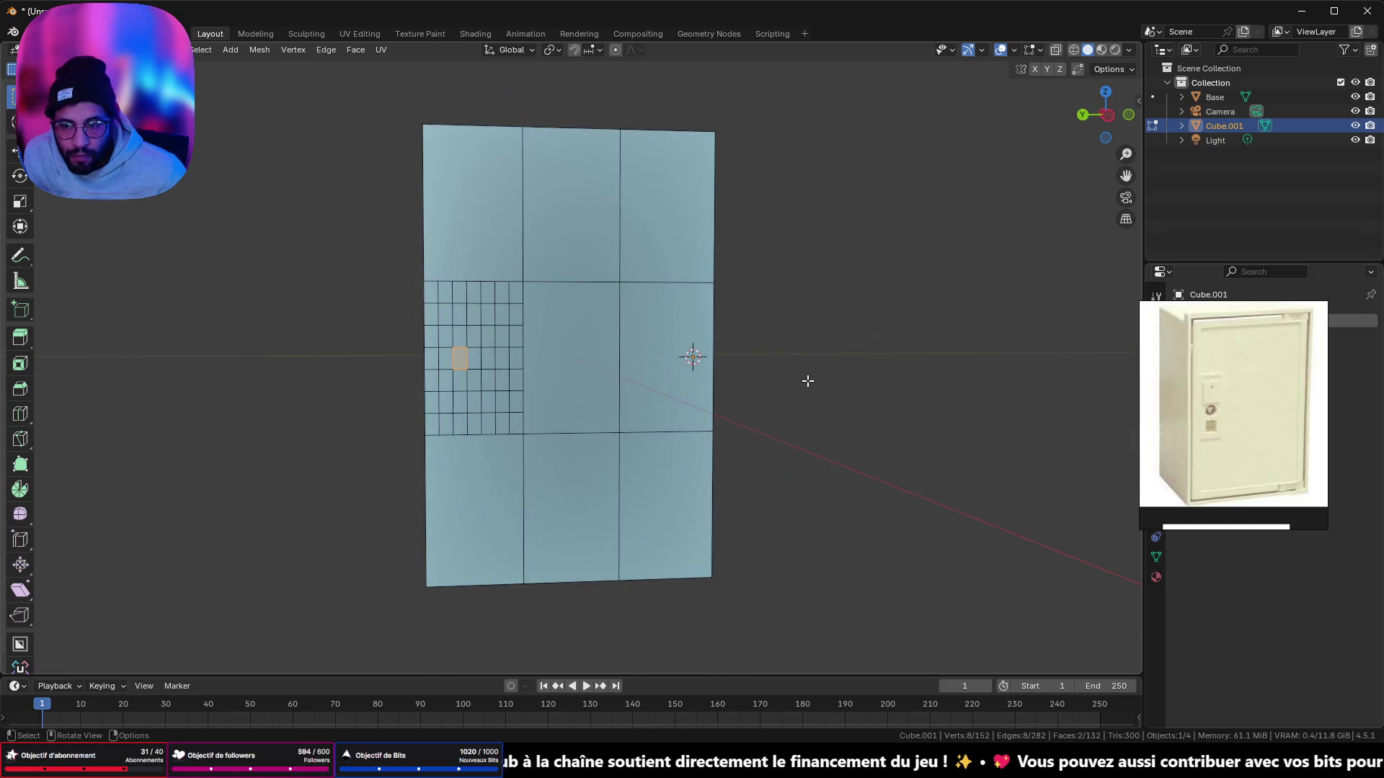
# Step: Try LoopTools Circle on the keyhole face, then undo it
pyautogui.rightClick(807, 381)
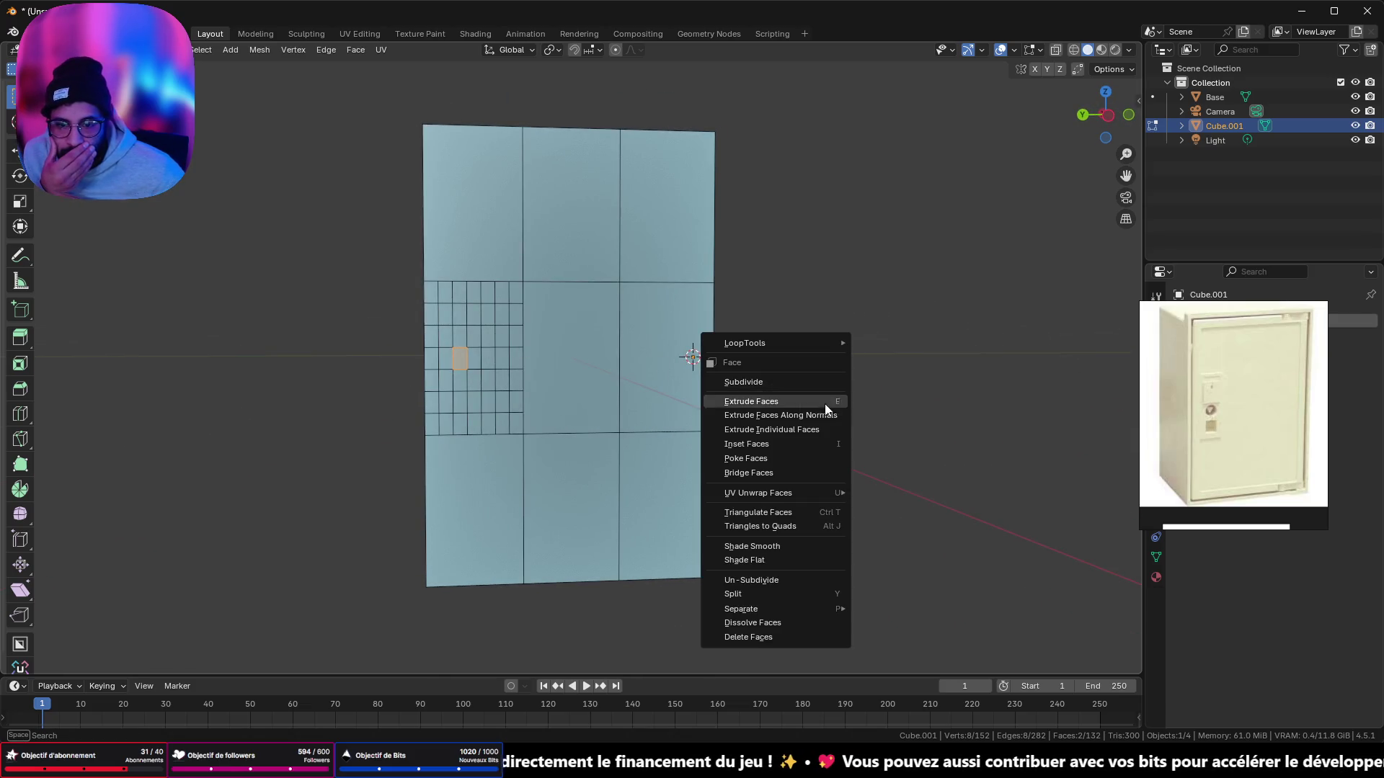
pyautogui.moveTo(824, 343)
pyautogui.click(883, 358)
pyautogui.scroll(3, 541, 363)
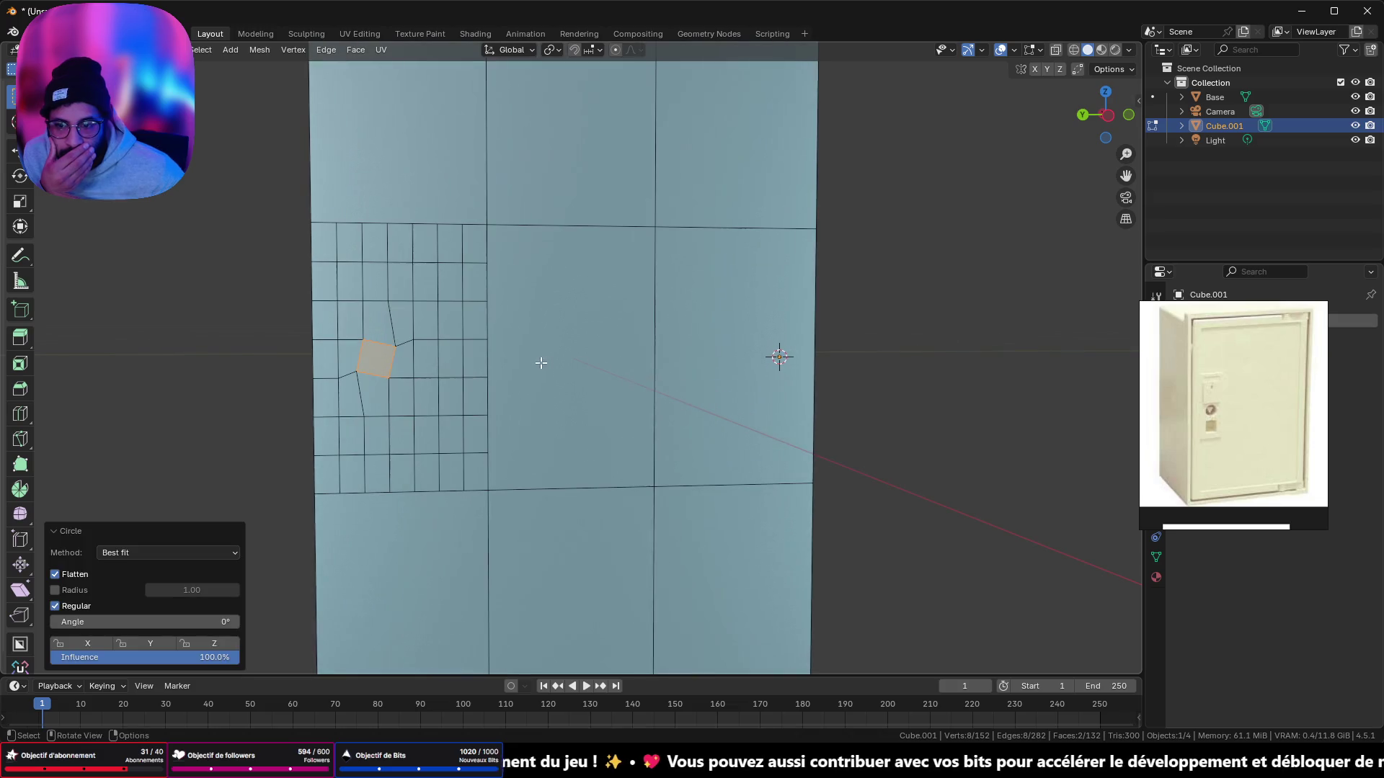
pyautogui.hotkey('ctrl', 'z')
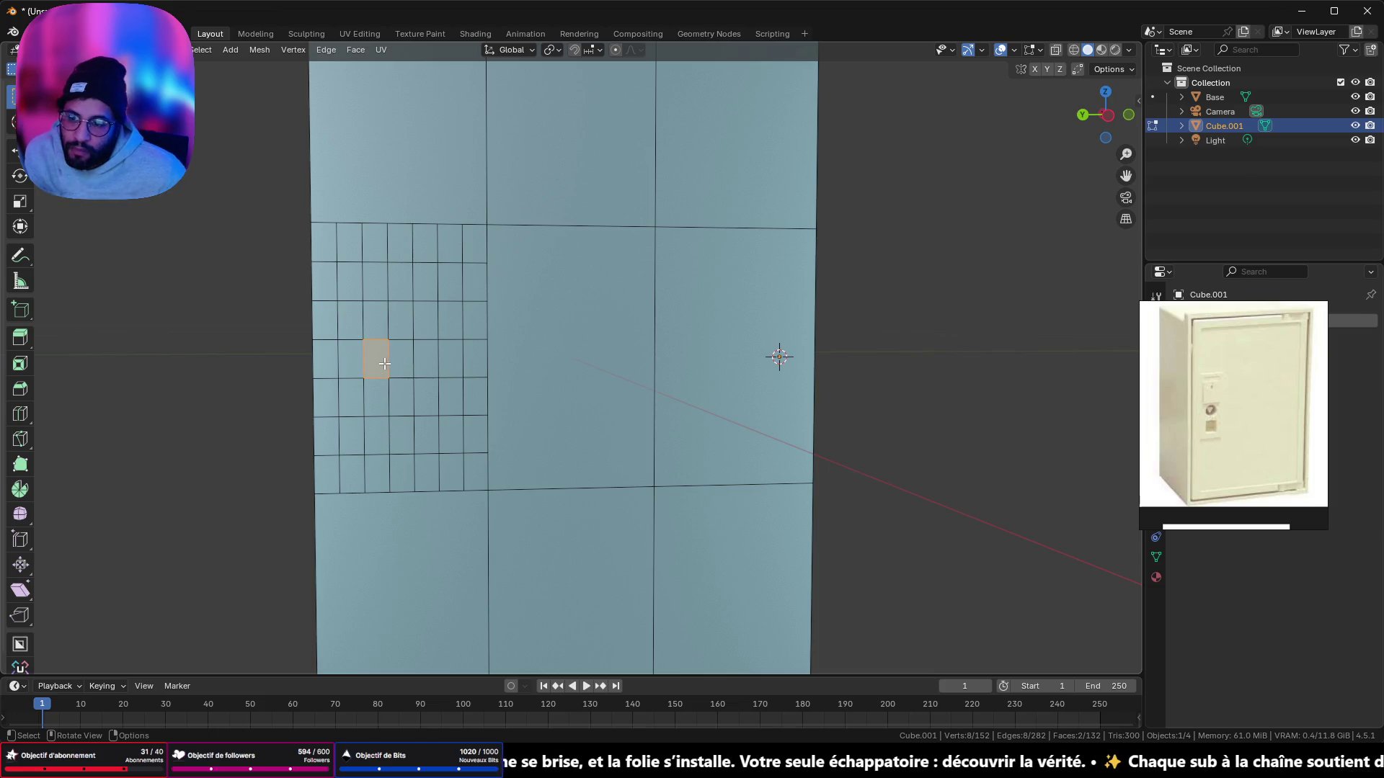
# Step: Subdivide the keyhole face into four smaller faces
pyautogui.click(1113, 119)
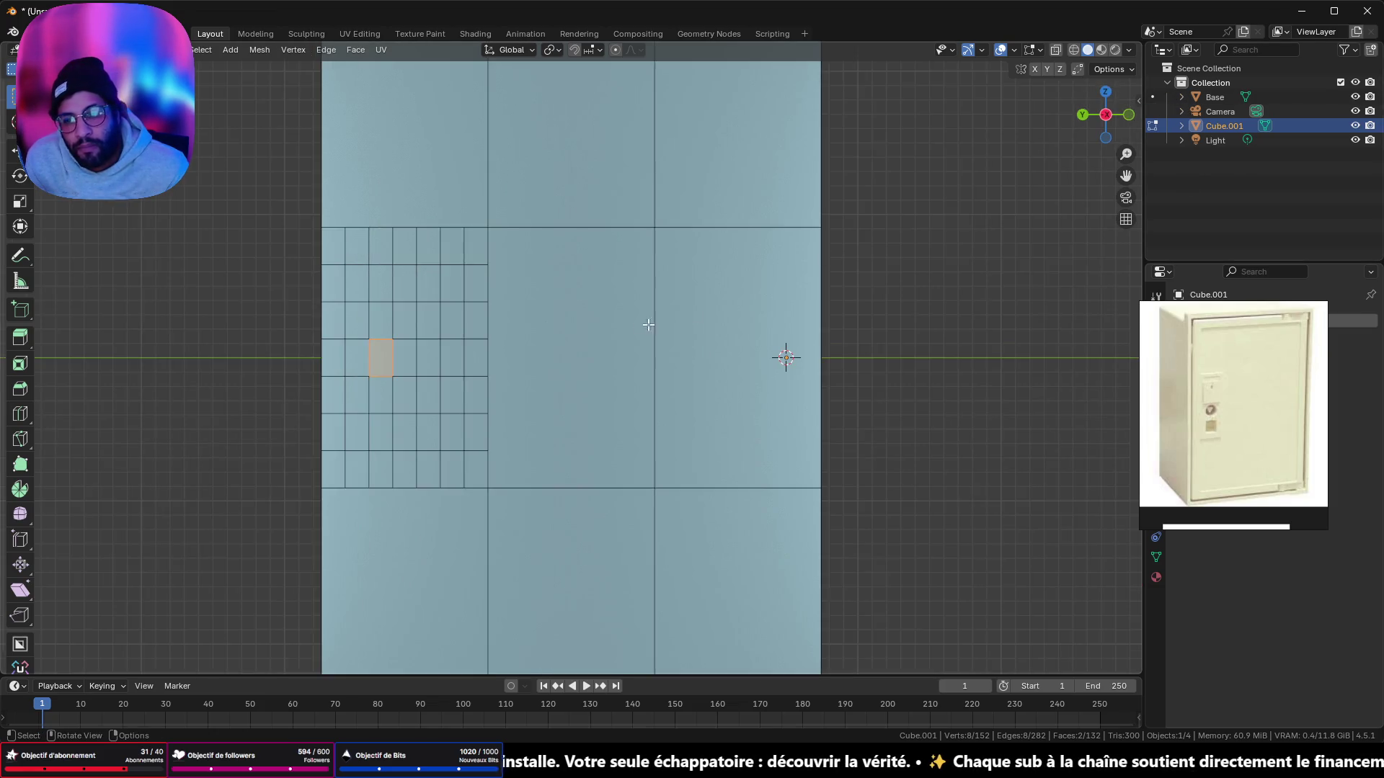
pyautogui.scroll(3, 781, 356)
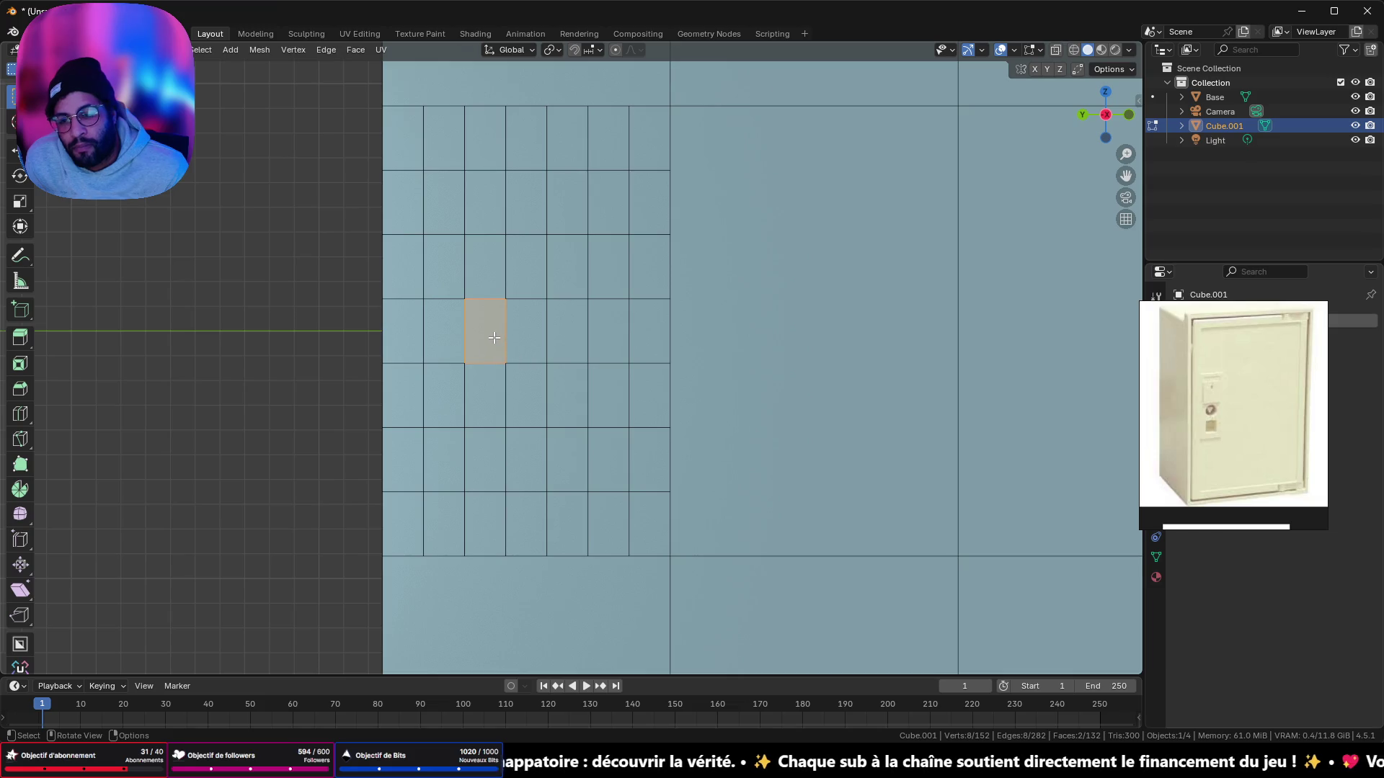
pyautogui.moveTo(494, 337); pyautogui.dragTo(880, 358, button='middle')
pyautogui.rightClick(872, 392)
pyautogui.click(872, 397)
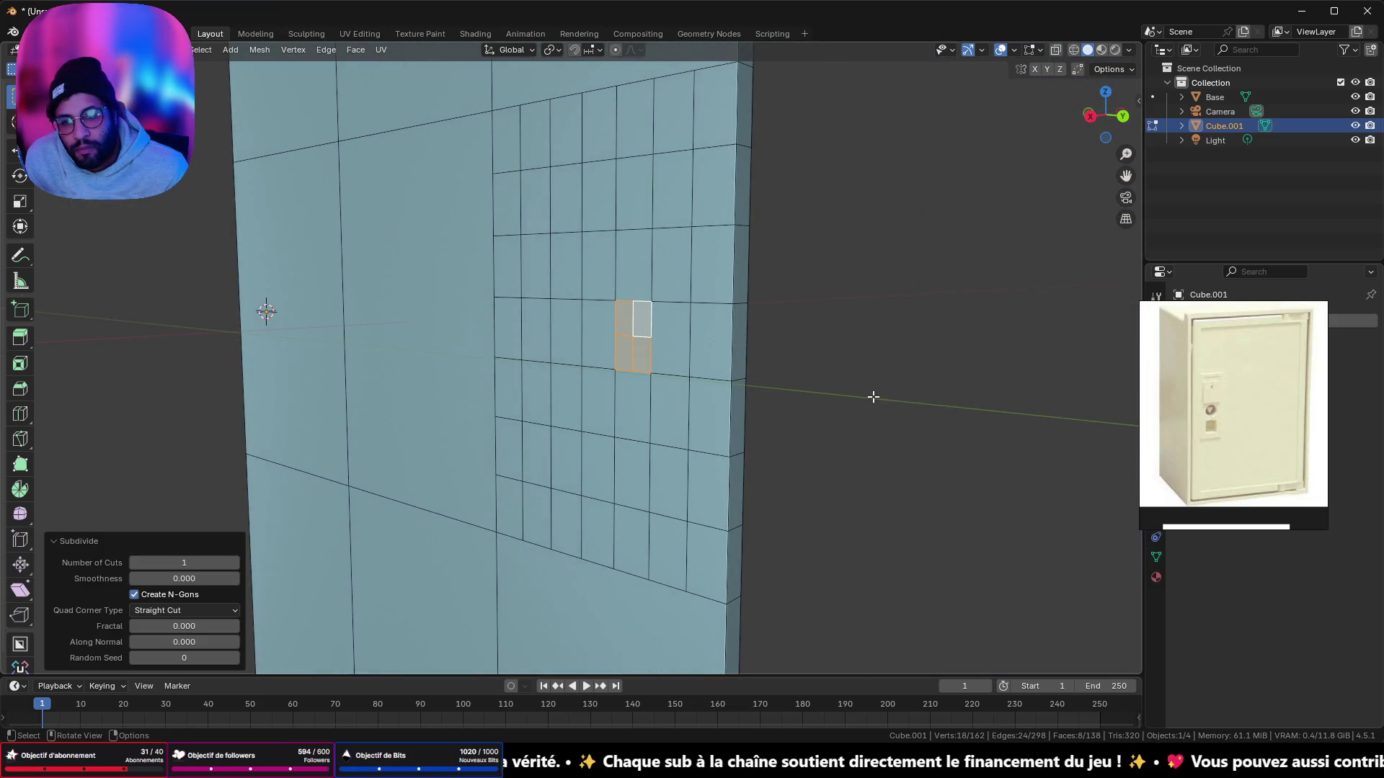
# Step: In vertex mode, join two corners of the keyhole block to nearby grid vertices
pyautogui.moveTo(939, 318); pyautogui.dragTo(697, 308, button='middle')
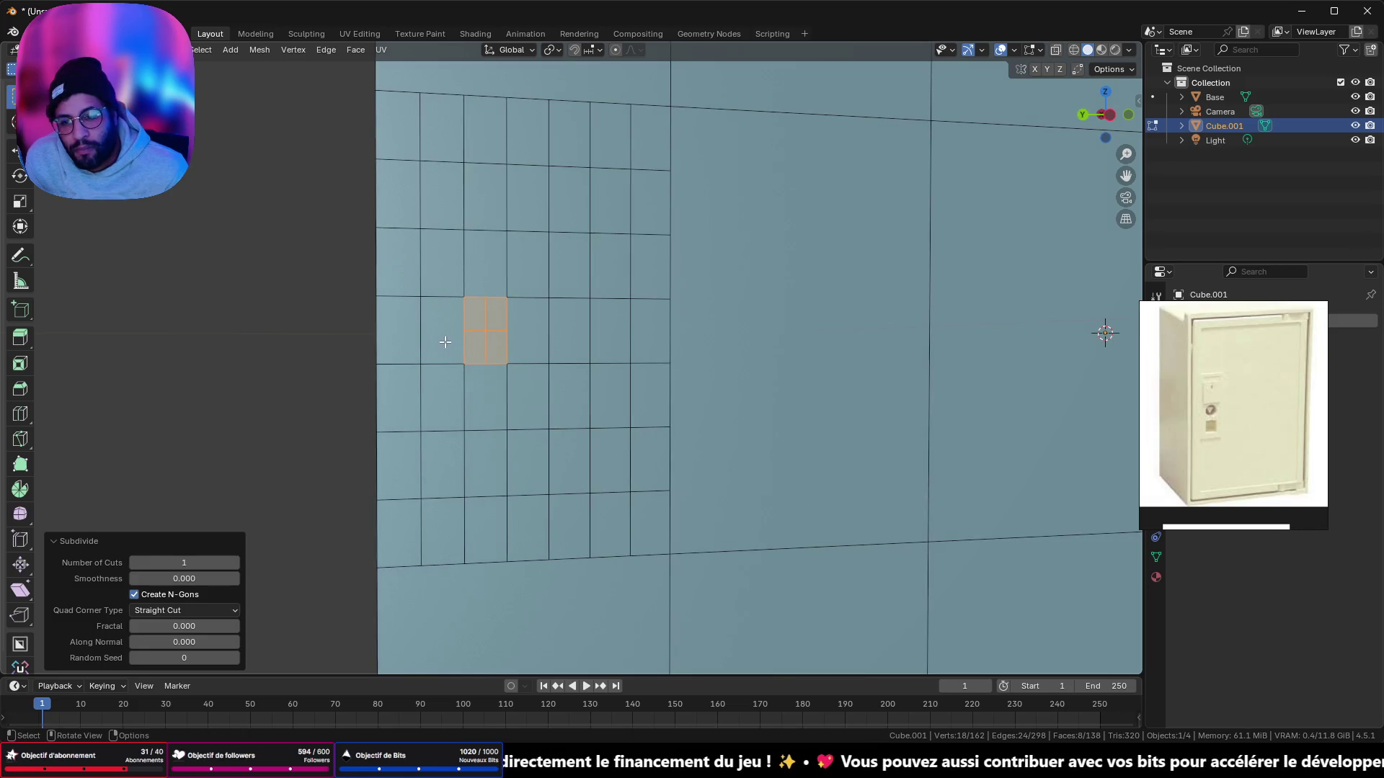
pyautogui.press('Tab')
pyautogui.press('Tab')
pyautogui.press('1')
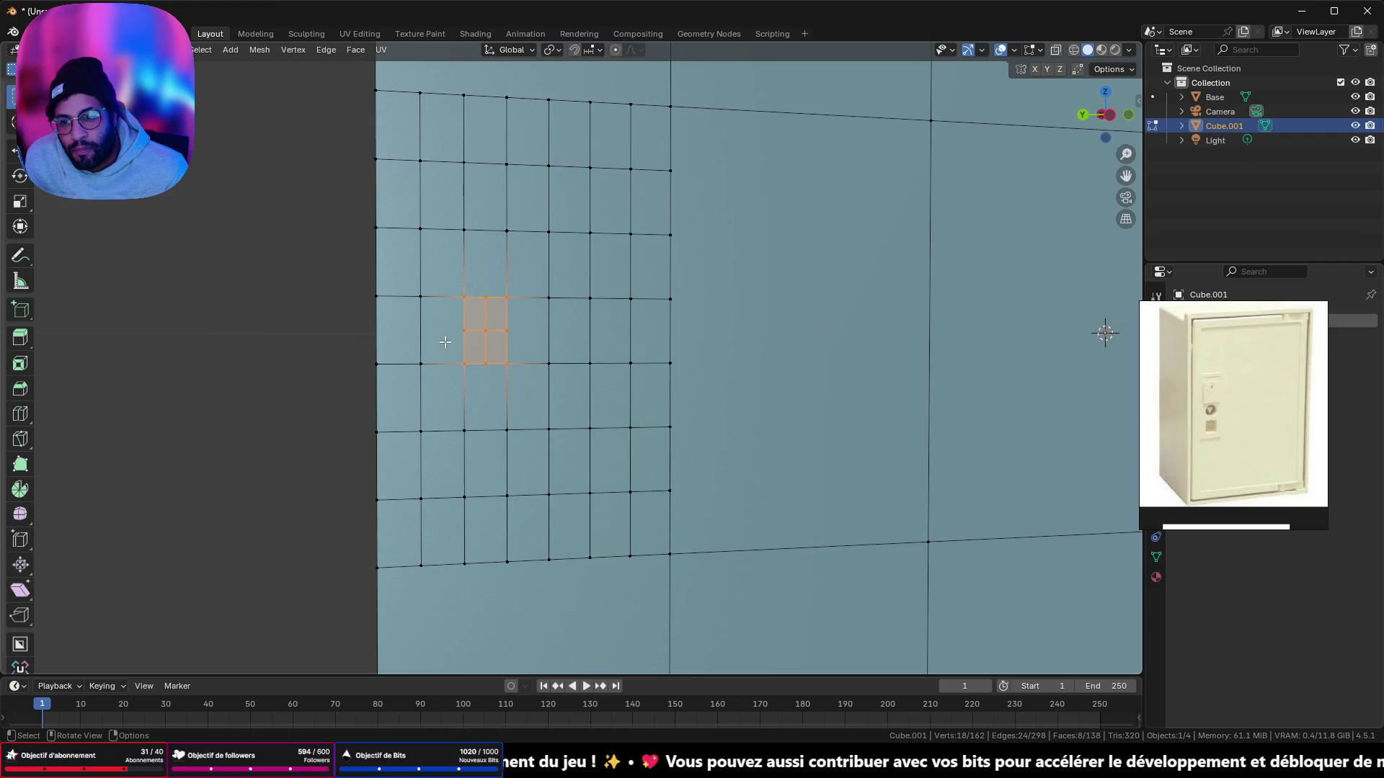
pyautogui.click(464, 330)
pyautogui.keyDown('shift'); pyautogui.click(418, 360); pyautogui.keyUp('shift')
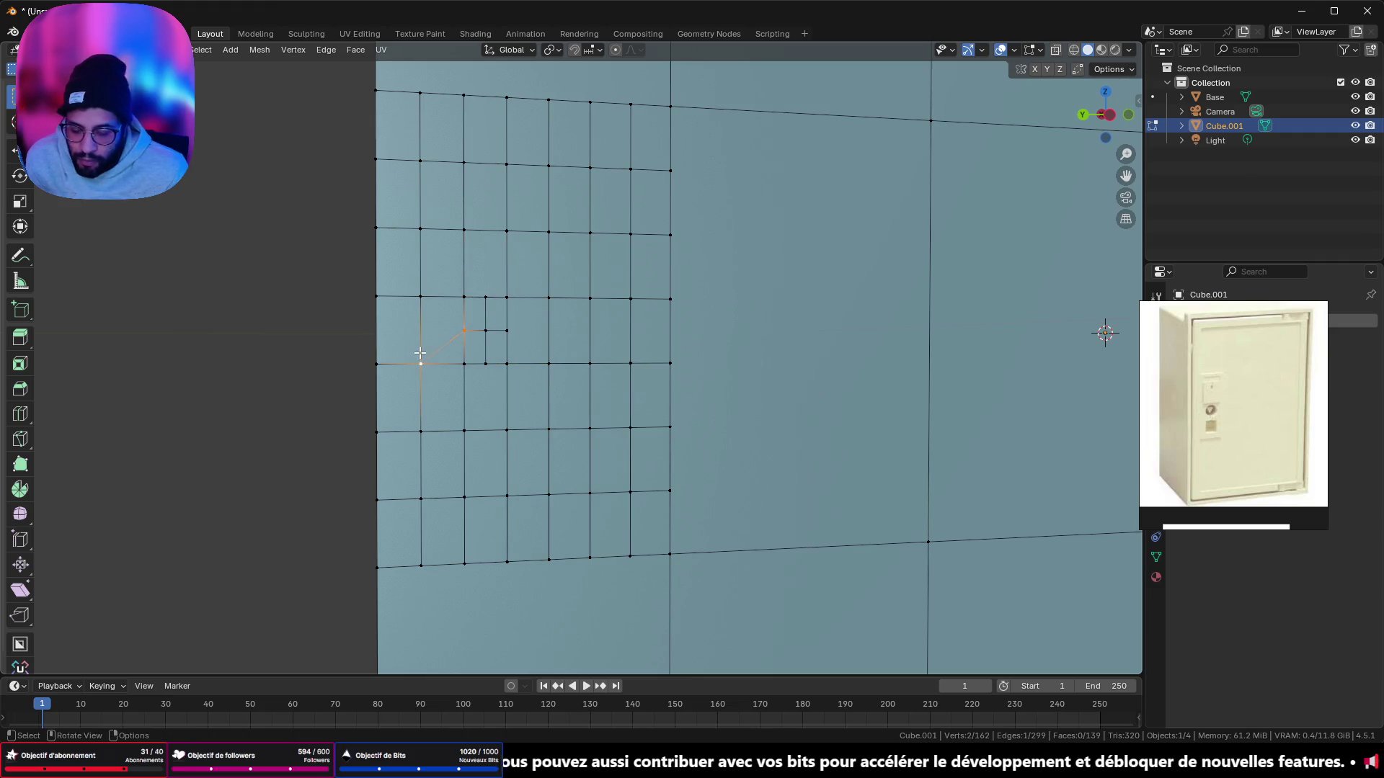
pyautogui.hotkey('ctrl', 'z')
pyautogui.keyDown('shift'); pyautogui.click(420, 298); pyautogui.keyUp('shift')
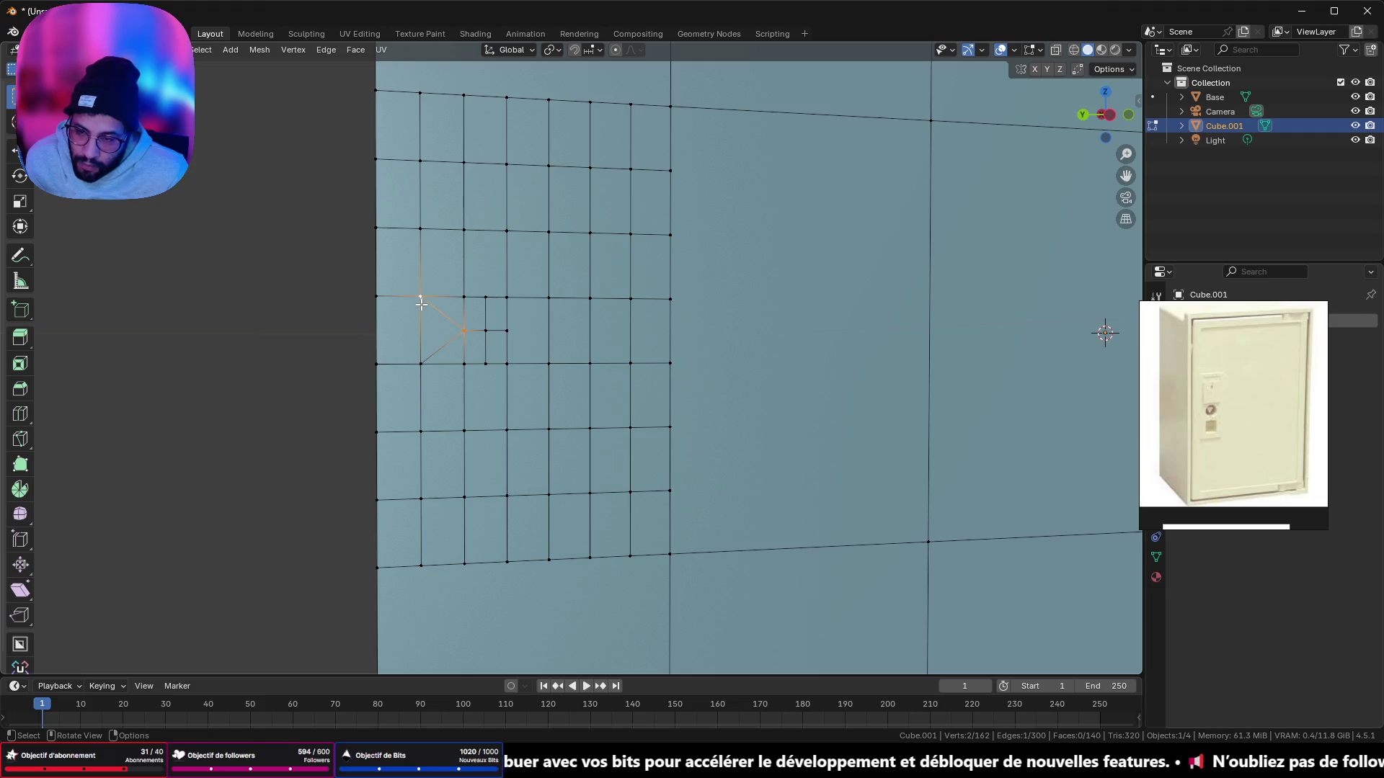
pyautogui.click(508, 331)
pyautogui.keyDown('shift'); pyautogui.click(547, 300); pyautogui.keyUp('shift')
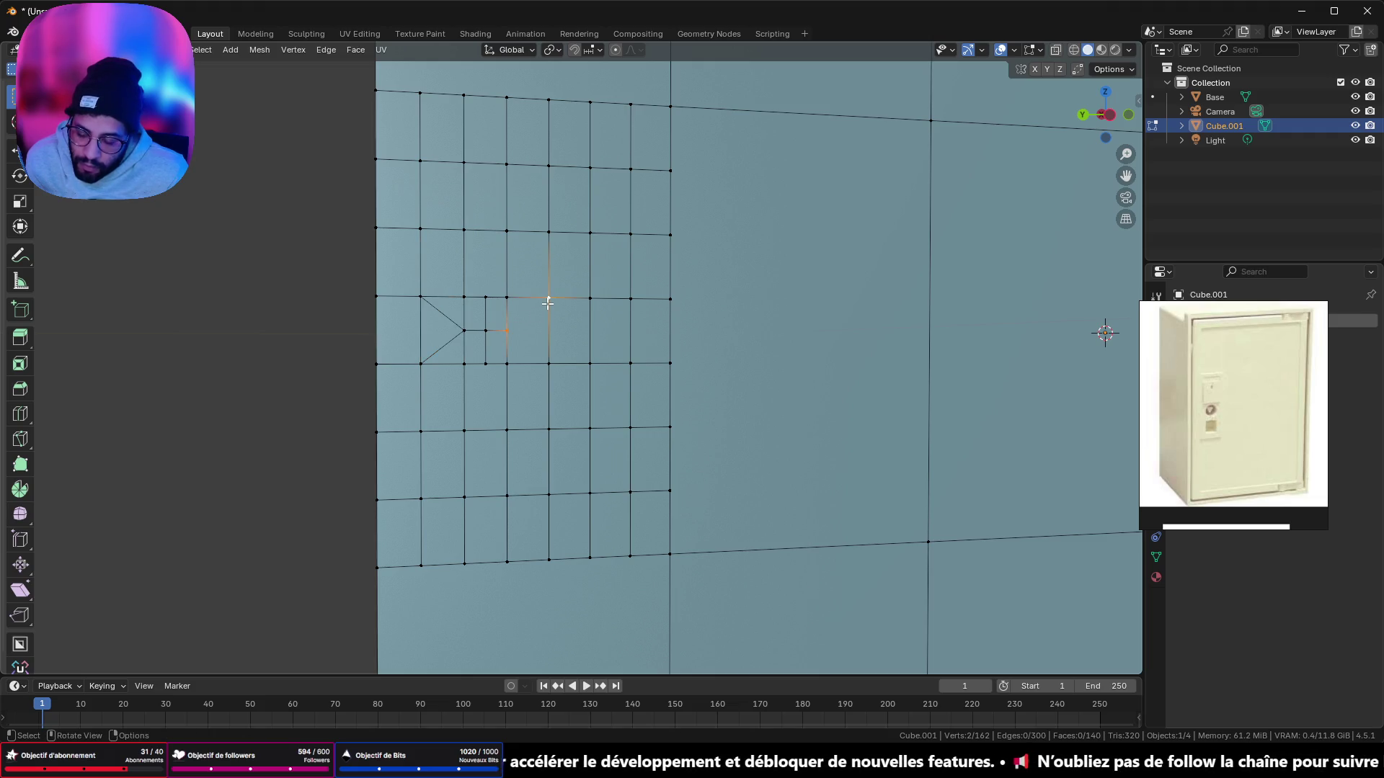
pyautogui.hotkey('ctrl', 'z')
pyautogui.keyDown('shift'); pyautogui.click(547, 364); pyautogui.keyUp('shift')
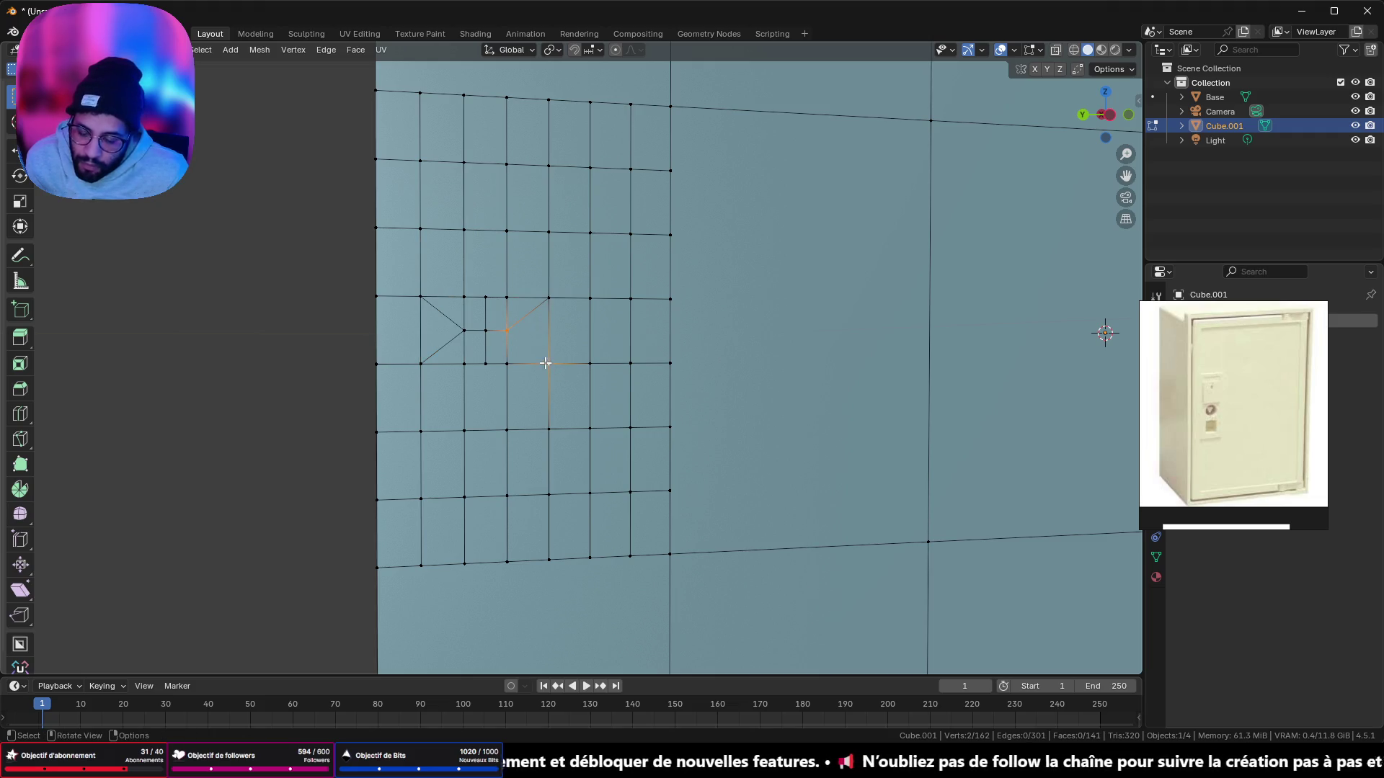
# Step: Join the block's lower and top corners to the surrounding grid vertices
pyautogui.click(485, 364)
pyautogui.keyDown('shift'); pyautogui.click(480, 432); pyautogui.keyUp('shift')
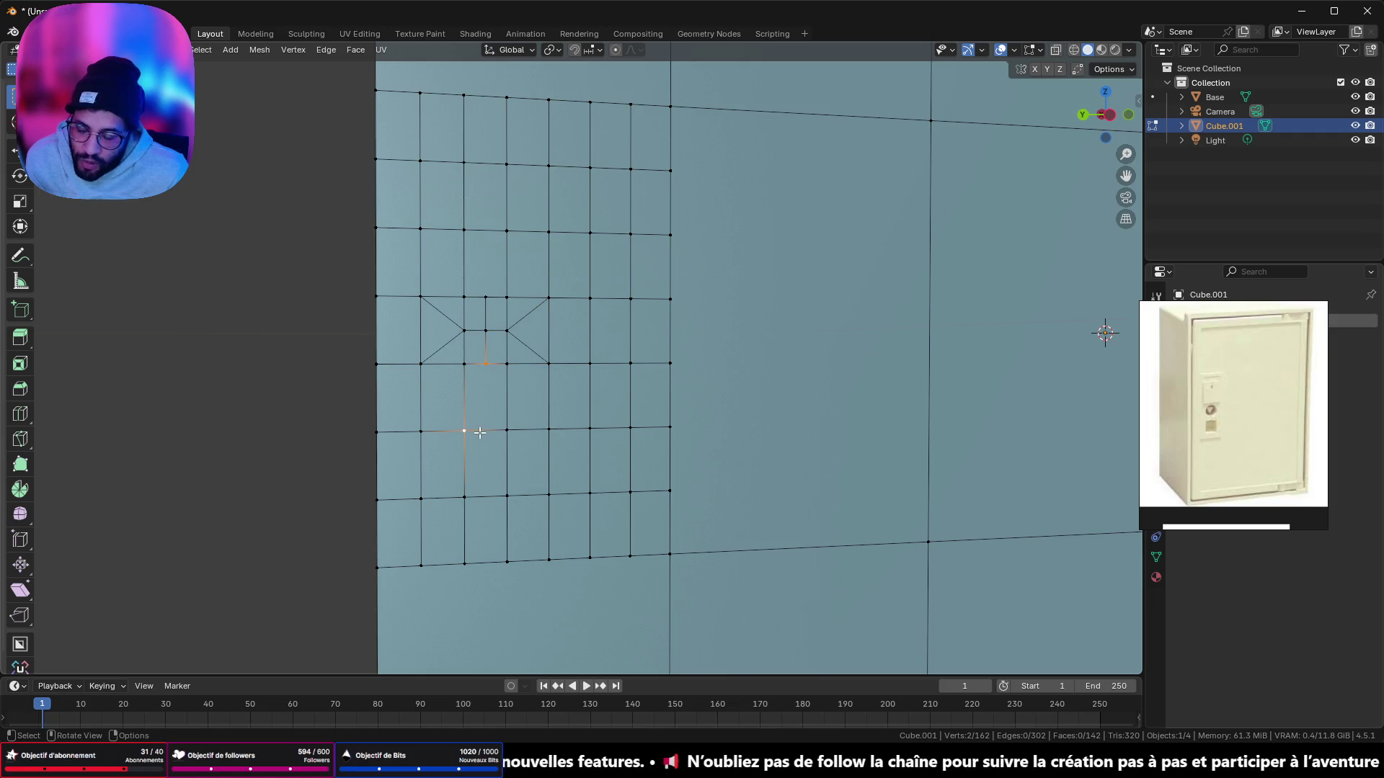
pyautogui.hotkey('ctrl', 'z')
pyautogui.keyDown('shift'); pyautogui.click(507, 438); pyautogui.keyUp('shift')
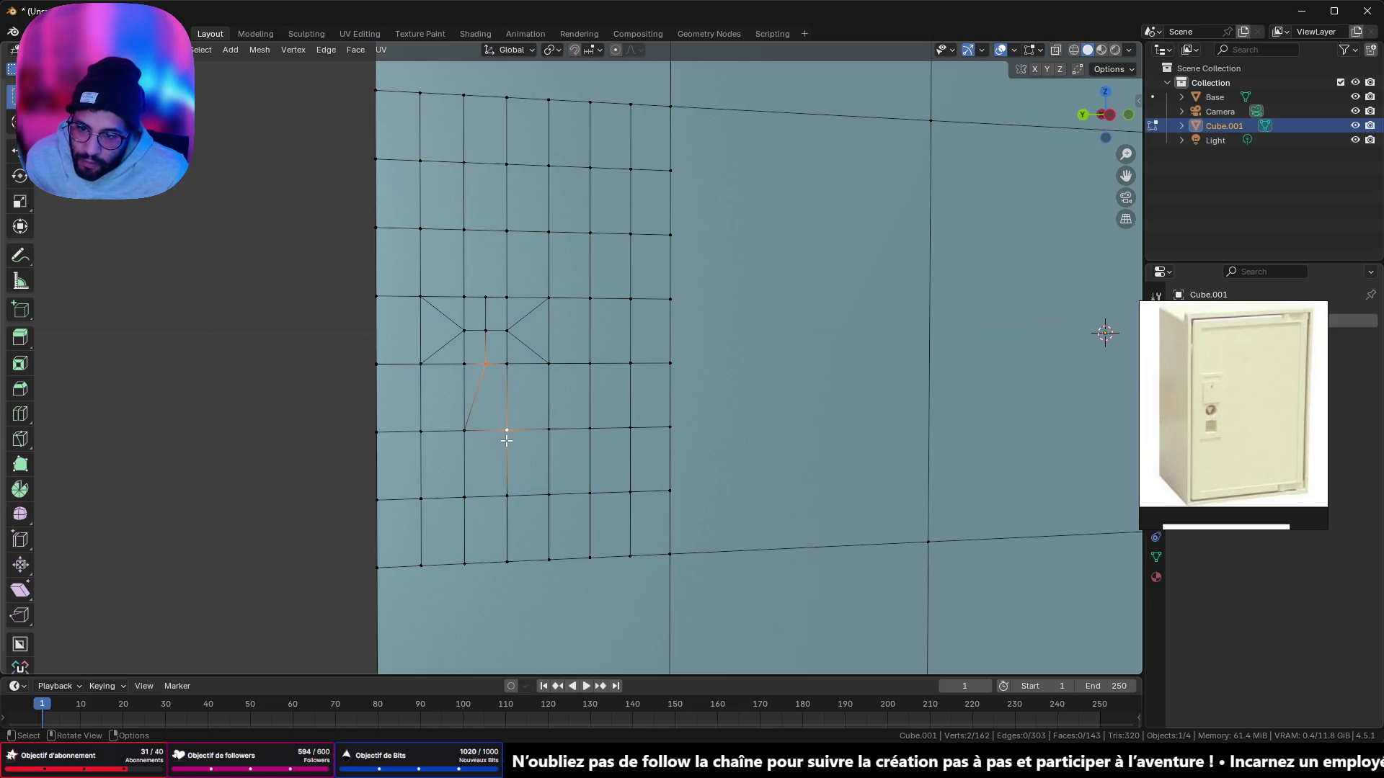
pyautogui.click(494, 296)
pyautogui.keyDown('shift'); pyautogui.click(505, 232); pyautogui.keyUp('shift')
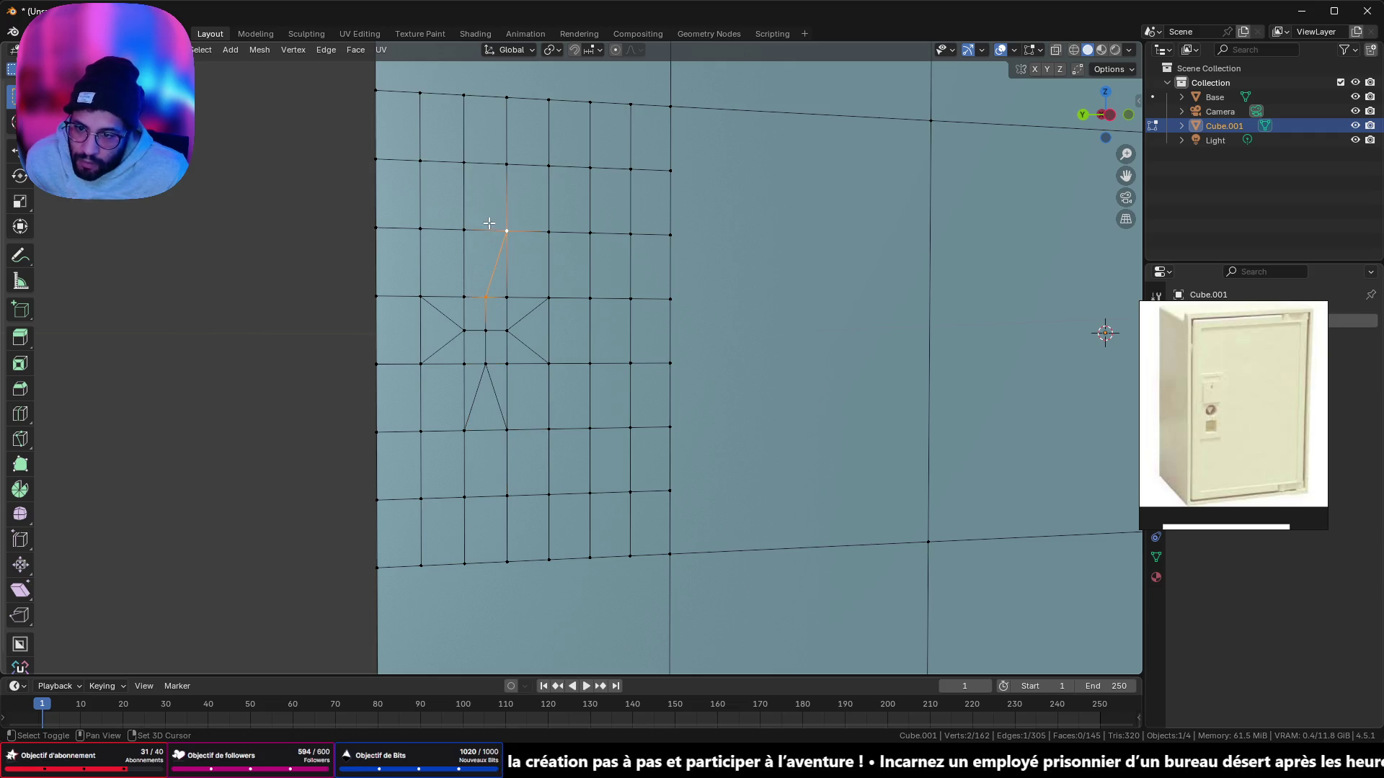
pyautogui.keyDown('shift'); pyautogui.click(503, 234); pyautogui.keyUp('shift')
pyautogui.keyDown('shift'); pyautogui.click(467, 231); pyautogui.keyUp('shift')
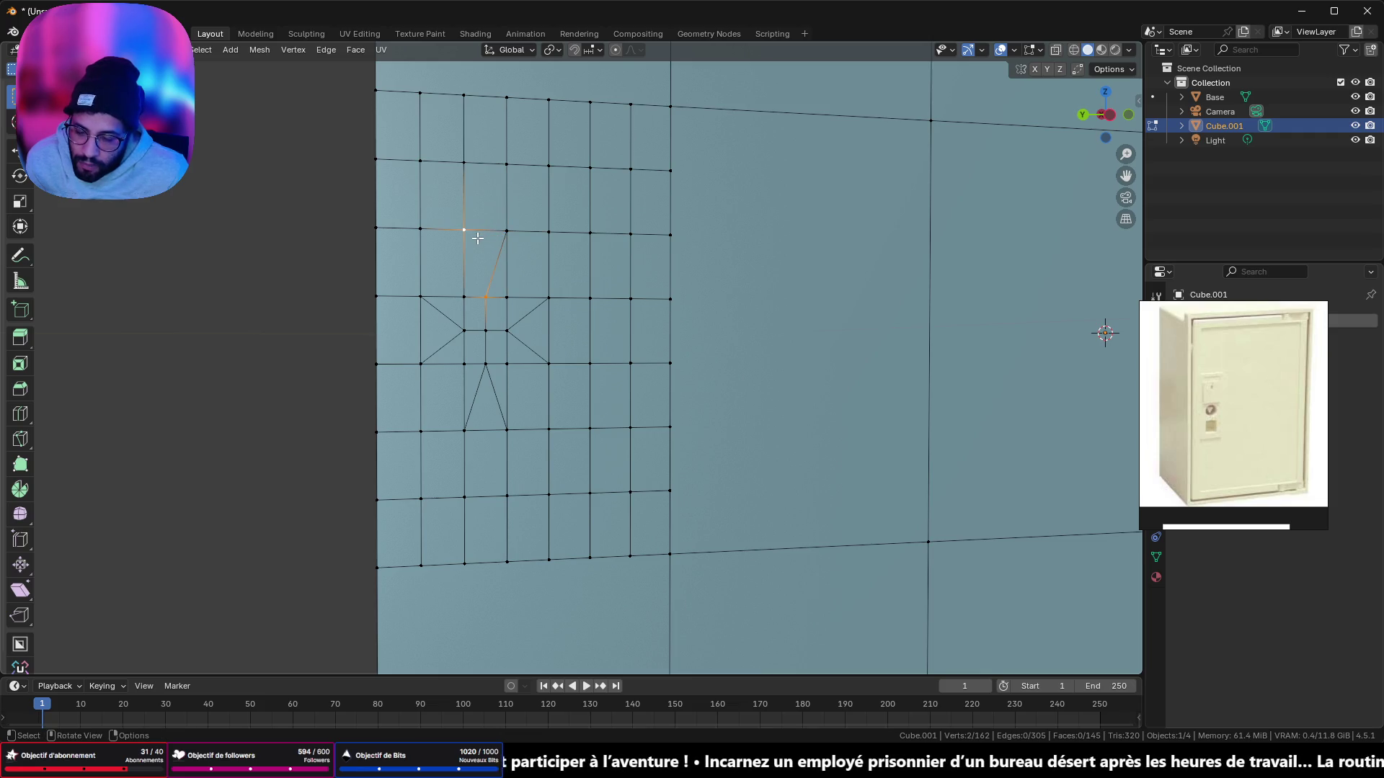
pyautogui.hotkey('alt', 'a')
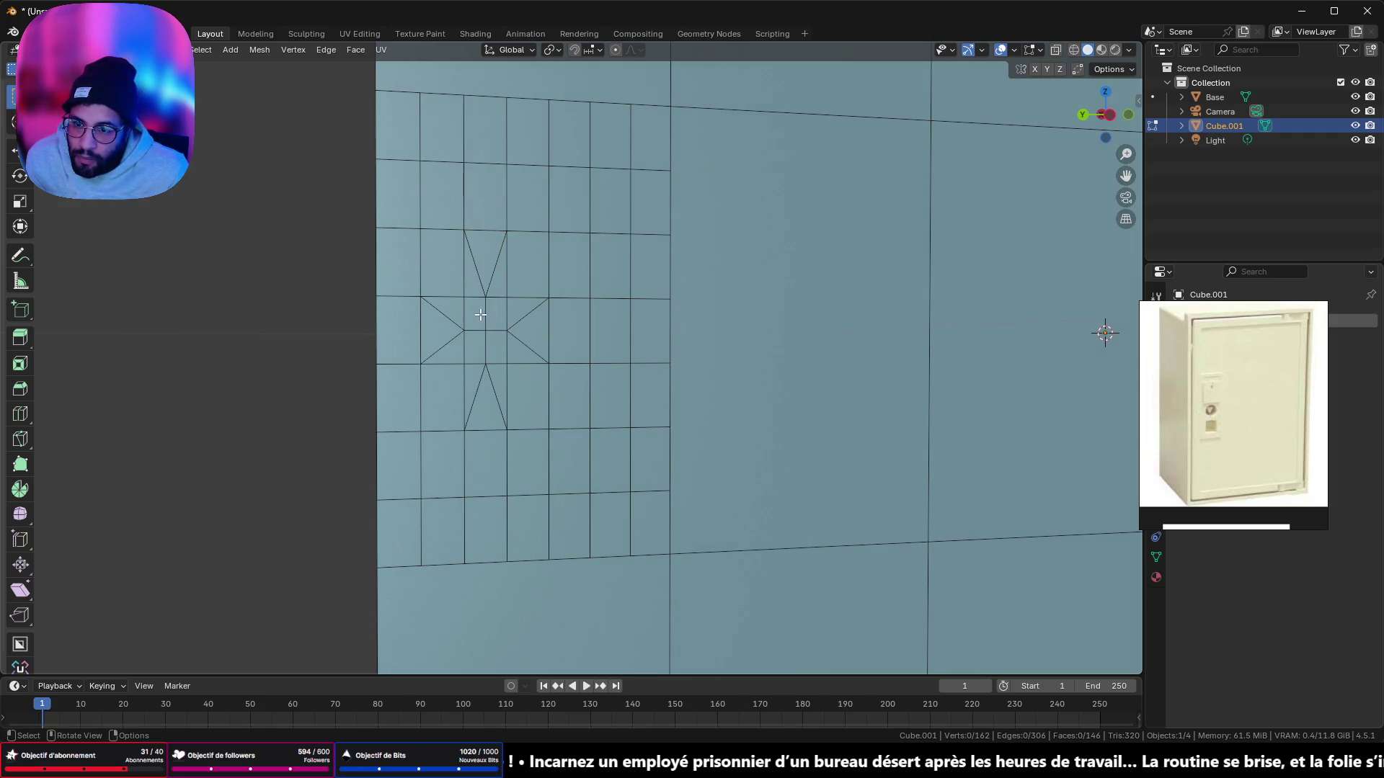
# Step: Round the four small keyhole faces into a circle with LoopTools Circle
pyautogui.click(485, 330)
pyautogui.press('ctrl+KP_Add')
pyautogui.rightClick(567, 432)
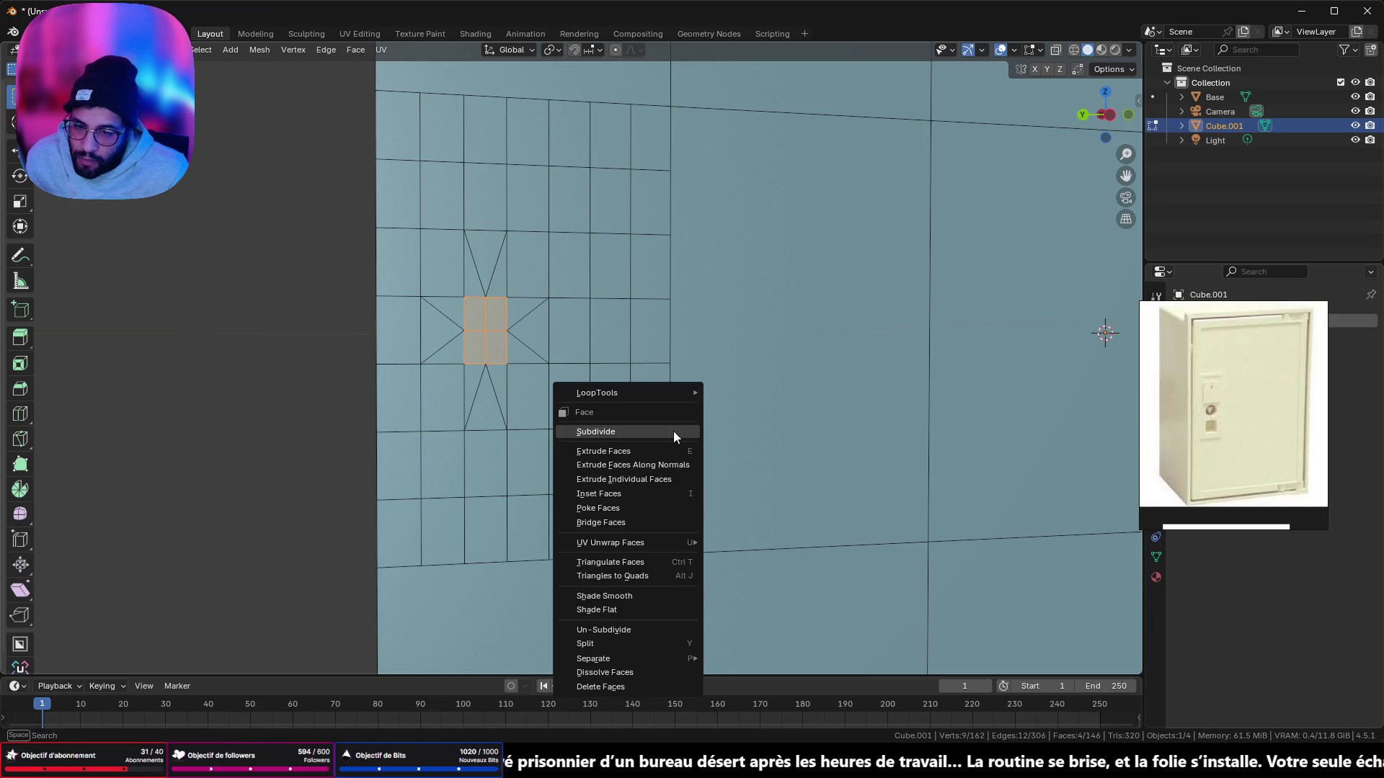
pyautogui.moveTo(680, 395)
pyautogui.click(764, 404)
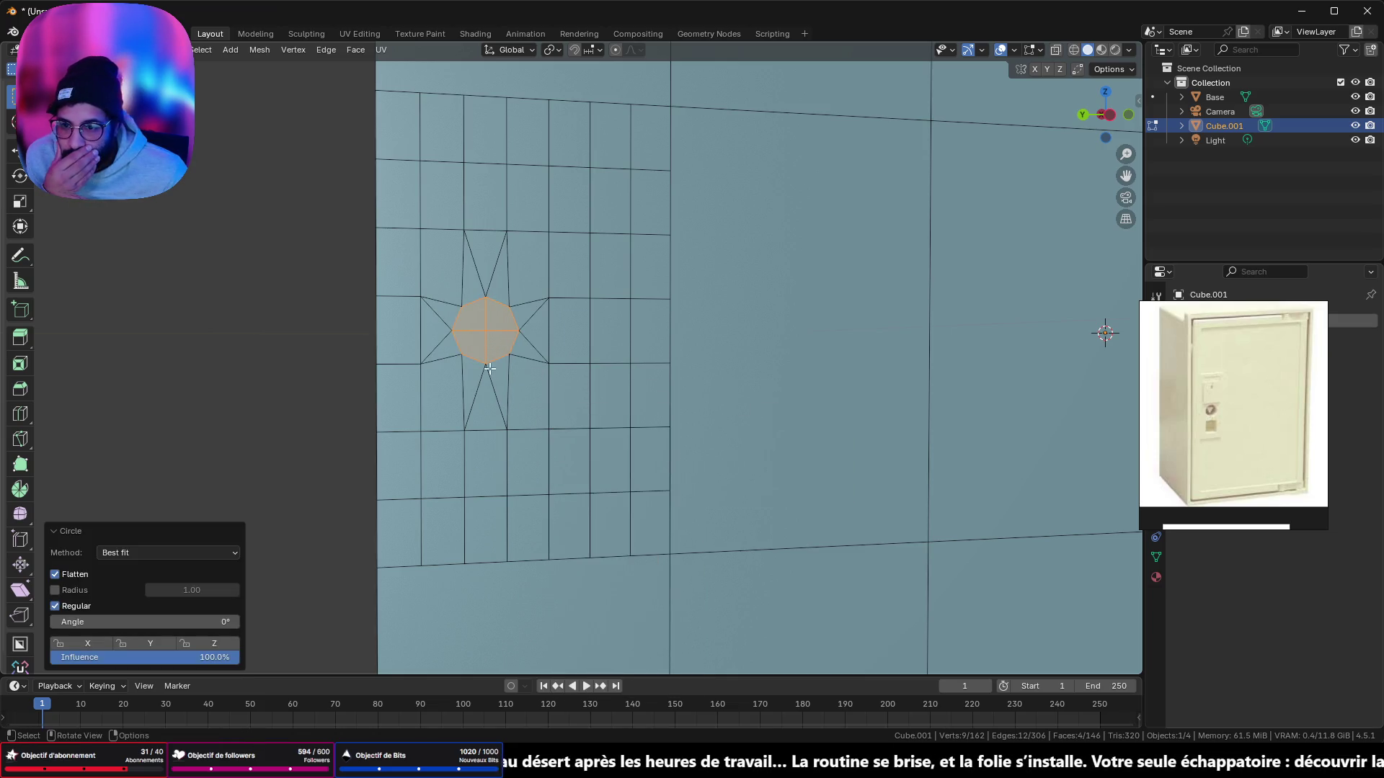
pyautogui.moveTo(489, 368)
pyautogui.mouseDown(button='middle')
pyautogui.moveTo(701, 384)
pyautogui.moveTo(640, 334)
pyautogui.moveTo(454, 358)
pyautogui.moveTo(658, 330)
pyautogui.mouseUp(button='middle')
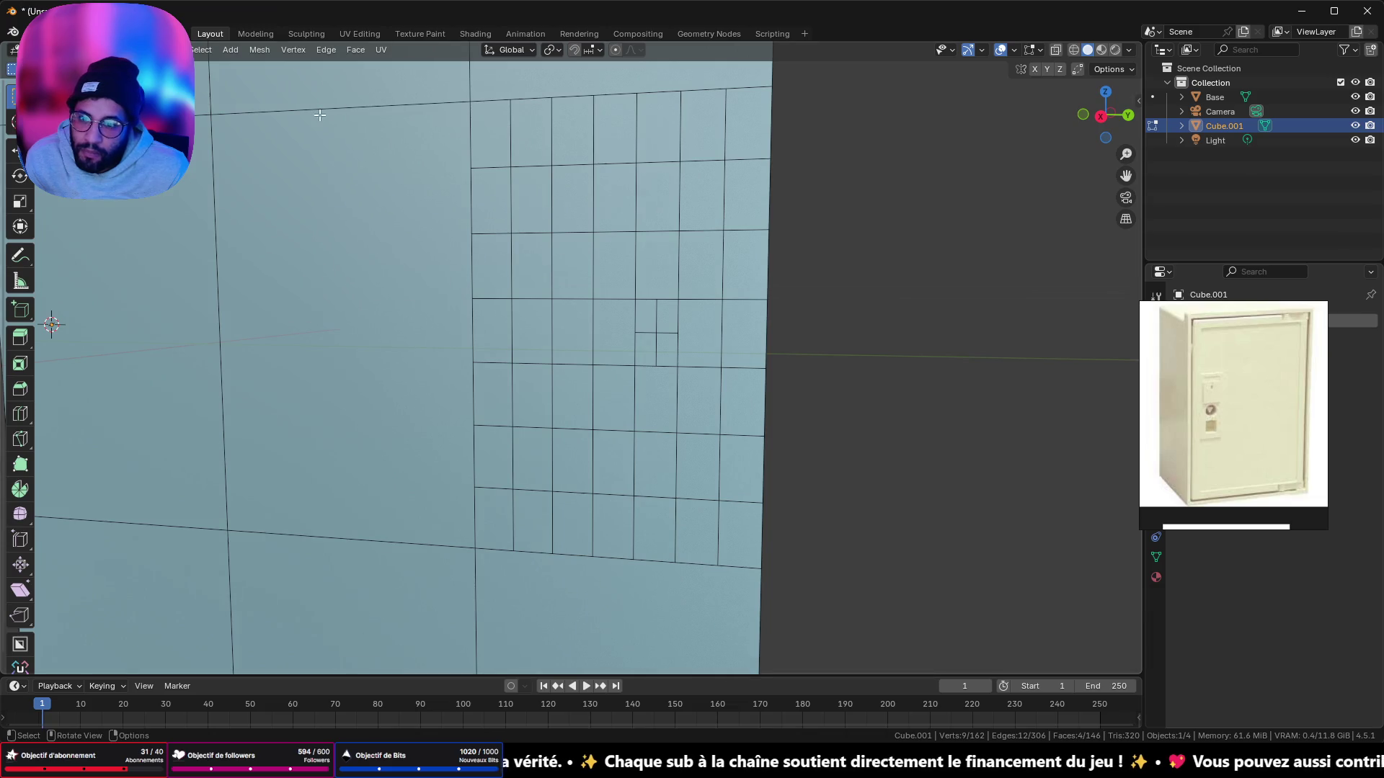
# Step: Connect the back keyhole block's top and right corners to the surrounding grid vertices
pyautogui.scroll(2, 694, 358)
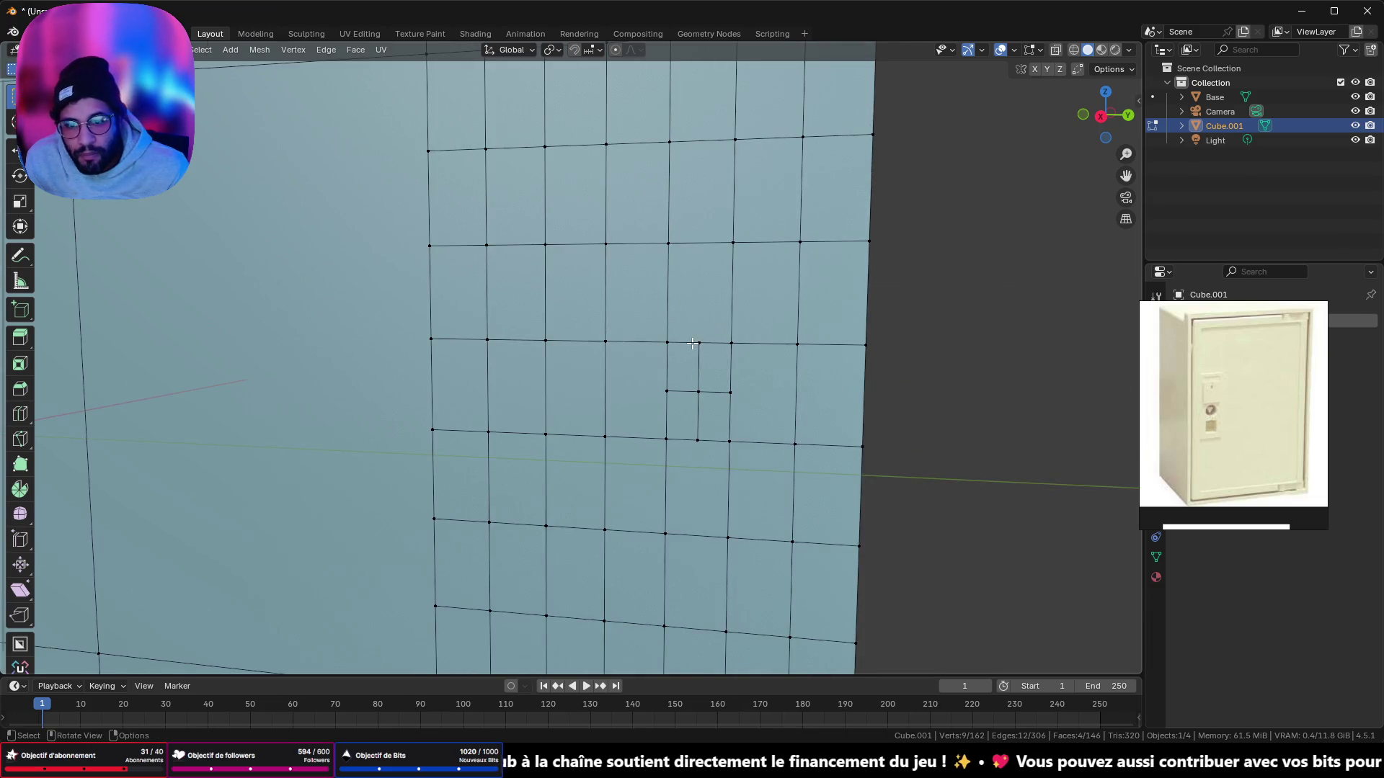
pyautogui.click(694, 343)
pyautogui.keyDown('shift'); pyautogui.click(742, 246); pyautogui.keyUp('shift')
pyautogui.keyDown('shift'); pyautogui.click(742, 246); pyautogui.keyUp('shift')
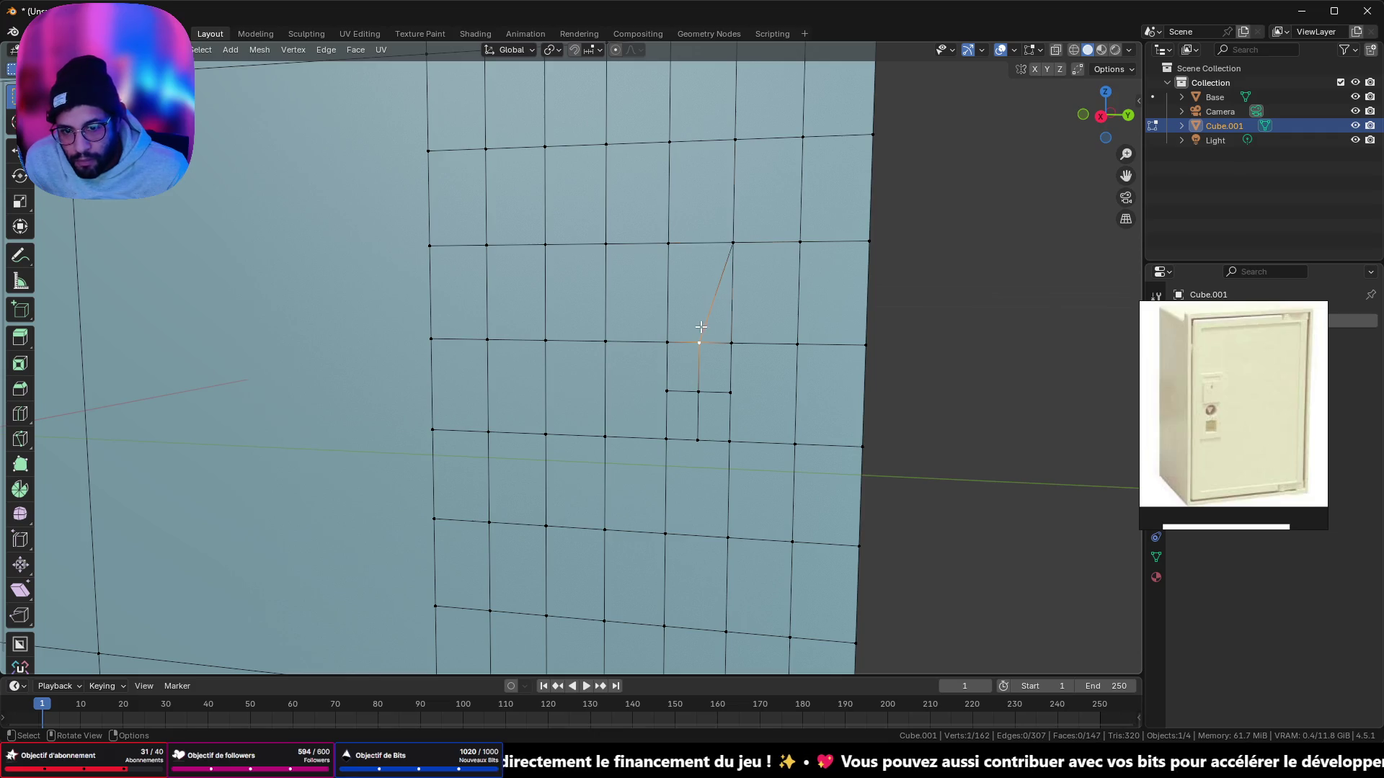
pyautogui.keyDown('shift'); pyautogui.click(672, 260); pyautogui.keyUp('shift')
pyautogui.click(720, 393)
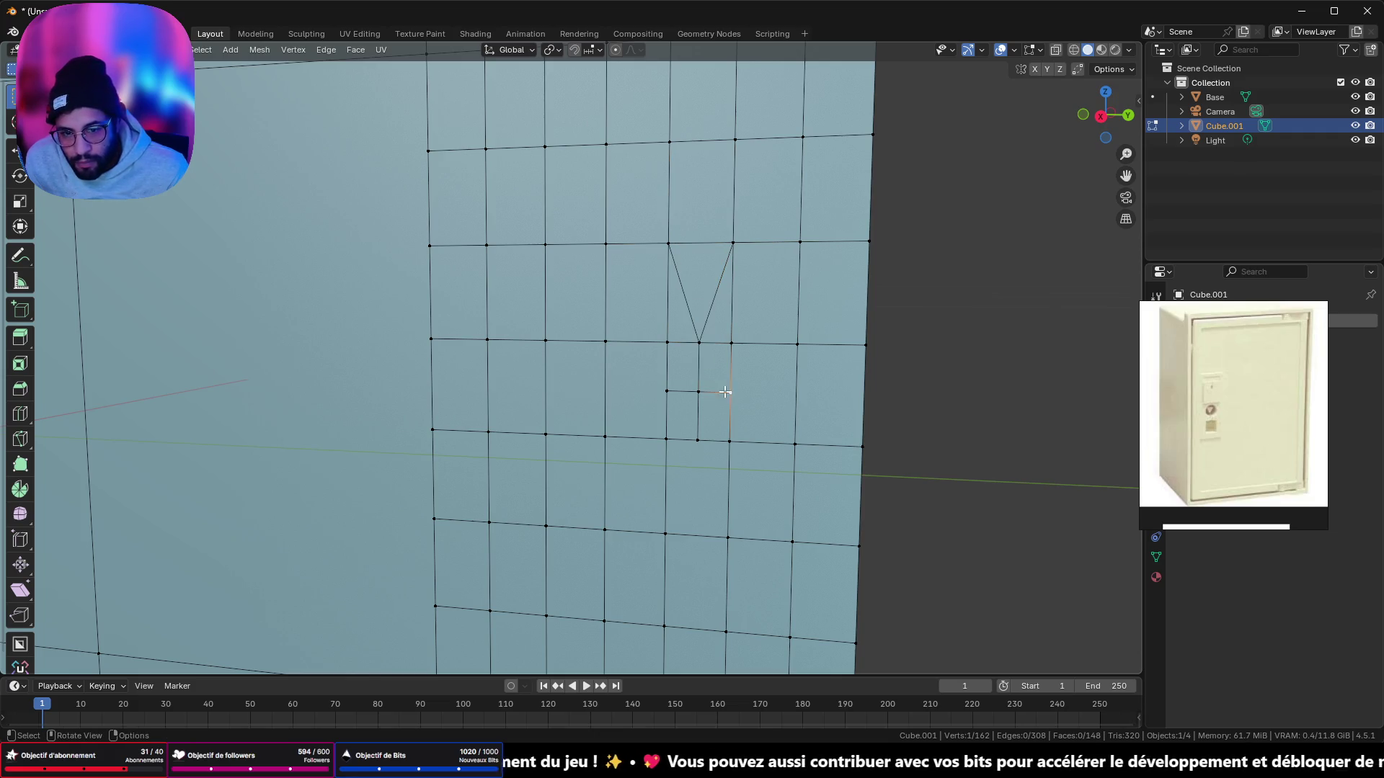
pyautogui.keyDown('shift'); pyautogui.click(782, 348); pyautogui.keyUp('shift')
pyautogui.click(740, 397)
pyautogui.keyDown('shift'); pyautogui.click(786, 423); pyautogui.keyUp('shift')
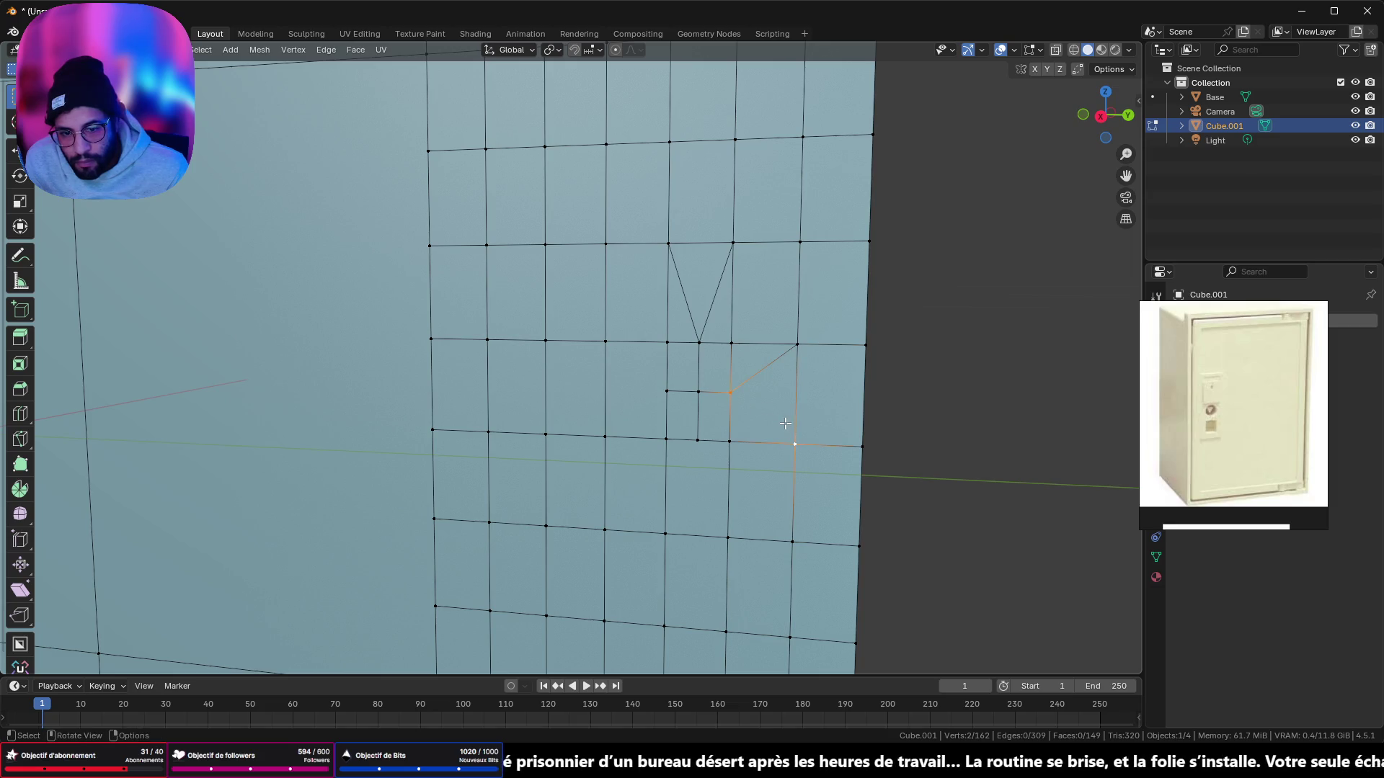
# Step: Connect the bottom and left corners to the grid, then select the four keyhole faces
pyautogui.click(702, 440)
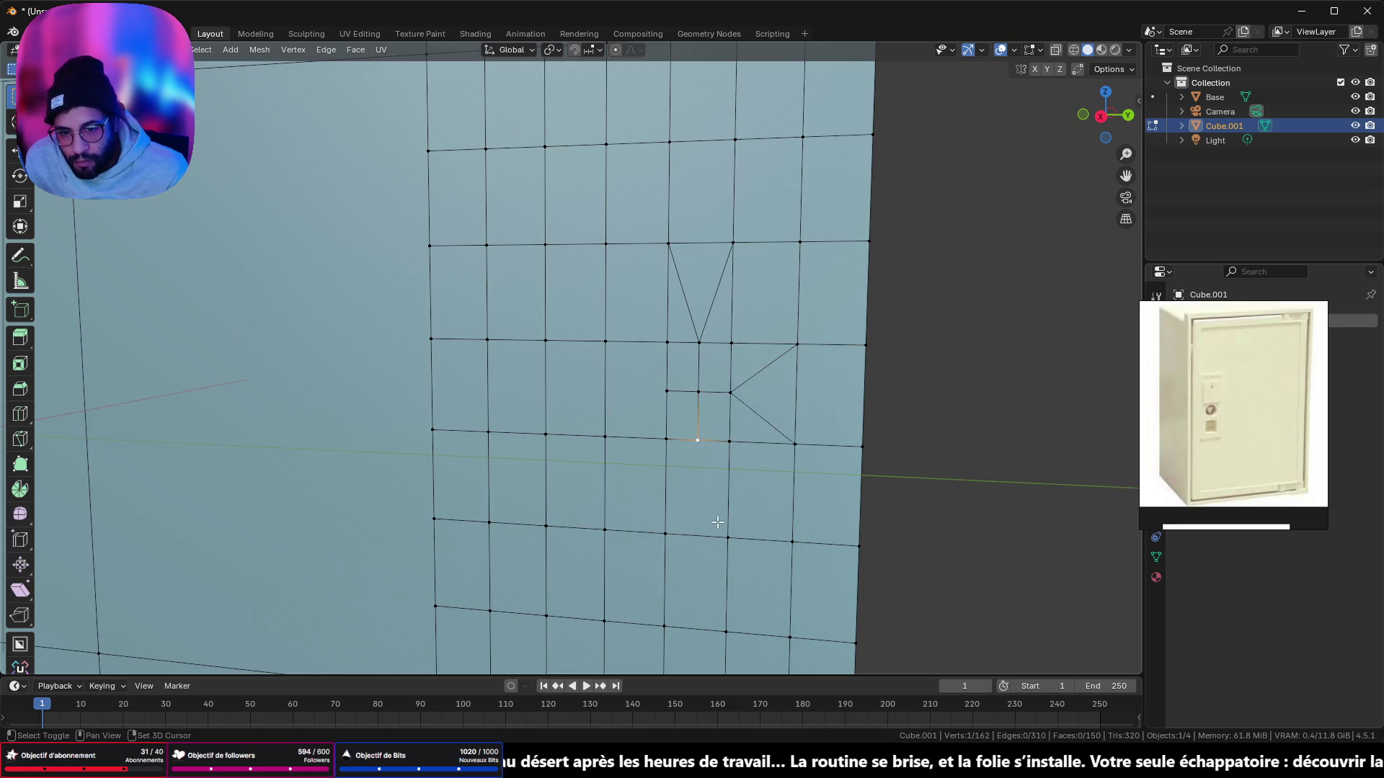
pyautogui.keyDown('shift'); pyautogui.click(715, 518); pyautogui.keyUp('shift')
pyautogui.hotkey('ctrl', 'z')
pyautogui.keyDown('shift'); pyautogui.click(665, 532); pyautogui.keyUp('shift')
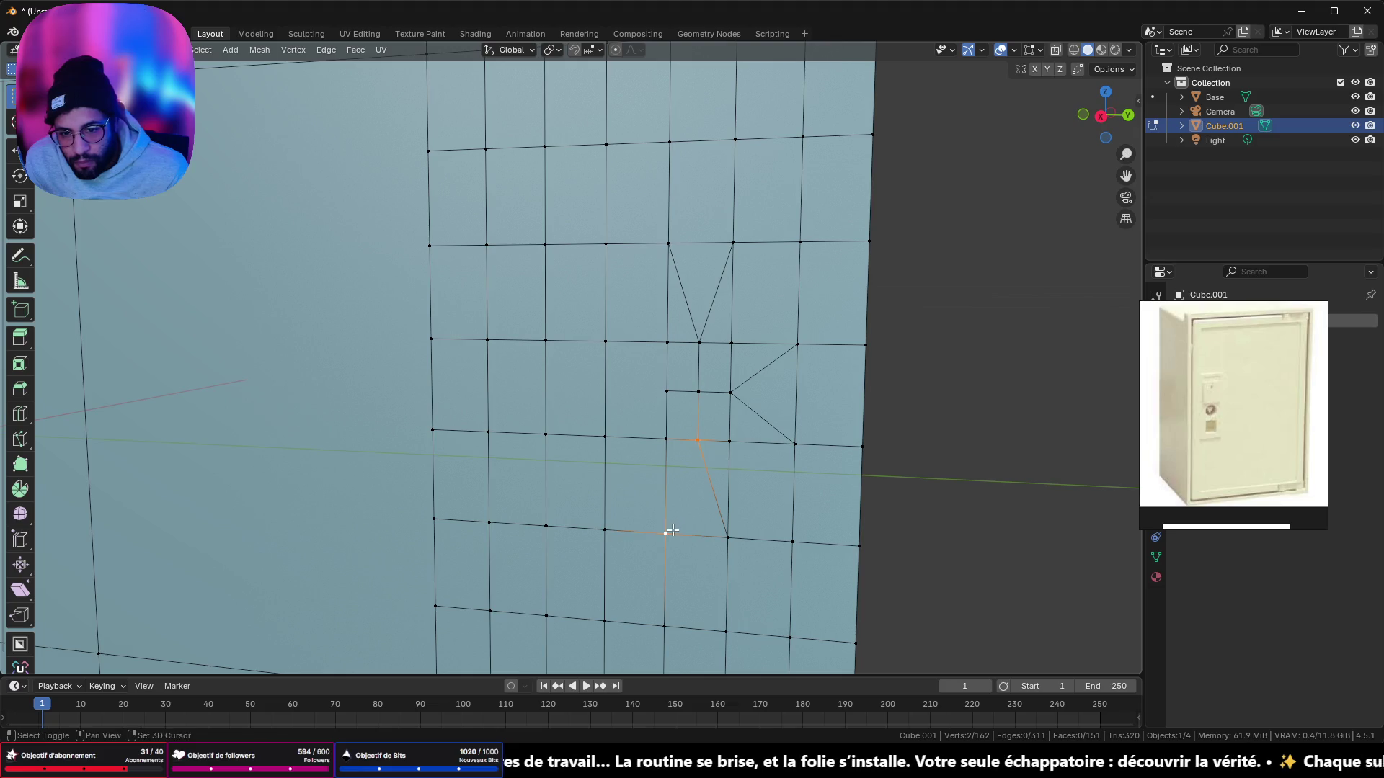
pyautogui.click(662, 391)
pyautogui.keyDown('shift'); pyautogui.click(623, 436); pyautogui.keyUp('shift')
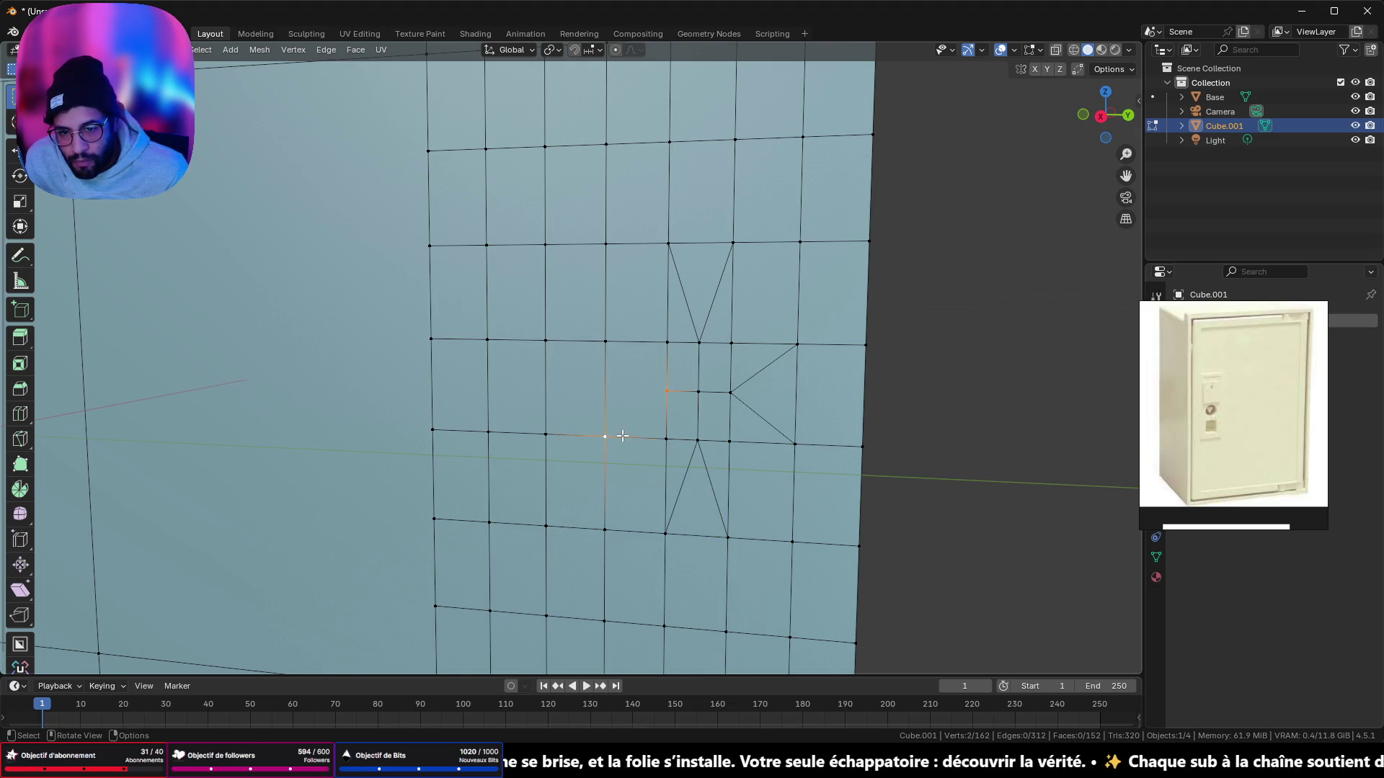
pyautogui.press('j')
pyautogui.click(663, 391)
pyautogui.keyDown('shift'); pyautogui.click(620, 344); pyautogui.keyUp('shift')
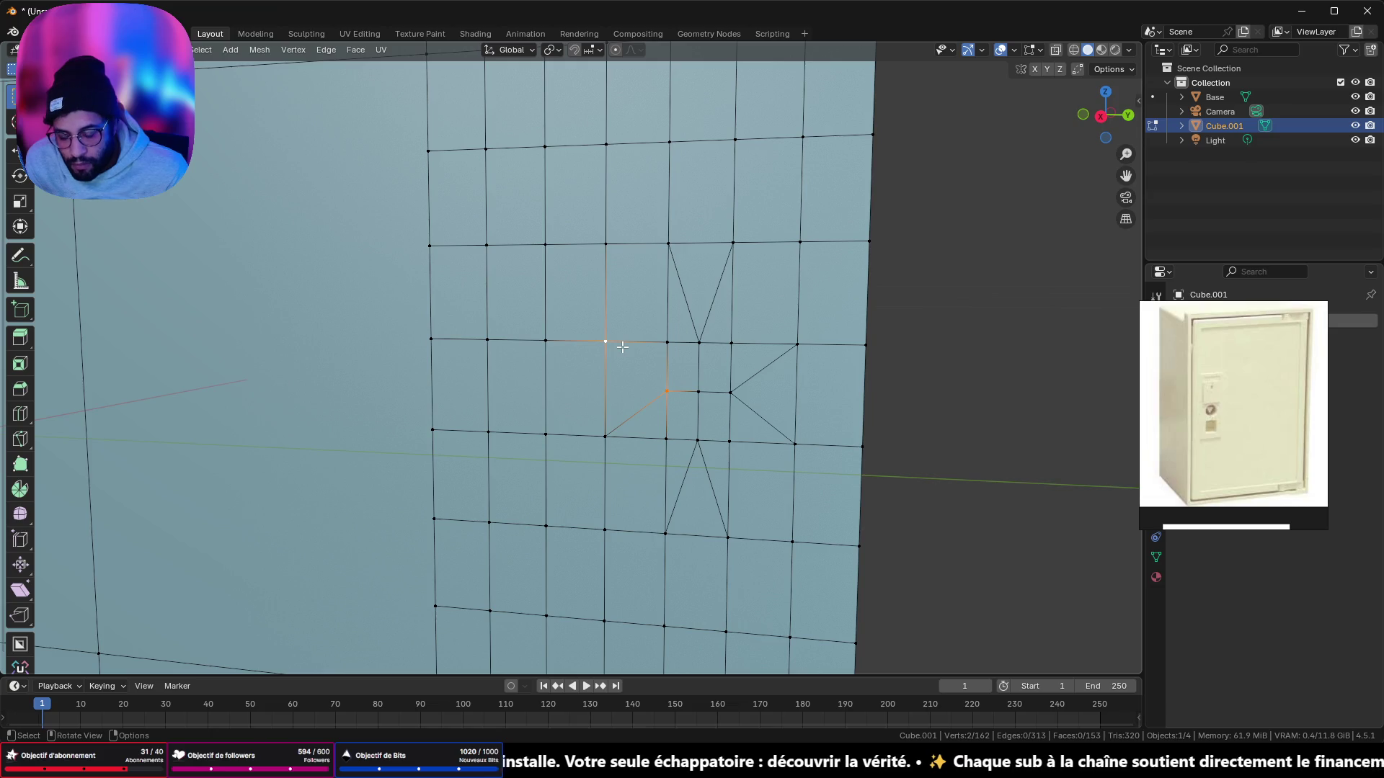
pyautogui.keyDown('shift'); pyautogui.moveTo(622, 350); pyautogui.dragTo(643, 334, button='middle'); pyautogui.keyUp('shift')
pyautogui.hotkey('alt', 'a')
pyautogui.click(674, 364)
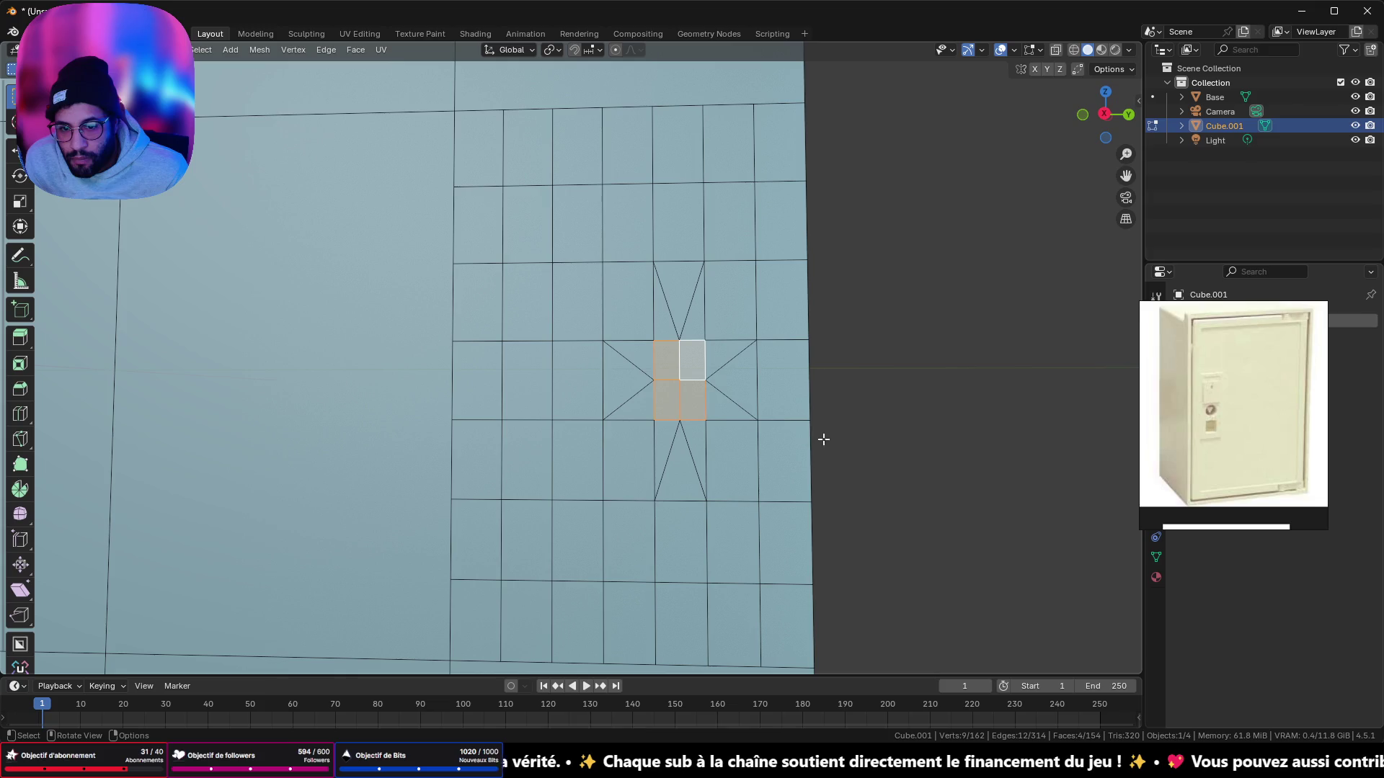
# Step: Round the star's centre faces into a regular octagon with LoopTools Circle
pyautogui.rightClick(926, 469)
pyautogui.moveTo(936, 433)
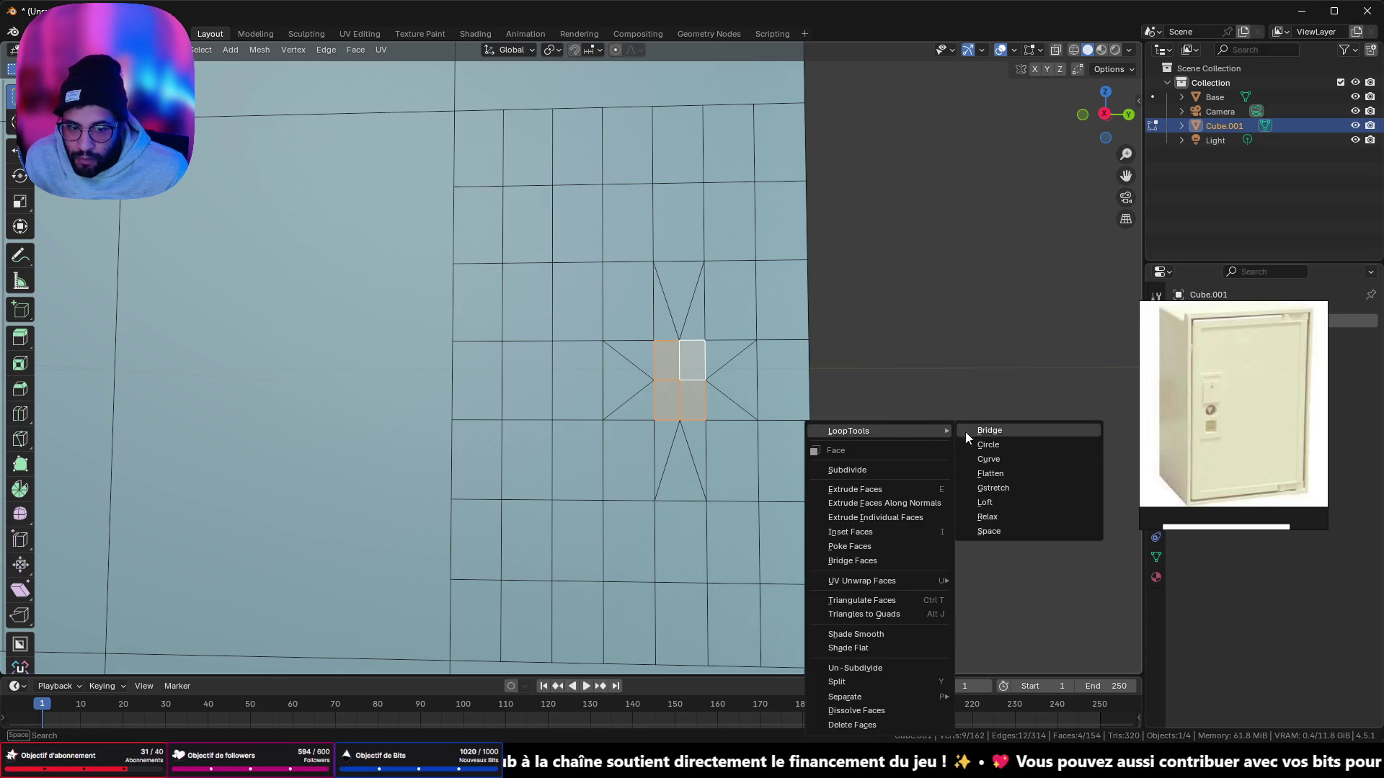
pyautogui.click(1024, 448)
pyautogui.moveTo(998, 444); pyautogui.dragTo(555, 416, button='middle')
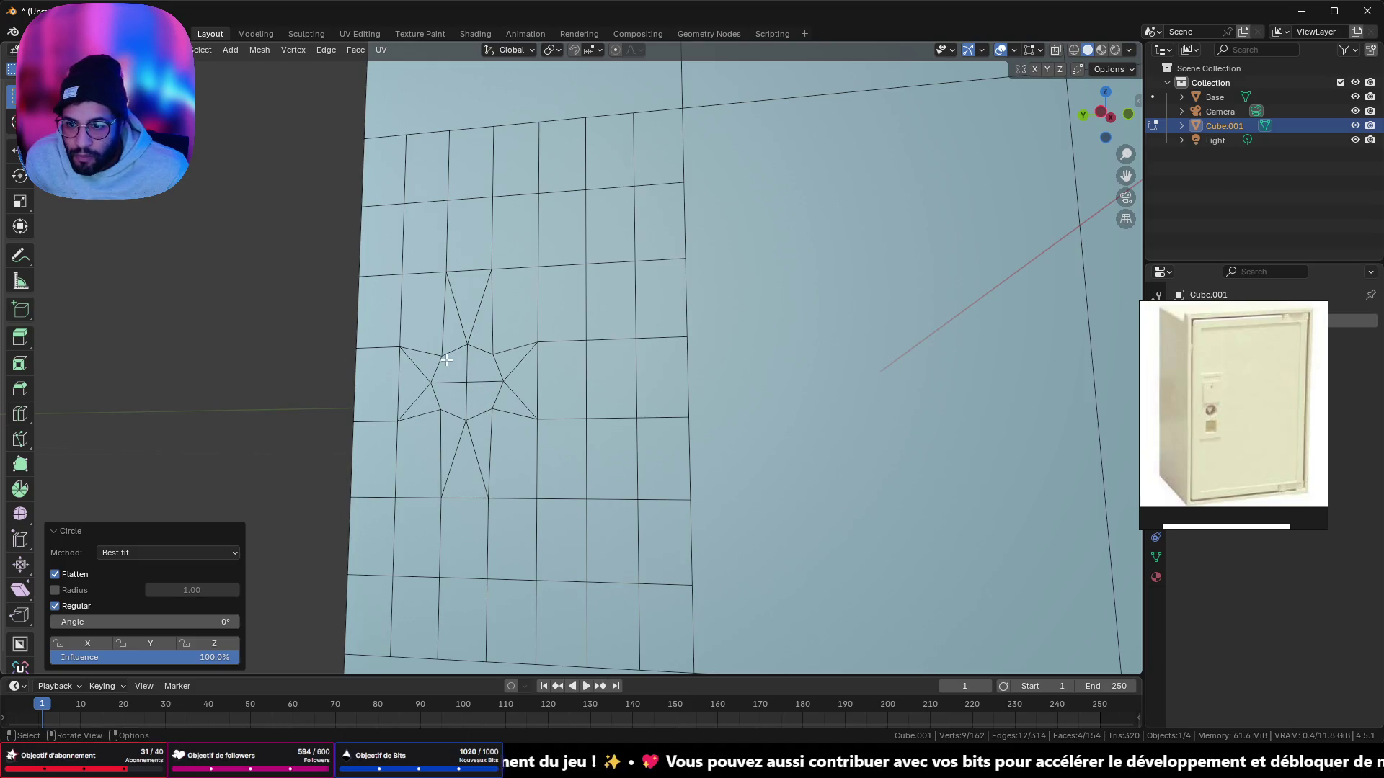
# Step: Select the octagon's edge ring and bridge the loops with LoopTools Bridge
pyautogui.click(449, 370)
pyautogui.moveTo(451, 371)
pyautogui.mouseDown(button='middle')
pyautogui.moveTo(519, 426)
pyautogui.moveTo(206, 330)
pyautogui.moveTo(774, 412)
pyautogui.mouseUp(button='middle')
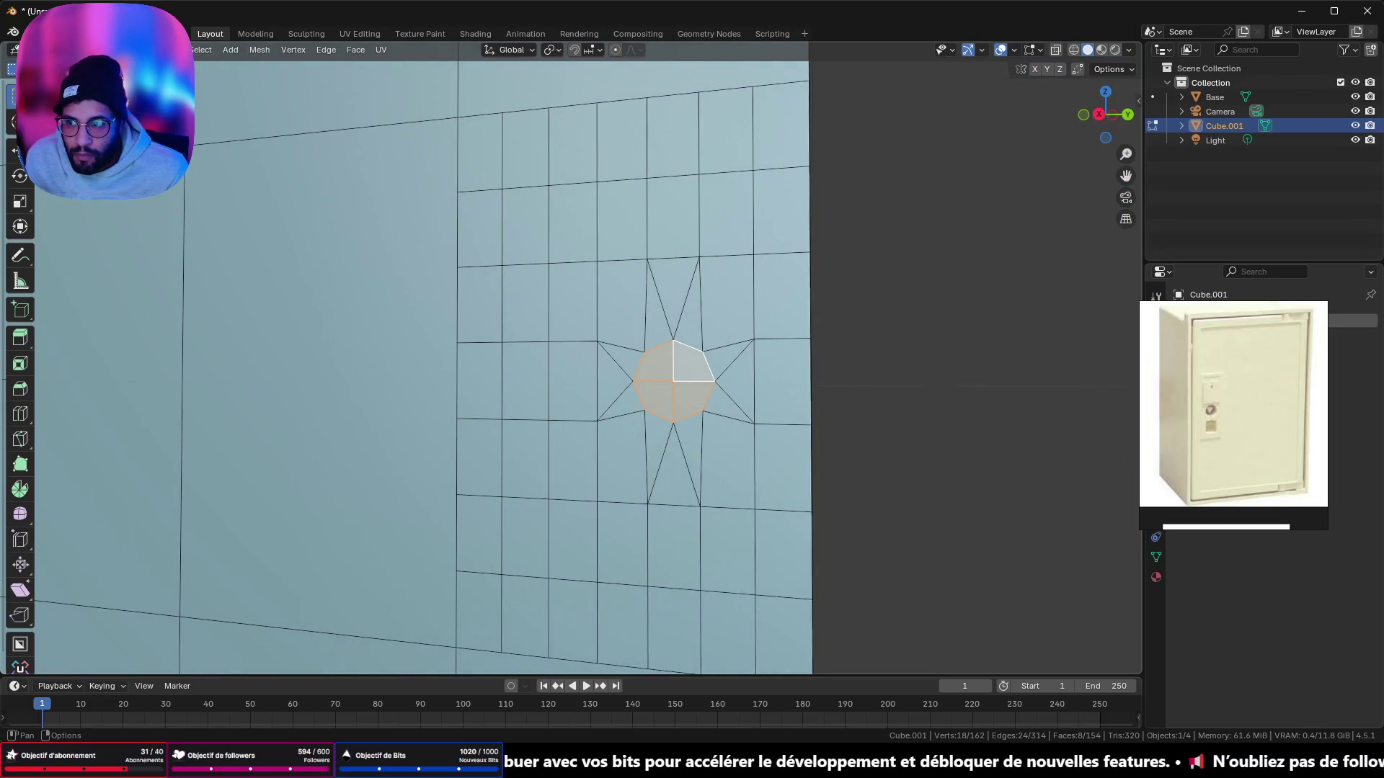
pyautogui.keyDown('shift'); pyautogui.click(672, 375); pyautogui.keyUp('shift')
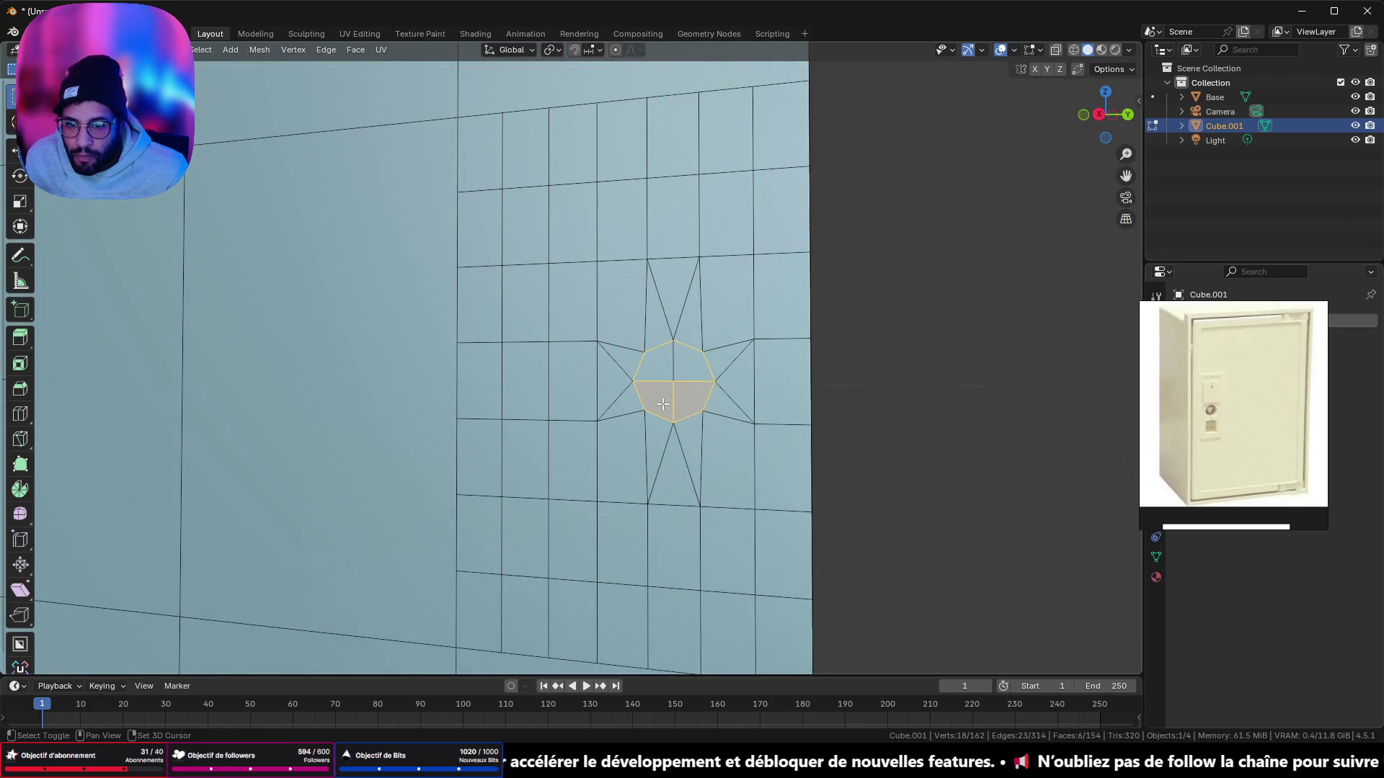
pyautogui.hotkey('ctrl', 'z')
pyautogui.press('KP_9')
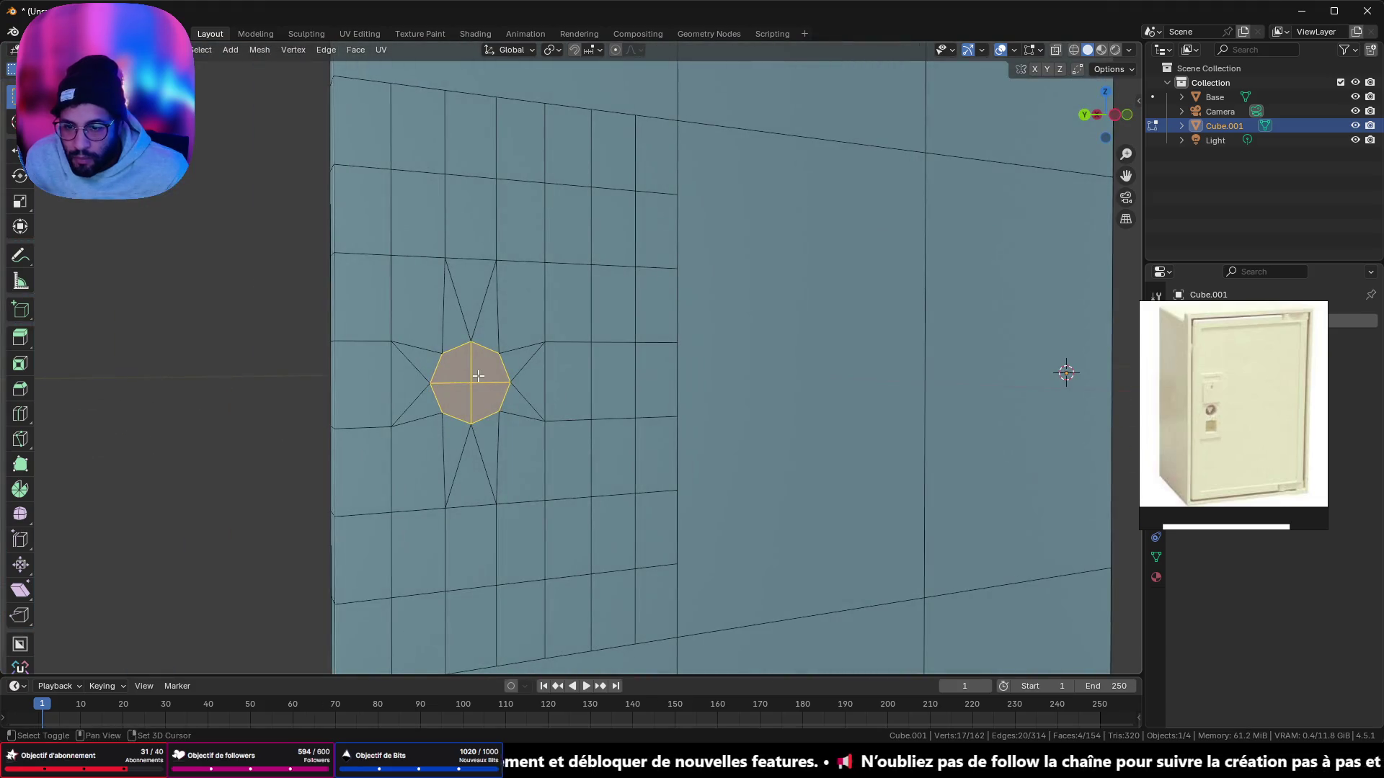
pyautogui.keyDown('shift'); pyautogui.click(483, 382); pyautogui.keyUp('shift')
pyautogui.keyDown('shift'); pyautogui.click(472, 383); pyautogui.keyUp('shift')
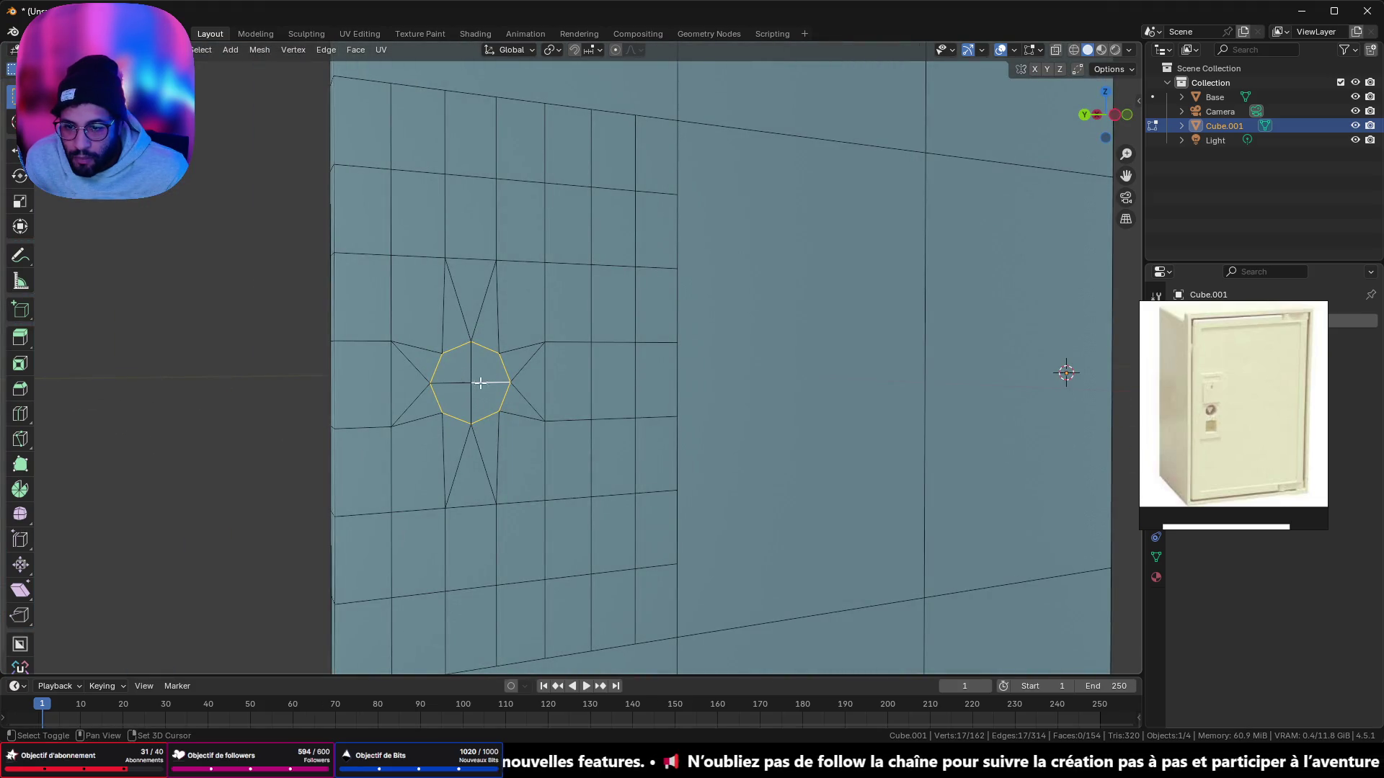
pyautogui.hotkey('ctrl', 'e')
pyautogui.moveTo(275, 266)
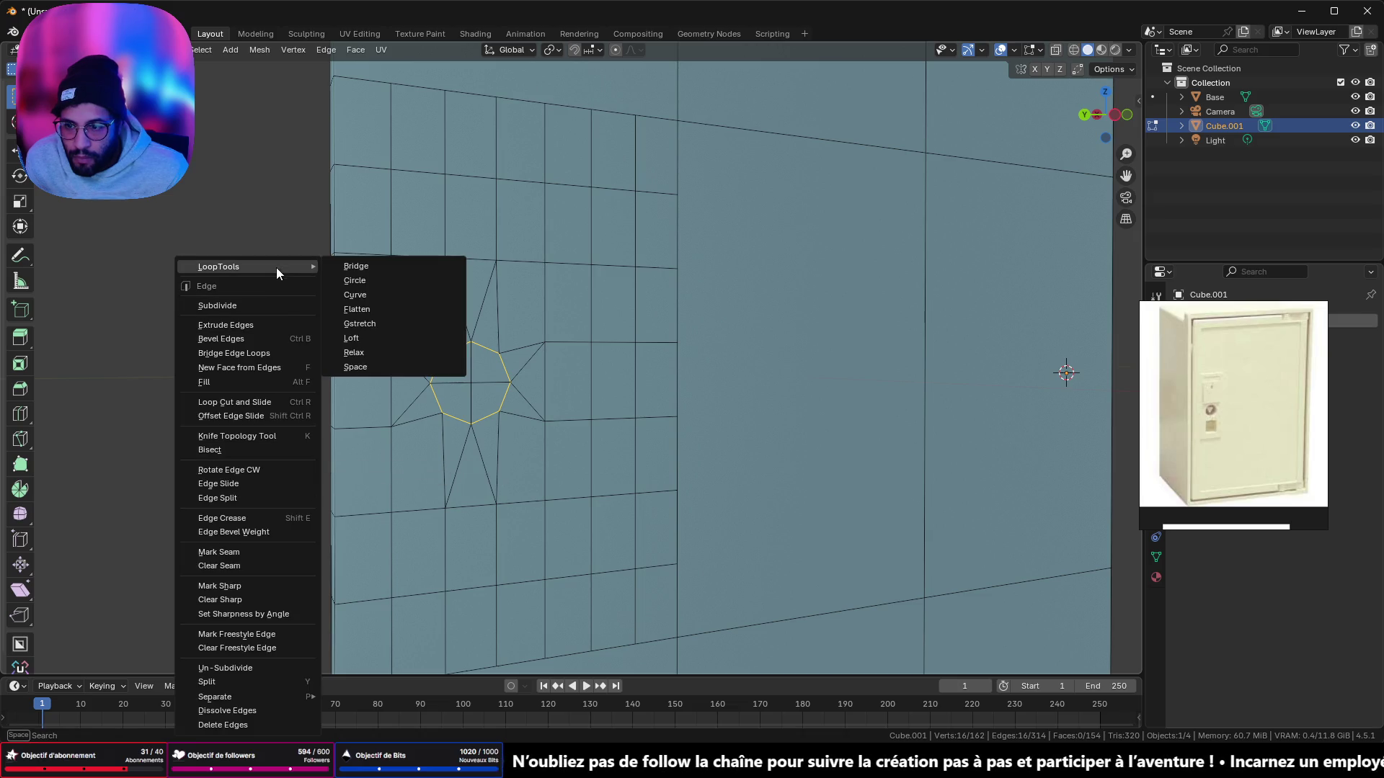
pyautogui.click(392, 270)
pyautogui.moveTo(428, 343)
pyautogui.mouseDown(button='middle')
pyautogui.moveTo(288, 270)
pyautogui.moveTo(404, 361)
pyautogui.moveTo(464, 370)
pyautogui.moveTo(403, 368)
pyautogui.moveTo(746, 346)
pyautogui.moveTo(850, 355)
pyautogui.mouseUp(button='middle')
# Step: Bridge the octagon loops a second time and leave edit mode
pyautogui.hotkey('ctrl', 'e')
pyautogui.moveTo(901, 266)
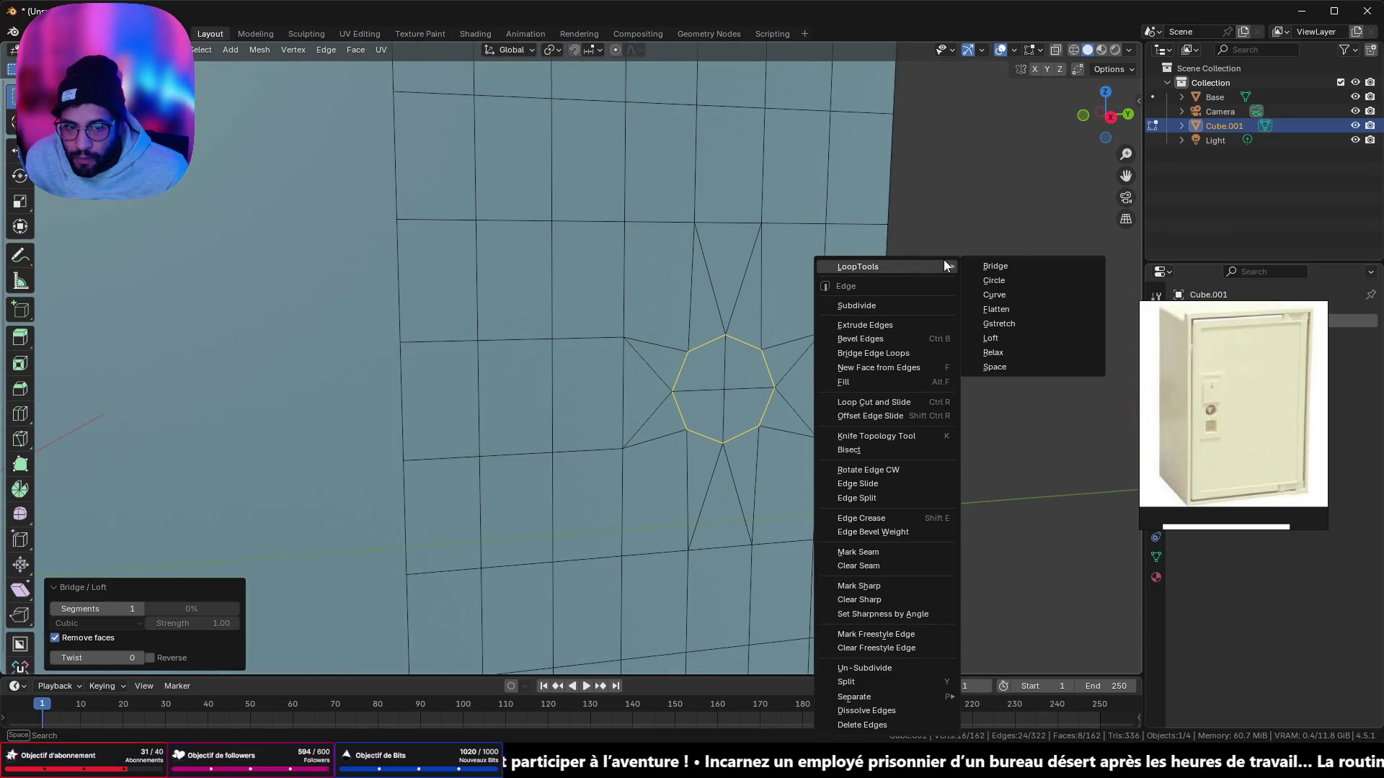
pyautogui.click(991, 269)
pyautogui.moveTo(992, 283)
pyautogui.mouseDown(button='middle')
pyautogui.moveTo(699, 312)
pyautogui.moveTo(658, 293)
pyautogui.moveTo(809, 260)
pyautogui.moveTo(831, 262)
pyautogui.moveTo(593, 312)
pyautogui.mouseUp(button='middle')
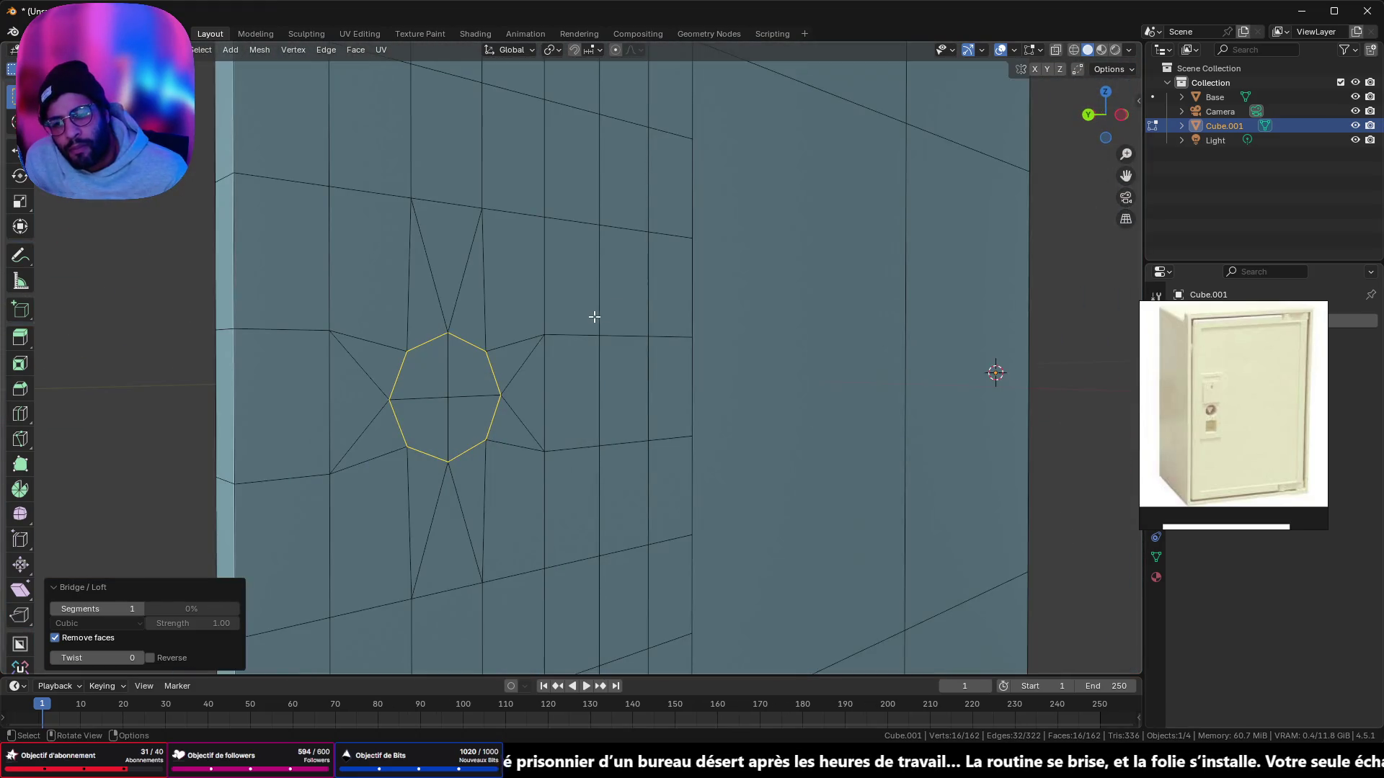
pyautogui.press('Tab')
pyautogui.press('Tab')
pyautogui.press('Tab')
pyautogui.press('Tab')
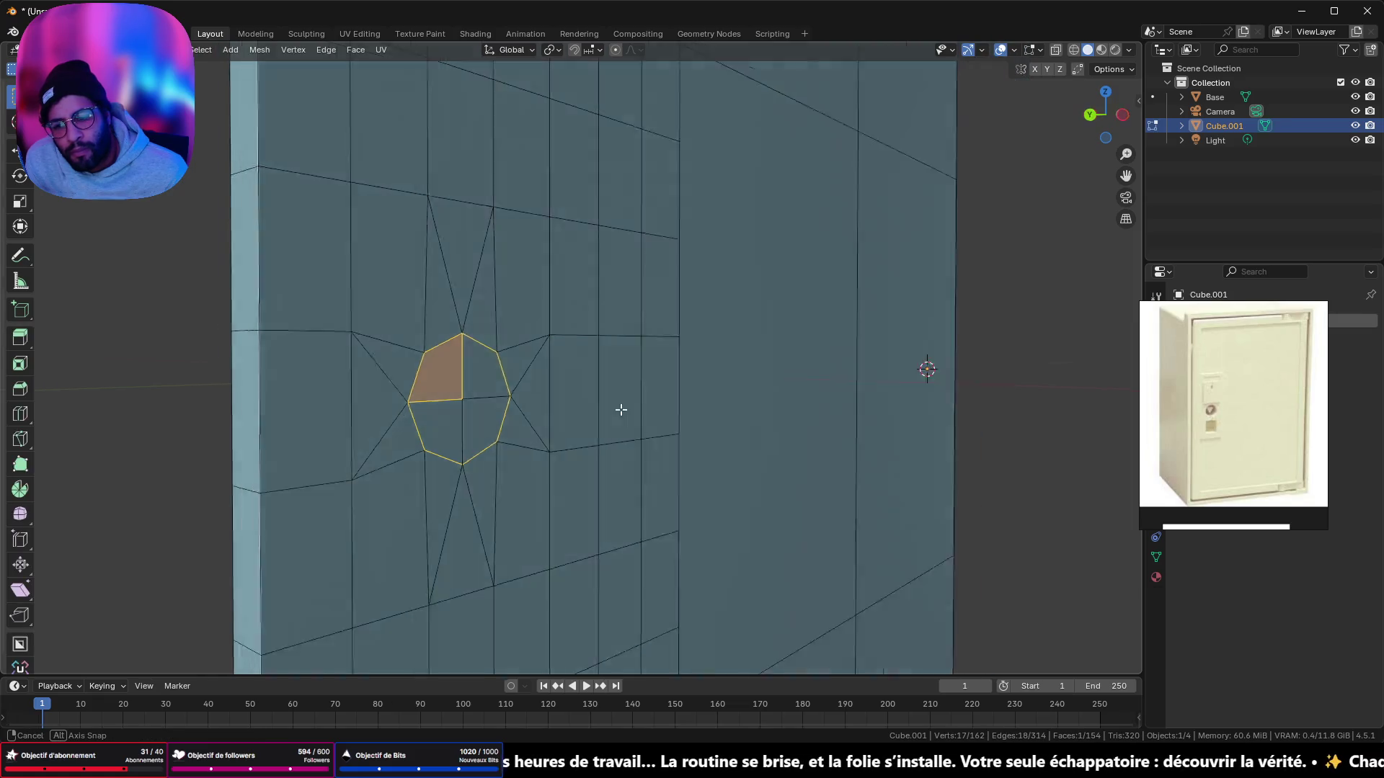
pyautogui.moveTo(617, 411); pyautogui.dragTo(811, 398, button='middle')
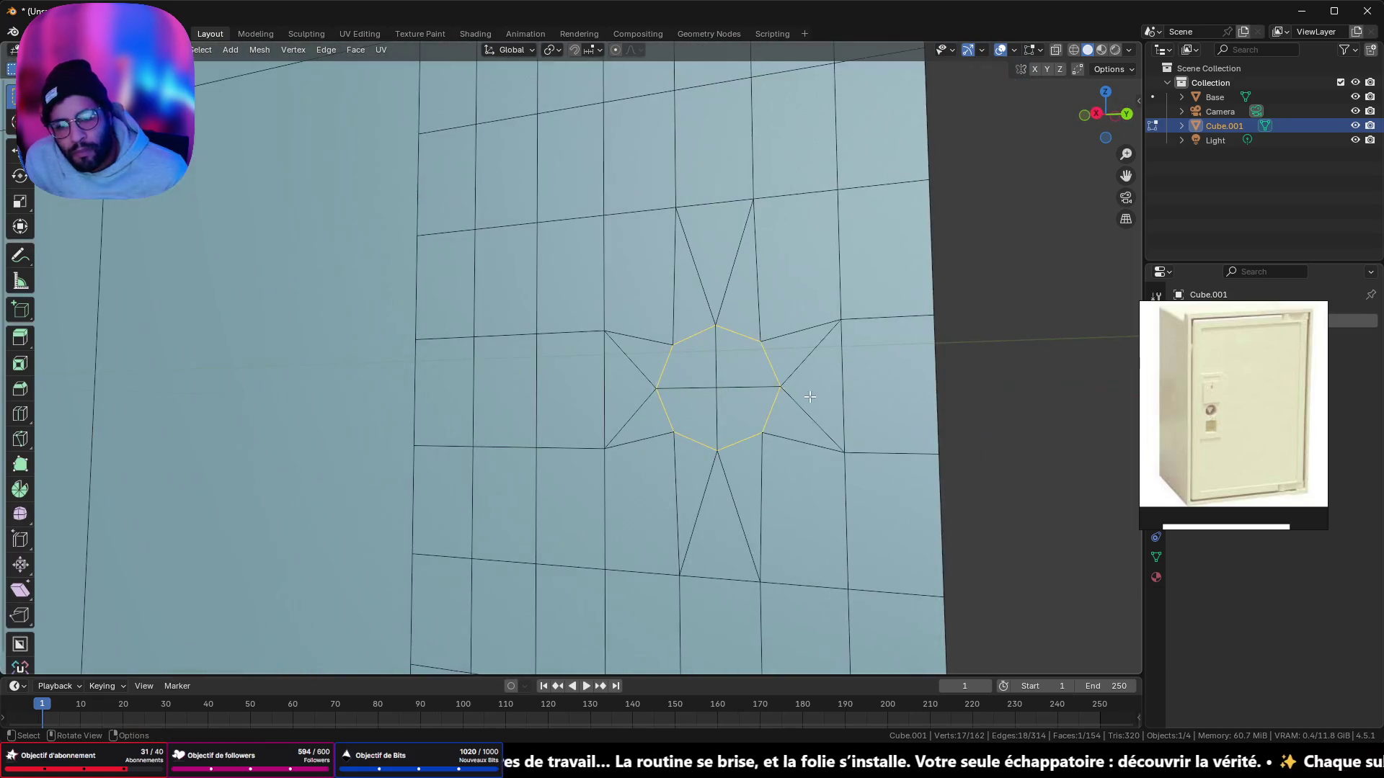
# Step: Select the whole door mesh and merge duplicate vertices by distance
pyautogui.click(680, 332)
pyautogui.click(694, 335)
pyautogui.click(638, 338)
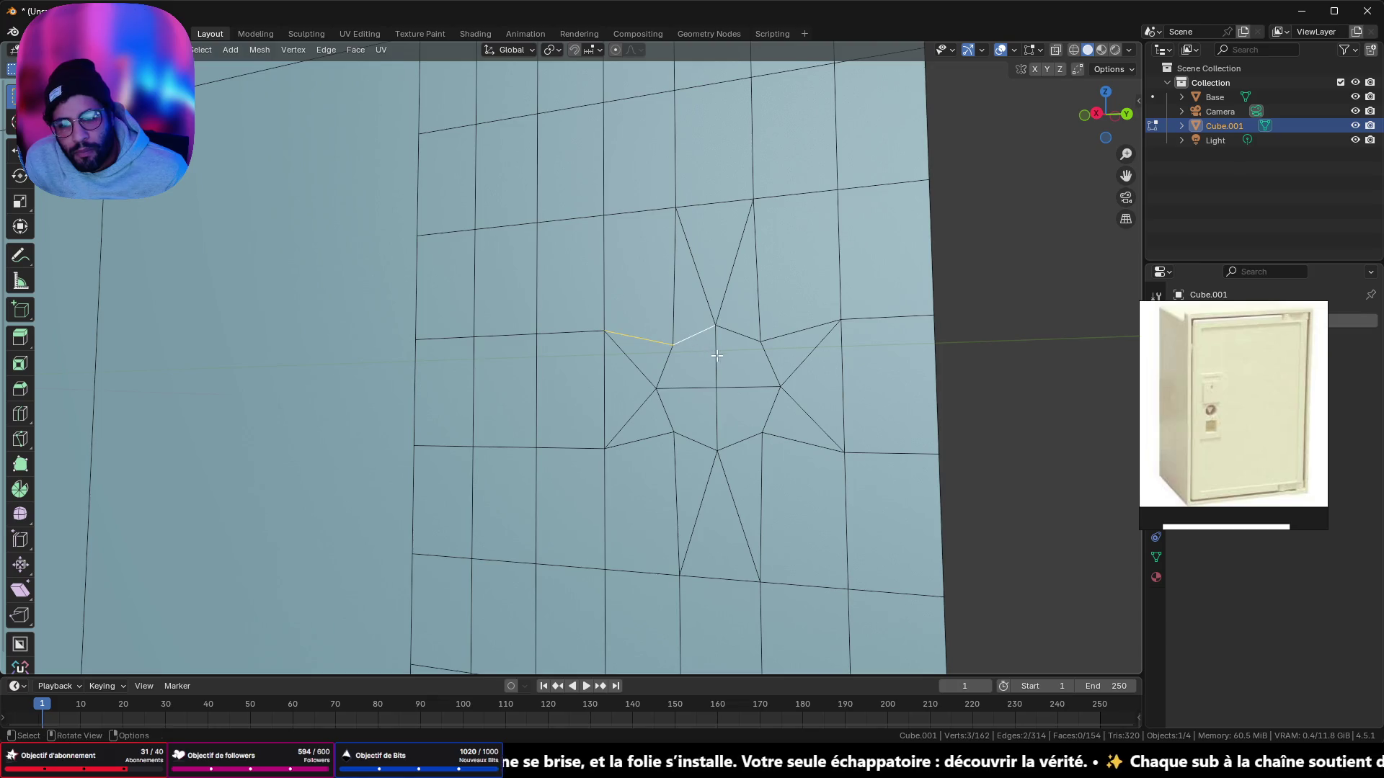
pyautogui.click(745, 336)
pyautogui.press('a')
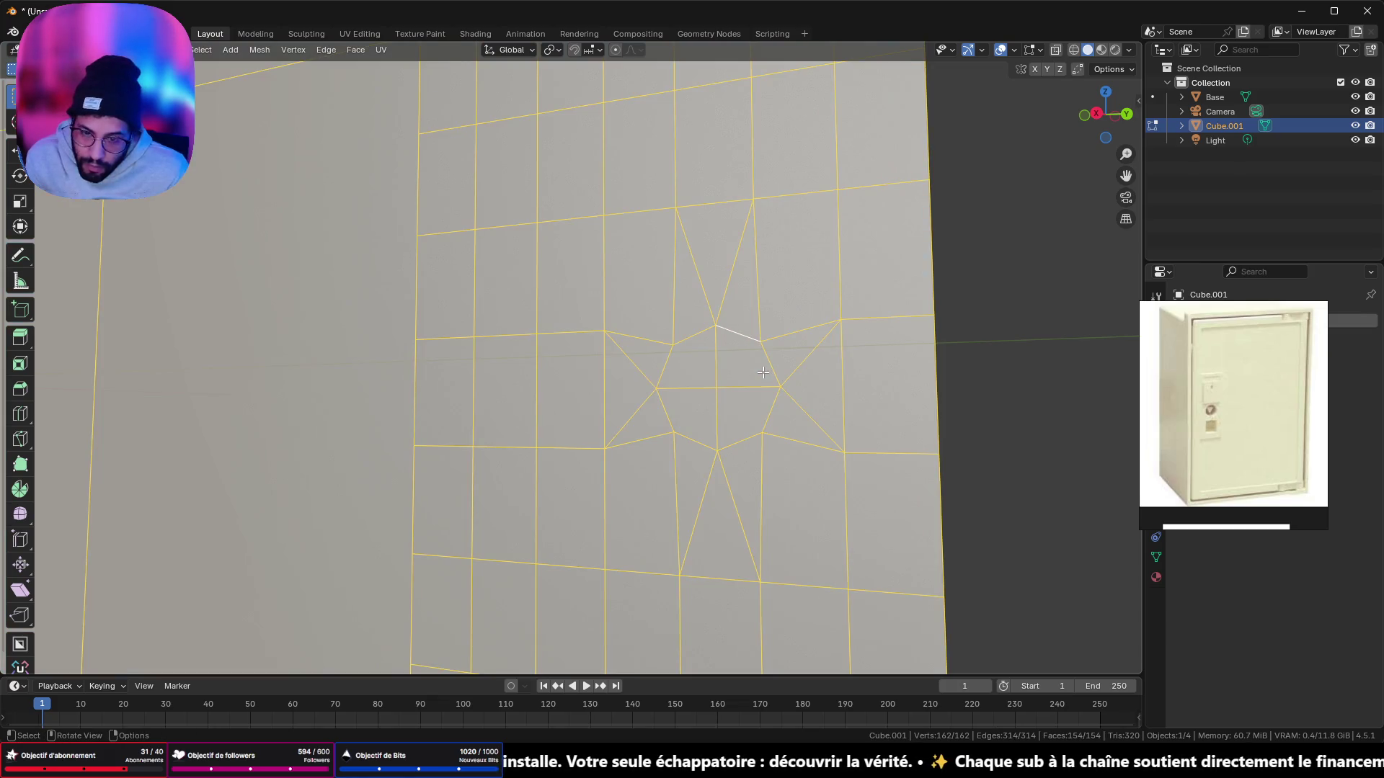
pyautogui.press('m')
pyautogui.click(718, 422)
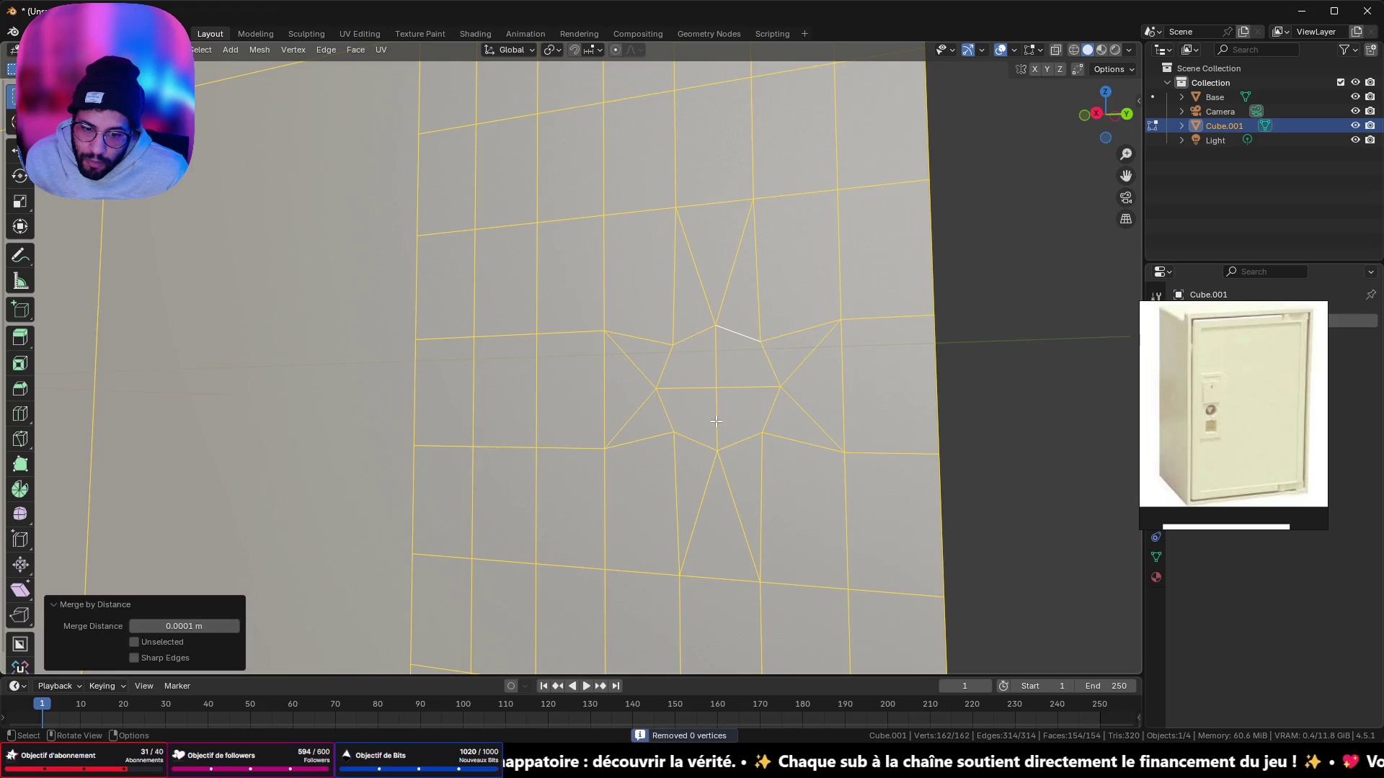
# Step: Select every edge of the front octagon ring
pyautogui.press('Tab')
pyautogui.press('Tab')
pyautogui.hotkey('alt', 'a')
pyautogui.click(769, 364)
pyautogui.keyDown('shift'); pyautogui.click(771, 409); pyautogui.keyUp('shift')
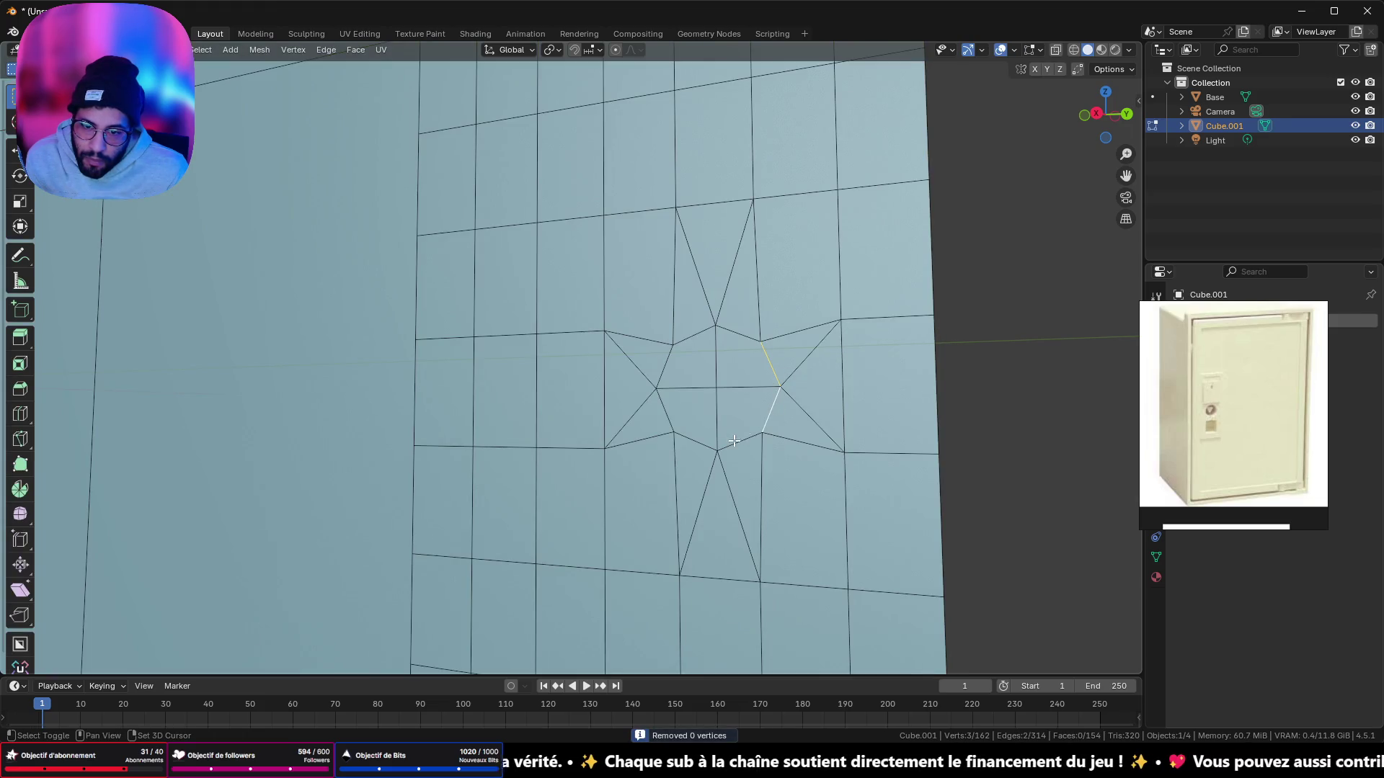
pyautogui.keyDown('shift'); pyautogui.click(739, 441); pyautogui.keyUp('shift')
pyautogui.keyDown('shift'); pyautogui.click(681, 439); pyautogui.keyUp('shift')
pyautogui.keyDown('shift'); pyautogui.click(669, 418); pyautogui.keyUp('shift')
pyautogui.keyDown('shift'); pyautogui.click(664, 368); pyautogui.keyUp('shift')
pyautogui.keyDown('shift'); pyautogui.click(693, 338); pyautogui.keyUp('shift')
pyautogui.keyDown('shift'); pyautogui.click(727, 336); pyautogui.keyUp('shift')
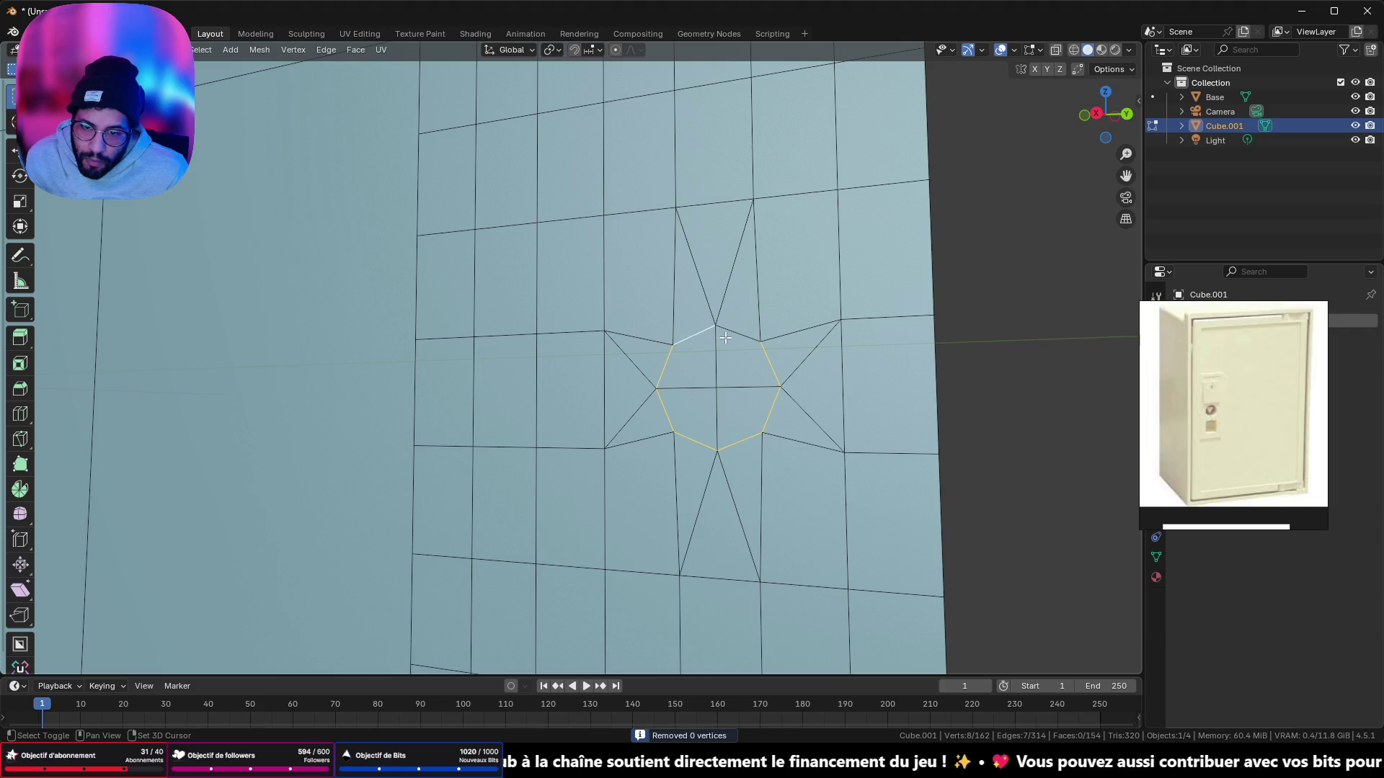
# Step: Add the back octagon ring's edges to the selection for bridging
pyautogui.moveTo(727, 338)
pyautogui.mouseDown(button='middle')
pyautogui.moveTo(697, 356)
pyautogui.moveTo(602, 358)
pyautogui.mouseUp(button='middle')
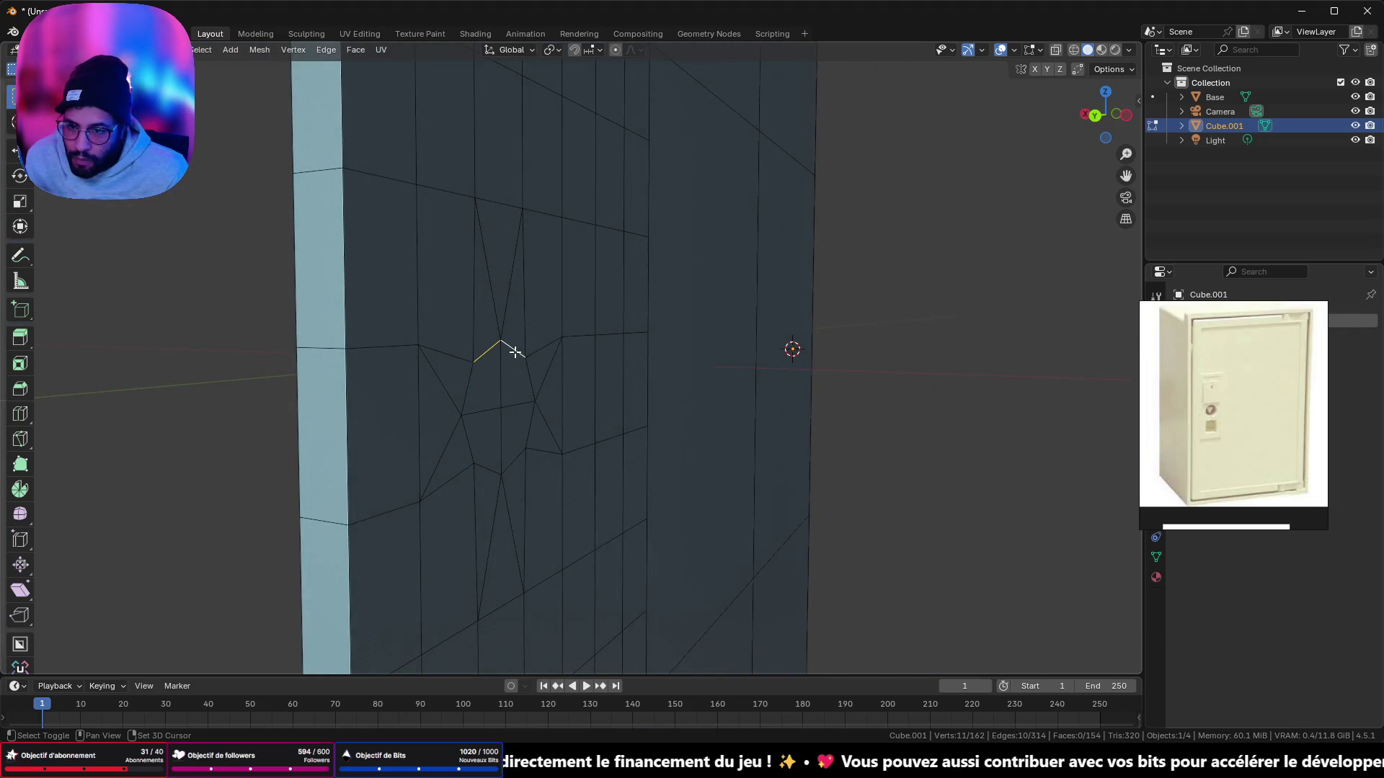
pyautogui.keyDown('shift'); pyautogui.click(528, 377); pyautogui.keyUp('shift')
pyautogui.keyDown('shift'); pyautogui.click(519, 441); pyautogui.keyUp('shift')
pyautogui.keyDown('shift'); pyautogui.click(496, 465); pyautogui.keyUp('shift')
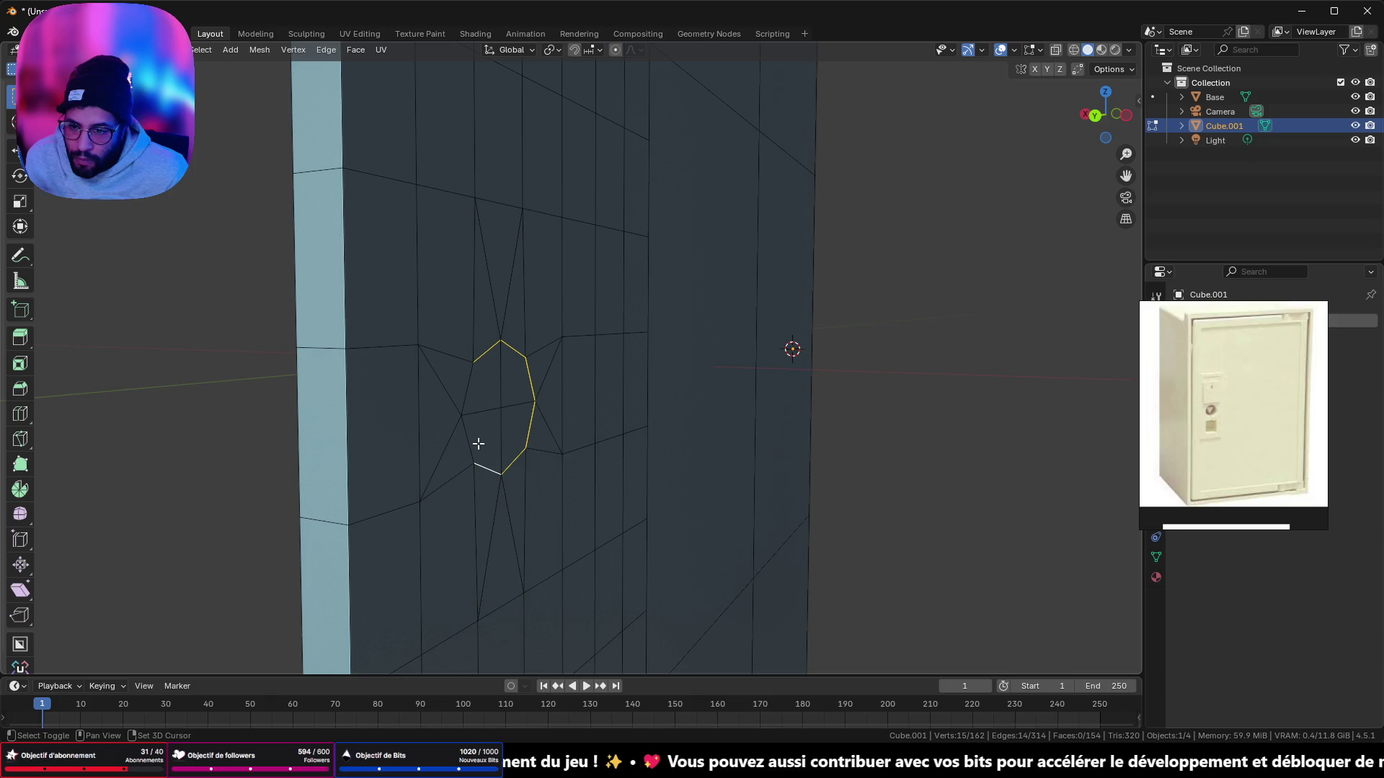
pyautogui.keyDown('shift'); pyautogui.click(467, 441); pyautogui.keyUp('shift')
pyautogui.keyDown('shift'); pyautogui.click(467, 388); pyautogui.keyUp('shift')
pyautogui.hotkey('ctrl', 'e')
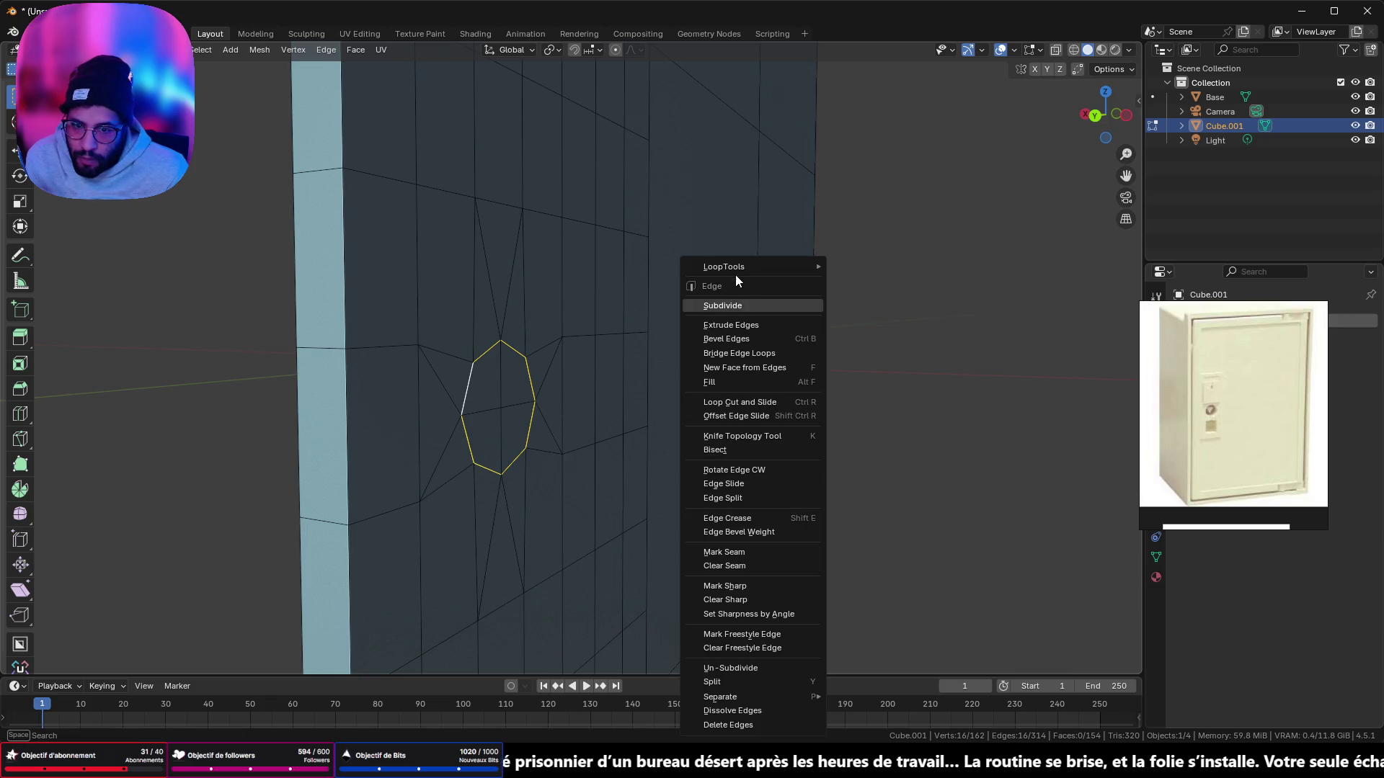
# Step: Bridge the front and back octagon loops with LoopTools to form the hole's inner walls
pyautogui.moveTo(745, 266)
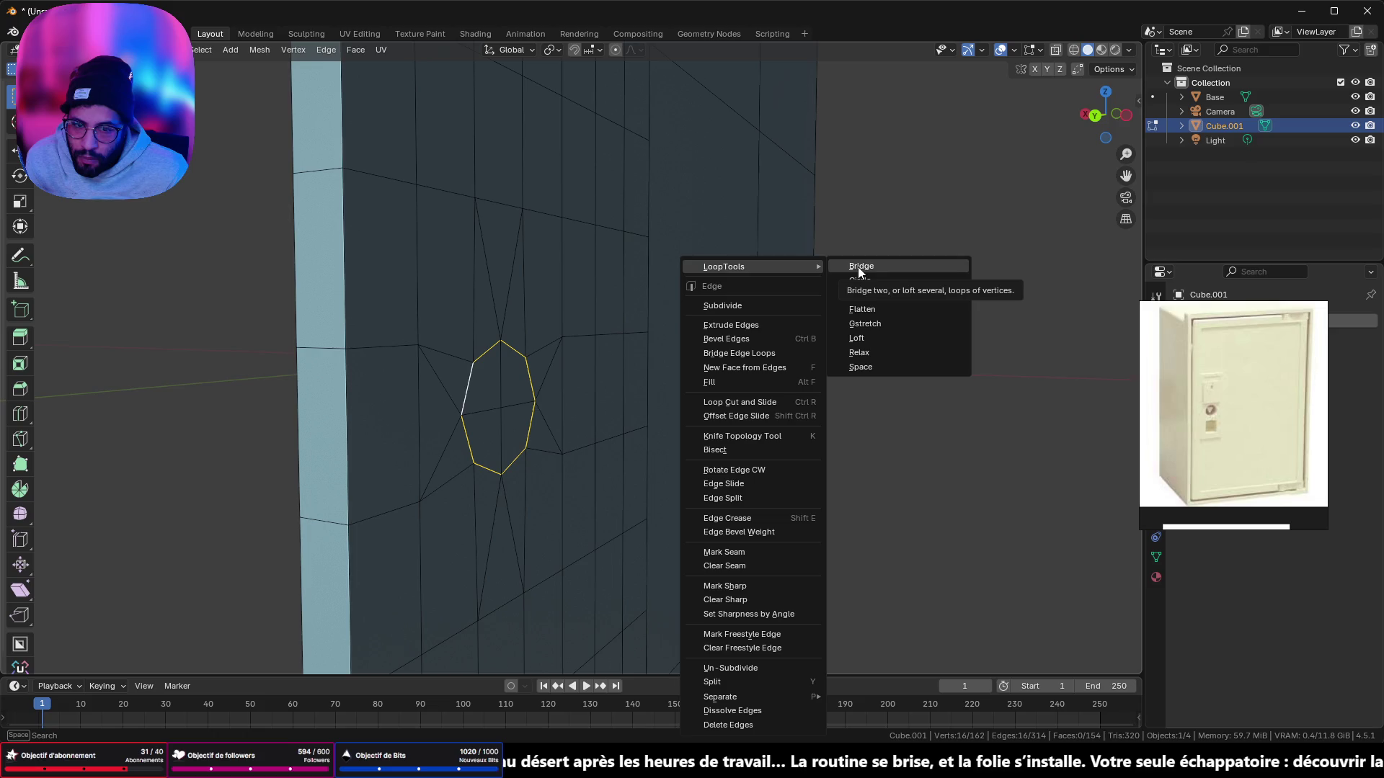
pyautogui.click(858, 267)
pyautogui.moveTo(272, 507)
pyautogui.mouseDown(button='middle')
pyautogui.moveTo(704, 411)
pyautogui.moveTo(496, 424)
pyautogui.moveTo(231, 356)
pyautogui.moveTo(714, 420)
pyautogui.moveTo(699, 403)
pyautogui.moveTo(731, 371)
pyautogui.moveTo(574, 423)
pyautogui.moveTo(479, 423)
pyautogui.moveTo(355, 293)
pyautogui.moveTo(689, 428)
pyautogui.moveTo(713, 462)
pyautogui.moveTo(749, 471)
pyautogui.moveTo(840, 454)
pyautogui.moveTo(732, 432)
pyautogui.mouseUp(button='middle')
pyautogui.click(664, 432)
# Step: Delete the octagon faces on both sides of the door to open the hole
pyautogui.keyDown('alt'); pyautogui.click(742, 361); pyautogui.keyUp('alt')
pyautogui.keyDown('alt'); pyautogui.keyDown('shift'); pyautogui.click(436, 407); pyautogui.keyUp('shift'); pyautogui.keyUp('alt')
pyautogui.press('x')
pyautogui.click(681, 453)
pyautogui.scroll(6, 831, 437)
pyautogui.scroll(-5, 447, 382)
pyautogui.moveTo(448, 383)
pyautogui.mouseDown(button='middle')
pyautogui.moveTo(630, 423)
pyautogui.moveTo(330, 423)
pyautogui.moveTo(312, 478)
pyautogui.moveTo(438, 524)
pyautogui.mouseUp(button='middle')
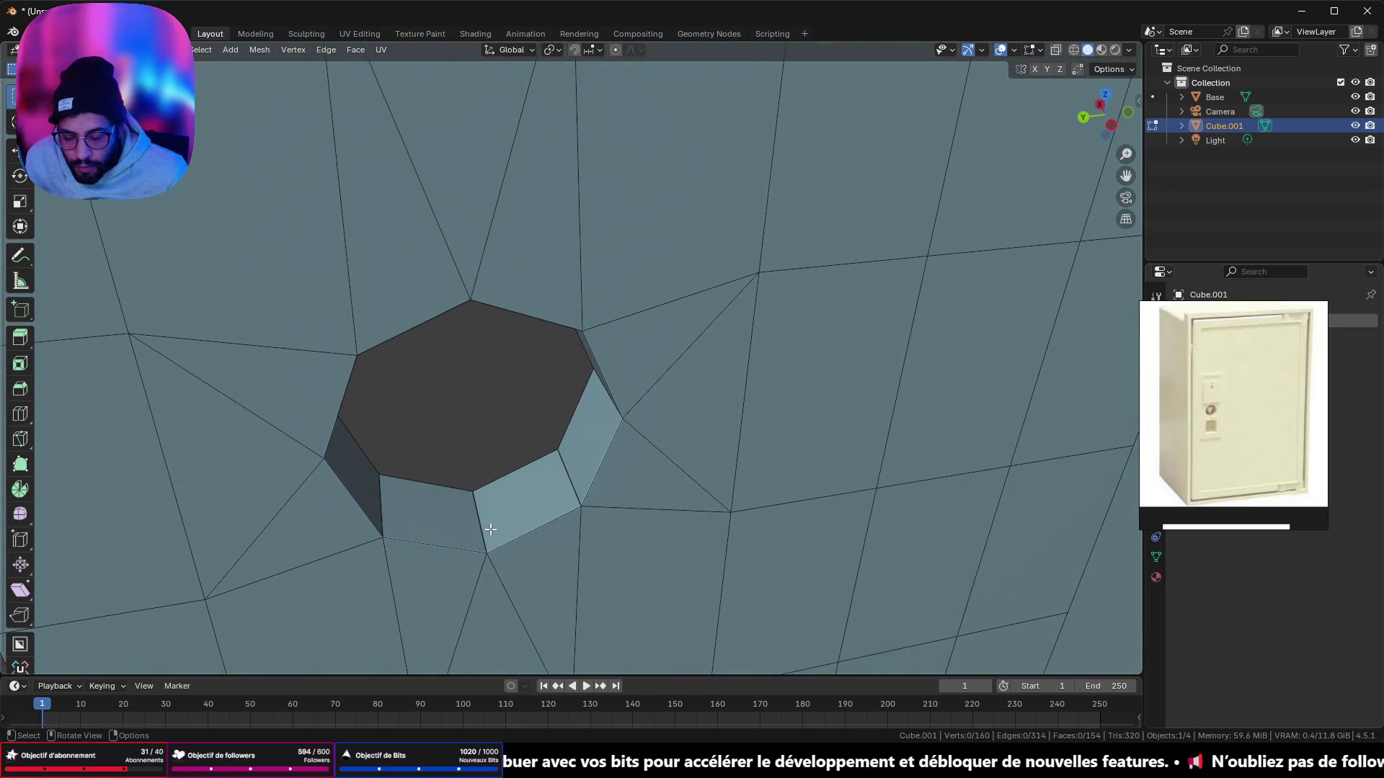
# Step: Merge the whole mesh by distance, removing 0 vertices, and inspect the hole
pyautogui.press('a')
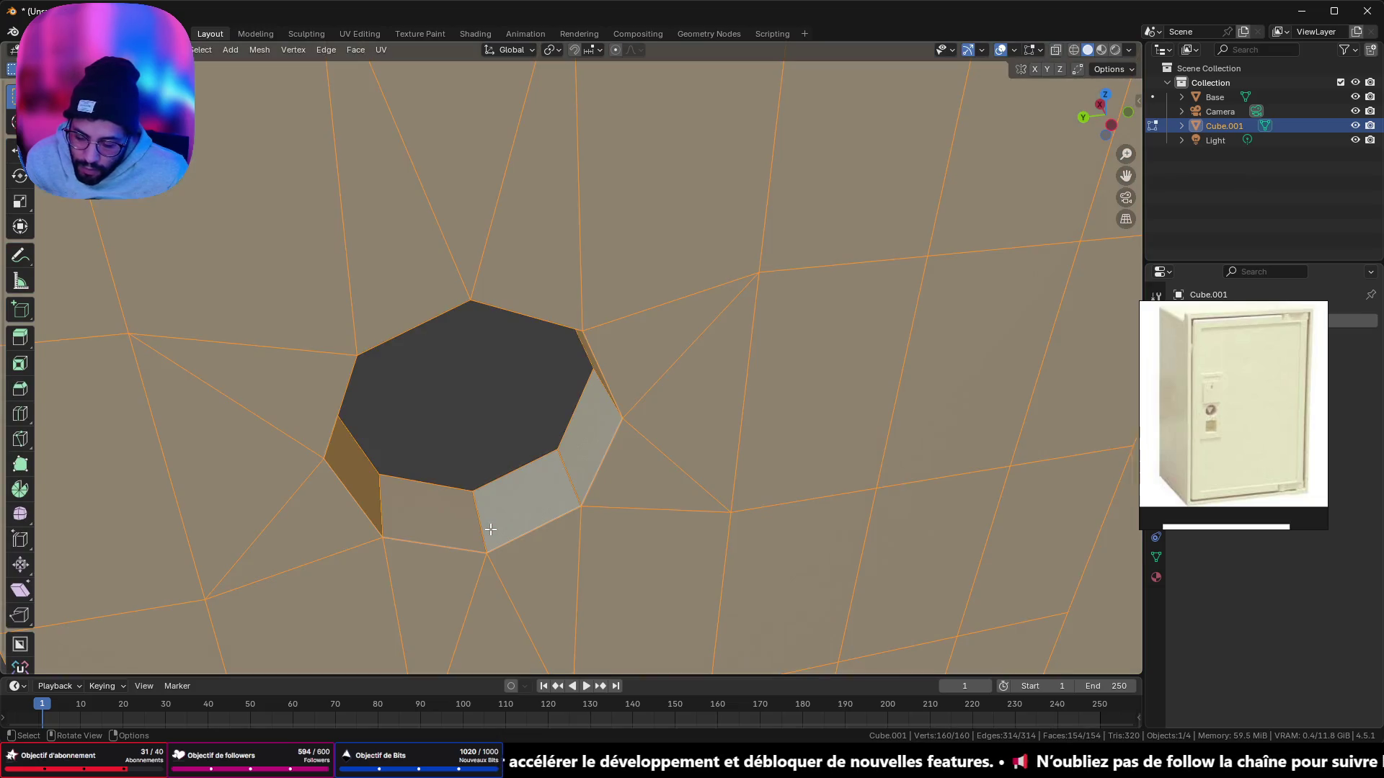
pyautogui.press('m')
pyautogui.click(490, 529)
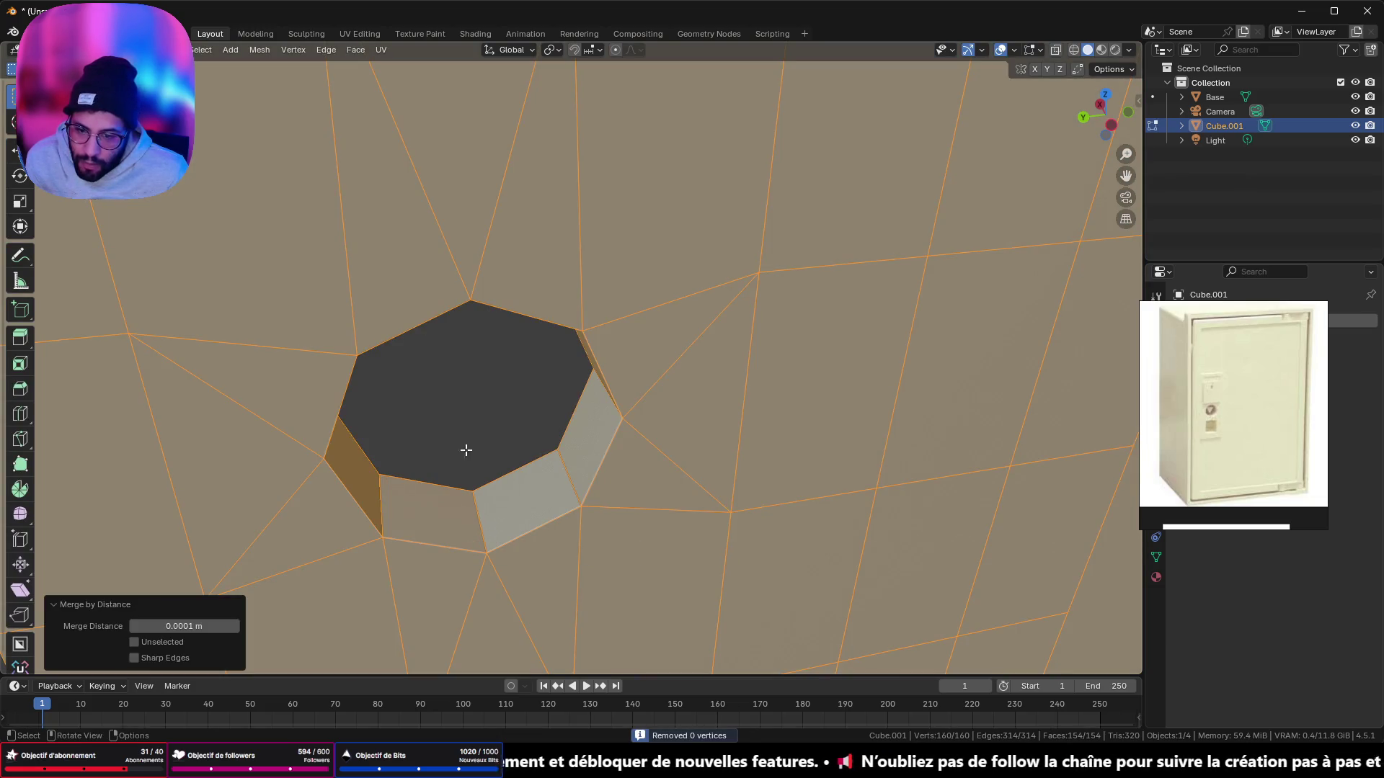
pyautogui.moveTo(465, 450)
pyautogui.mouseDown(button='middle')
pyautogui.moveTo(521, 504)
pyautogui.moveTo(607, 436)
pyautogui.moveTo(514, 427)
pyautogui.mouseUp(button='middle')
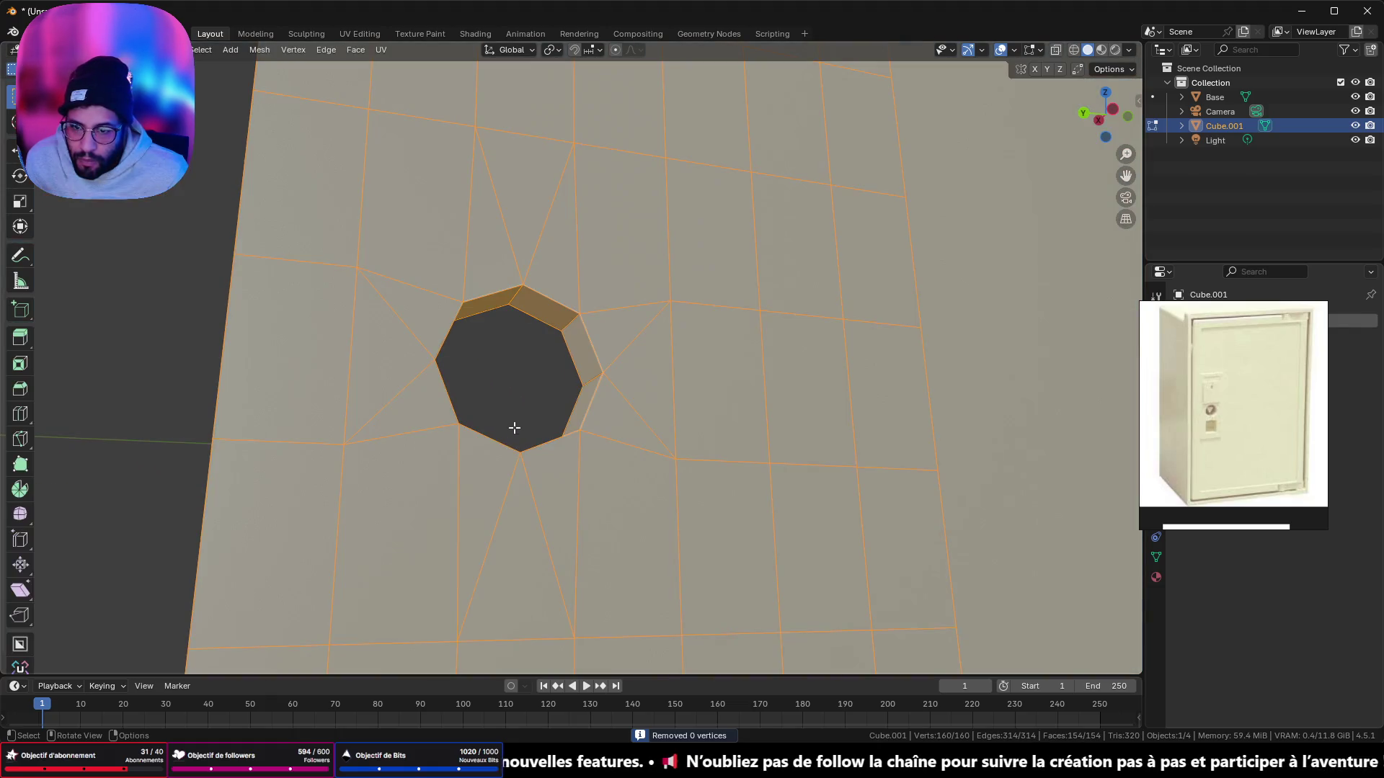
pyautogui.scroll(-3, 520, 398)
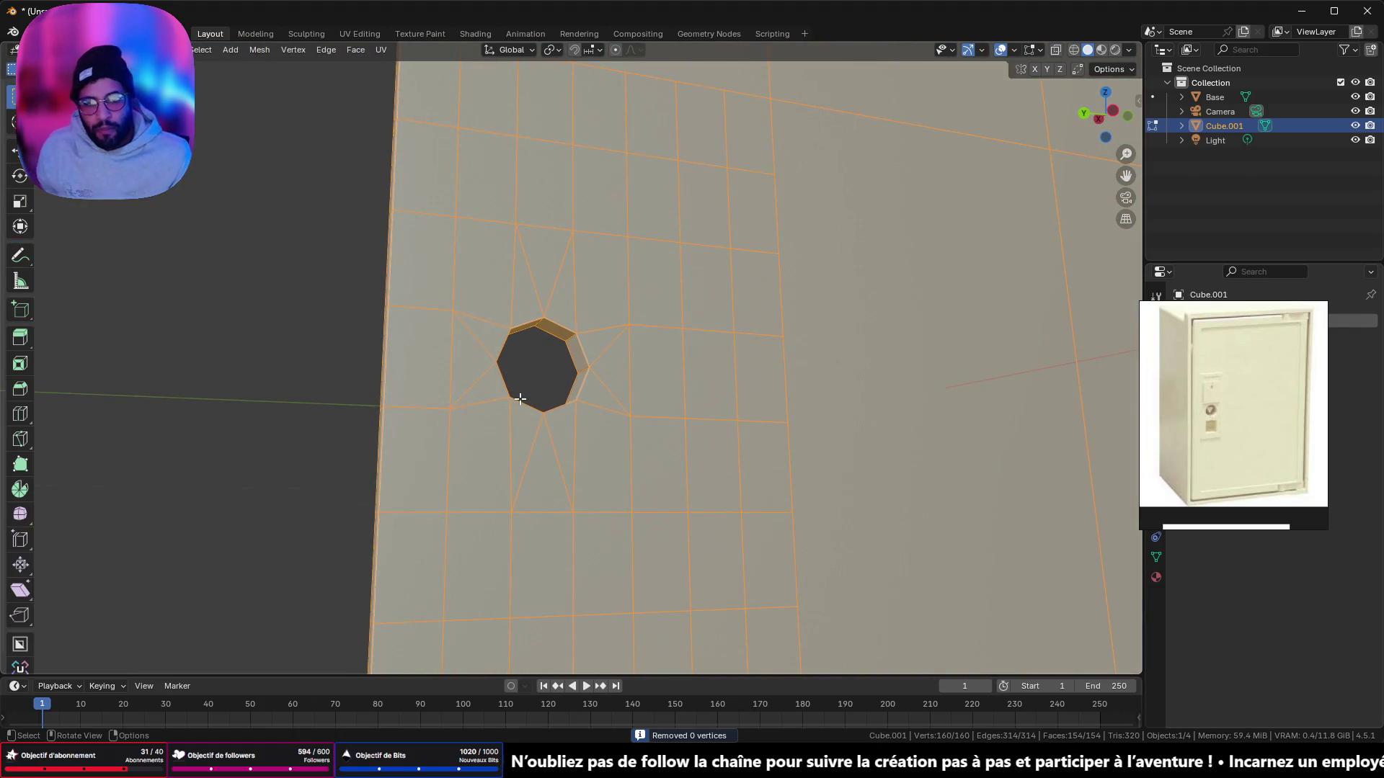
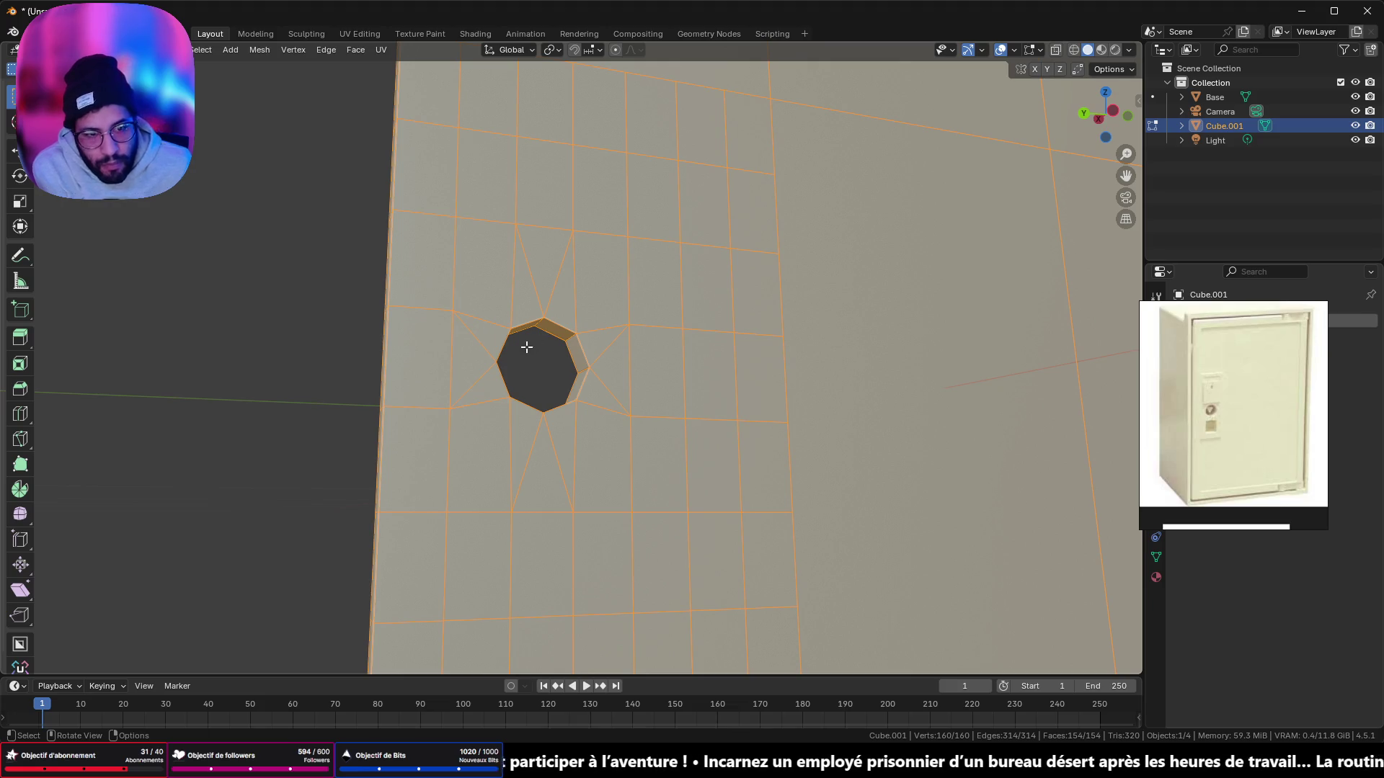
# Step: Orbit and zoom in on the door's octagonal keyhole
pyautogui.moveTo(524, 363)
pyautogui.mouseDown(button='middle')
pyautogui.moveTo(797, 232)
pyautogui.moveTo(748, 257)
pyautogui.moveTo(920, 386)
pyautogui.moveTo(774, 397)
pyautogui.moveTo(878, 251)
pyautogui.mouseUp(button='middle')
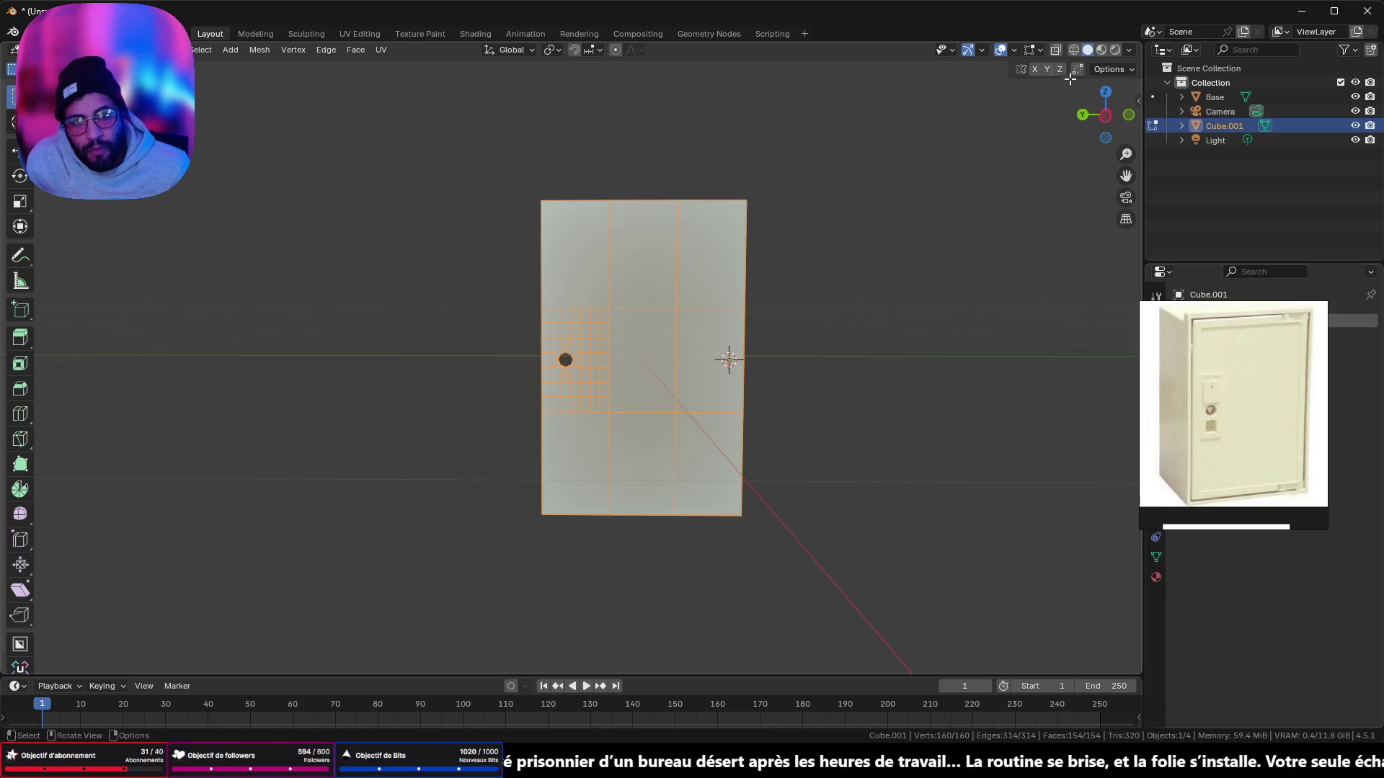
pyautogui.scroll(5, 573, 360)
pyautogui.moveTo(577, 368)
pyautogui.mouseDown(button='middle')
pyautogui.moveTo(599, 404)
pyautogui.moveTo(556, 377)
pyautogui.mouseUp(button='middle')
pyautogui.press('Tab')
pyautogui.moveTo(454, 402)
pyautogui.mouseDown(button='middle')
pyautogui.moveTo(568, 382)
pyautogui.moveTo(840, 377)
pyautogui.moveTo(543, 395)
pyautogui.moveTo(748, 390)
pyautogui.moveTo(590, 402)
pyautogui.moveTo(624, 401)
pyautogui.mouseUp(button='middle')
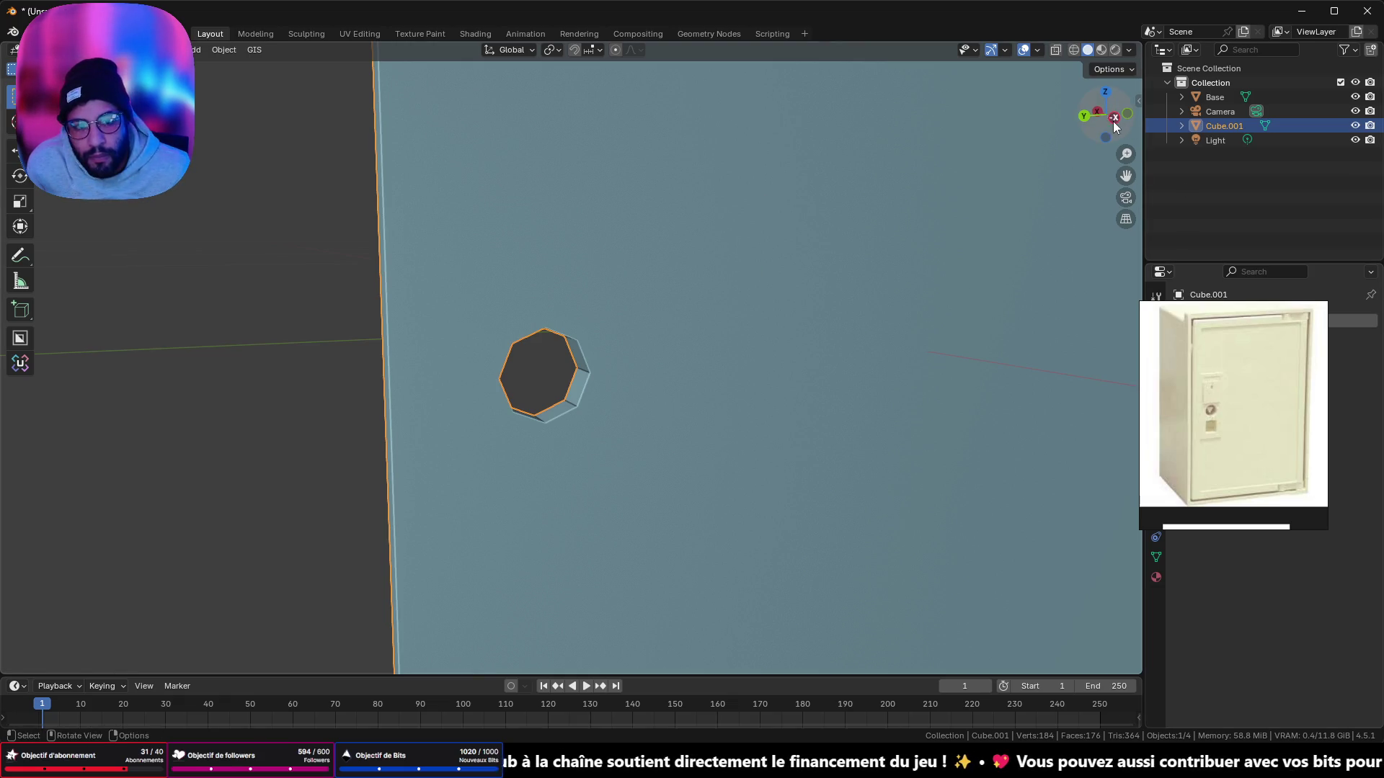
# Step: Select the face loop lining the octagonal hole and snap the 3D cursor to its centre
pyautogui.press('Tab')
pyautogui.hotkey('alt', 'a')
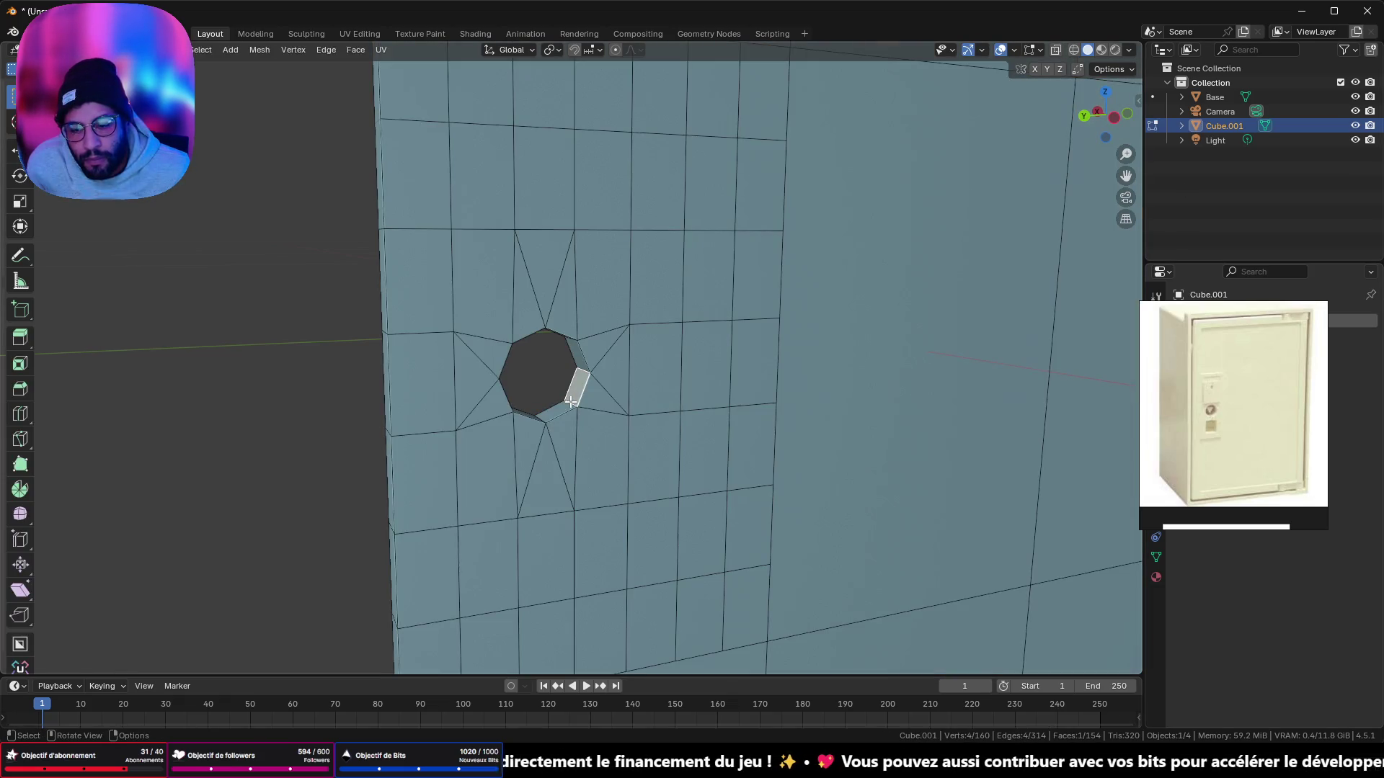
pyautogui.keyDown('alt'); pyautogui.click(569, 400); pyautogui.keyUp('alt')
pyautogui.hotkey('shift', 'a')
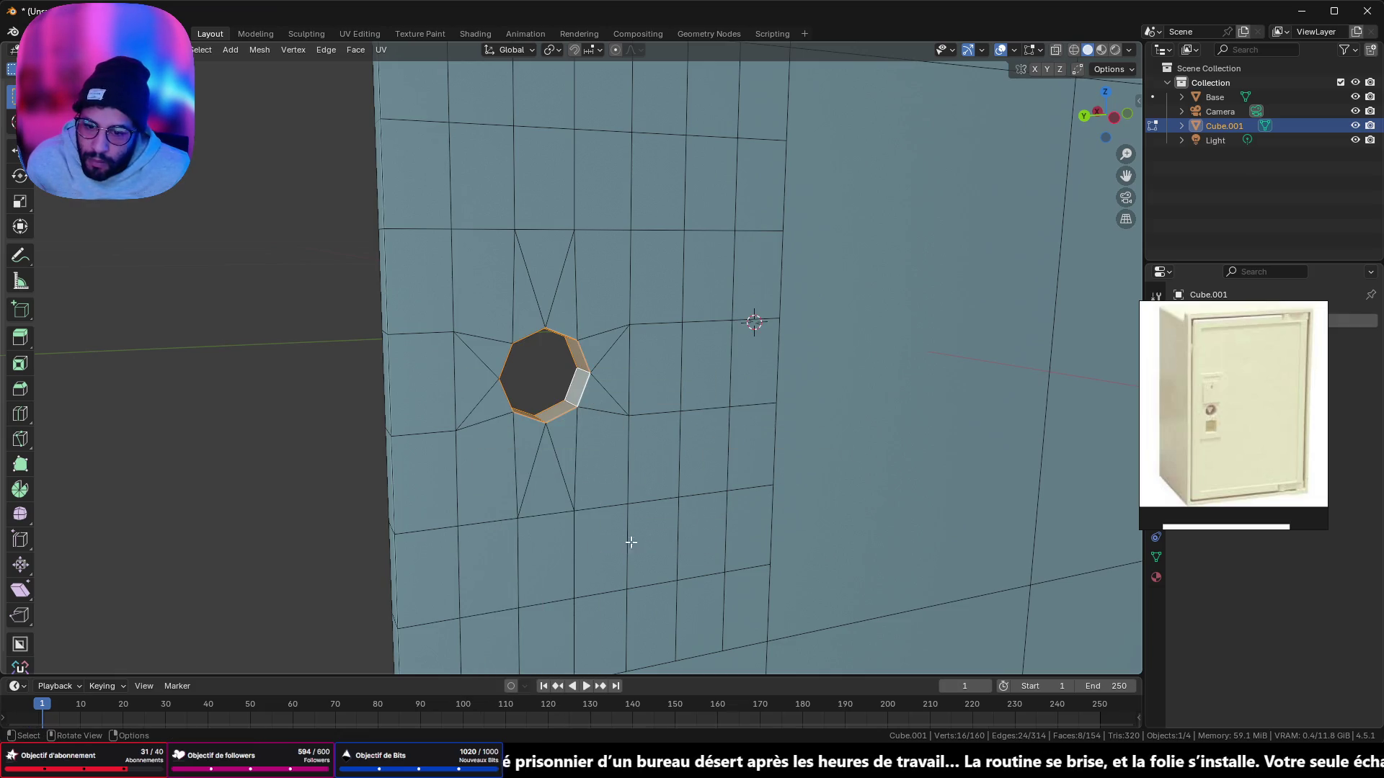
pyautogui.hotkey('shift', 's')
pyautogui.click(633, 615)
# Step: Face the door straight along the X axis and return to Object Mode to add a mesh
pyautogui.click(1114, 116)
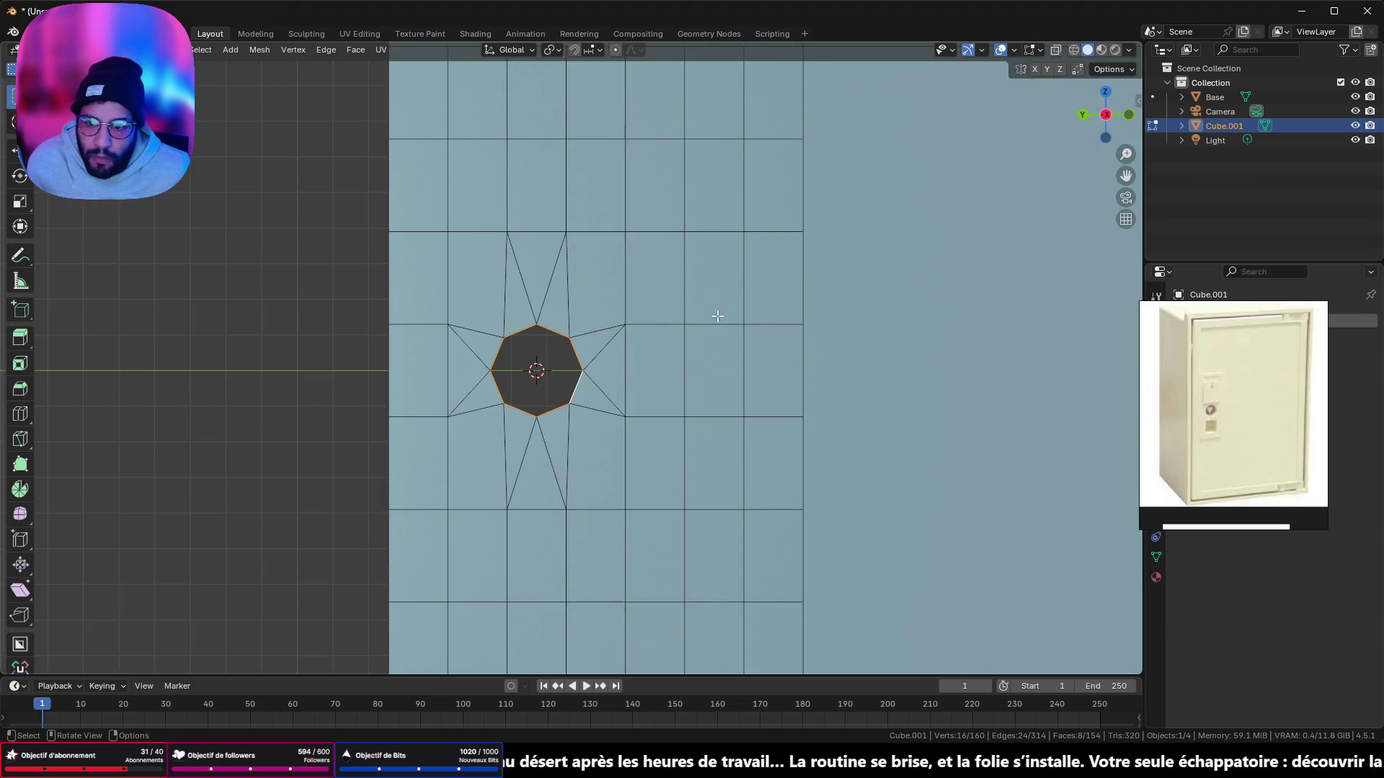
pyautogui.press('Tab')
pyautogui.hotkey('shift', 'a')
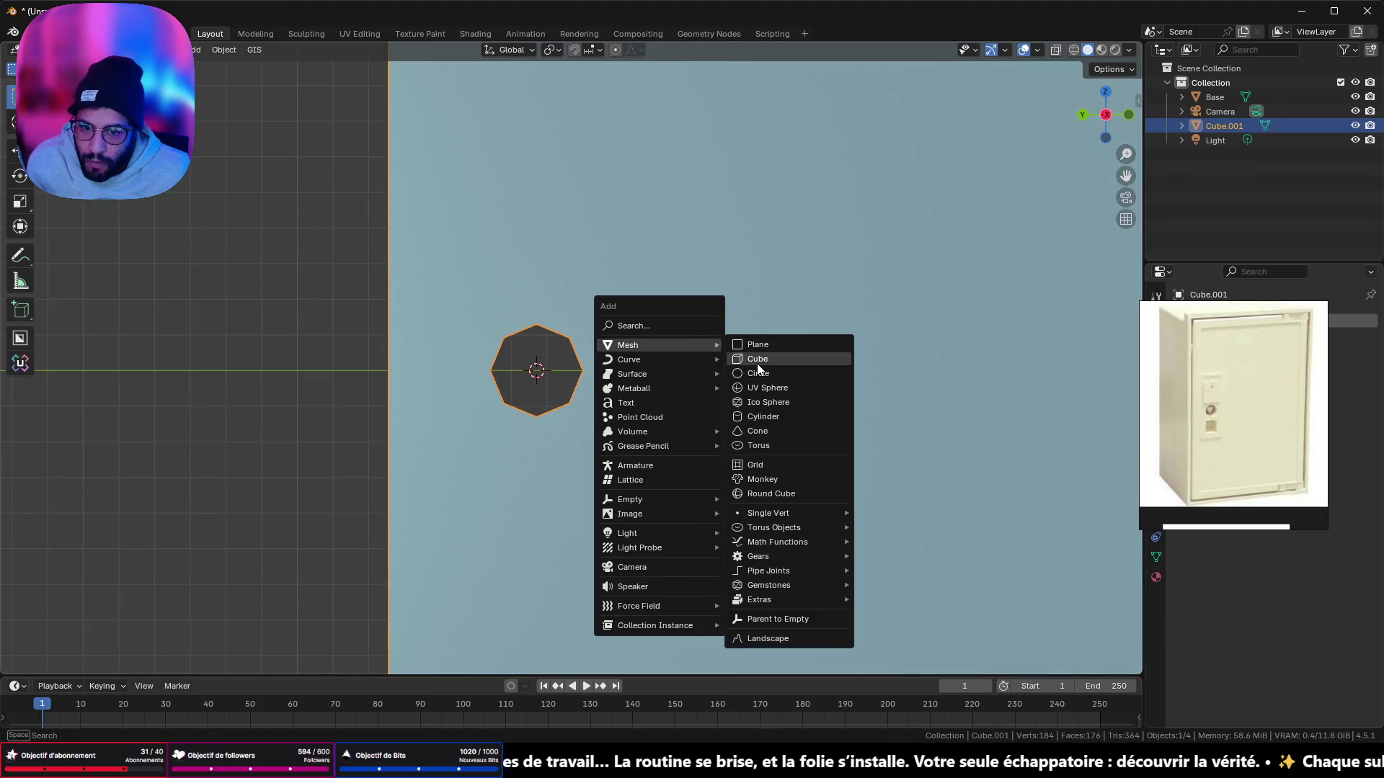
# Step: Add a cube at the keyhole centre, scale it down to about 0.134, and isolate it
pyautogui.click(756, 361)
pyautogui.press('s')
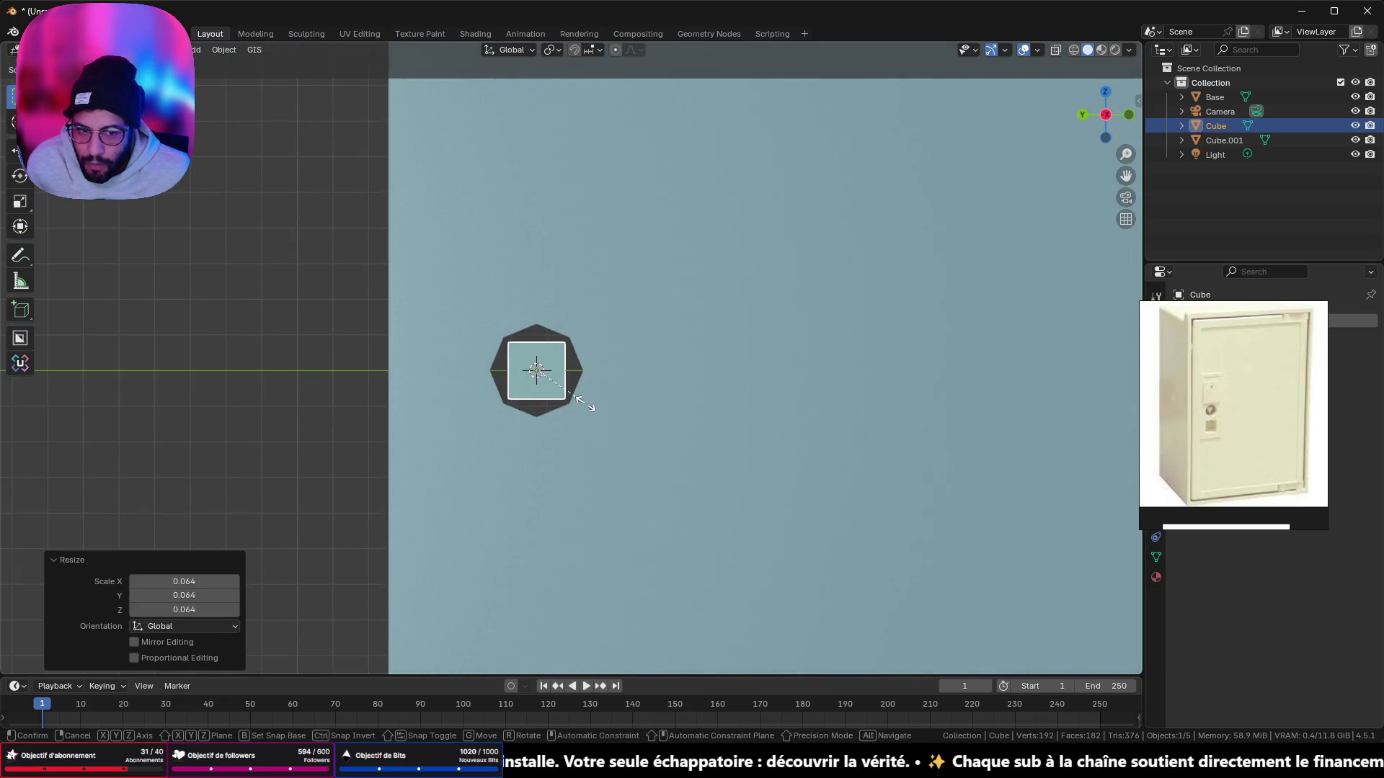
pyautogui.click(590, 408)
pyautogui.press('KP_Divide')
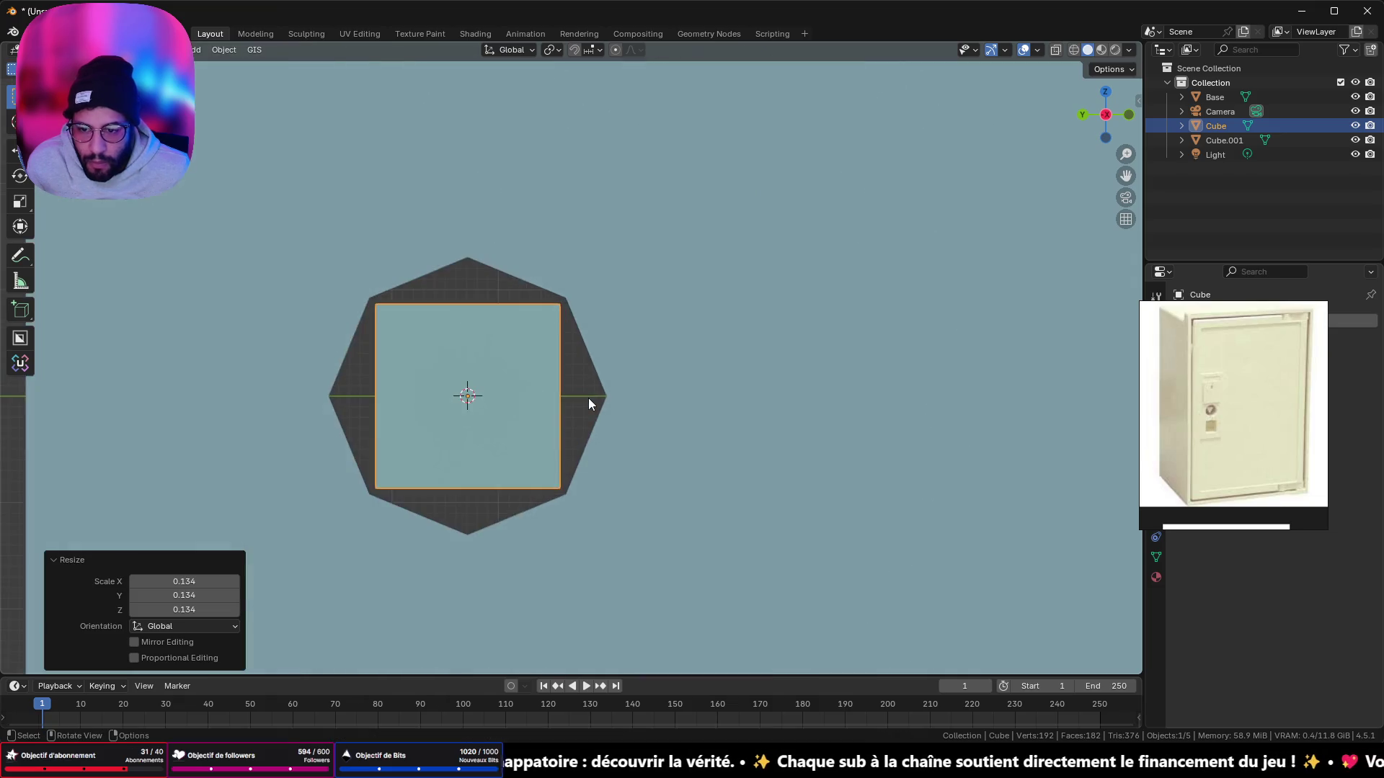
# Step: Apply the cube's scale and enter Edit Mode with wireframe shading
pyautogui.press('Tab')
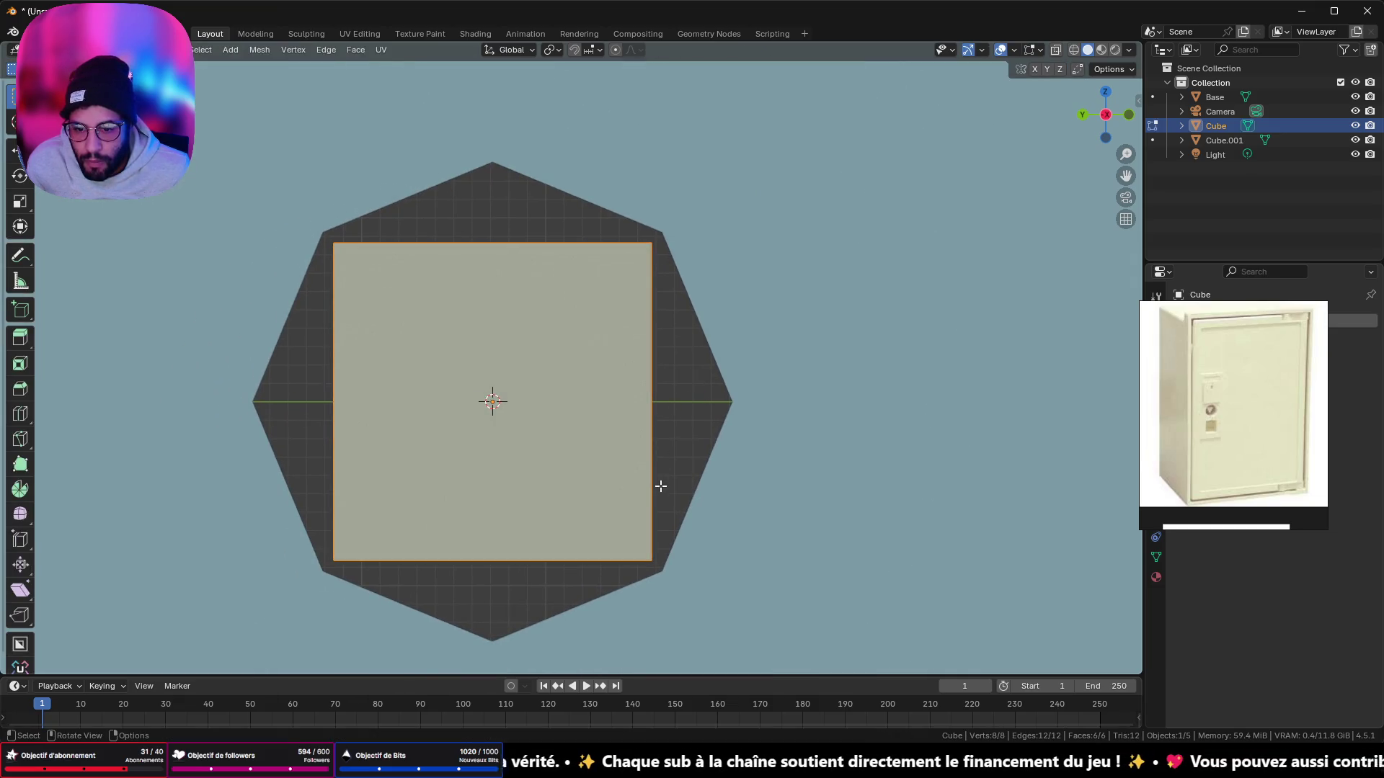
pyautogui.press('Tab')
pyautogui.hotkey('ctrl', 'a')
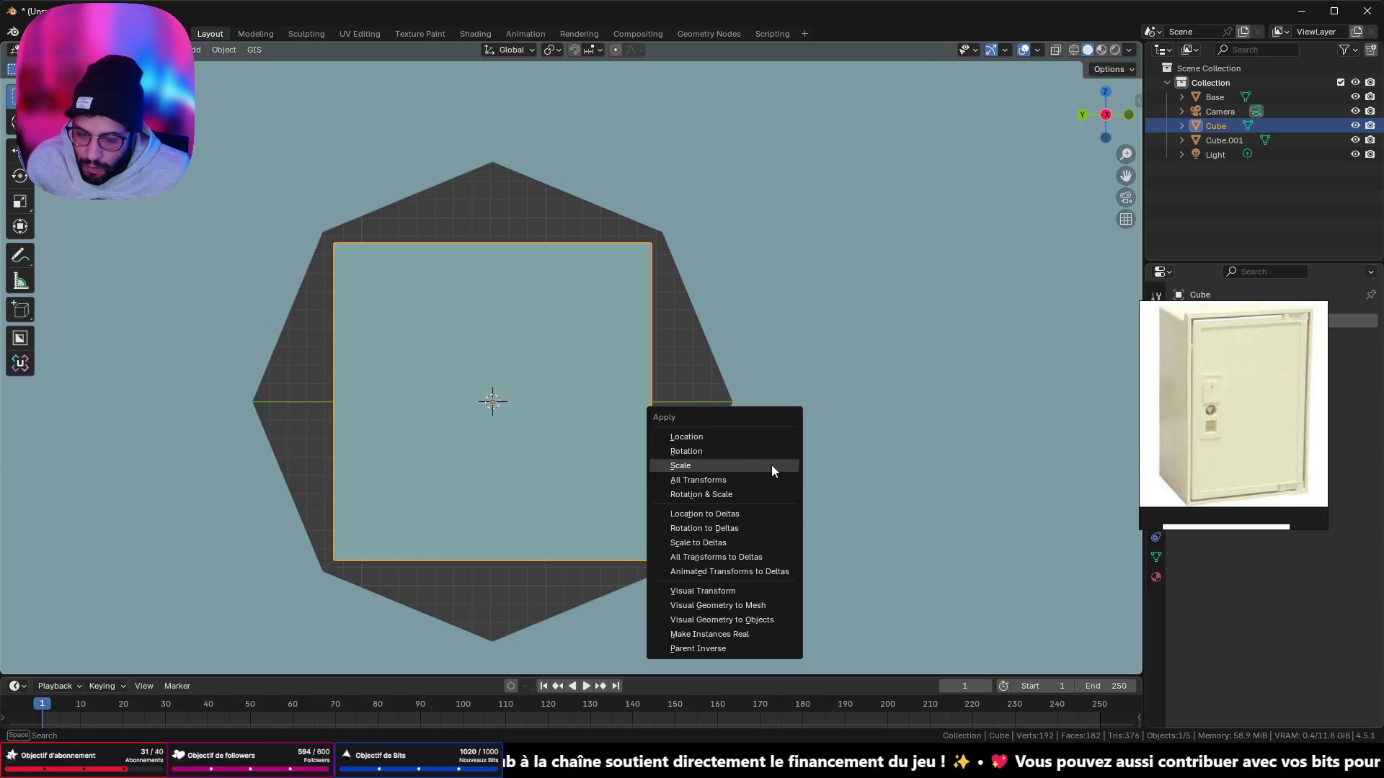
pyautogui.click(737, 467)
pyautogui.scroll(-1, 751, 443)
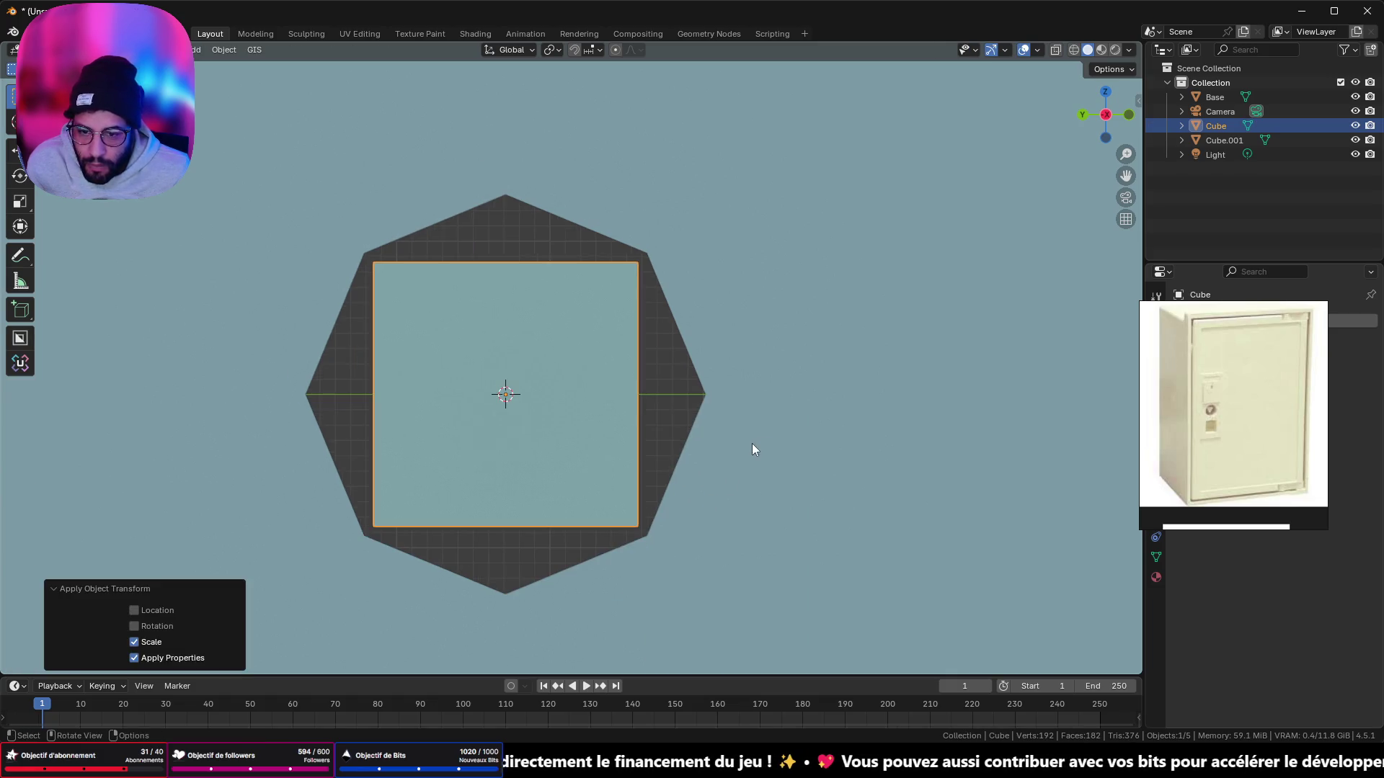
pyautogui.press('Tab')
pyautogui.click(1074, 49)
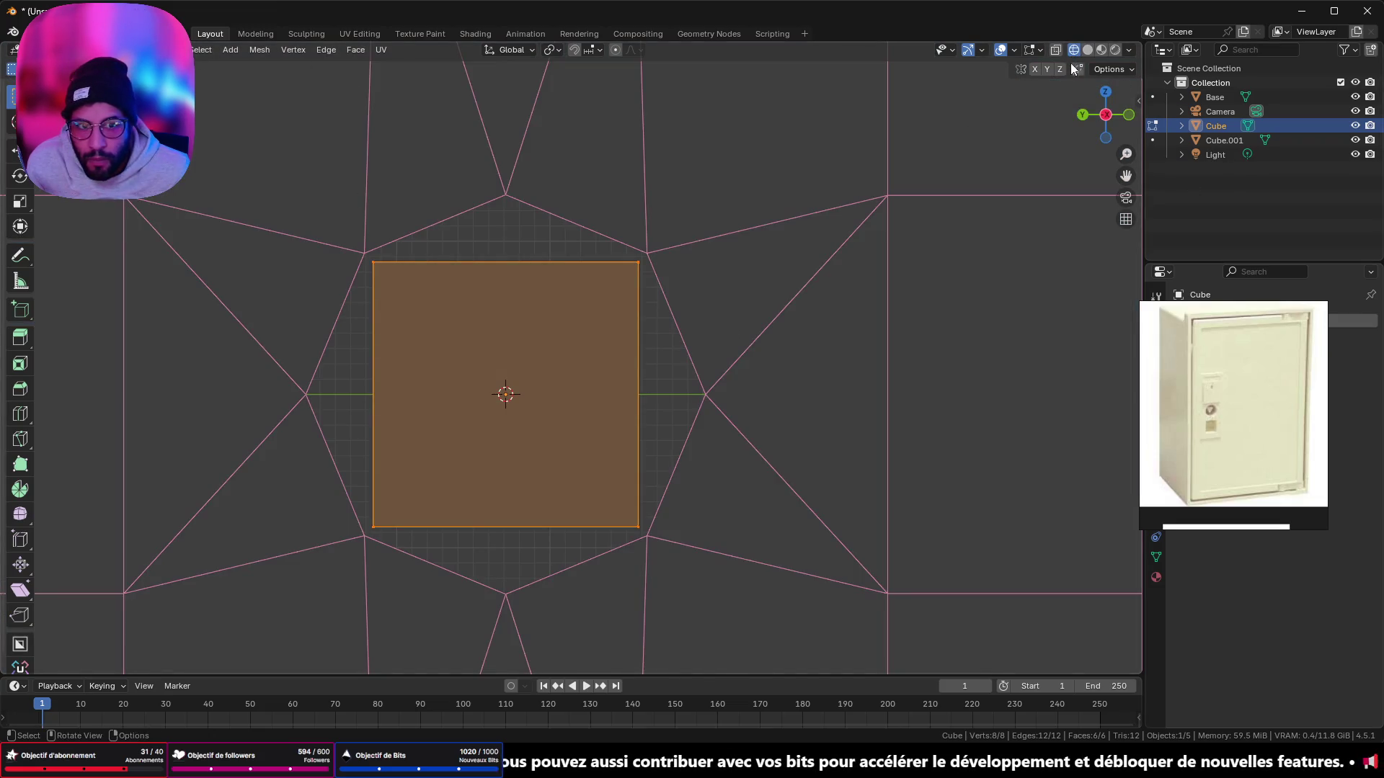
# Step: With X-ray on, merge the cube's bottom vertices at centre to form a wedge
pyautogui.hotkey('alt', 'z')
pyautogui.moveTo(603, 494); pyautogui.dragTo(641, 533)
pyautogui.keyDown('shift'); pyautogui.moveTo(370, 519); pyautogui.dragTo(387, 534); pyautogui.keyUp('shift')
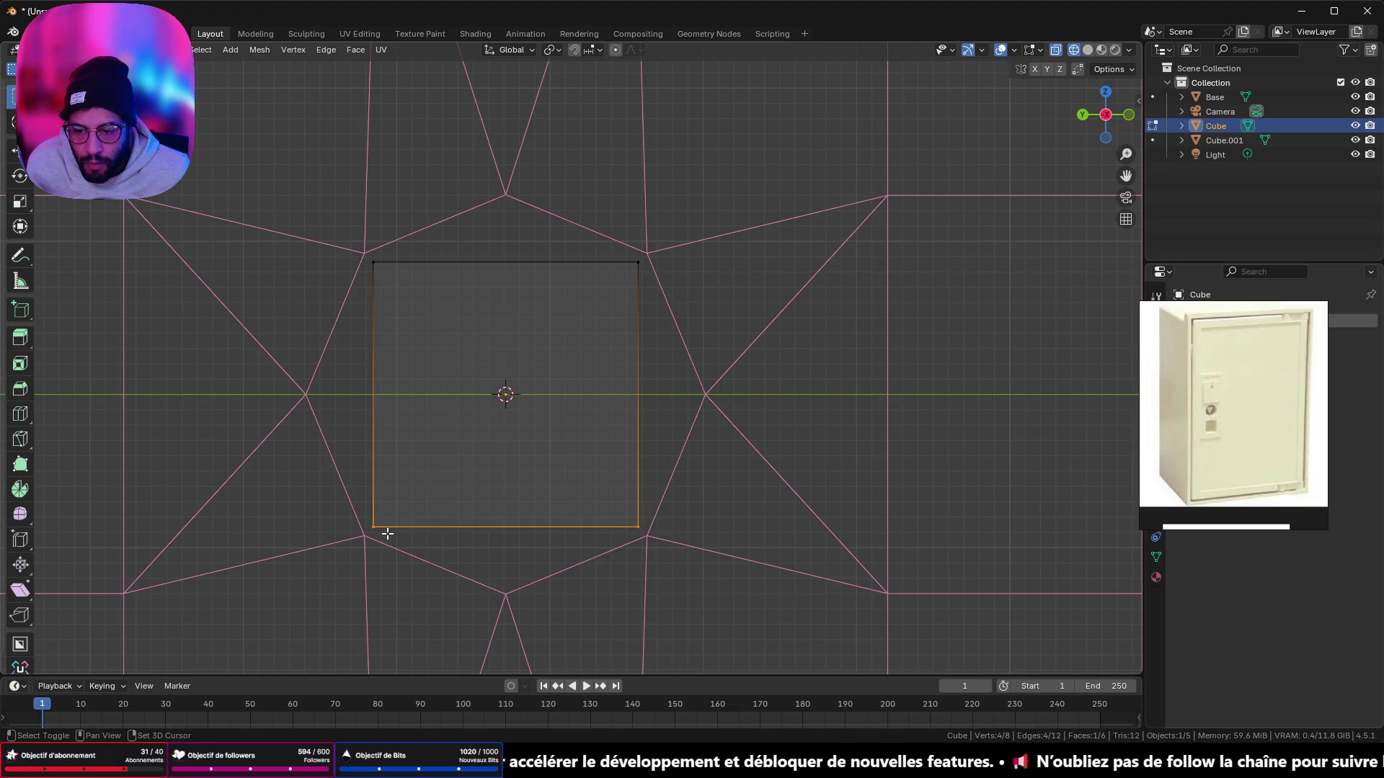
pyautogui.press('m')
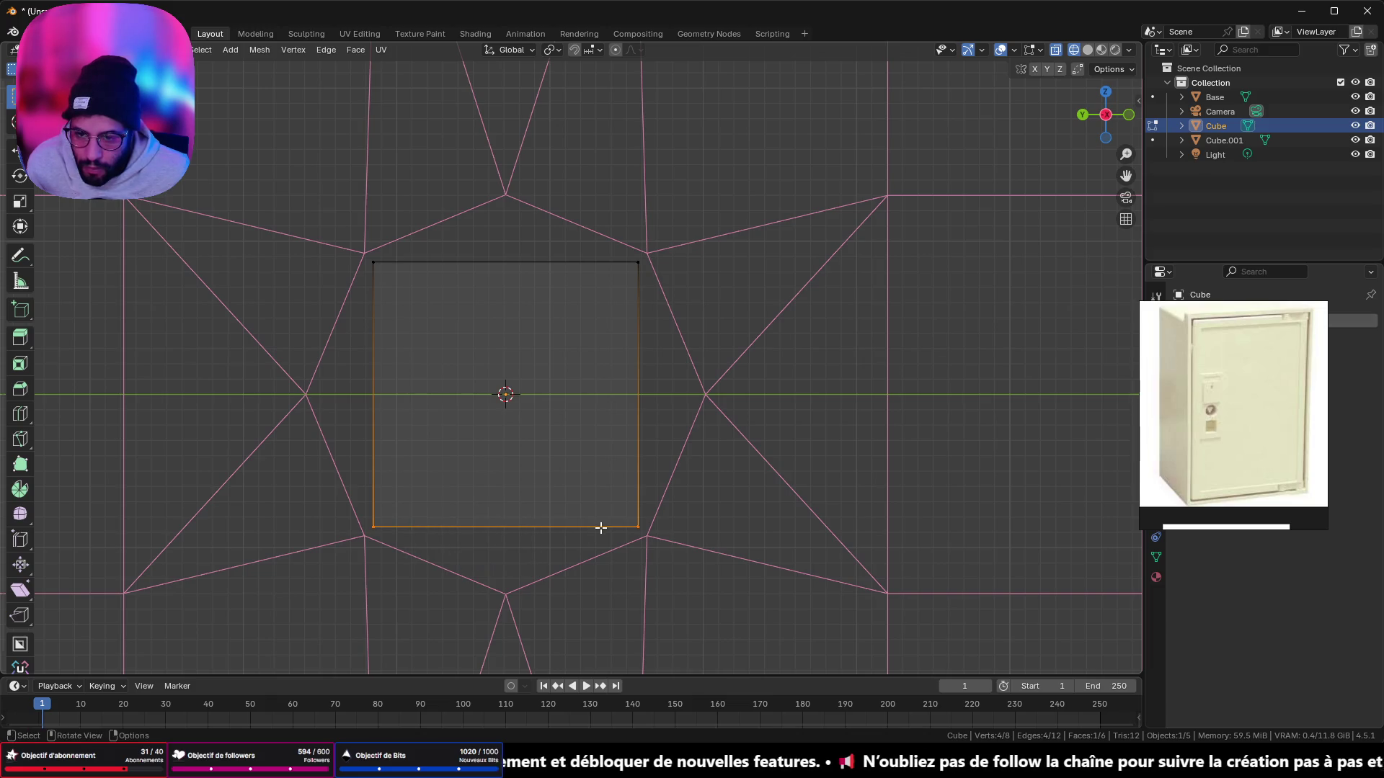
pyautogui.moveTo(599, 531); pyautogui.dragTo(686, 572, button='middle')
pyautogui.click(686, 562)
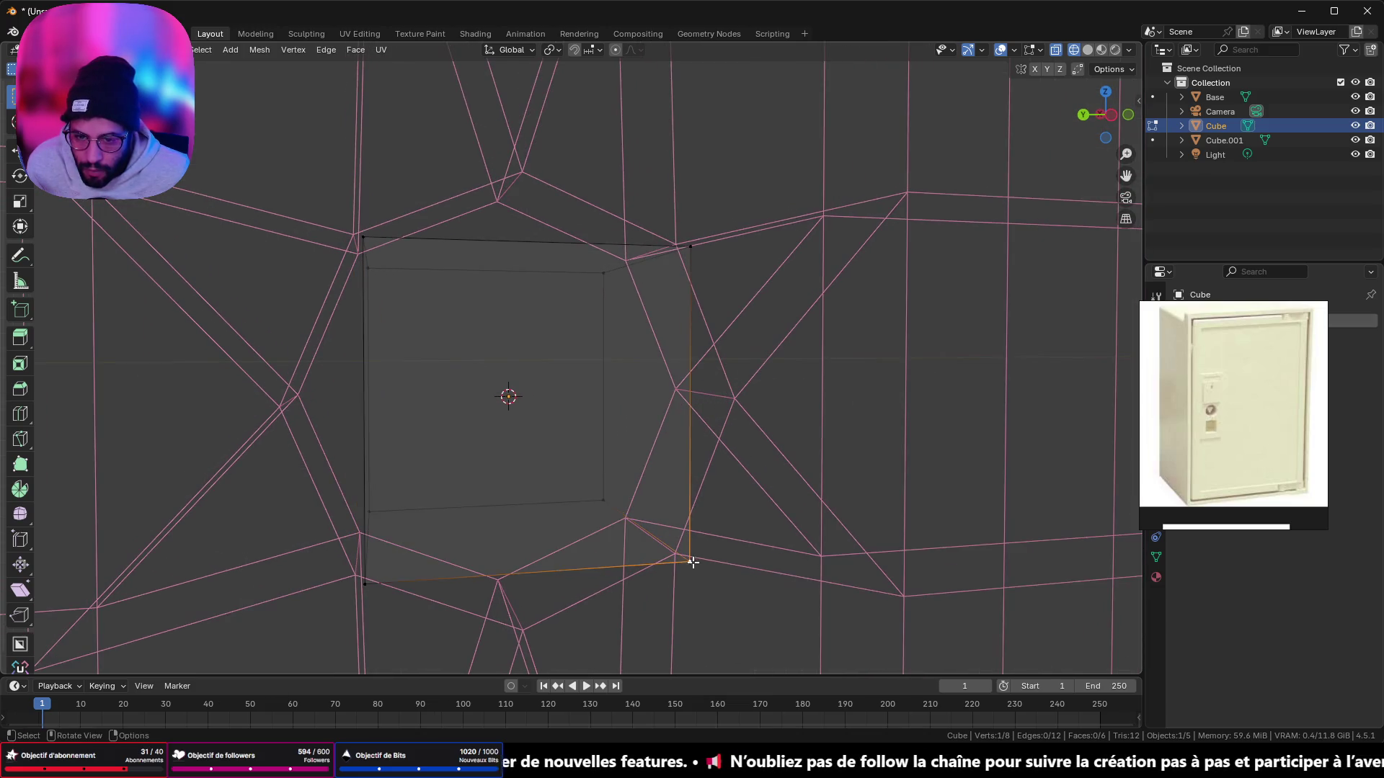
pyautogui.keyDown('shift'); pyautogui.click(362, 580); pyautogui.keyUp('shift')
pyautogui.press('m')
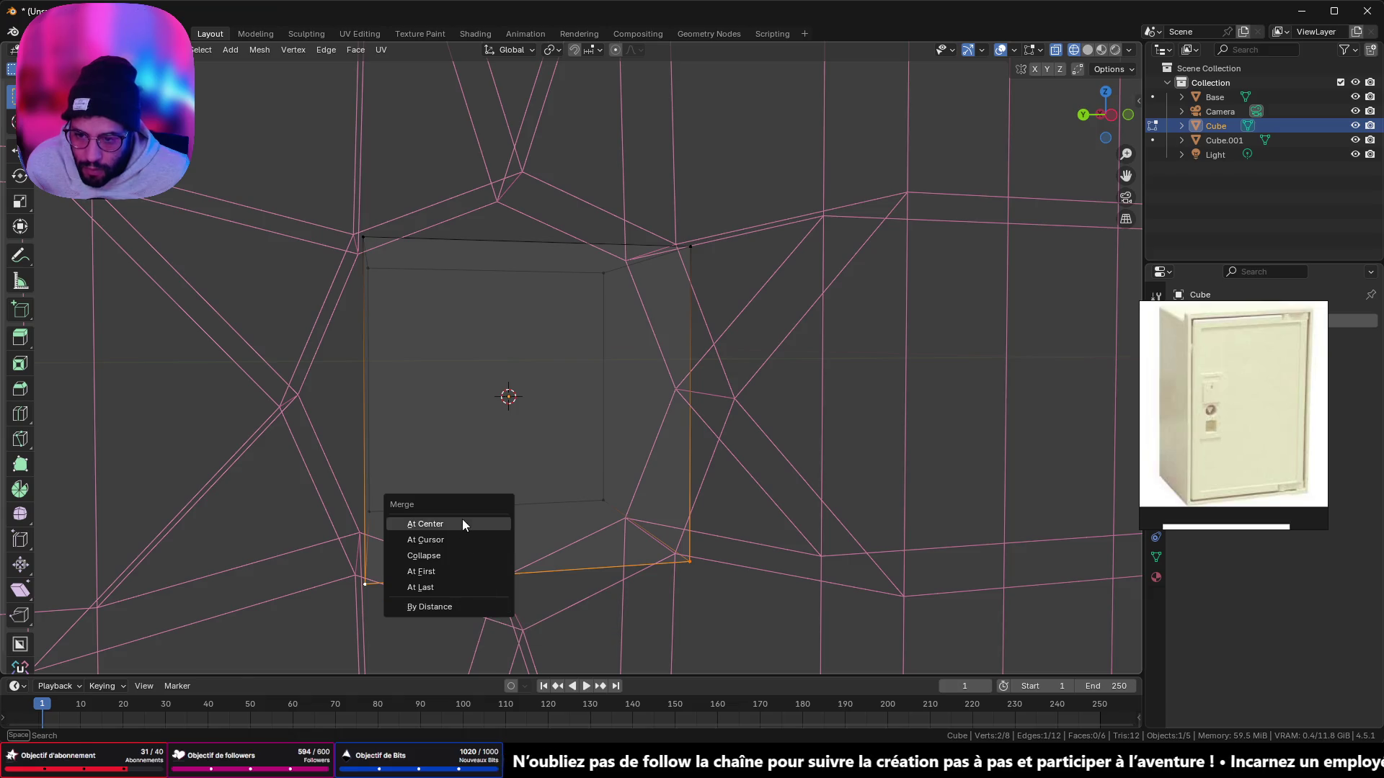
pyautogui.click(461, 524)
pyautogui.keyDown('shift'); pyautogui.click(384, 506); pyautogui.keyUp('shift')
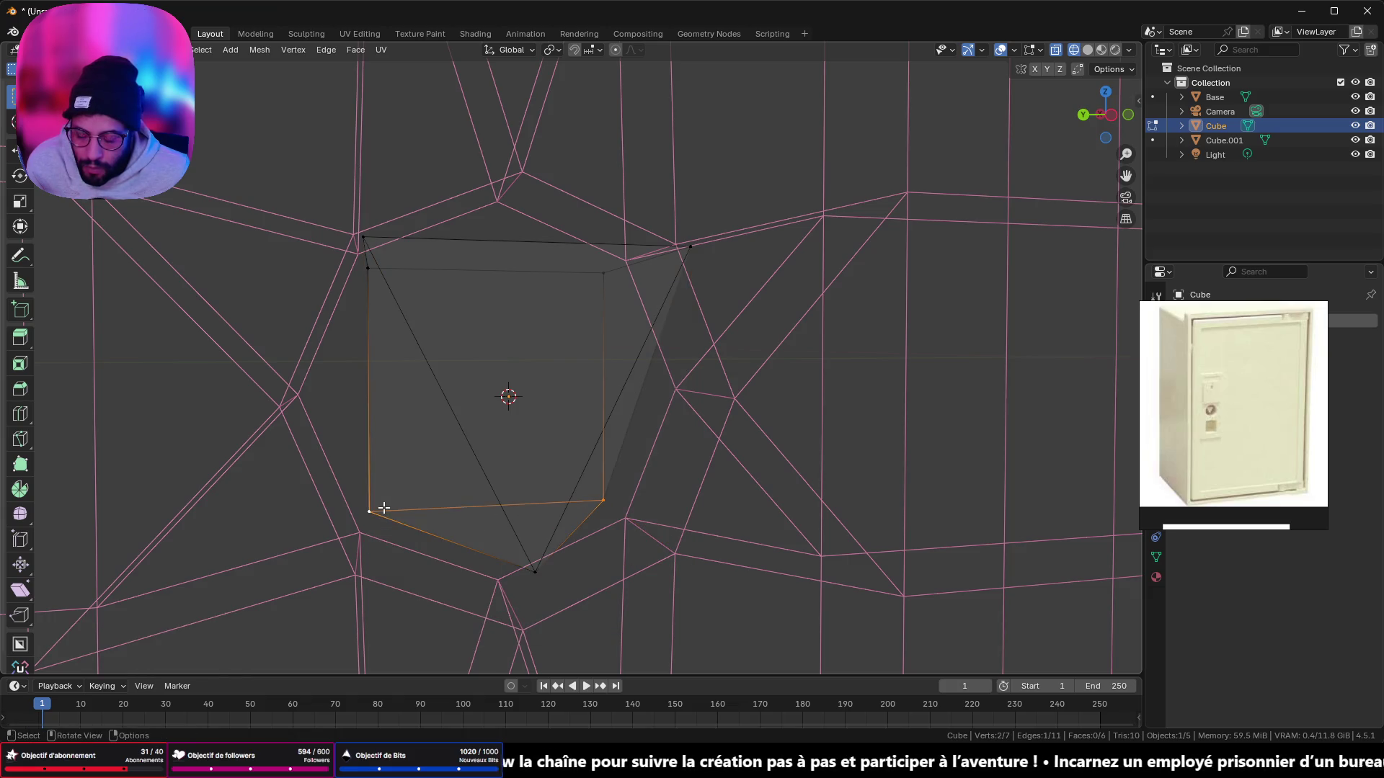
pyautogui.press('m')
pyautogui.click(384, 507)
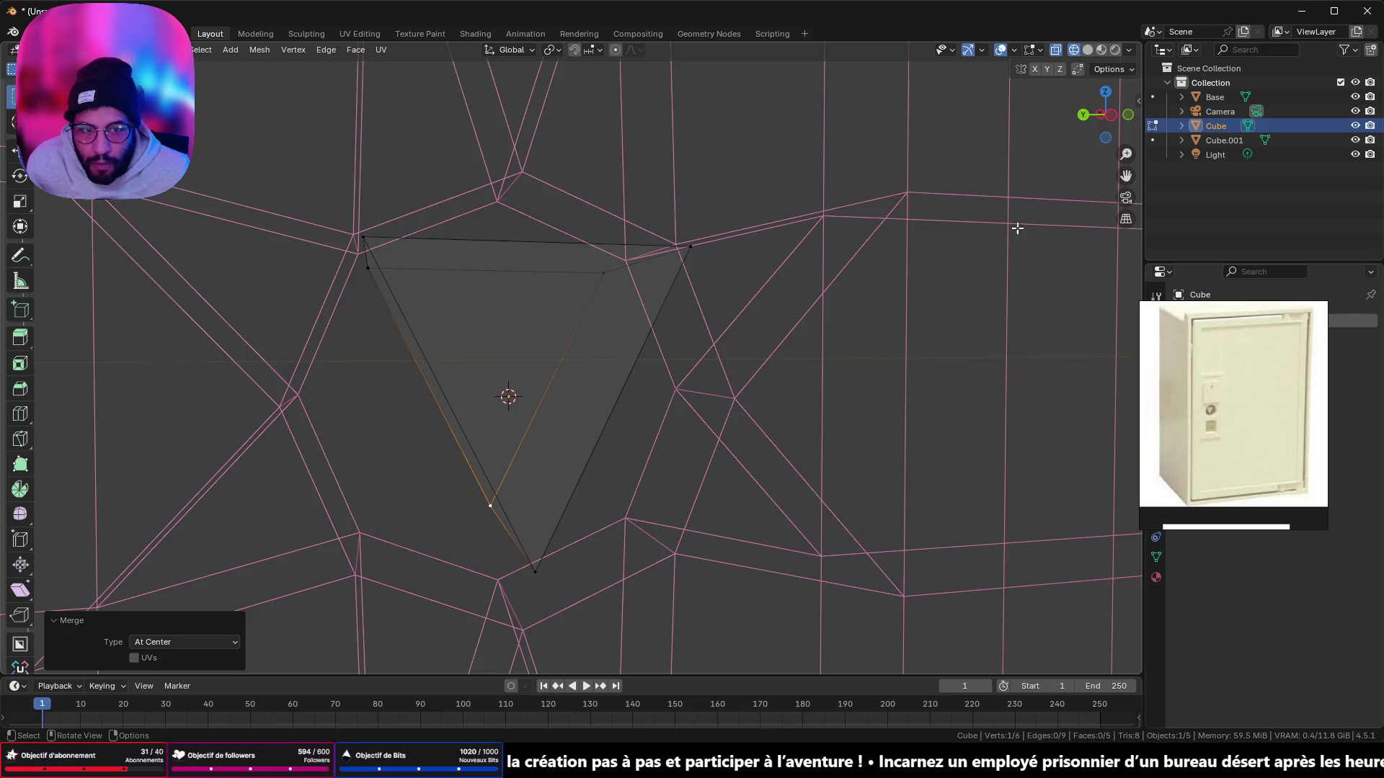
# Step: From the side view, move the wedge vertically along Z into the keyhole
pyautogui.click(1110, 115)
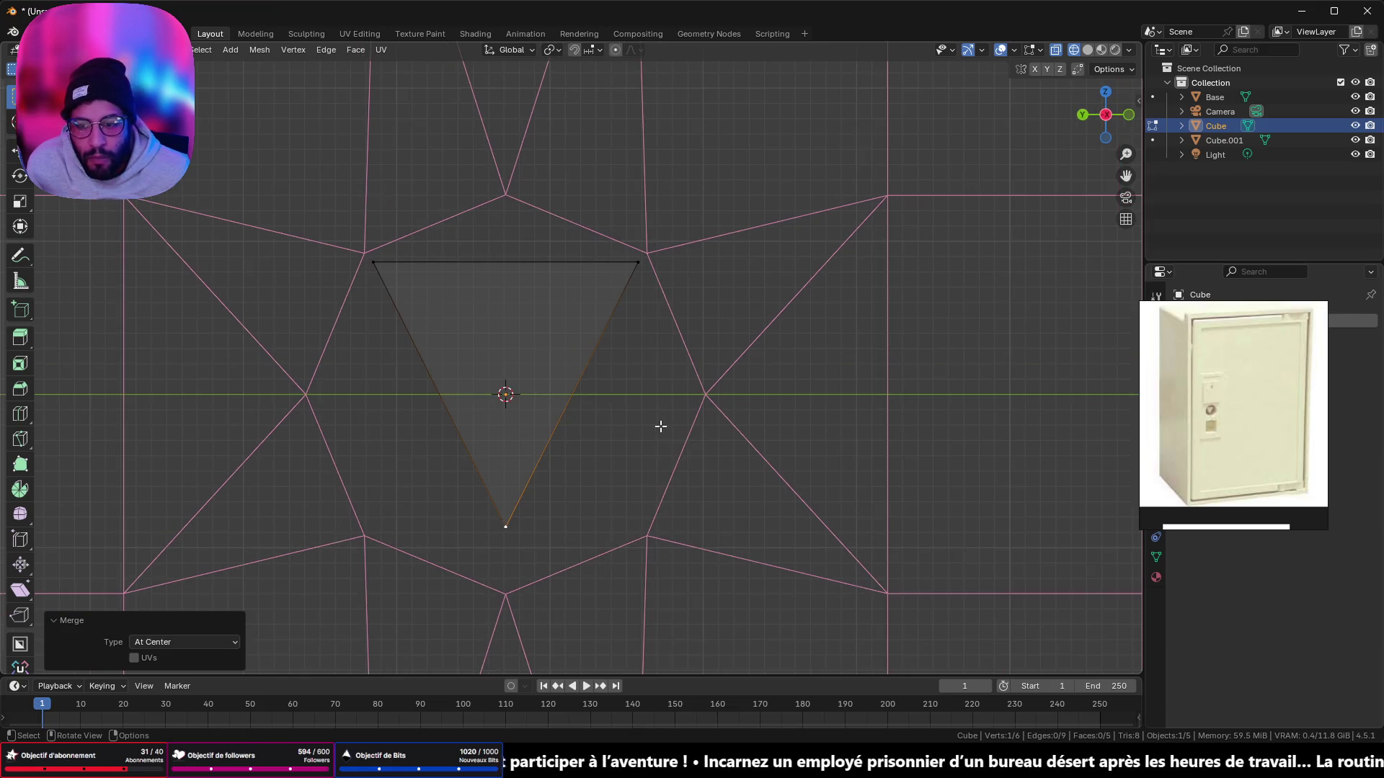
pyautogui.press('Tab')
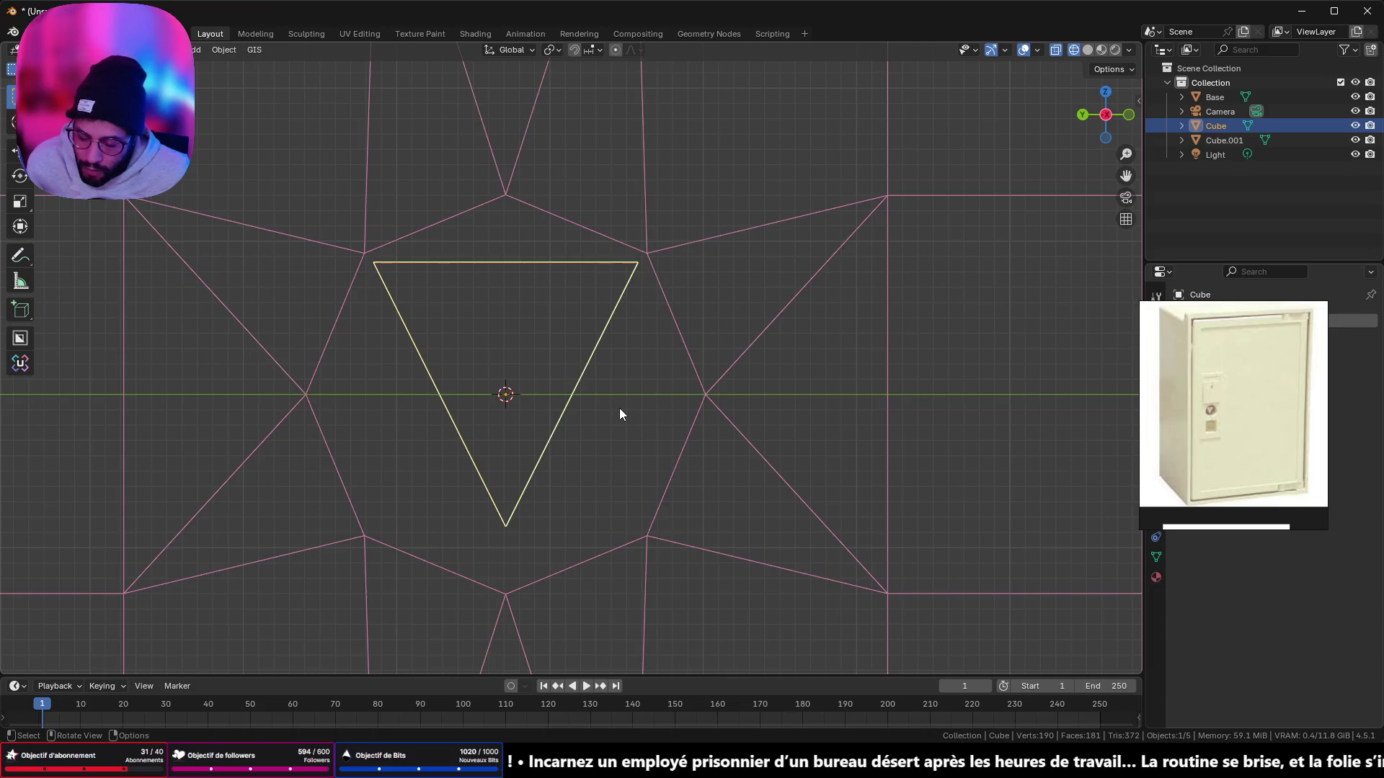
pyautogui.press('g')
pyautogui.press('z')
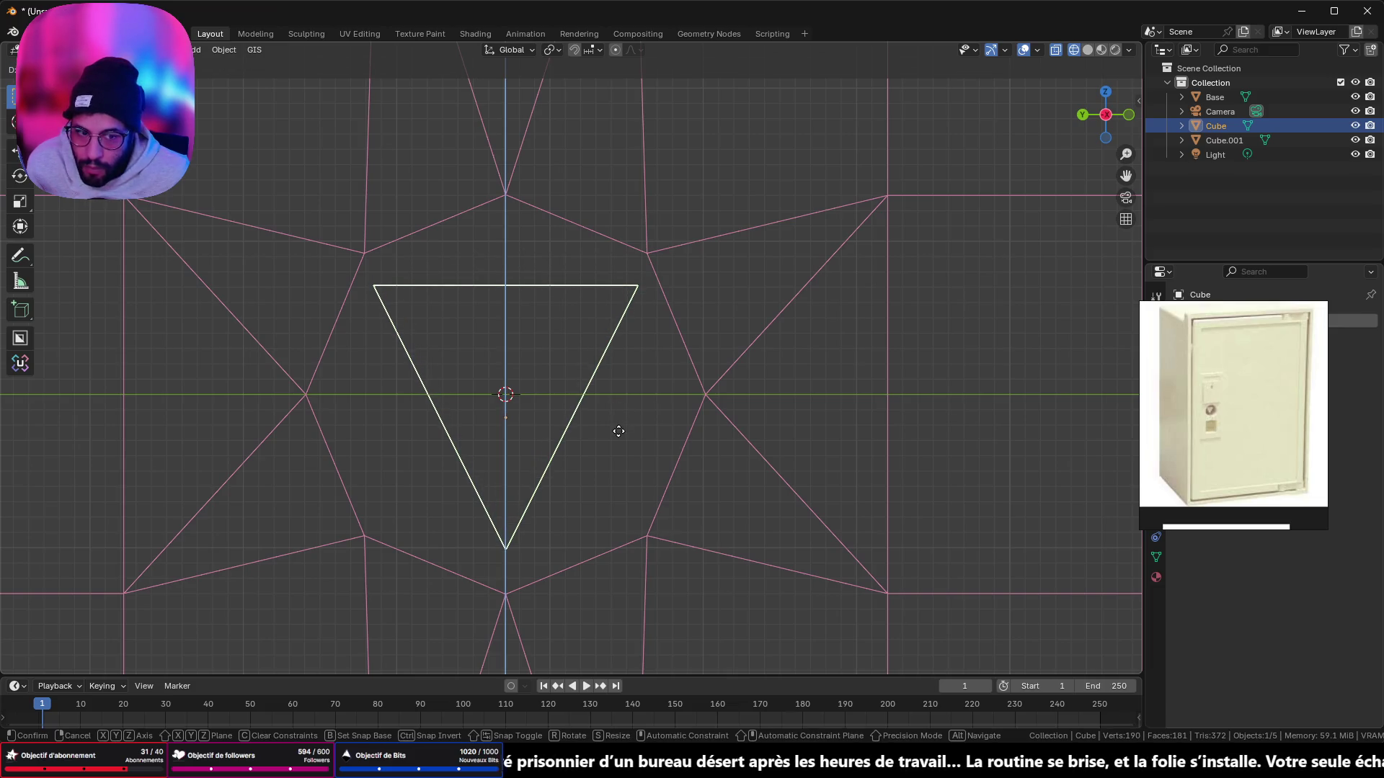
pyautogui.click(618, 431)
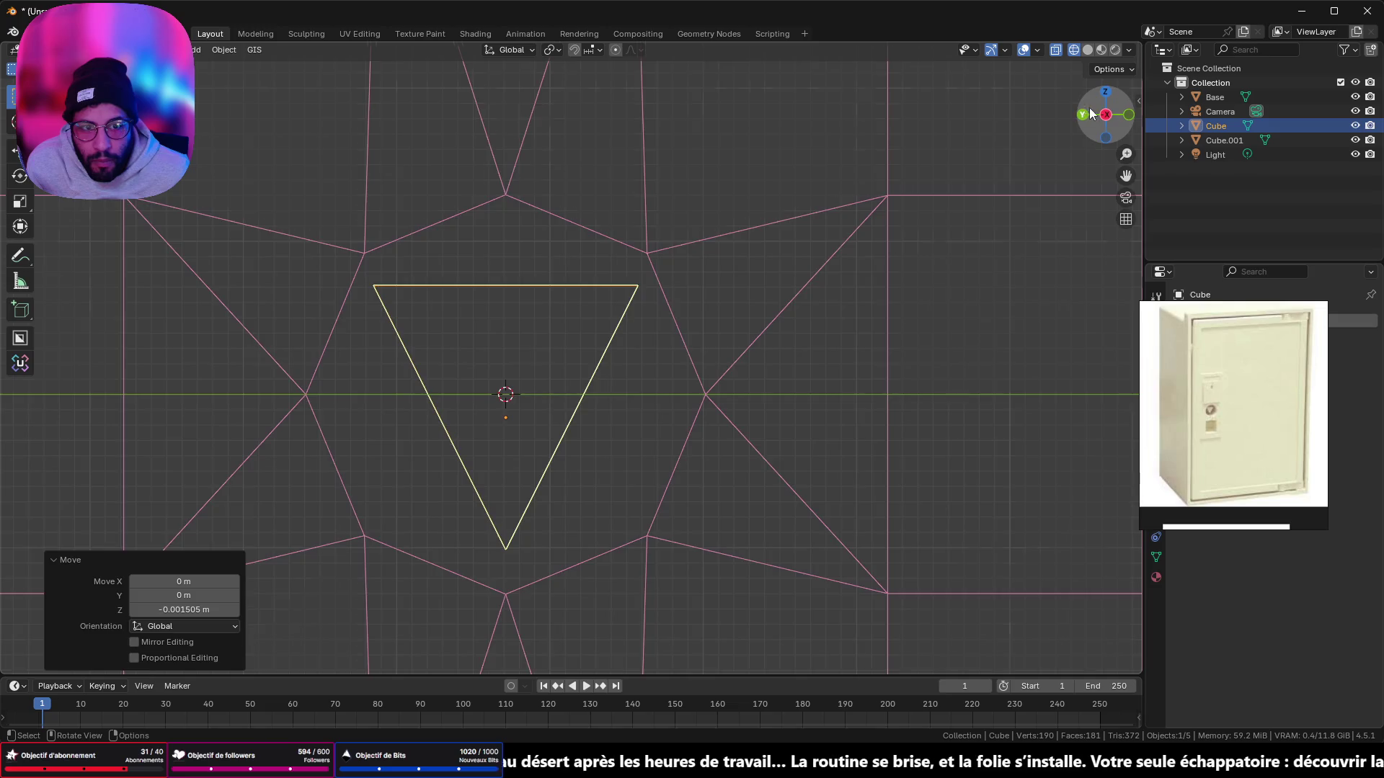
# Step: Narrow the wedge to 0.561 along X and shift it sideways along X
pyautogui.click(1083, 115)
pyautogui.press('s')
pyautogui.press('z')
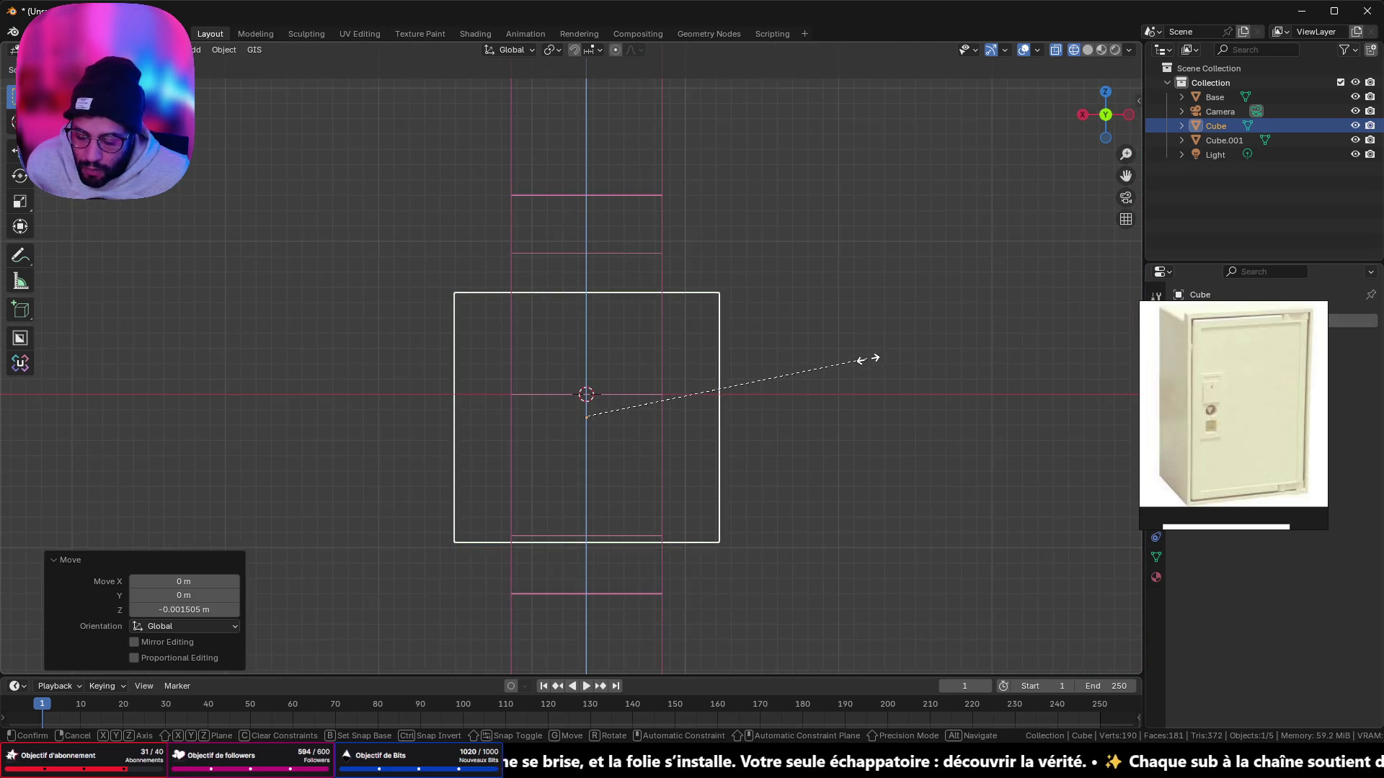
pyautogui.press('x')
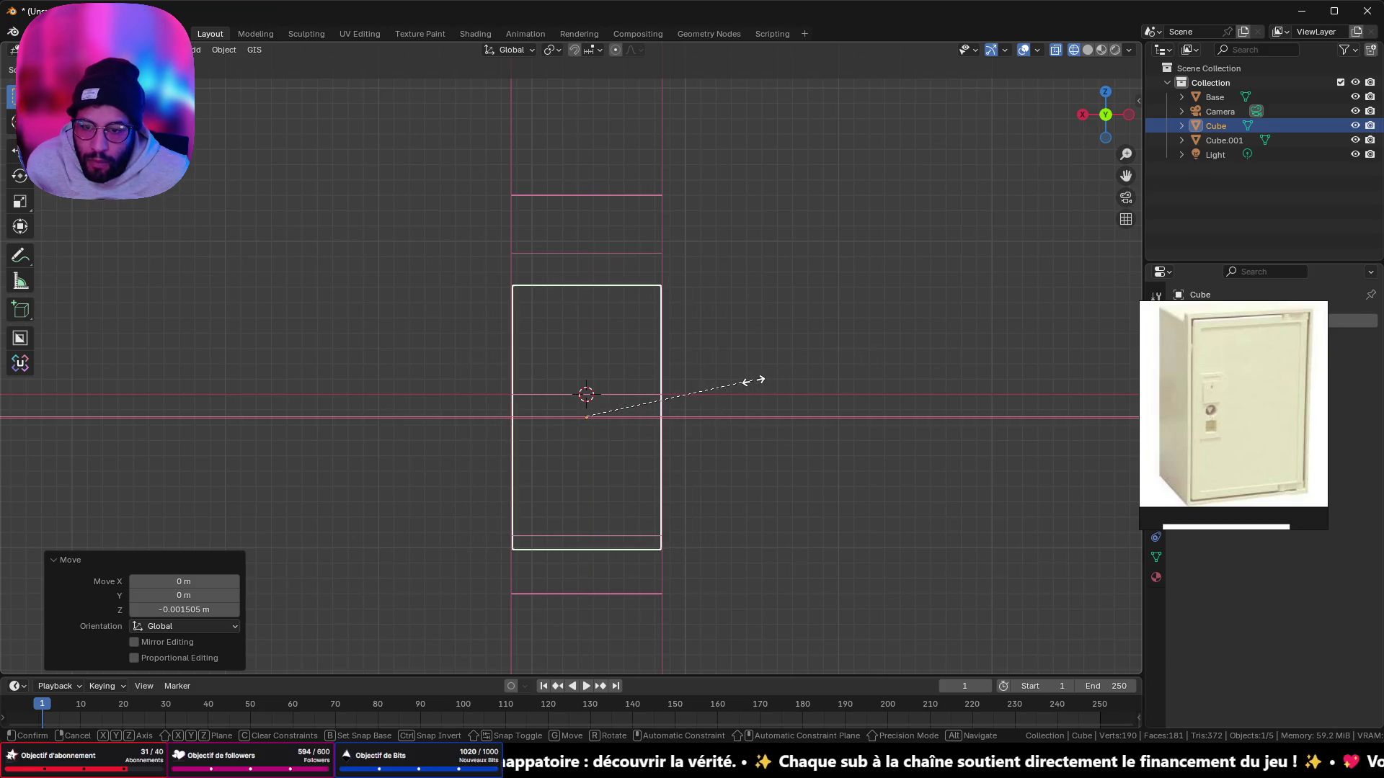
pyautogui.click(754, 380)
pyautogui.press('g')
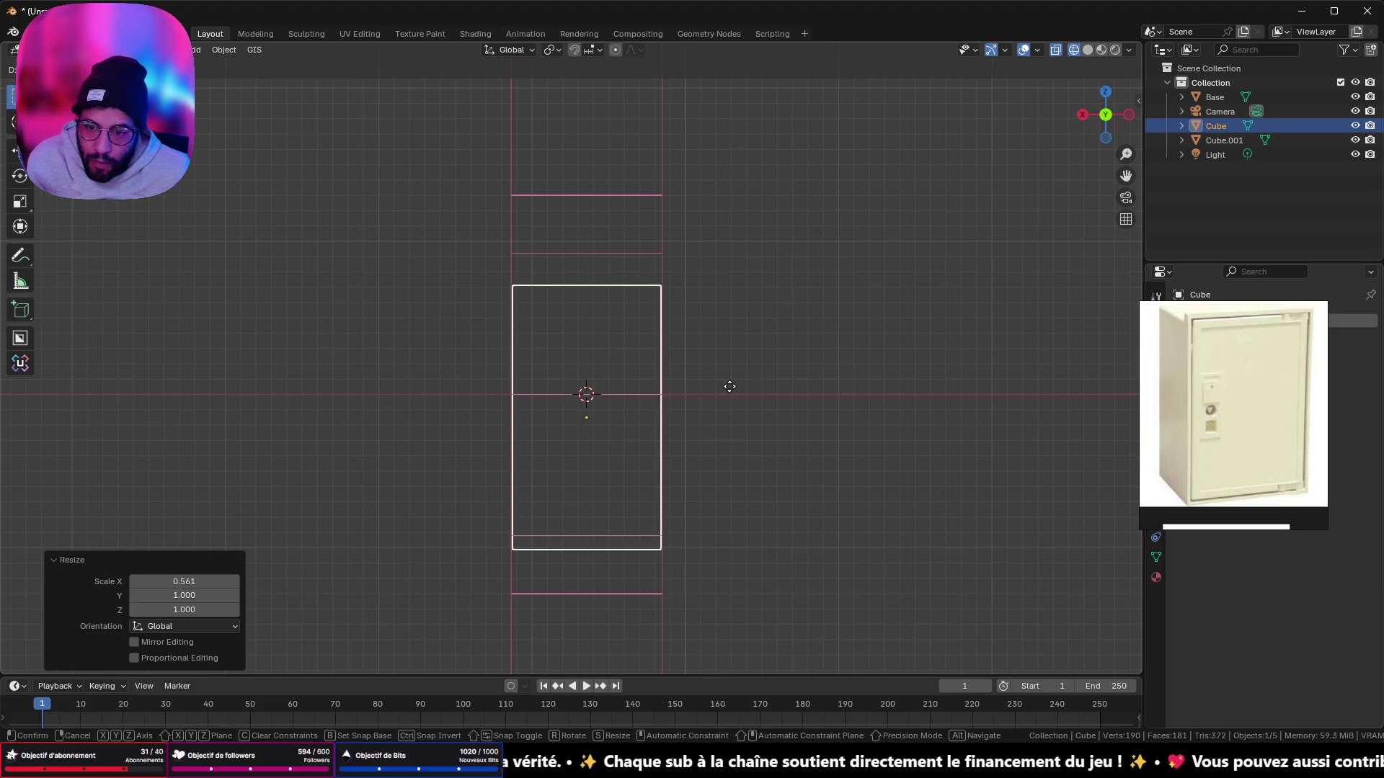
pyautogui.press('x')
pyautogui.click(729, 387)
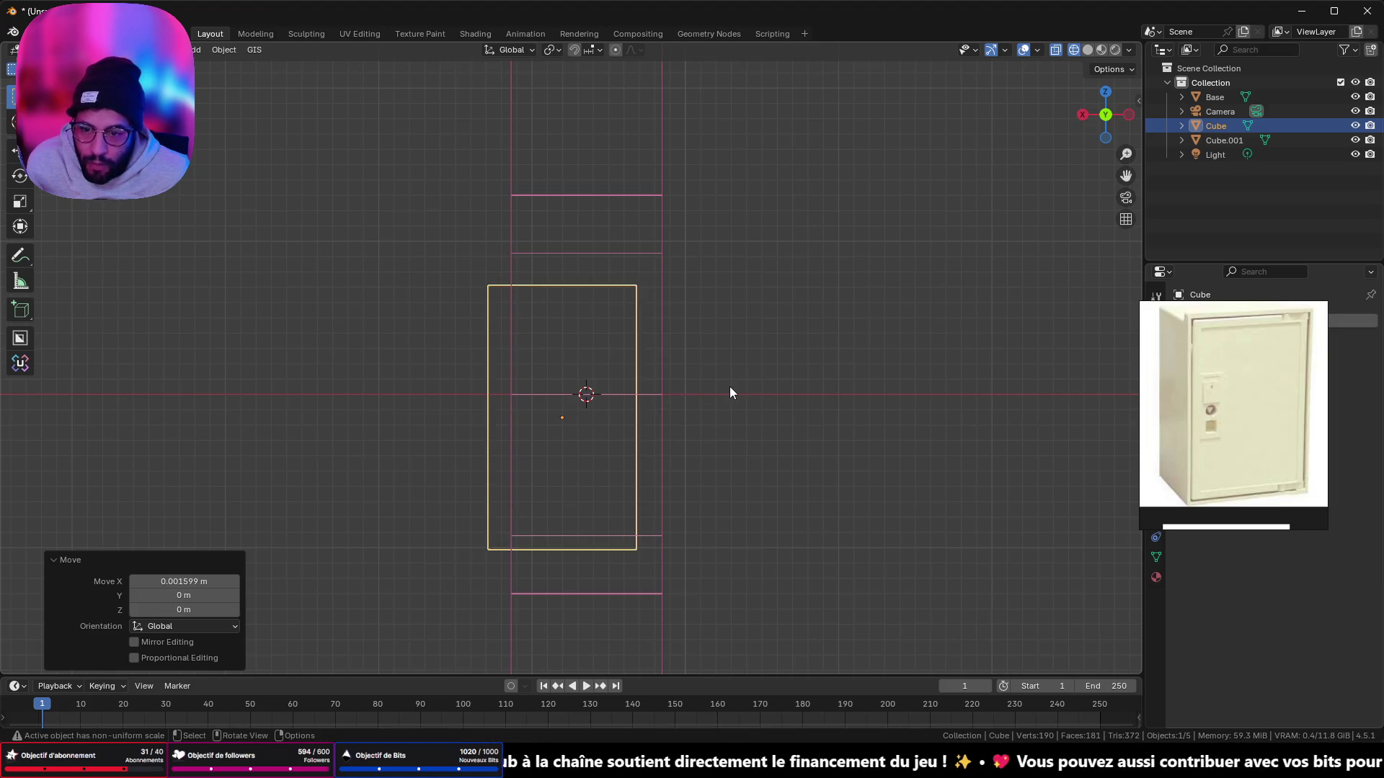
# Step: In solid shading, select the wedge's top triangular face and snap the 3D cursor to it
pyautogui.moveTo(840, 340); pyautogui.dragTo(744, 346, button='middle')
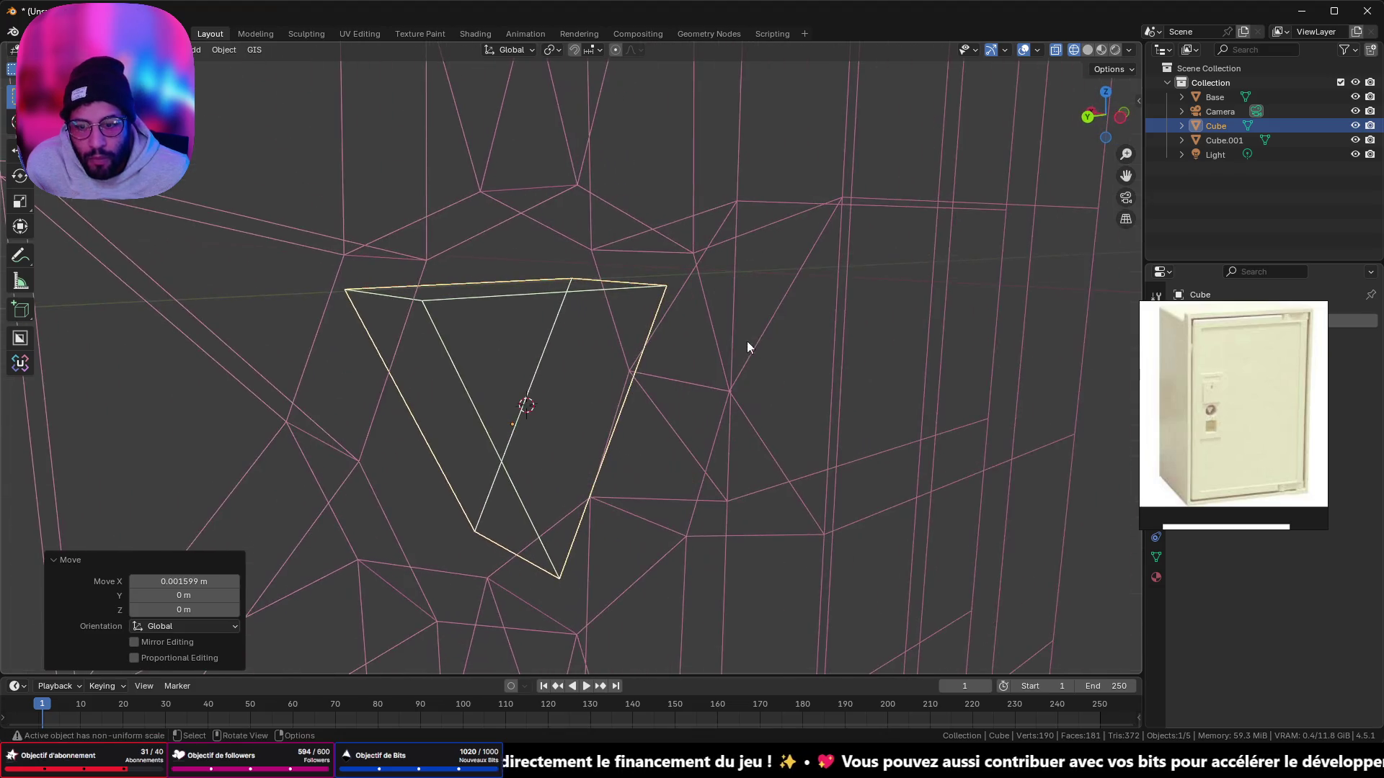
pyautogui.click(1086, 50)
pyautogui.moveTo(998, 148)
pyautogui.mouseDown(button='middle')
pyautogui.moveTo(784, 247)
pyautogui.moveTo(846, 186)
pyautogui.moveTo(1121, 203)
pyautogui.moveTo(622, 447)
pyautogui.moveTo(618, 390)
pyautogui.mouseUp(button='middle')
pyautogui.click(583, 379)
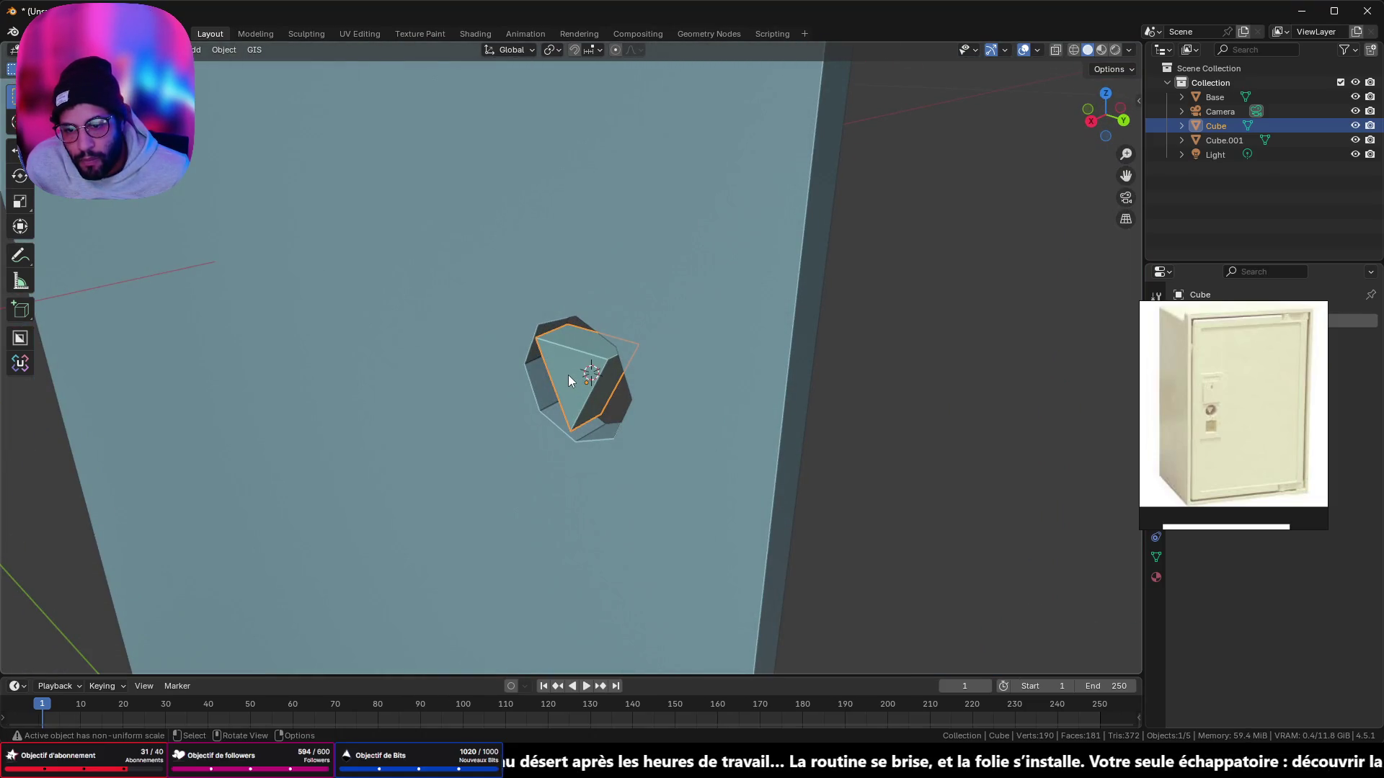
pyautogui.press('Tab')
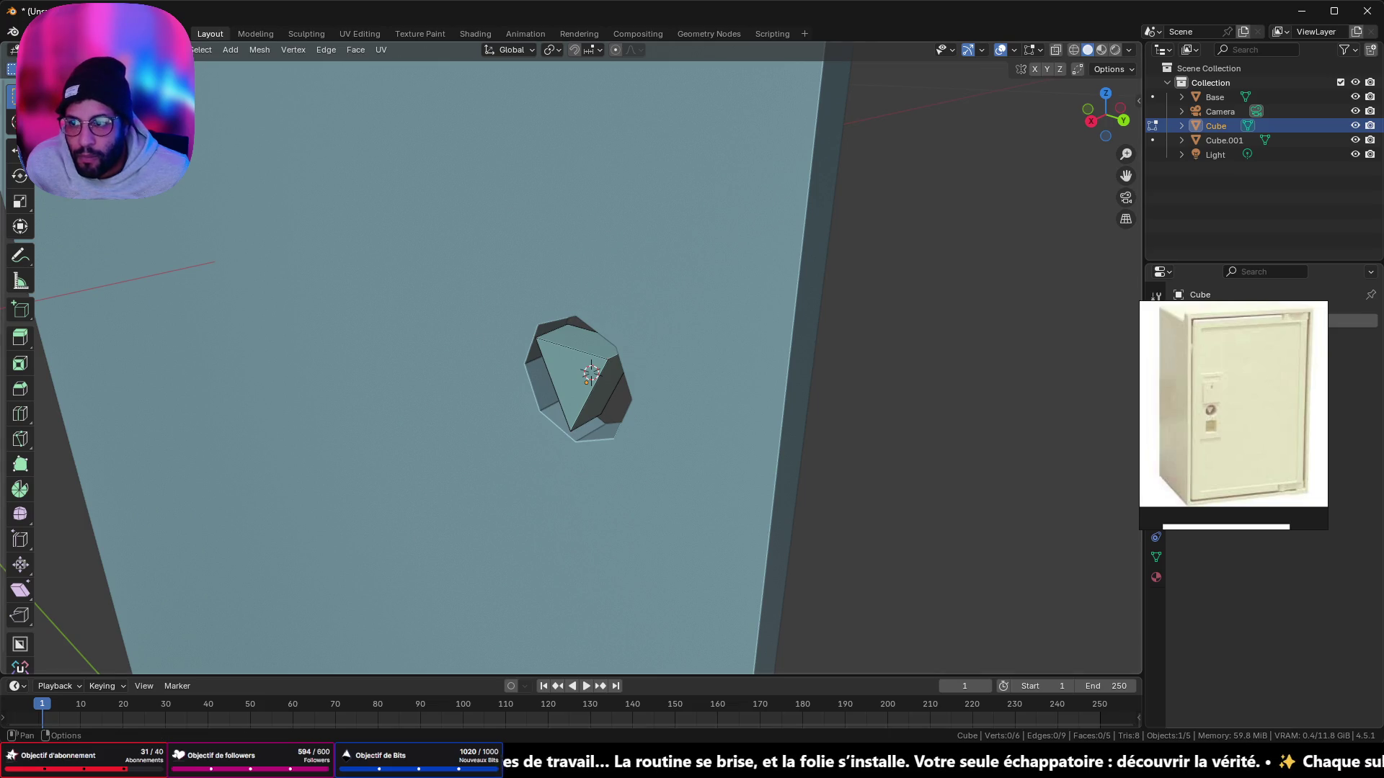
pyautogui.click(606, 393)
pyautogui.click(569, 378)
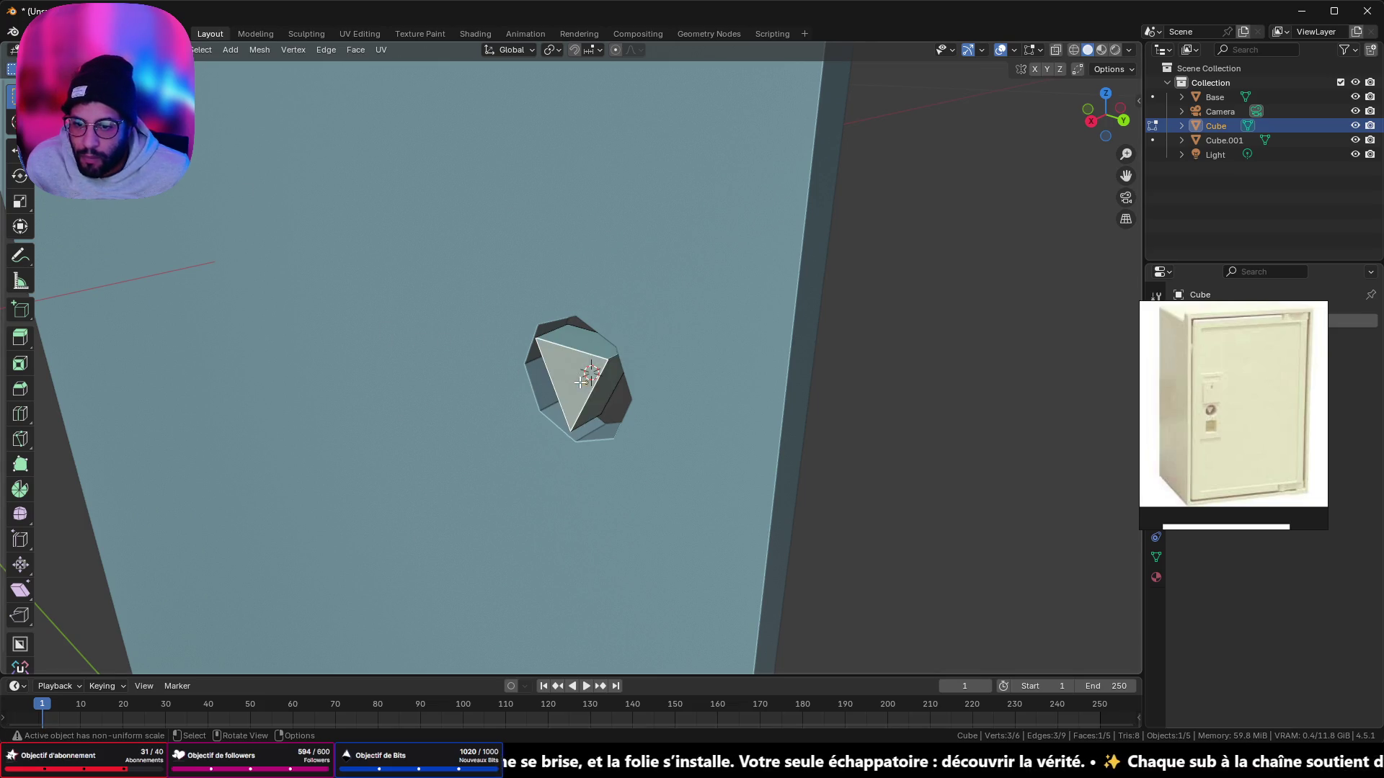
pyautogui.hotkey('shift', 's')
pyautogui.click(668, 506)
pyautogui.press('Tab')
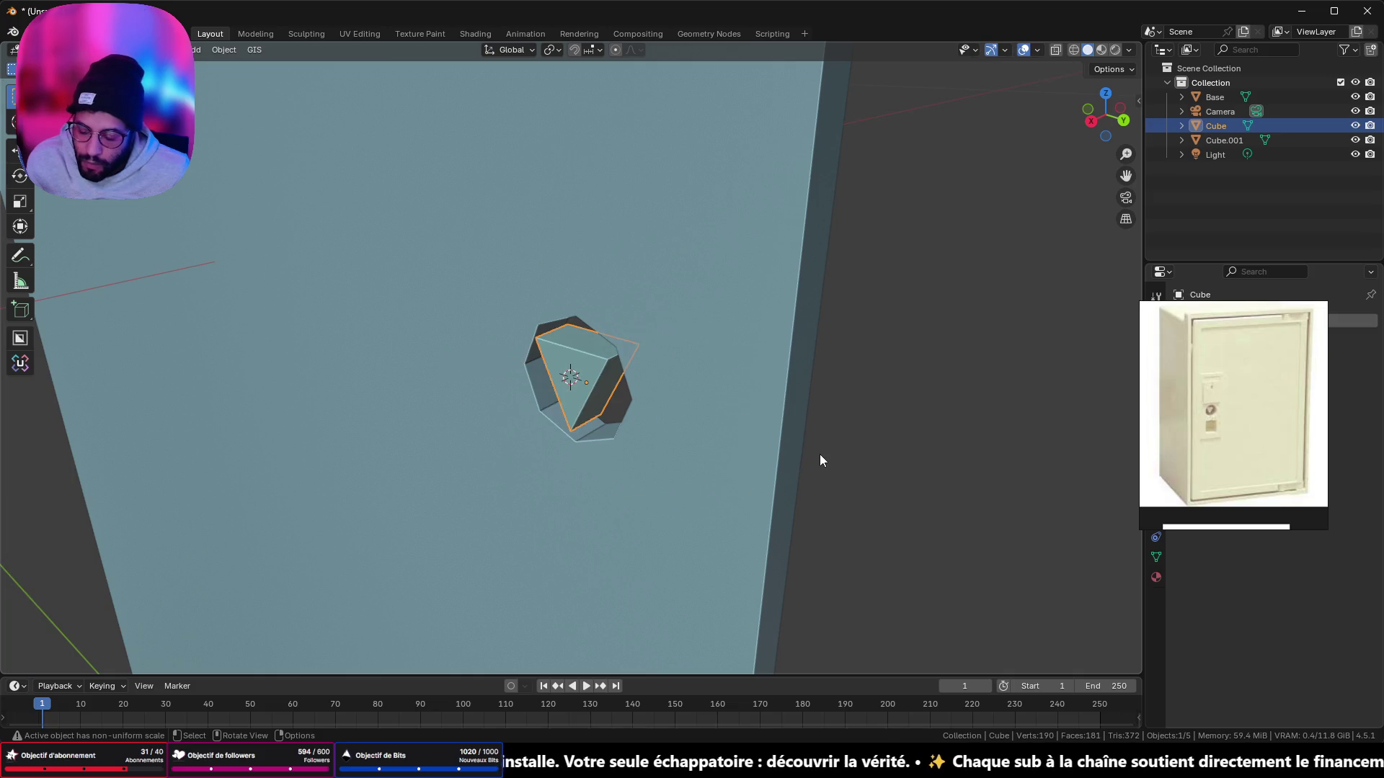
pyautogui.hotkey('shift', 'a')
# Step: Delete an accidentally added circle and add a cube at the 3D cursor instead
pyautogui.moveTo(829, 445)
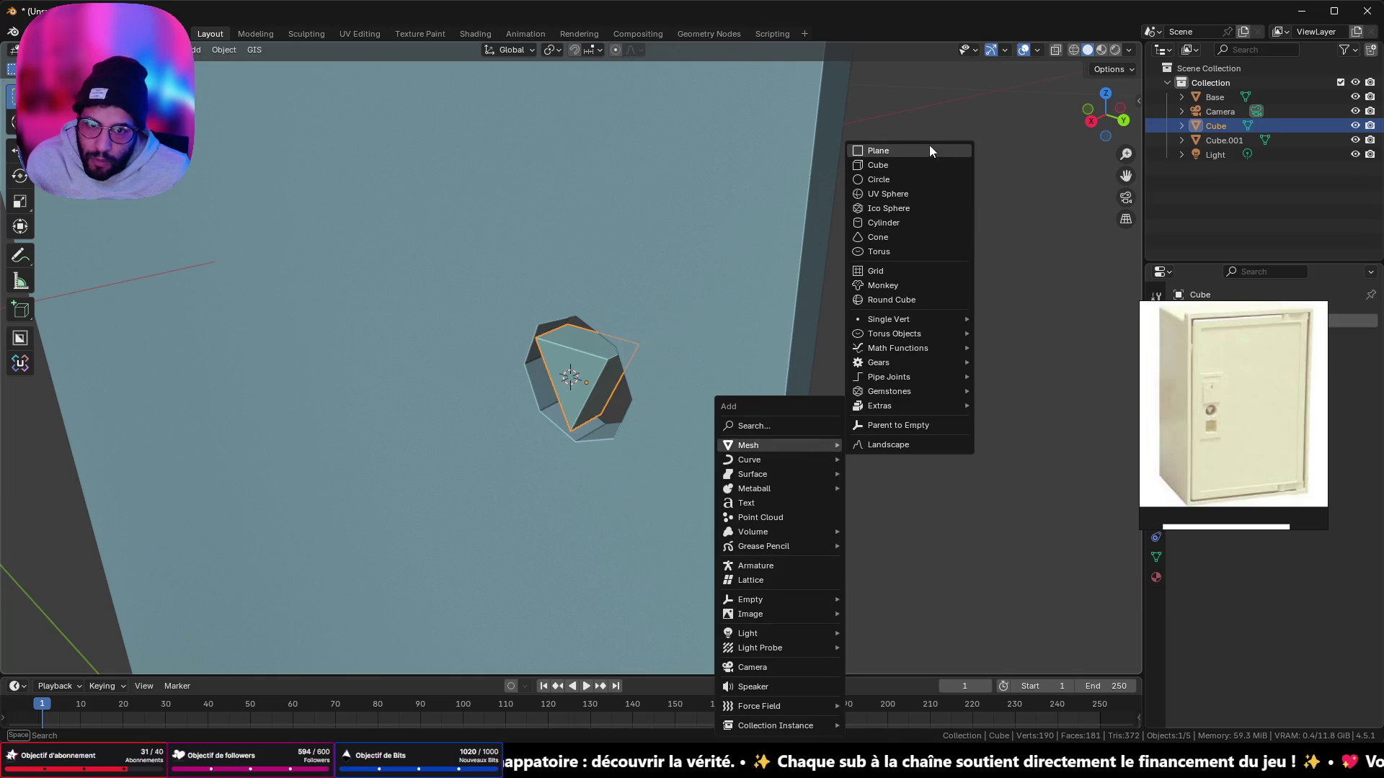
pyautogui.click(878, 179)
pyautogui.scroll(-4, 912, 202)
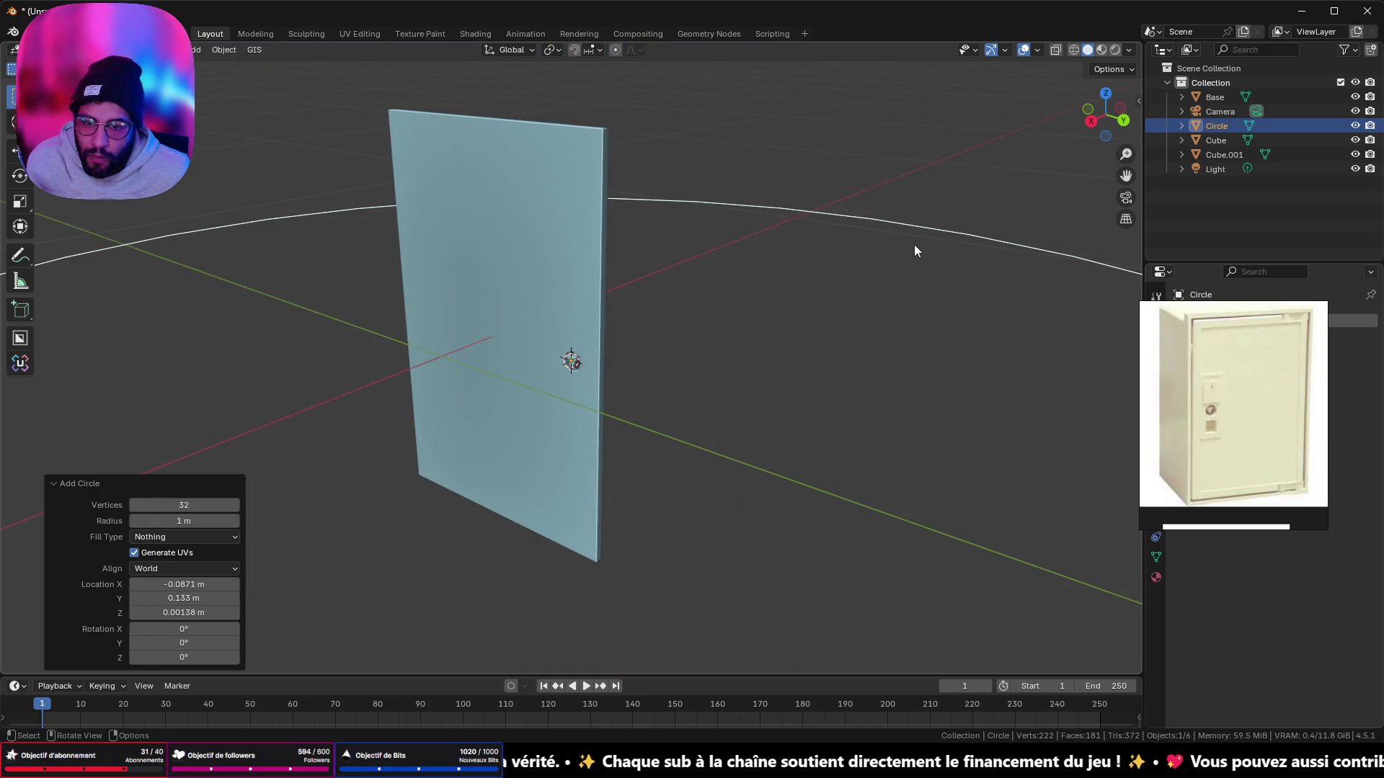
pyautogui.press('Delete')
pyautogui.hotkey('shift', 'a')
pyautogui.moveTo(870, 305)
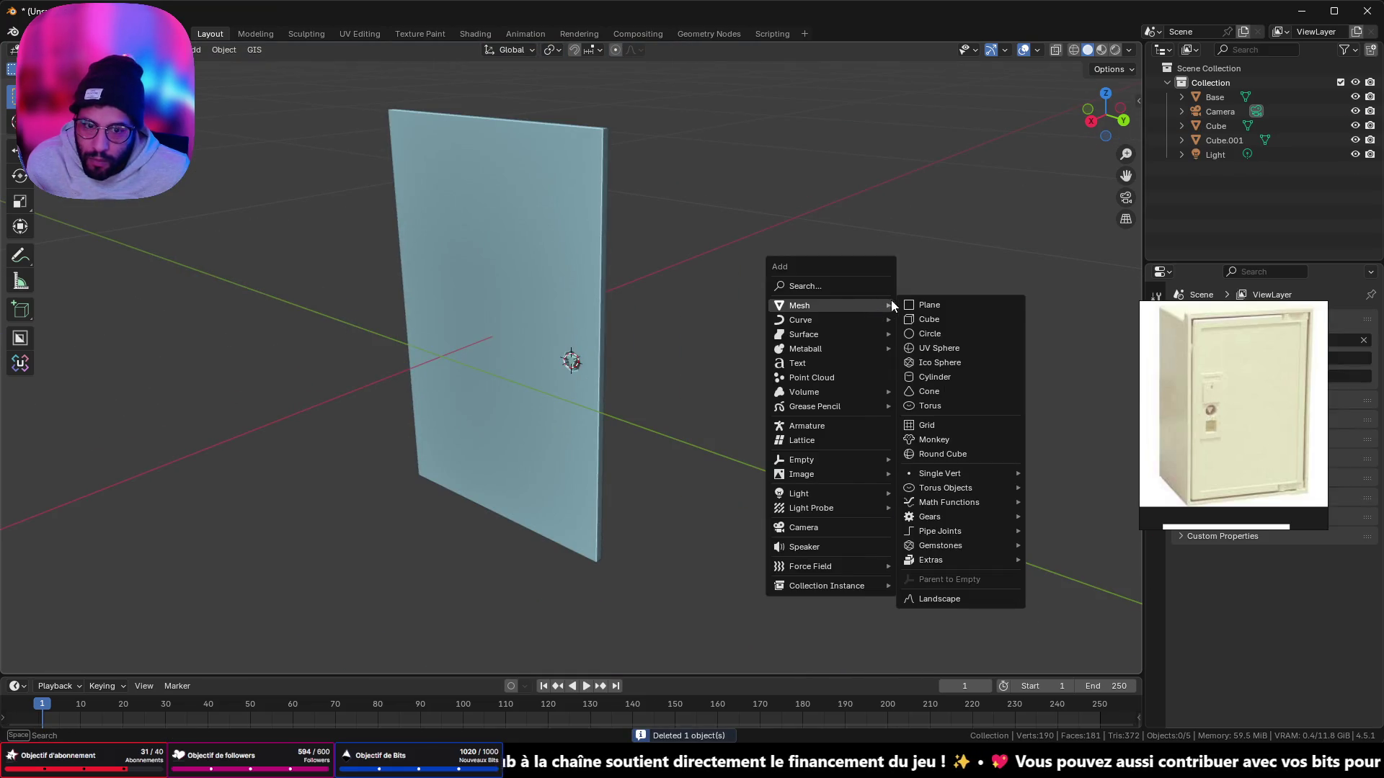
pyautogui.click(929, 319)
# Step: In side wireframe view, squash the new cube to 0.980 along Z
pyautogui.press('KP_3')
pyautogui.hotkey('shift', 'z')
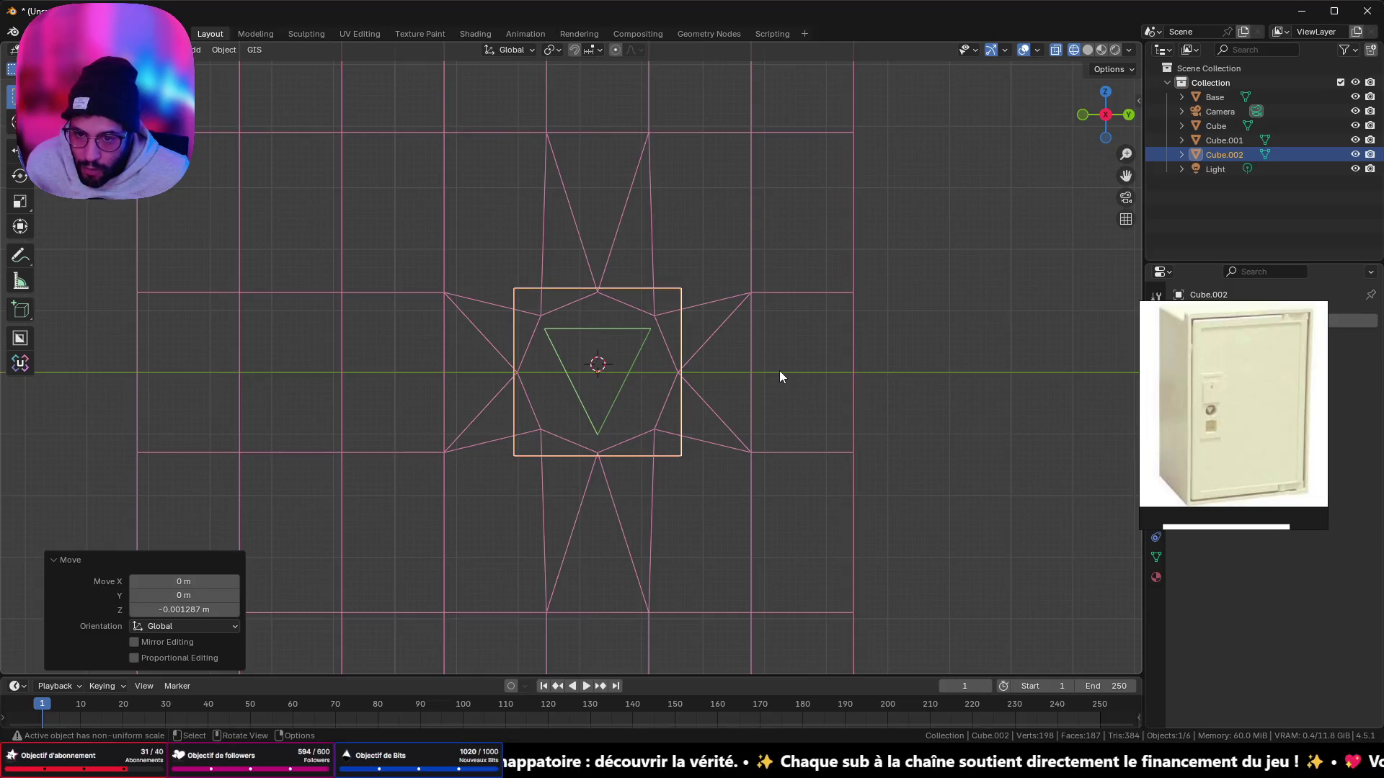
pyautogui.press('s')
pyautogui.press('z')
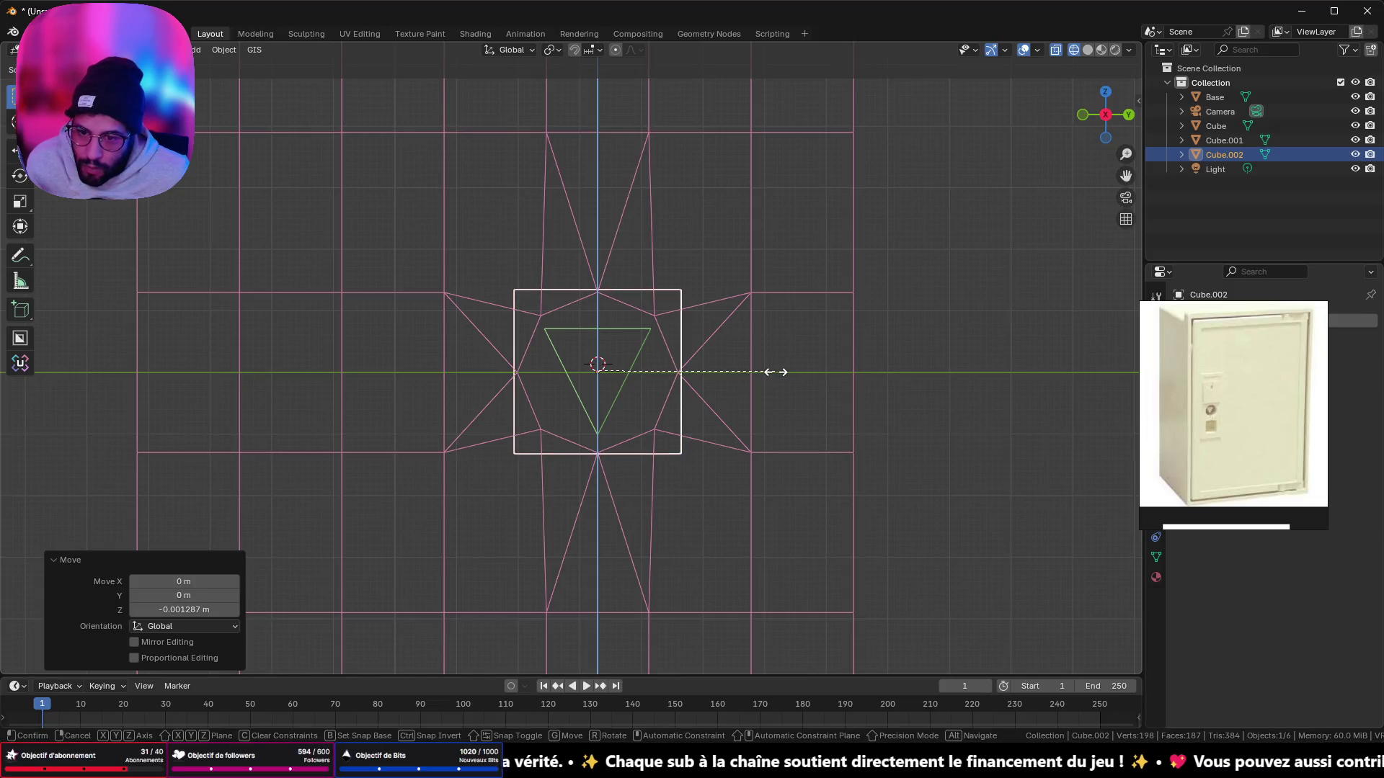
pyautogui.click(776, 372)
# Step: Select one side face of the cube and stretch it 0.060019 m along Y
pyautogui.press('Tab')
pyautogui.moveTo(776, 372)
pyautogui.mouseDown(button='middle')
pyautogui.moveTo(726, 355)
pyautogui.moveTo(678, 374)
pyautogui.mouseUp(button='middle')
pyautogui.click(837, 374)
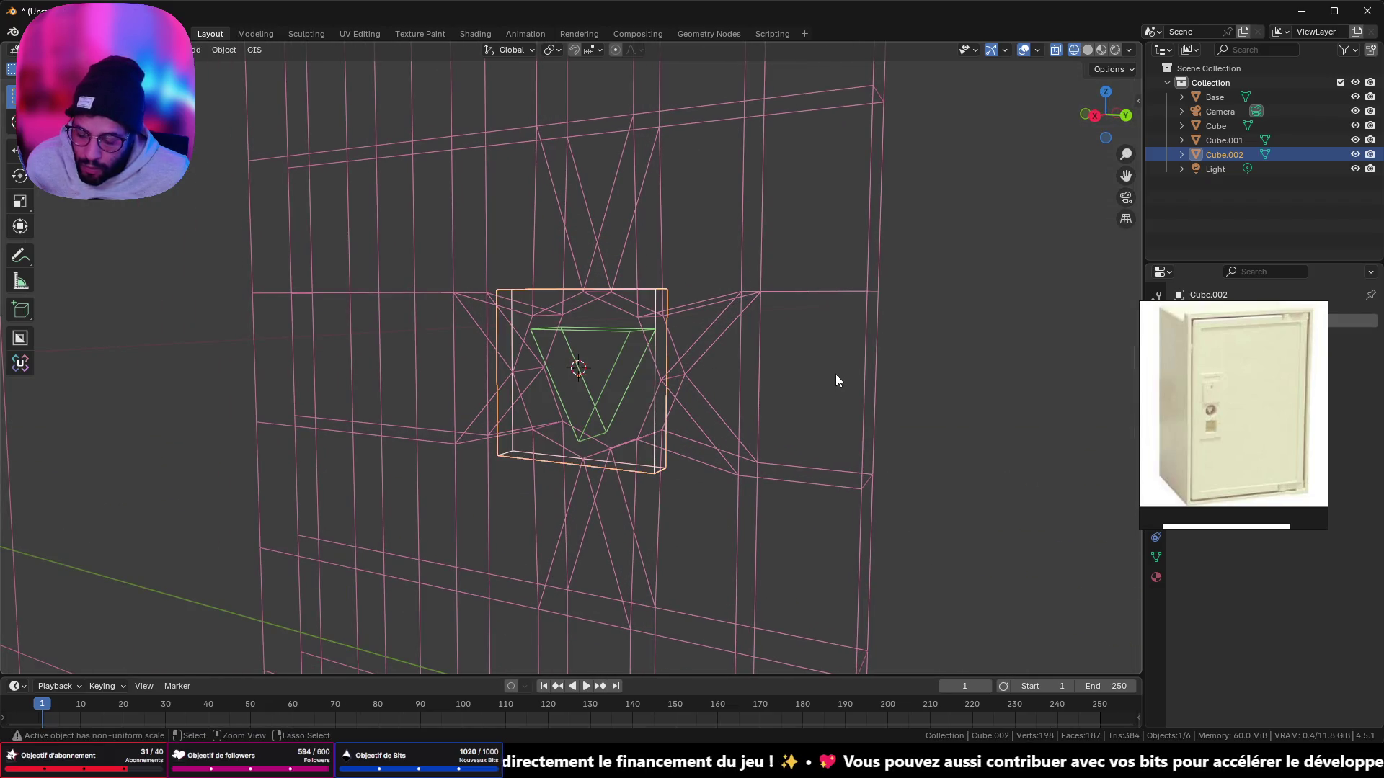
pyautogui.hotkey('ctrl', 'z')
pyautogui.click(666, 378)
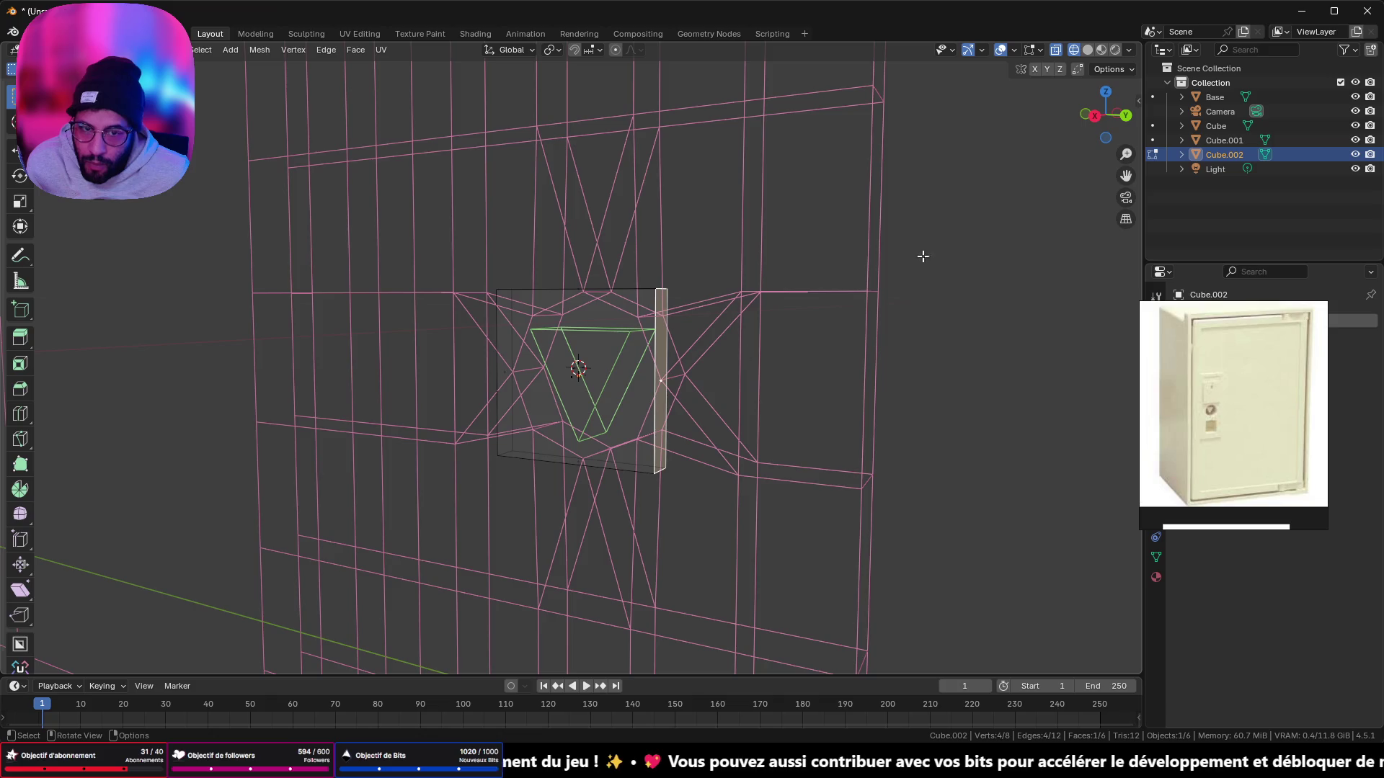
pyautogui.click(1095, 116)
pyautogui.press('g')
pyautogui.press('y')
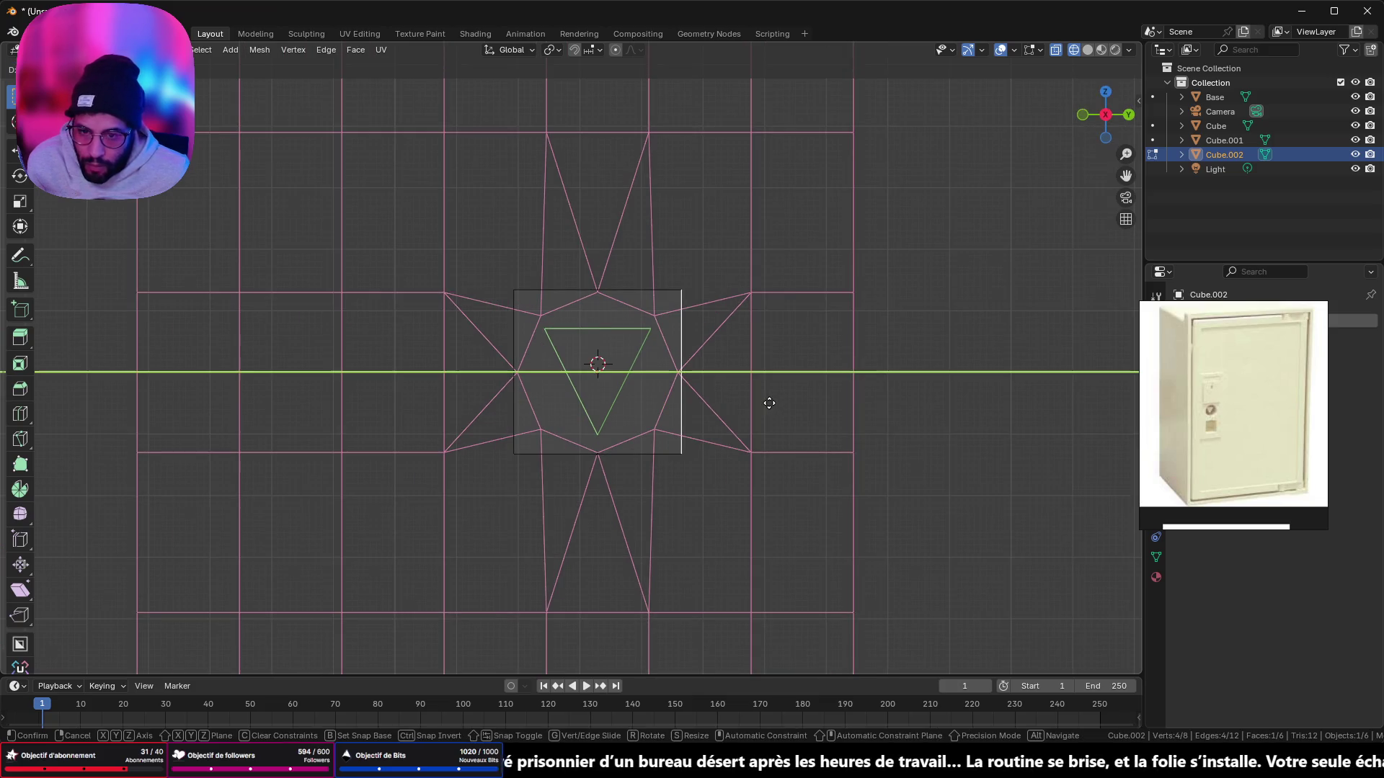
pyautogui.click(1138, 449)
# Step: From the right side view, move the box's far end back along Y to shorten it
pyautogui.scroll(-5, 1064, 408)
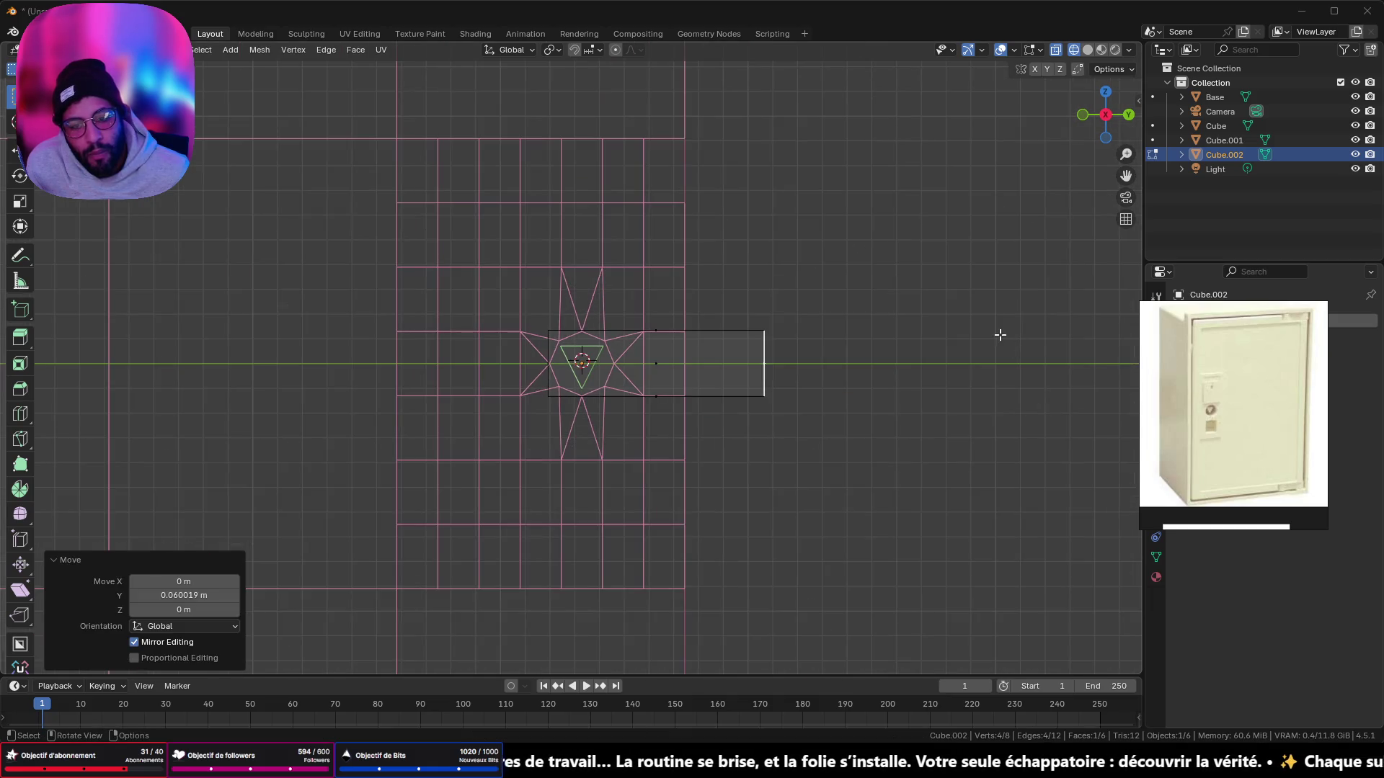
pyautogui.scroll(-2, 974, 333)
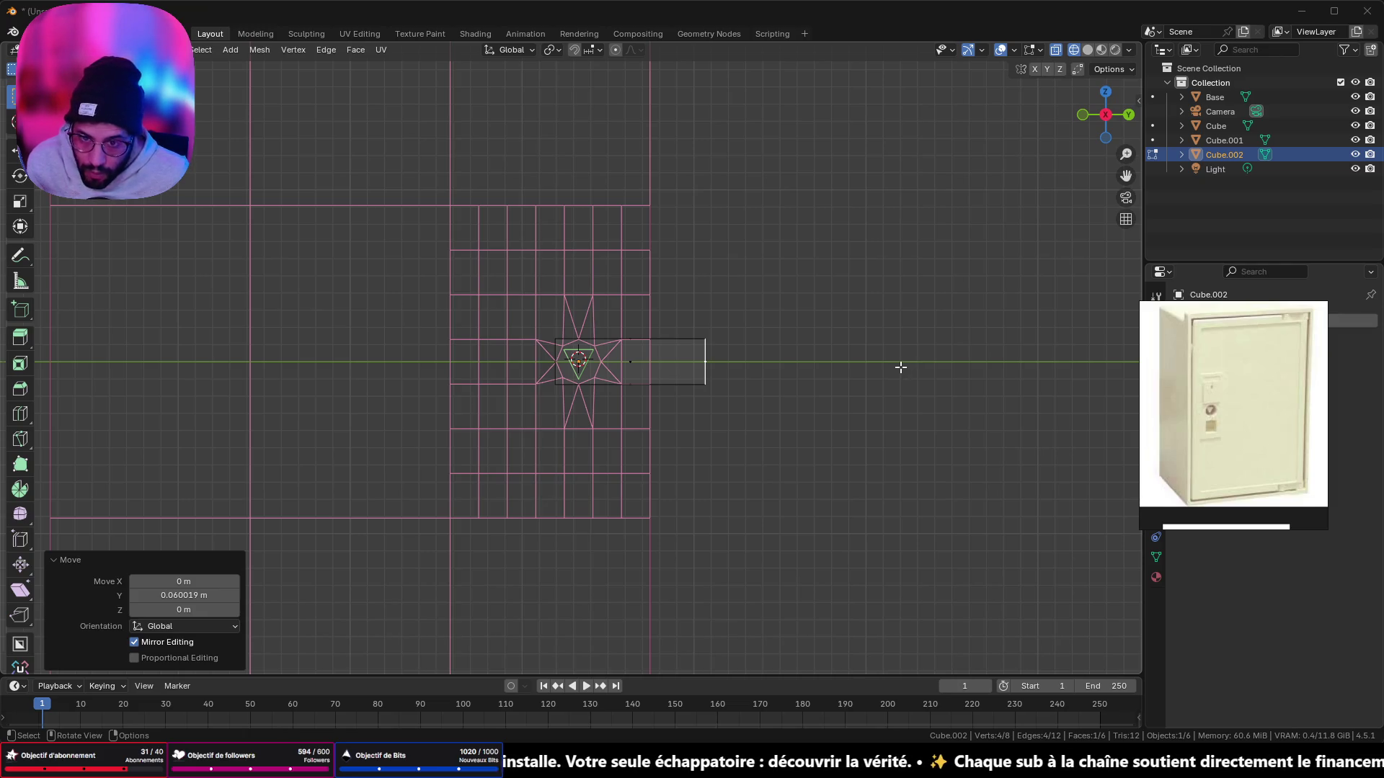
pyautogui.rightClick(856, 367)
pyautogui.moveTo(967, 272); pyautogui.dragTo(967, 277, button='middle')
pyautogui.click(1112, 117)
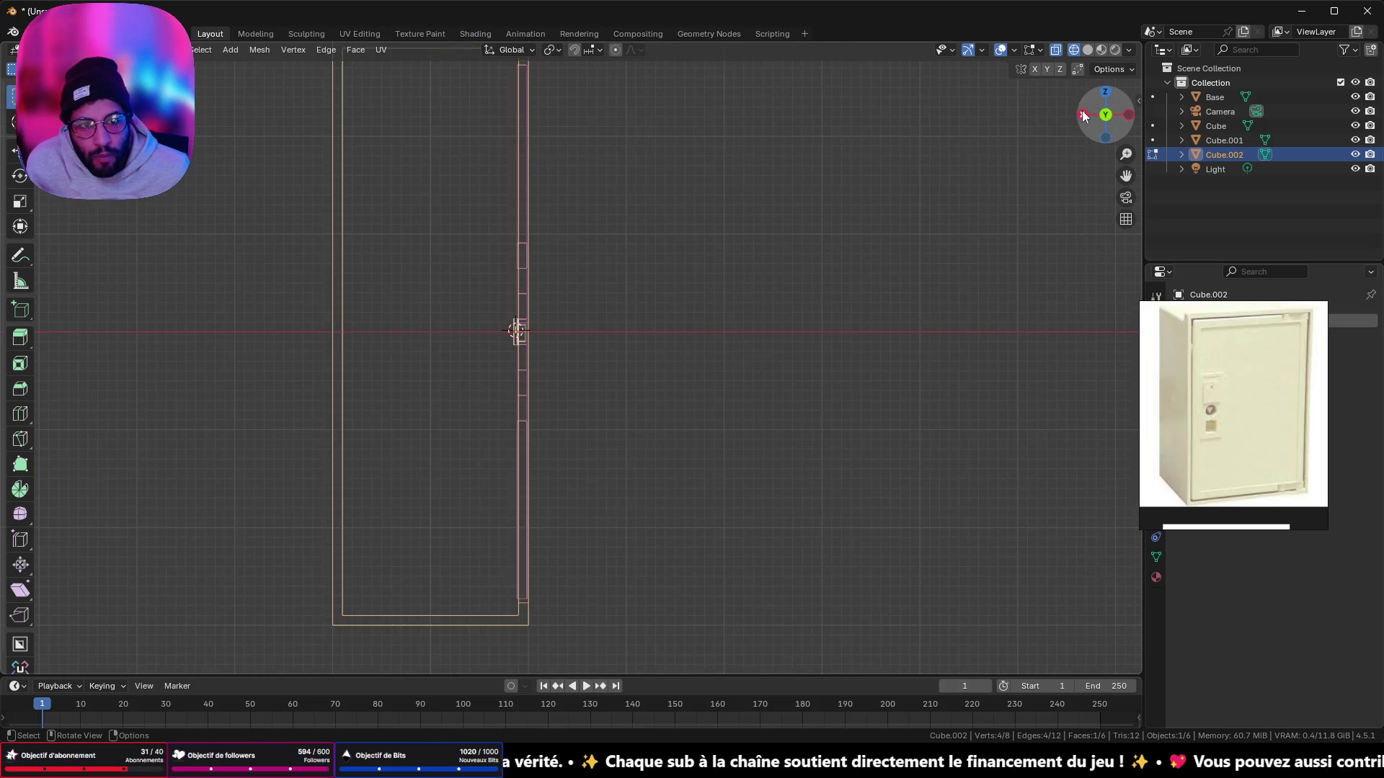
pyautogui.scroll(5, 664, 463)
pyautogui.scroll(3, 649, 408)
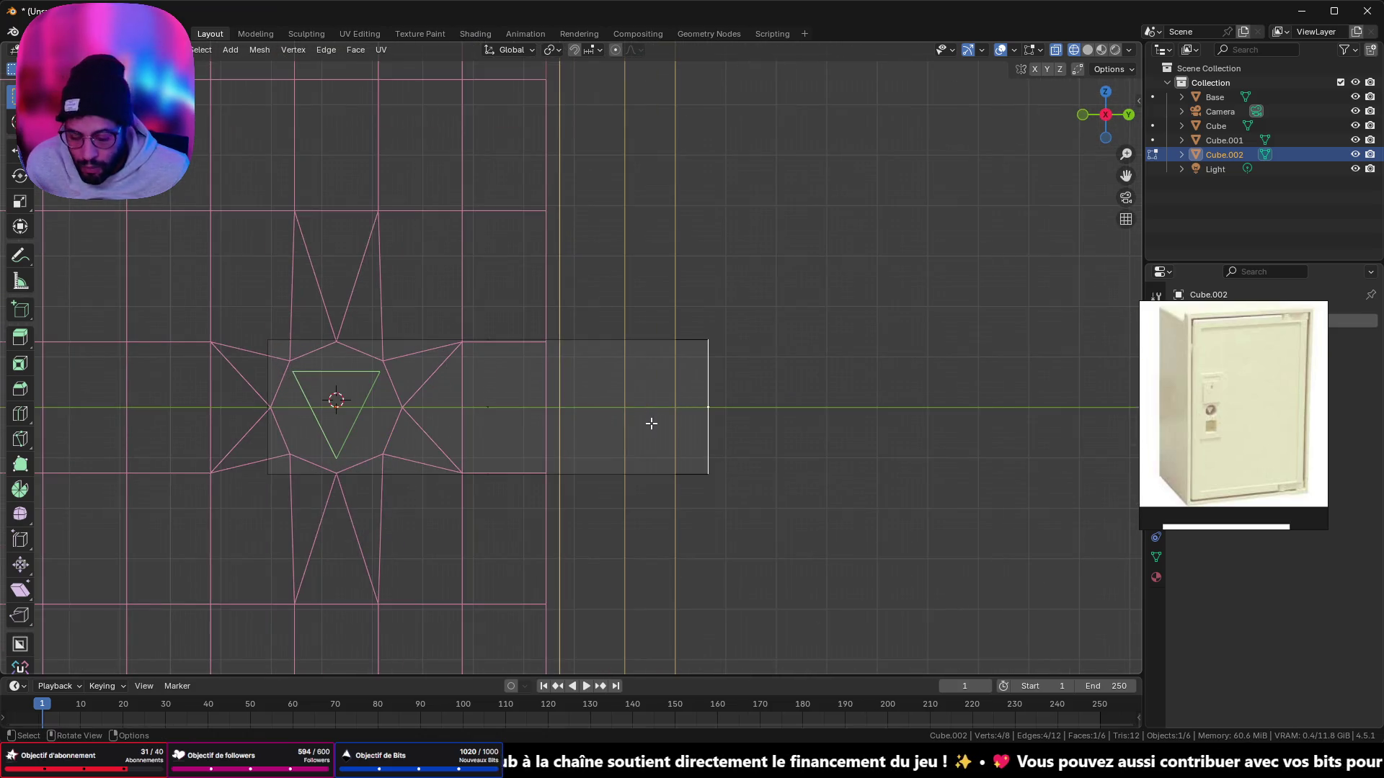
pyautogui.scroll(1, 651, 424)
pyautogui.press('g')
pyautogui.press('y')
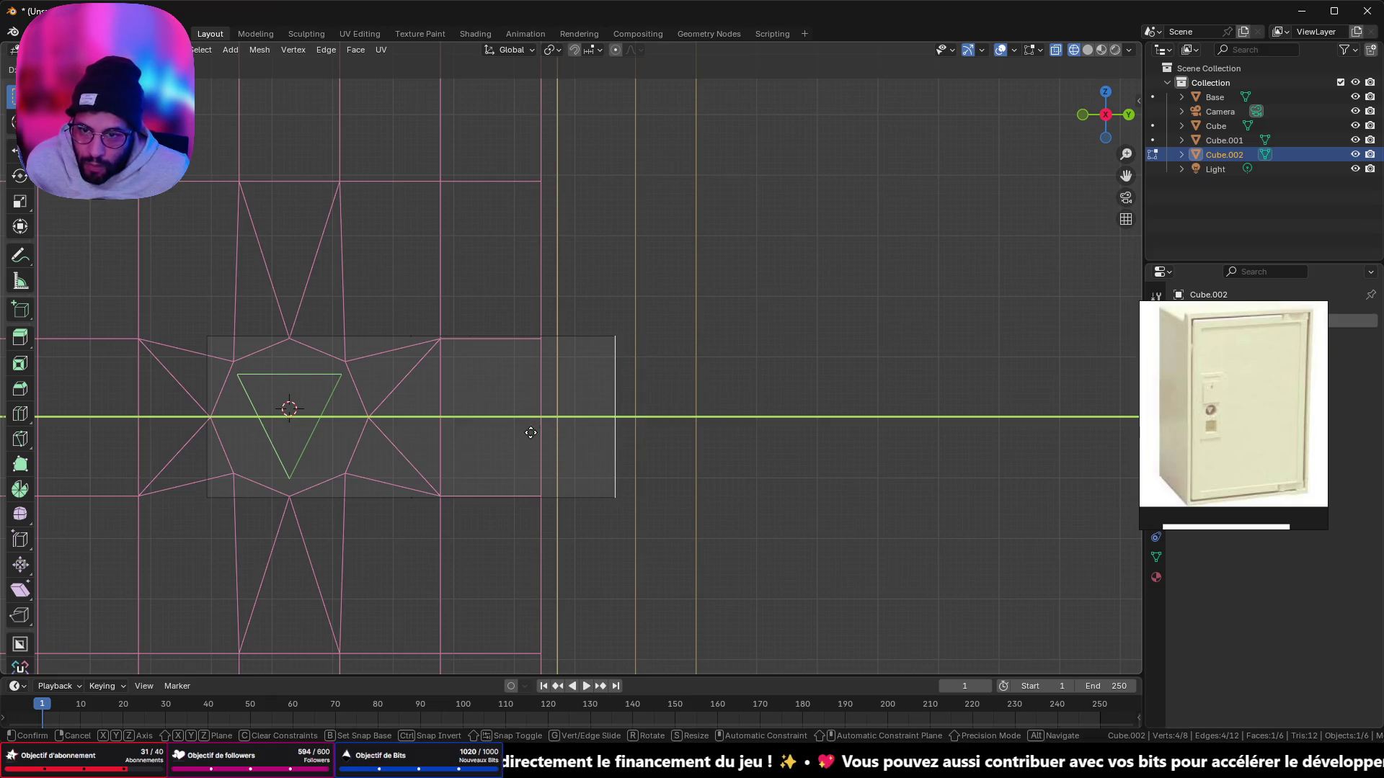
pyautogui.click(530, 432)
# Step: Switch to solid shading, inspect the new bar against the wall, and leave Edit Mode
pyautogui.moveTo(617, 313)
pyautogui.mouseDown(button='middle')
pyautogui.moveTo(556, 365)
pyautogui.moveTo(565, 383)
pyautogui.moveTo(616, 389)
pyautogui.mouseUp(button='middle')
pyautogui.click(1088, 50)
pyautogui.moveTo(849, 279); pyautogui.dragTo(799, 389, button='middle')
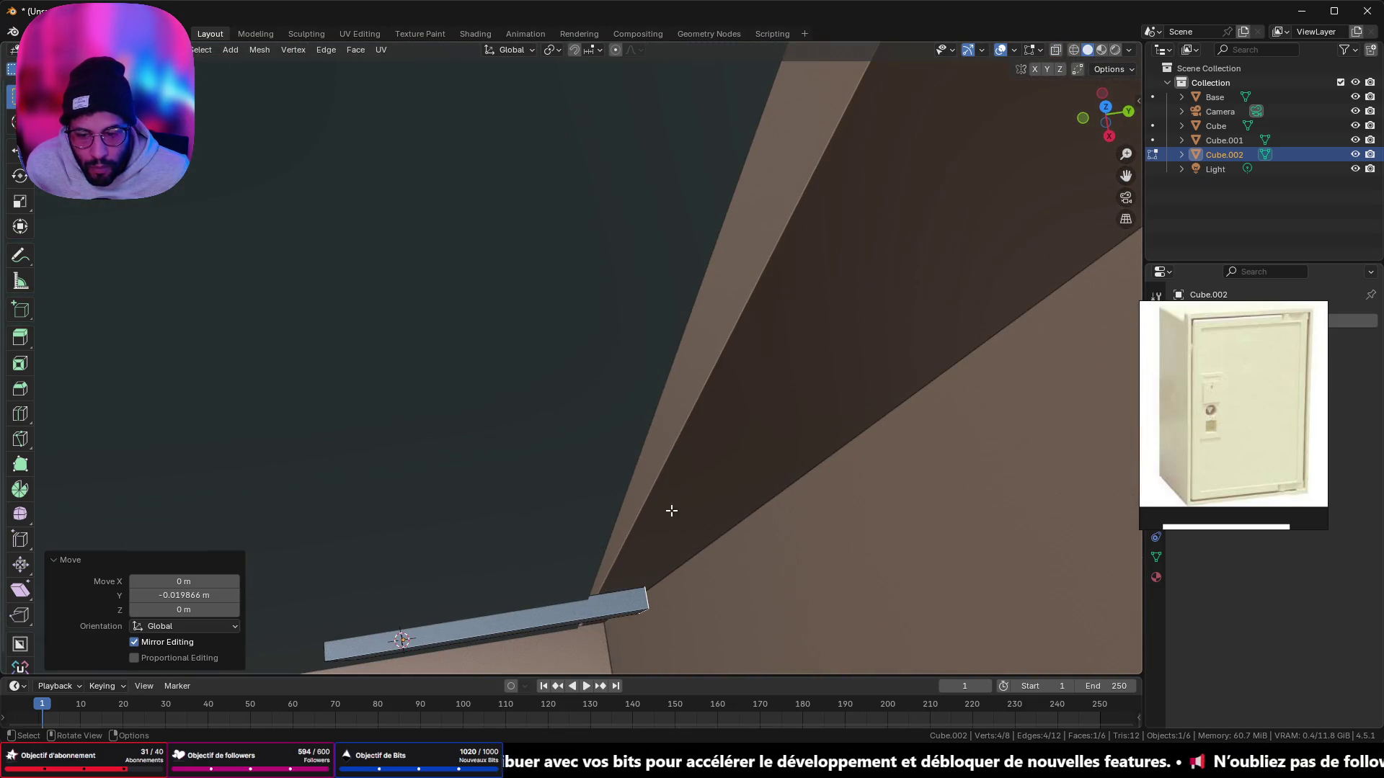
pyautogui.moveTo(671, 510)
pyautogui.mouseDown(button='middle')
pyautogui.moveTo(661, 534)
pyautogui.moveTo(763, 291)
pyautogui.moveTo(820, 269)
pyautogui.moveTo(846, 170)
pyautogui.moveTo(889, 115)
pyautogui.moveTo(664, 352)
pyautogui.moveTo(781, 276)
pyautogui.moveTo(796, 253)
pyautogui.moveTo(769, 246)
pyautogui.mouseUp(button='middle')
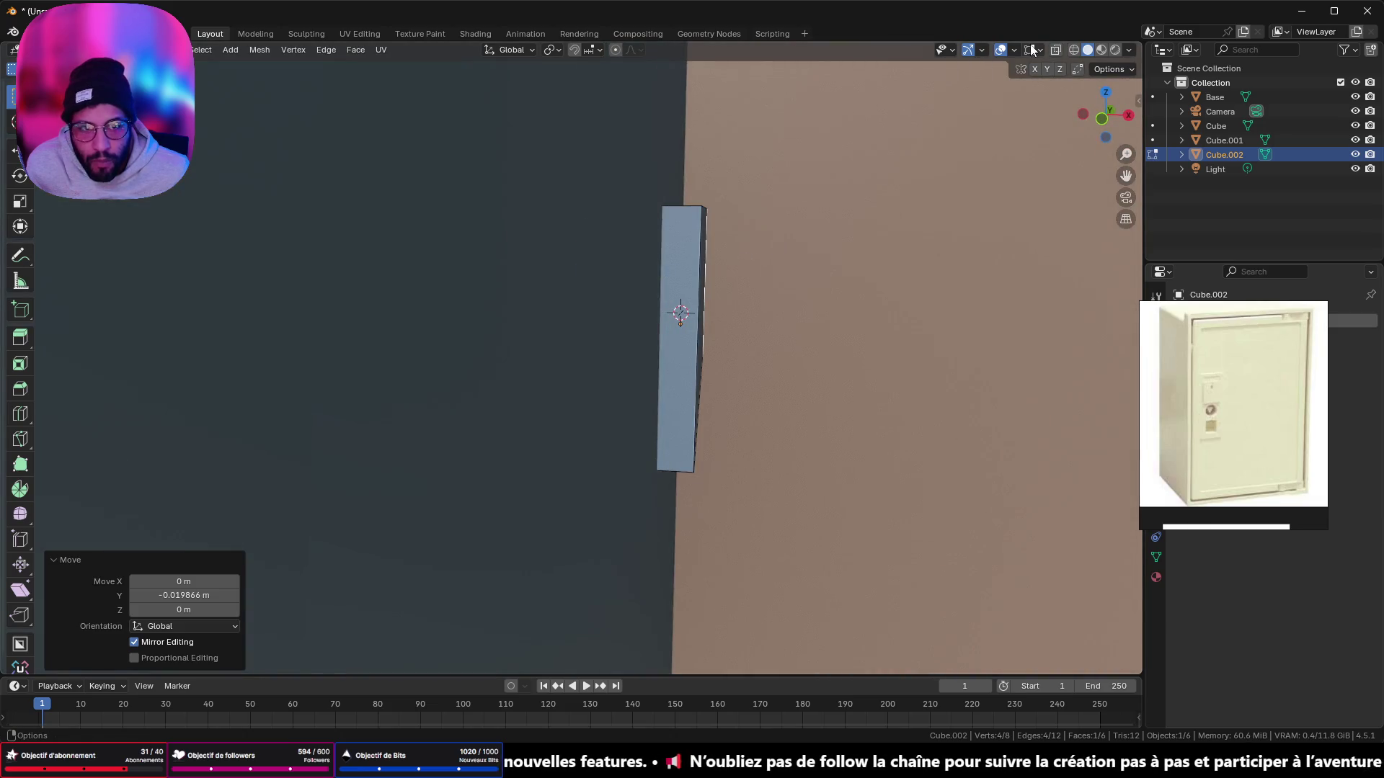
pyautogui.press('Tab')
# Step: Isolate the bar together with Cube.001 and view them along Y in wireframe
pyautogui.moveTo(642, 286)
pyautogui.mouseDown(button='middle')
pyautogui.moveTo(739, 250)
pyautogui.moveTo(729, 262)
pyautogui.mouseUp(button='middle')
pyautogui.keyDown('shift'); pyautogui.click(603, 287); pyautogui.keyUp('shift')
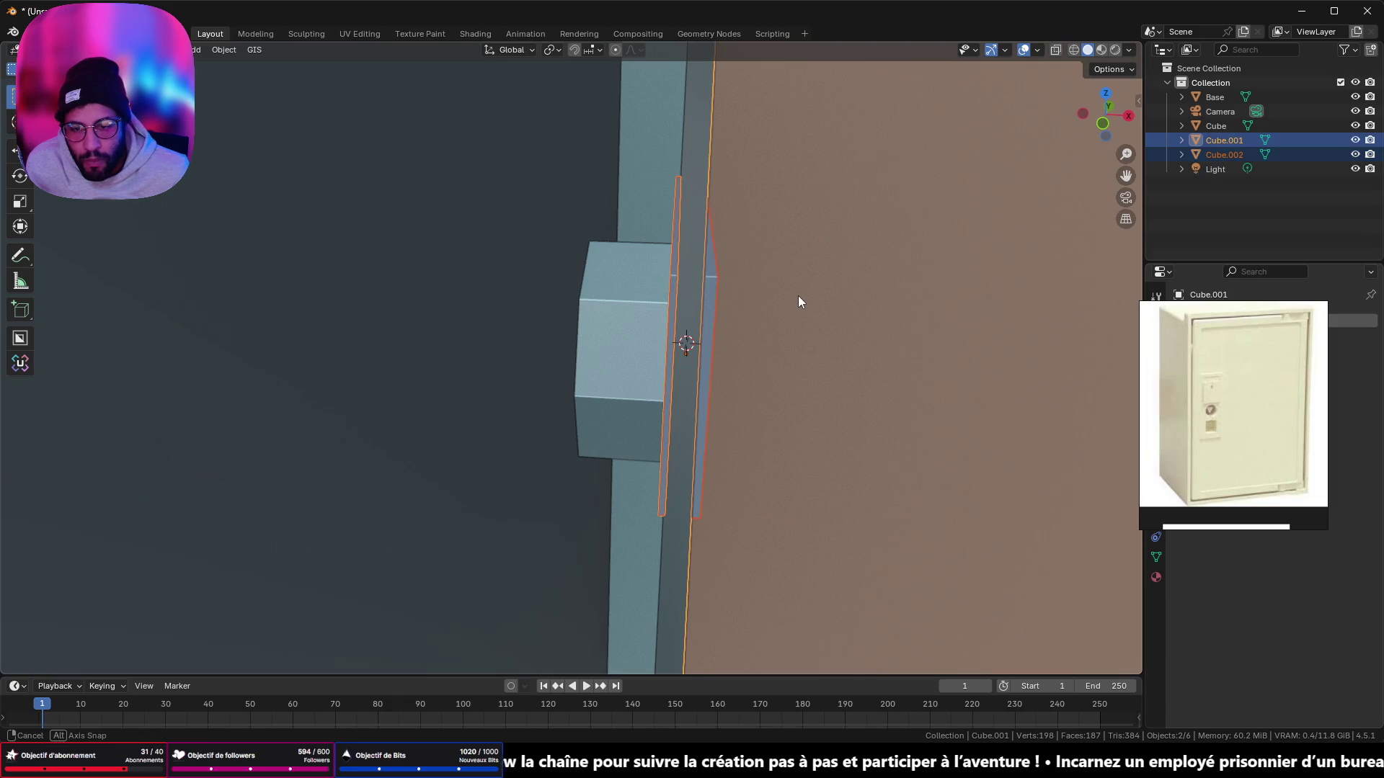
pyautogui.moveTo(798, 295); pyautogui.dragTo(714, 283, button='middle')
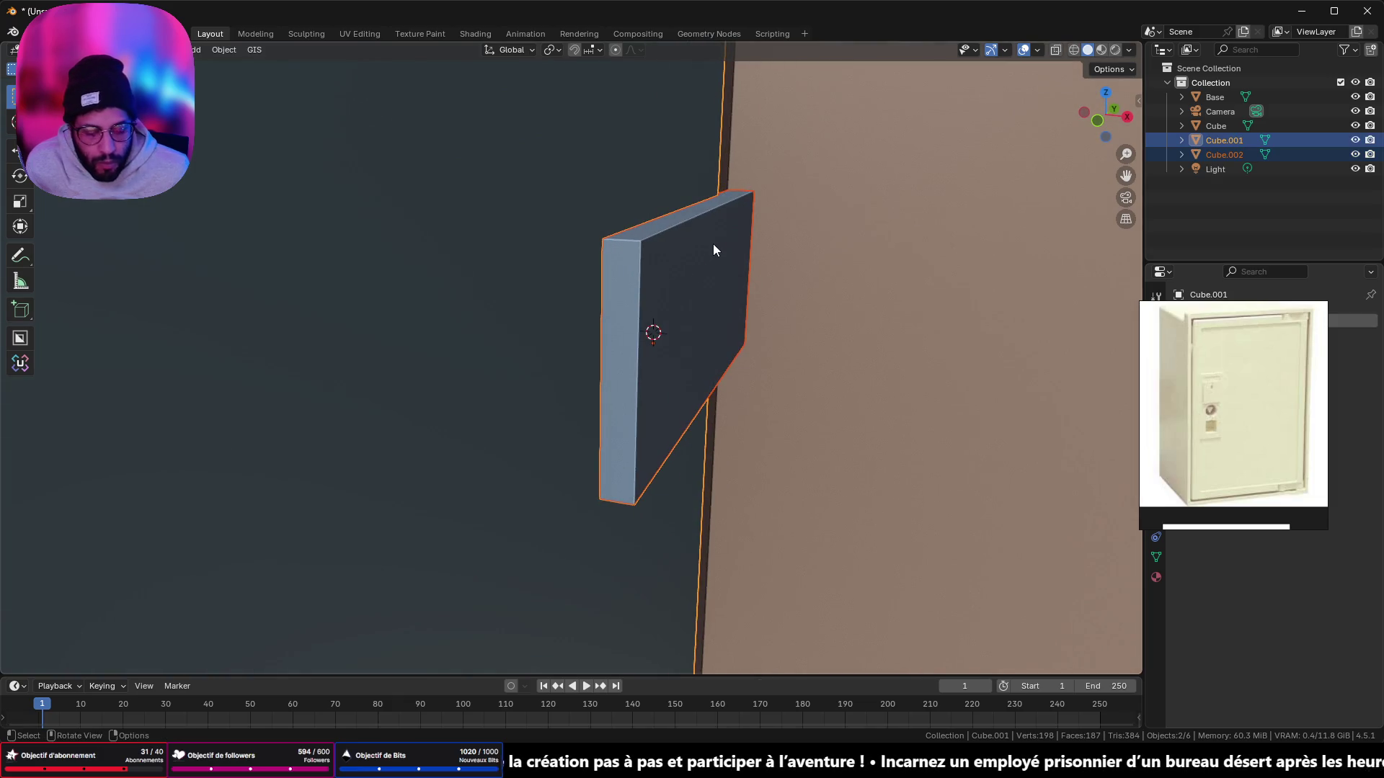
pyautogui.press('KP_Divide')
pyautogui.click(1115, 109)
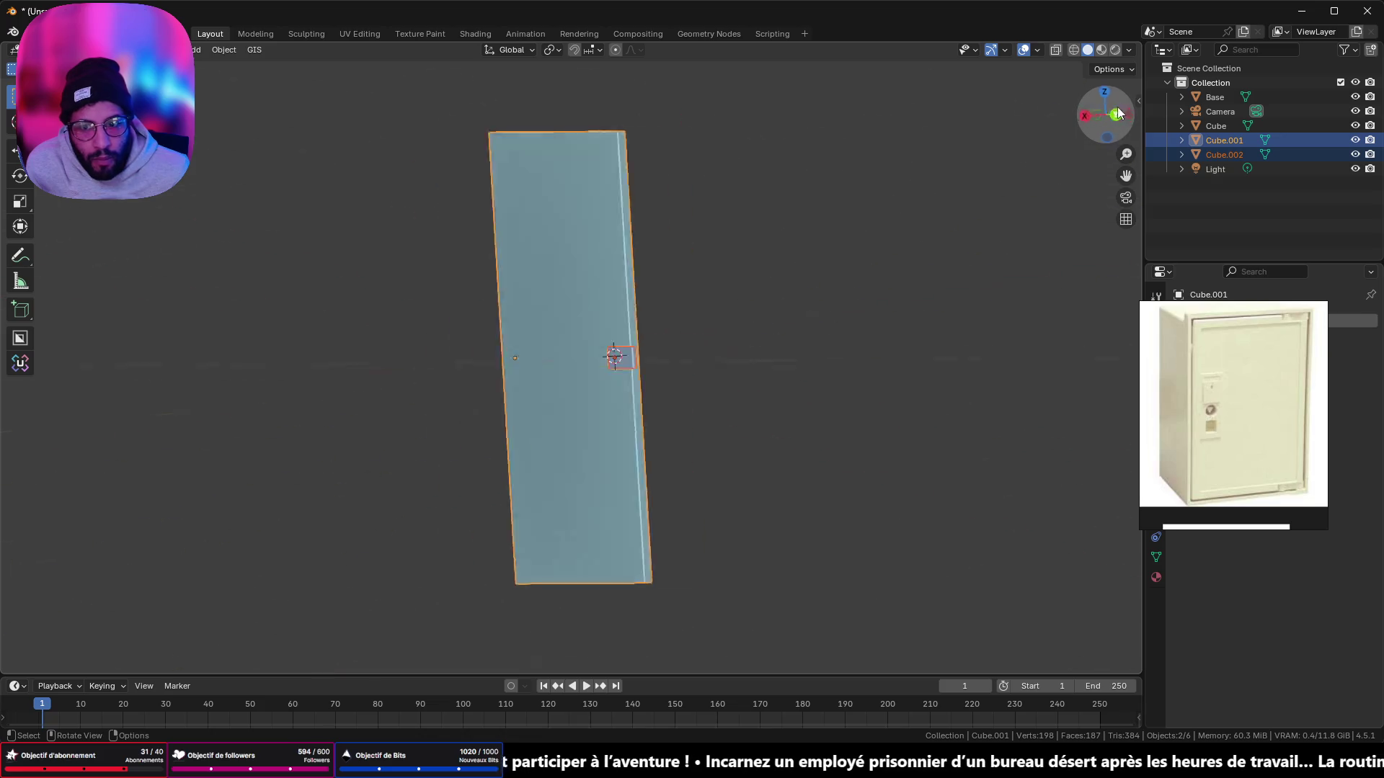
pyautogui.scroll(8, 685, 295)
pyautogui.hotkey('shift', 'z')
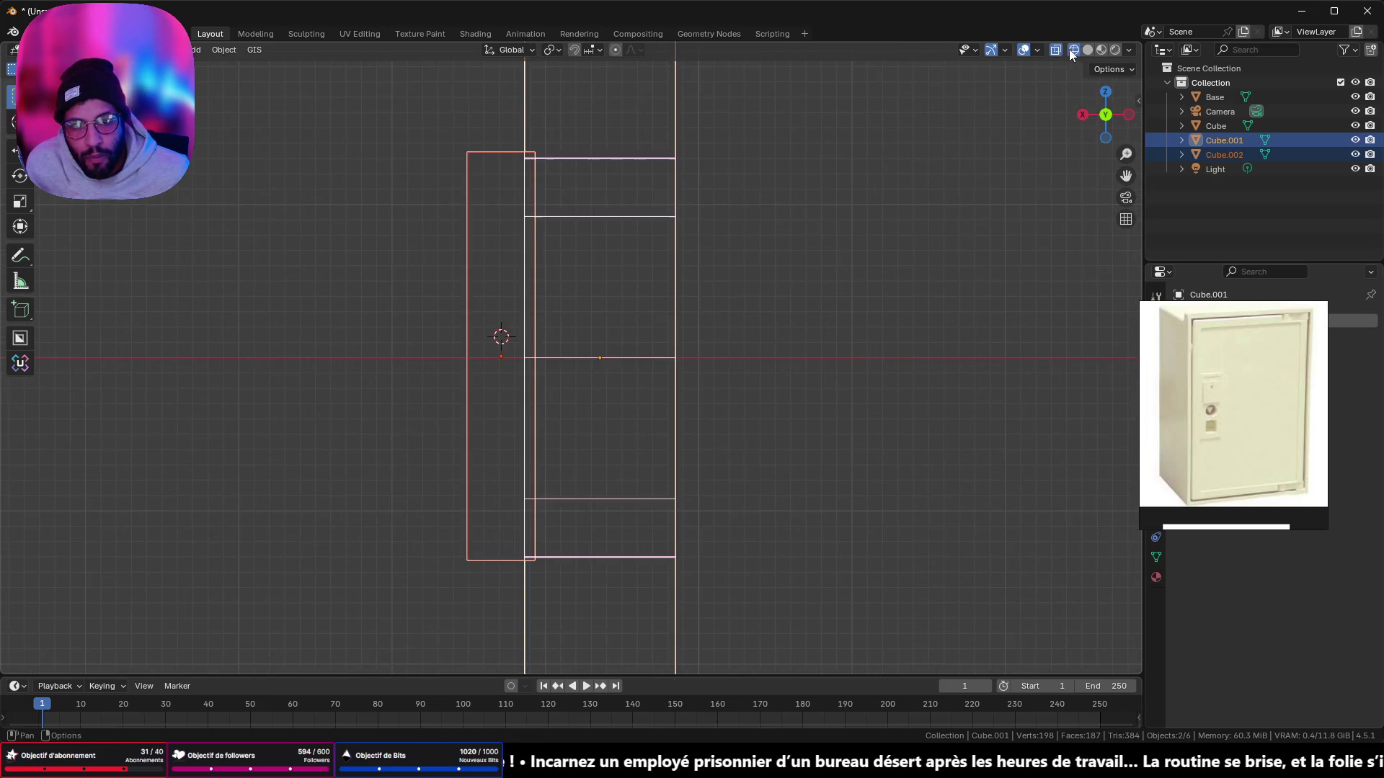
# Step: Select Cube.002 with Cube, isolate them, and view them from the back
pyautogui.scroll(2, 534, 261)
pyautogui.click(522, 378)
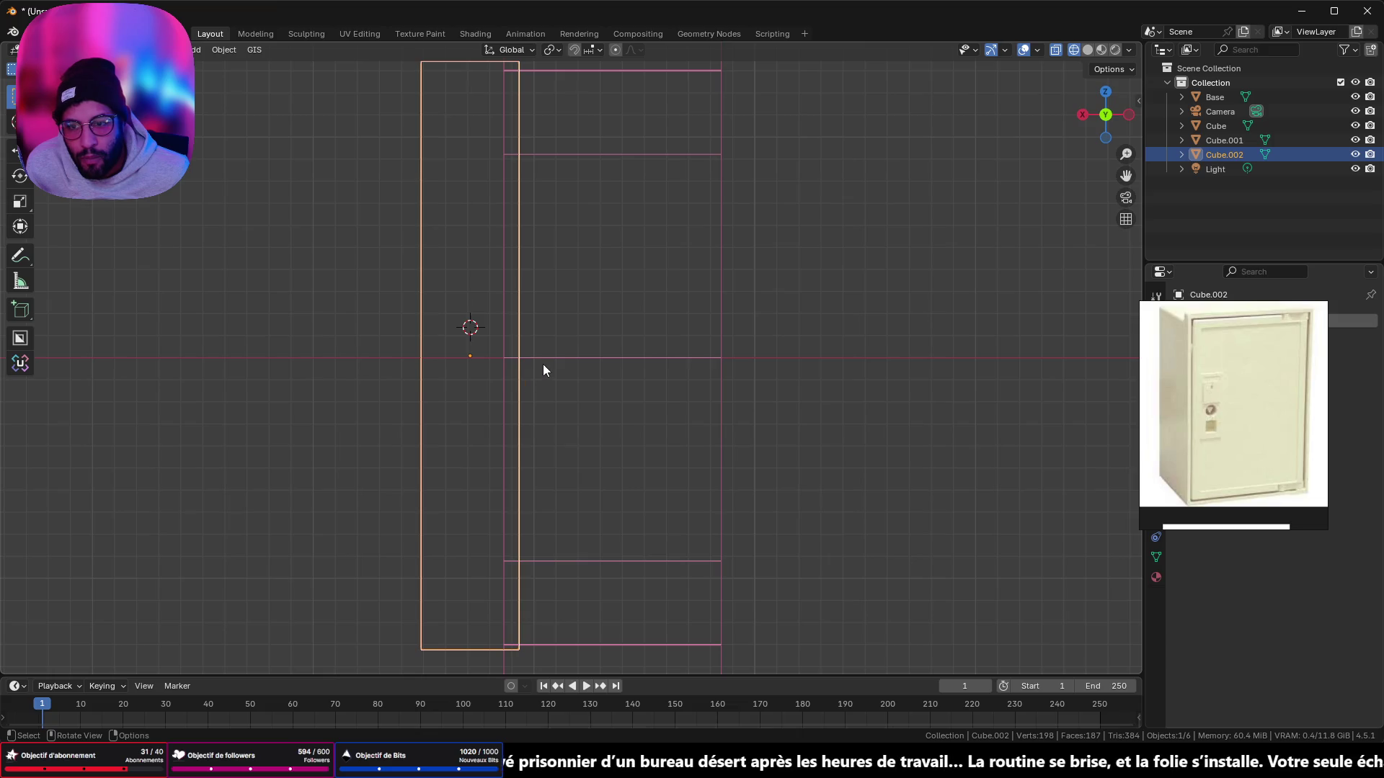
pyautogui.scroll(-2, 543, 365)
pyautogui.moveTo(543, 365)
pyautogui.mouseDown(button='middle')
pyautogui.moveTo(686, 352)
pyautogui.moveTo(457, 355)
pyautogui.mouseUp(button='middle')
pyautogui.press('KP_9')
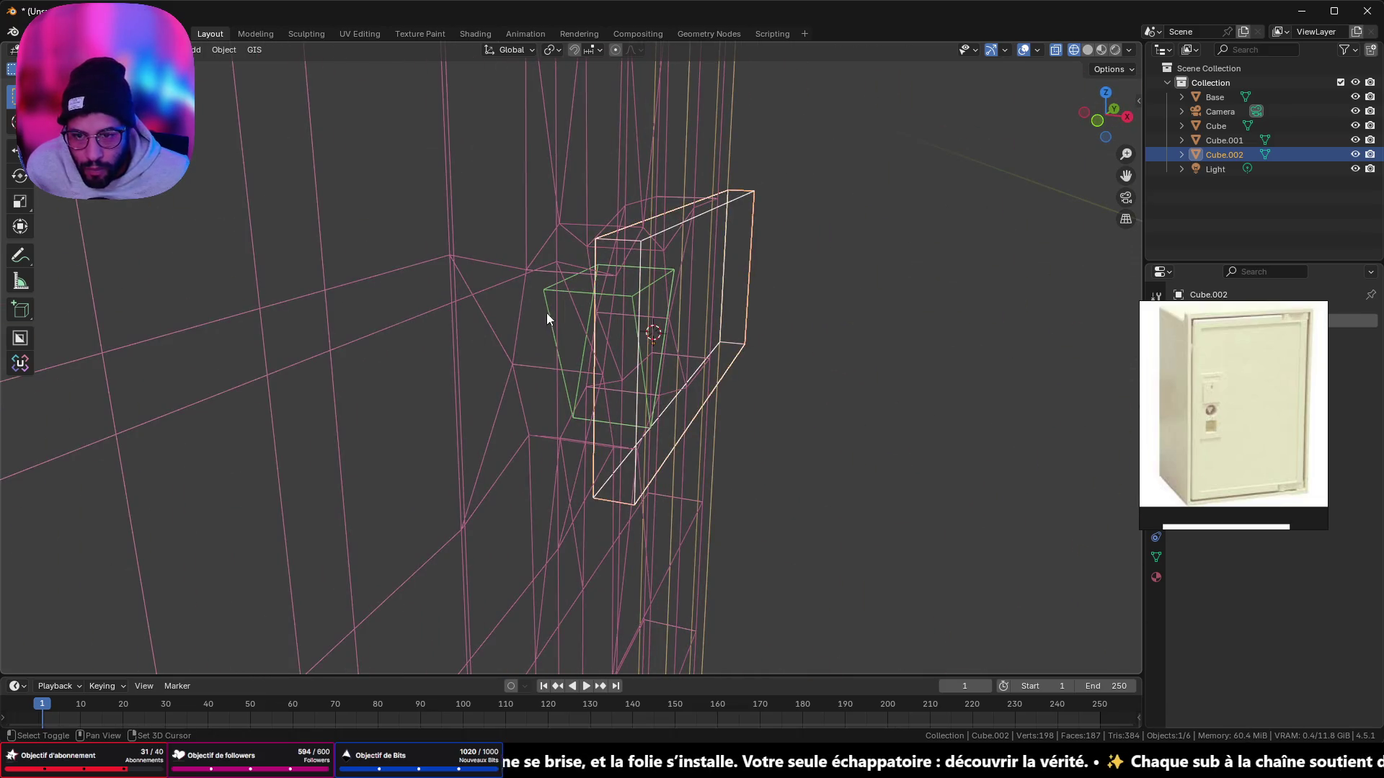
pyautogui.keyDown('shift'); pyautogui.click(561, 288); pyautogui.keyUp('shift')
pyautogui.press('KP_Divide')
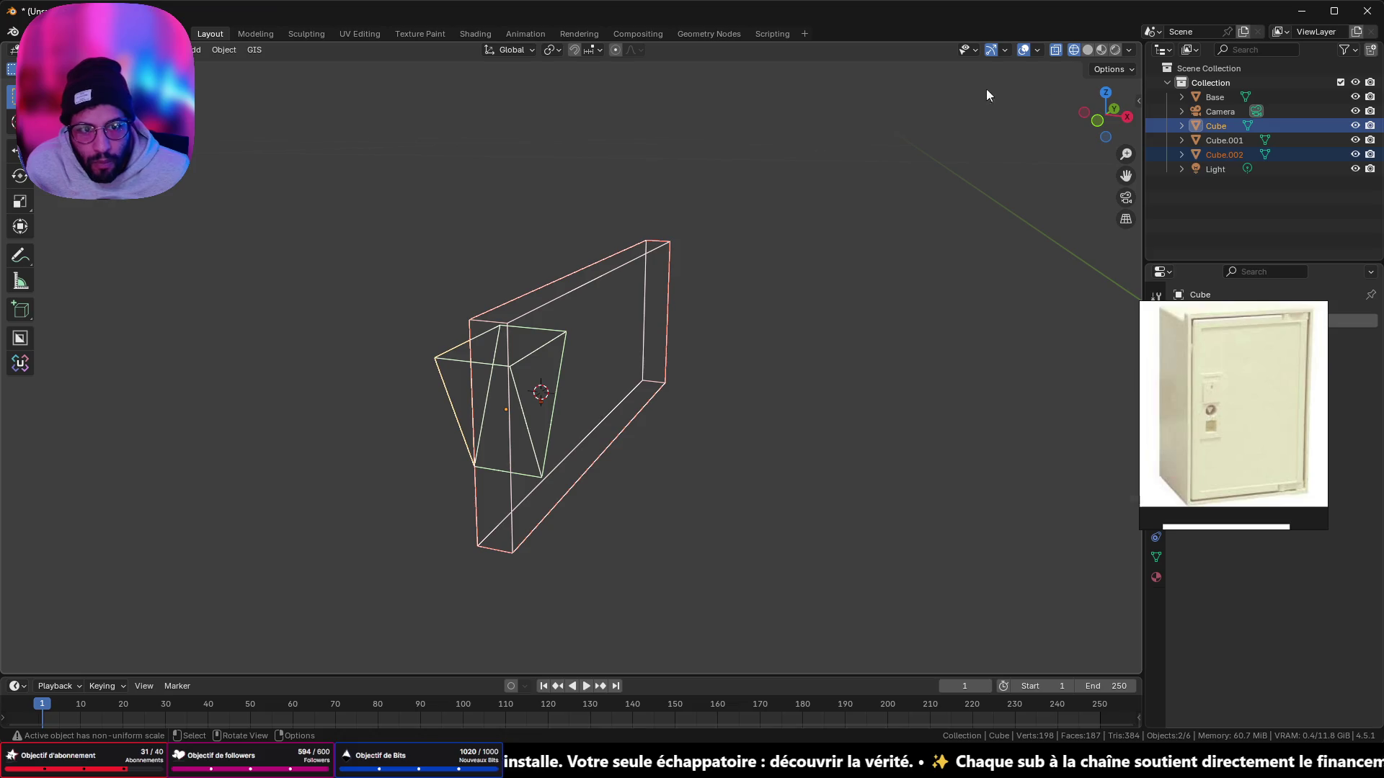
pyautogui.click(1115, 107)
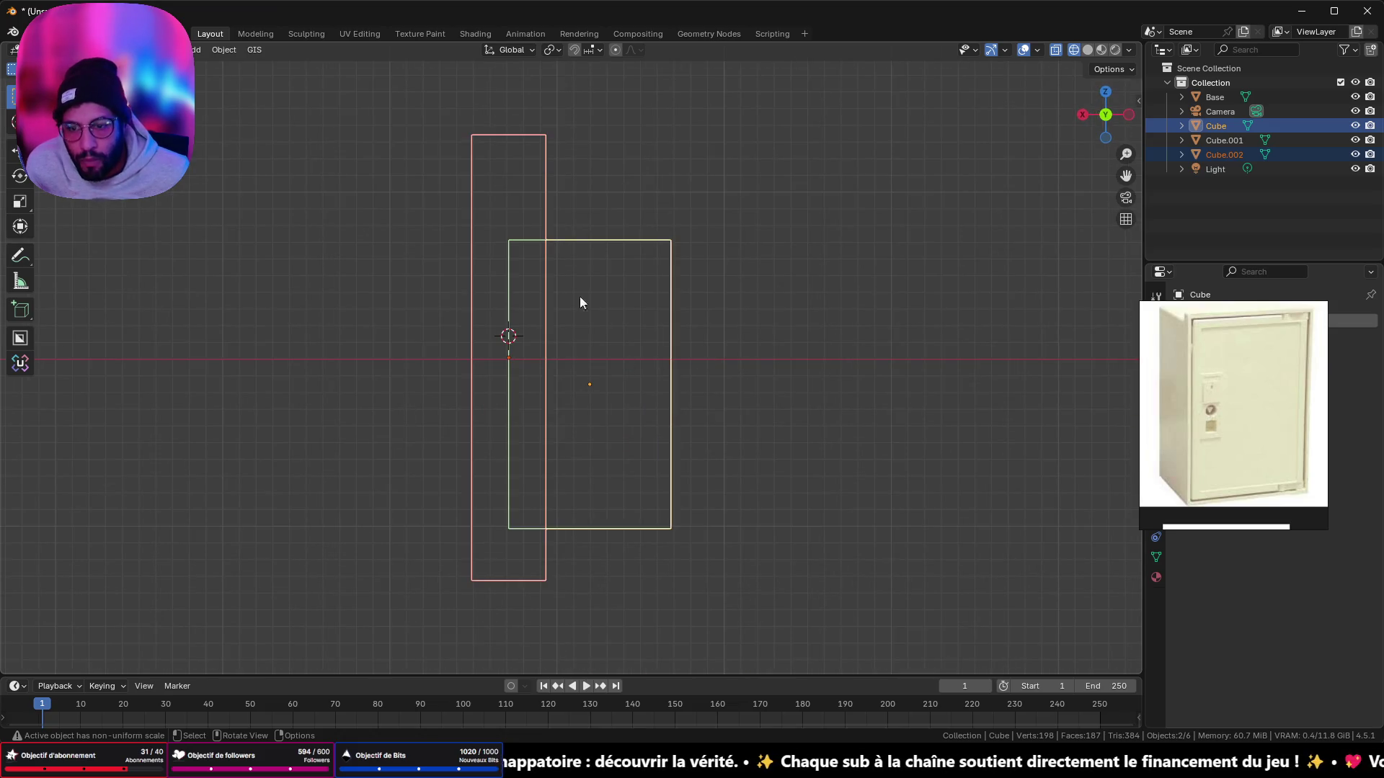
# Step: Move the bar Cube.002 0.002216 m along X so it sits flush against Cube
pyautogui.click(612, 239)
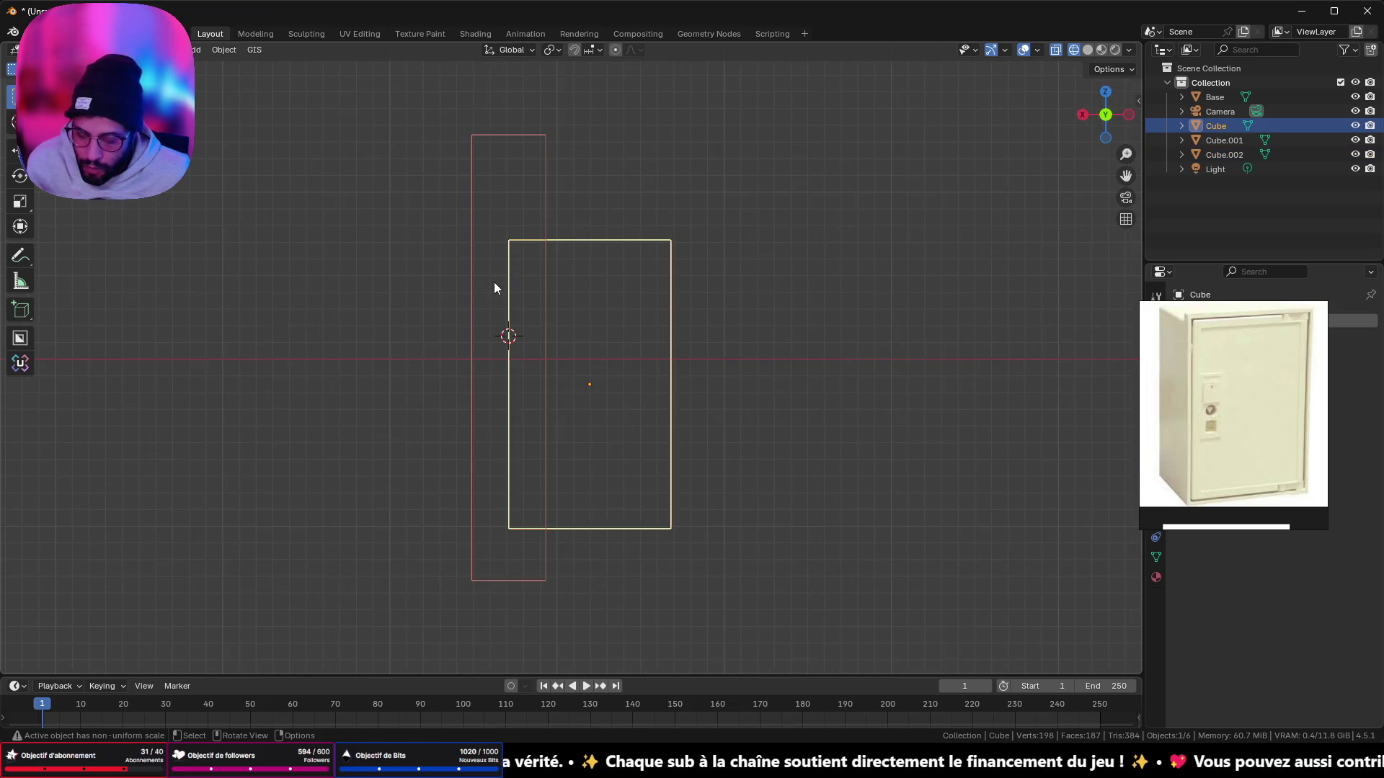
pyautogui.click(551, 222)
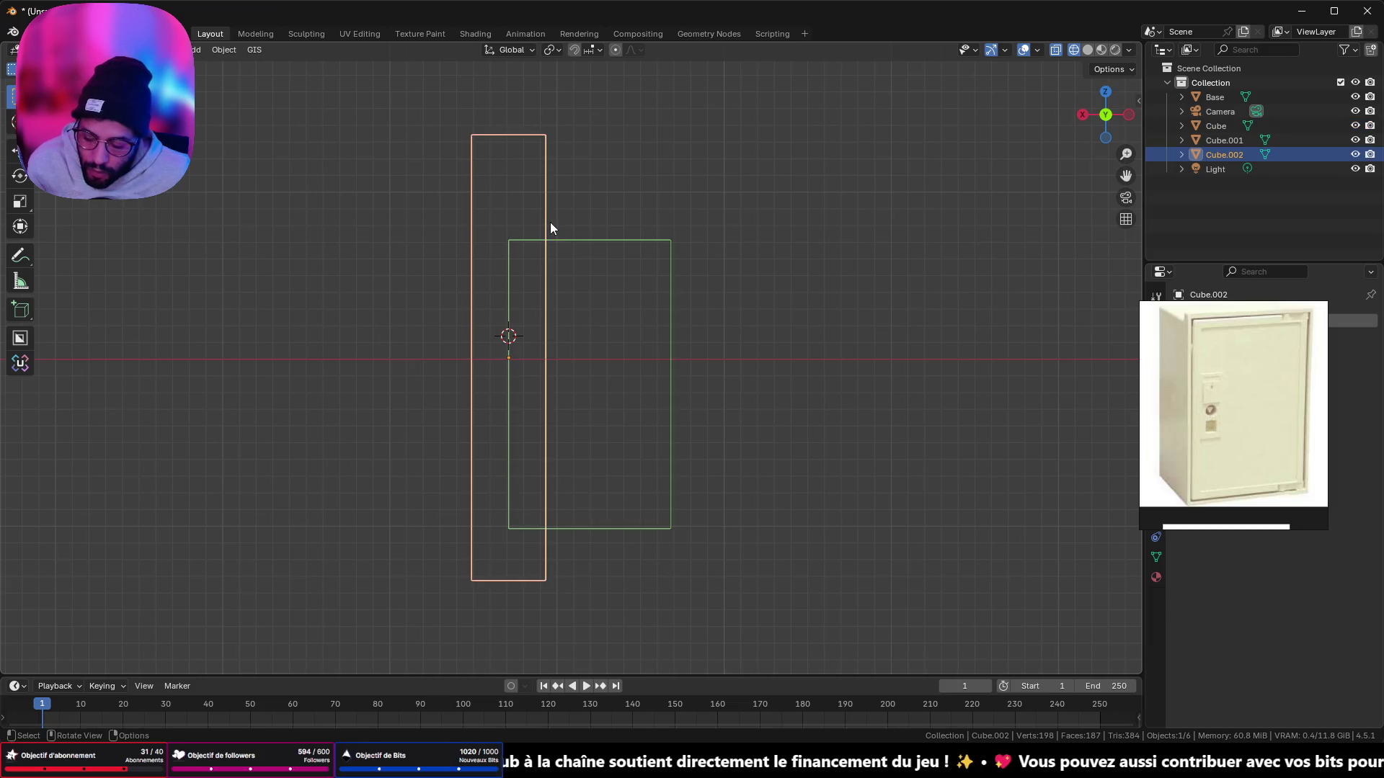
pyautogui.press('g')
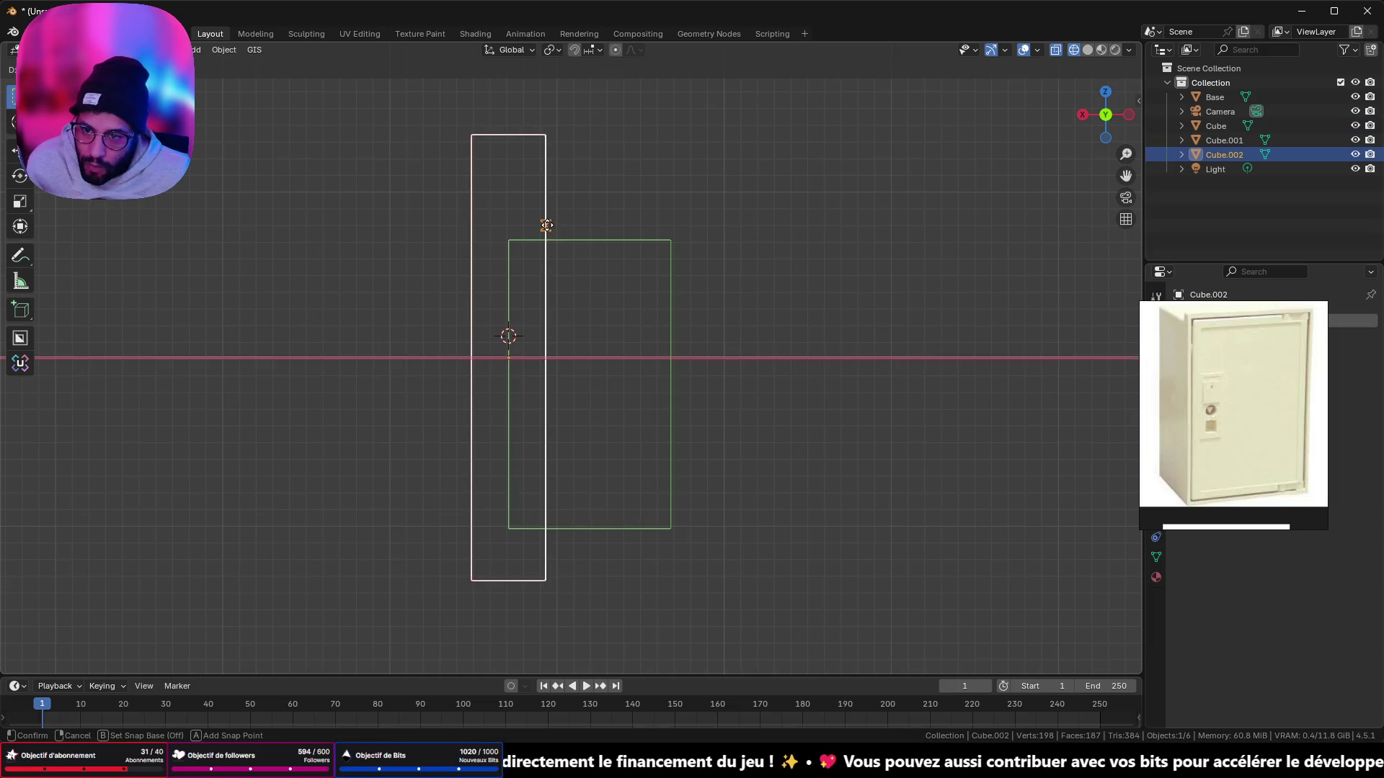
pyautogui.click(544, 226)
pyautogui.scroll(-3, 503, 313)
# Step: Orbit around the bar to check its placement and return to solid shading
pyautogui.moveTo(505, 317)
pyautogui.mouseDown(button='middle')
pyautogui.moveTo(618, 355)
pyautogui.moveTo(843, 327)
pyautogui.moveTo(642, 337)
pyautogui.moveTo(678, 312)
pyautogui.moveTo(746, 309)
pyautogui.moveTo(871, 340)
pyautogui.moveTo(814, 306)
pyautogui.moveTo(1000, 333)
pyautogui.mouseUp(button='middle')
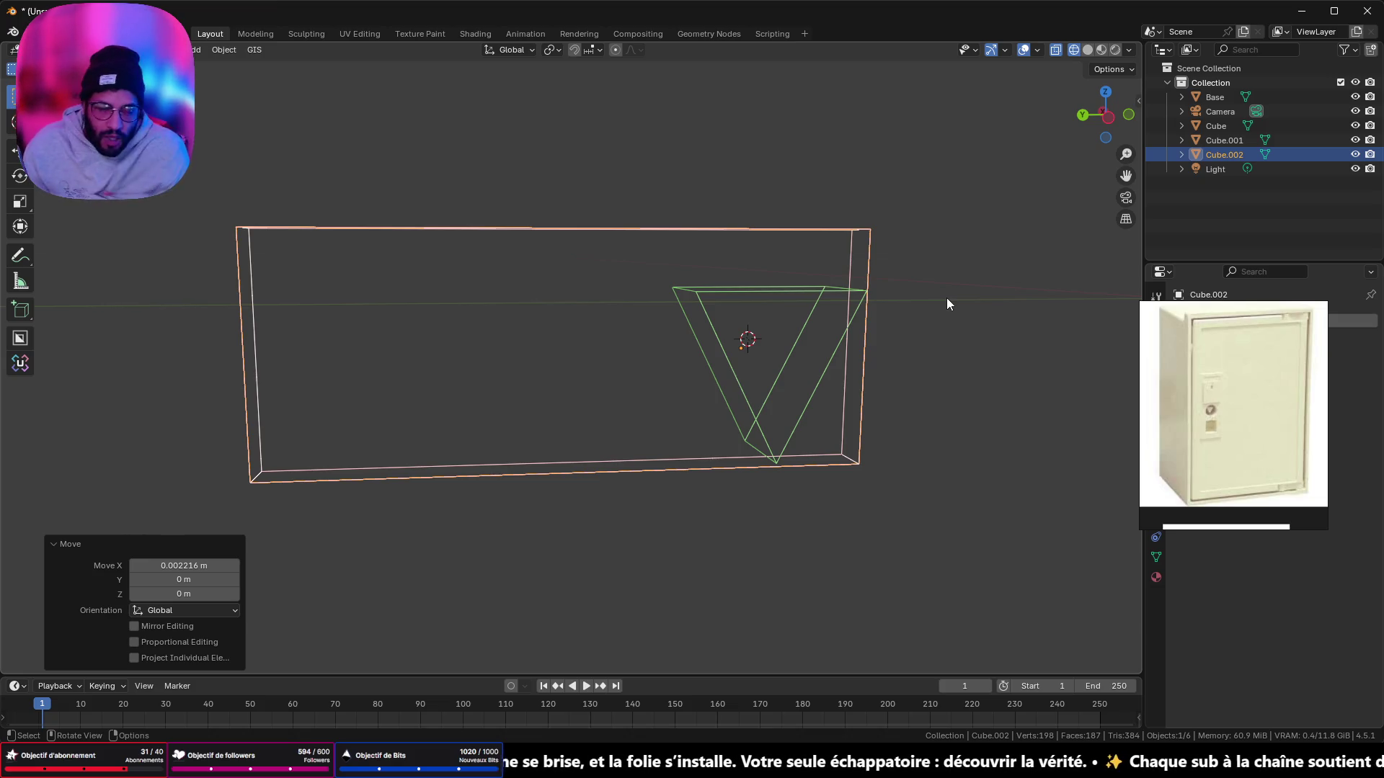
pyautogui.moveTo(828, 238)
pyautogui.mouseDown(button='middle')
pyautogui.moveTo(995, 291)
pyautogui.moveTo(1132, 248)
pyautogui.moveTo(814, 267)
pyautogui.mouseUp(button='middle')
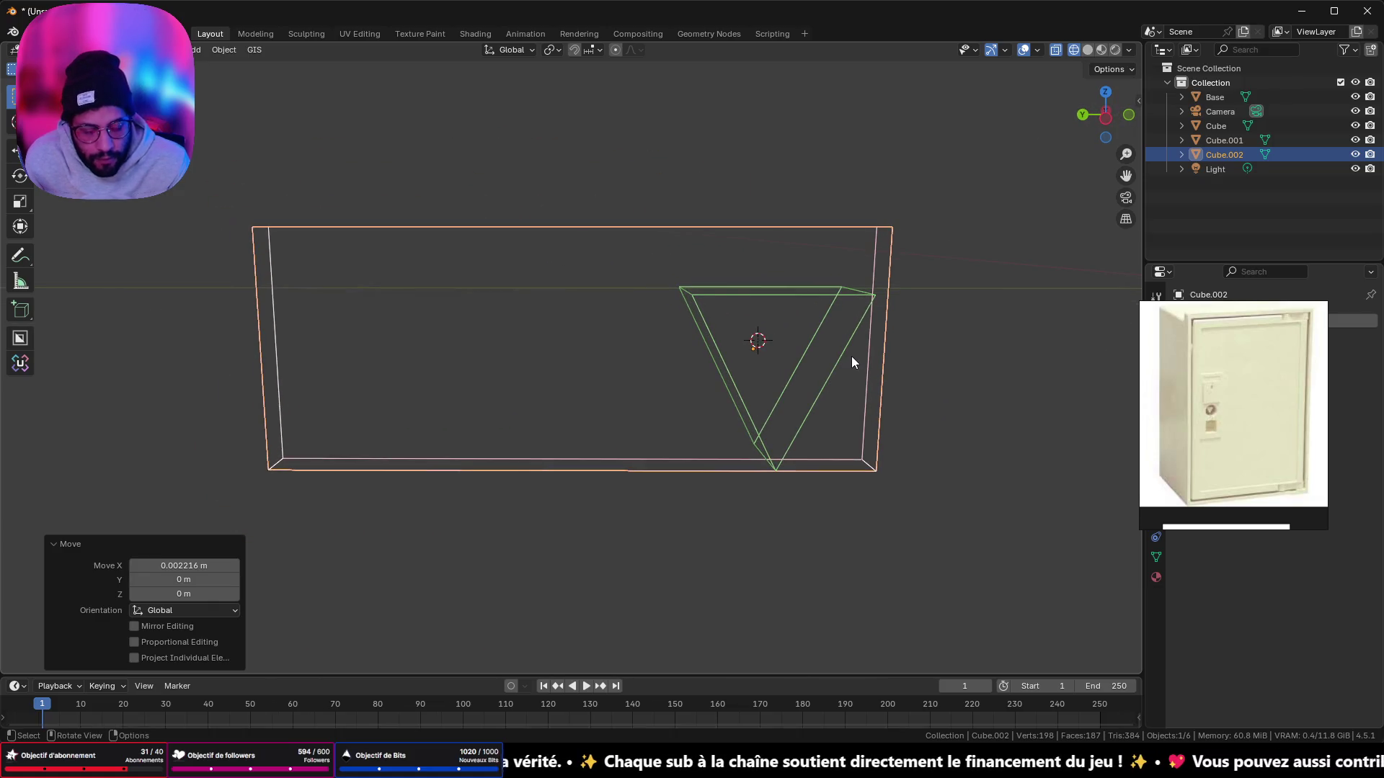
pyautogui.moveTo(851, 356); pyautogui.dragTo(851, 362, button='middle')
pyautogui.moveTo(856, 224)
pyautogui.mouseDown(button='middle')
pyautogui.moveTo(809, 306)
pyautogui.moveTo(763, 327)
pyautogui.moveTo(766, 345)
pyautogui.moveTo(782, 337)
pyautogui.mouseUp(button='middle')
pyautogui.click(1094, 50)
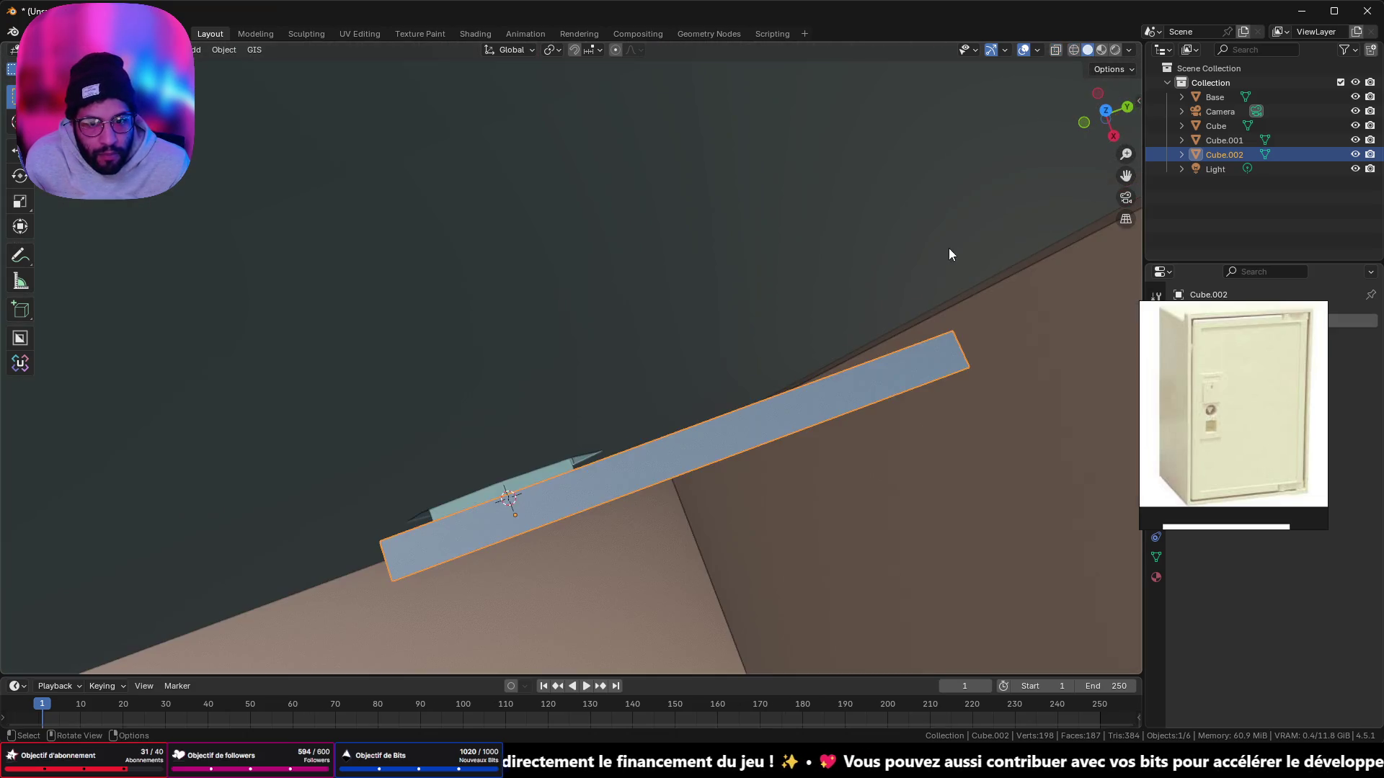
# Step: Select a face of the triangular prism Cube in Edit Mode
pyautogui.moveTo(949, 251)
pyautogui.mouseDown(button='middle')
pyautogui.moveTo(971, 186)
pyautogui.moveTo(926, 130)
pyautogui.moveTo(1047, 147)
pyautogui.moveTo(1065, 140)
pyautogui.moveTo(1061, 119)
pyautogui.moveTo(941, 158)
pyautogui.mouseUp(button='middle')
pyautogui.moveTo(878, 294)
pyautogui.mouseDown(button='middle')
pyautogui.moveTo(979, 268)
pyautogui.moveTo(790, 317)
pyautogui.moveTo(654, 311)
pyautogui.moveTo(731, 284)
pyautogui.moveTo(753, 299)
pyautogui.mouseUp(button='middle')
pyautogui.scroll(4, 785, 317)
pyautogui.press('Tab')
pyautogui.click(753, 299)
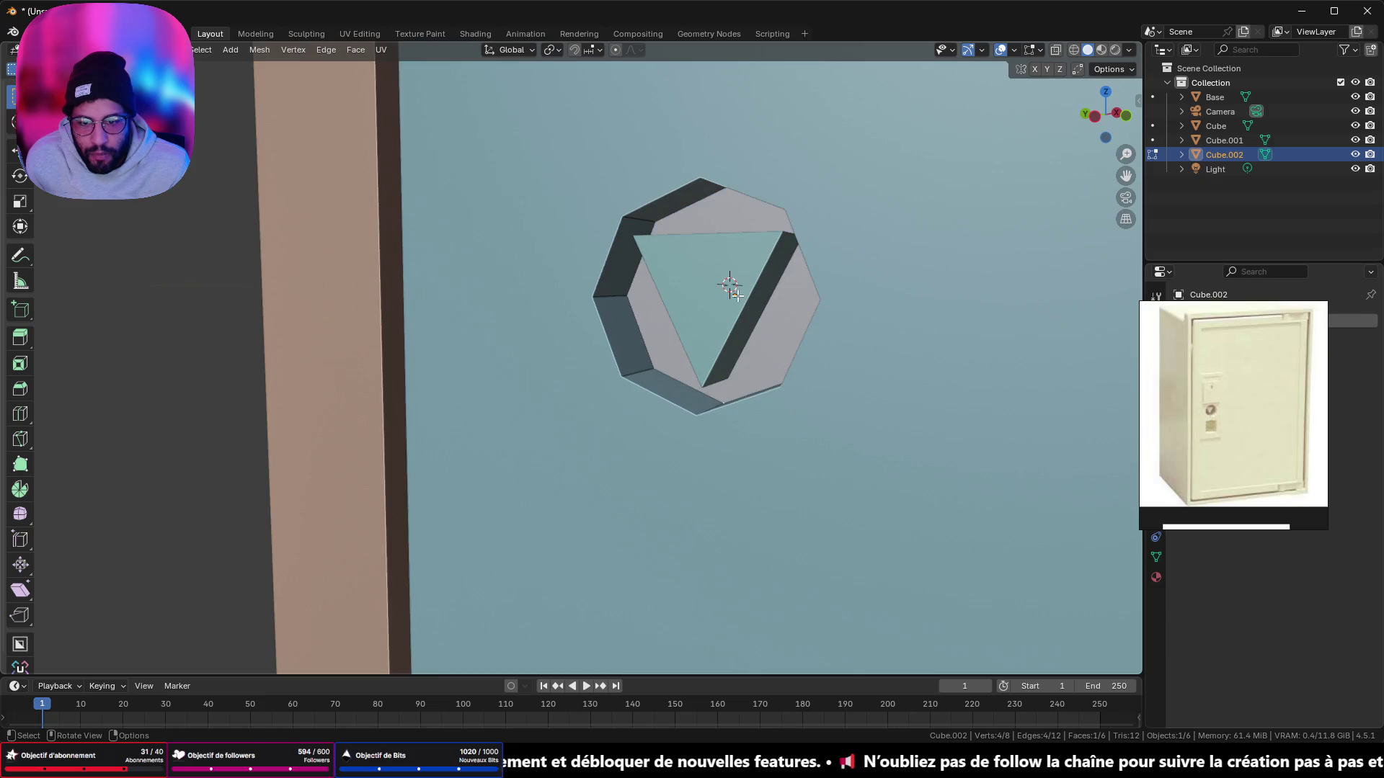
pyautogui.press('Tab')
pyautogui.click(732, 288)
pyautogui.press('Tab')
# Step: Isolate the prism in local view and delete its selected face
pyautogui.press('/')
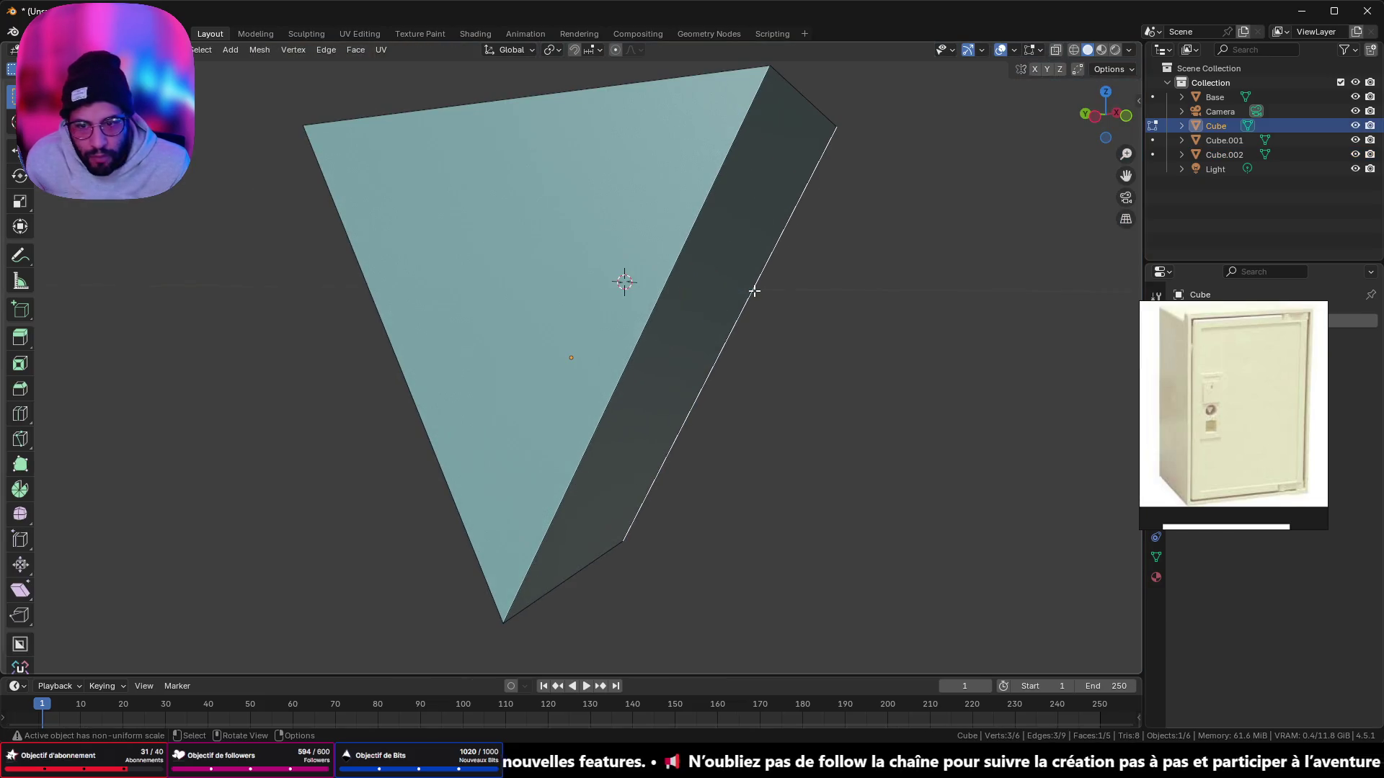
pyautogui.moveTo(754, 287)
pyautogui.mouseDown(button='middle')
pyautogui.moveTo(889, 313)
pyautogui.moveTo(692, 278)
pyautogui.mouseUp(button='middle')
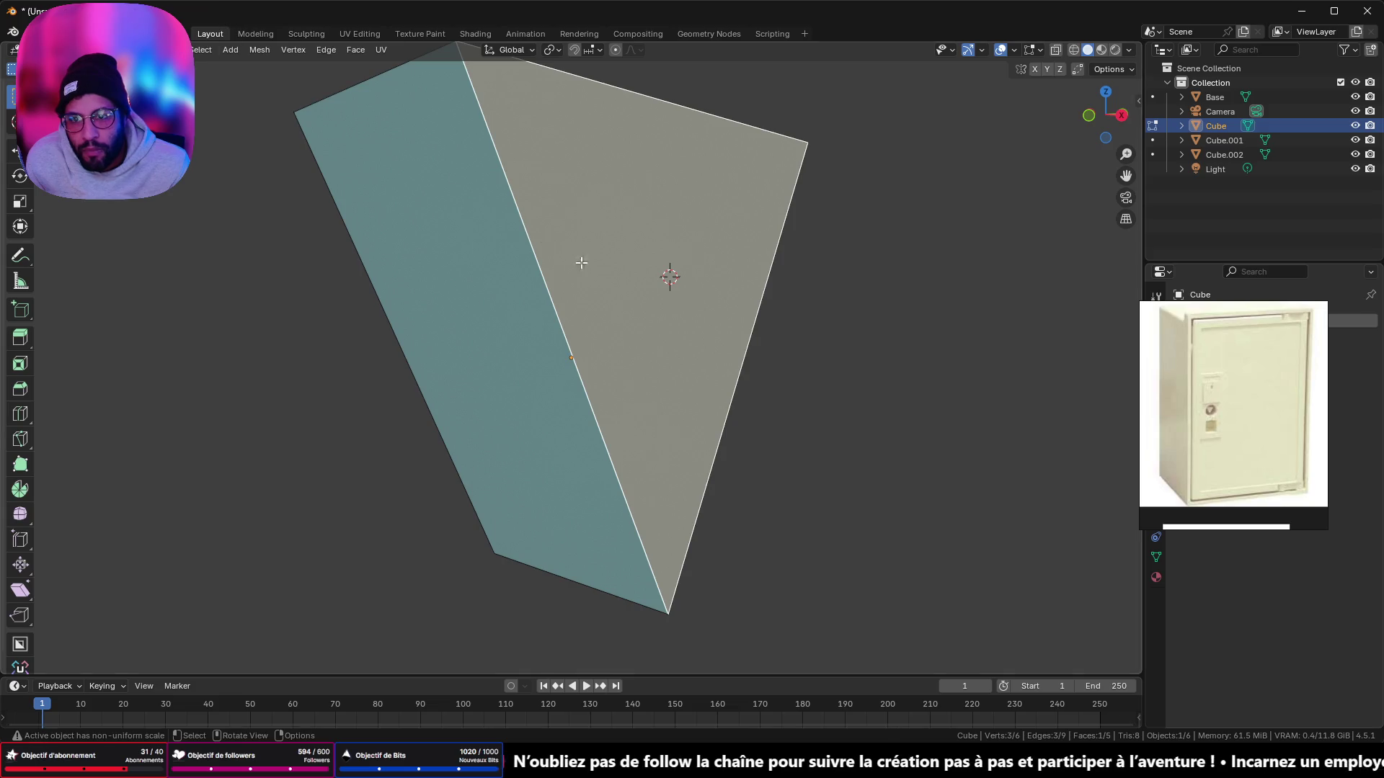
pyautogui.scroll(-2, 609, 274)
pyautogui.moveTo(609, 274)
pyautogui.mouseDown(button='middle')
pyautogui.moveTo(738, 356)
pyautogui.moveTo(947, 250)
pyautogui.moveTo(781, 516)
pyautogui.mouseUp(button='middle')
pyautogui.press('x')
pyautogui.click(784, 517)
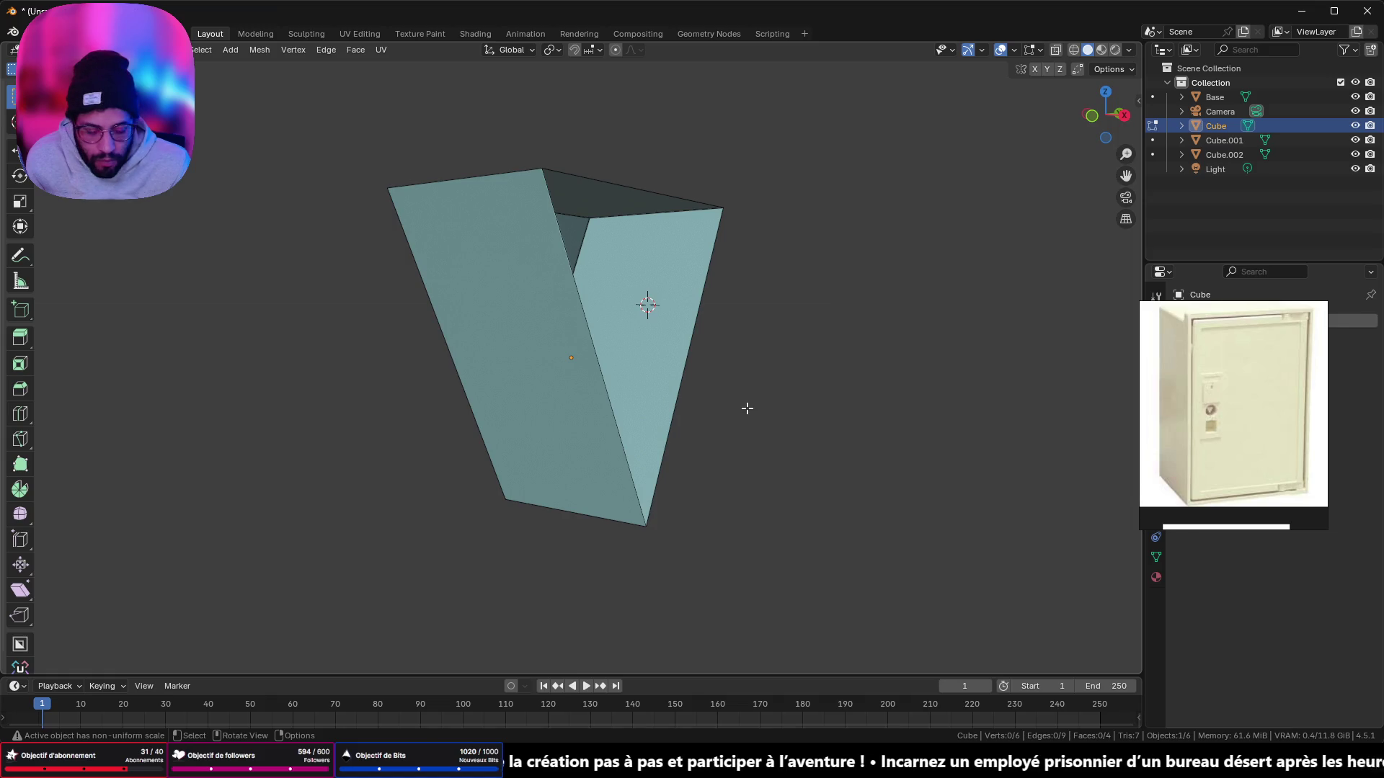
# Step: Return to the full scene in Object Mode and add Cube.002 to the selection
pyautogui.press('/')
pyautogui.moveTo(704, 219)
pyautogui.mouseDown(button='middle')
pyautogui.moveTo(544, 219)
pyautogui.moveTo(473, 293)
pyautogui.moveTo(583, 278)
pyautogui.moveTo(564, 266)
pyautogui.mouseUp(button='middle')
pyautogui.moveTo(640, 418); pyautogui.dragTo(707, 314, button='middle')
pyautogui.press('Tab')
pyautogui.keyDown('shift'); pyautogui.click(781, 318); pyautogui.keyUp('shift')
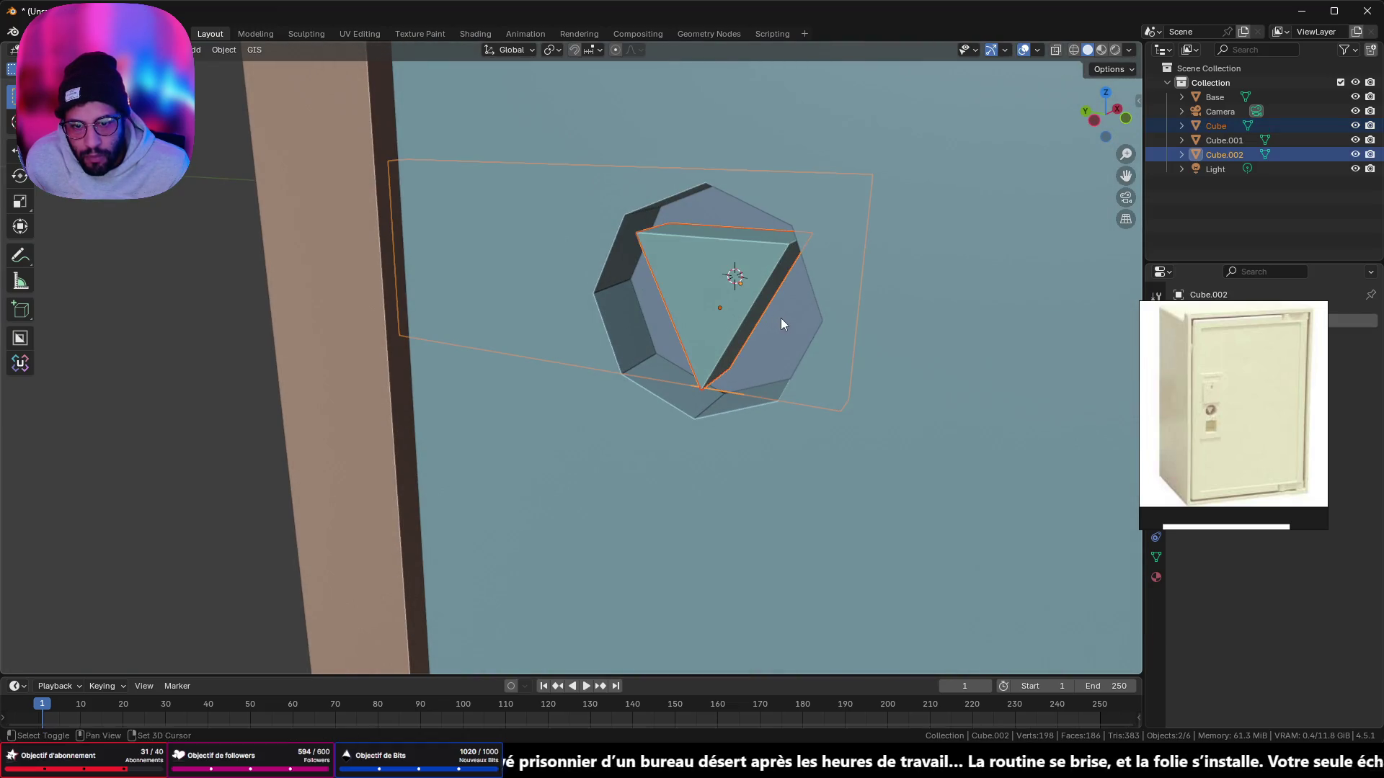
# Step: Try X-axis transforms on the octagon plate and then the triangle, cancelling each
pyautogui.moveTo(784, 314)
pyautogui.mouseDown(button='middle')
pyautogui.moveTo(547, 294)
pyautogui.moveTo(841, 307)
pyautogui.moveTo(836, 294)
pyautogui.mouseUp(button='middle')
pyautogui.scroll(-3, 766, 325)
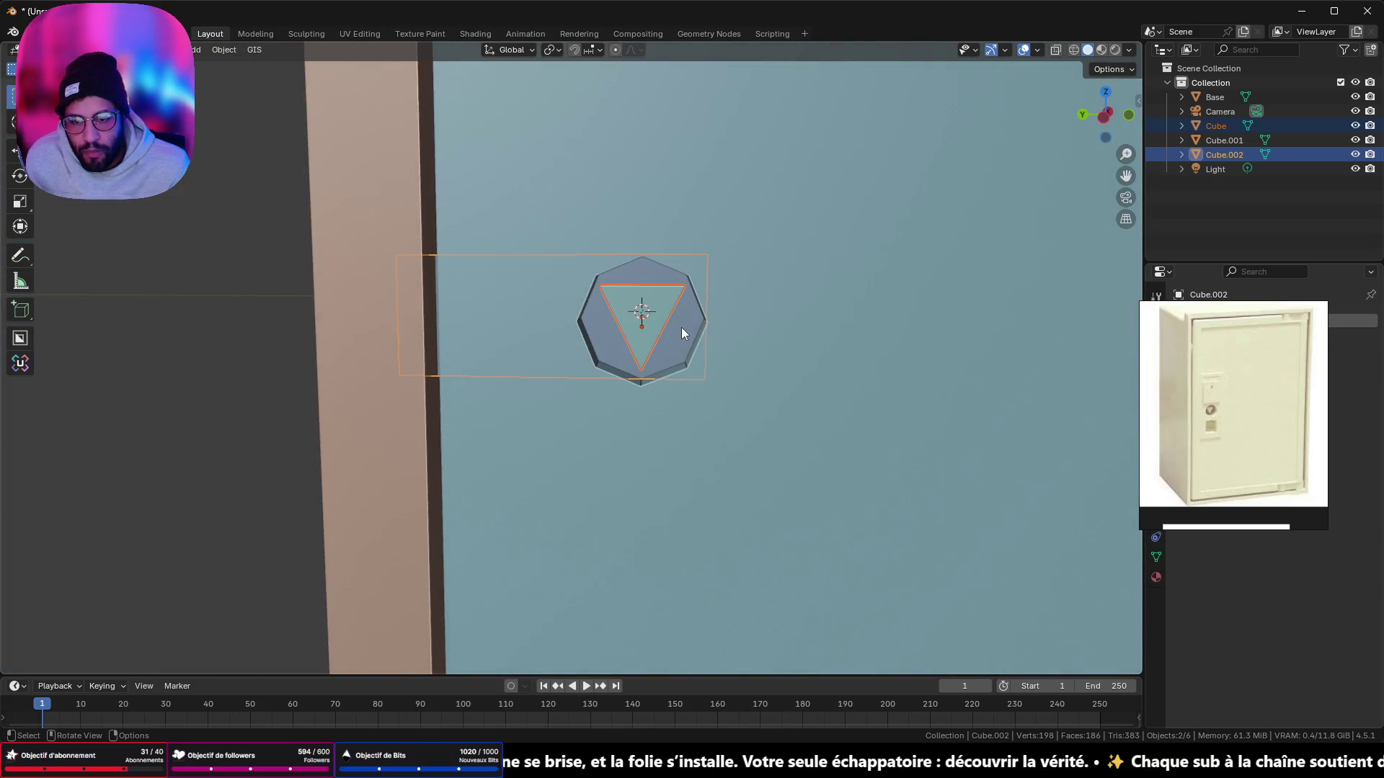
pyautogui.moveTo(673, 327); pyautogui.dragTo(677, 317, button='middle')
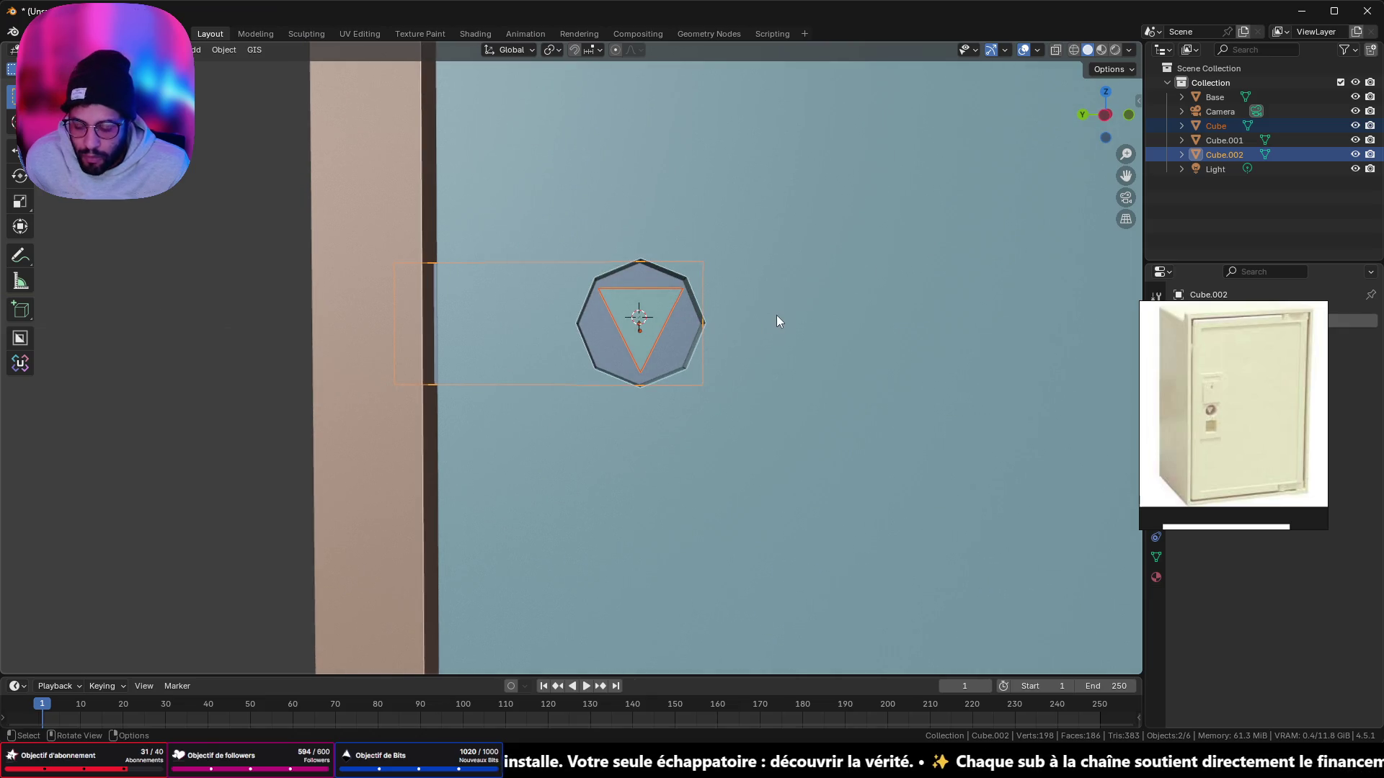
pyautogui.press('s')
pyautogui.press('x')
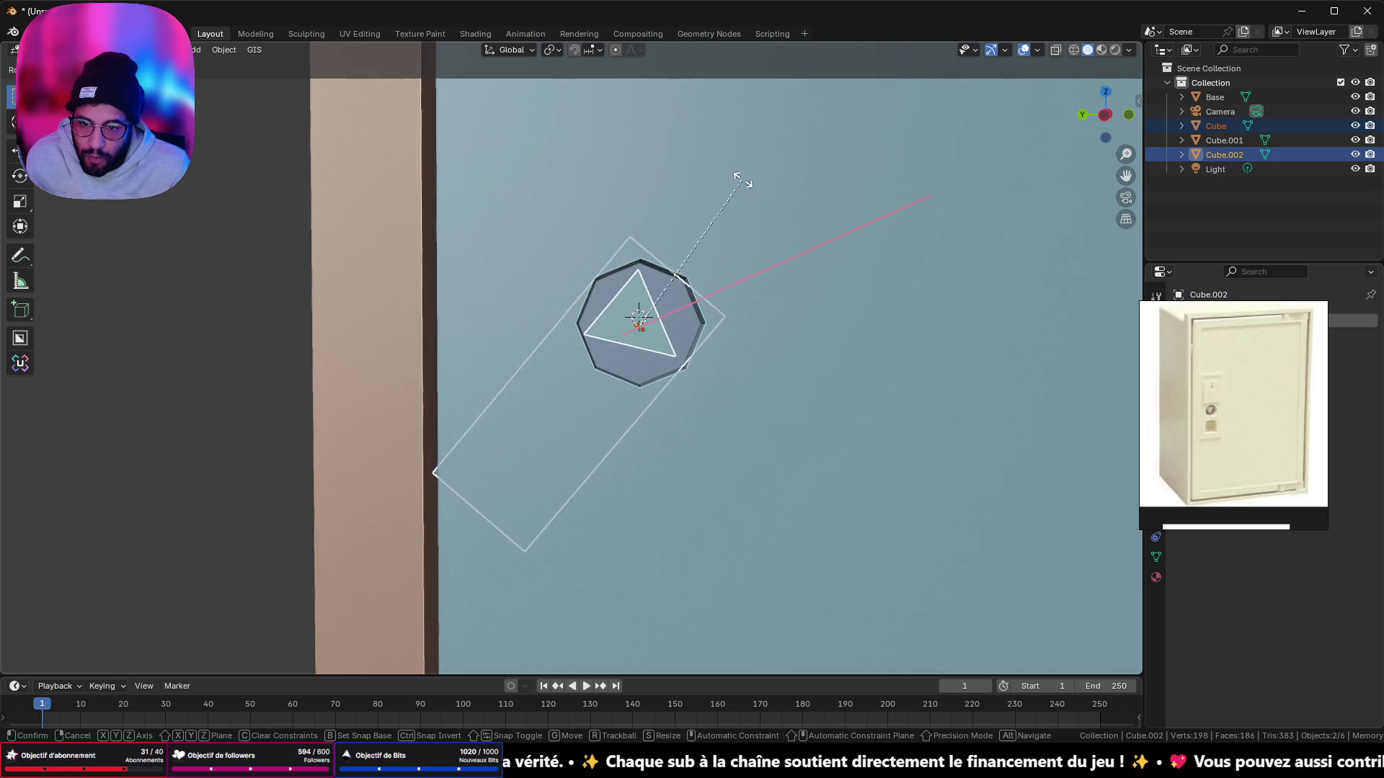
pyautogui.press('Escape')
pyautogui.click(667, 304)
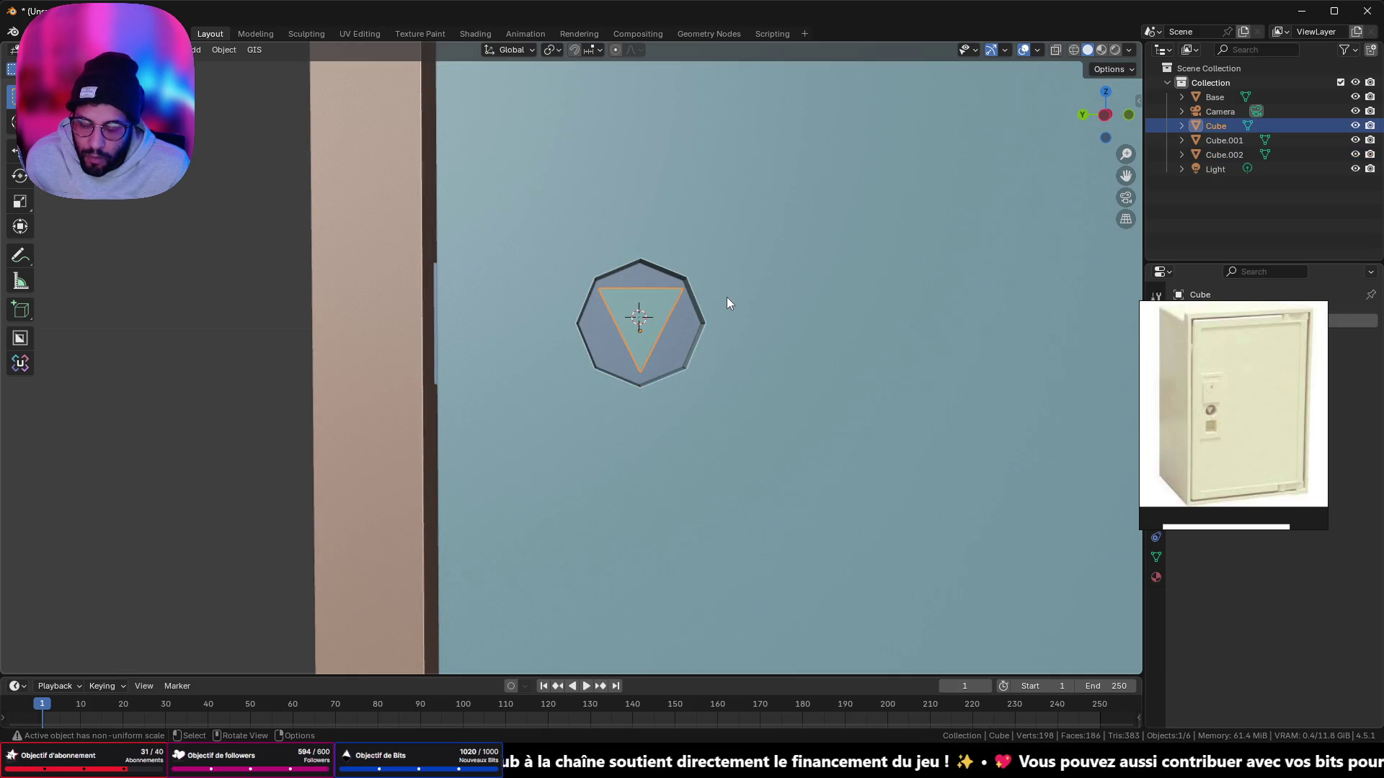
pyautogui.press('r')
pyautogui.press('x')
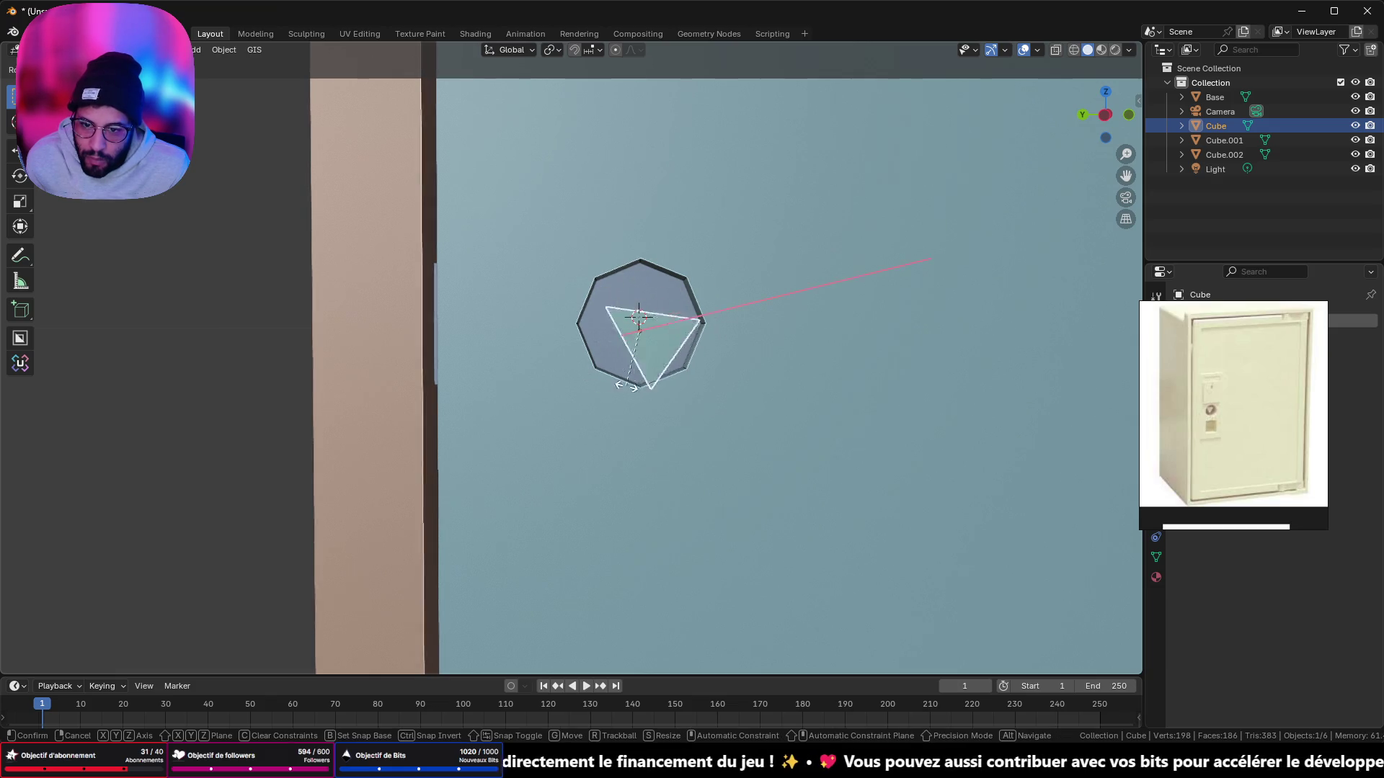
pyautogui.press('Escape')
# Step: Select the plate and triangle together and test a rotation of both, then cancel it
pyautogui.keyDown('shift'); pyautogui.click(681, 335); pyautogui.keyUp('shift')
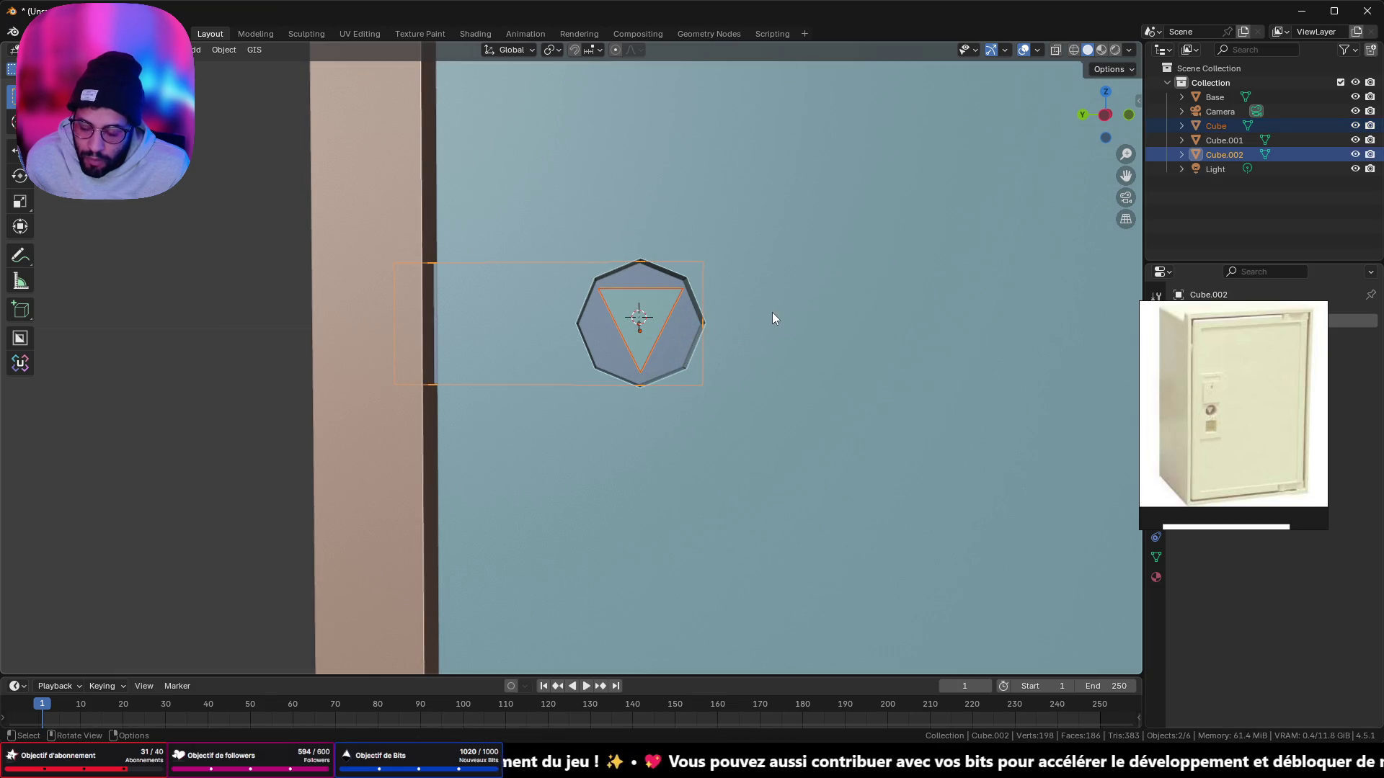
pyautogui.keyDown('shift'); pyautogui.click(666, 306); pyautogui.keyUp('shift')
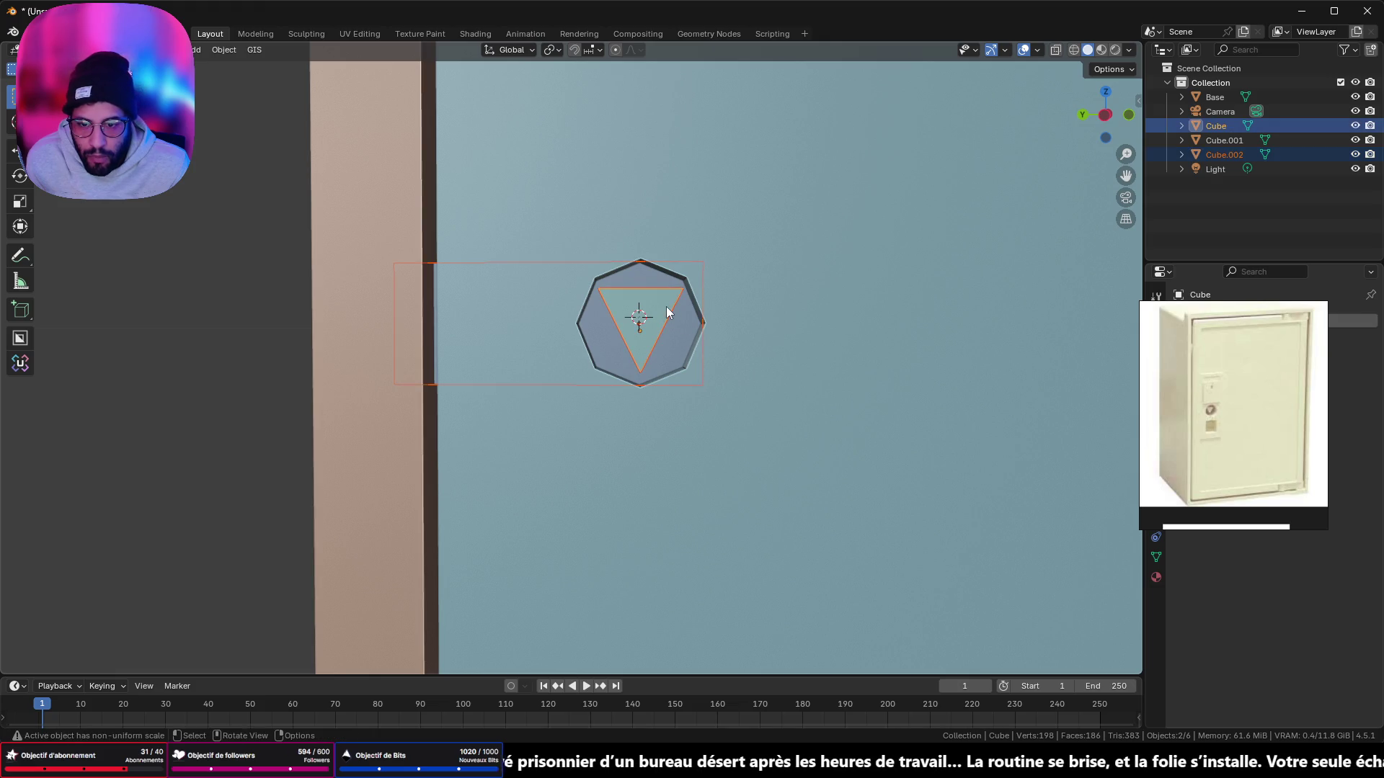
pyautogui.keyDown('shift'); pyautogui.click(666, 305); pyautogui.keyUp('shift')
pyautogui.keyDown('shift'); pyautogui.click(667, 331); pyautogui.keyUp('shift')
pyautogui.keyDown('shift'); pyautogui.click(668, 330); pyautogui.keyUp('shift')
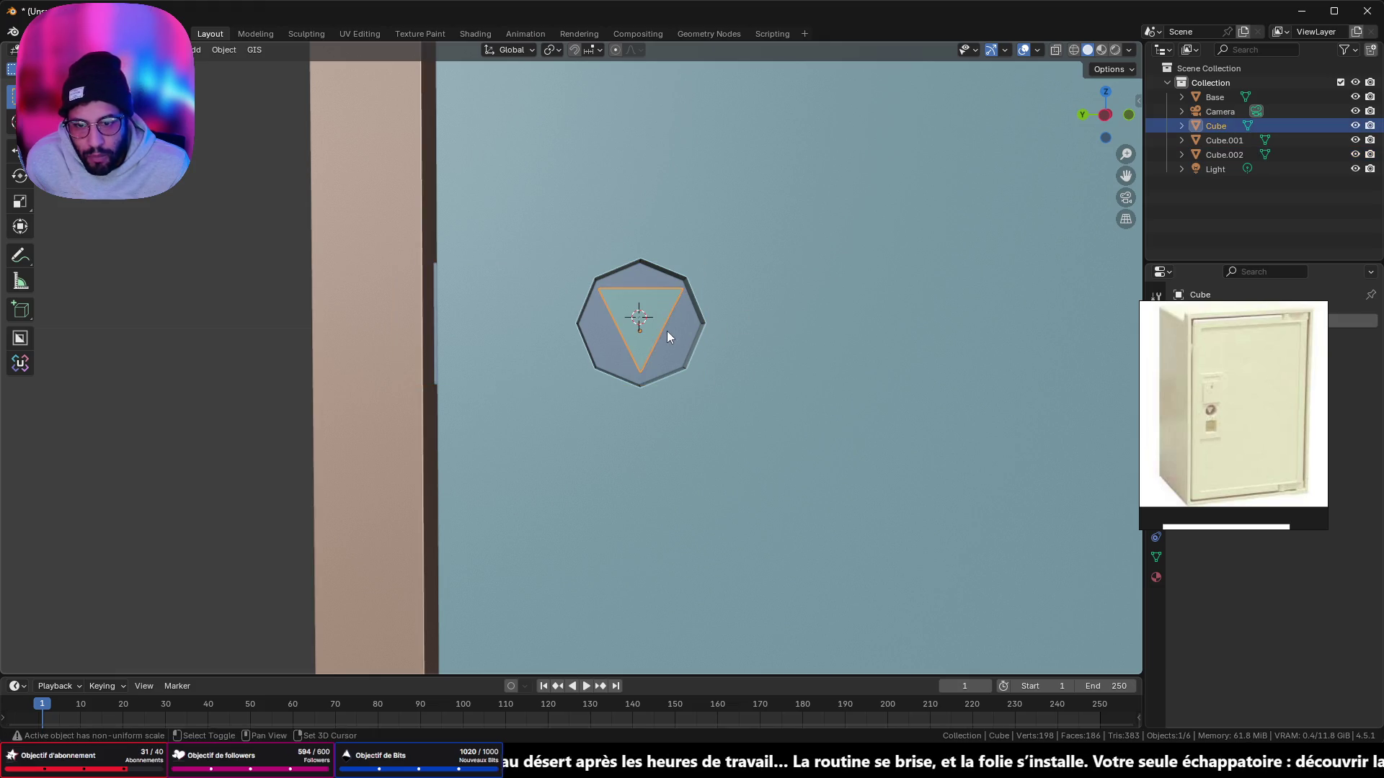
pyautogui.keyDown('shift'); pyautogui.click(667, 331); pyautogui.keyUp('shift')
pyautogui.press('r')
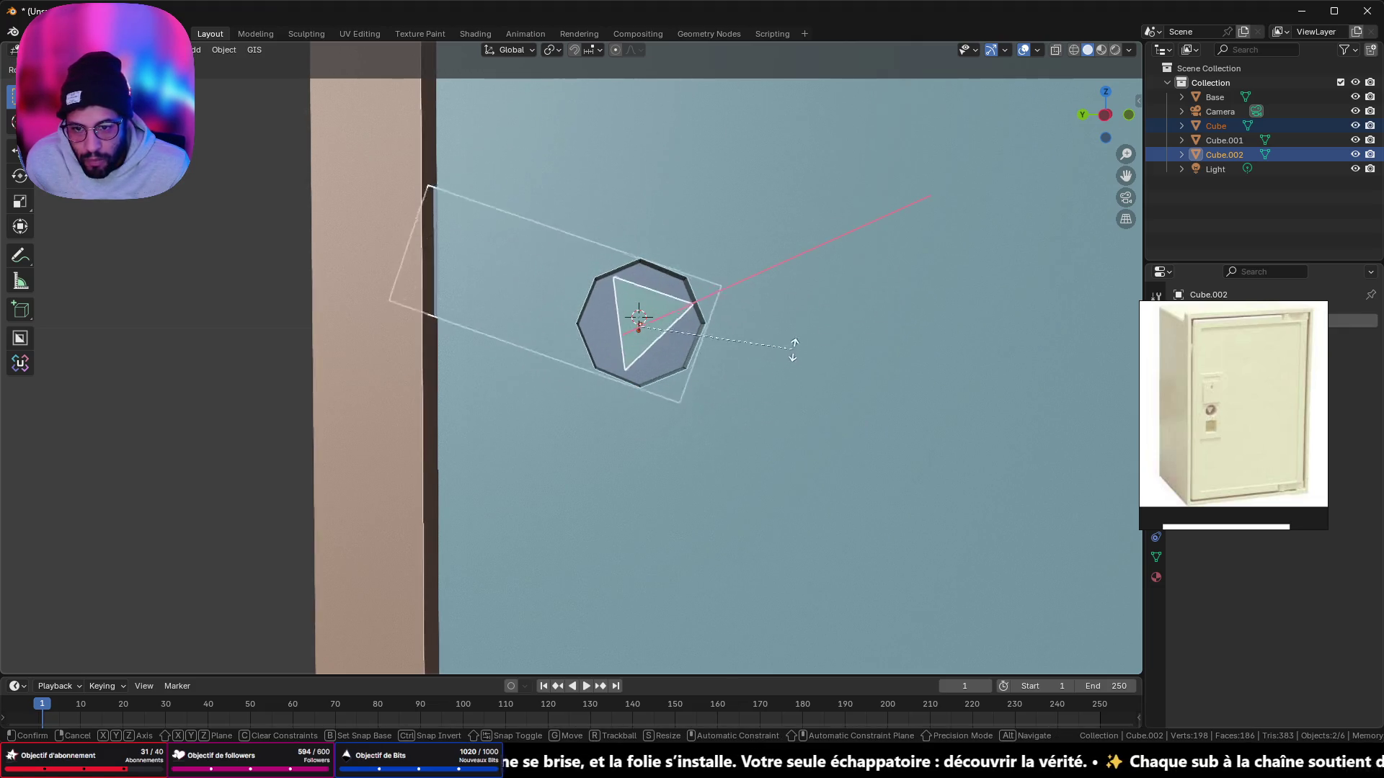
pyautogui.press('Escape')
# Step: Frame the octagon in a straight-on axis view and enter Edit Mode on both objects
pyautogui.scroll(6, 911, 267)
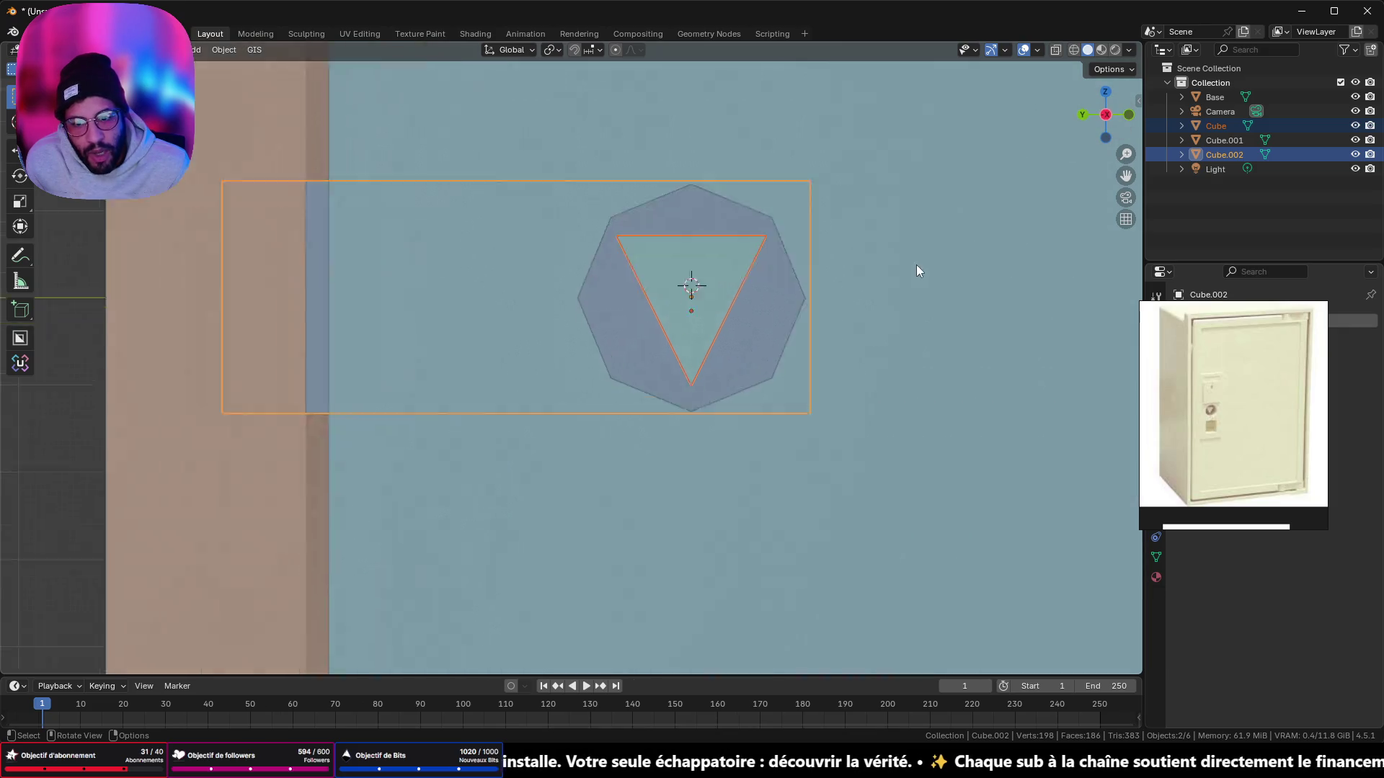
pyautogui.keyDown('shift'); pyautogui.moveTo(911, 267); pyautogui.dragTo(805, 340, button='middle'); pyautogui.keyUp('shift')
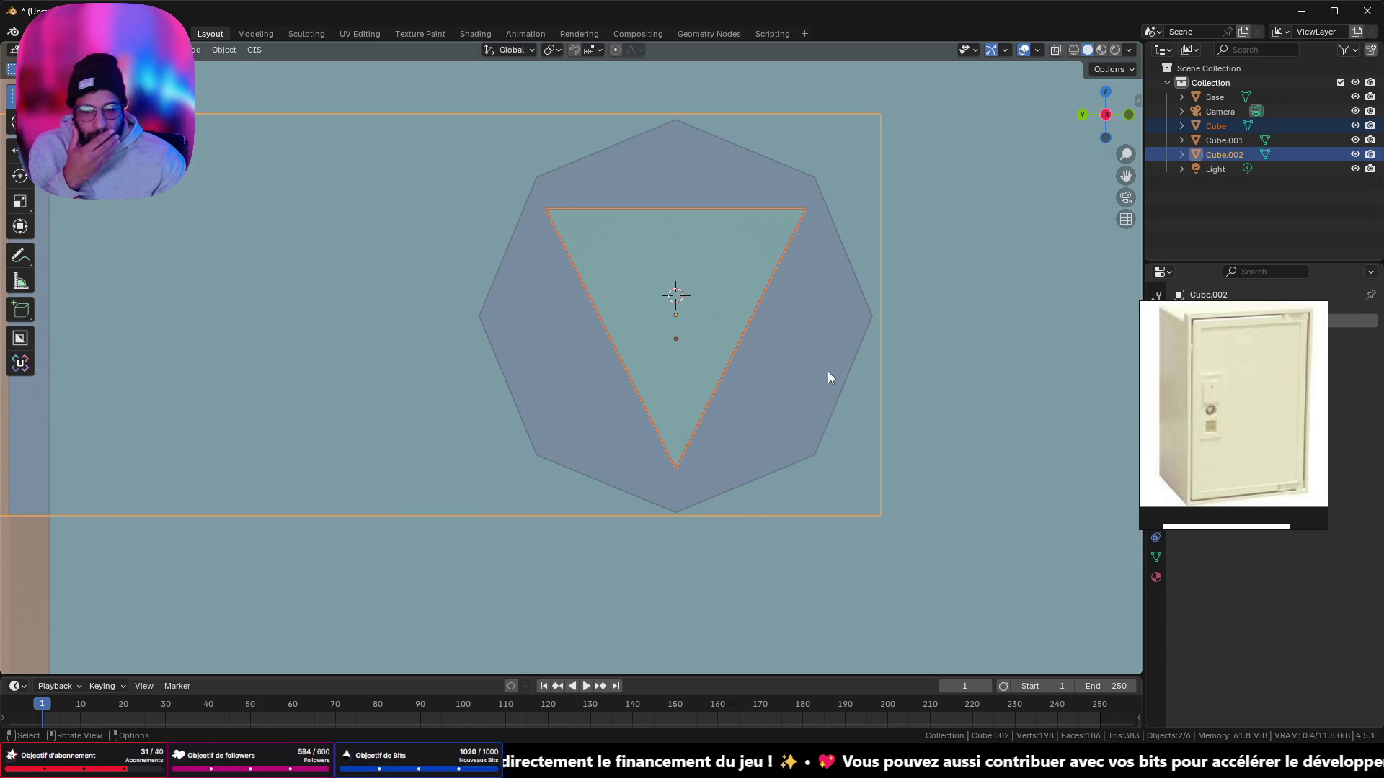
pyautogui.moveTo(791, 358)
pyautogui.mouseDown(button='middle')
pyautogui.moveTo(771, 345)
pyautogui.moveTo(882, 375)
pyautogui.moveTo(759, 355)
pyautogui.mouseUp(button='middle')
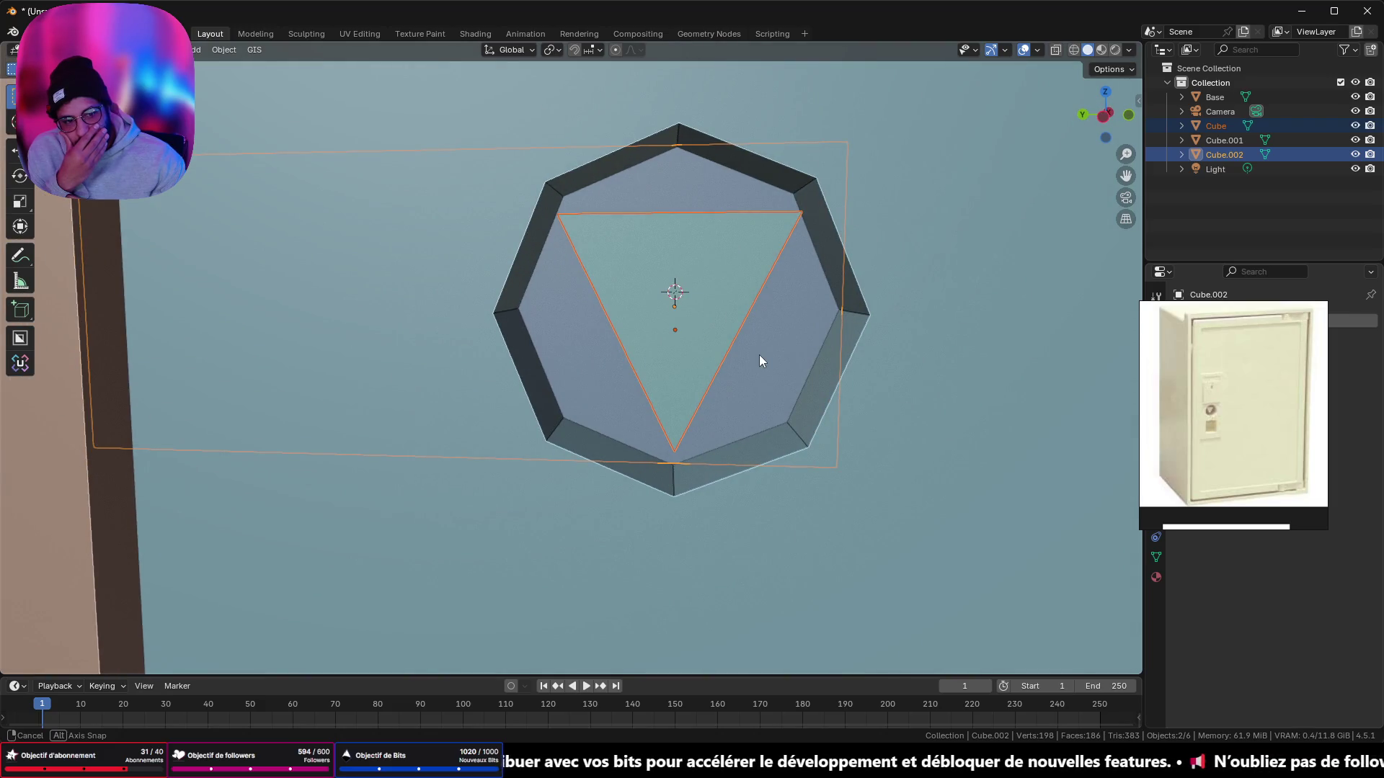
pyautogui.moveTo(759, 355); pyautogui.dragTo(759, 353, button='middle')
pyautogui.scroll(4, 729, 306)
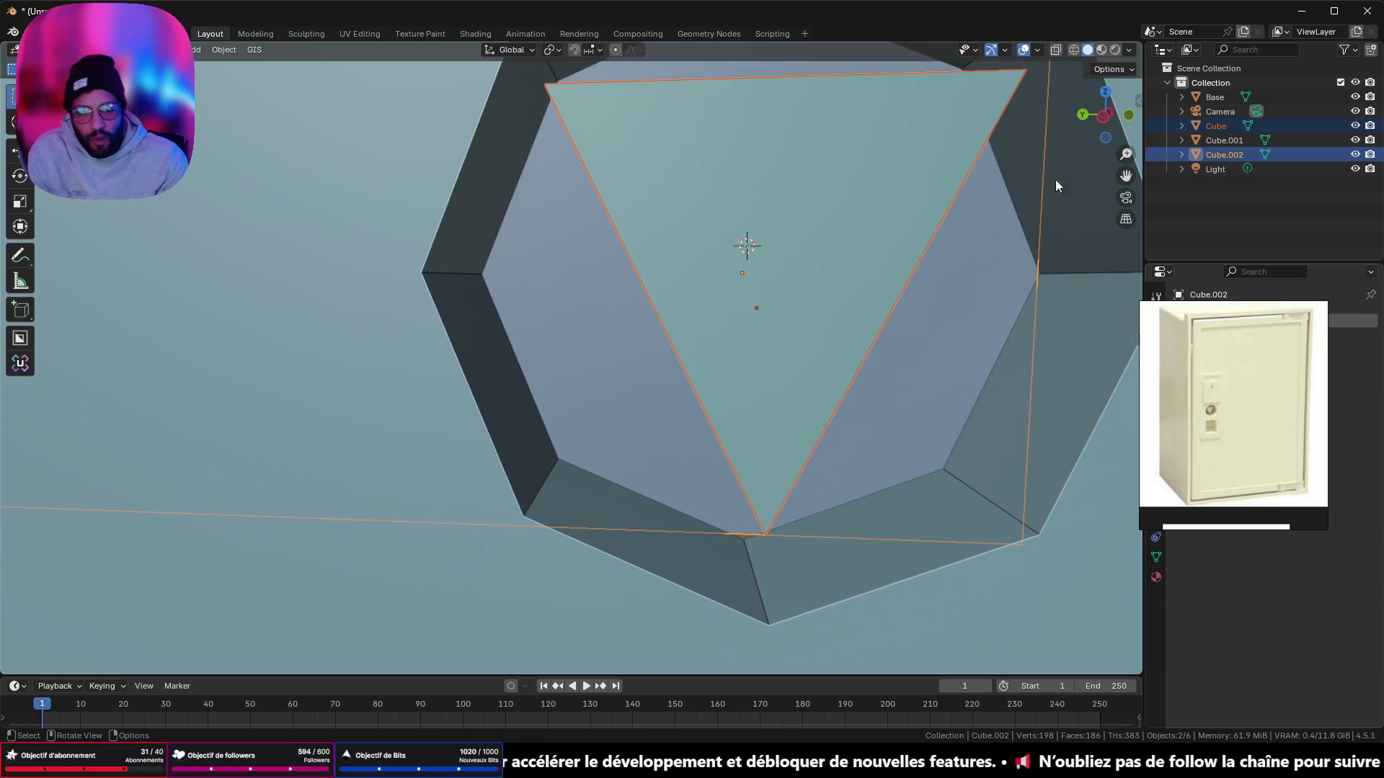
pyautogui.click(1104, 115)
pyautogui.scroll(-8, 660, 457)
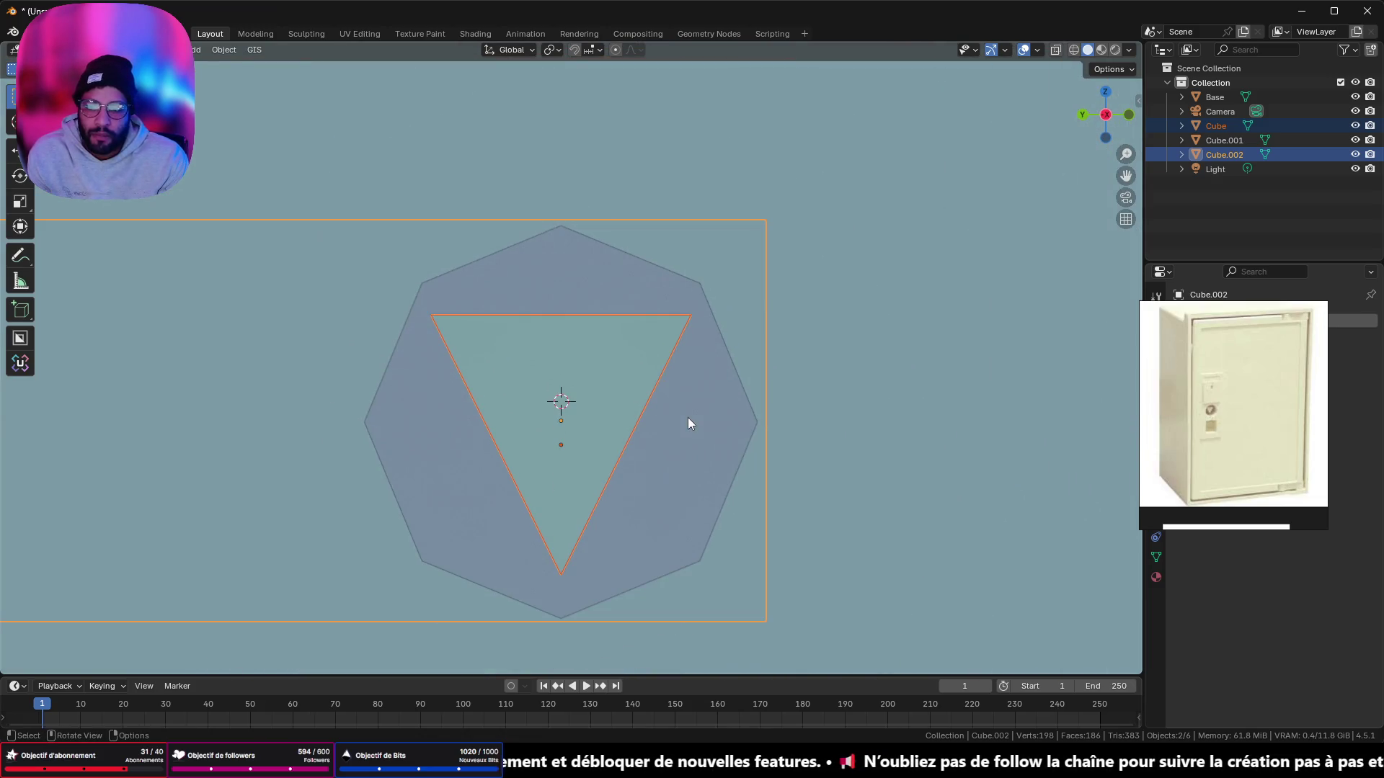
pyautogui.press('Tab')
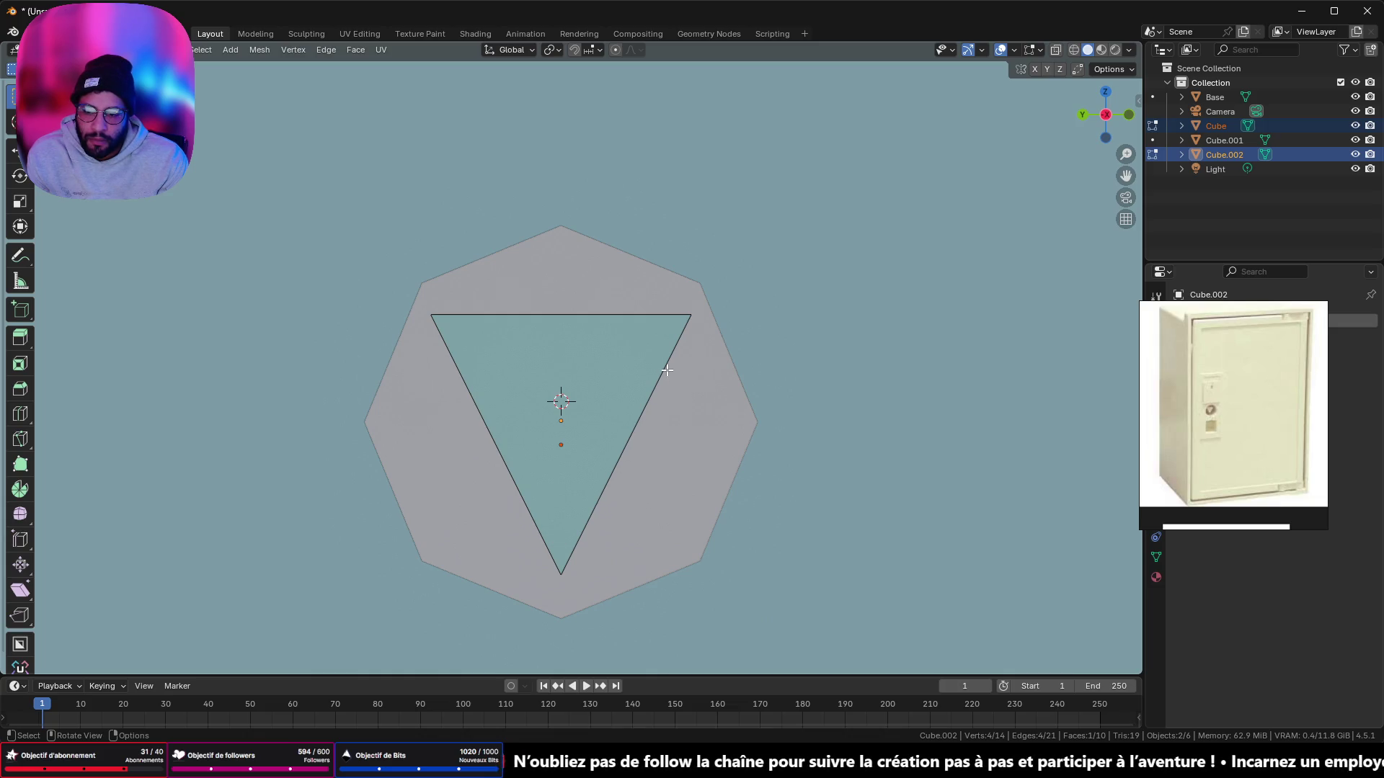
# Step: Turn on edge length measurements in the mesh edit overlays
pyautogui.moveTo(667, 371)
pyautogui.mouseDown(button='middle')
pyautogui.moveTo(631, 398)
pyautogui.moveTo(710, 417)
pyautogui.moveTo(649, 435)
pyautogui.moveTo(396, 255)
pyautogui.mouseUp(button='middle')
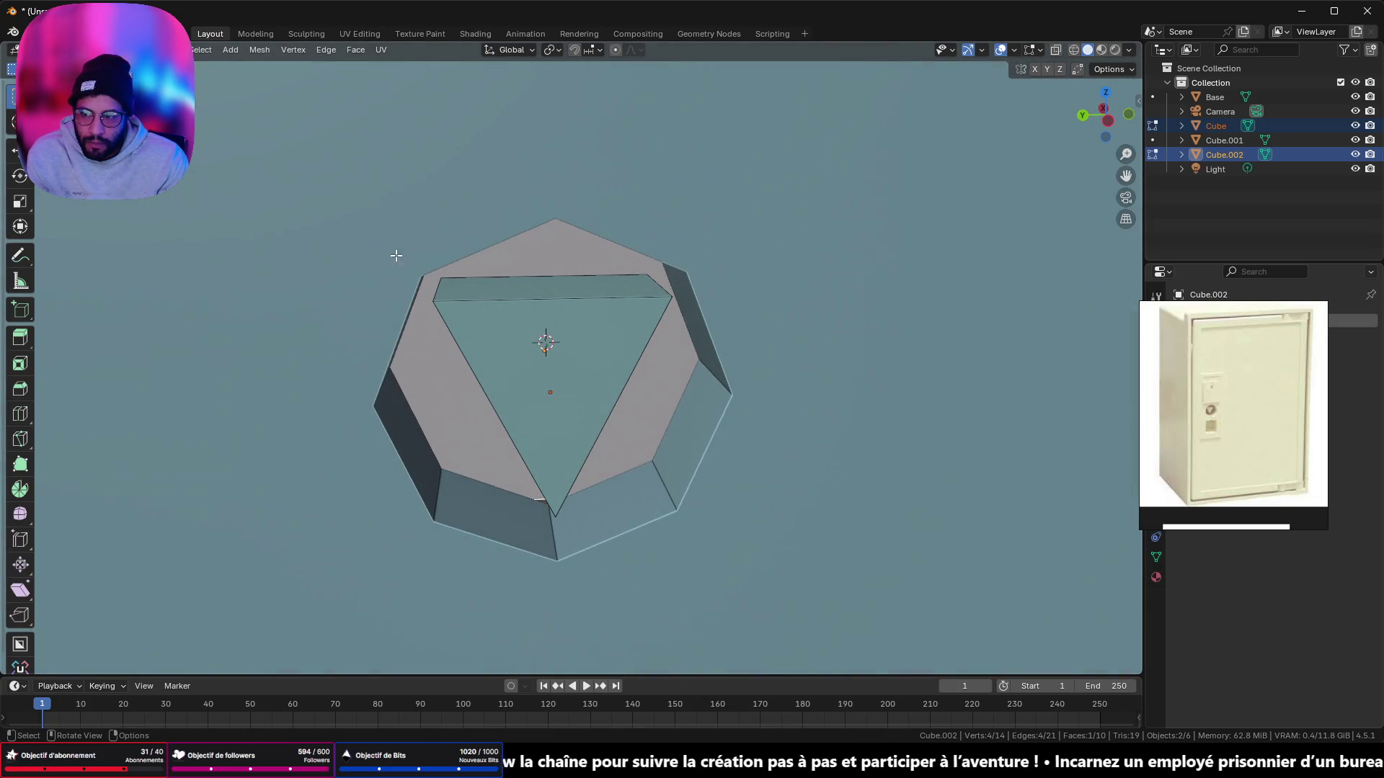
pyautogui.click(1015, 50)
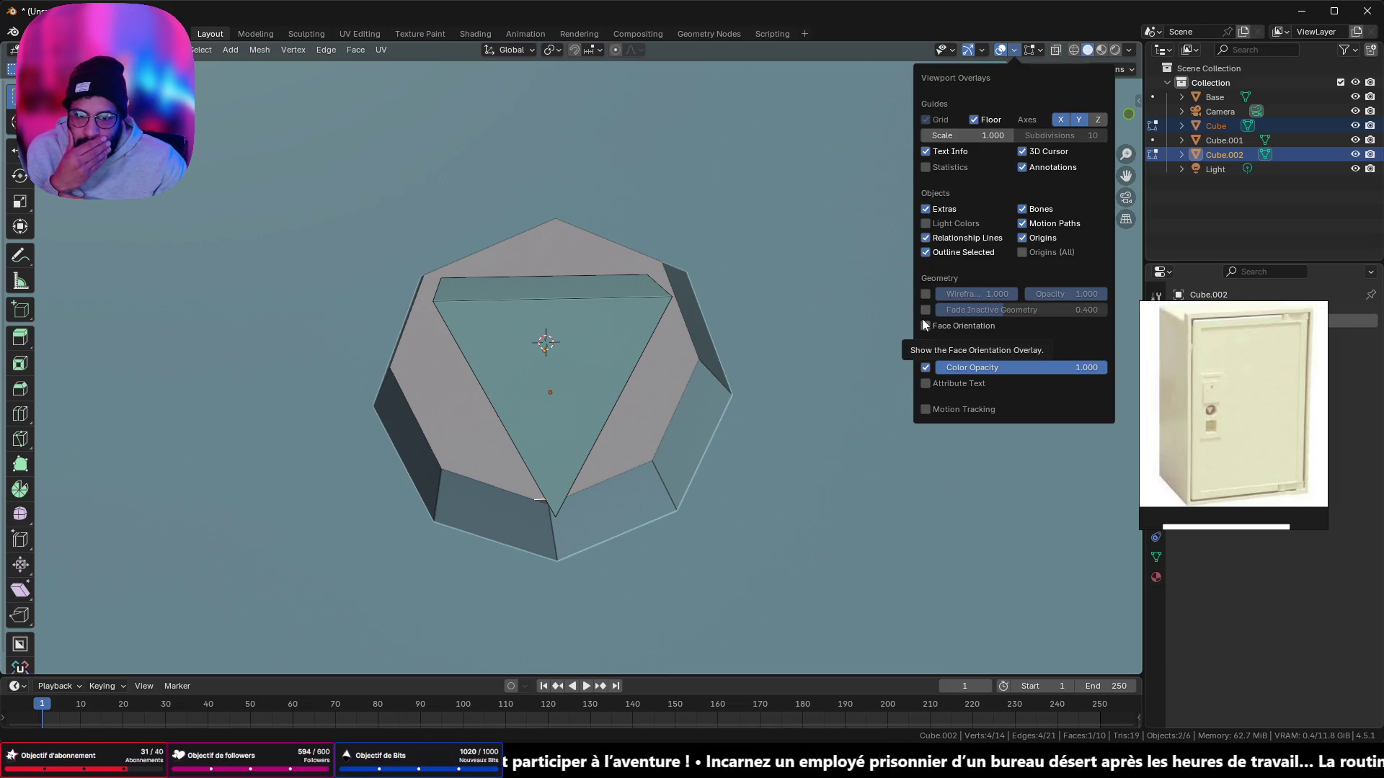
pyautogui.keyDown('shift'); pyautogui.moveTo(596, 72); pyautogui.dragTo(596, 72, button='middle'); pyautogui.keyUp('shift')
pyautogui.hotkey('ctrl', 'i')
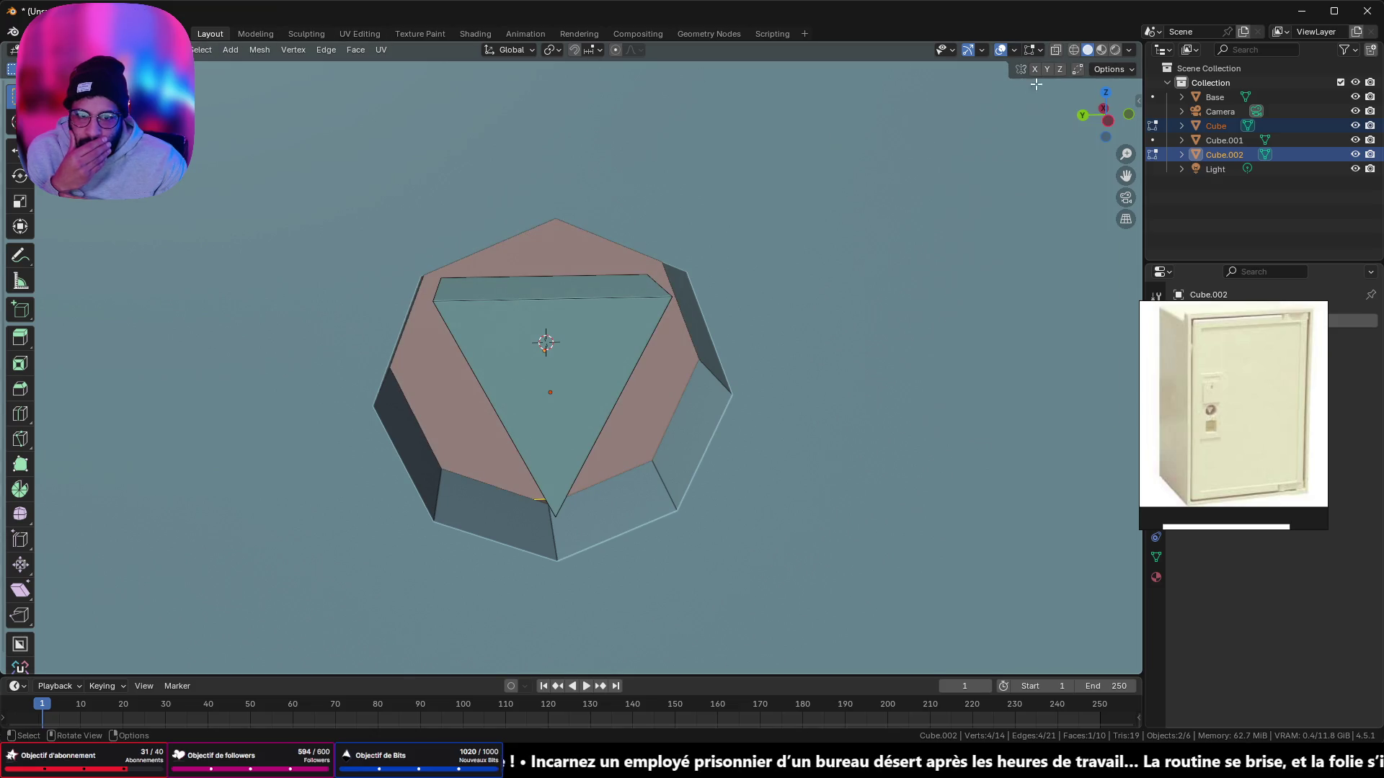
pyautogui.click(1019, 51)
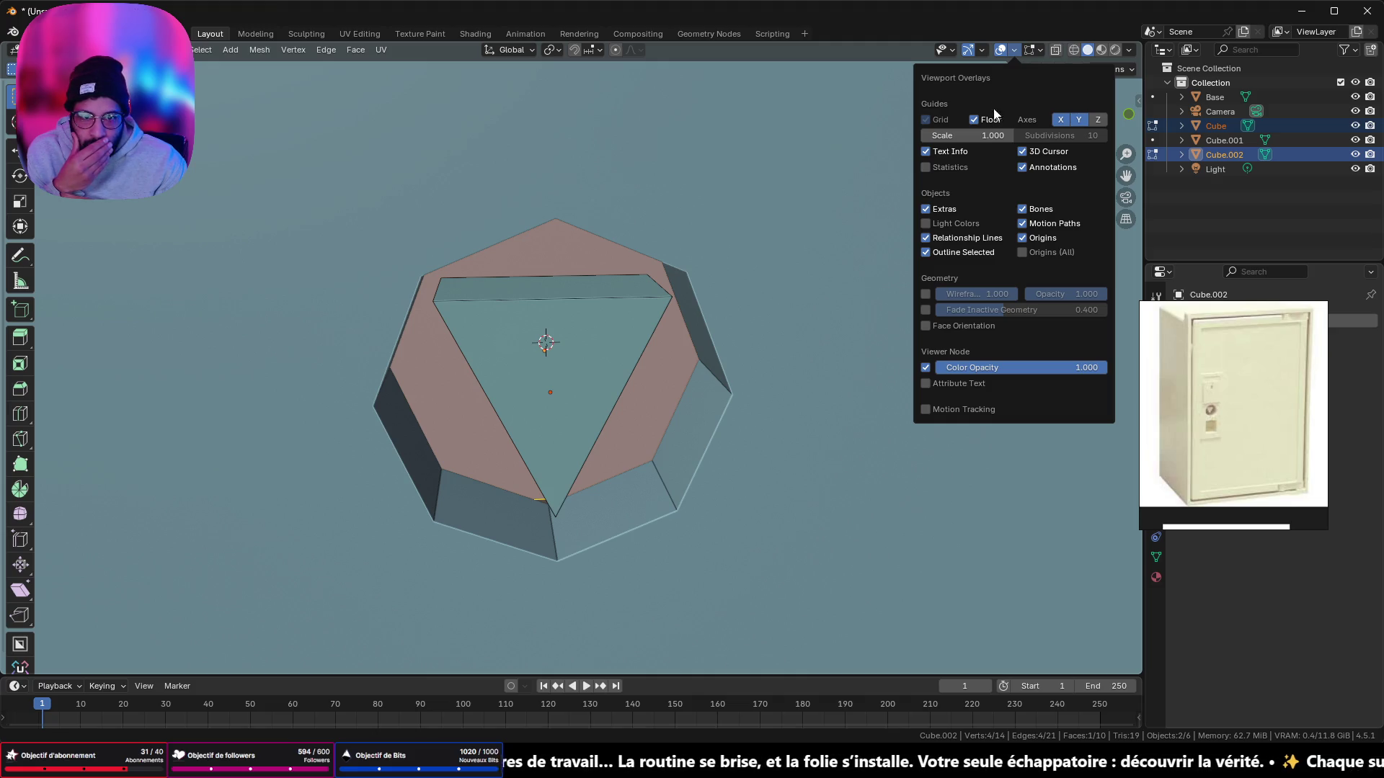
pyautogui.click(1041, 50)
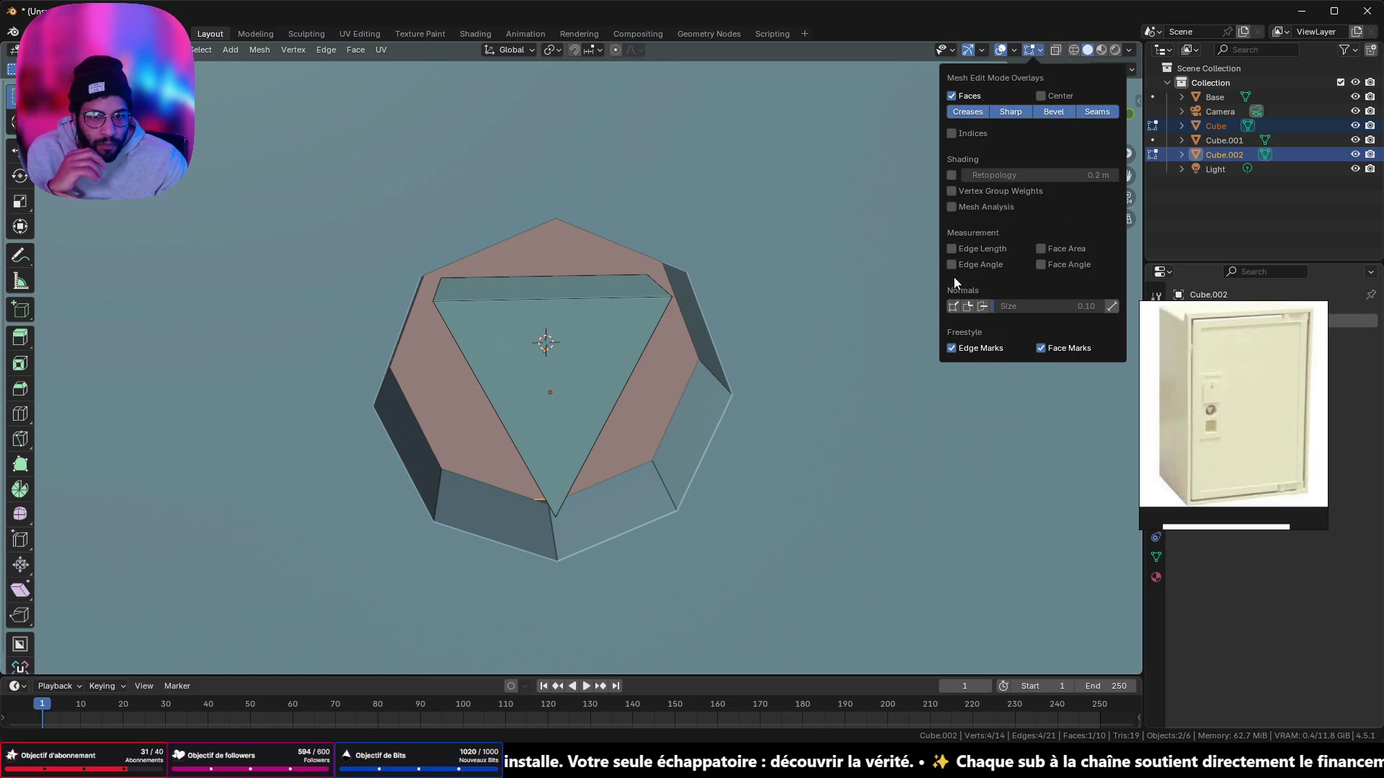
pyautogui.click(958, 249)
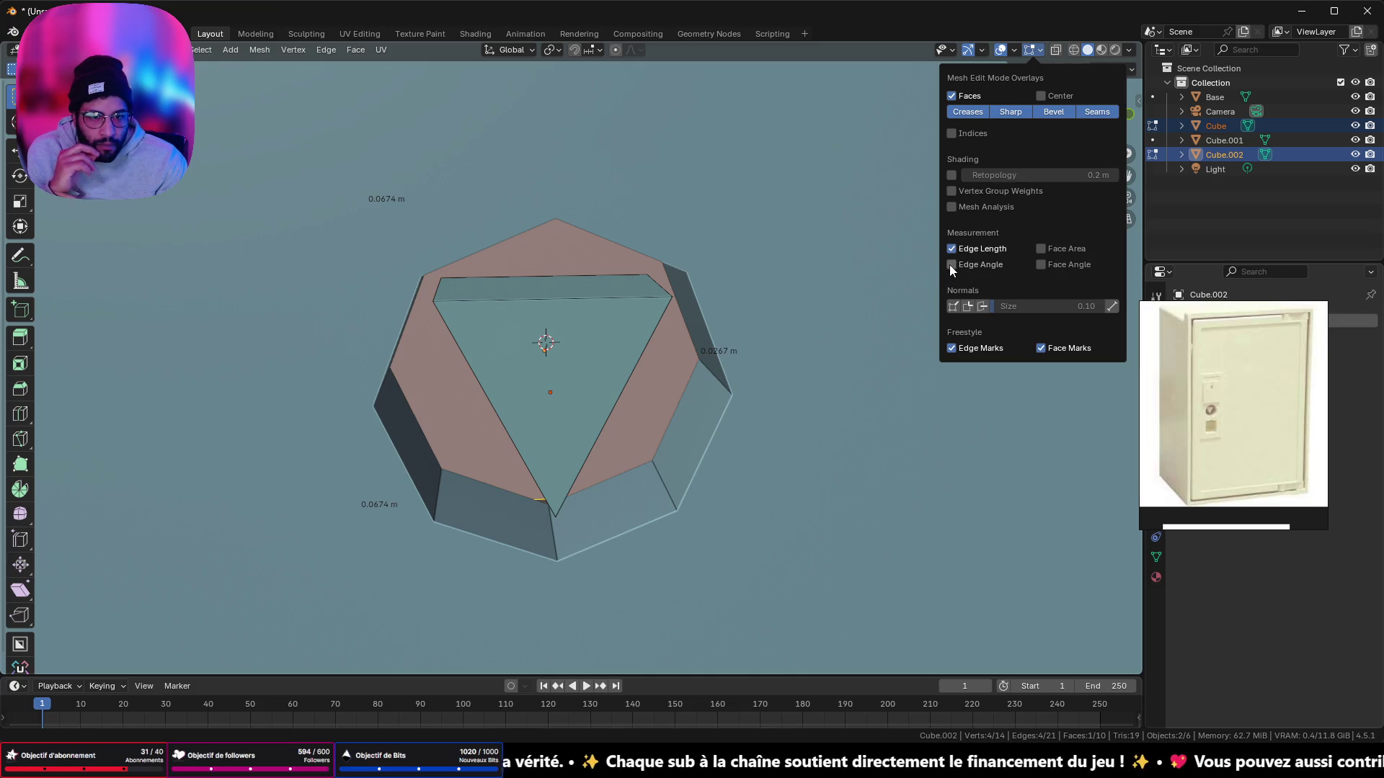
# Step: Read the triangle's edge lengths, ending with only its bottom edge selected
pyautogui.click(614, 301)
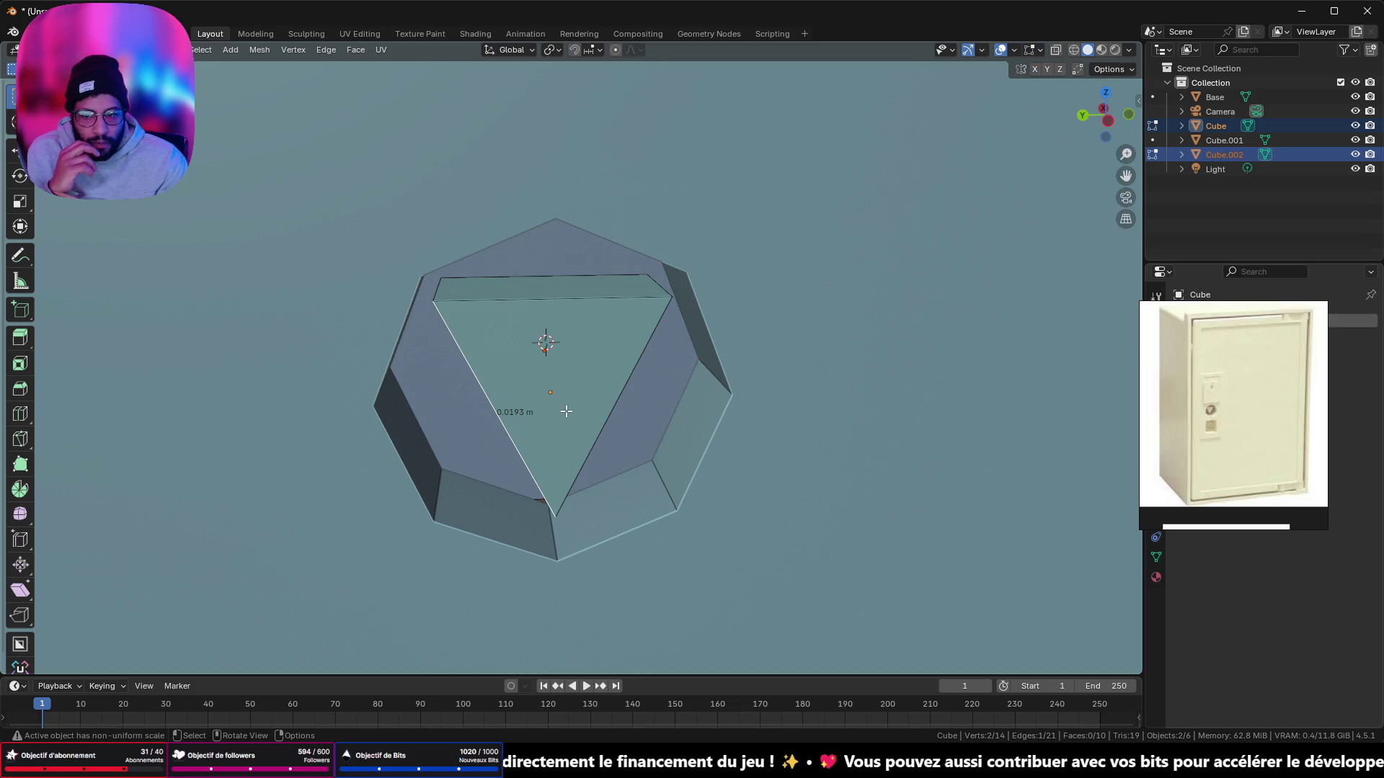
pyautogui.click(610, 399)
pyautogui.click(606, 306)
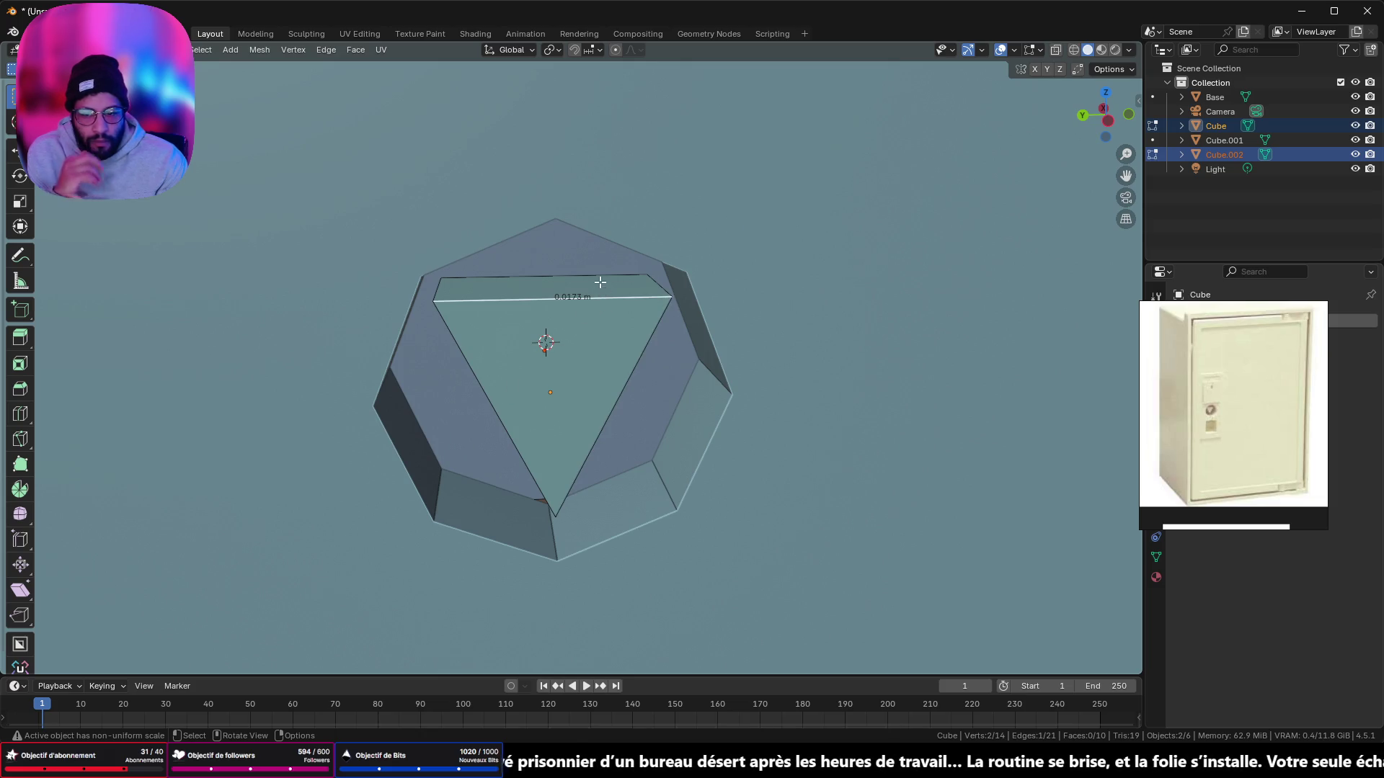
pyautogui.click(1109, 121)
pyautogui.scroll(3, 641, 254)
pyautogui.scroll(-3, 626, 238)
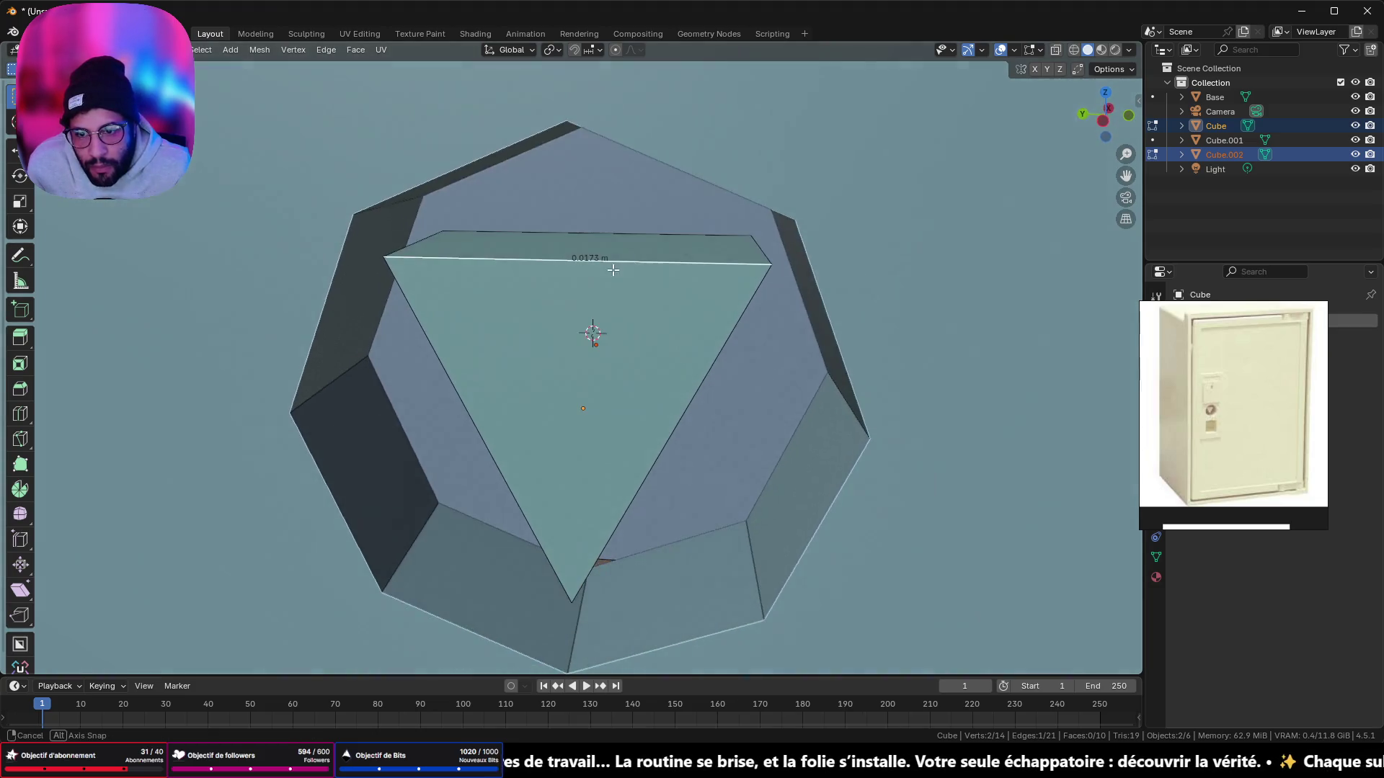
pyautogui.moveTo(618, 269)
pyautogui.mouseDown(button='middle')
pyautogui.moveTo(613, 361)
pyautogui.moveTo(627, 317)
pyautogui.moveTo(639, 272)
pyautogui.moveTo(527, 591)
pyautogui.mouseUp(button='middle')
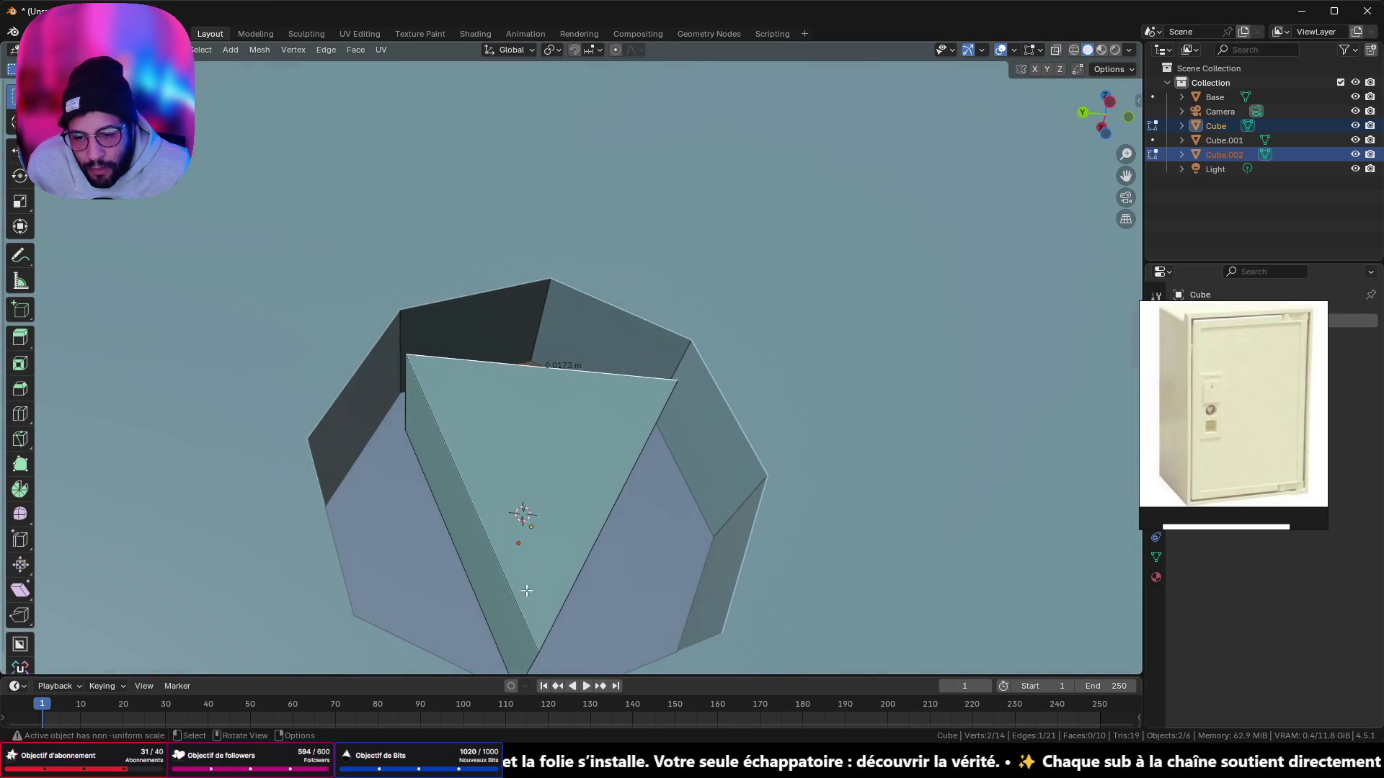
pyautogui.keyDown('shift'); pyautogui.click(517, 479); pyautogui.keyUp('shift')
pyautogui.keyDown('shift'); pyautogui.click(597, 475); pyautogui.keyUp('shift')
pyautogui.moveTo(597, 475); pyautogui.dragTo(591, 530, button='middle')
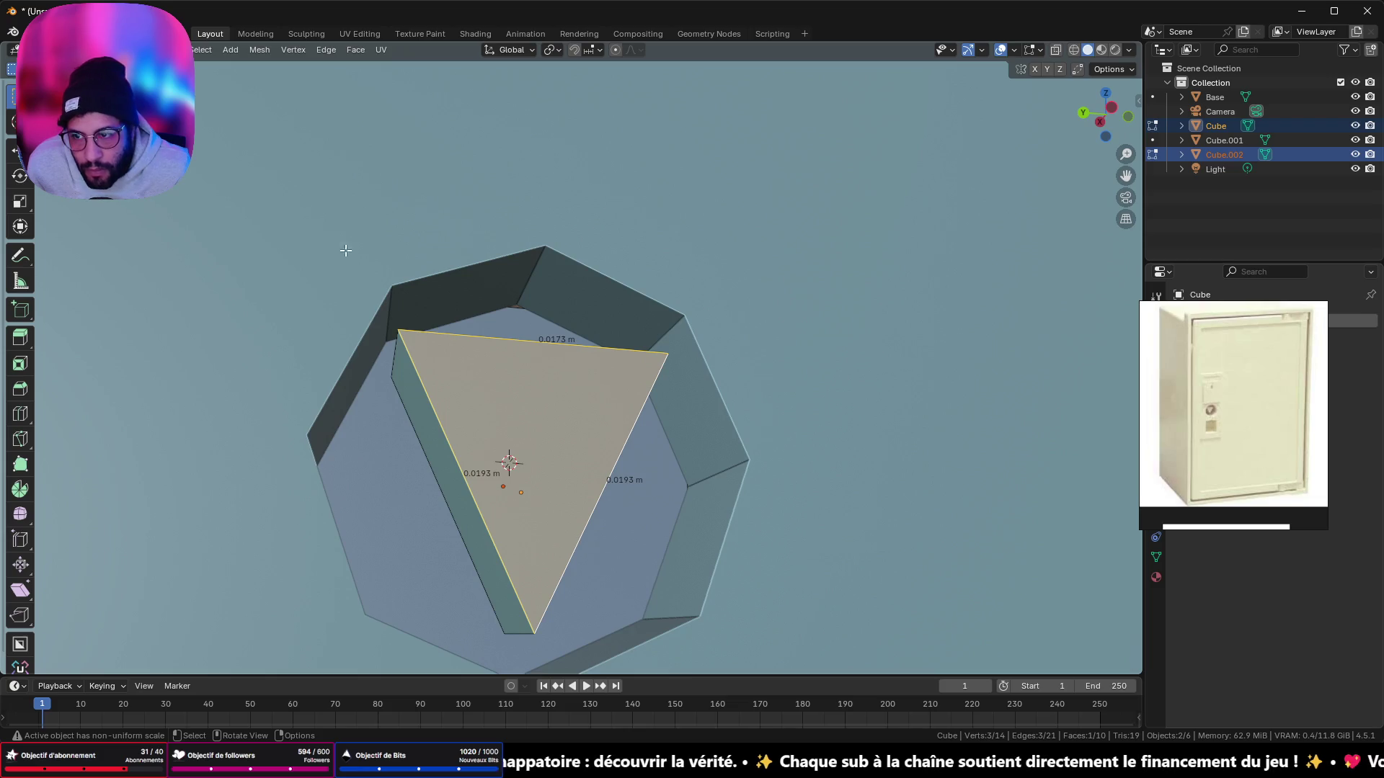
pyautogui.click(514, 635)
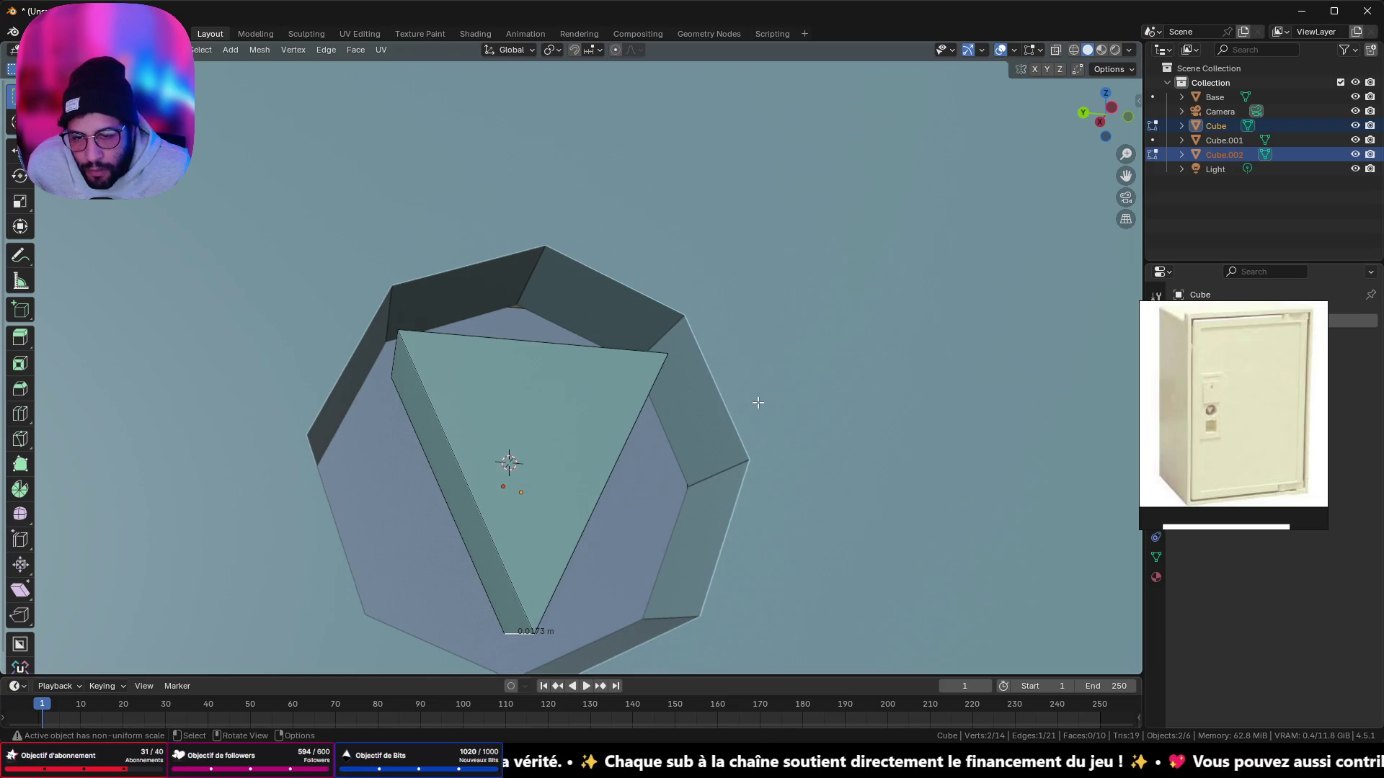
# Step: Move the lower vertex along Z until all triangle edges read 0.0173 m
pyautogui.click(1112, 110)
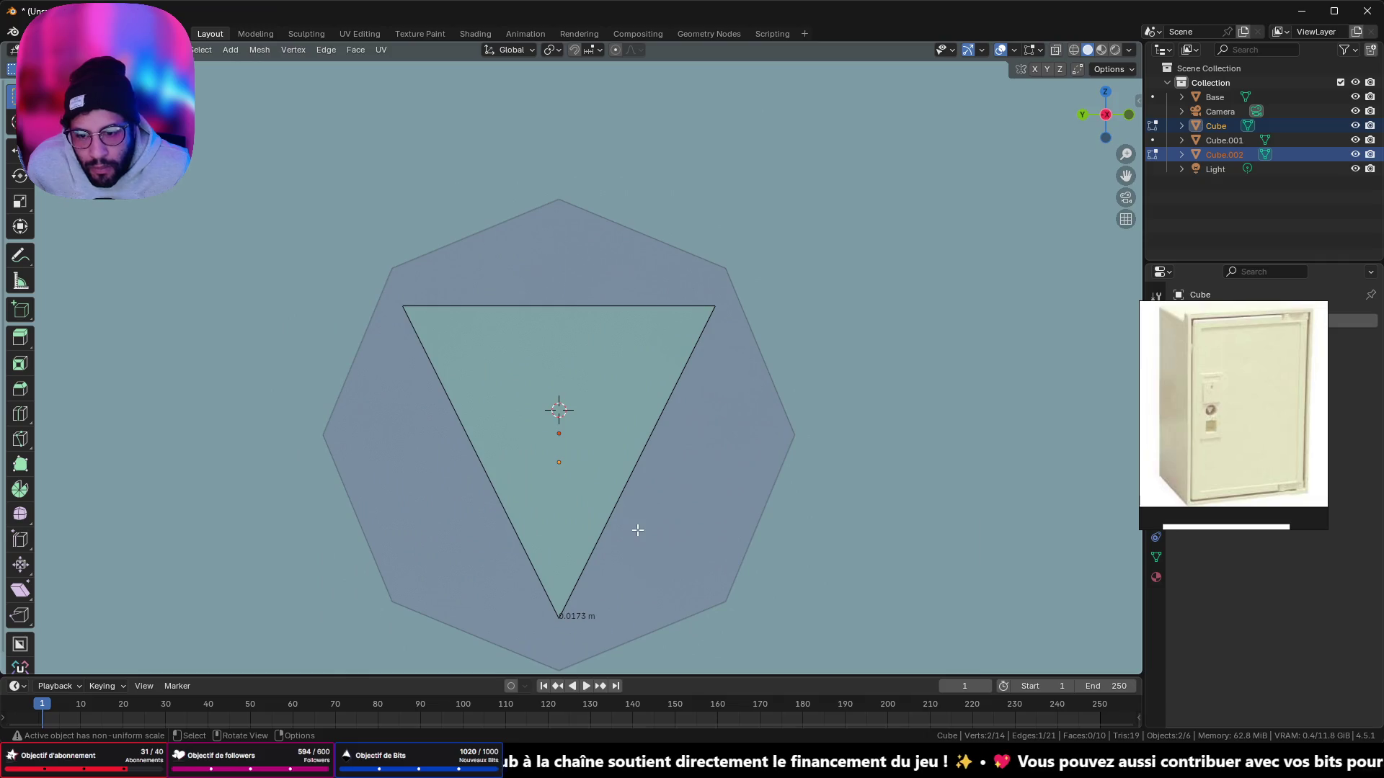
pyautogui.press('g')
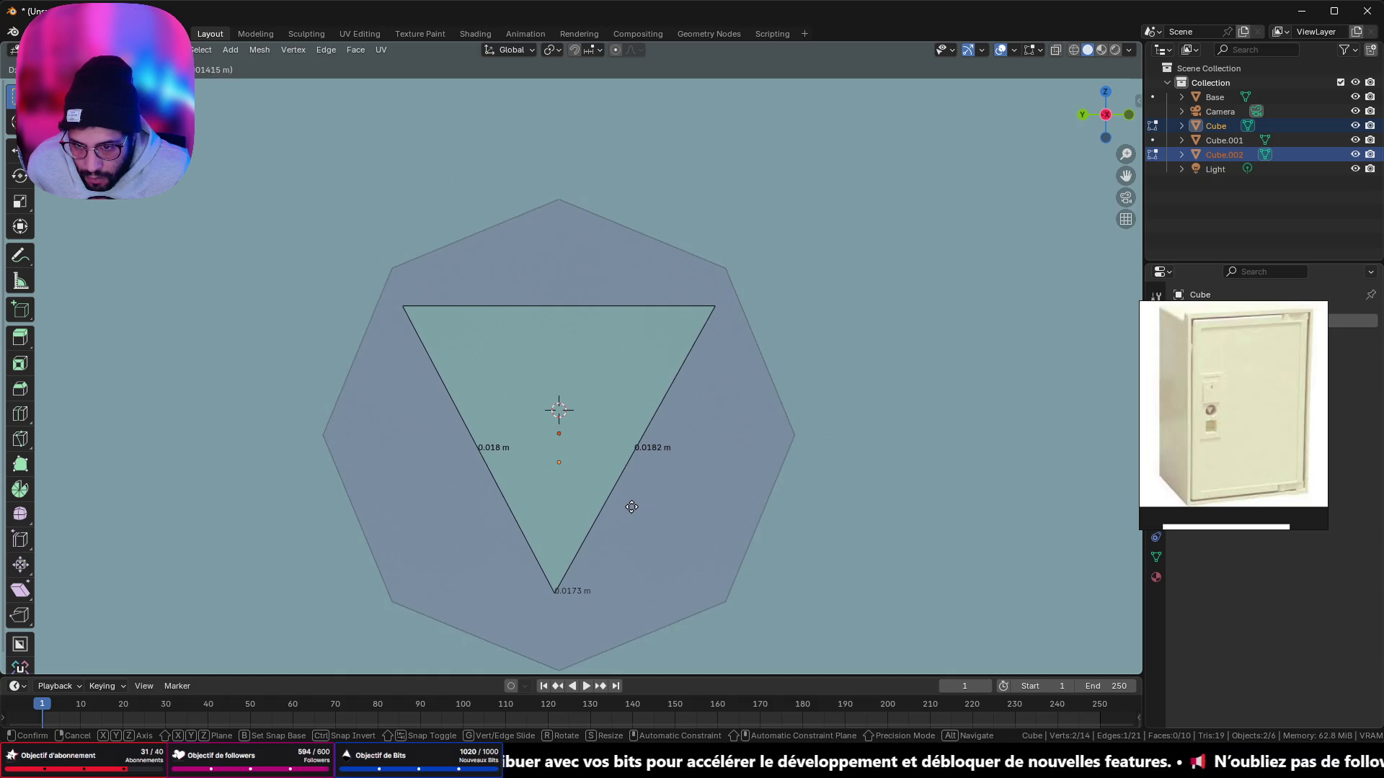
pyautogui.press('z')
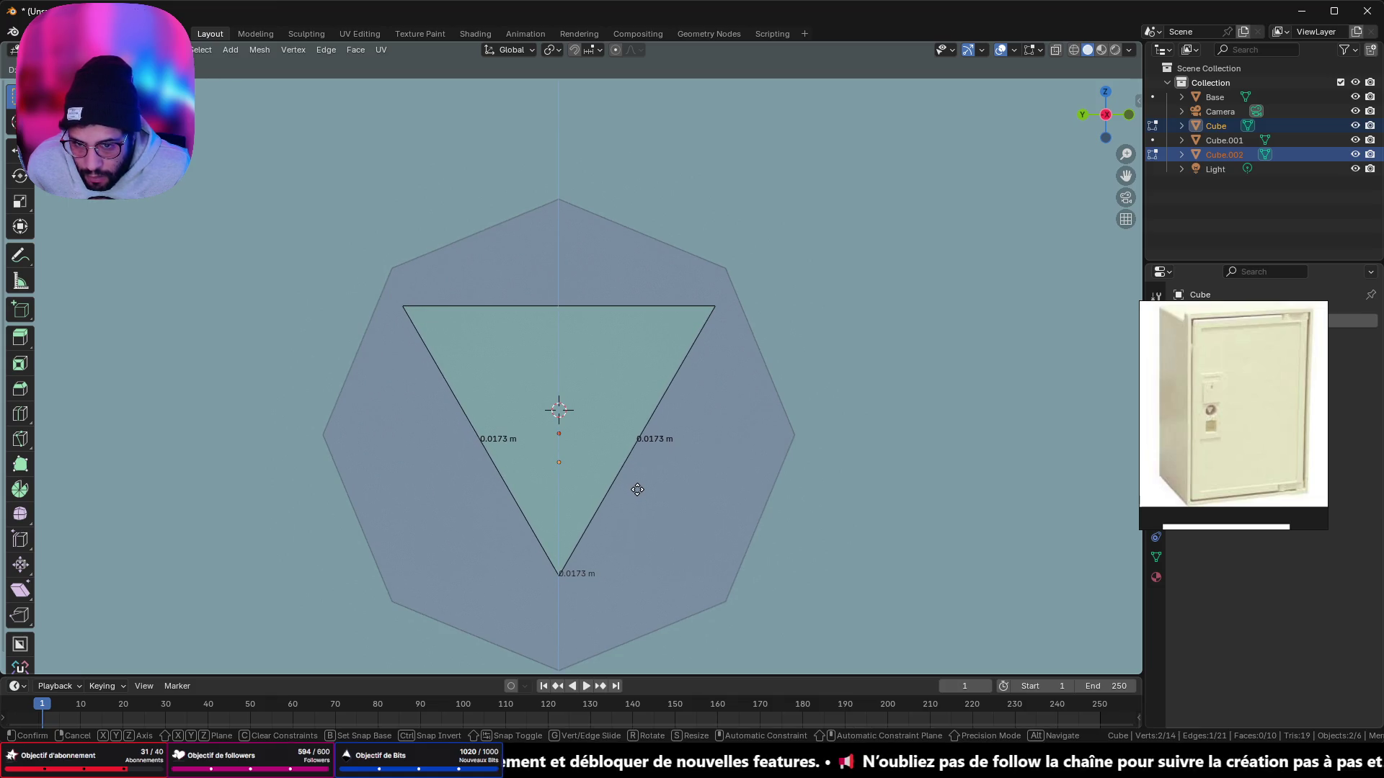
pyautogui.click(637, 489)
pyautogui.scroll(-3, 613, 518)
# Step: Check the triangle's edge lengths in 3D and leave Edit Mode
pyautogui.moveTo(612, 518)
pyautogui.mouseDown(button='middle')
pyautogui.moveTo(707, 516)
pyautogui.moveTo(601, 496)
pyautogui.moveTo(625, 498)
pyautogui.mouseUp(button='middle')
pyautogui.click(593, 336)
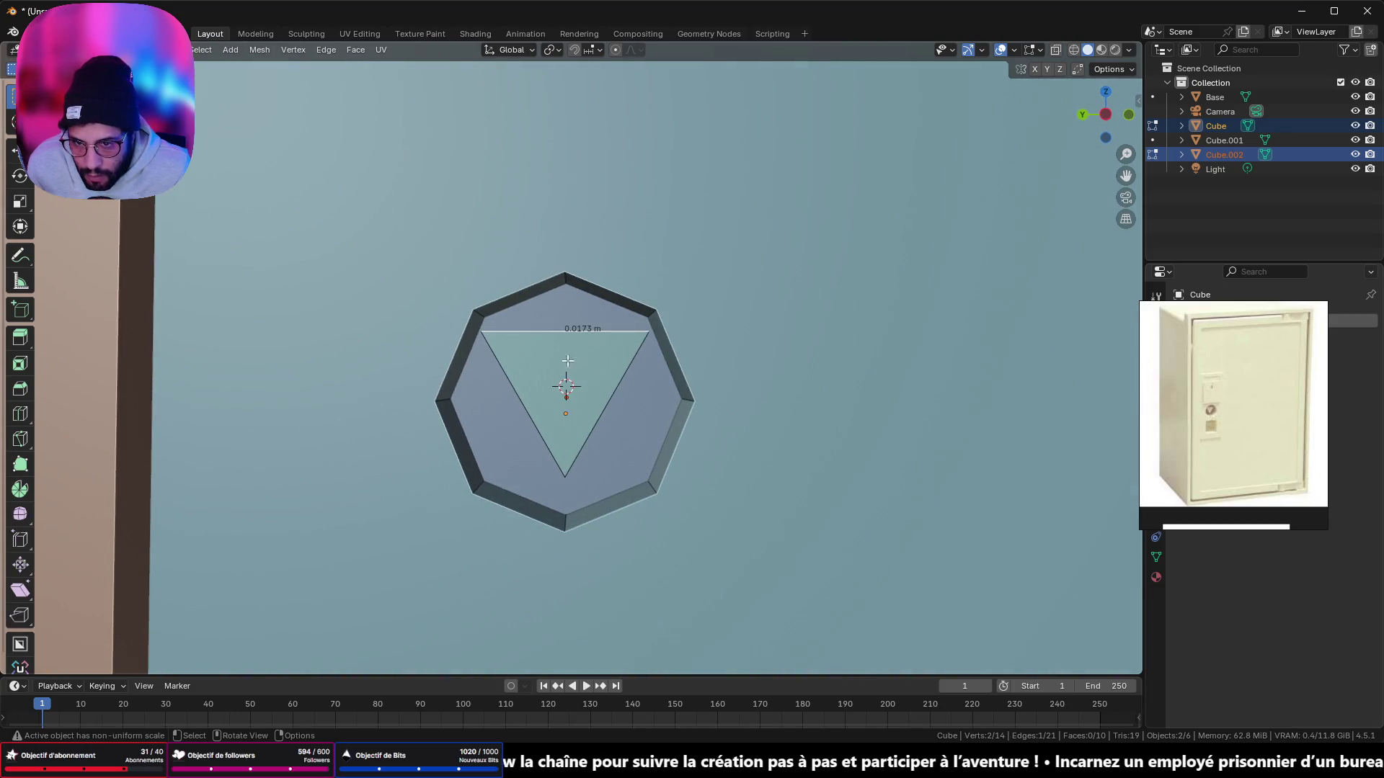
pyautogui.click(614, 387)
pyautogui.press('Tab')
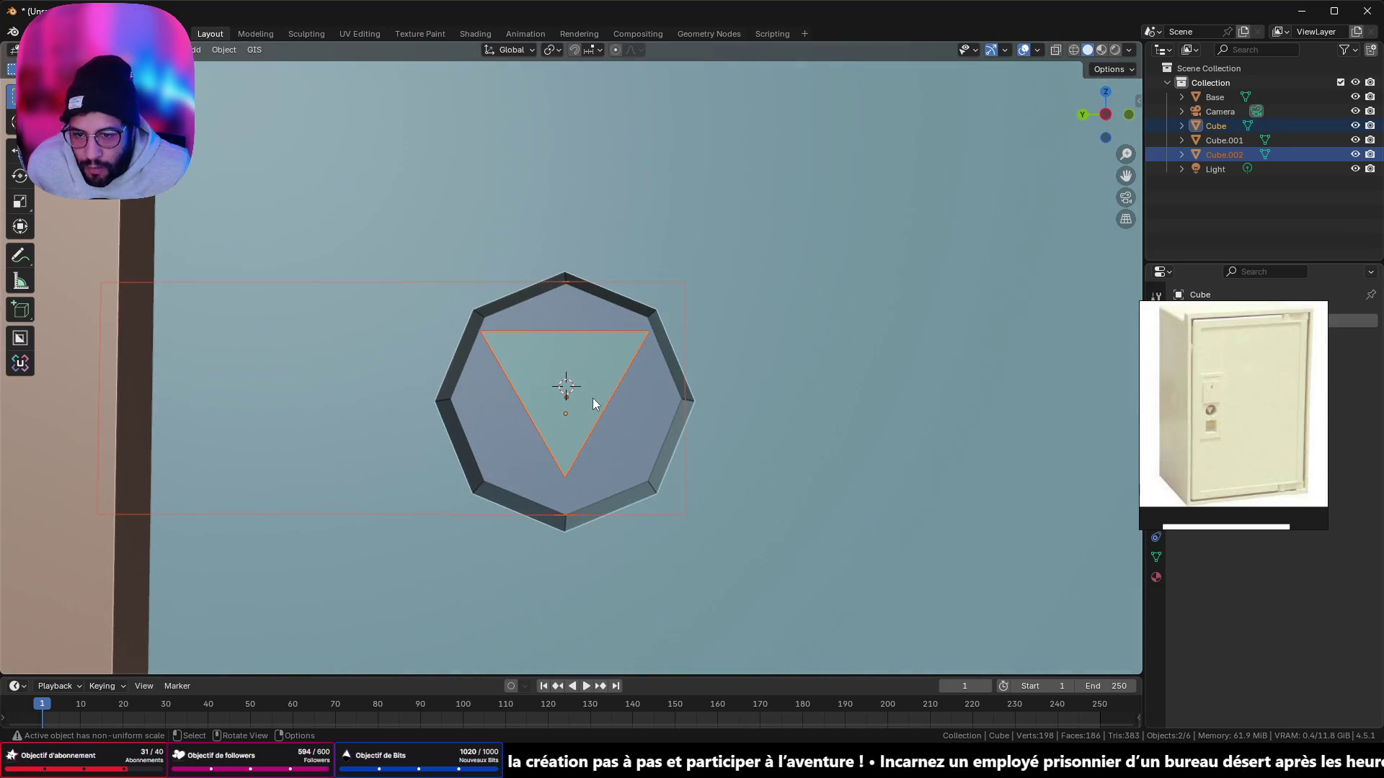
# Step: Set the triangle's origin to its geometry
pyautogui.moveTo(586, 365); pyautogui.dragTo(627, 391, button='middle')
pyautogui.click(558, 370)
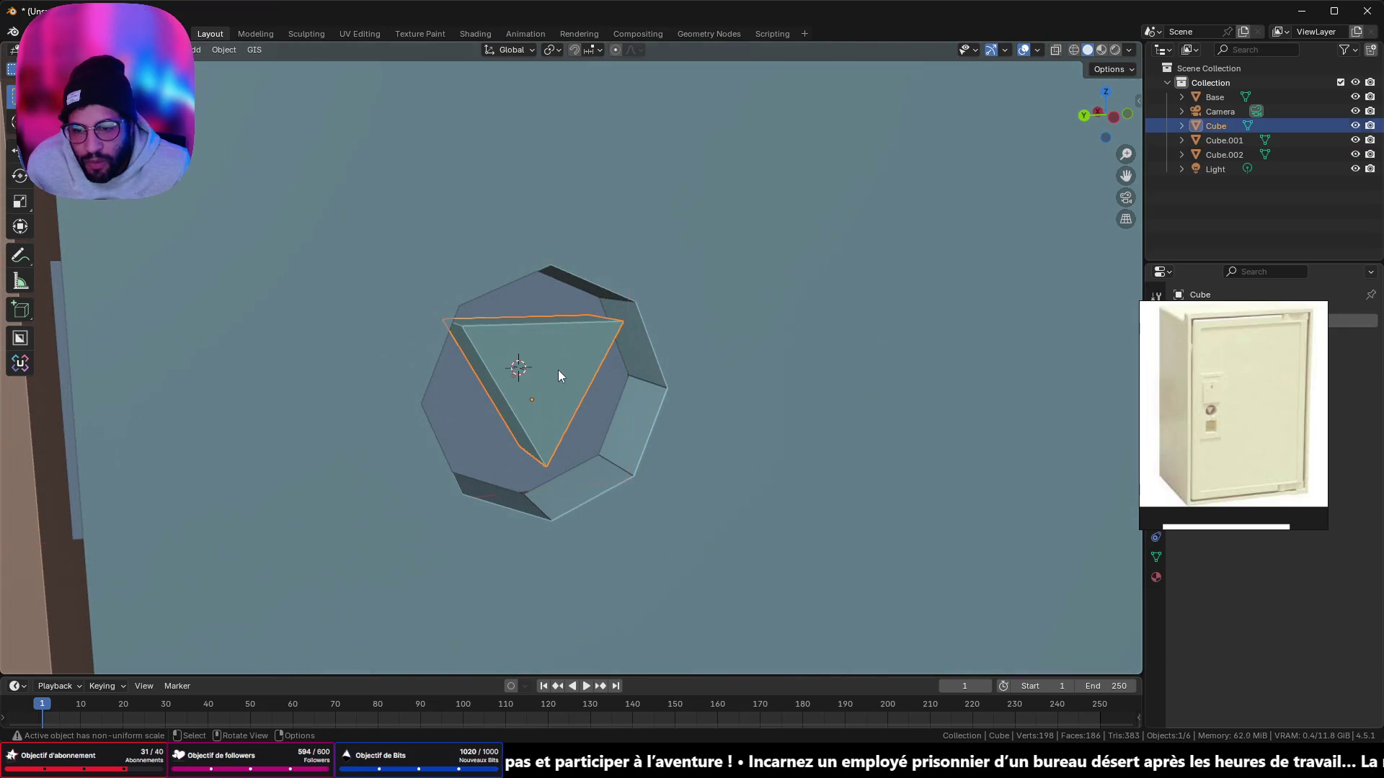
pyautogui.rightClick(759, 388)
pyautogui.moveTo(761, 387)
pyautogui.click(837, 408)
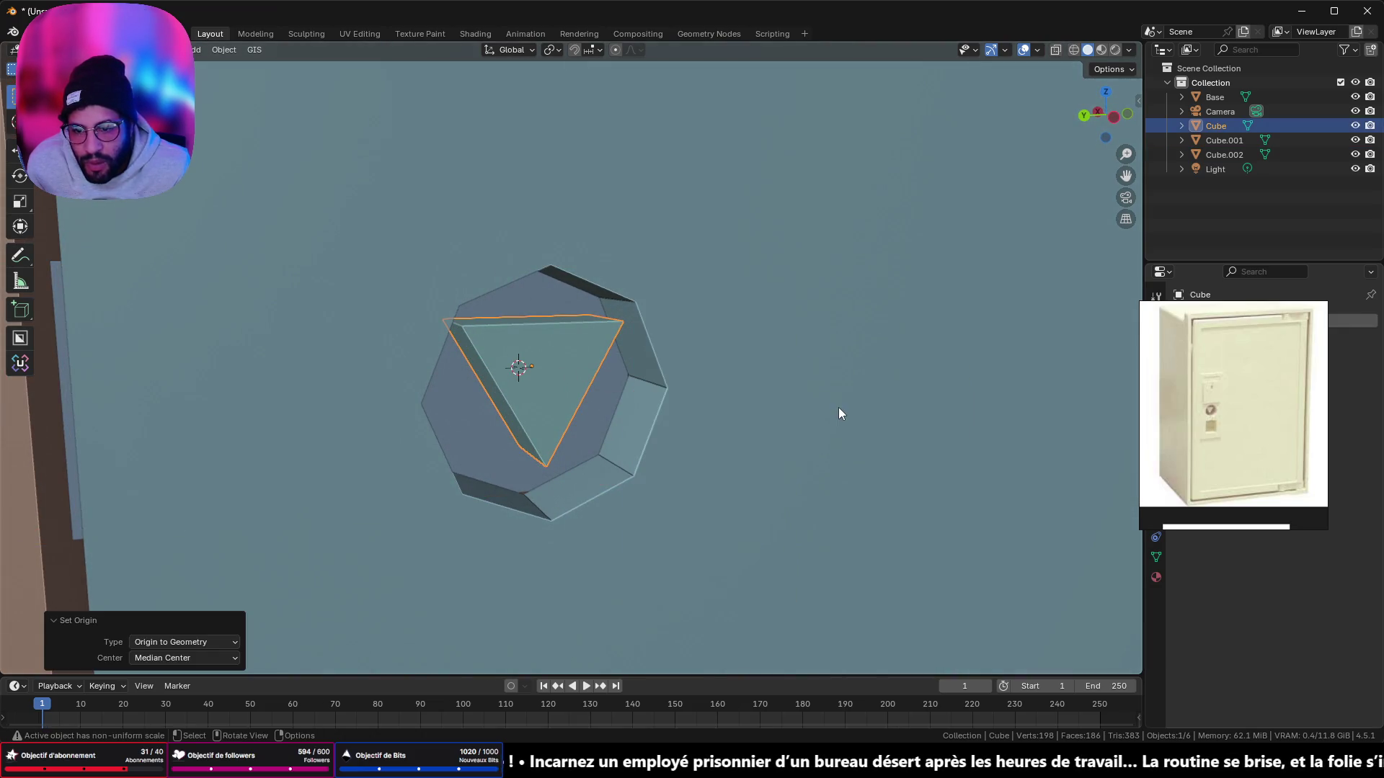
# Step: In the side view, rotate the triangle so it points straight down
pyautogui.moveTo(1091, 129)
pyautogui.mouseDown()
pyautogui.moveTo(772, 238)
pyautogui.moveTo(753, 223)
pyautogui.moveTo(1089, 119)
pyautogui.mouseUp()
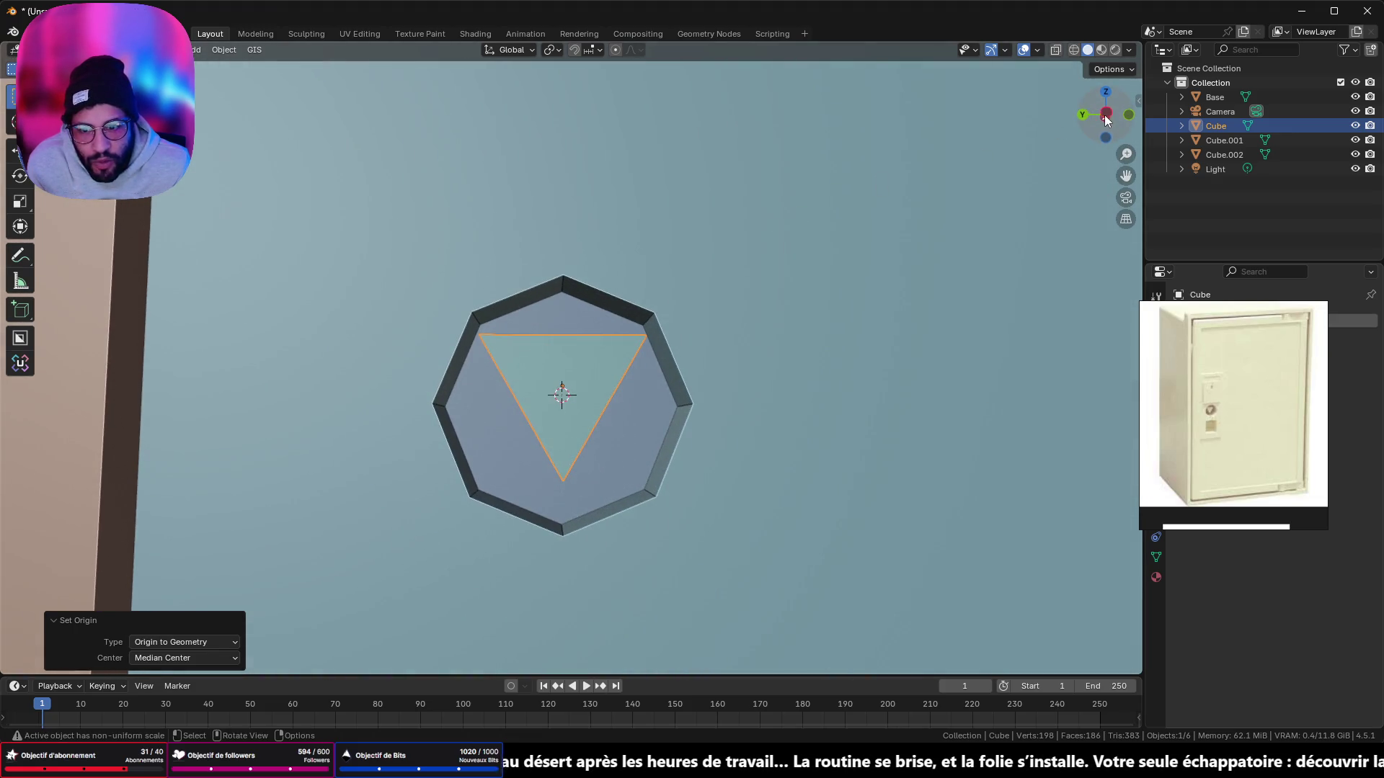
pyautogui.click(1106, 116)
pyautogui.click(1105, 114)
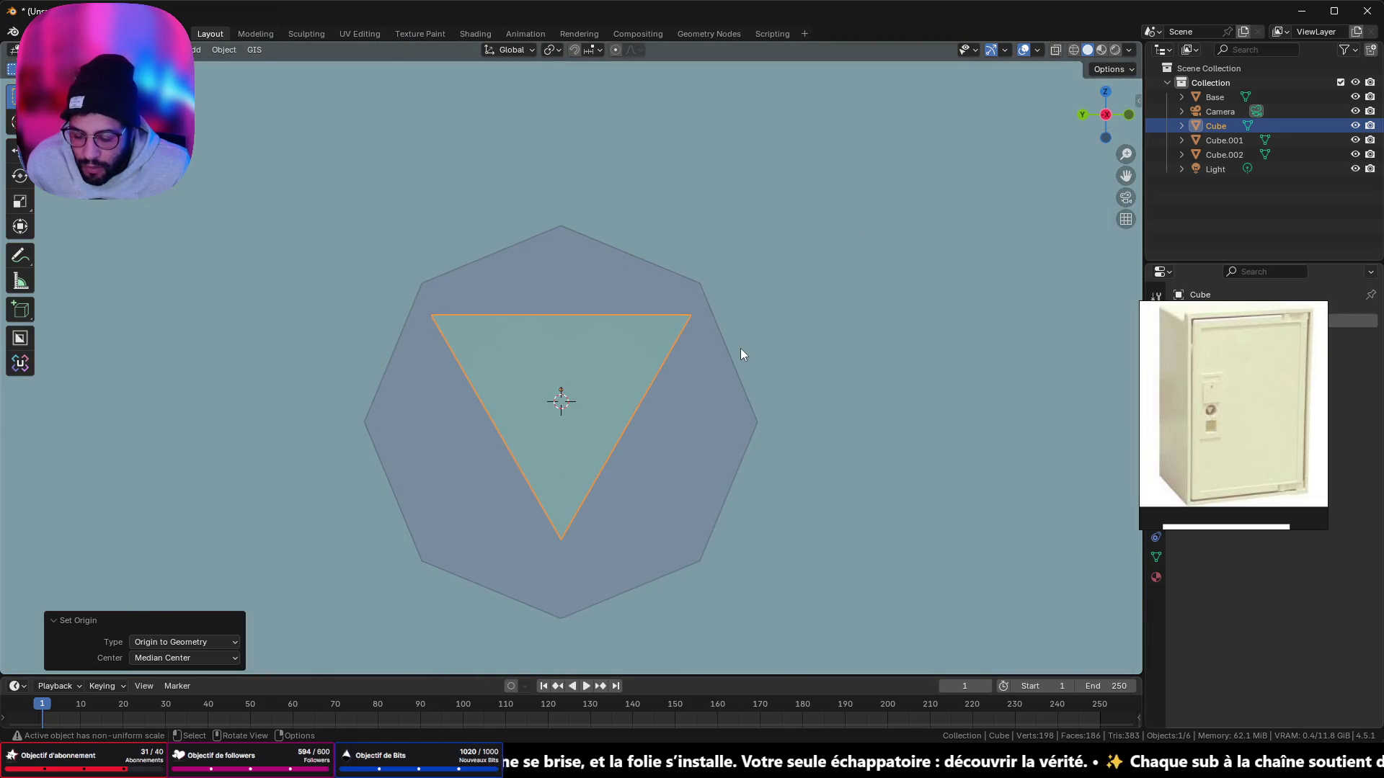
pyautogui.press('r')
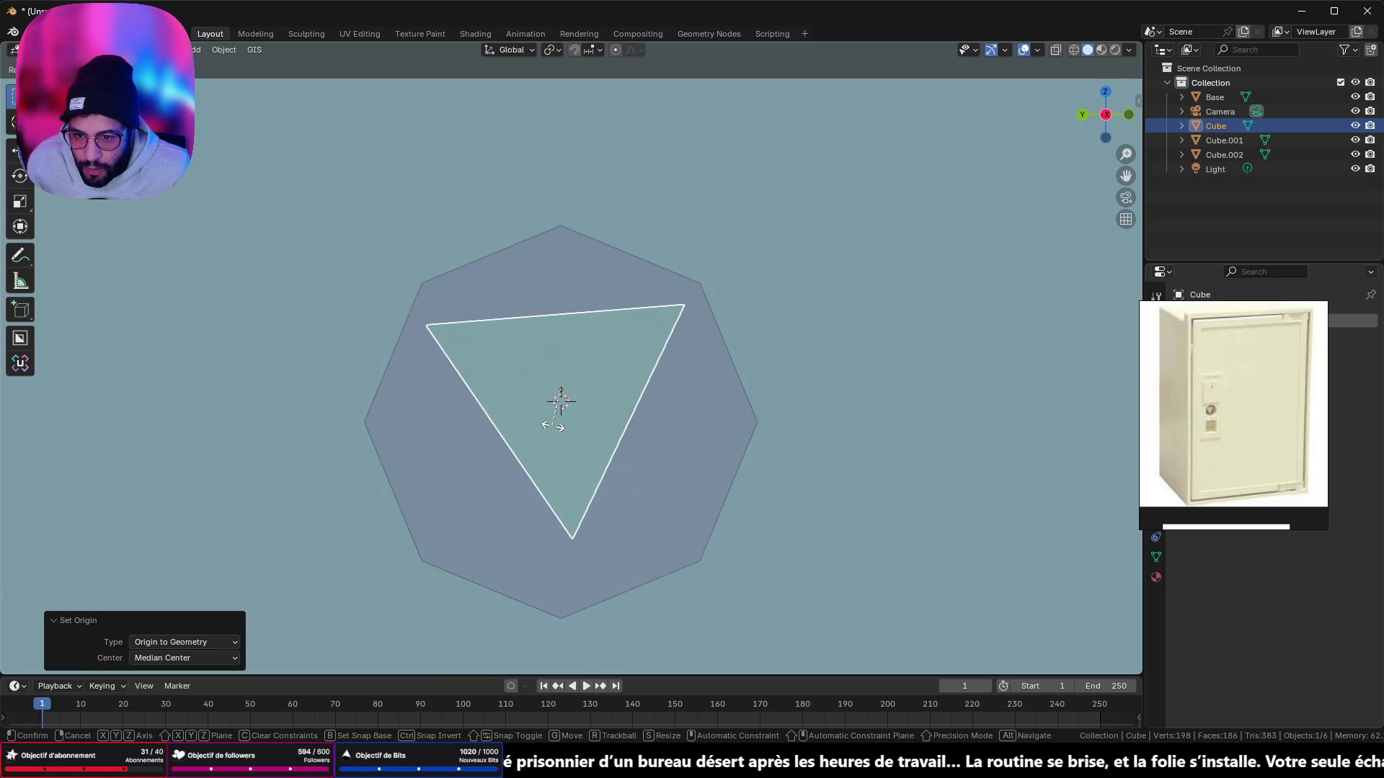
pyautogui.click(554, 430)
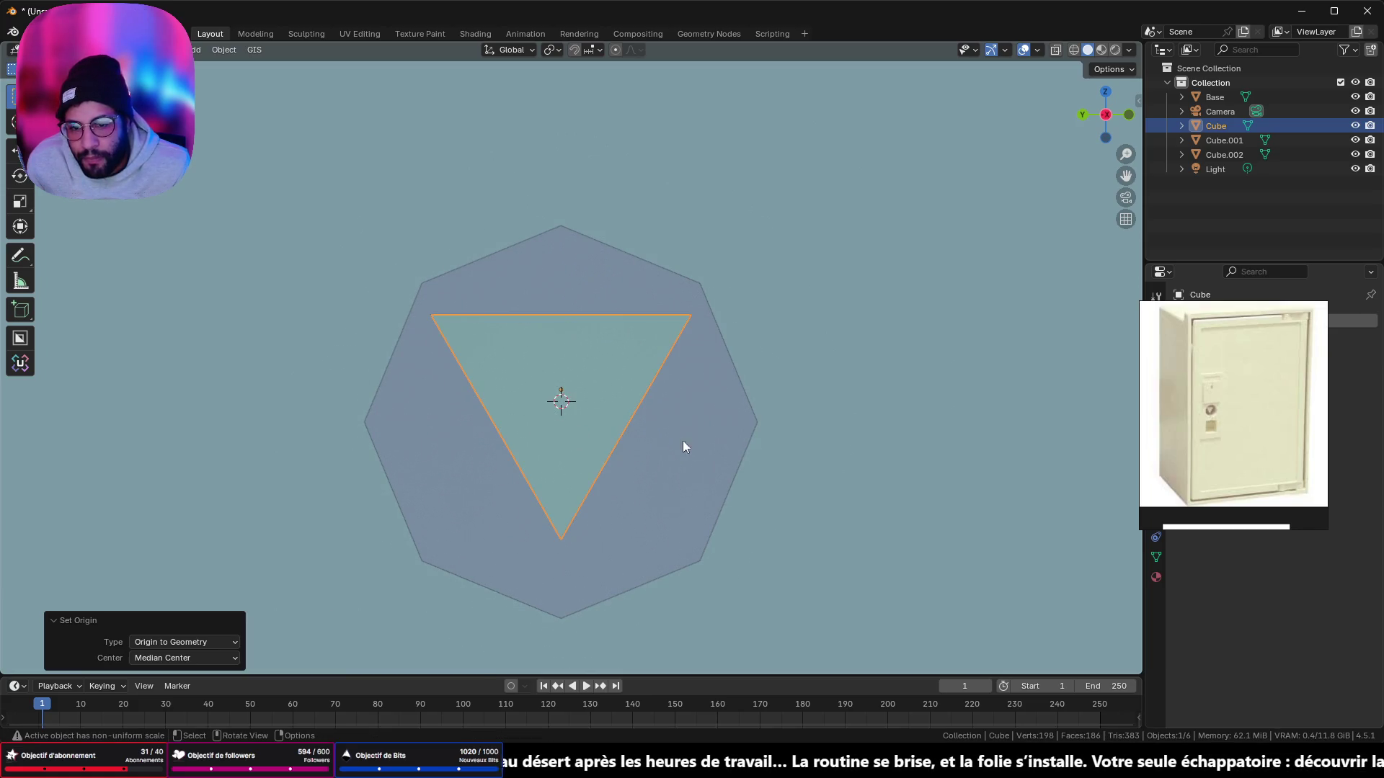
pyautogui.moveTo(682, 439); pyautogui.dragTo(764, 487, button='middle')
# Step: Place the 3D cursor at the octagonal ring's centre
pyautogui.click(657, 497)
pyautogui.press('Tab')
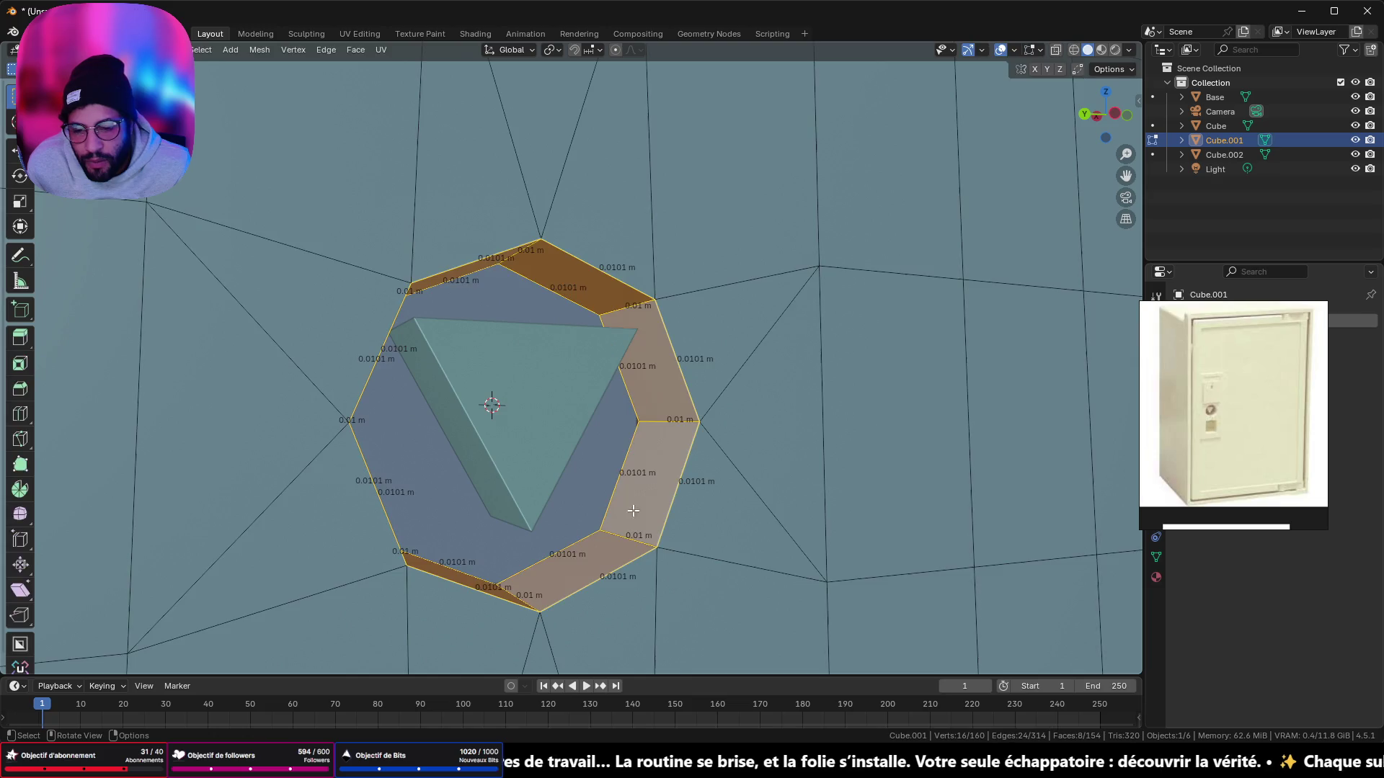
pyautogui.hotkey('shift', 's')
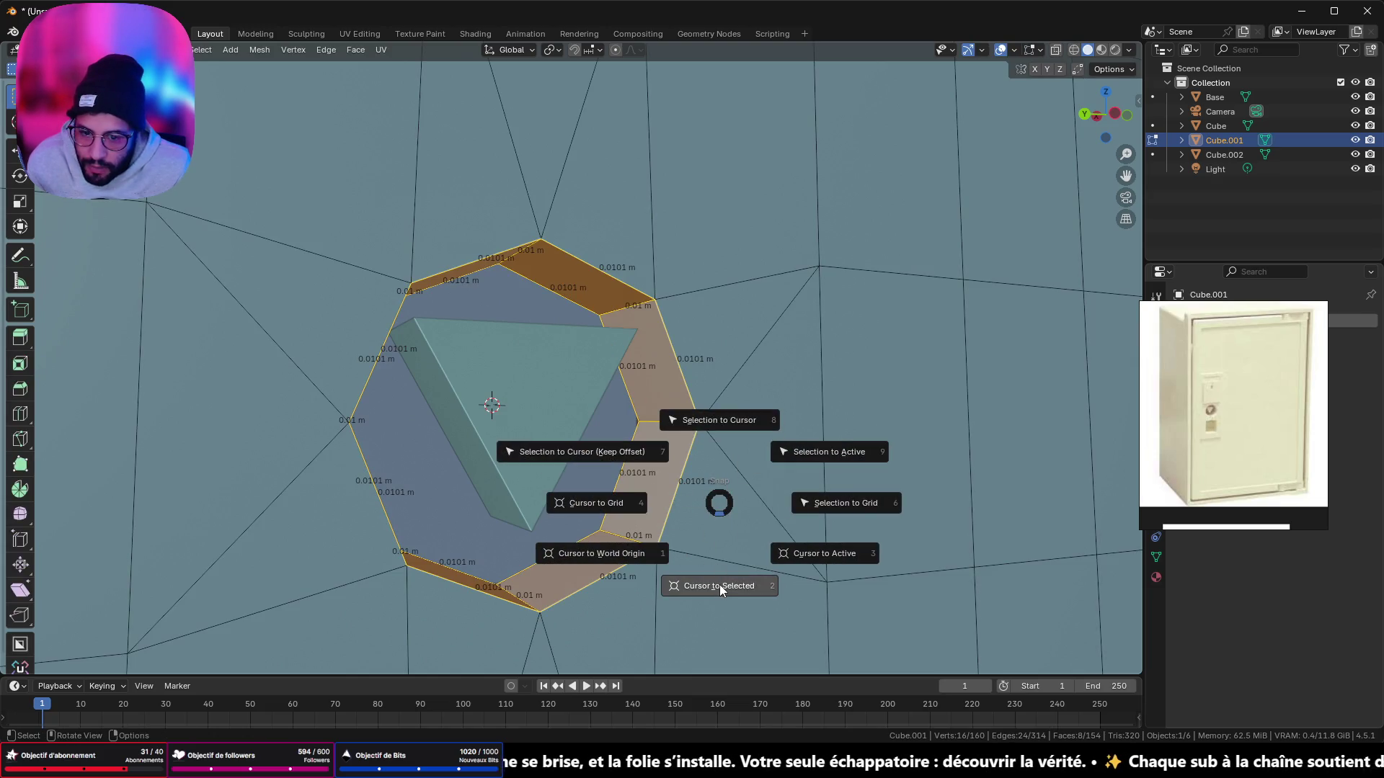
pyautogui.click(720, 585)
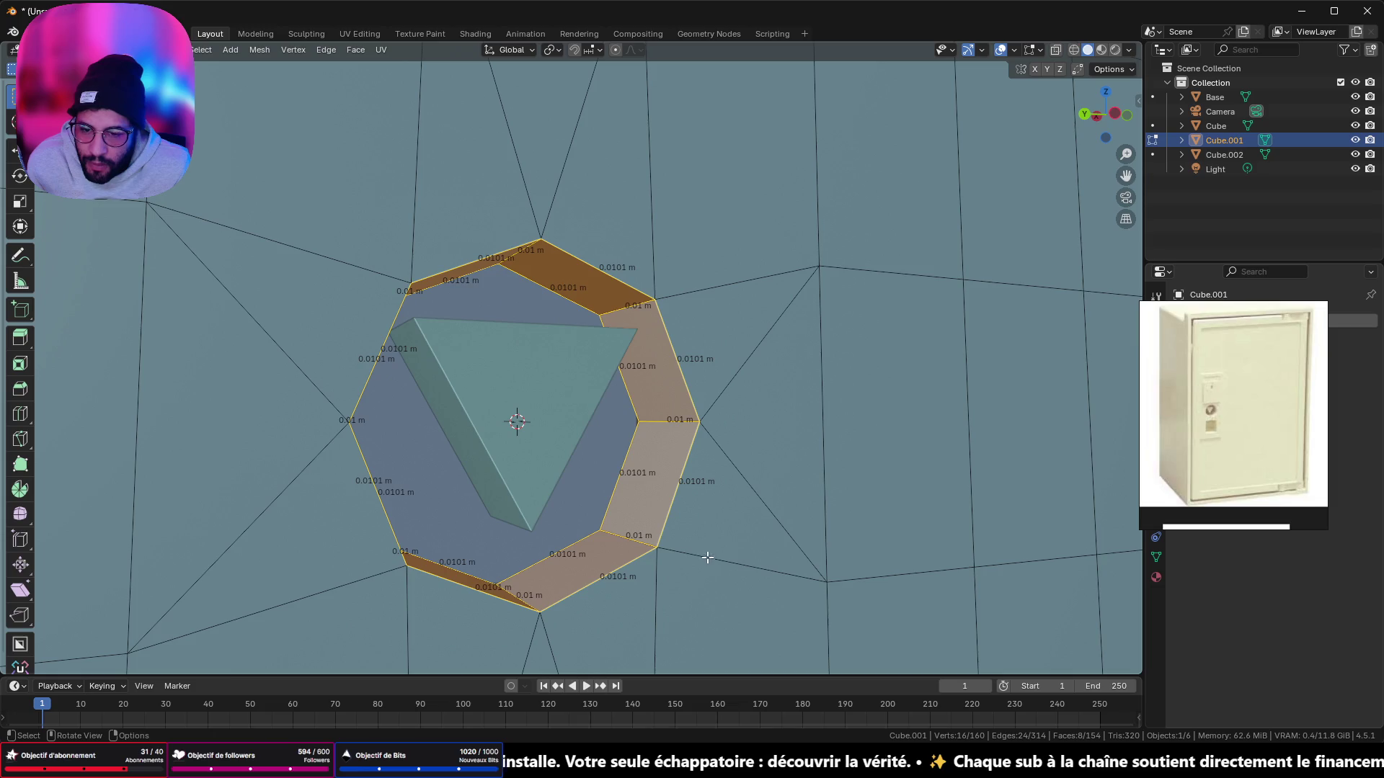
pyautogui.click(591, 392)
pyautogui.press('Tab')
# Step: Snap the triangle onto the 3D cursor at the ring's centre
pyautogui.click(591, 392)
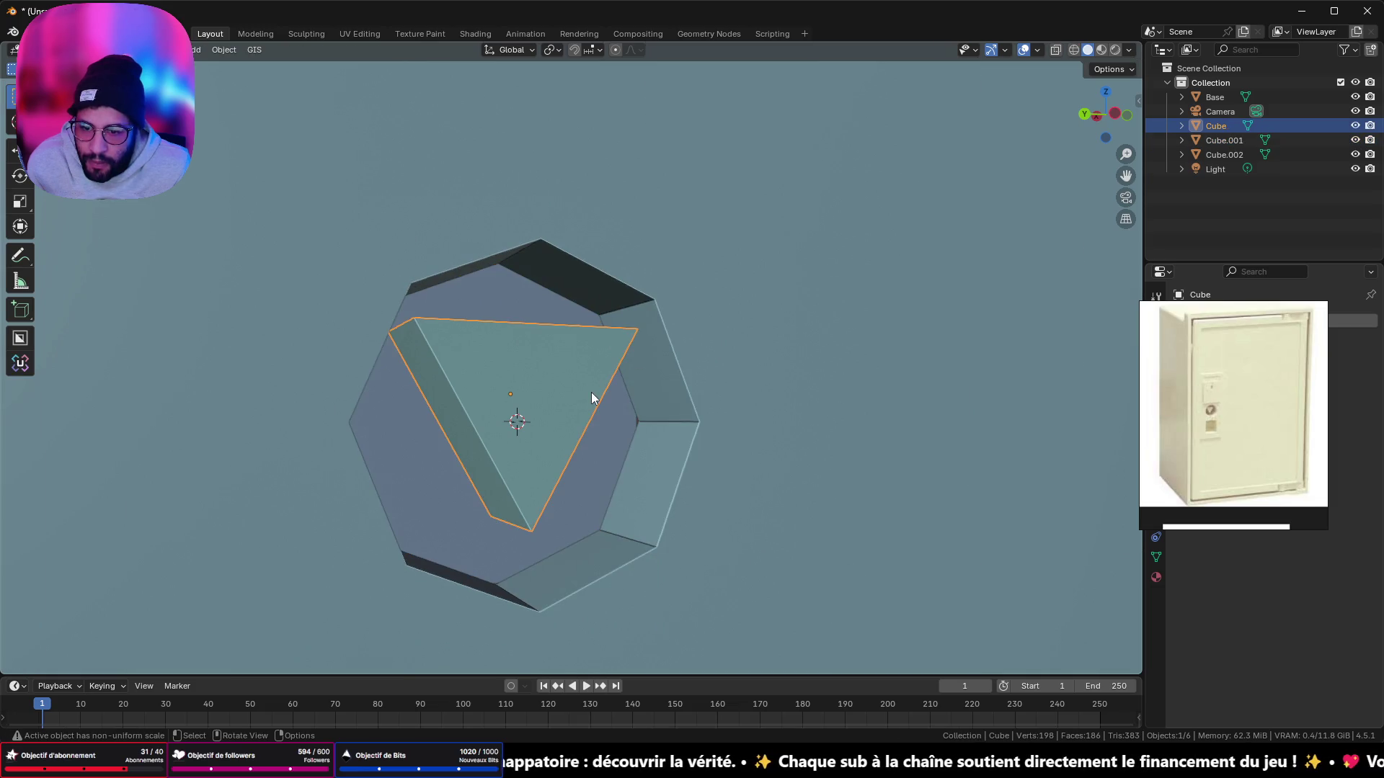
pyautogui.hotkey('shift', 's')
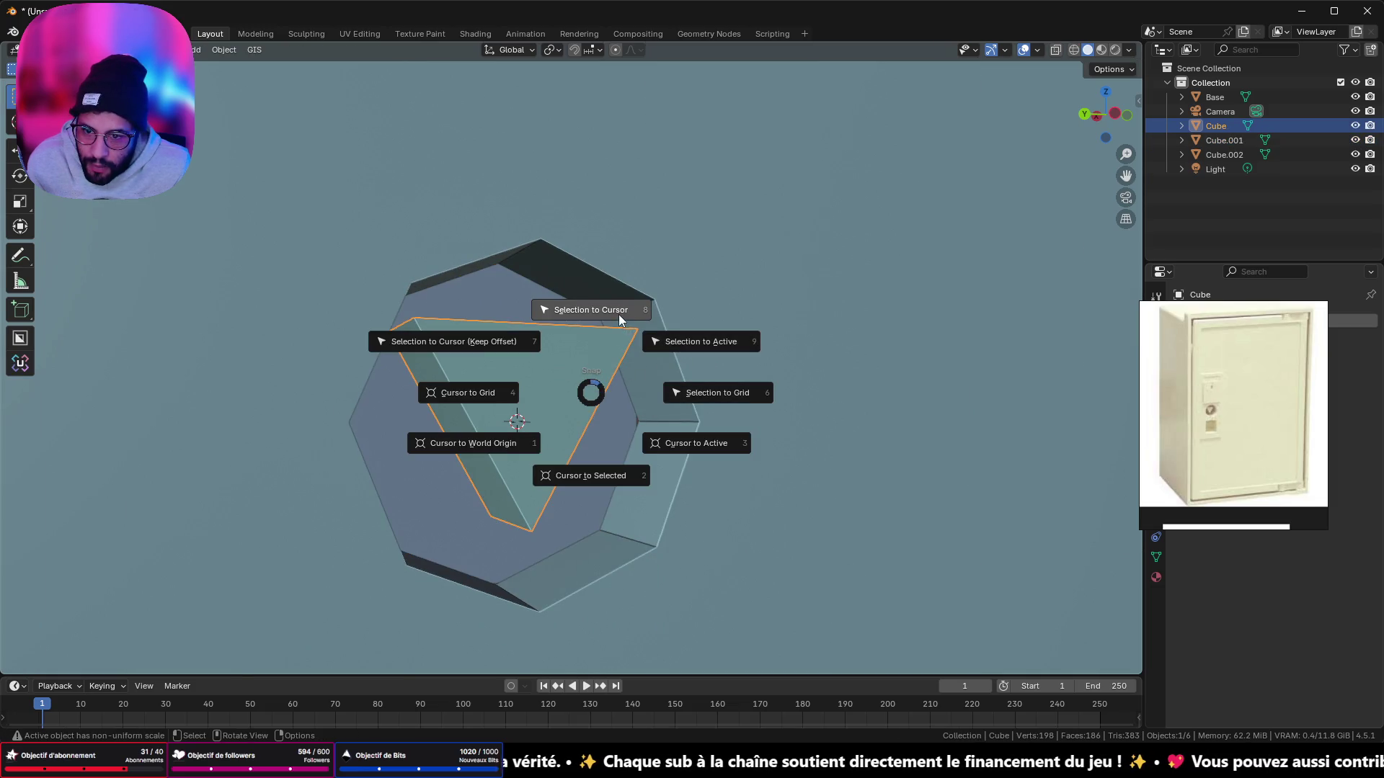
pyautogui.click(619, 311)
pyautogui.moveTo(585, 357)
pyautogui.mouseDown(button='middle')
pyautogui.moveTo(548, 372)
pyautogui.moveTo(579, 339)
pyautogui.mouseUp(button='middle')
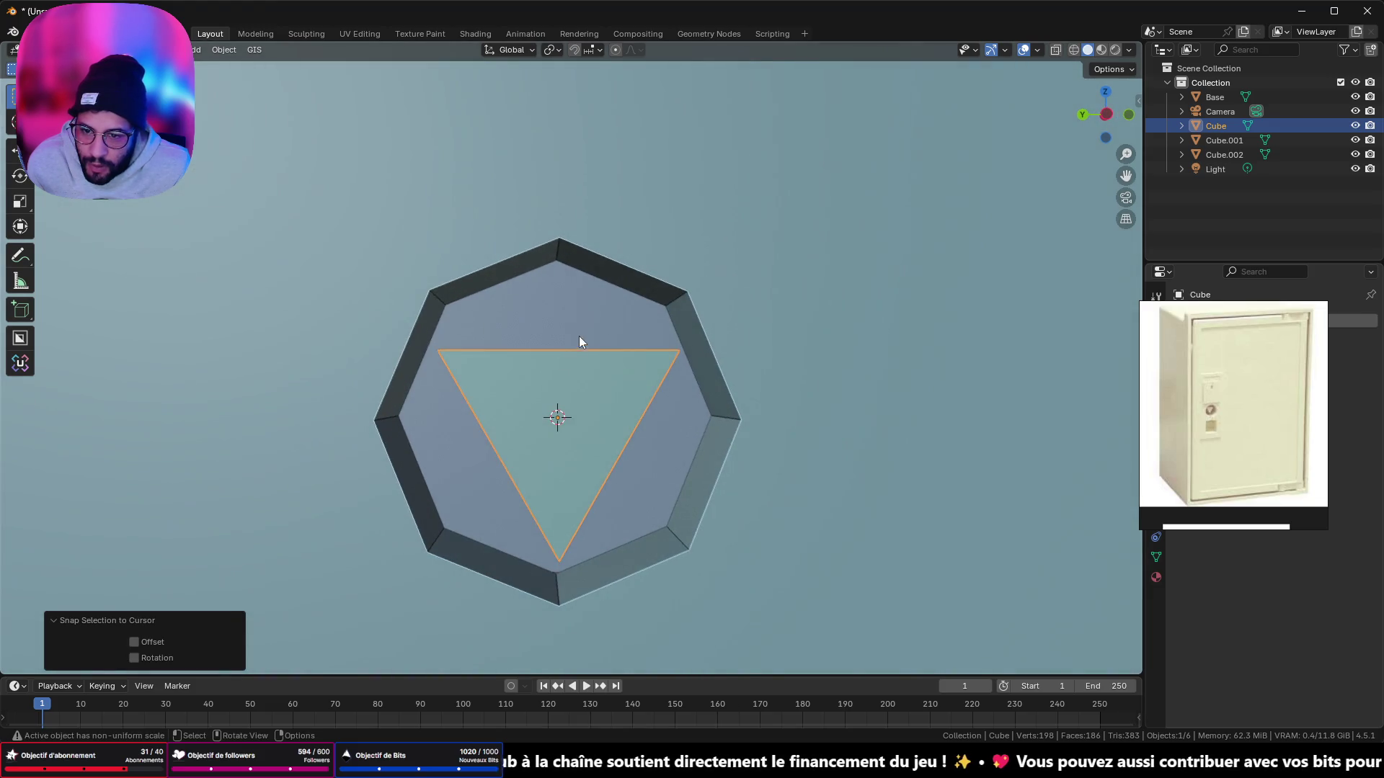
pyautogui.click(580, 353)
pyautogui.click(1107, 114)
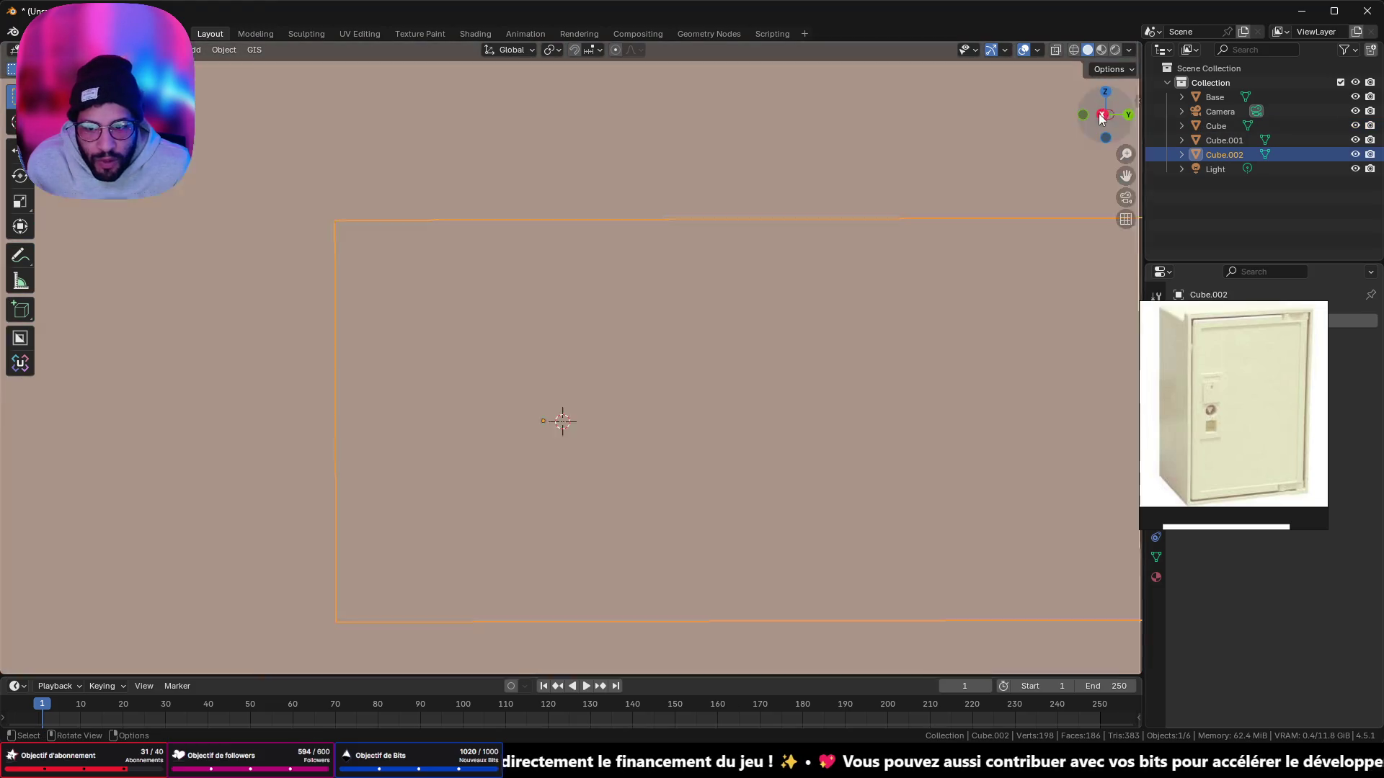
# Step: Switch to a front orthographic view with wireframe X-ray
pyautogui.click(1106, 116)
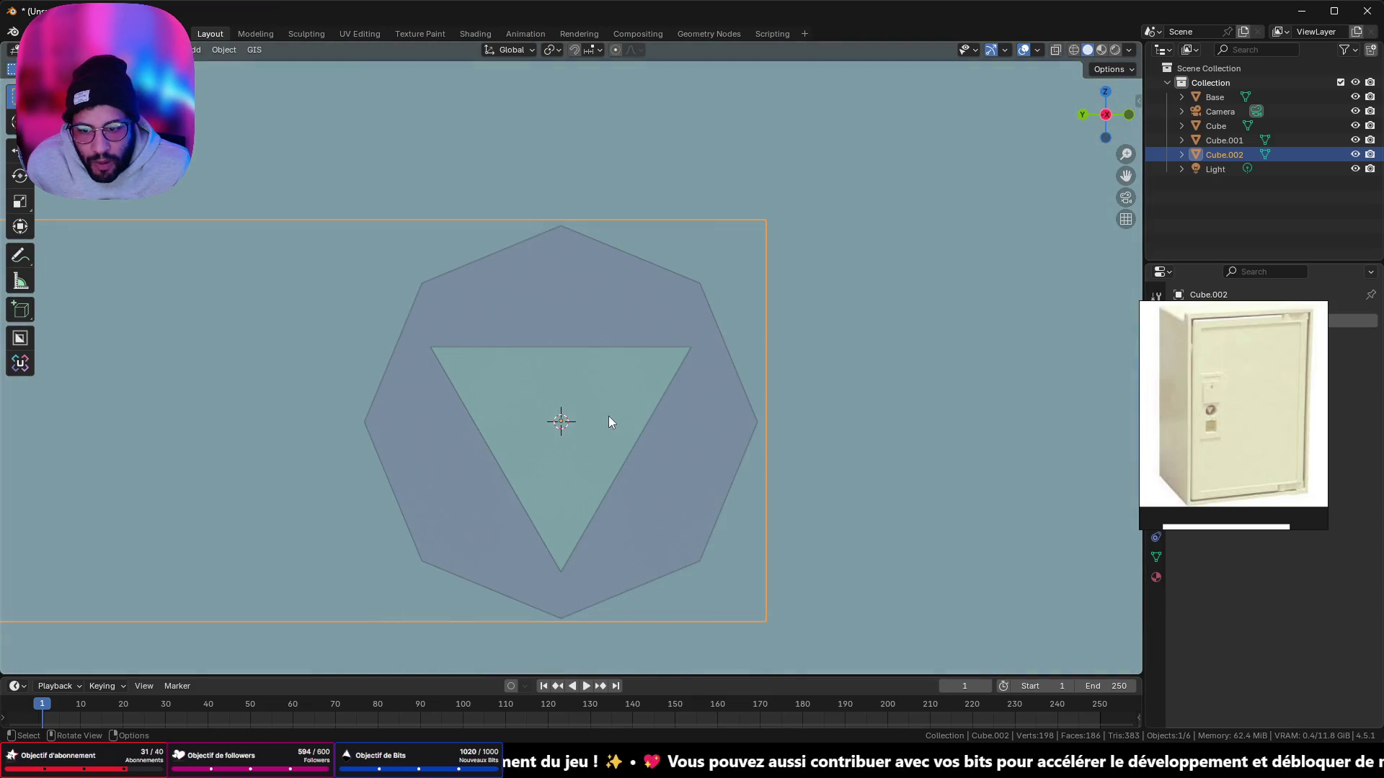
pyautogui.moveTo(596, 312)
pyautogui.mouseDown(button='middle')
pyautogui.moveTo(566, 355)
pyautogui.moveTo(779, 373)
pyautogui.moveTo(764, 400)
pyautogui.moveTo(754, 343)
pyautogui.moveTo(705, 343)
pyautogui.moveTo(728, 332)
pyautogui.mouseUp(button='middle')
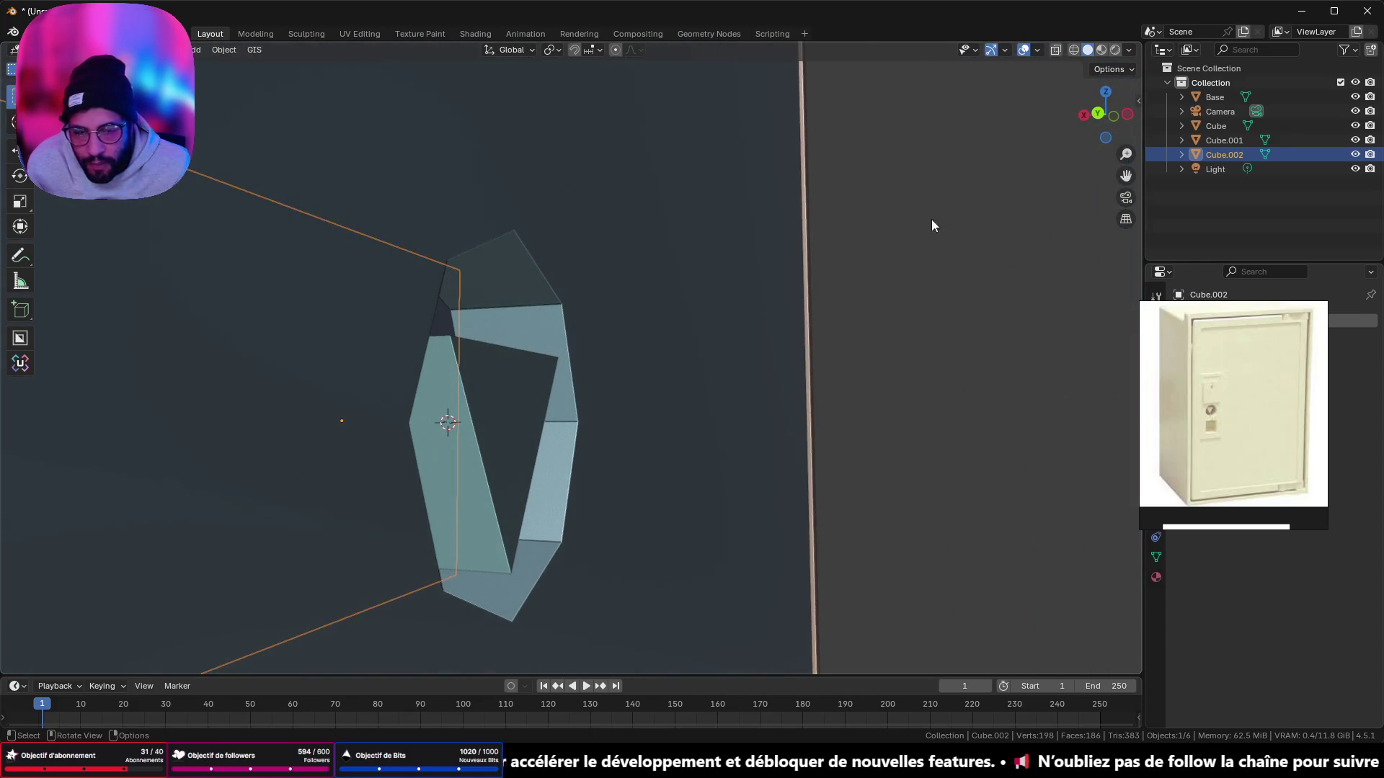
pyautogui.click(1097, 113)
pyautogui.click(1074, 50)
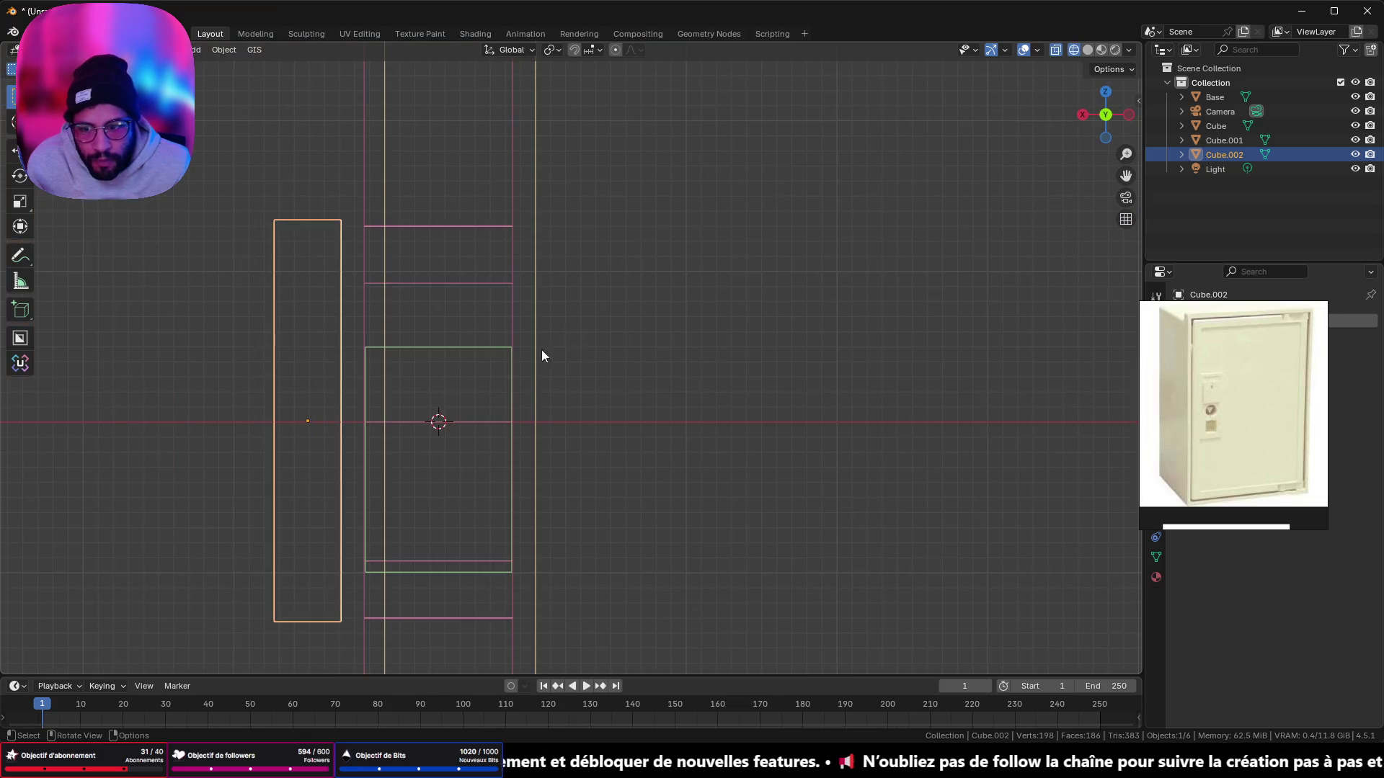
pyautogui.scroll(2, 461, 367)
pyautogui.keyDown('shift'); pyautogui.moveTo(381, 392); pyautogui.dragTo(435, 364, button='middle'); pyautogui.keyUp('shift')
pyautogui.press('Tab')
pyautogui.press('Tab')
# Step: Move the triangle 0.001599 m along X to line up with the ring
pyautogui.click(487, 289)
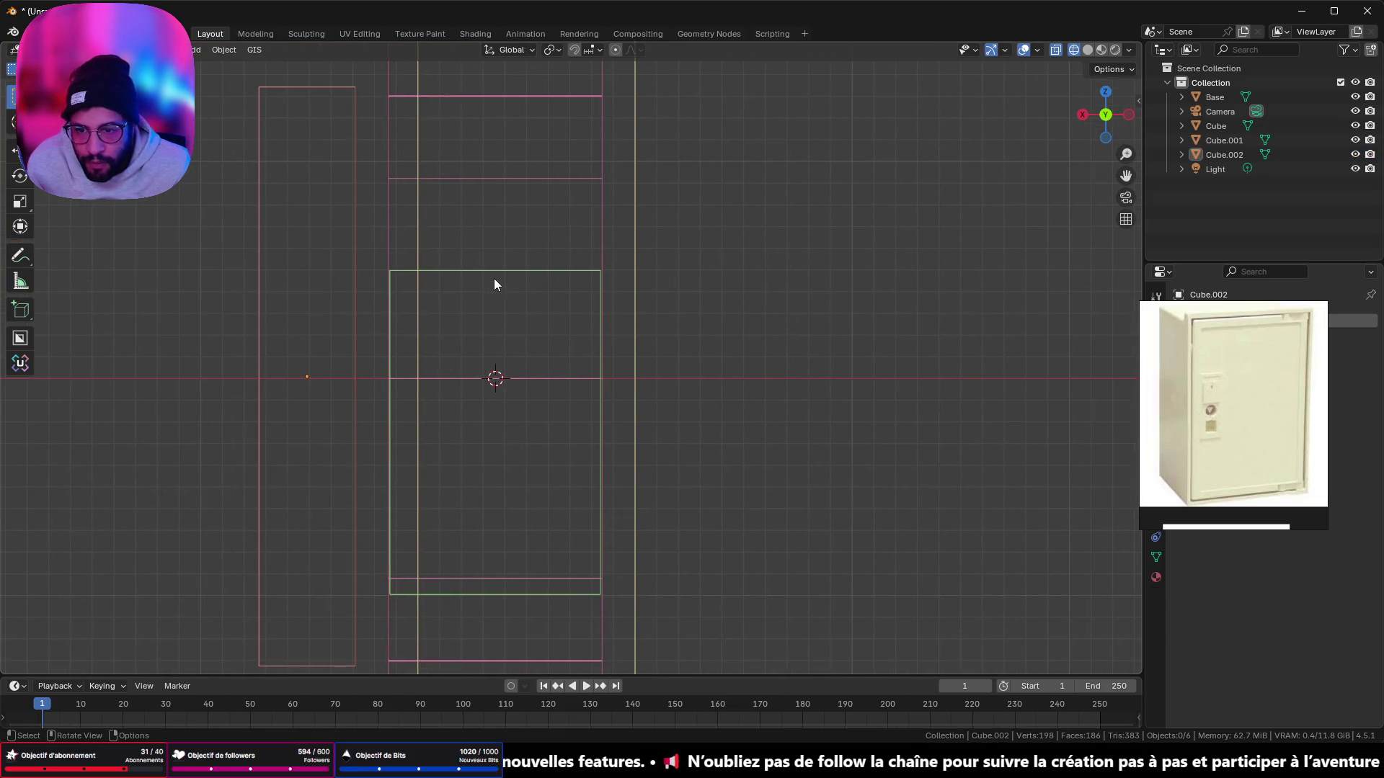
pyautogui.click(496, 275)
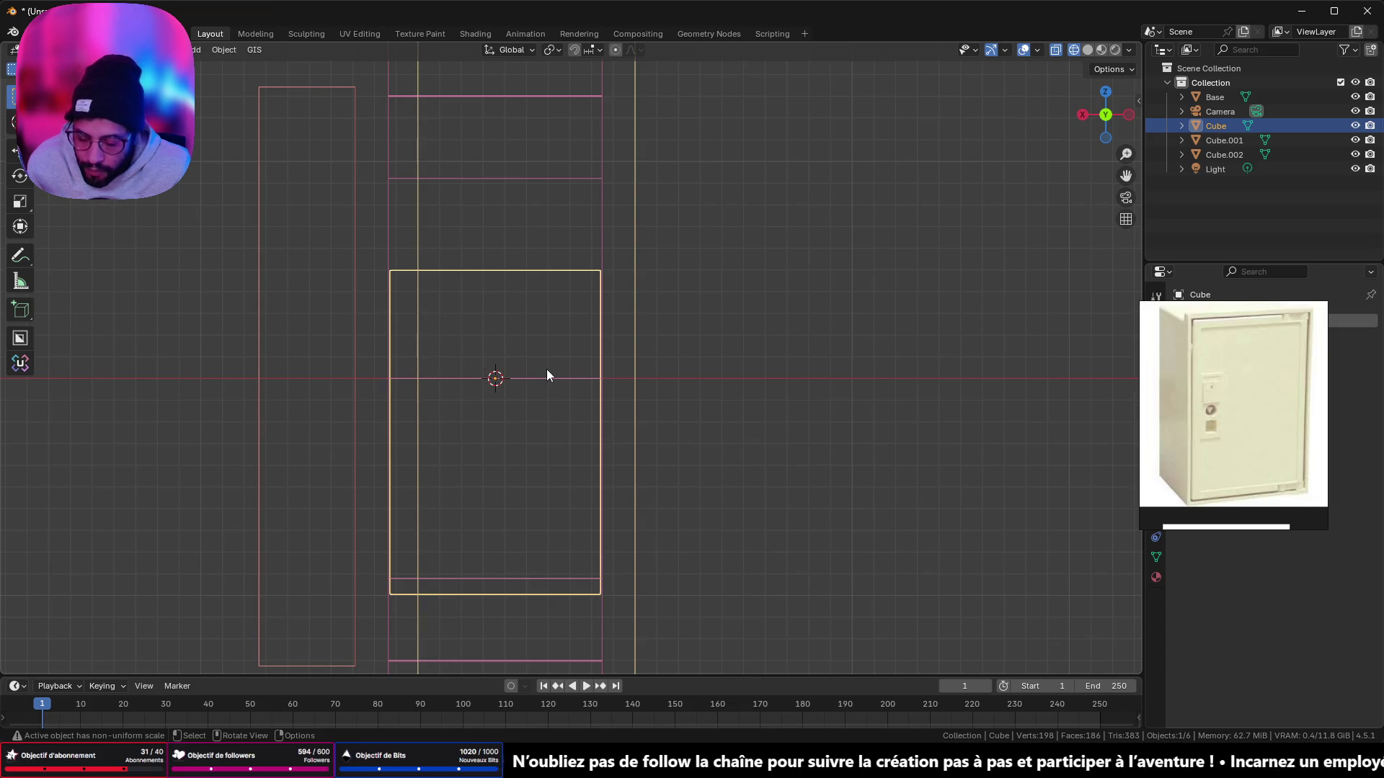
pyautogui.press('g')
pyautogui.press('x')
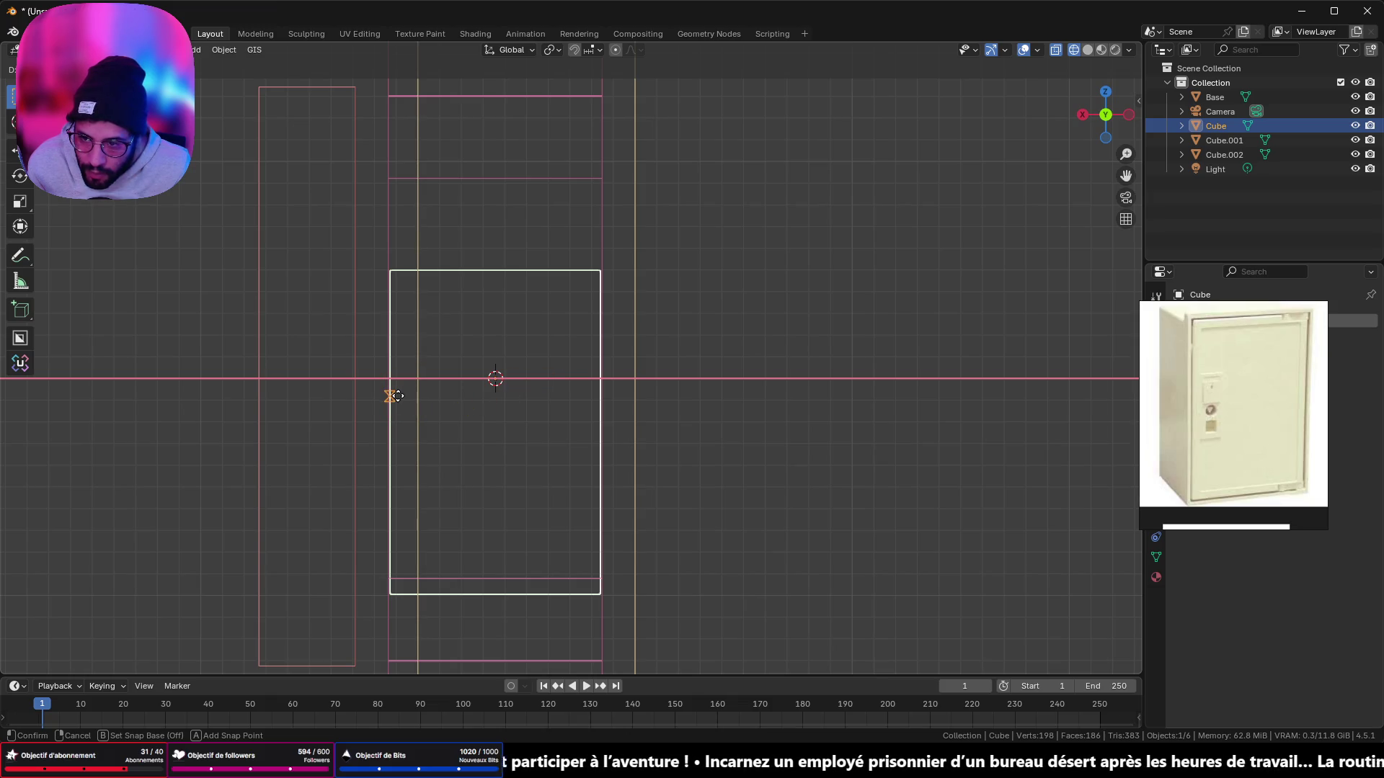
pyautogui.click(365, 396)
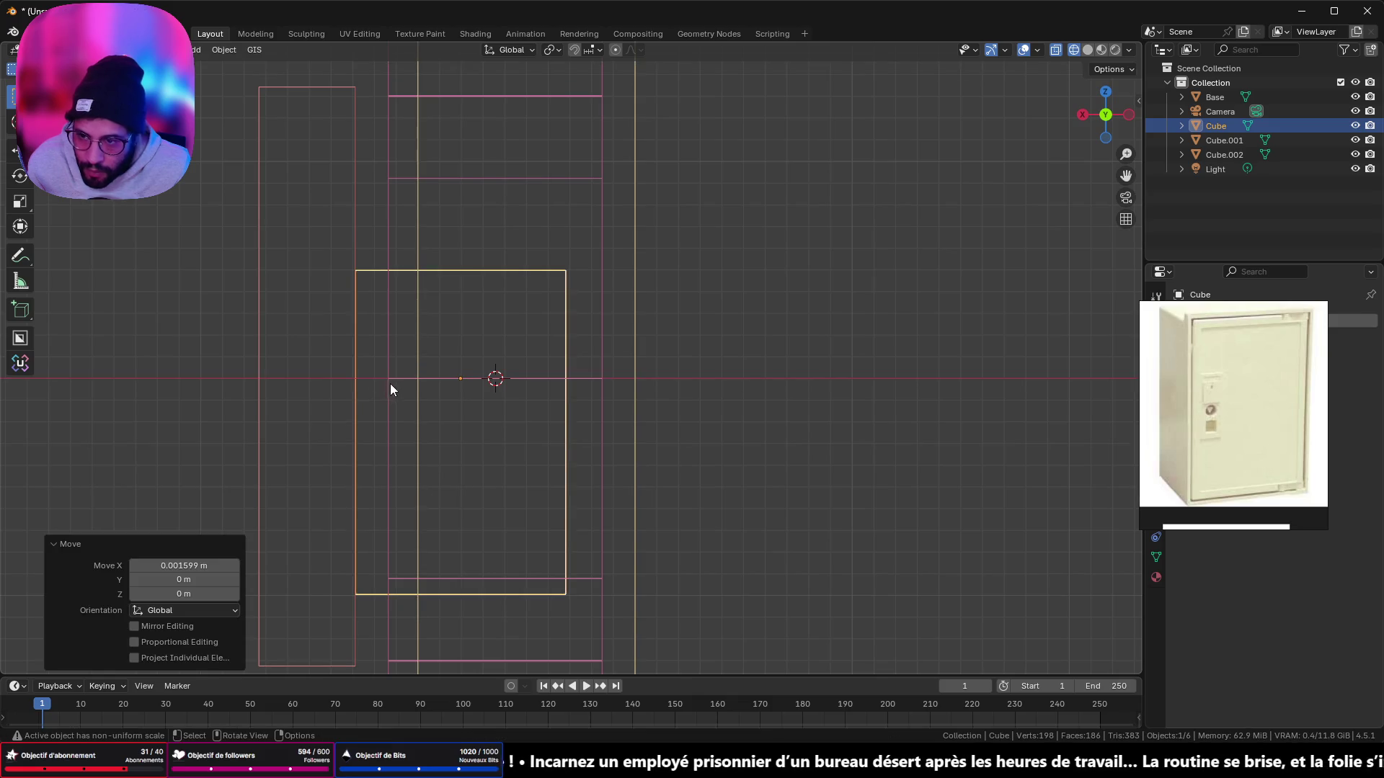
pyautogui.moveTo(391, 390)
pyautogui.mouseDown(button='middle')
pyautogui.moveTo(460, 423)
pyautogui.moveTo(315, 404)
pyautogui.moveTo(574, 328)
pyautogui.mouseUp(button='middle')
pyautogui.press('Tab')
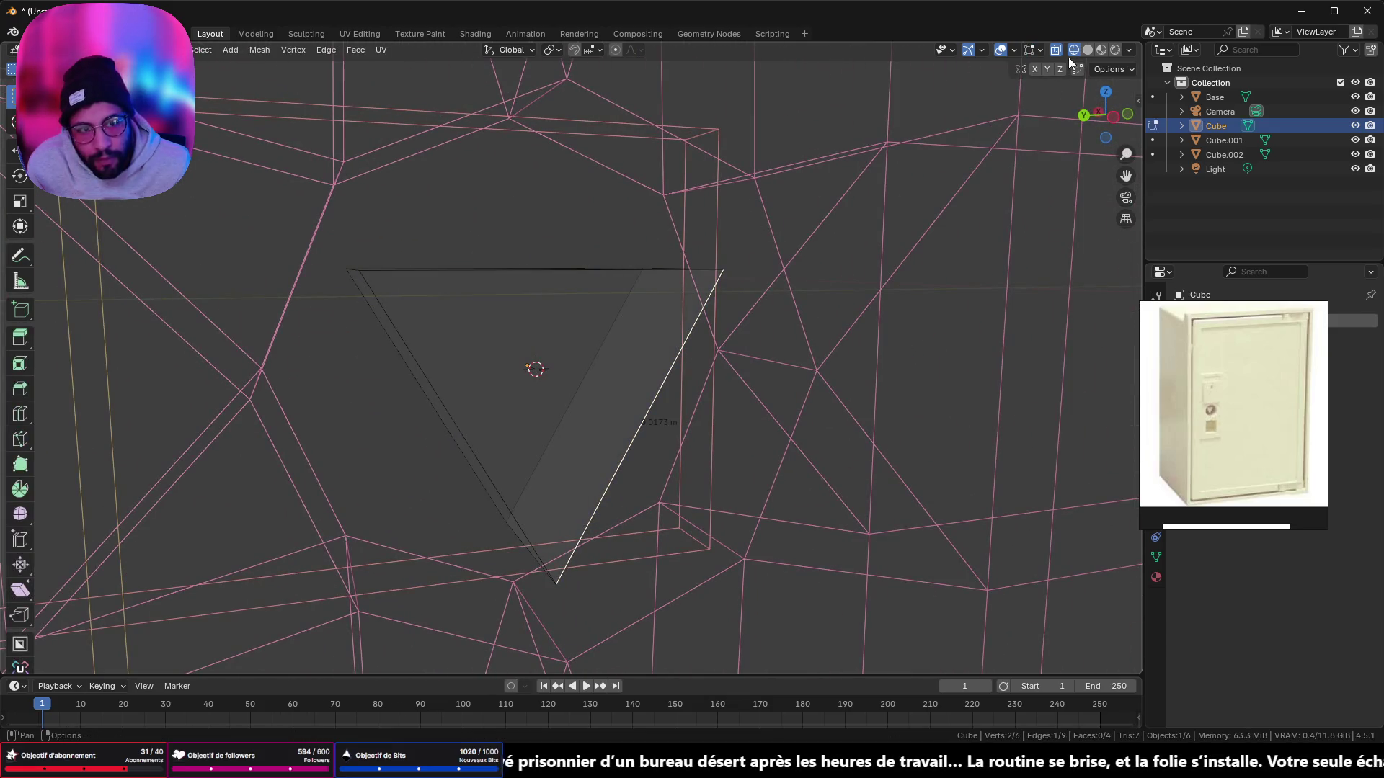
# Step: Return to solid shading and join the octagon and triangle into one object
pyautogui.click(1088, 49)
pyautogui.scroll(-3, 742, 281)
pyautogui.press('Tab')
pyautogui.click(600, 271)
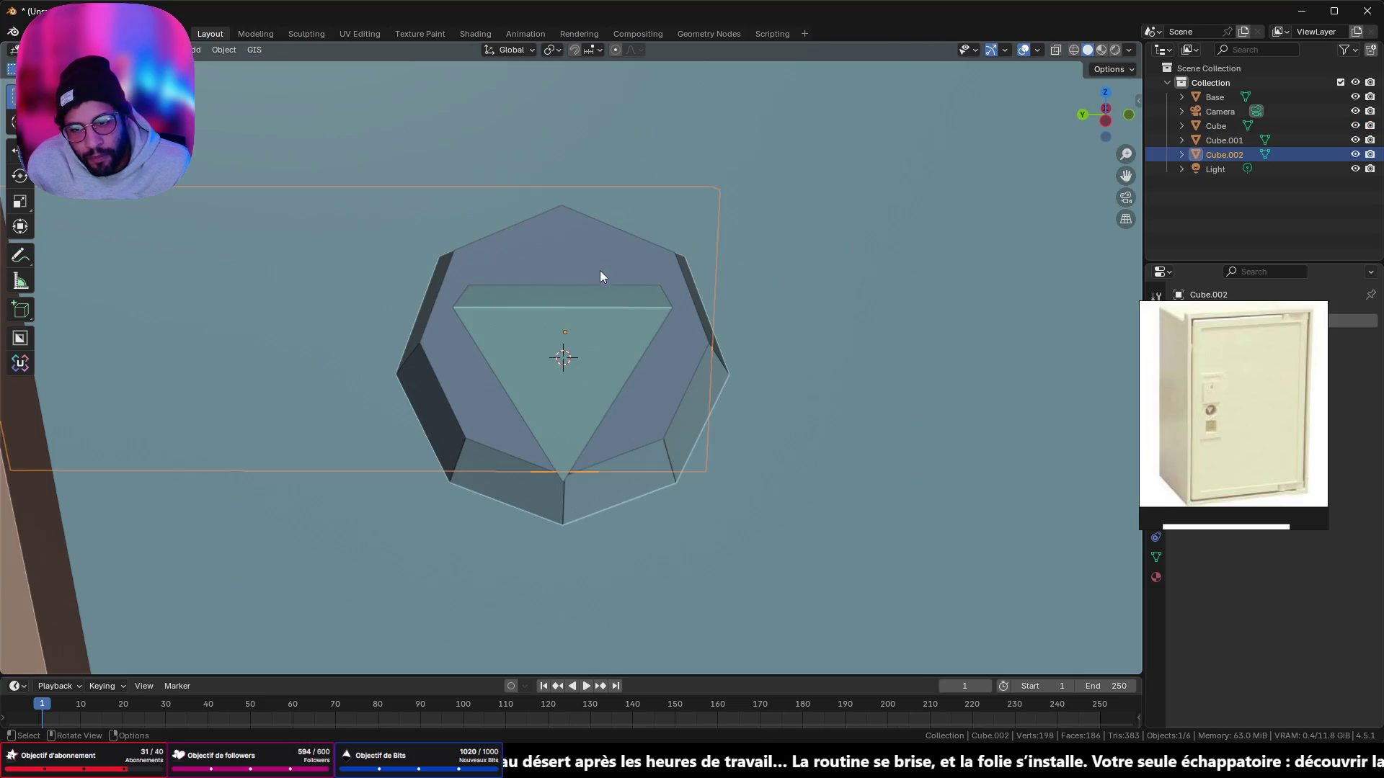
pyautogui.click(568, 326)
pyautogui.keyDown('shift'); pyautogui.click(615, 283); pyautogui.keyUp('shift')
pyautogui.keyDown('shift'); pyautogui.click(613, 303); pyautogui.keyUp('shift')
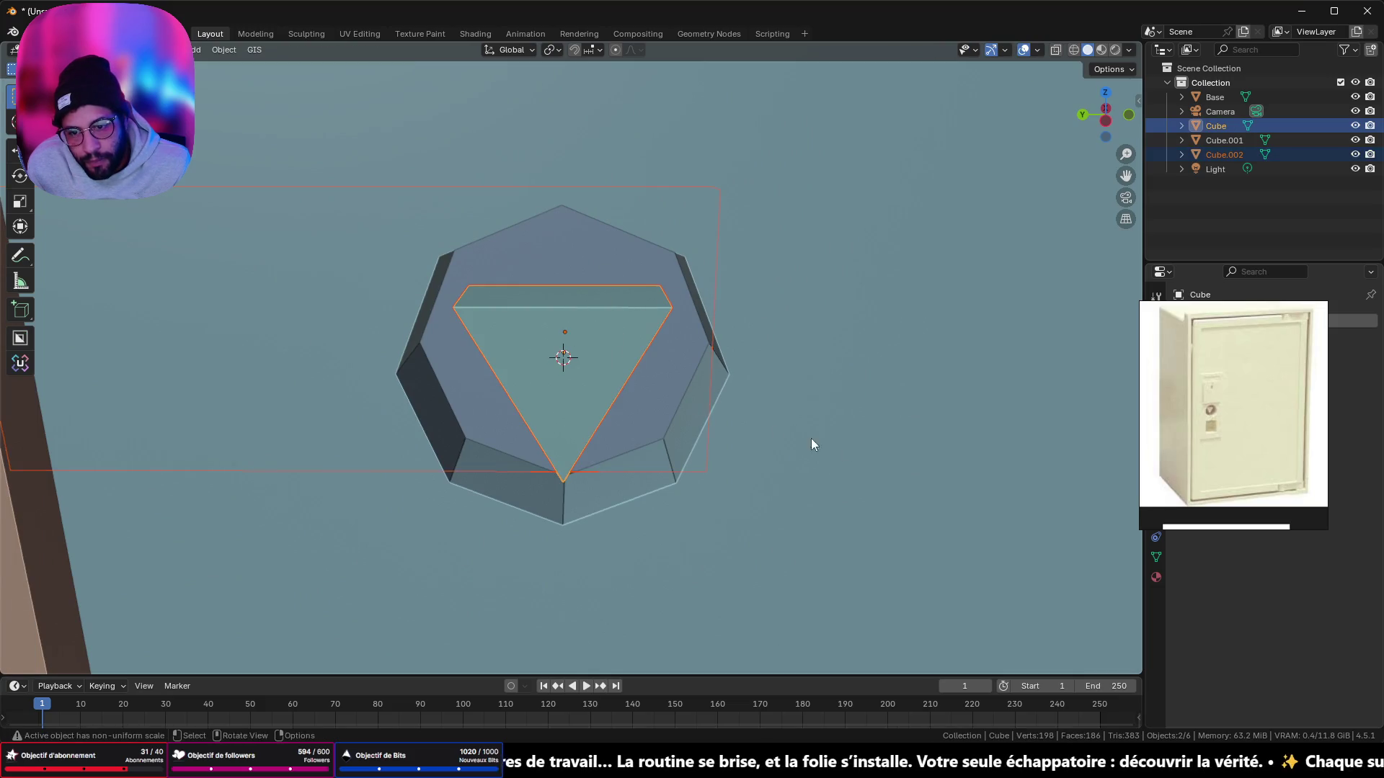
pyautogui.rightClick(811, 445)
pyautogui.click(849, 419)
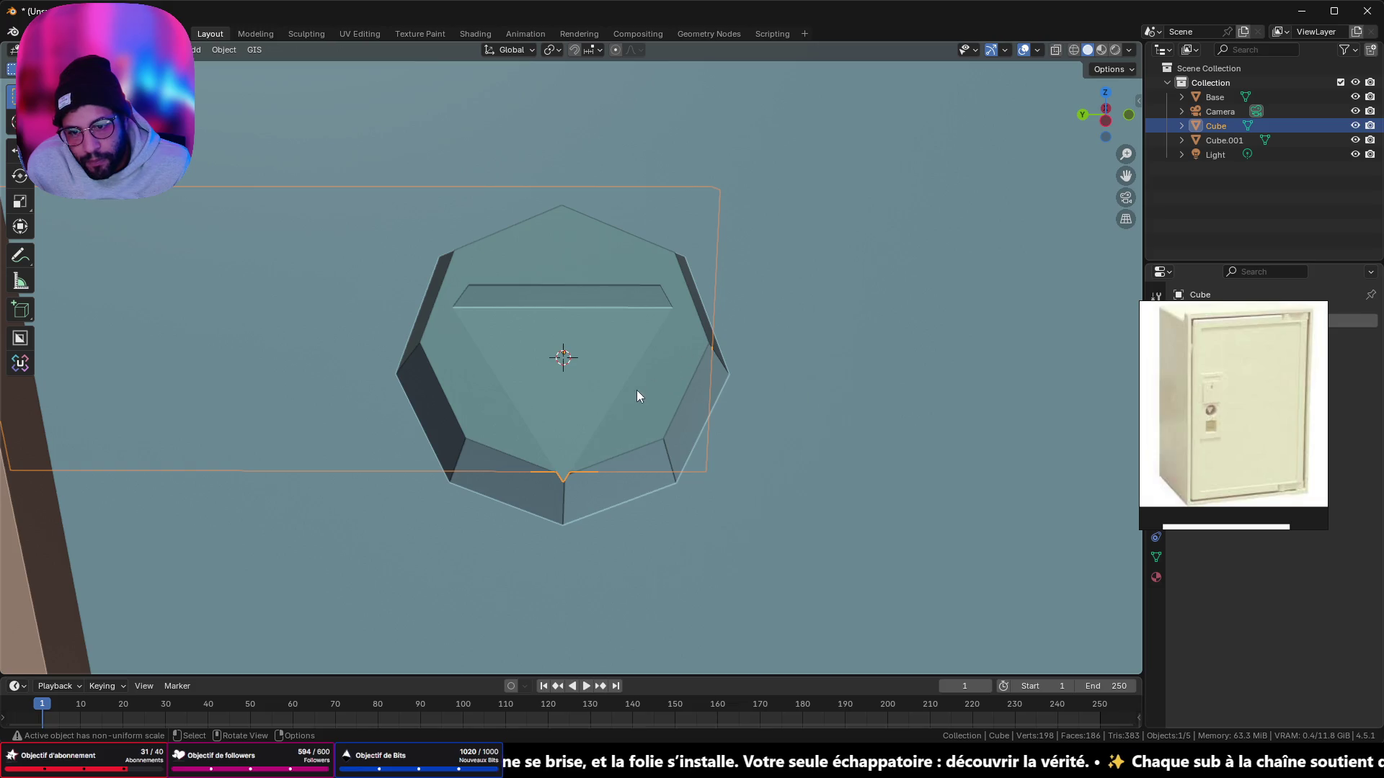
# Step: Scale the merged keyhole along X and inspect the door from several angles
pyautogui.moveTo(637, 396)
pyautogui.mouseDown(button='middle')
pyautogui.moveTo(673, 355)
pyautogui.moveTo(608, 396)
pyautogui.moveTo(871, 448)
pyautogui.moveTo(897, 430)
pyautogui.mouseUp(button='middle')
pyautogui.press('s')
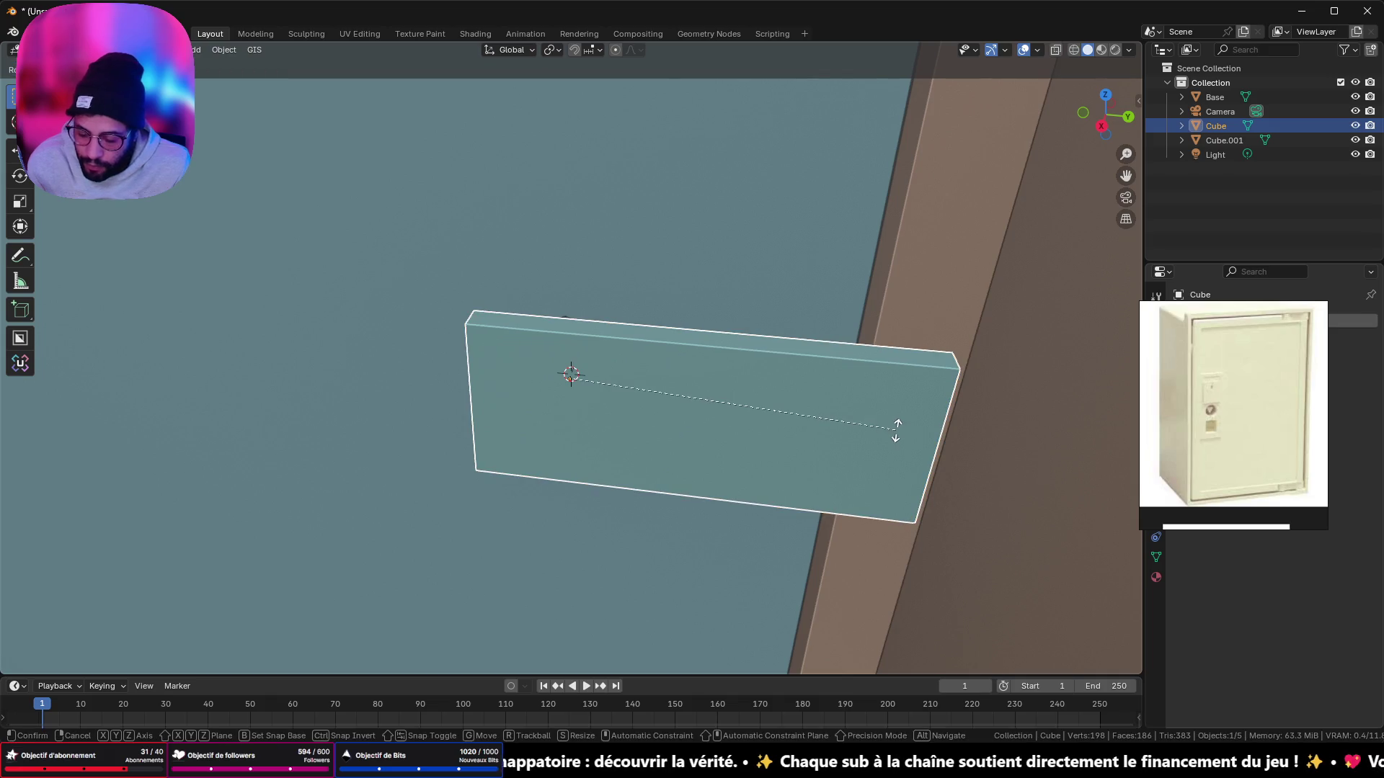
pyautogui.press('x')
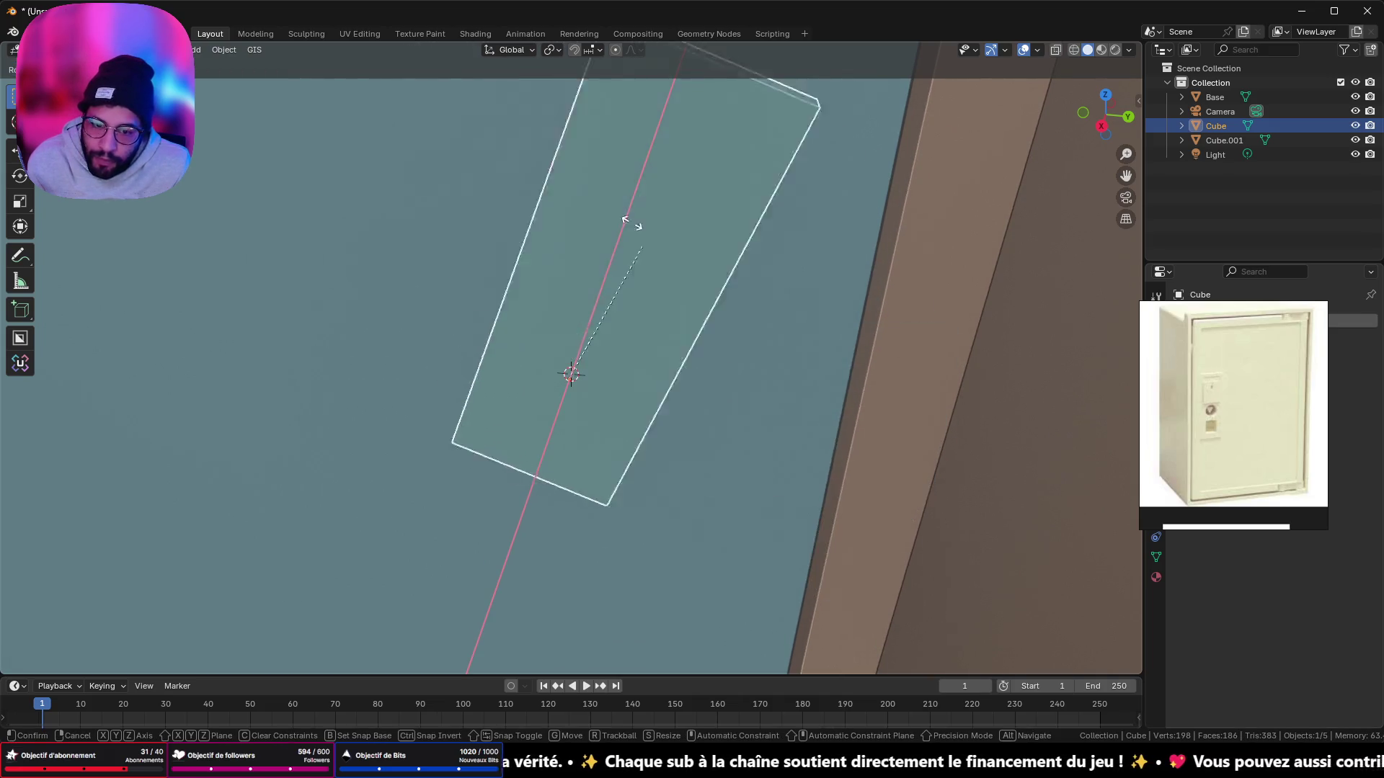
pyautogui.click(716, 312)
pyautogui.moveTo(797, 334); pyautogui.dragTo(486, 290, button='middle')
pyautogui.scroll(-5, 486, 290)
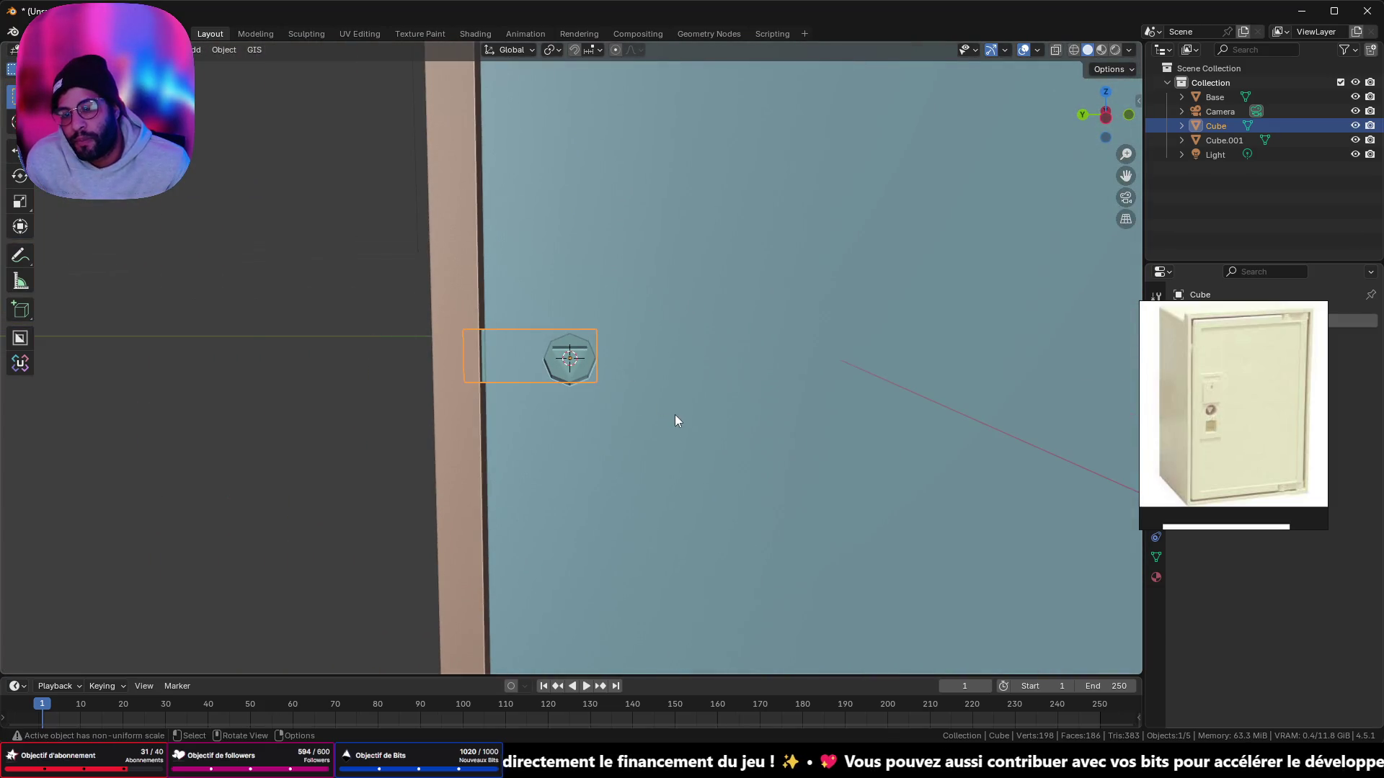
pyautogui.scroll(-5, 676, 415)
pyautogui.moveTo(676, 405); pyautogui.dragTo(626, 382, button='middle')
pyautogui.scroll(-3, 626, 378)
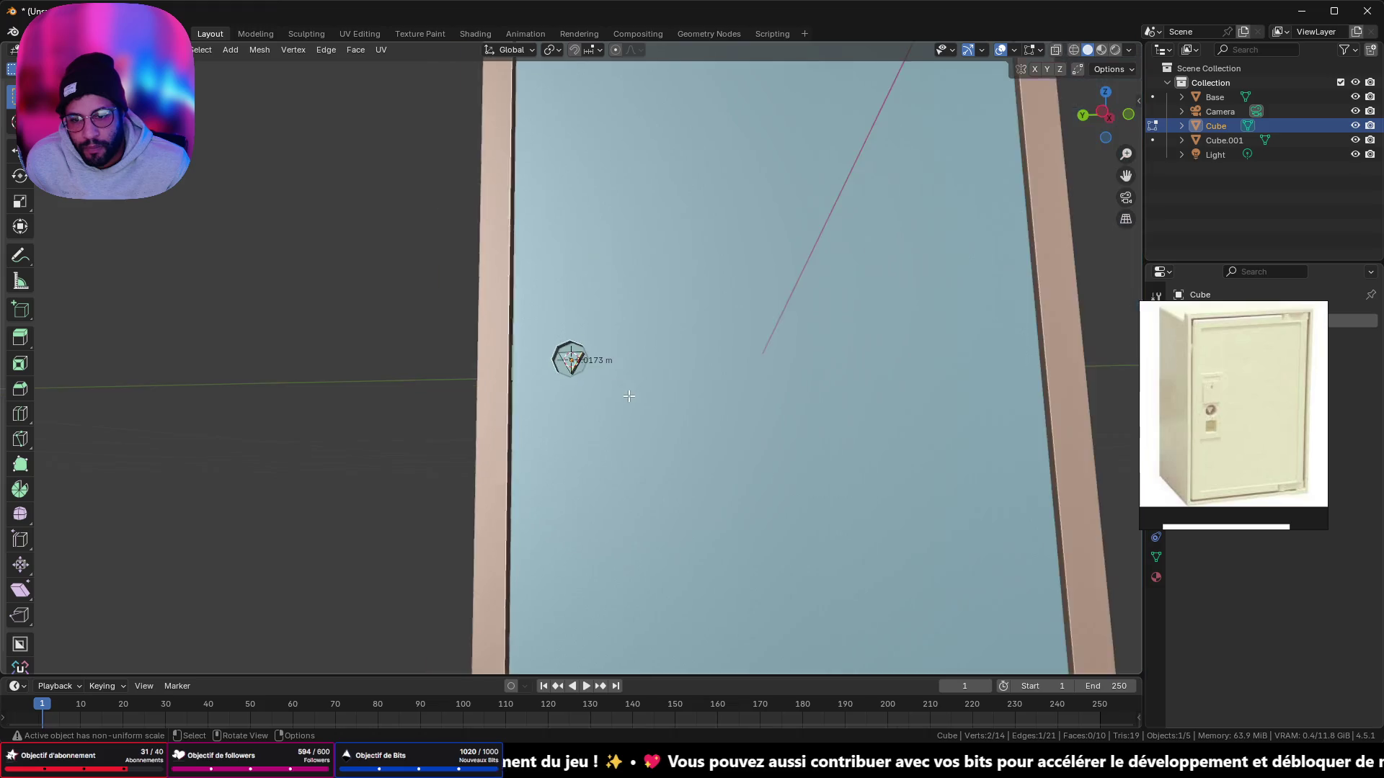
pyautogui.moveTo(627, 392)
pyautogui.mouseDown(button='middle')
pyautogui.moveTo(726, 430)
pyautogui.moveTo(1124, 387)
pyautogui.mouseUp(button='middle')
pyautogui.moveTo(989, 366)
pyautogui.mouseDown(button='middle')
pyautogui.moveTo(855, 392)
pyautogui.moveTo(766, 377)
pyautogui.moveTo(909, 365)
pyautogui.moveTo(750, 349)
pyautogui.moveTo(692, 361)
pyautogui.moveTo(738, 362)
pyautogui.moveTo(732, 350)
pyautogui.mouseUp(button='middle')
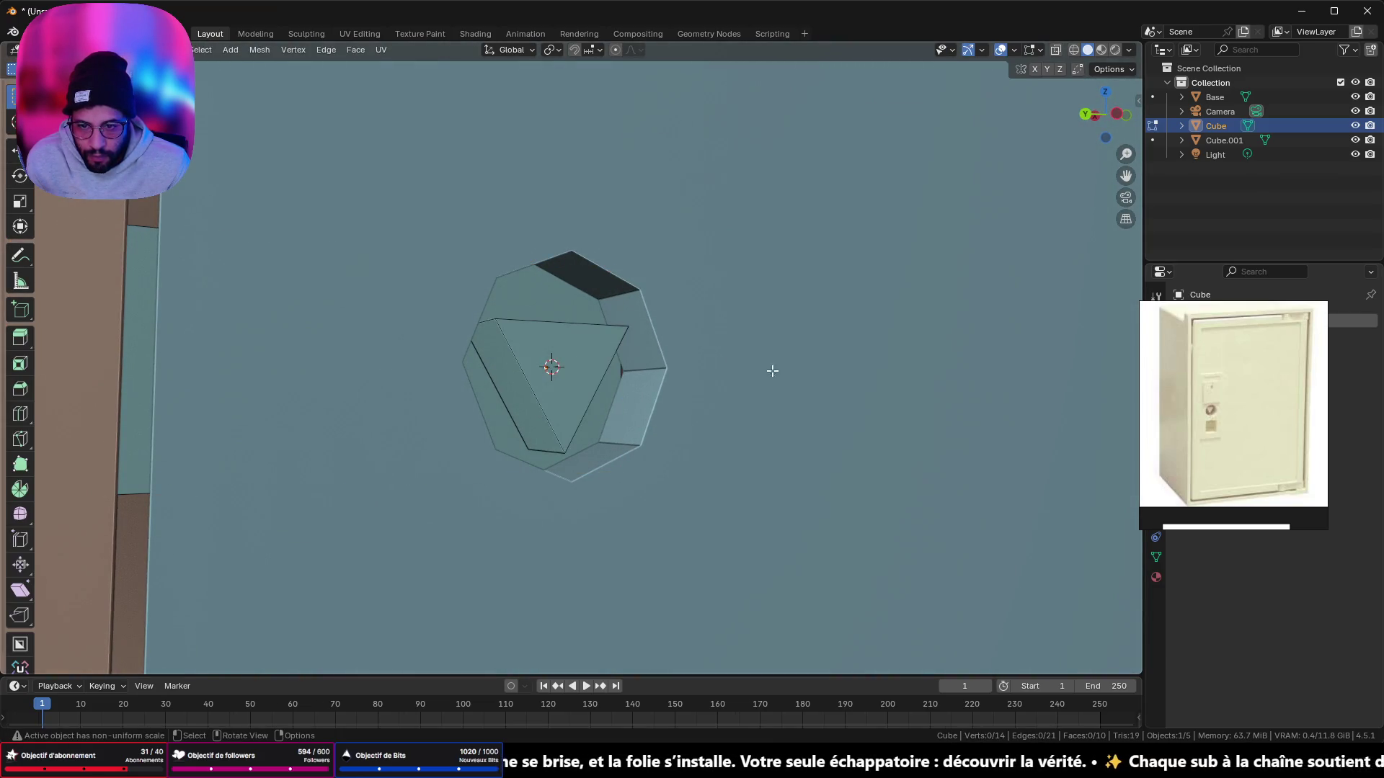
# Step: Select the door plate and enter Edit Mode, zooming in on the keyhole
pyautogui.click(692, 435)
pyautogui.press('Tab')
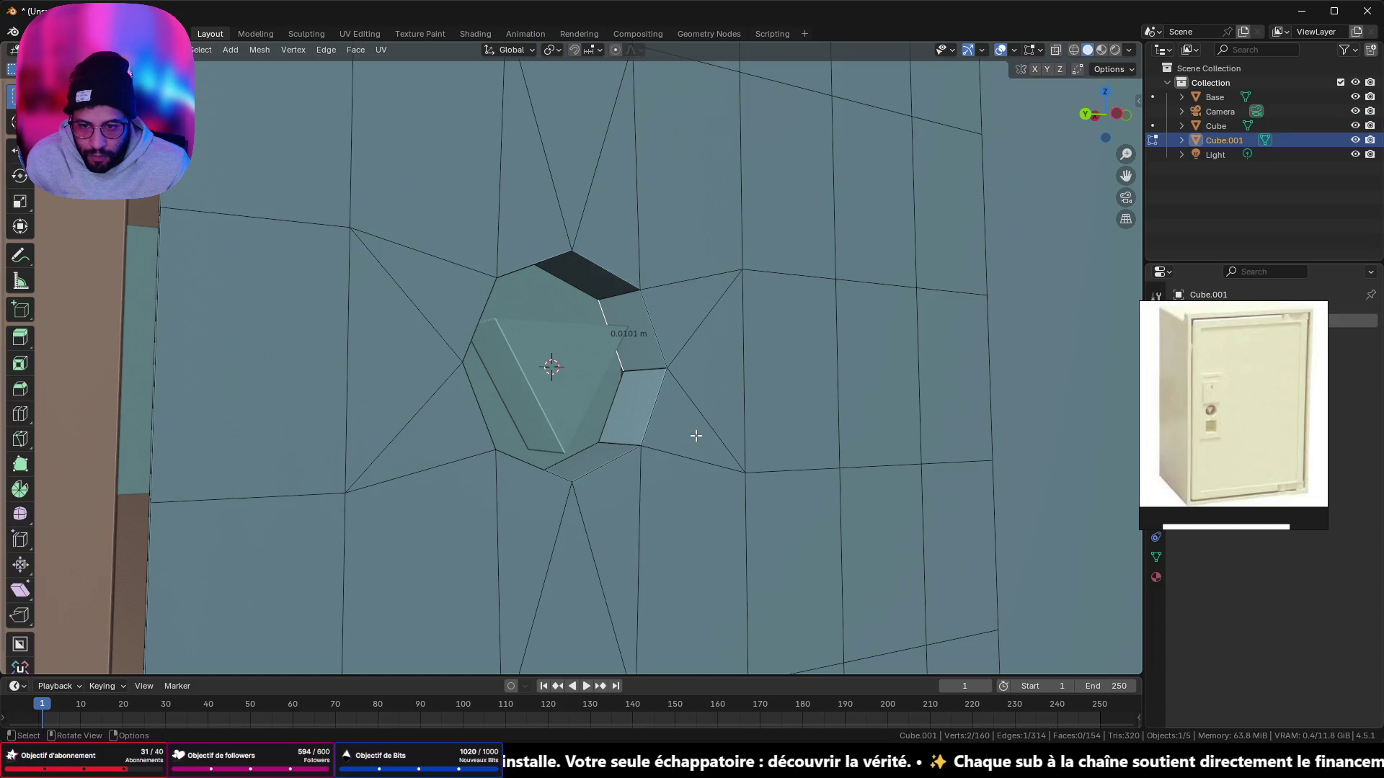
pyautogui.scroll(-3, 710, 428)
pyautogui.scroll(-3, 712, 424)
pyautogui.moveTo(741, 396); pyautogui.dragTo(708, 396, button='middle')
pyautogui.scroll(3, 663, 253)
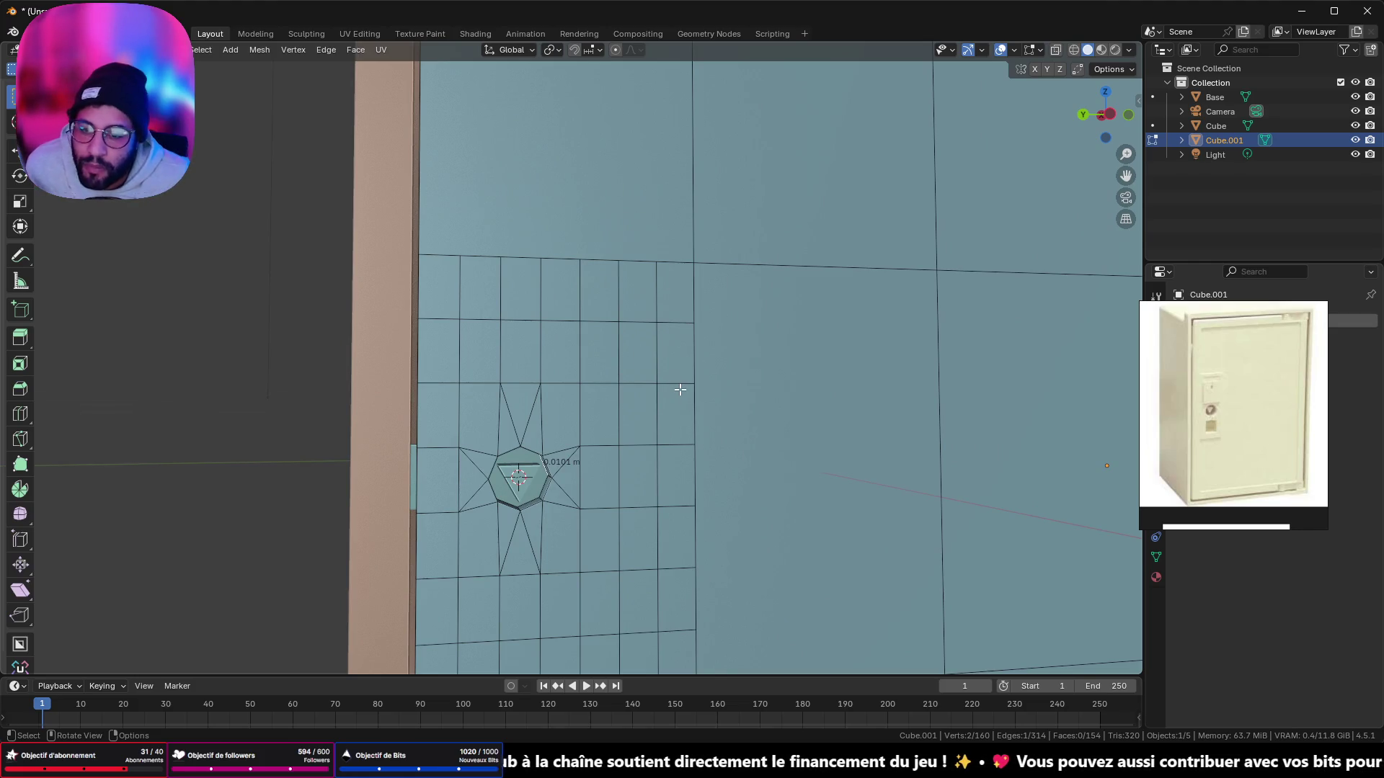
pyautogui.moveTo(679, 389); pyautogui.dragTo(665, 387, button='middle')
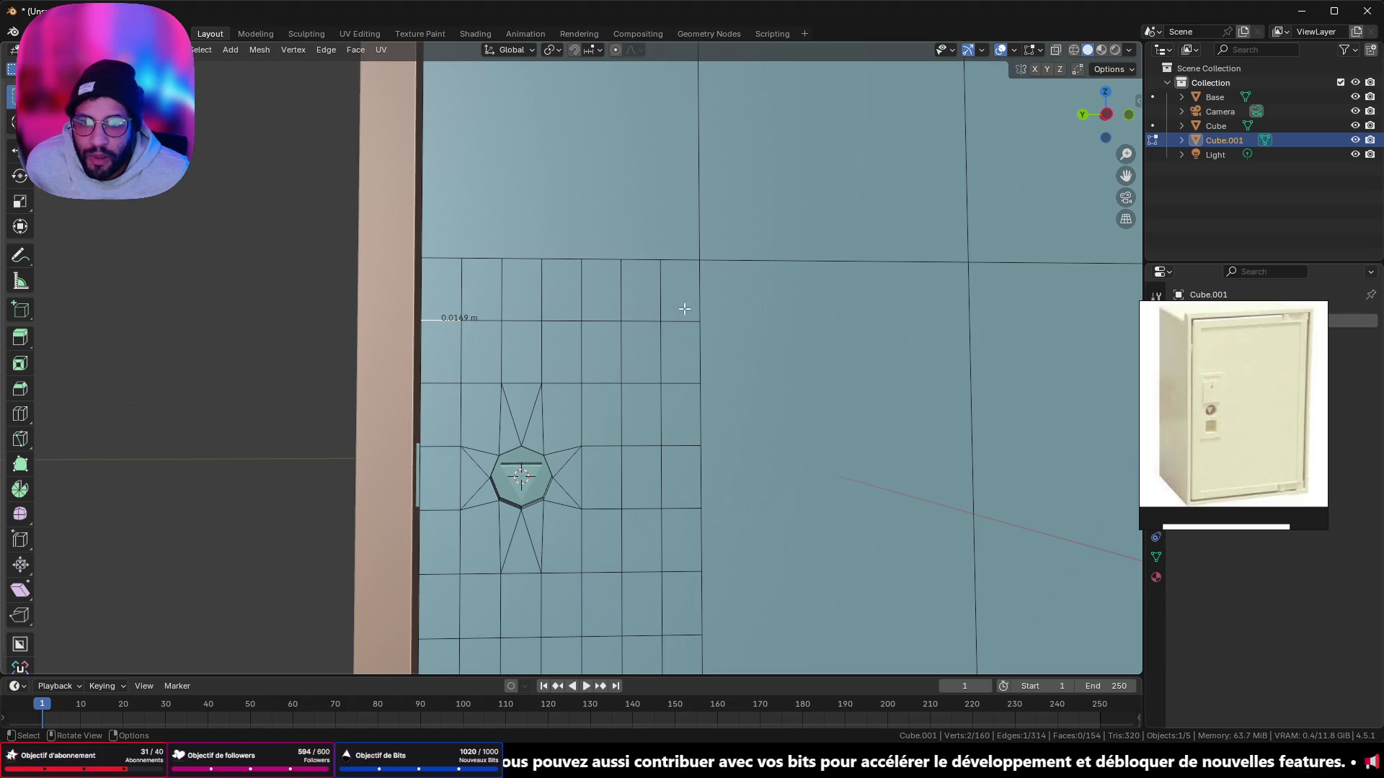
# Step: Hide the edge length measurements in the mesh editing overlays
pyautogui.click(1015, 47)
pyautogui.click(983, 50)
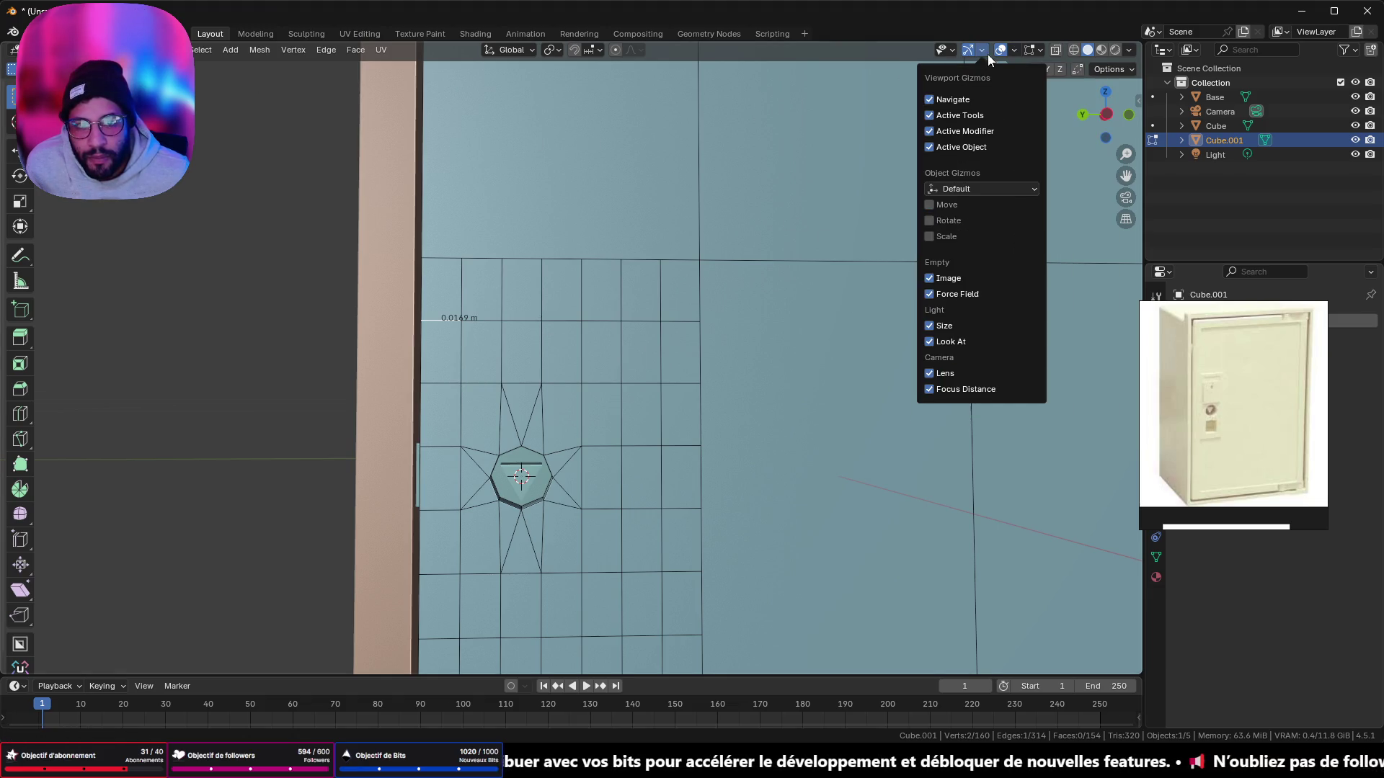
pyautogui.click(1027, 49)
pyautogui.click(958, 249)
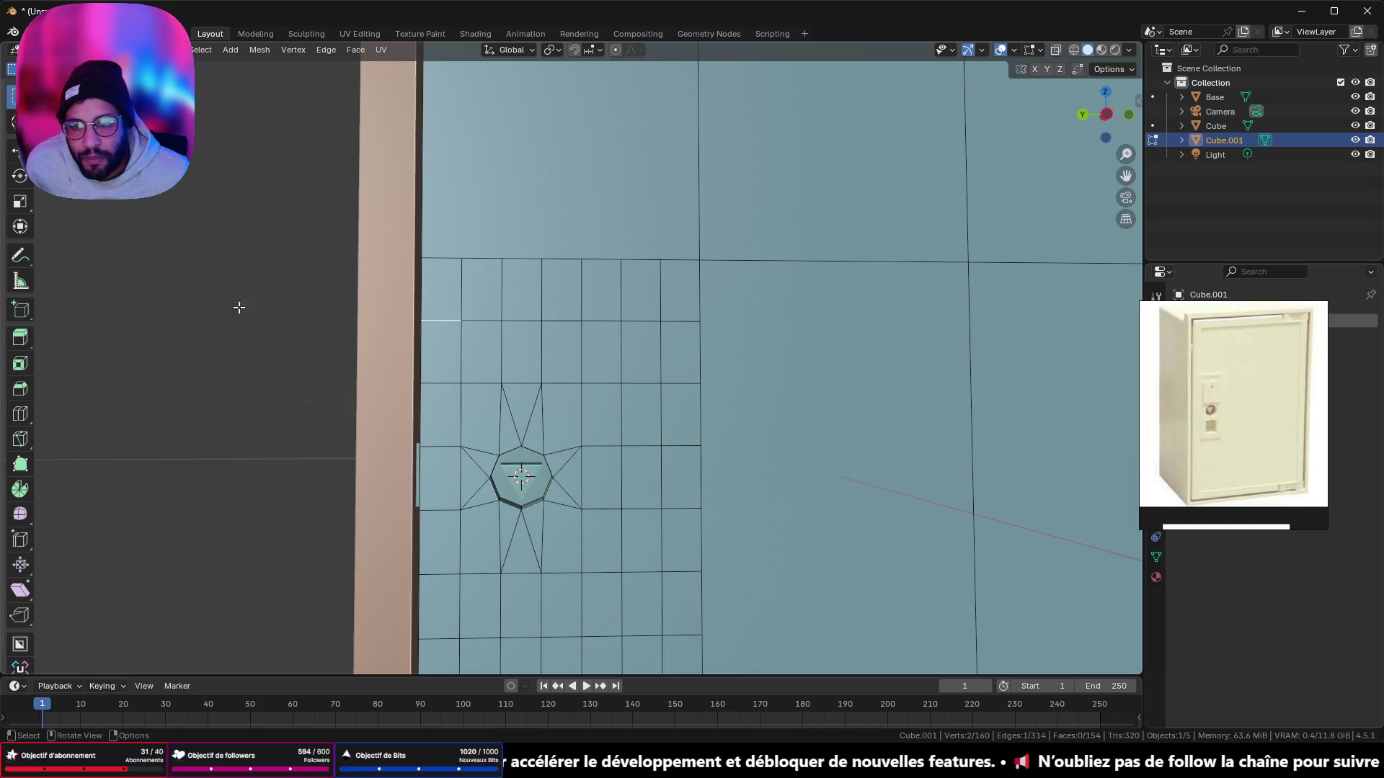
pyautogui.moveTo(440, 274)
pyautogui.mouseDown(button='middle')
pyautogui.moveTo(525, 300)
pyautogui.moveTo(442, 287)
pyautogui.mouseUp(button='middle')
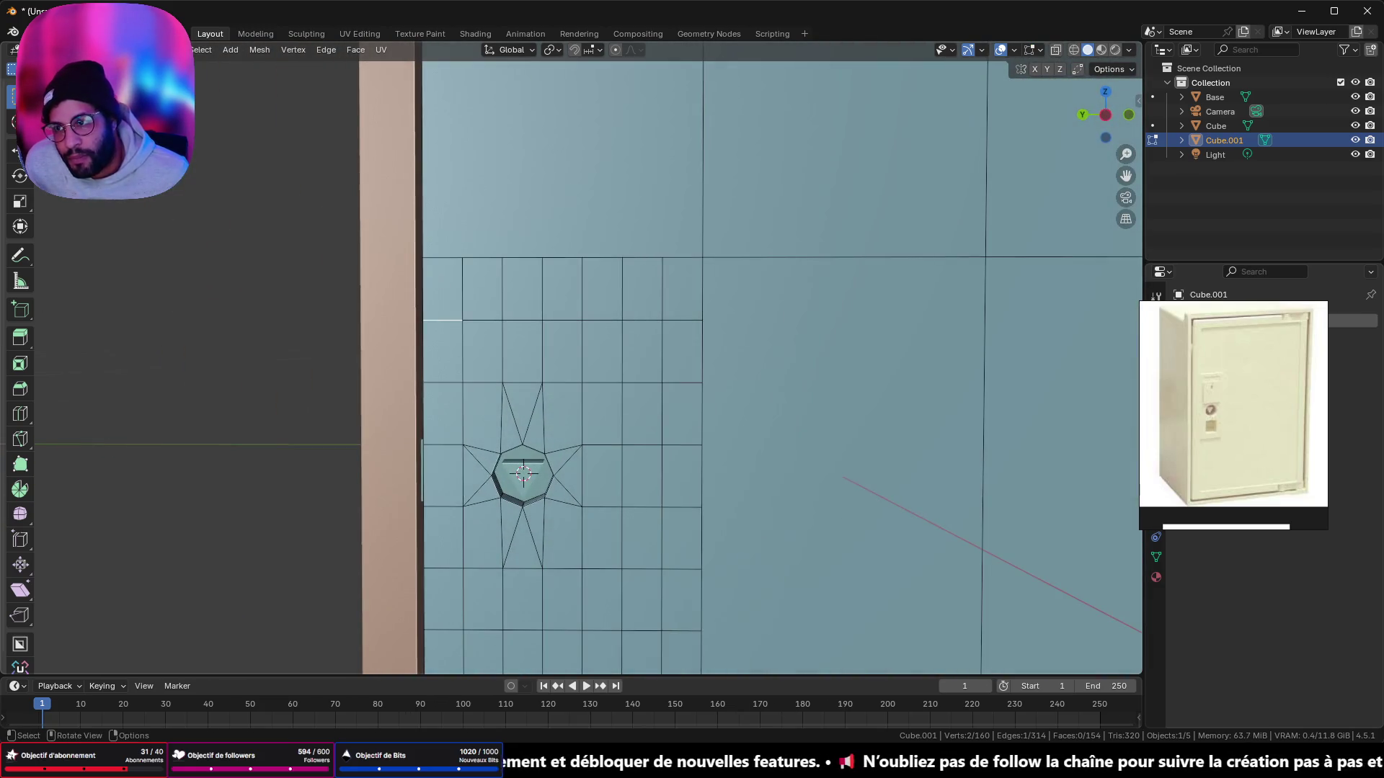
# Step: Slide the edge loop above the keyhole up onto the top row
pyautogui.press('alt')
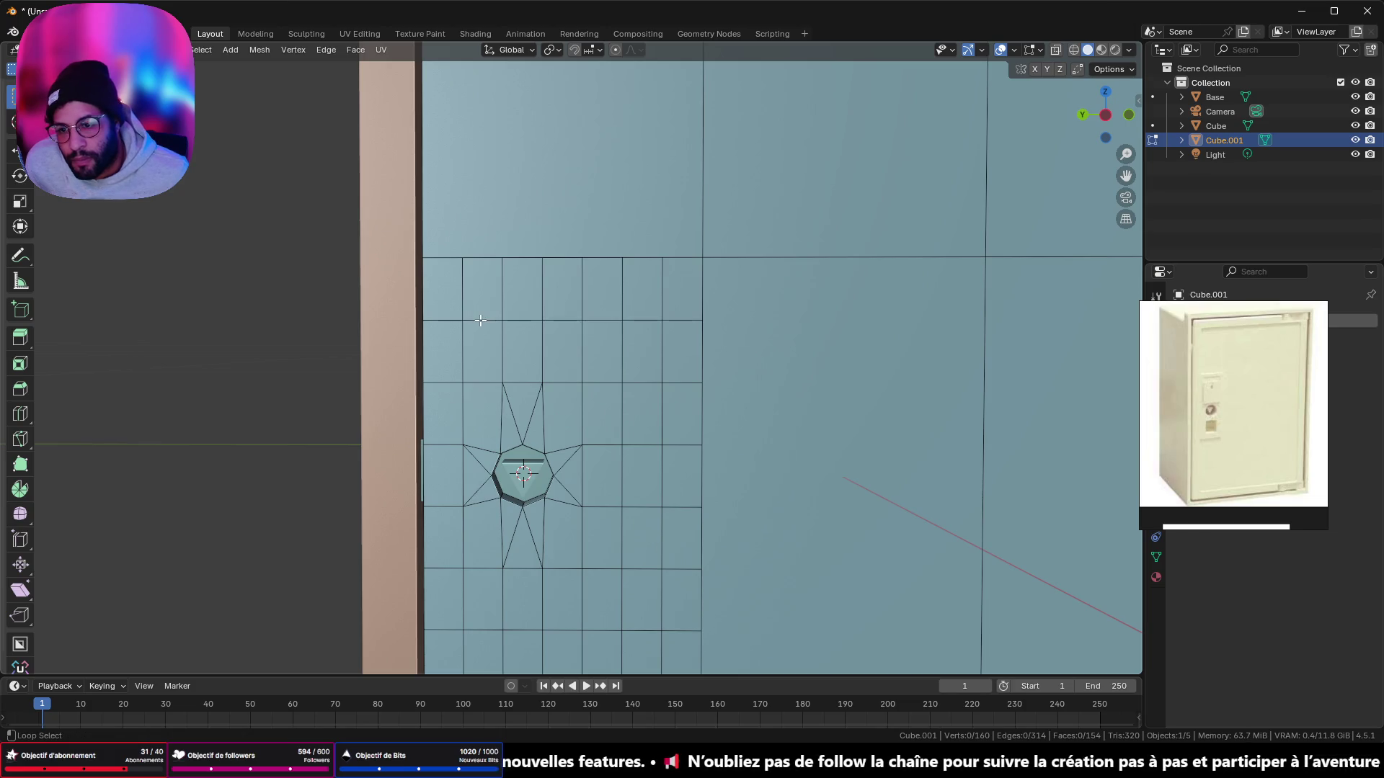
pyautogui.keyDown('alt'); pyautogui.click(481, 320); pyautogui.keyUp('alt')
pyautogui.moveTo(480, 320)
pyautogui.mouseDown(button='middle')
pyautogui.moveTo(628, 449)
pyautogui.moveTo(629, 508)
pyautogui.mouseUp(button='middle')
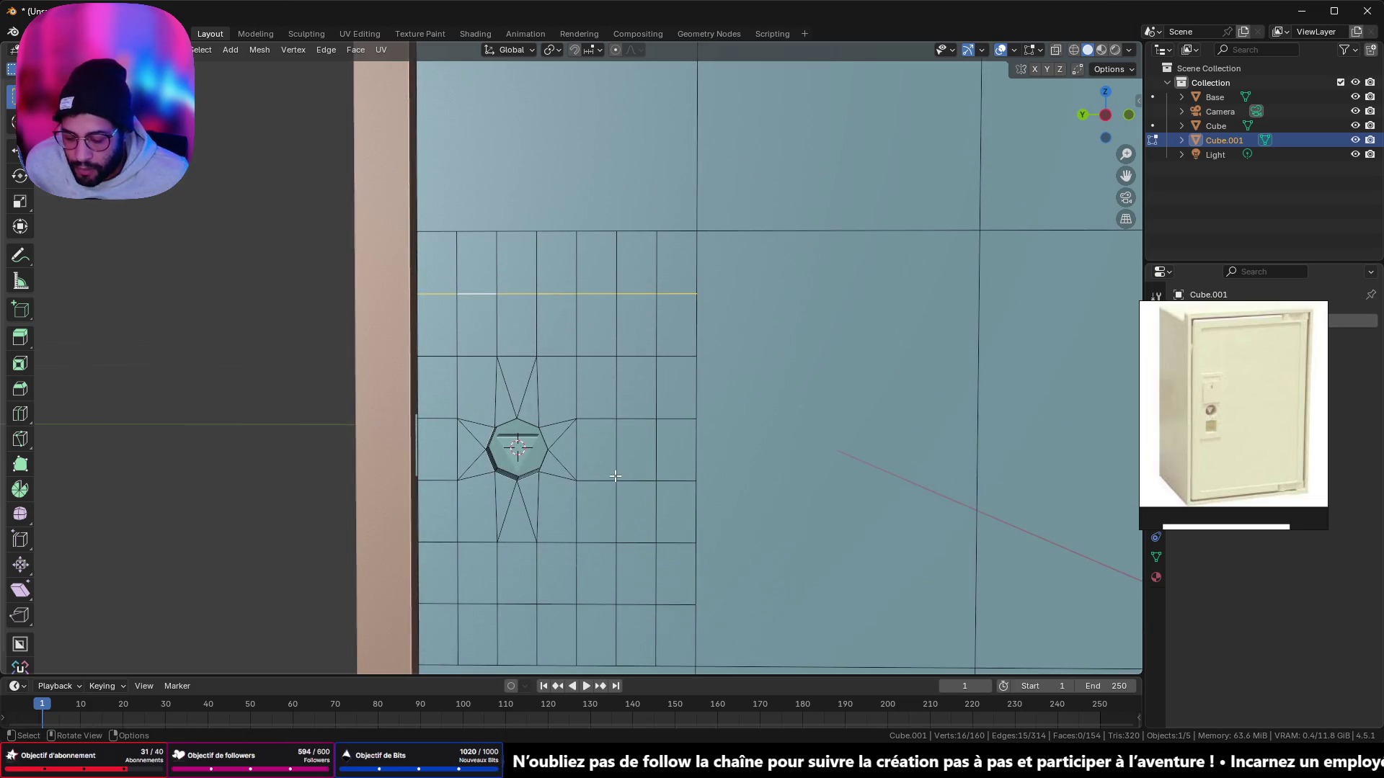
pyautogui.press('g')
pyautogui.press('g')
pyautogui.click(609, 393)
pyautogui.moveTo(609, 393)
pyautogui.mouseDown(button='middle')
pyautogui.moveTo(577, 433)
pyautogui.moveTo(536, 391)
pyautogui.mouseUp(button='middle')
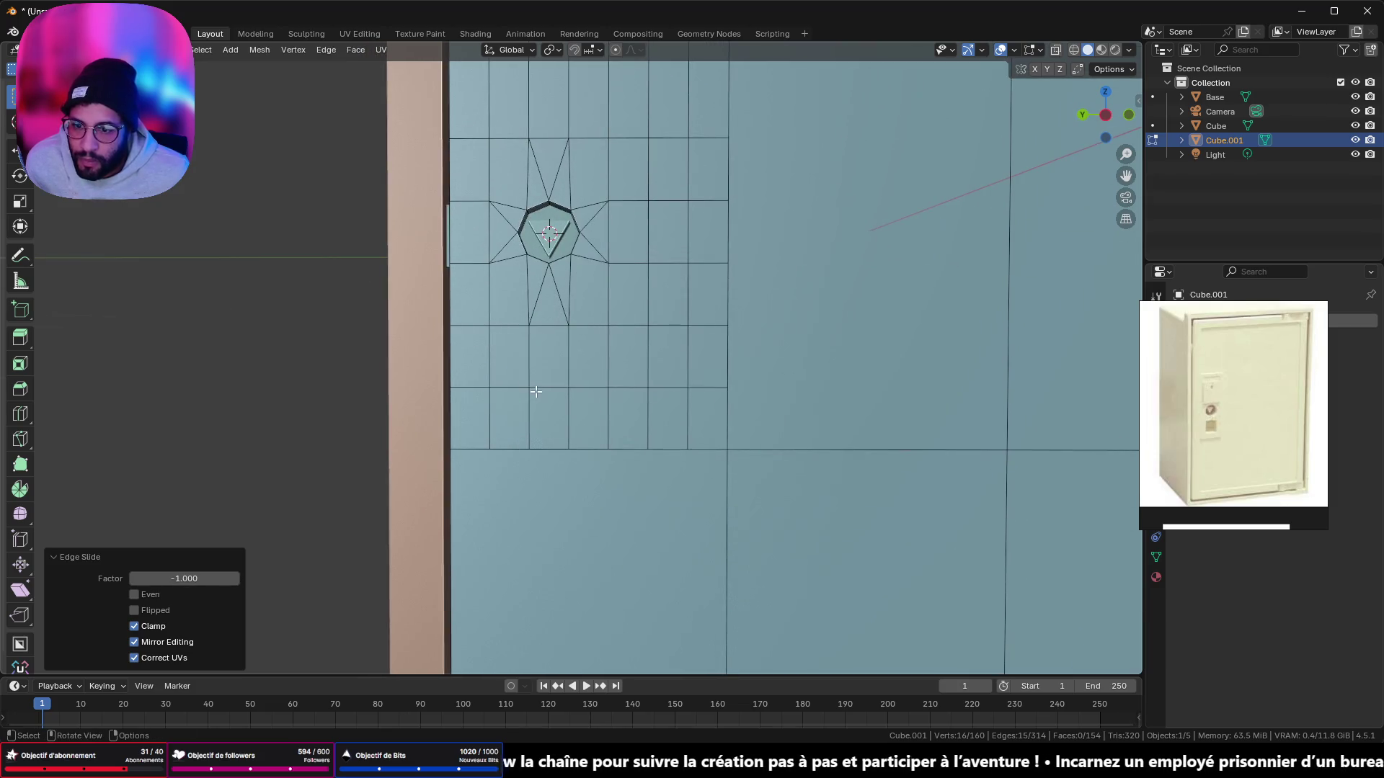
# Step: Slide the lower edge loop down onto the bottom row
pyautogui.keyDown('alt'); pyautogui.keyDown('shift'); pyautogui.click(536, 388); pyautogui.keyUp('shift'); pyautogui.keyUp('alt')
pyautogui.scroll(-3, 619, 346)
pyautogui.scroll(3, 577, 399)
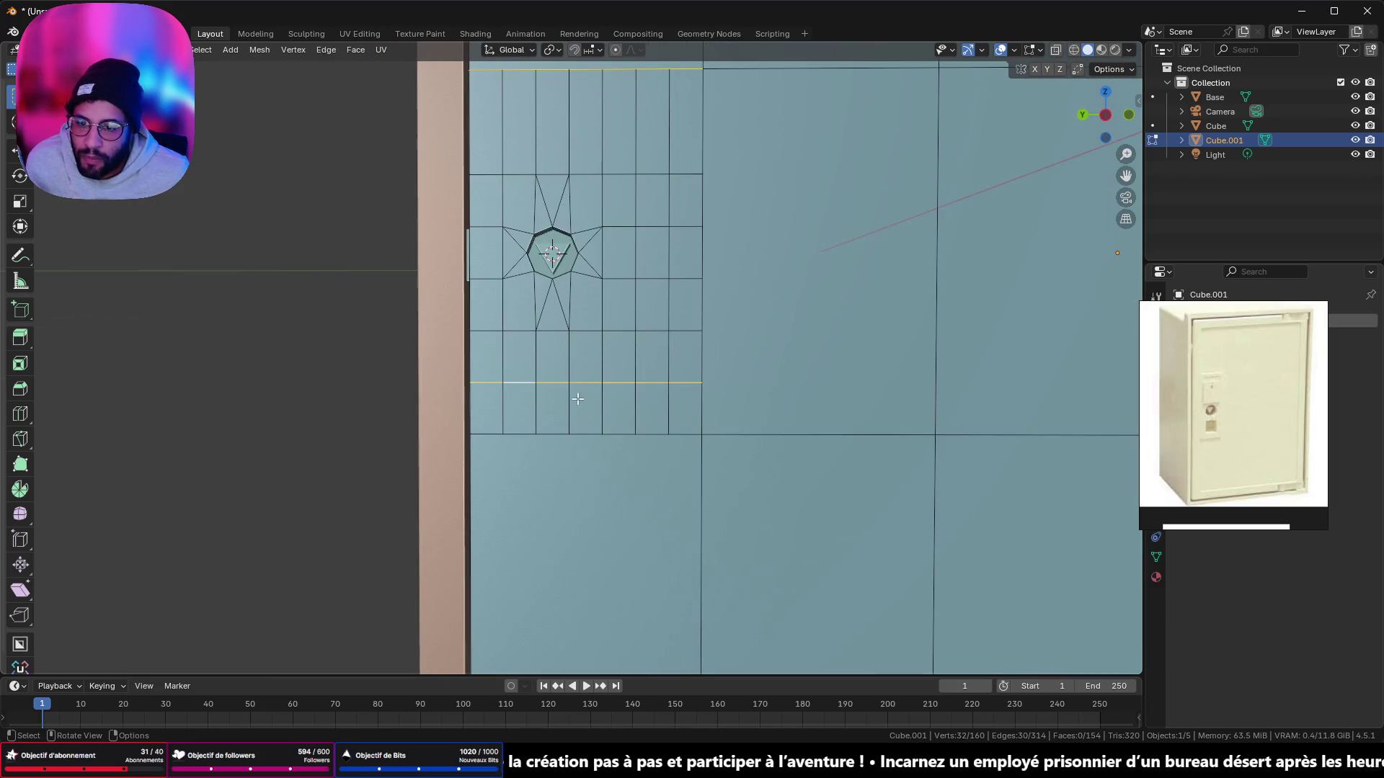
pyautogui.keyDown('alt'); pyautogui.click(554, 383); pyautogui.keyUp('alt')
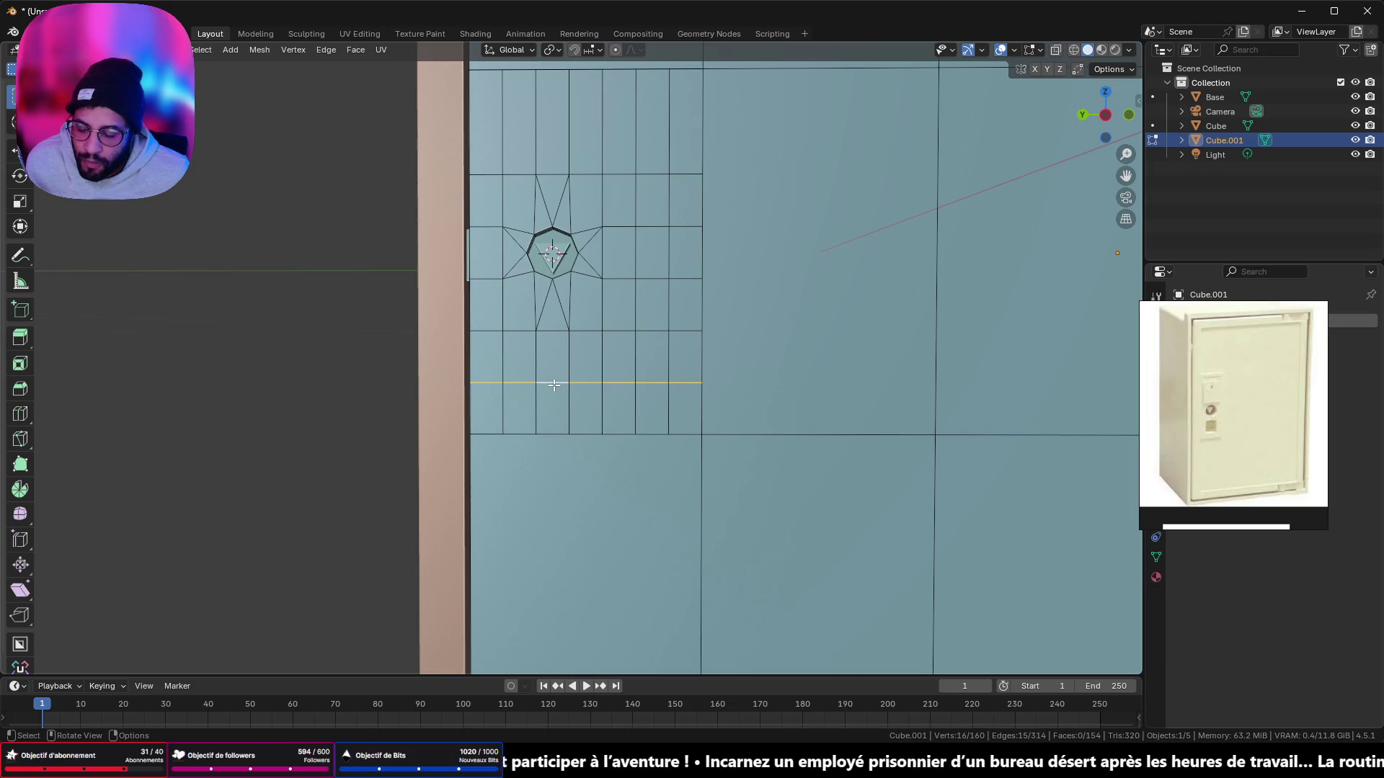
pyautogui.press('g')
pyautogui.press('g')
pyautogui.click(552, 452)
pyautogui.keyDown('shift'); pyautogui.scroll(3, 589, 340); pyautogui.keyUp('shift')
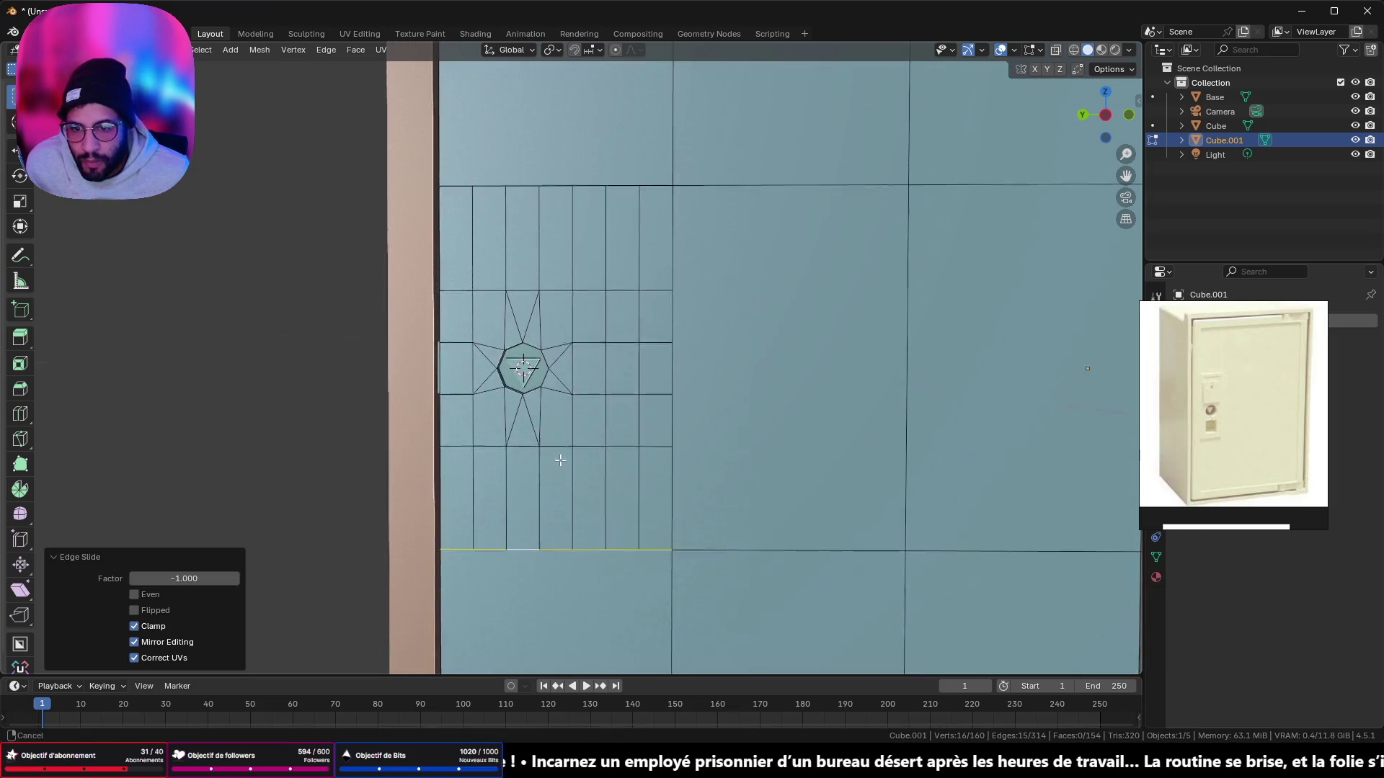
pyautogui.scroll(3, 633, 426)
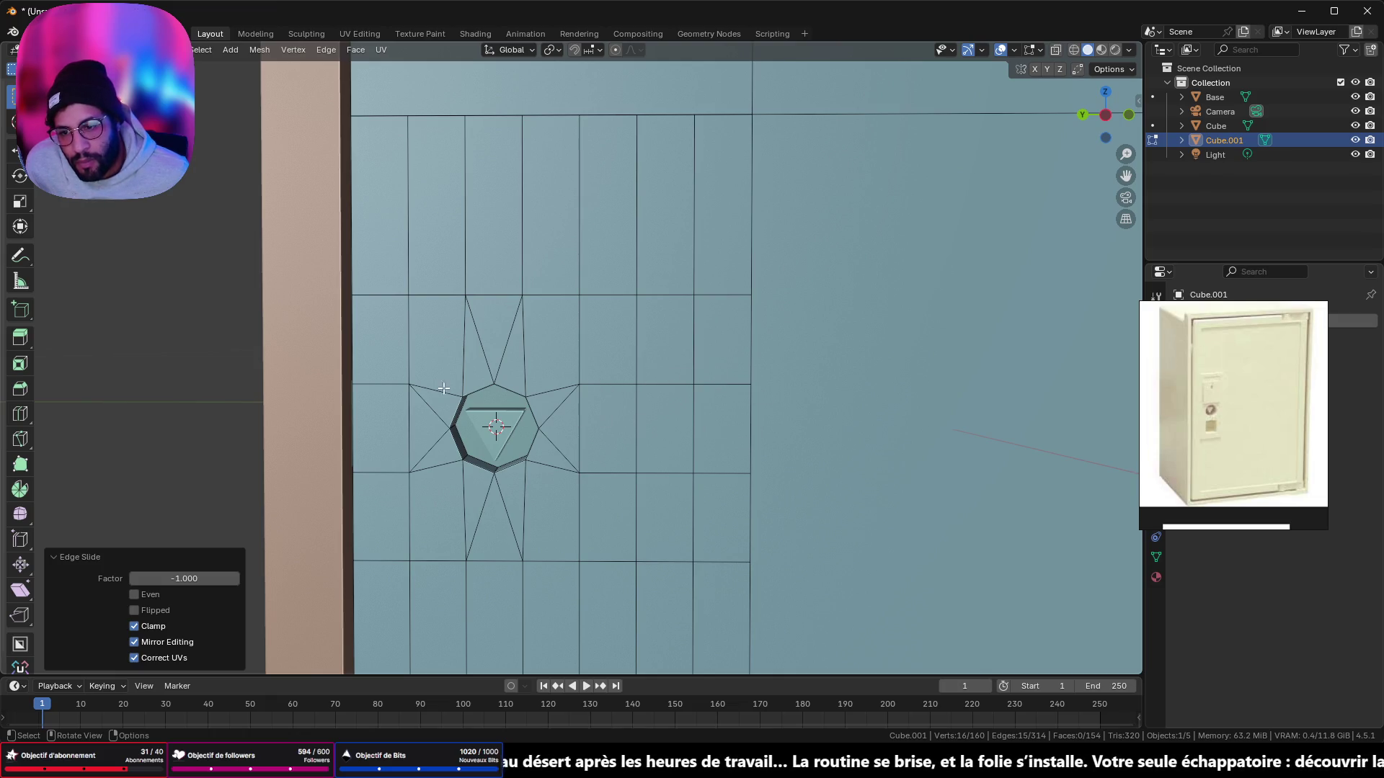
# Step: Slide the edge left of the keyhole down toward the lower row
pyautogui.moveTo(443, 388)
pyautogui.mouseDown(button='middle')
pyautogui.moveTo(404, 393)
pyautogui.moveTo(431, 387)
pyautogui.mouseUp(button='middle')
pyautogui.moveTo(393, 483)
pyautogui.mouseDown(button='middle')
pyautogui.moveTo(509, 479)
pyautogui.moveTo(454, 377)
pyautogui.mouseUp(button='middle')
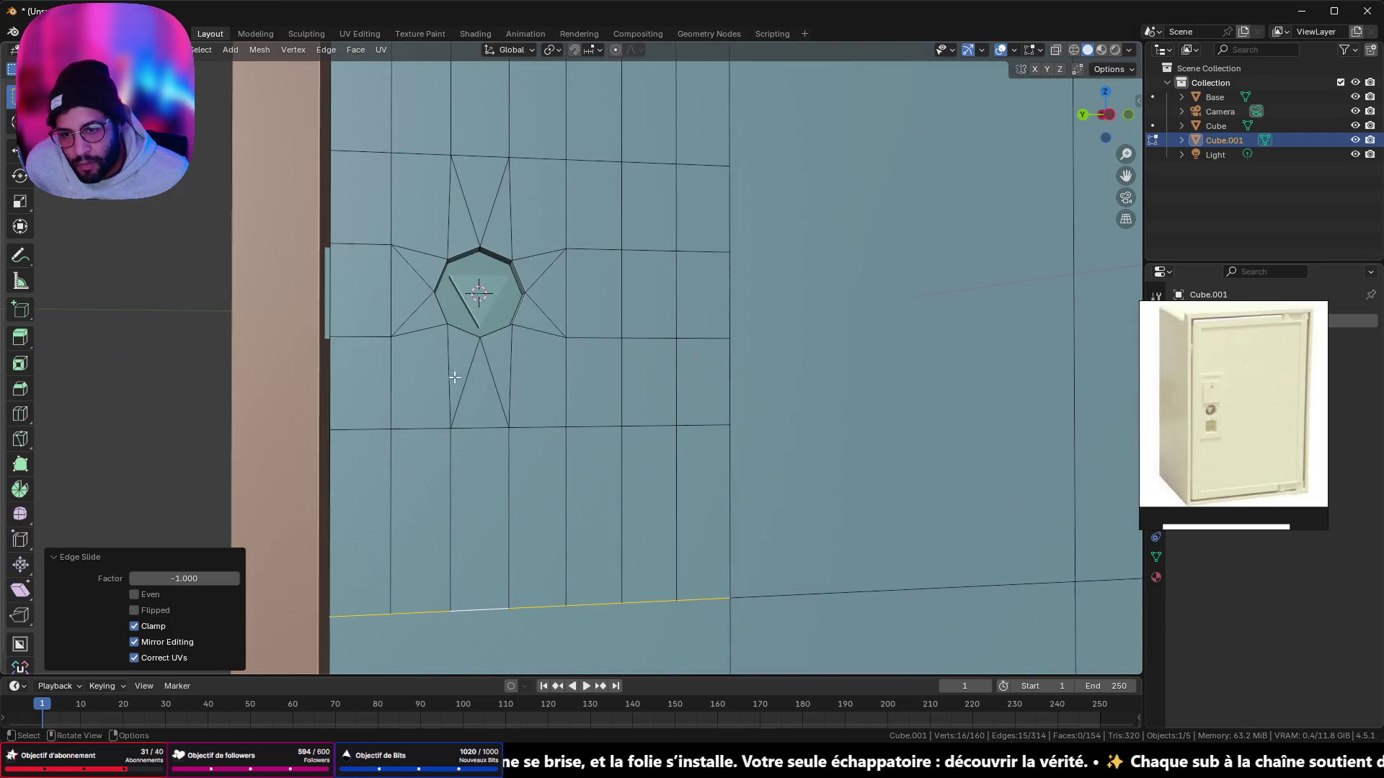
pyautogui.click(366, 346)
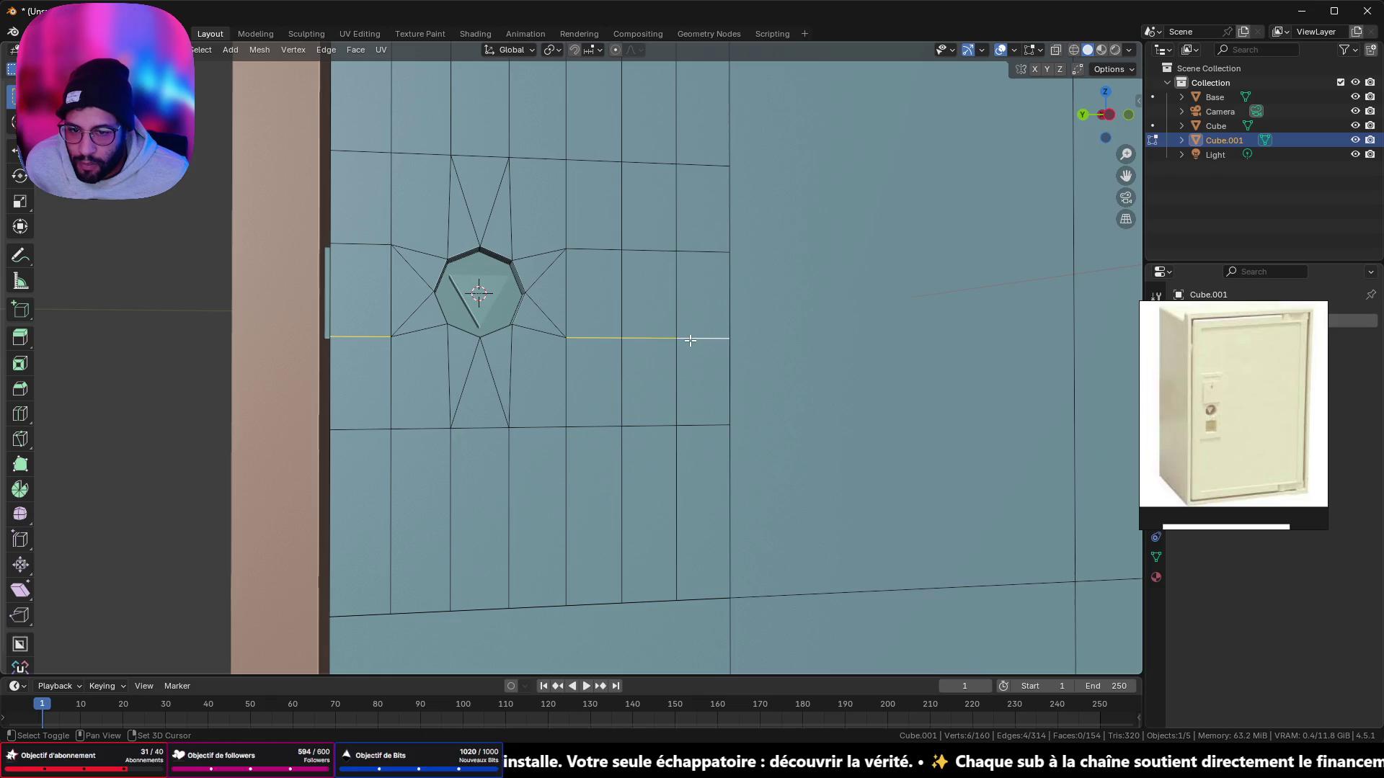
pyautogui.press('g')
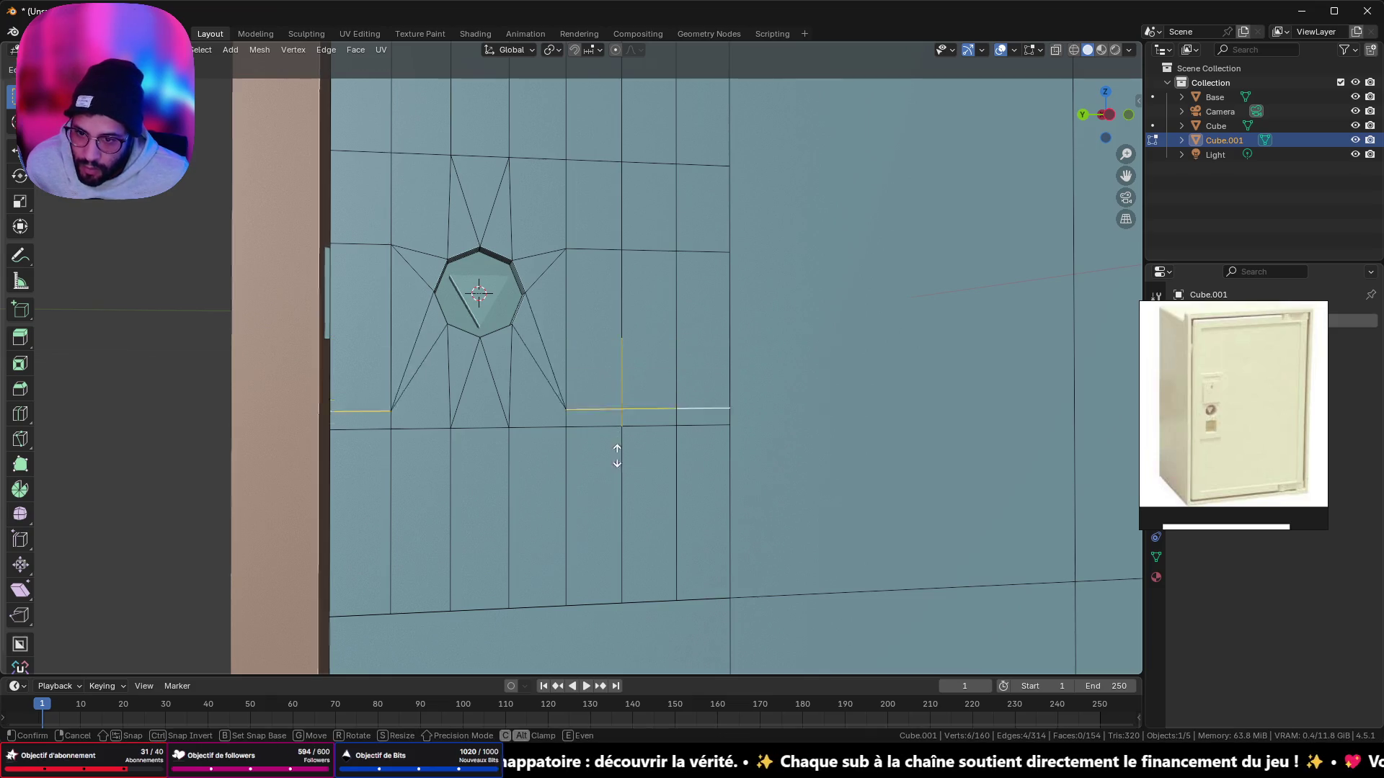
pyautogui.click(620, 490)
# Step: Slide the edge row through the keyhole's sides up onto the upper row
pyautogui.keyDown('shift'); pyautogui.moveTo(595, 370); pyautogui.dragTo(593, 402, button='middle'); pyautogui.keyUp('shift')
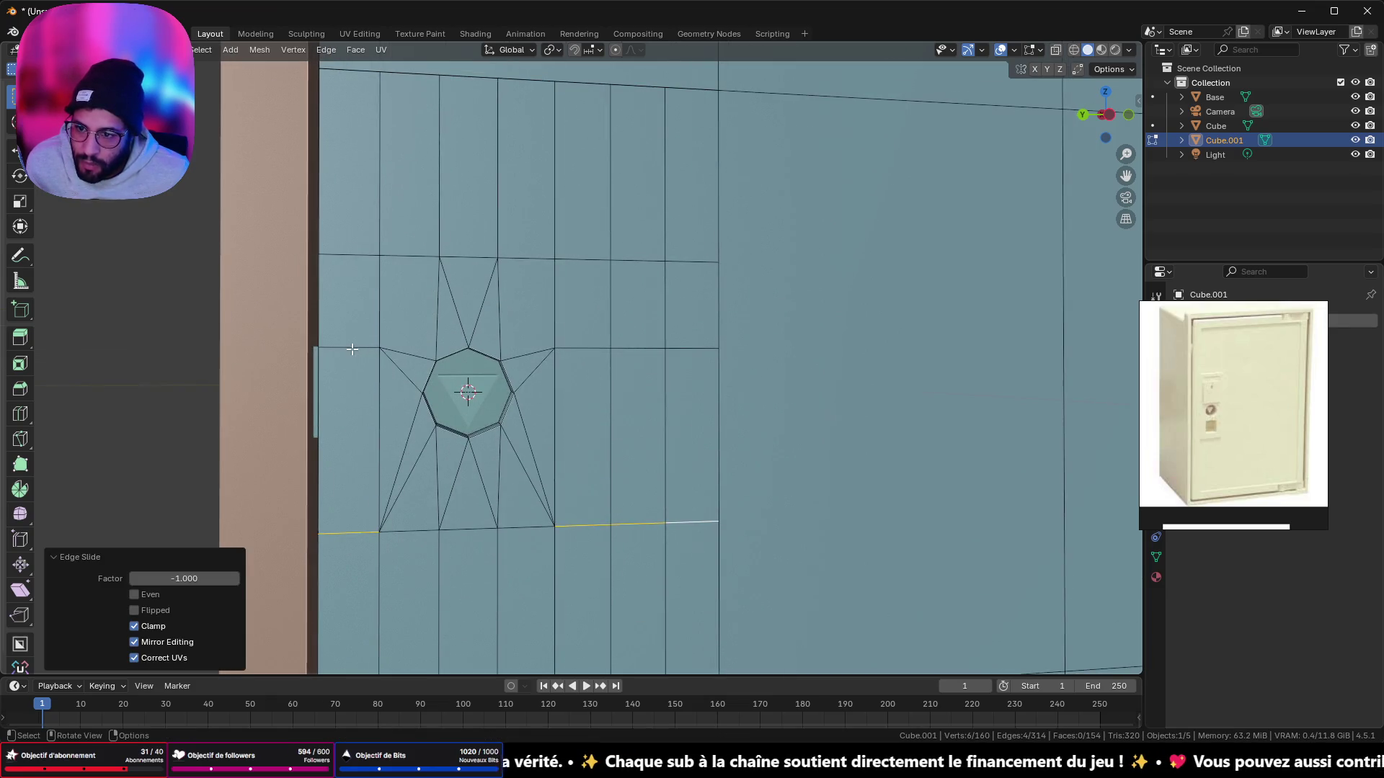
pyautogui.click(550, 340)
pyautogui.keyDown('shift'); pyautogui.click(664, 354); pyautogui.keyUp('shift')
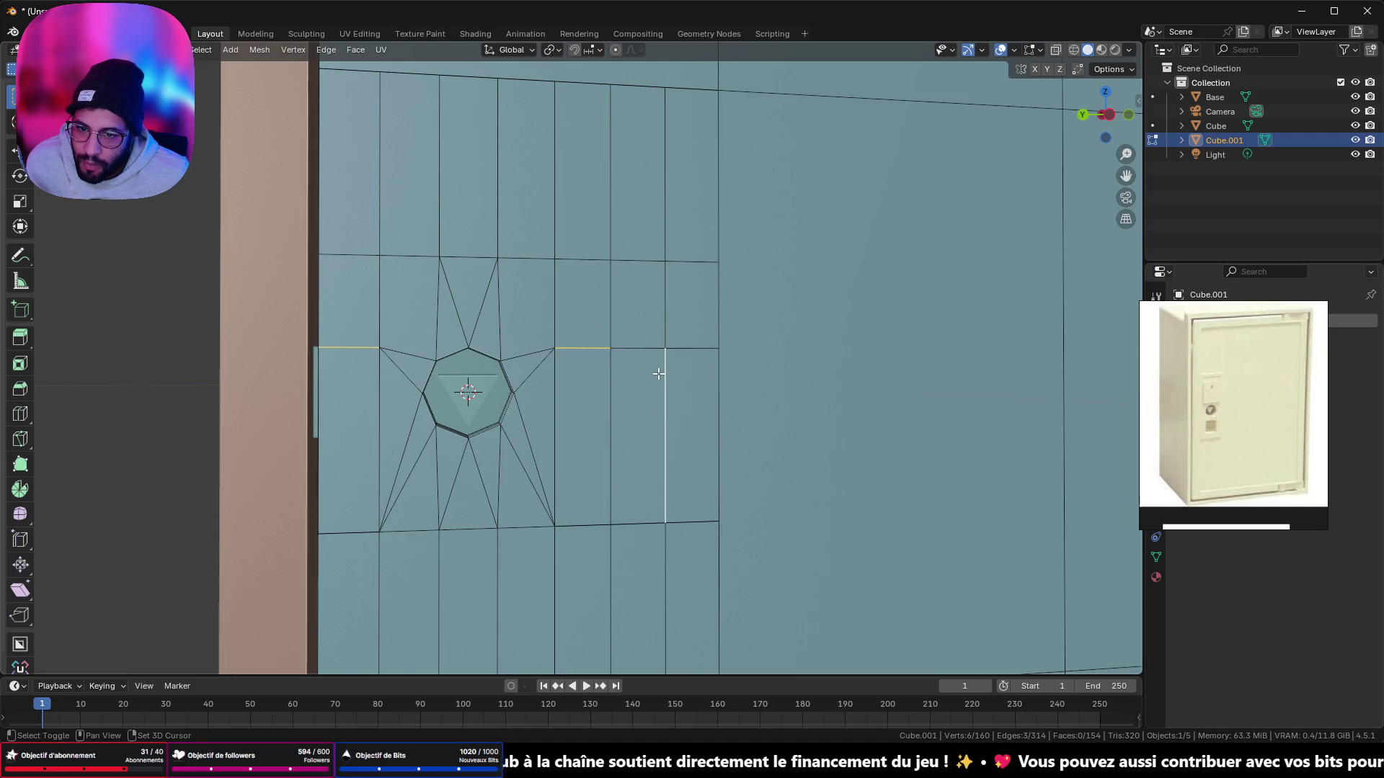
pyautogui.keyDown('shift'); pyautogui.click(676, 348); pyautogui.keyUp('shift')
pyautogui.press('g')
pyautogui.press('g')
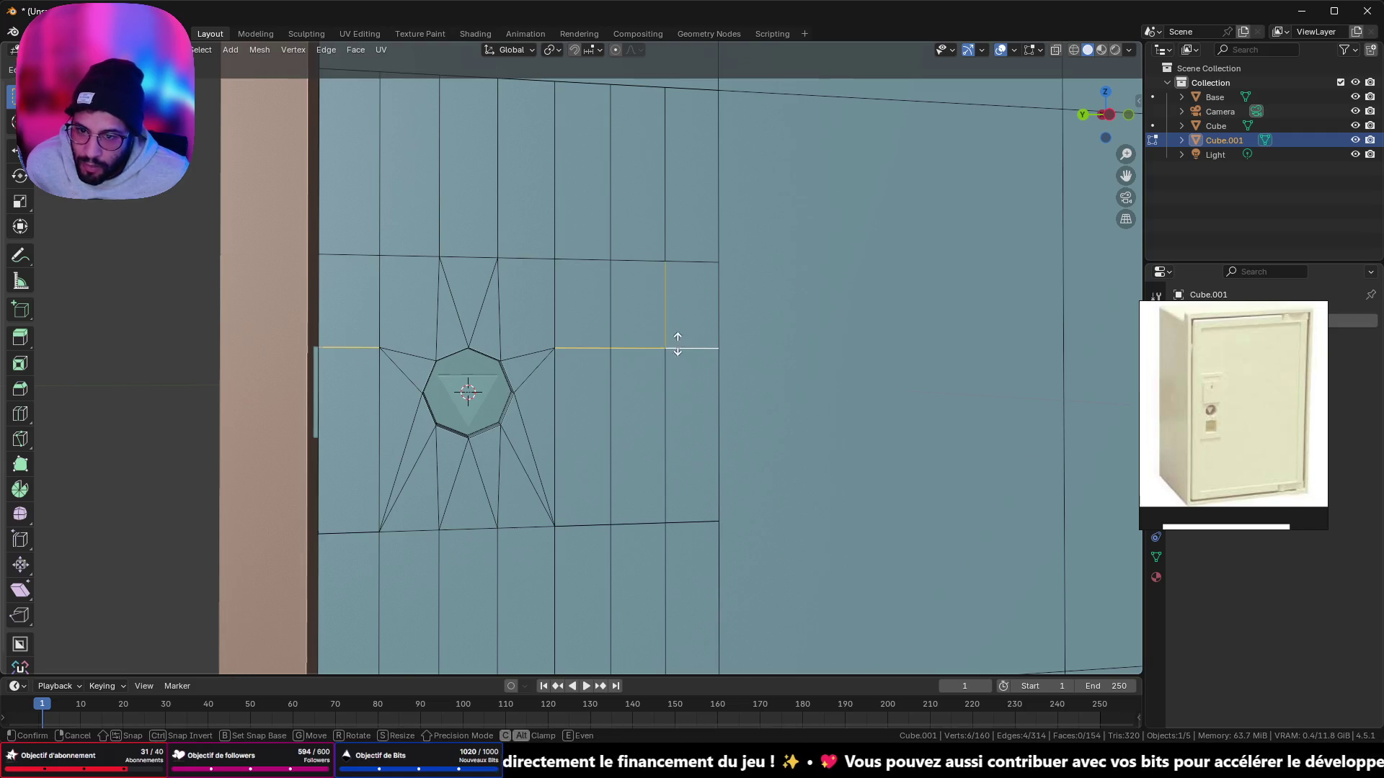
pyautogui.click(668, 173)
pyautogui.scroll(-3, 634, 217)
# Step: From the other side, slide the edge row above the keyhole onto the top row
pyautogui.moveTo(603, 247)
pyautogui.mouseDown(button='middle')
pyautogui.moveTo(541, 284)
pyautogui.moveTo(729, 296)
pyautogui.moveTo(829, 280)
pyautogui.moveTo(558, 312)
pyautogui.moveTo(773, 300)
pyautogui.moveTo(558, 390)
pyautogui.mouseUp(button='middle')
pyautogui.scroll(-5, 553, 313)
pyautogui.scroll(4, 773, 300)
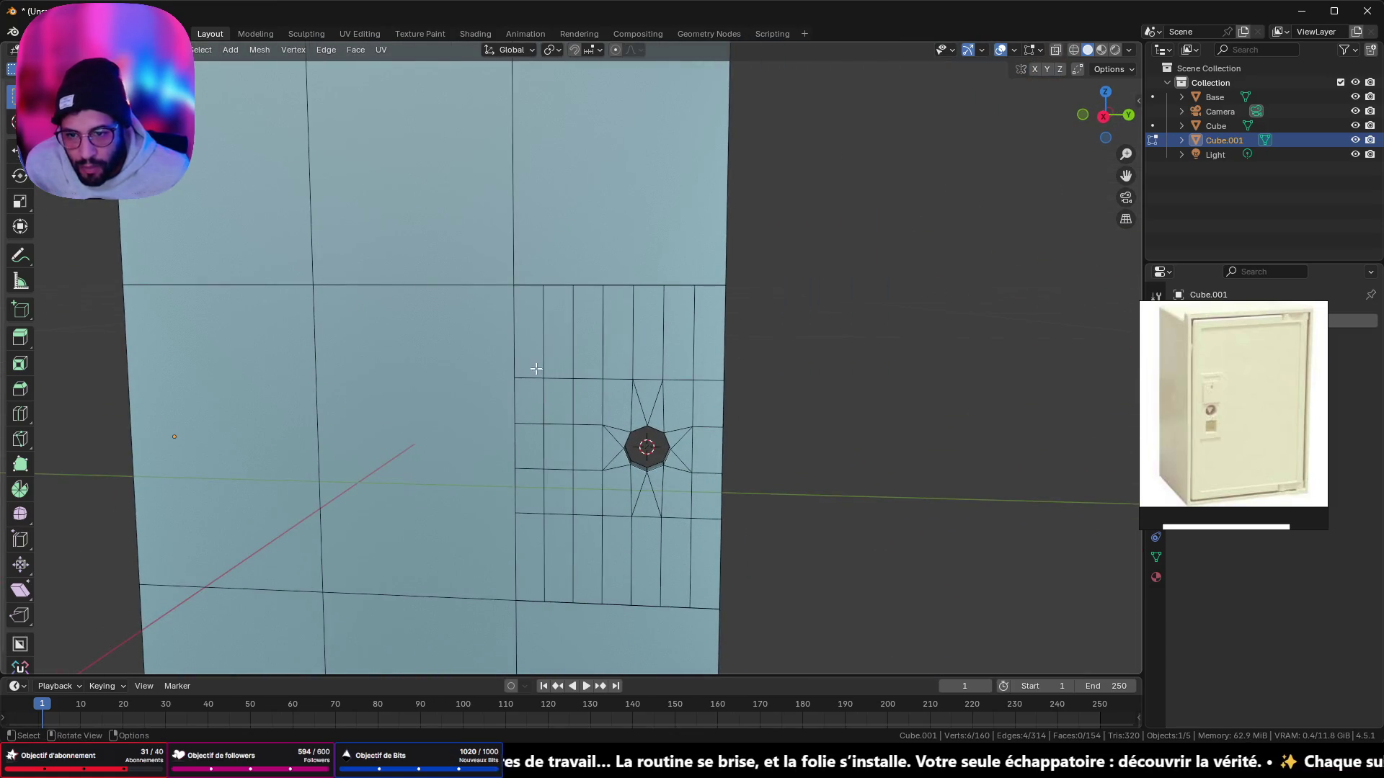
pyautogui.click(536, 376)
pyautogui.keyDown('shift'); pyautogui.click(563, 377); pyautogui.keyUp('shift')
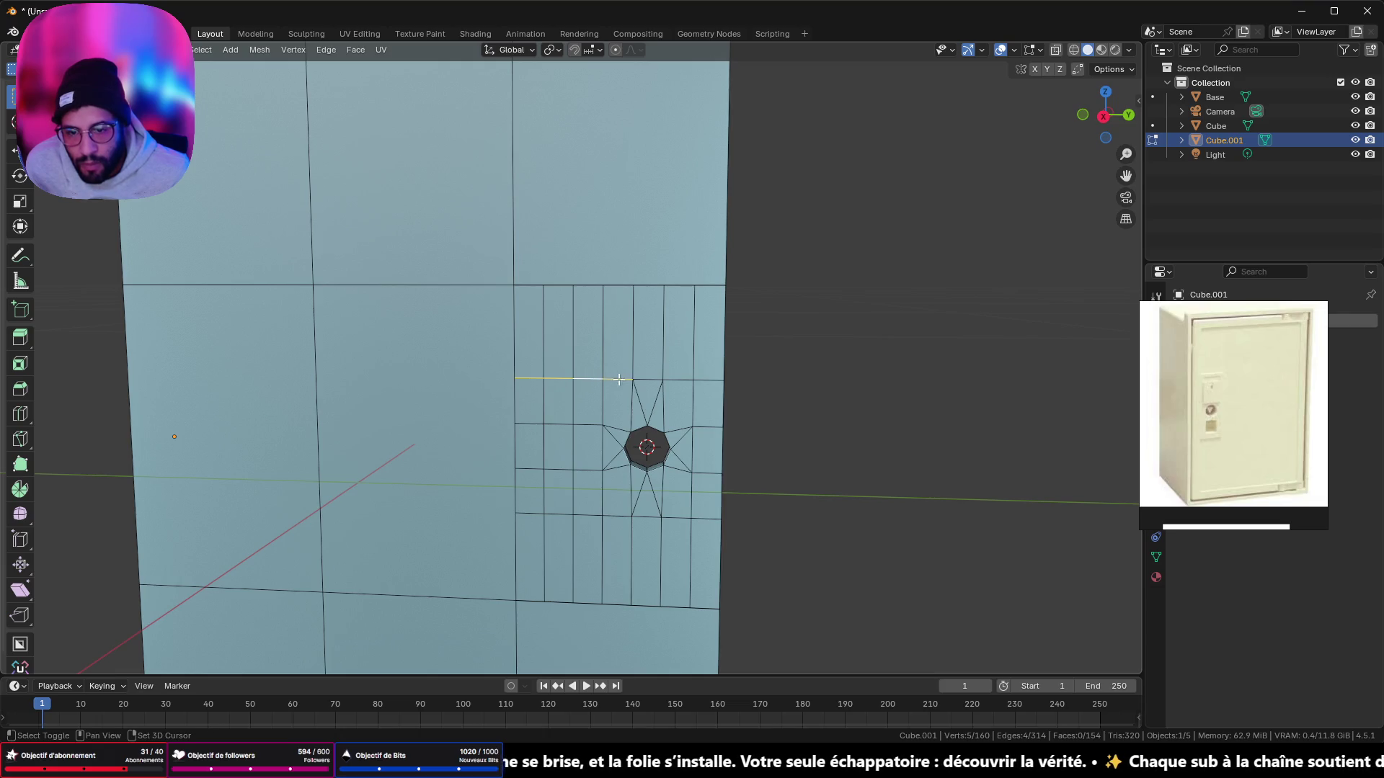
pyautogui.keyDown('shift'); pyautogui.click(689, 380); pyautogui.keyUp('shift')
pyautogui.press('g')
pyautogui.press('g')
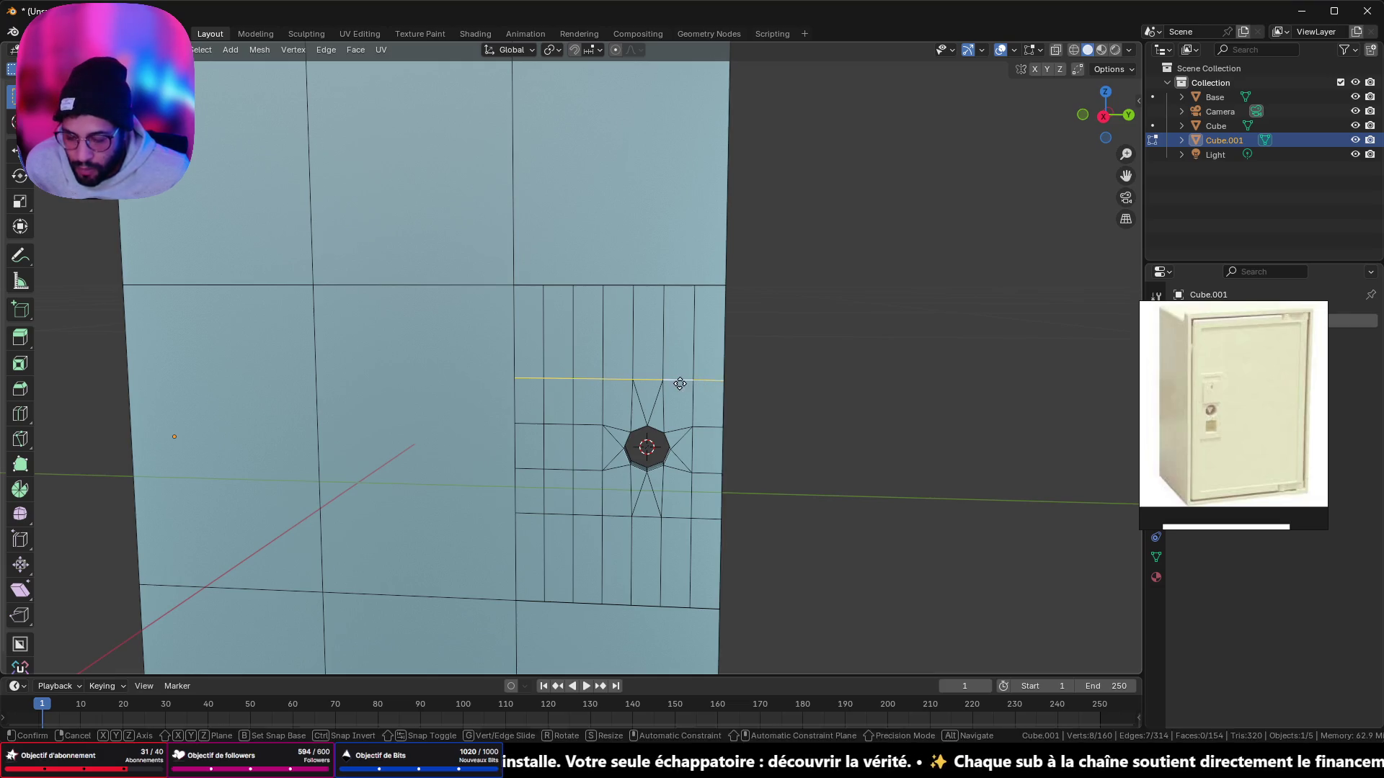
pyautogui.click(656, 418)
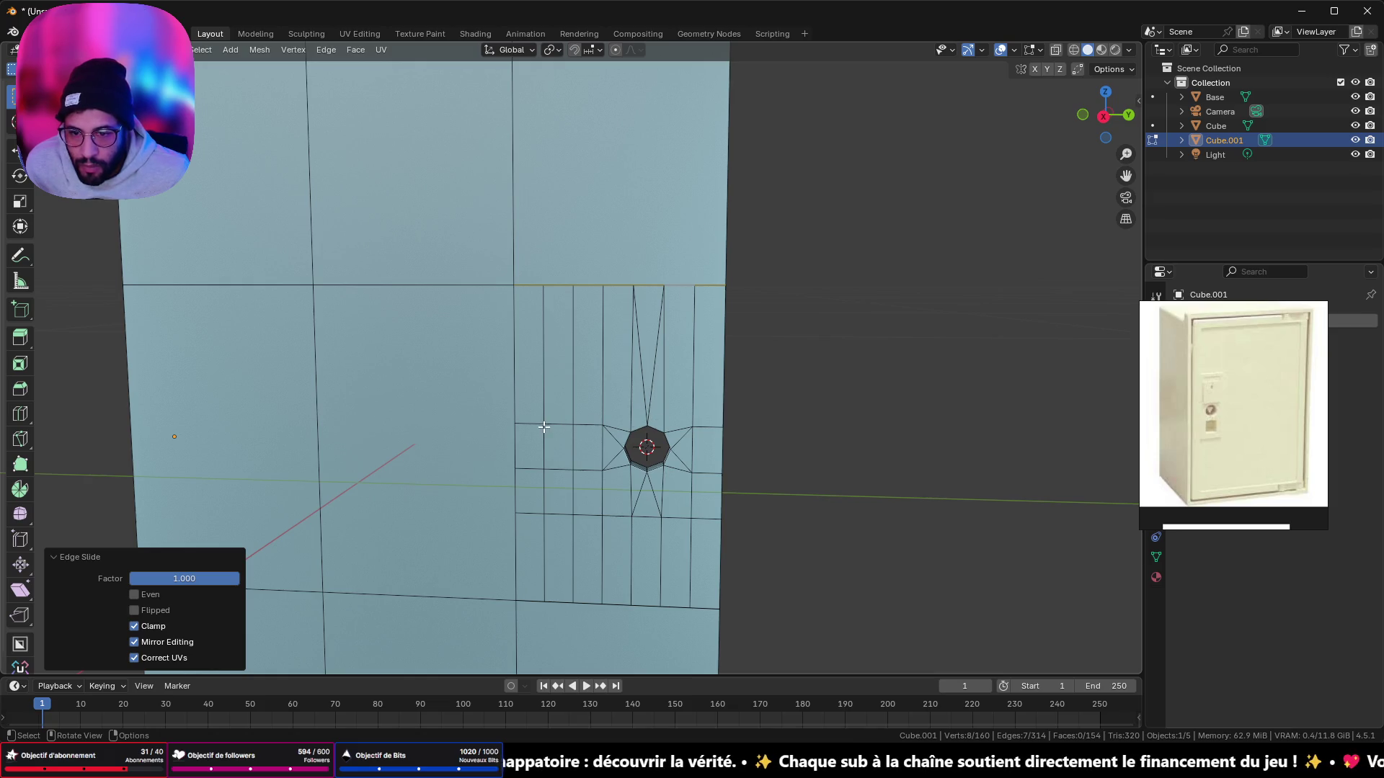
# Step: Slide the short edge row below the keyhole down onto the lower row
pyautogui.click(537, 512)
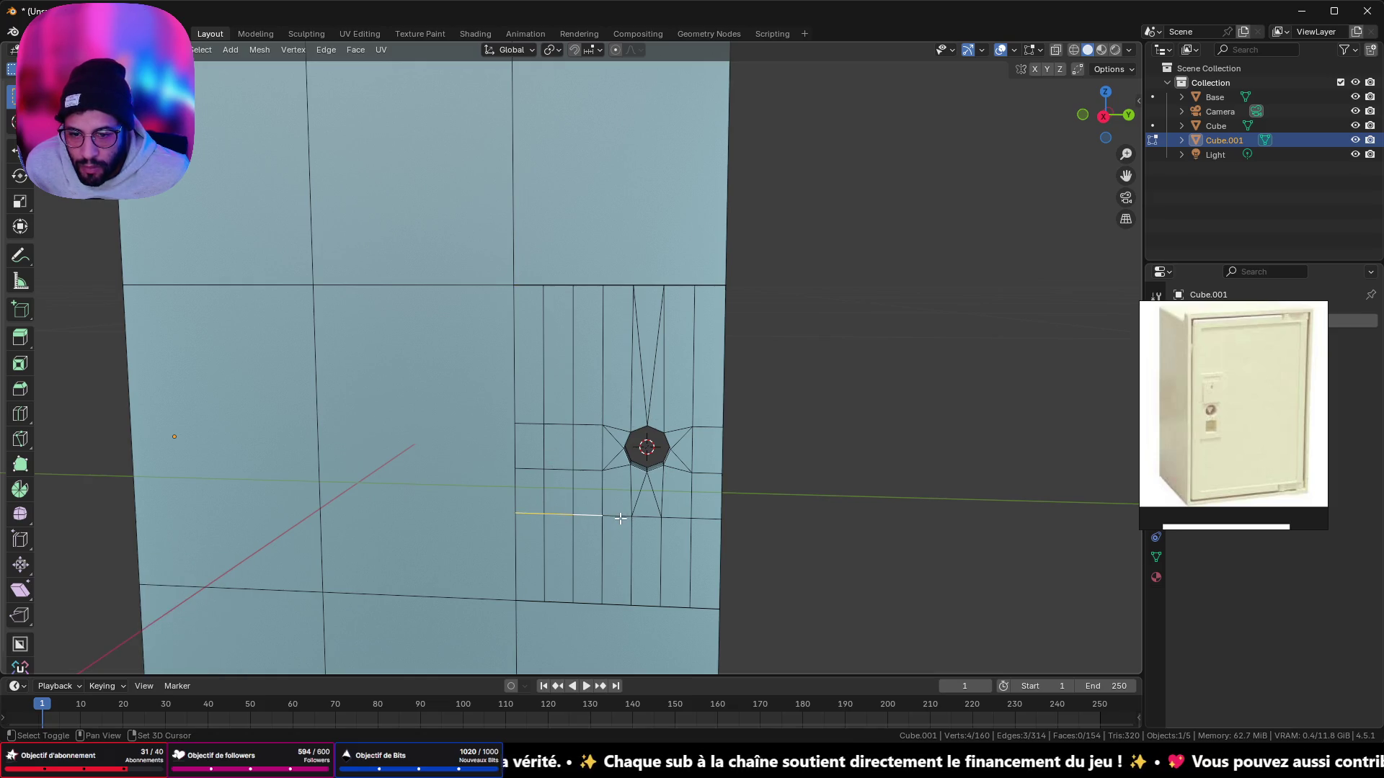
pyautogui.keyDown('shift'); pyautogui.click(700, 519); pyautogui.keyUp('shift')
pyautogui.moveTo(700, 519)
pyautogui.mouseDown(button='middle')
pyautogui.moveTo(865, 448)
pyautogui.moveTo(613, 448)
pyautogui.moveTo(815, 448)
pyautogui.moveTo(666, 429)
pyautogui.moveTo(742, 428)
pyautogui.moveTo(726, 426)
pyautogui.moveTo(704, 426)
pyautogui.moveTo(757, 432)
pyautogui.moveTo(612, 433)
pyautogui.moveTo(541, 411)
pyautogui.moveTo(727, 406)
pyautogui.moveTo(773, 441)
pyautogui.moveTo(844, 452)
pyautogui.moveTo(644, 428)
pyautogui.moveTo(822, 436)
pyautogui.moveTo(537, 500)
pyautogui.mouseUp(button='middle')
pyautogui.hotkey('ctrl', 'z')
pyautogui.keyDown('ctrl'); pyautogui.click(820, 441); pyautogui.keyUp('ctrl')
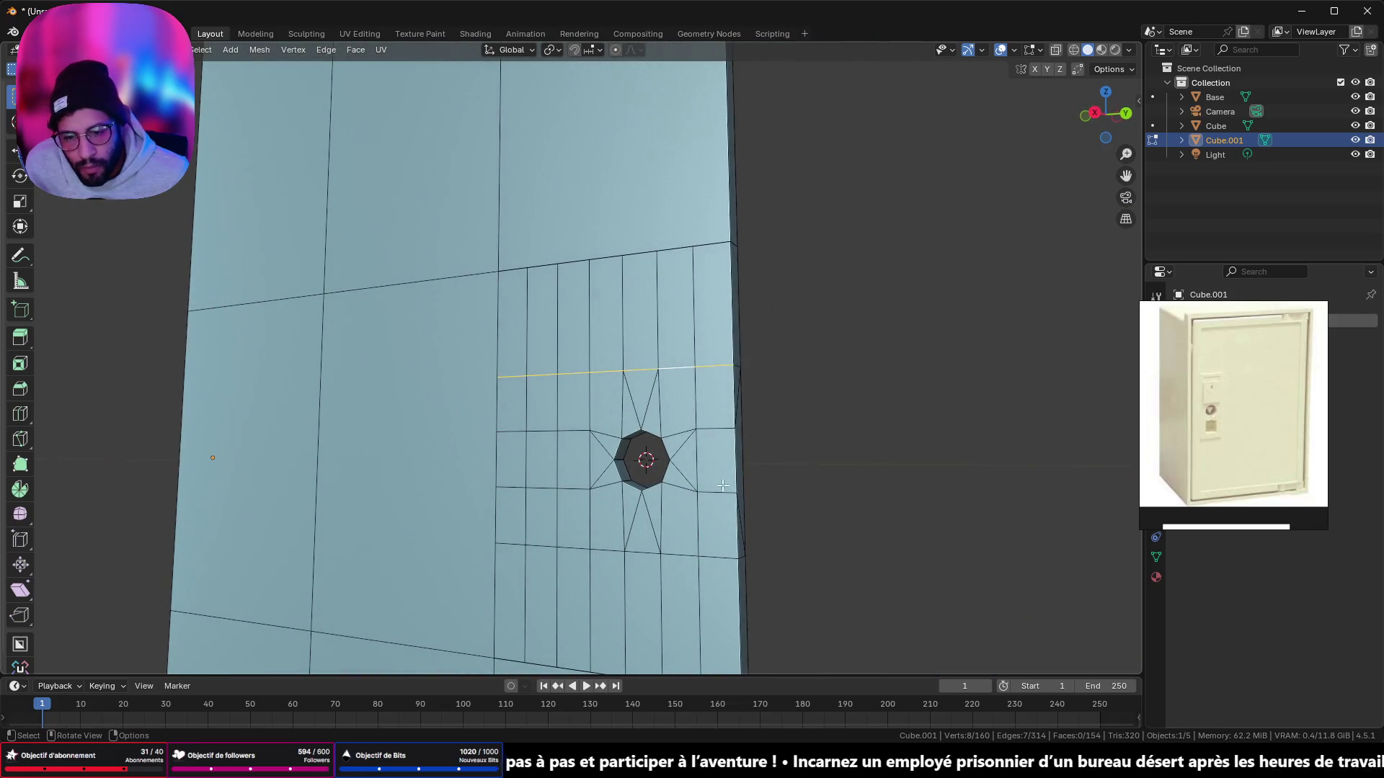
pyautogui.click(544, 491)
pyautogui.keyDown('shift'); pyautogui.click(512, 488); pyautogui.keyUp('shift')
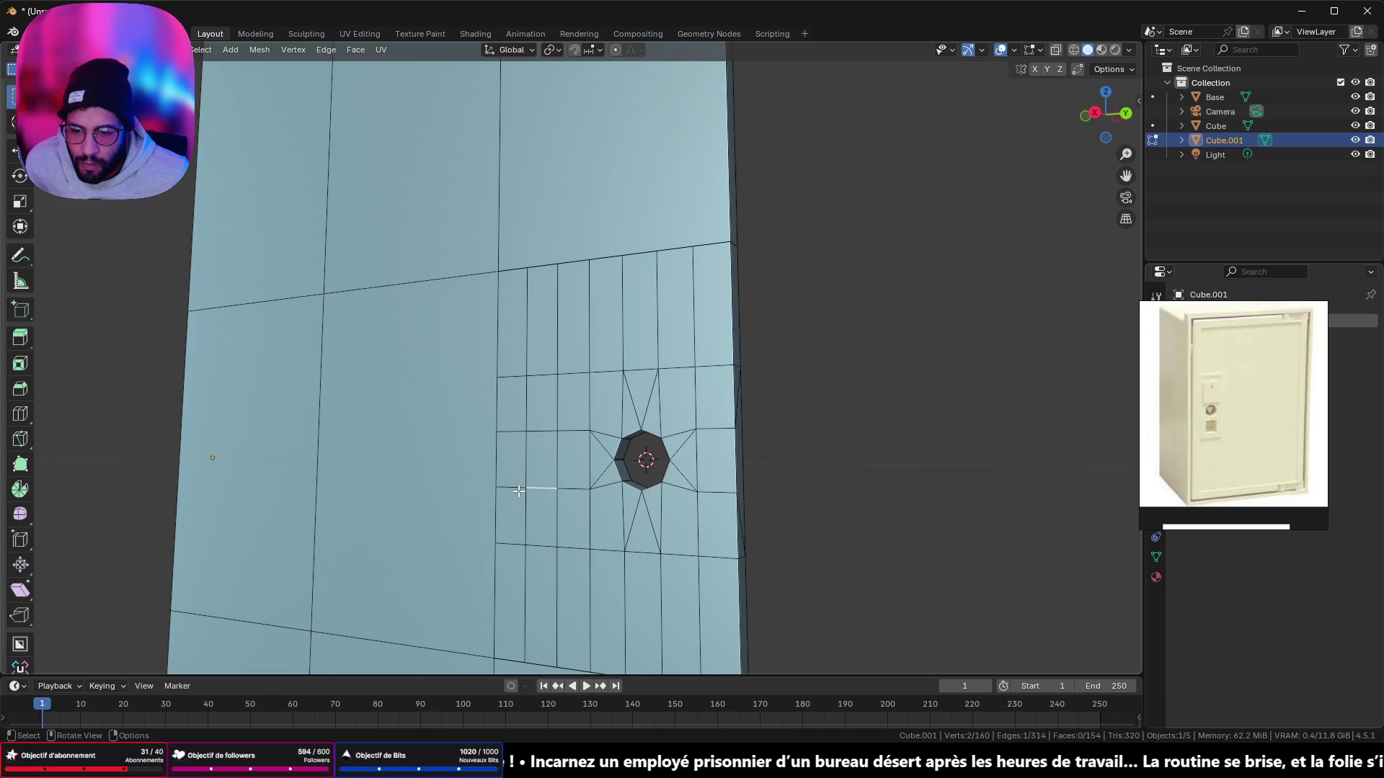
pyautogui.keyDown('shift'); pyautogui.click(720, 493); pyautogui.keyUp('shift')
pyautogui.press('g')
pyautogui.press('g')
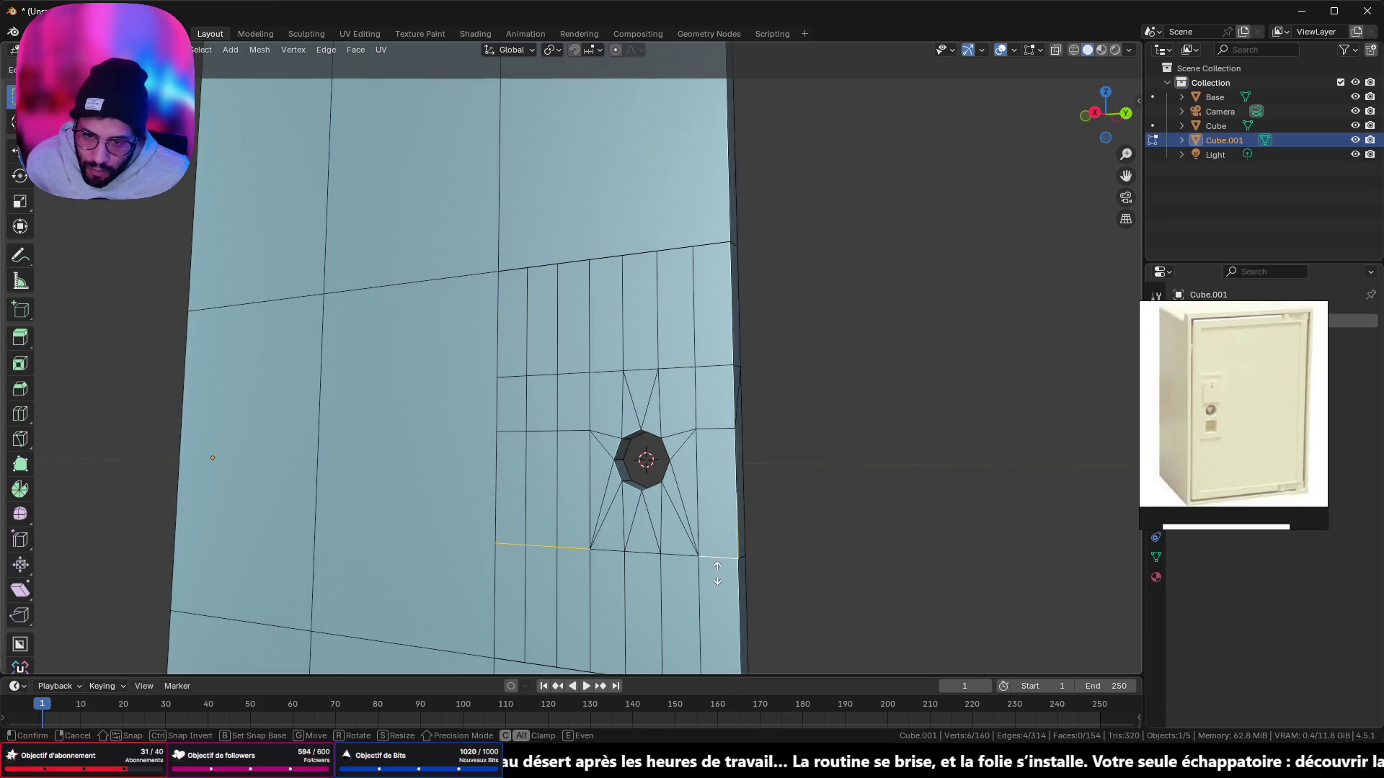
pyautogui.click(714, 552)
# Step: Slide the short edges beside the keyhole up onto the neighbouring loop
pyautogui.click(528, 435)
pyautogui.keyDown('shift'); pyautogui.click(546, 436); pyautogui.keyUp('shift')
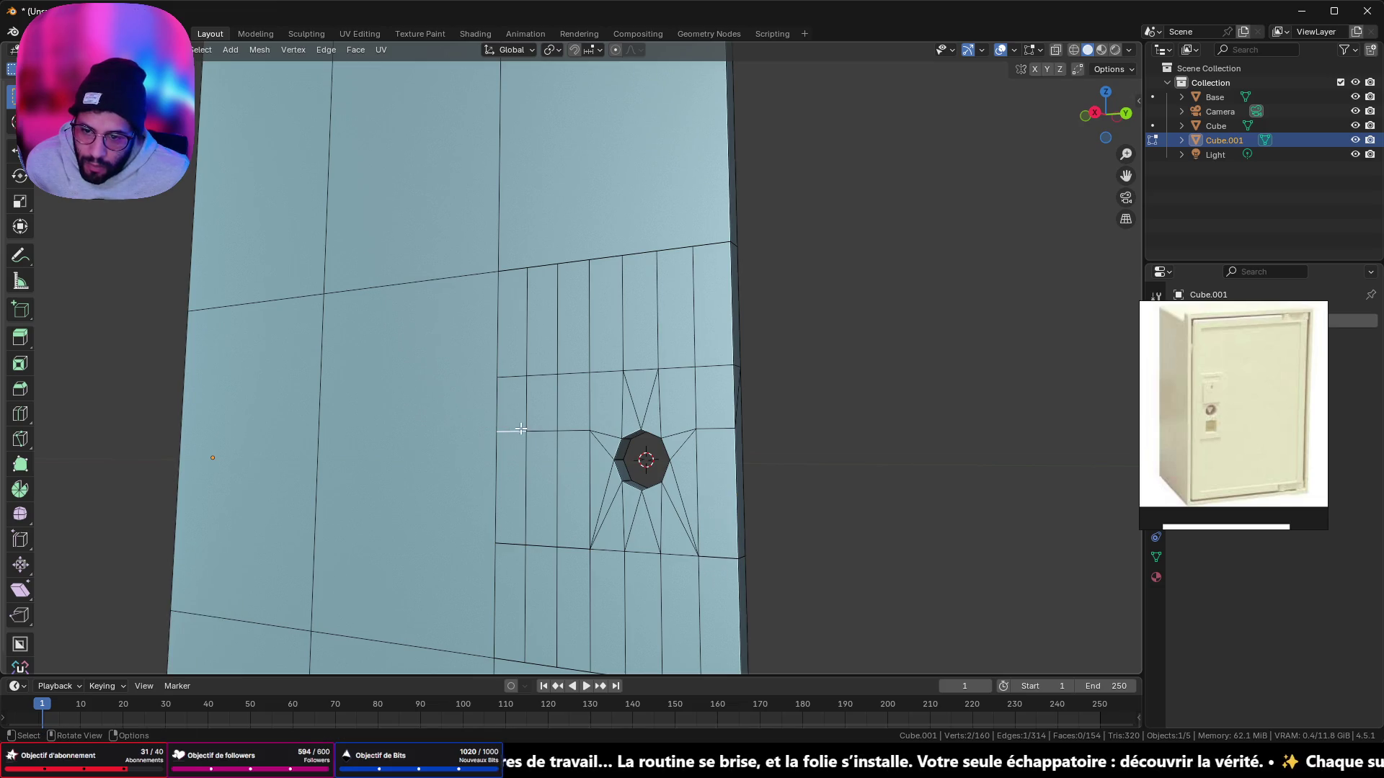
pyautogui.keyDown('shift'); pyautogui.click(557, 430); pyautogui.keyUp('shift')
pyautogui.keyDown('shift'); pyautogui.click(714, 429); pyautogui.keyUp('shift')
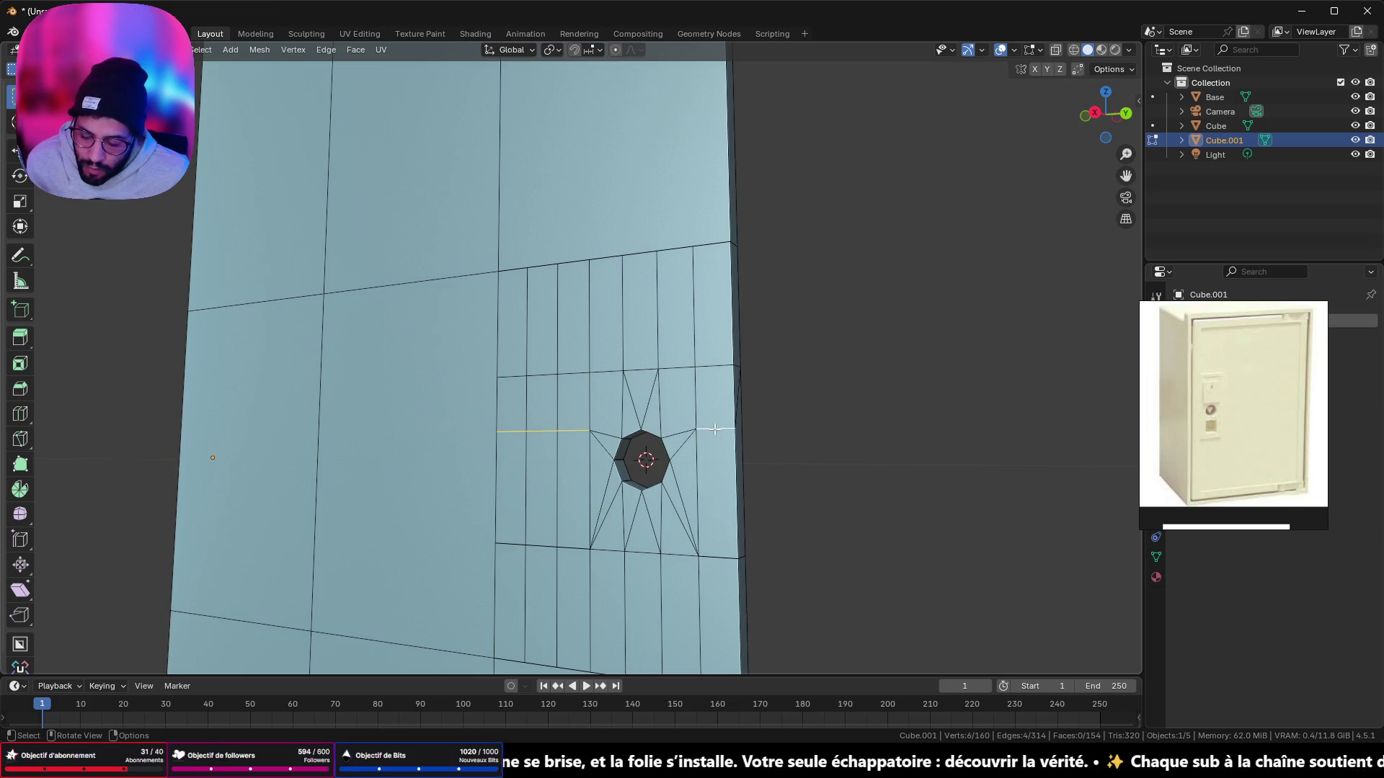
pyautogui.press('g')
pyautogui.press('g')
pyautogui.click(717, 320)
# Step: Merge the whole door mesh by distance to weld the overlapping vertices
pyautogui.press('a')
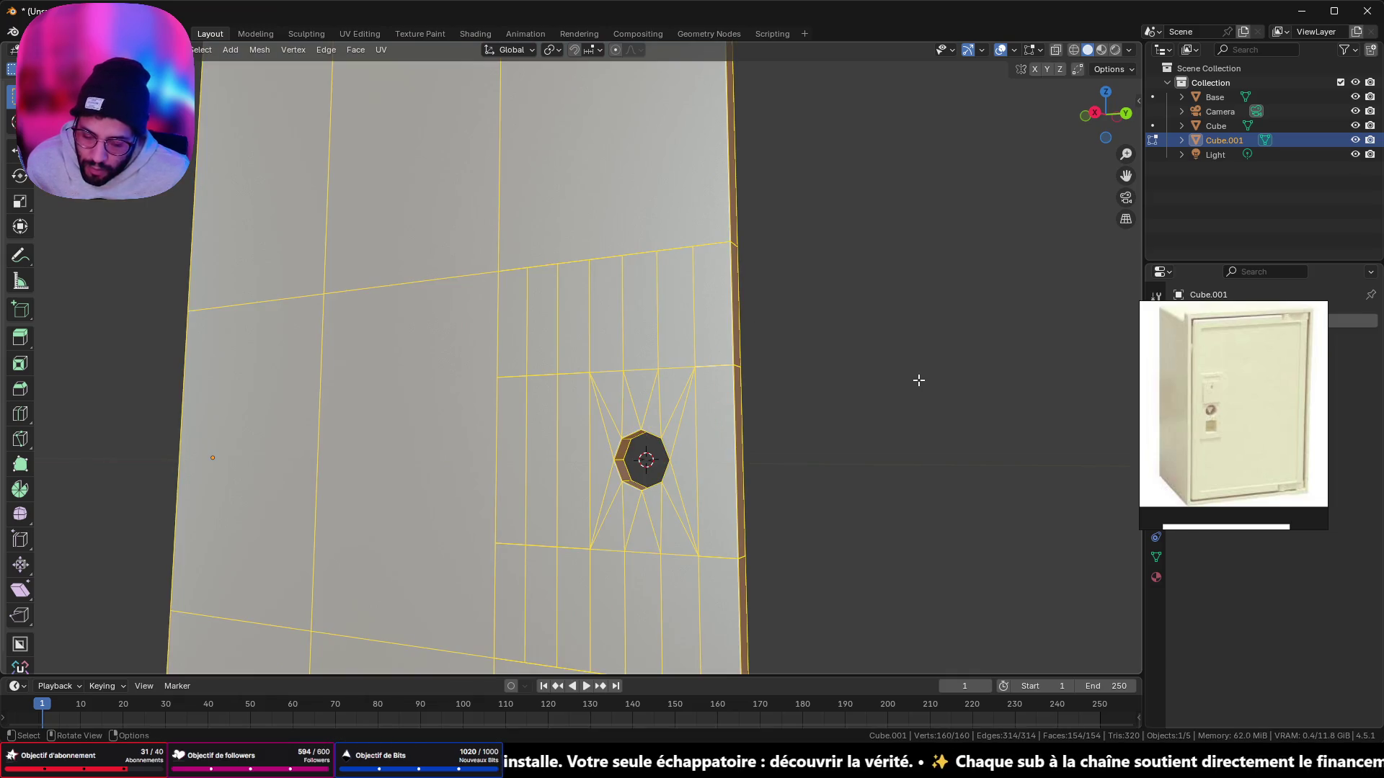
pyautogui.press('m')
pyautogui.click(918, 433)
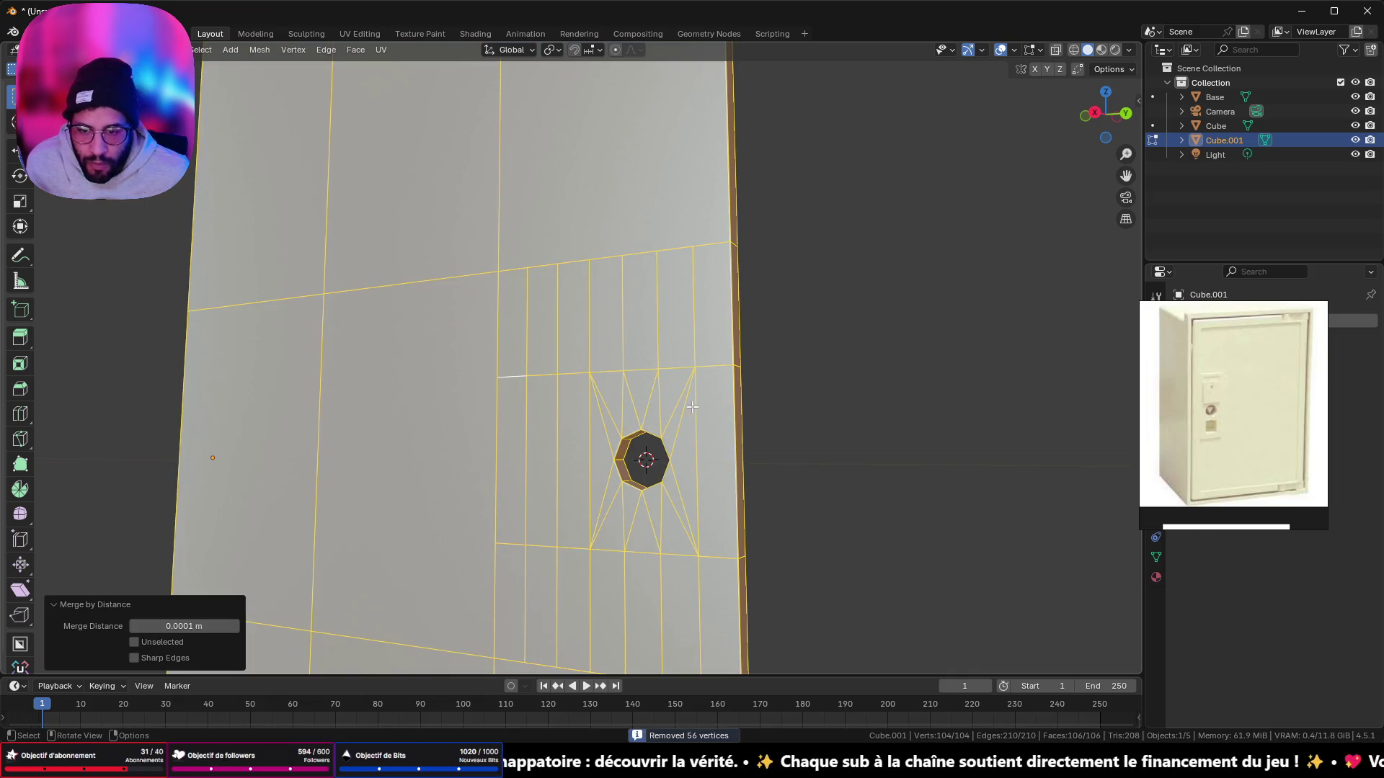
pyautogui.moveTo(692, 407)
pyautogui.mouseDown(button='middle')
pyautogui.moveTo(764, 415)
pyautogui.moveTo(685, 424)
pyautogui.mouseUp(button='middle')
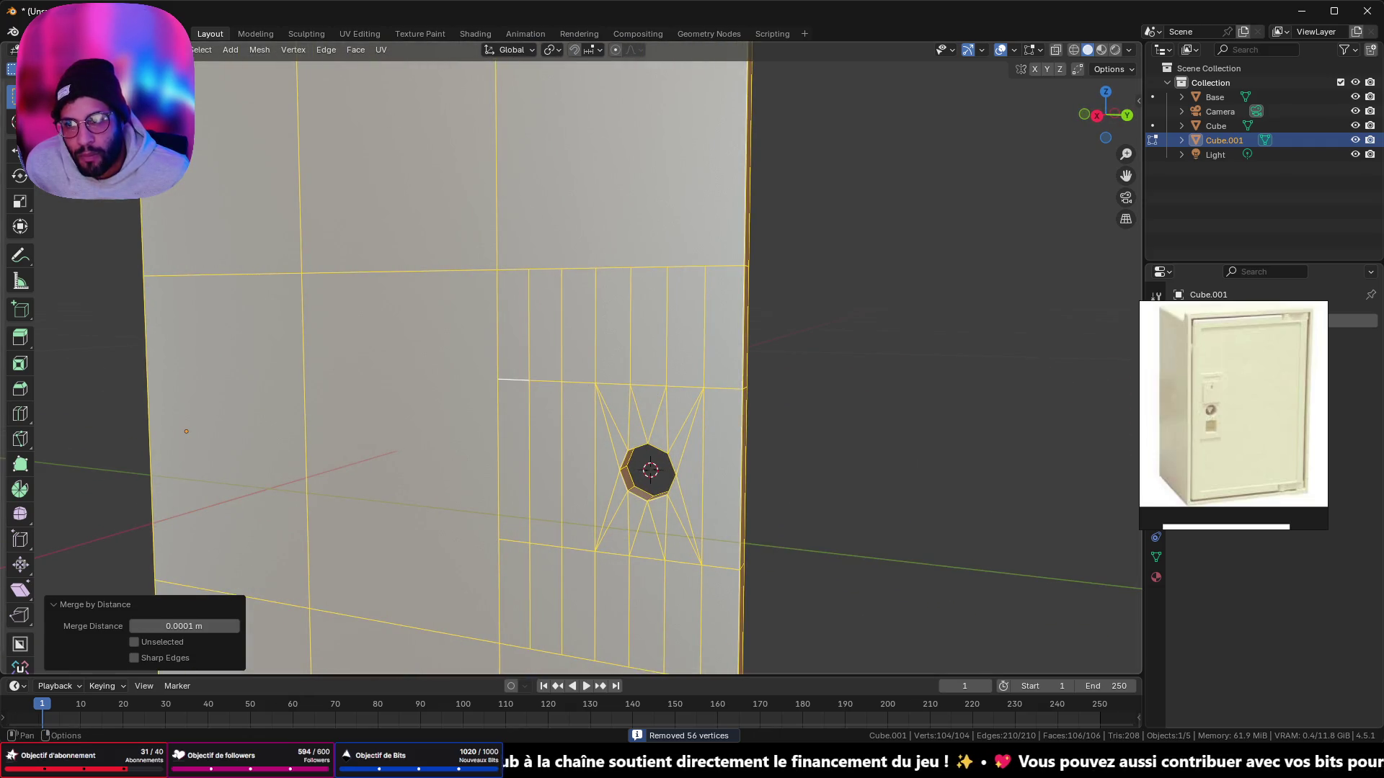
# Step: Collapse the vertical edge column above the keyhole onto its left neighbour
pyautogui.keyDown('alt'); pyautogui.click(597, 351); pyautogui.keyUp('alt')
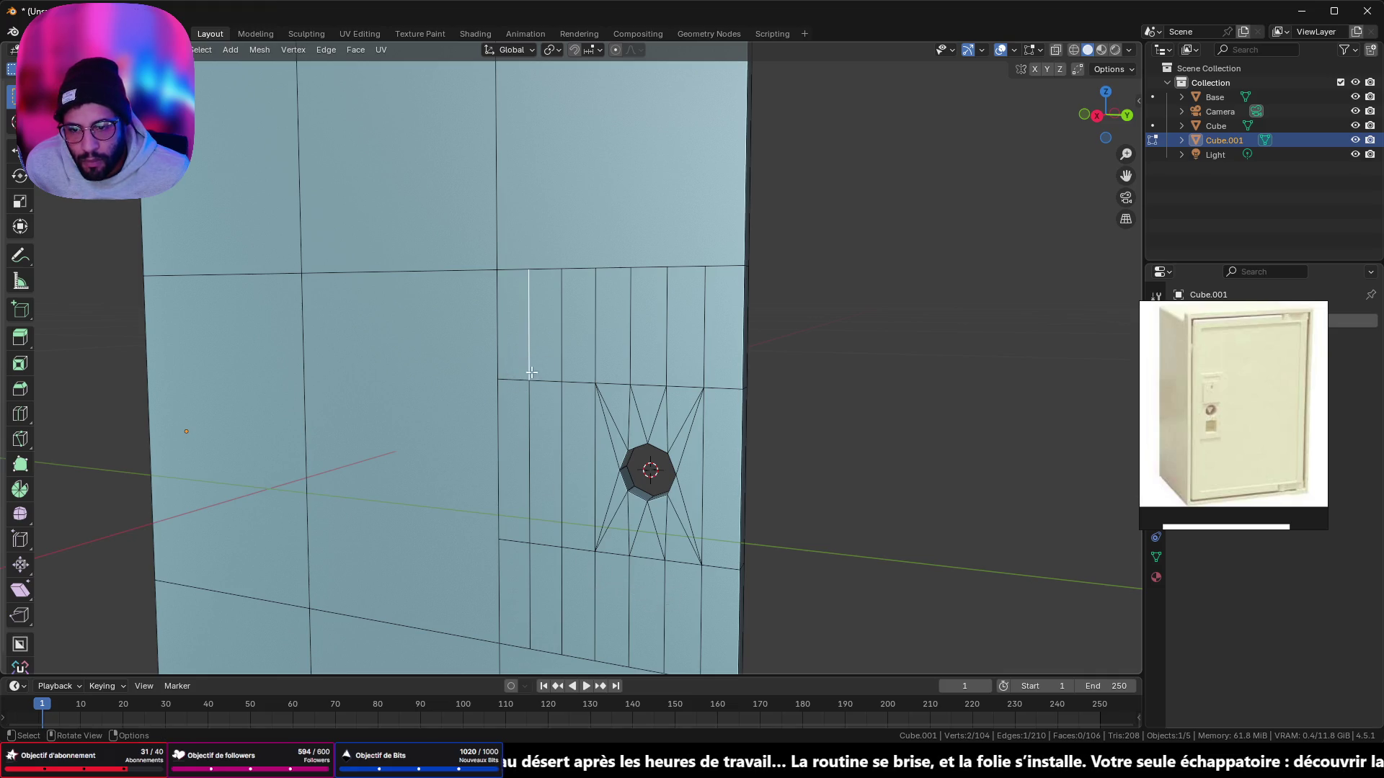
pyautogui.keyDown('ctrl'); pyautogui.click(532, 577); pyautogui.keyUp('ctrl')
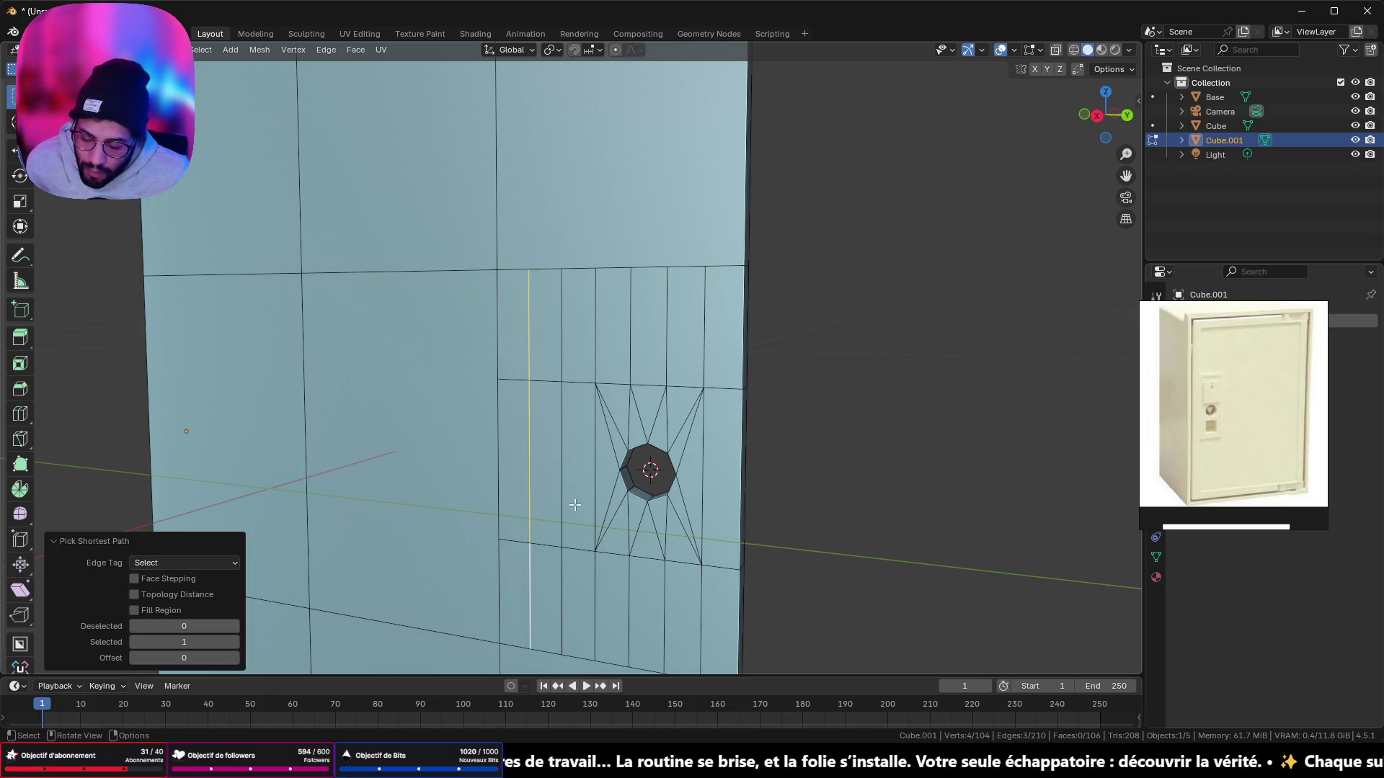
pyautogui.press('g')
pyautogui.press('g')
pyautogui.click(528, 507)
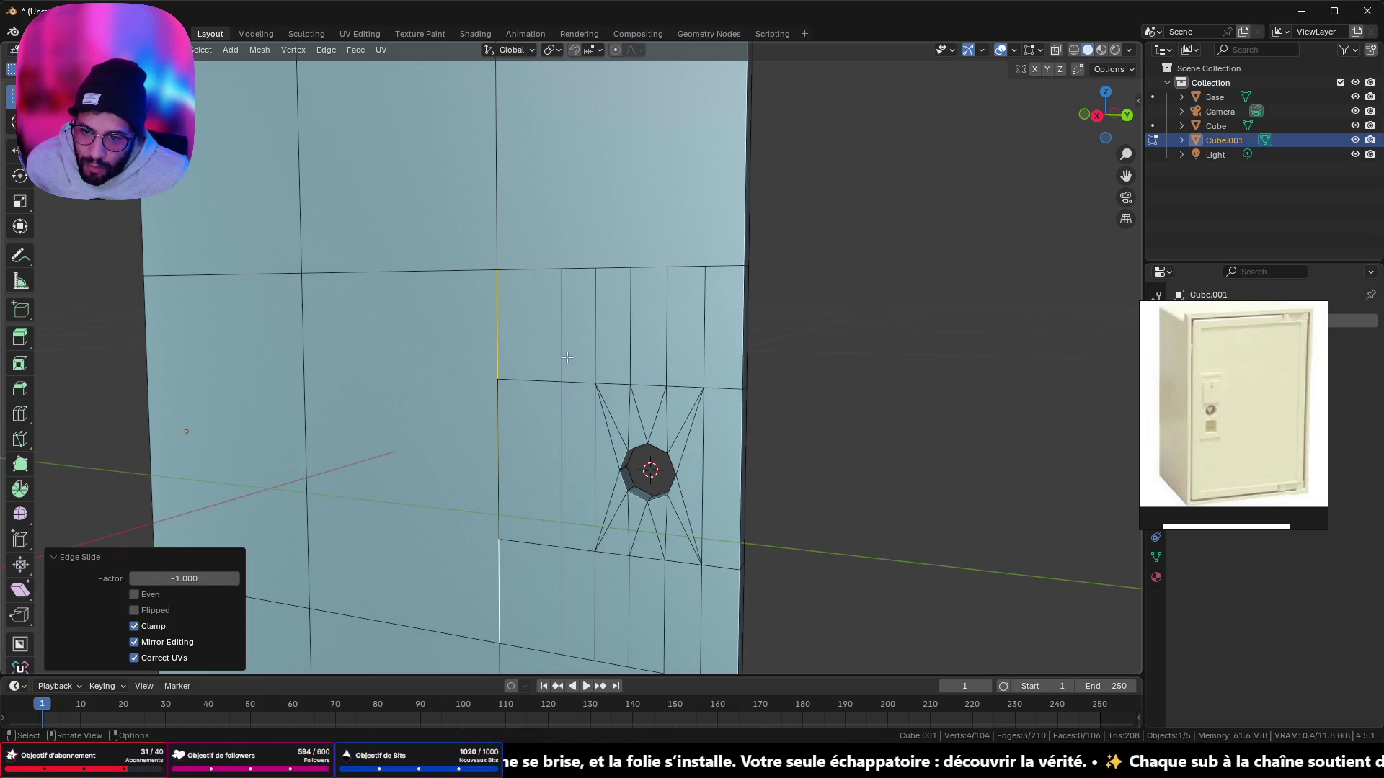
pyautogui.press('g')
pyautogui.press('g')
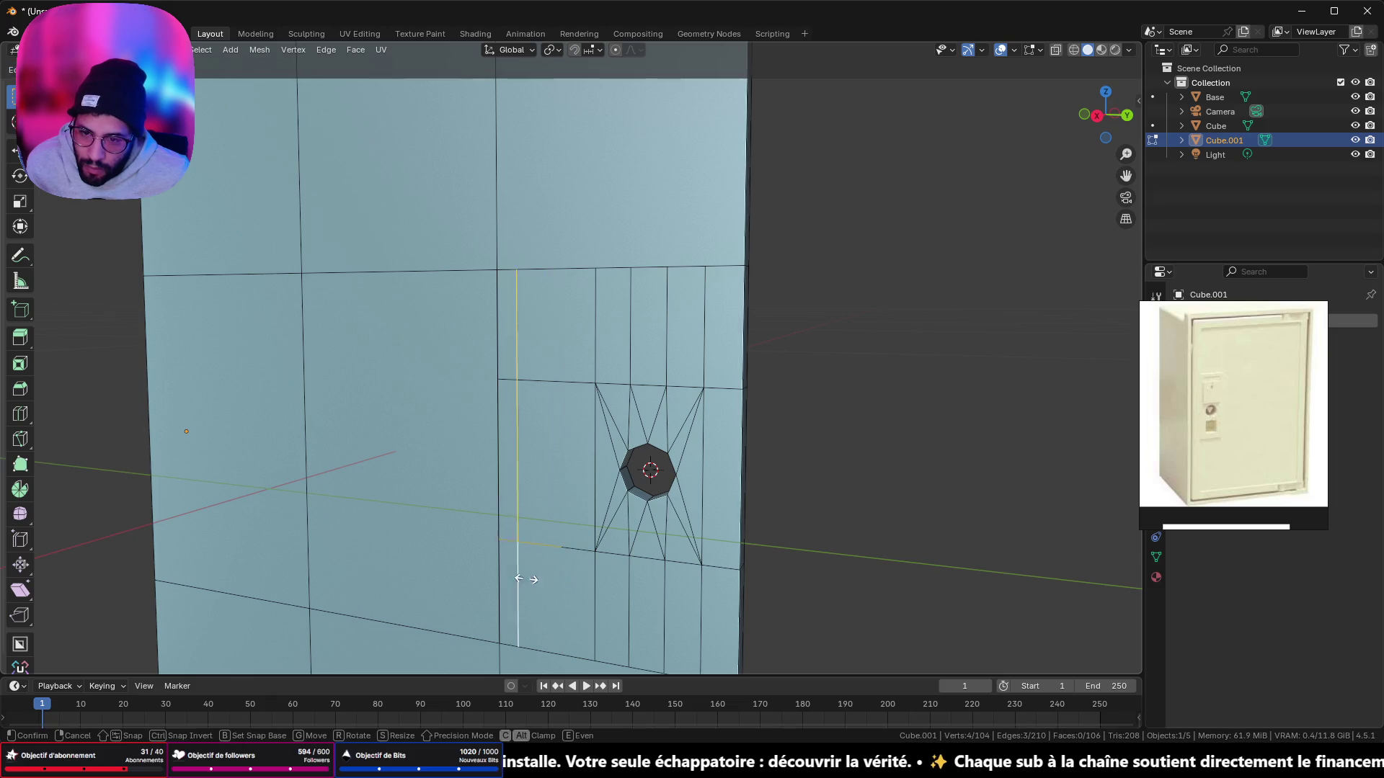
pyautogui.click(585, 470)
# Step: Collapse the next vertical column onto its left neighbour
pyautogui.click(592, 341)
pyautogui.keyDown('shift'); pyautogui.click(597, 526); pyautogui.keyUp('shift')
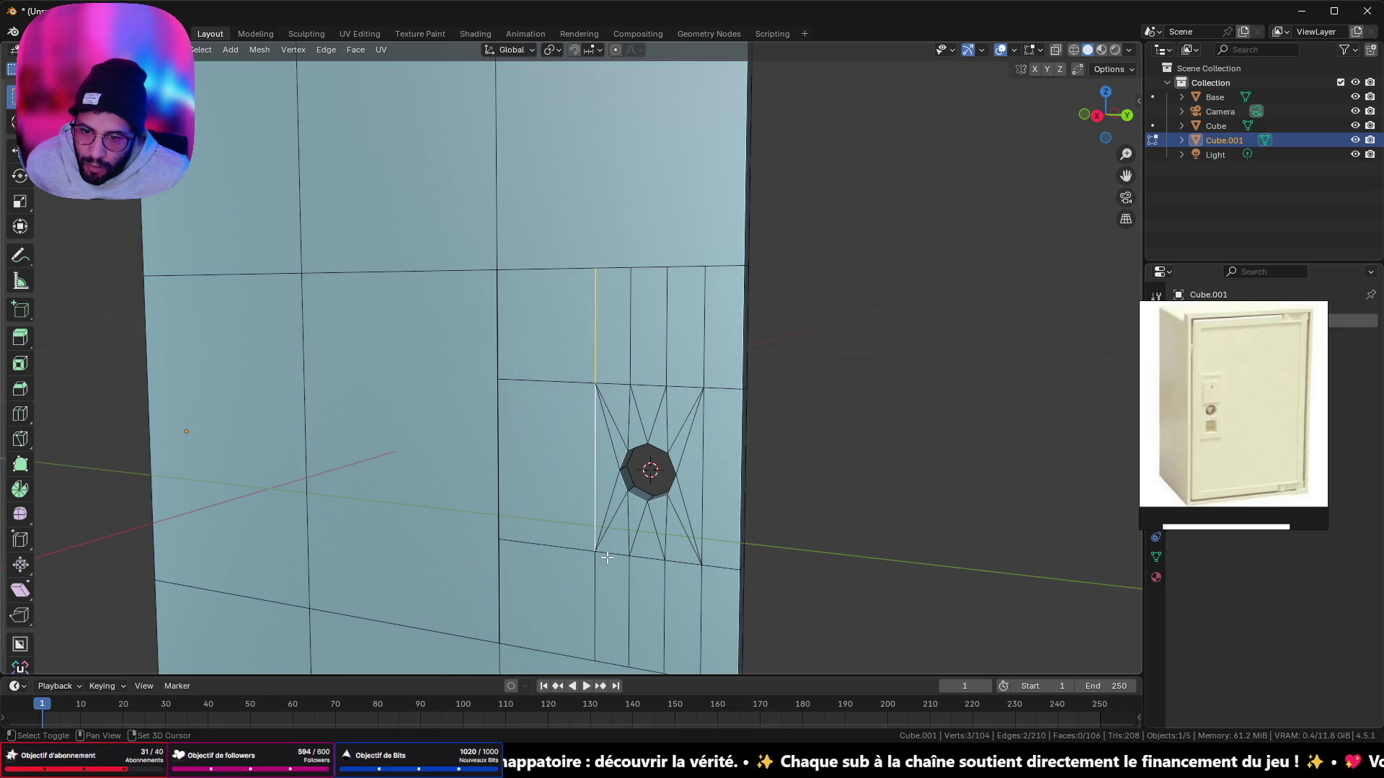
pyautogui.keyDown('shift'); pyautogui.click(599, 587); pyautogui.keyUp('shift')
pyautogui.press('g')
pyautogui.press('g')
pyautogui.click(459, 570)
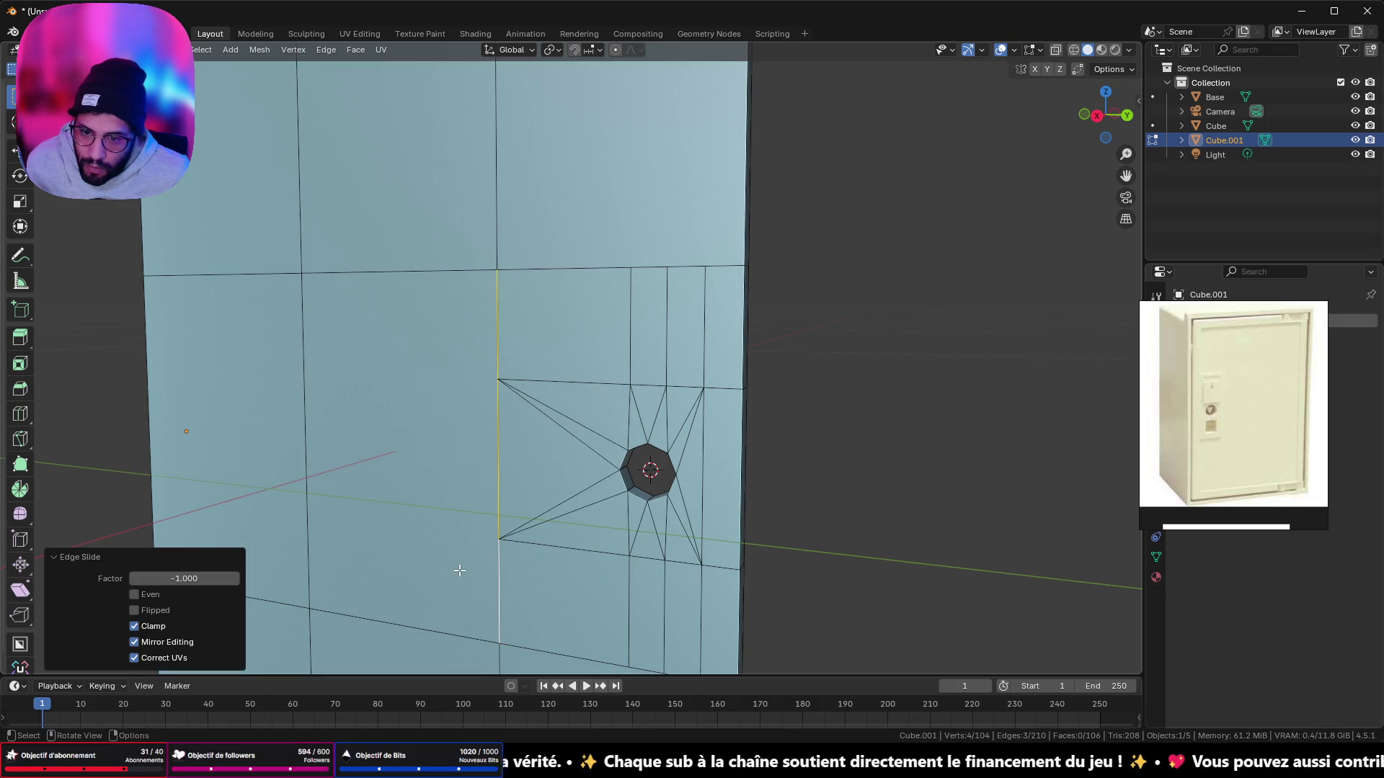
# Step: Slide the right-hand edge column onto the door's right border
pyautogui.click(709, 346)
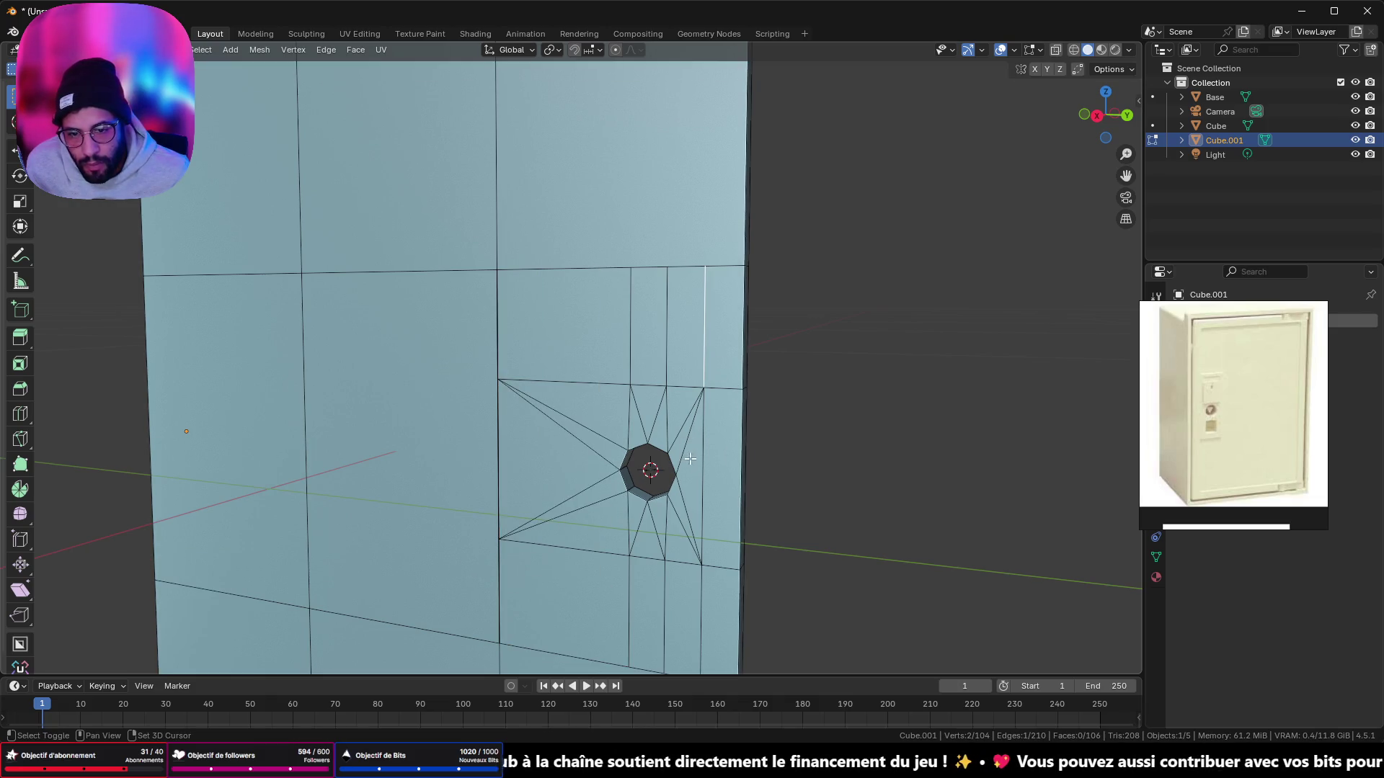
pyautogui.keyDown('shift'); pyautogui.click(706, 447); pyautogui.keyUp('shift')
pyautogui.keyDown('shift'); pyautogui.click(698, 610); pyautogui.keyUp('shift')
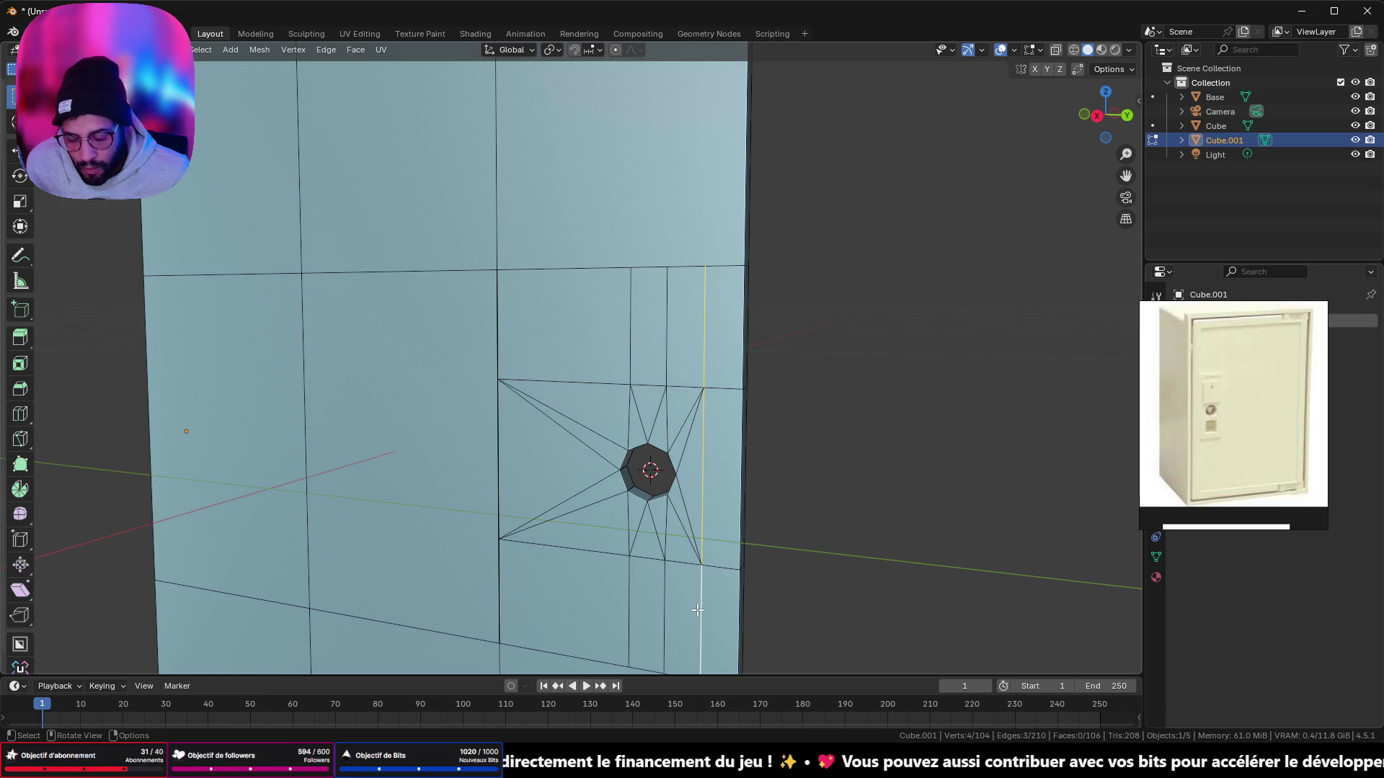
pyautogui.press('g')
pyautogui.press('g')
pyautogui.click(955, 646)
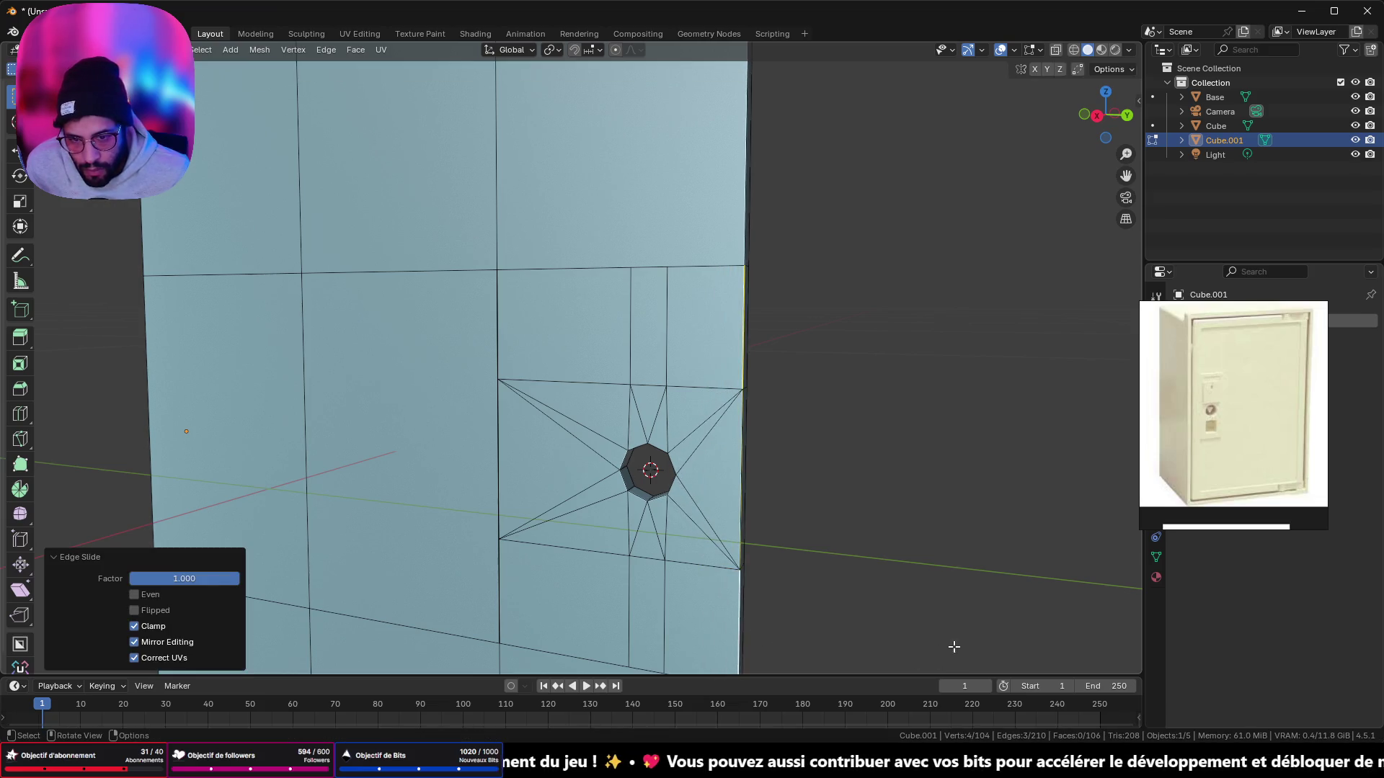
pyautogui.moveTo(955, 646)
pyautogui.mouseDown(button='middle')
pyautogui.moveTo(849, 547)
pyautogui.moveTo(658, 531)
pyautogui.mouseUp(button='middle')
# Step: Collapse the column beside the keyhole onto its right neighbour, redoing a misplaced slide
pyautogui.click(597, 349)
pyautogui.keyDown('shift'); pyautogui.click(599, 450); pyautogui.keyUp('shift')
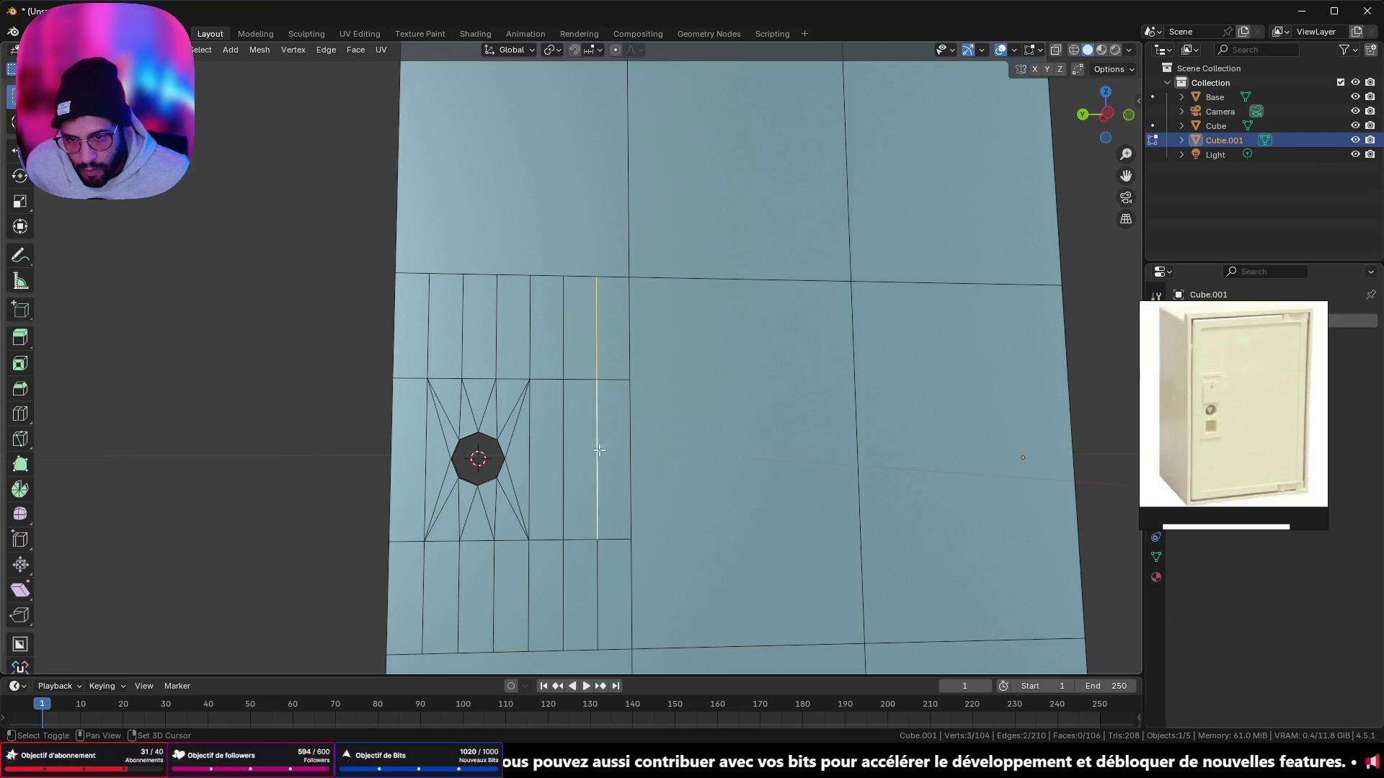
pyautogui.keyDown('shift'); pyautogui.click(598, 554); pyautogui.keyUp('shift')
pyautogui.press('g')
pyautogui.press('g')
pyautogui.click(598, 426)
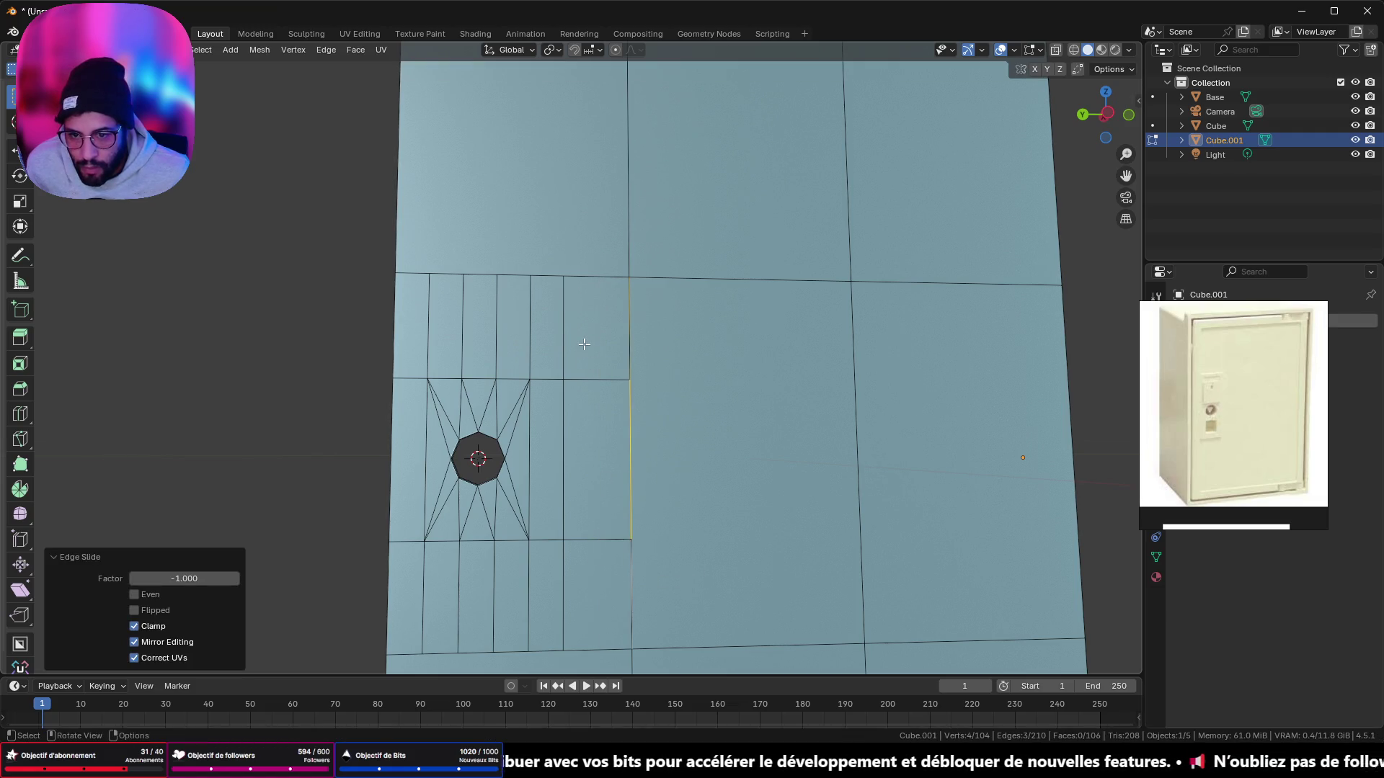
pyautogui.hotkey('ctrl', 'z')
pyautogui.keyDown('ctrl'); pyautogui.click(581, 537); pyautogui.keyUp('ctrl')
pyautogui.press('g')
pyautogui.press('g')
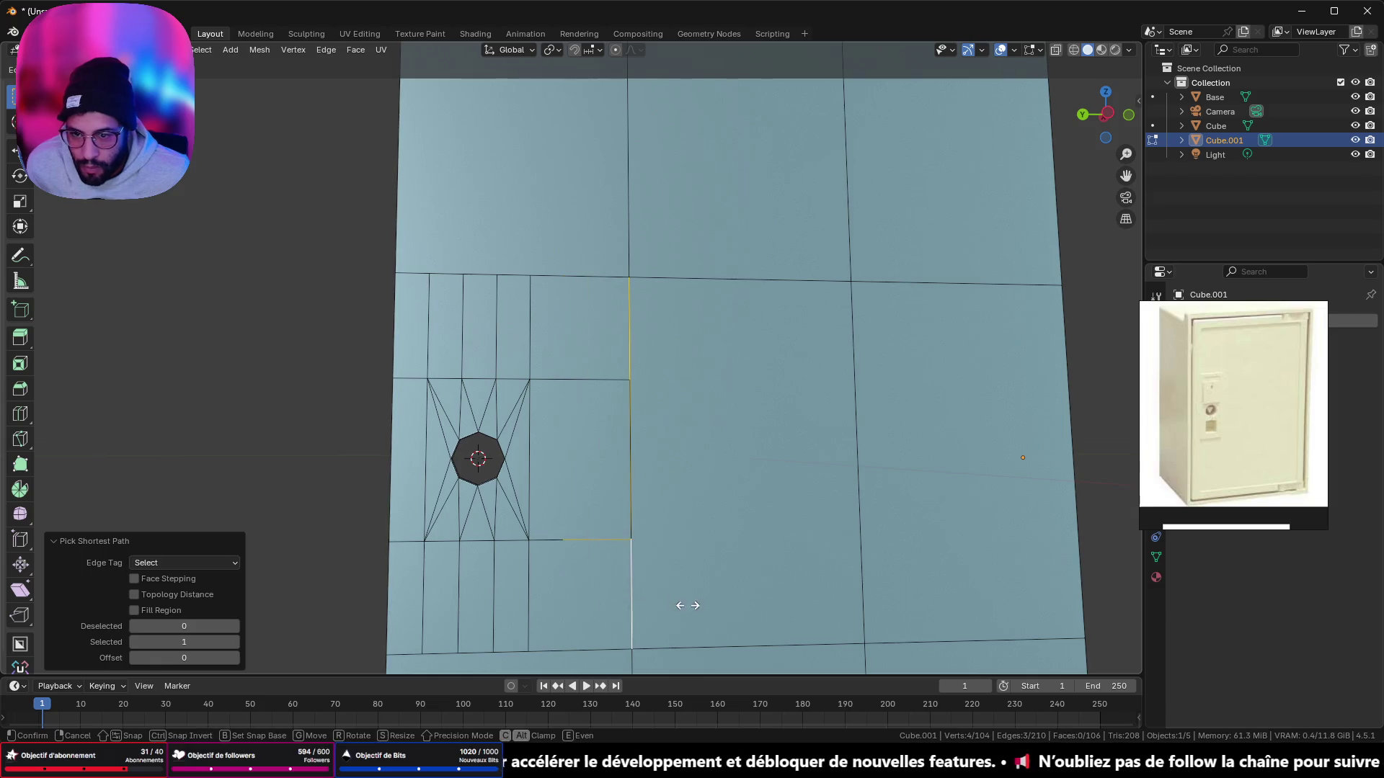
pyautogui.click(686, 605)
# Step: Collapse the next vertical edge to the left onto the right-hand column
pyautogui.click(552, 361)
pyautogui.press('g')
pyautogui.press('g')
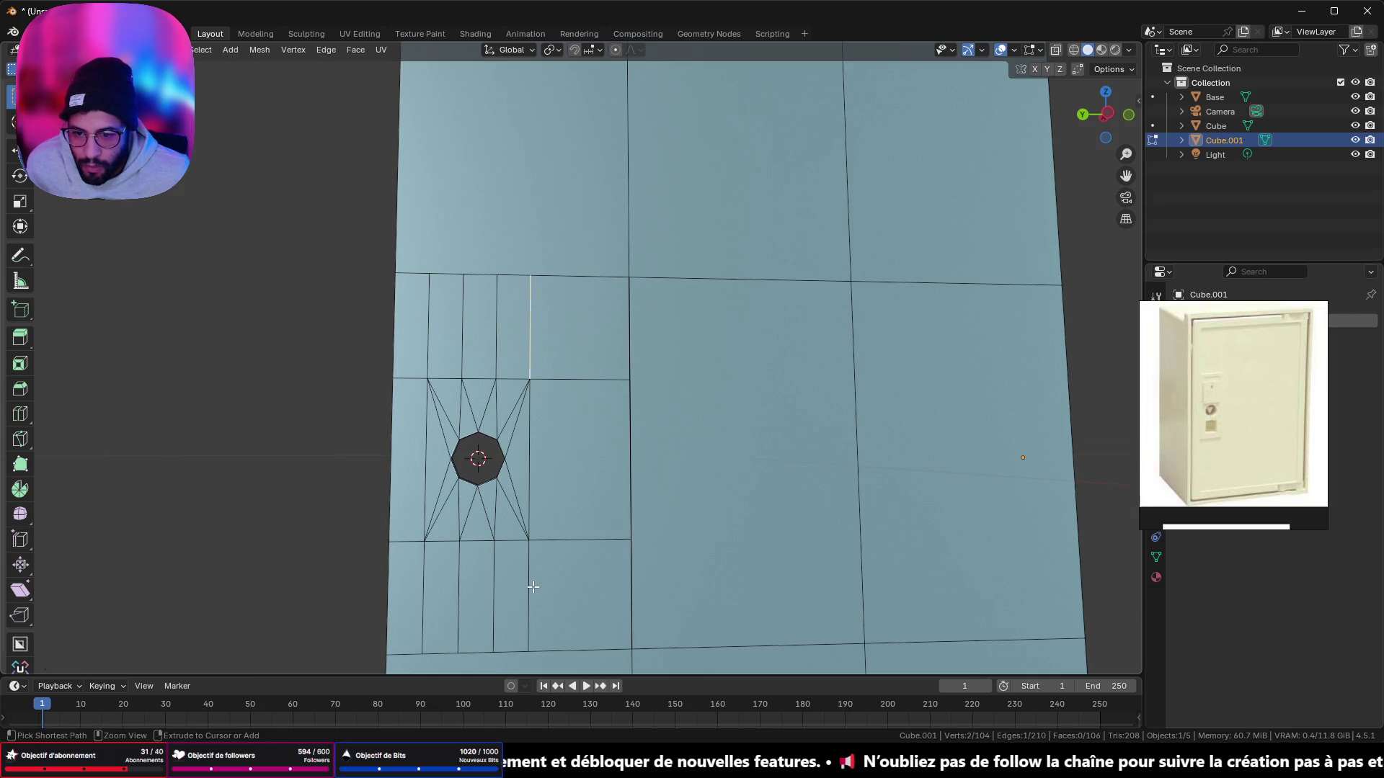
pyautogui.click(547, 577)
pyautogui.press('g')
pyautogui.press('g')
pyautogui.click(673, 588)
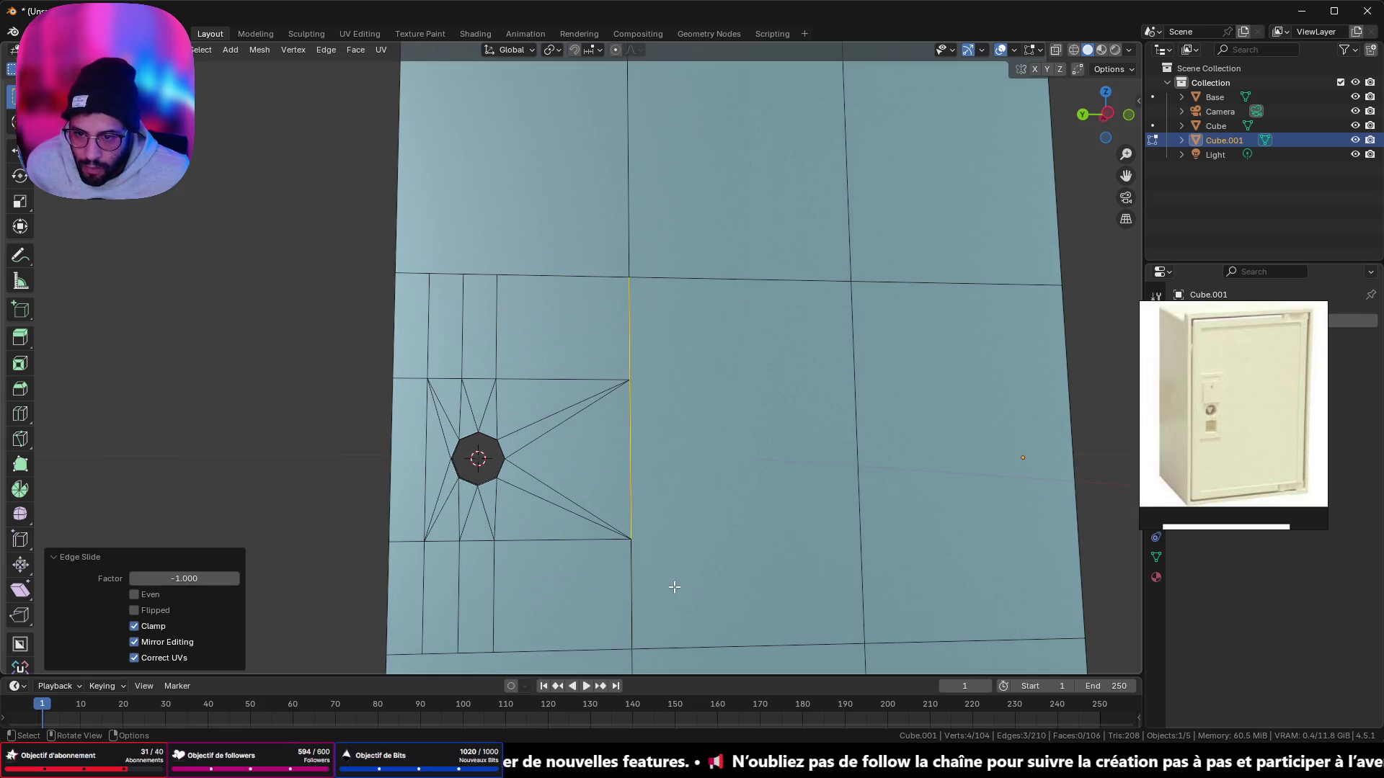
# Step: Collapse the leftmost vertical column onto its adjacent edge
pyautogui.click(429, 325)
pyautogui.keyDown('ctrl'); pyautogui.click(424, 598); pyautogui.keyUp('ctrl')
pyautogui.press('g')
pyautogui.press('g')
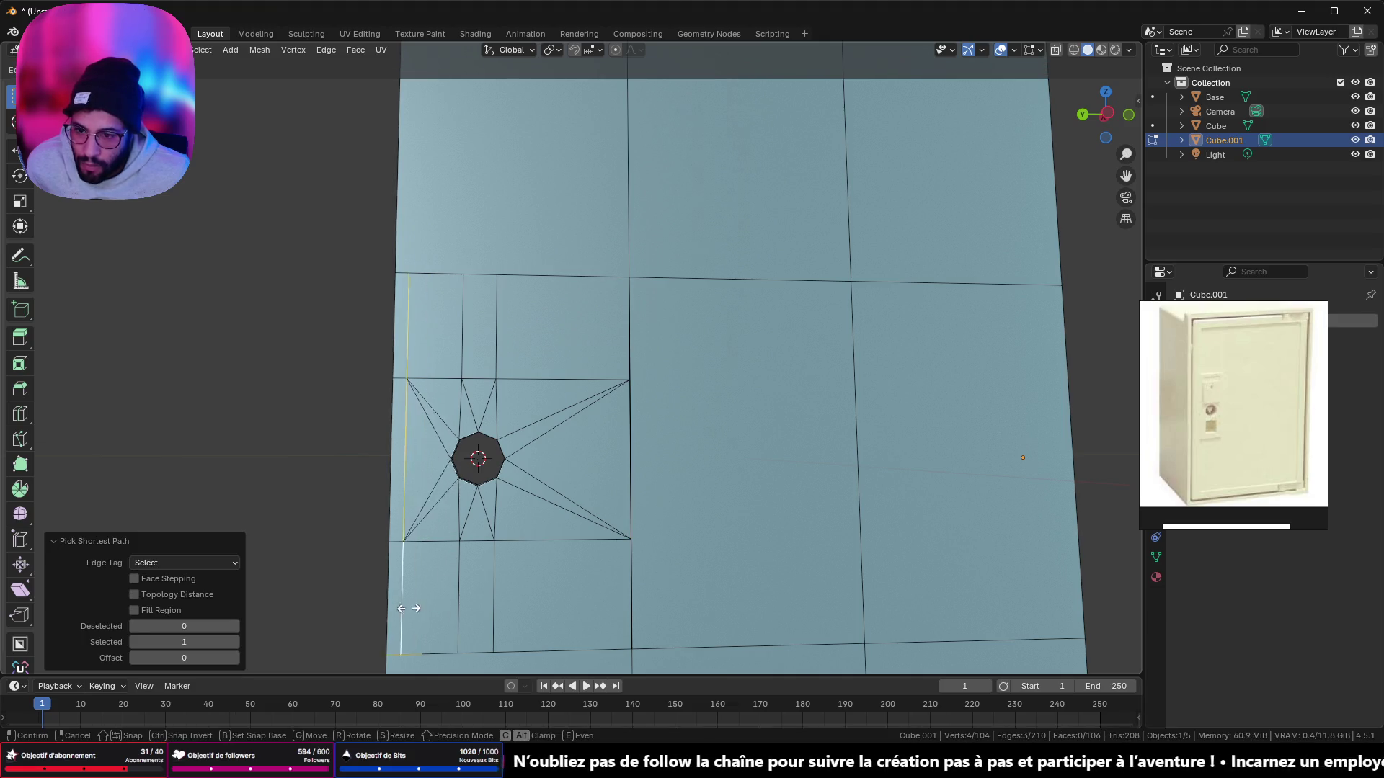
pyautogui.click(382, 606)
pyautogui.moveTo(386, 429); pyautogui.dragTo(694, 436, button='middle')
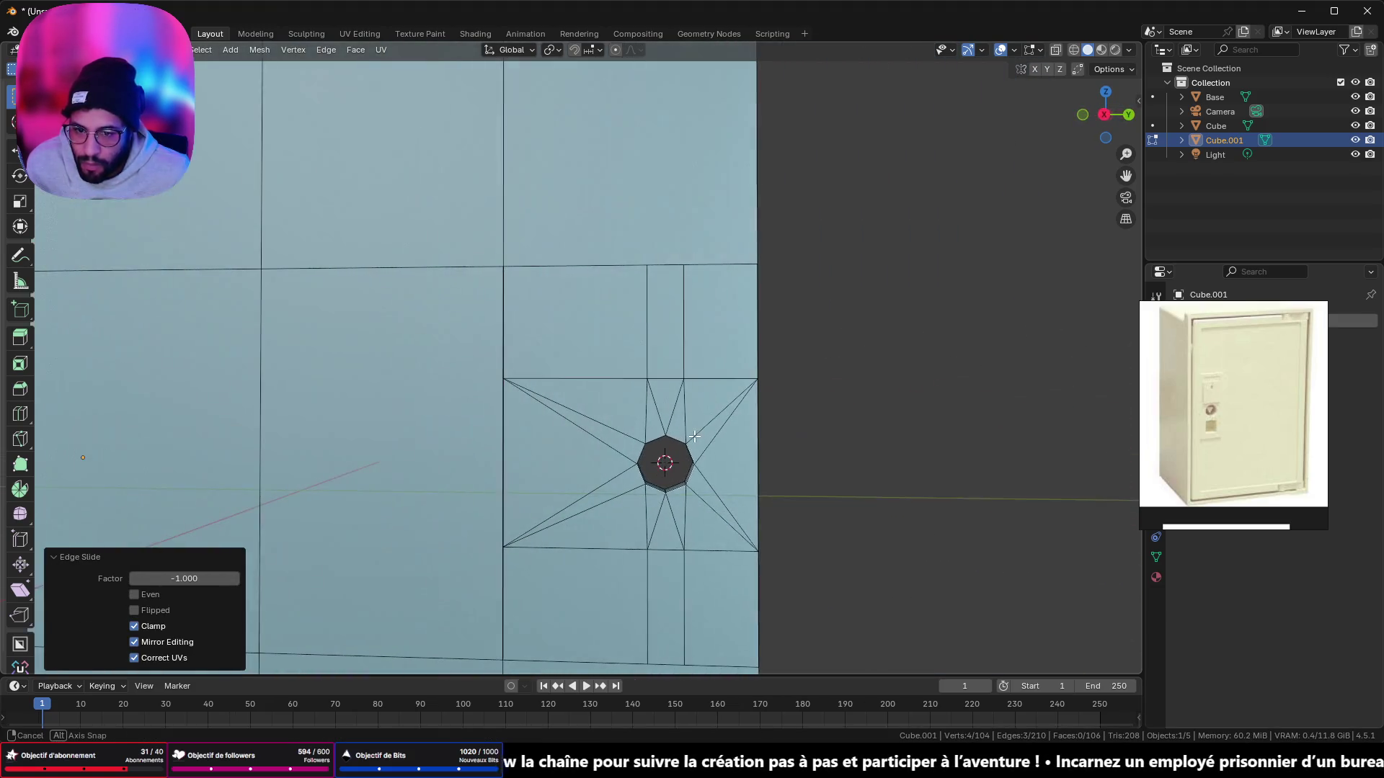
# Step: Merge by distance again to remove the 32 doubled vertices
pyautogui.press('a')
pyautogui.press('m')
pyautogui.click(840, 470)
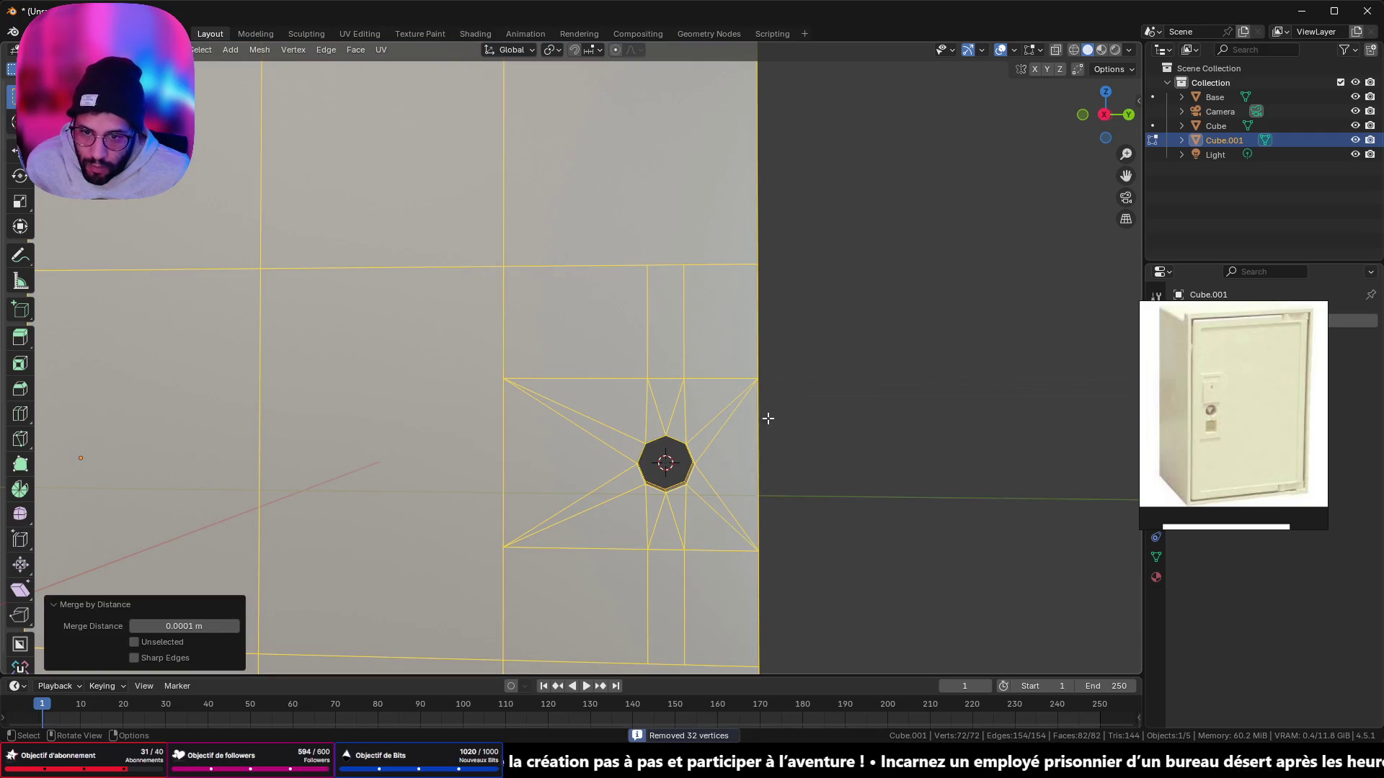
# Step: In vertex mode, slide the two stray vertices left of the keyhole onto the corners above and below
pyautogui.scroll(2, 672, 372)
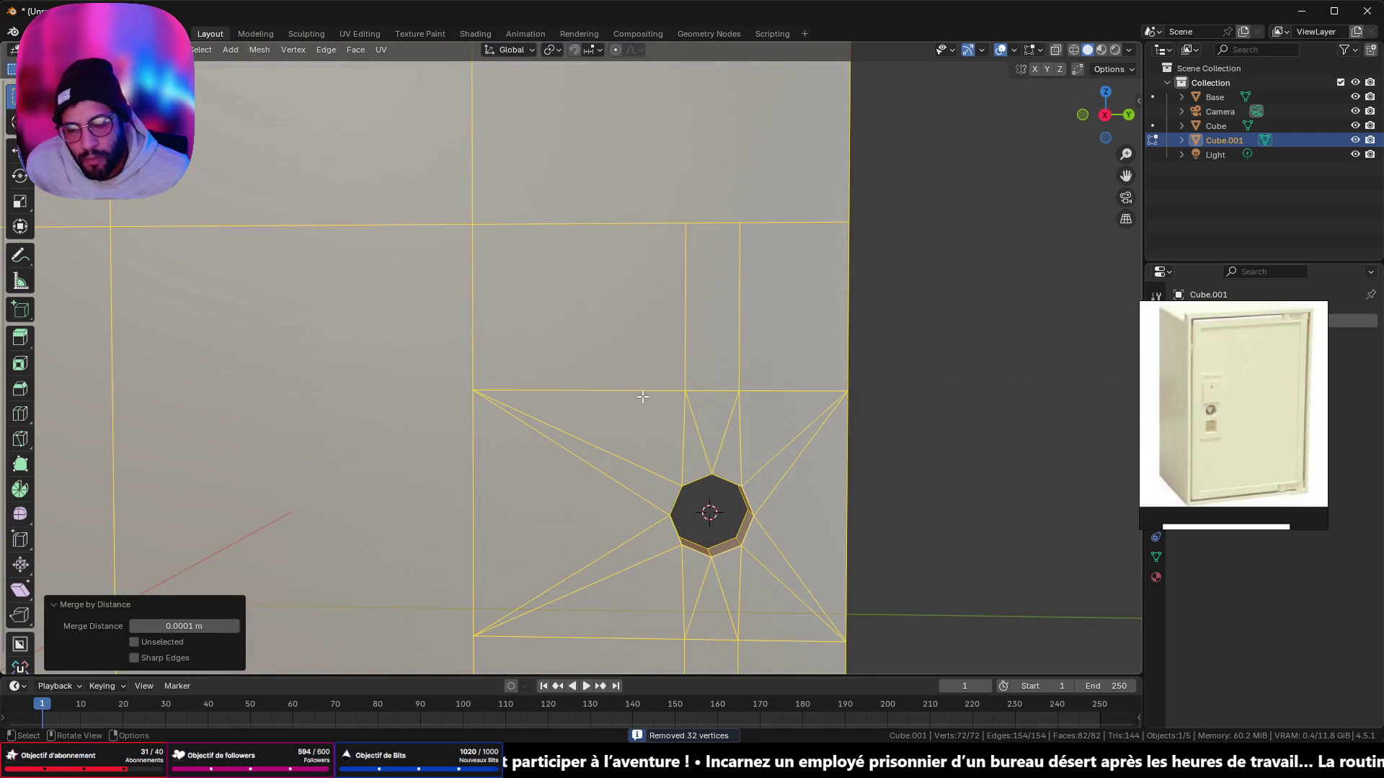
pyautogui.scroll(-3, 645, 412)
pyautogui.scroll(1, 617, 383)
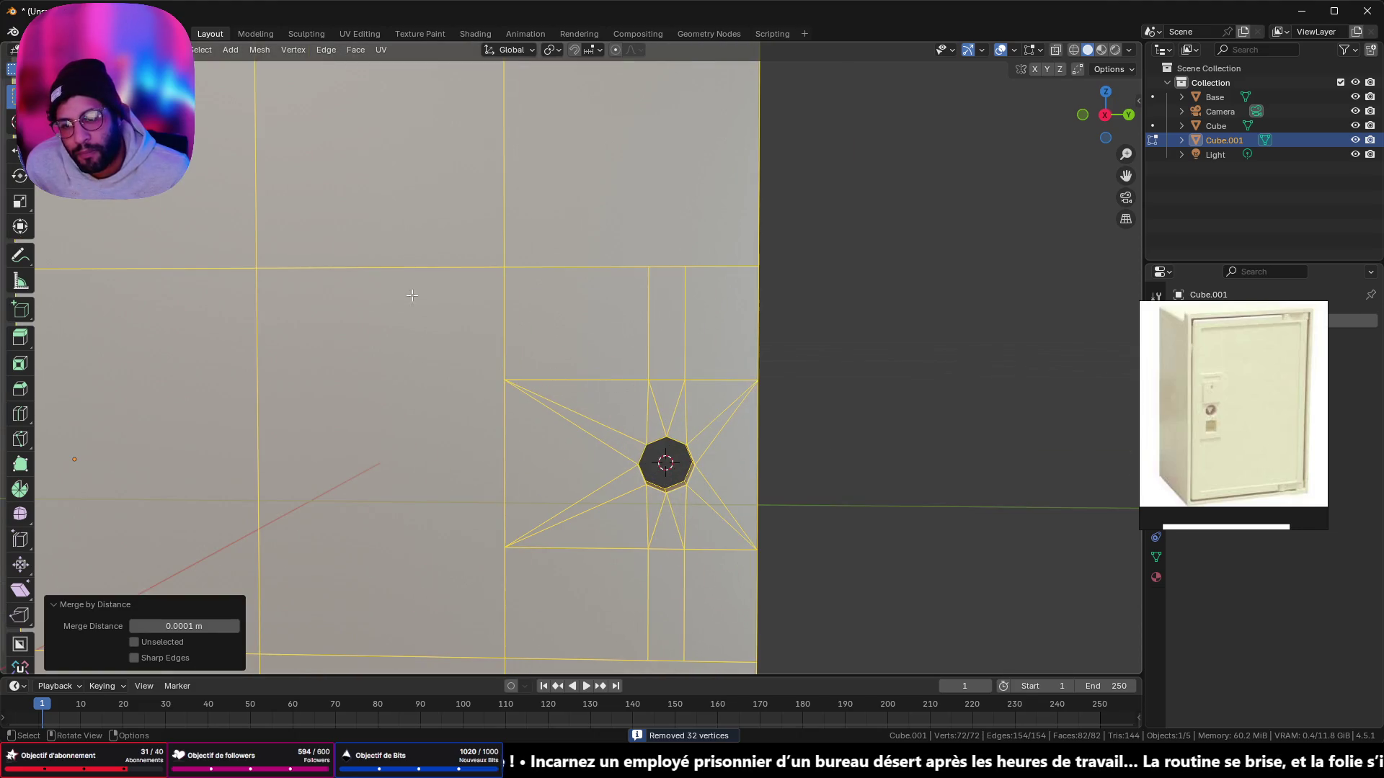
pyautogui.press('1')
pyautogui.click(505, 379)
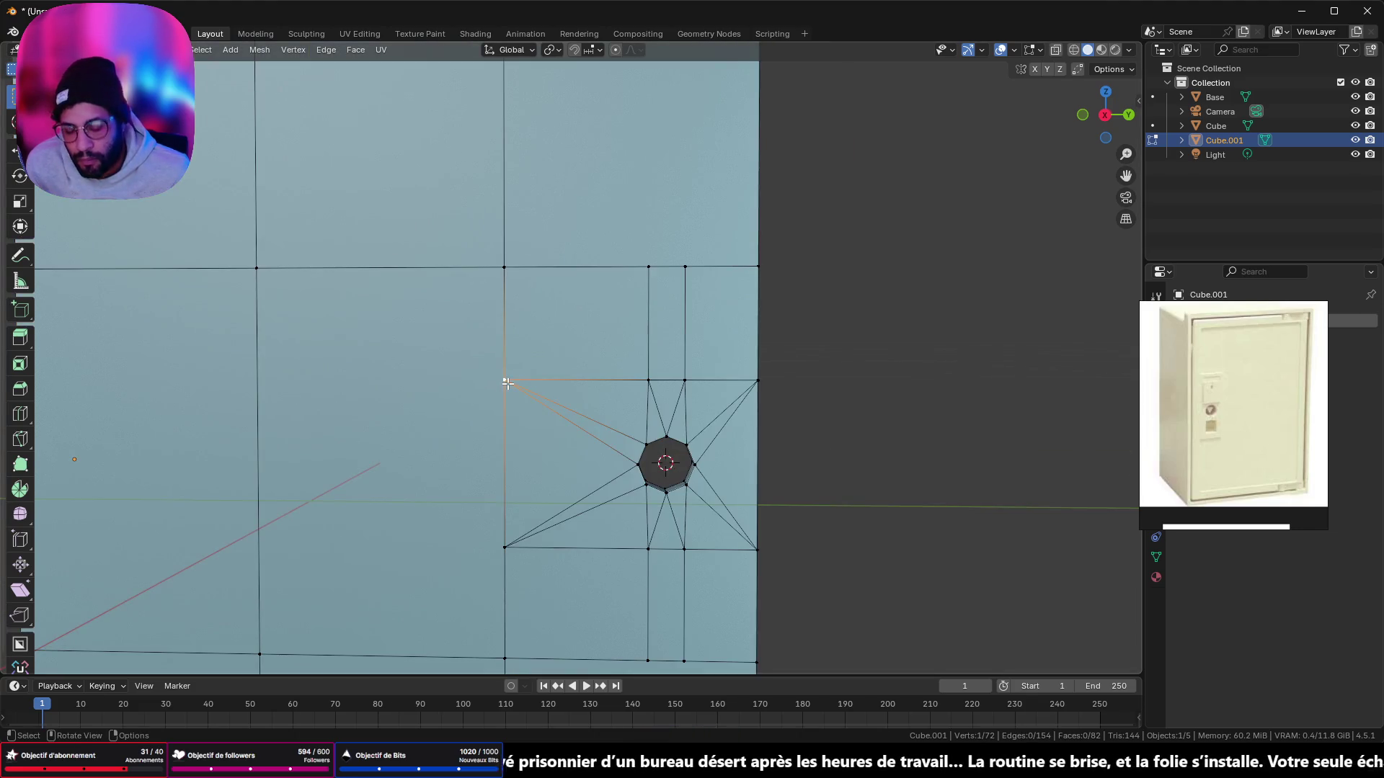
pyautogui.hotkey('shift', 'v')
pyautogui.click(513, 235)
pyautogui.click(506, 548)
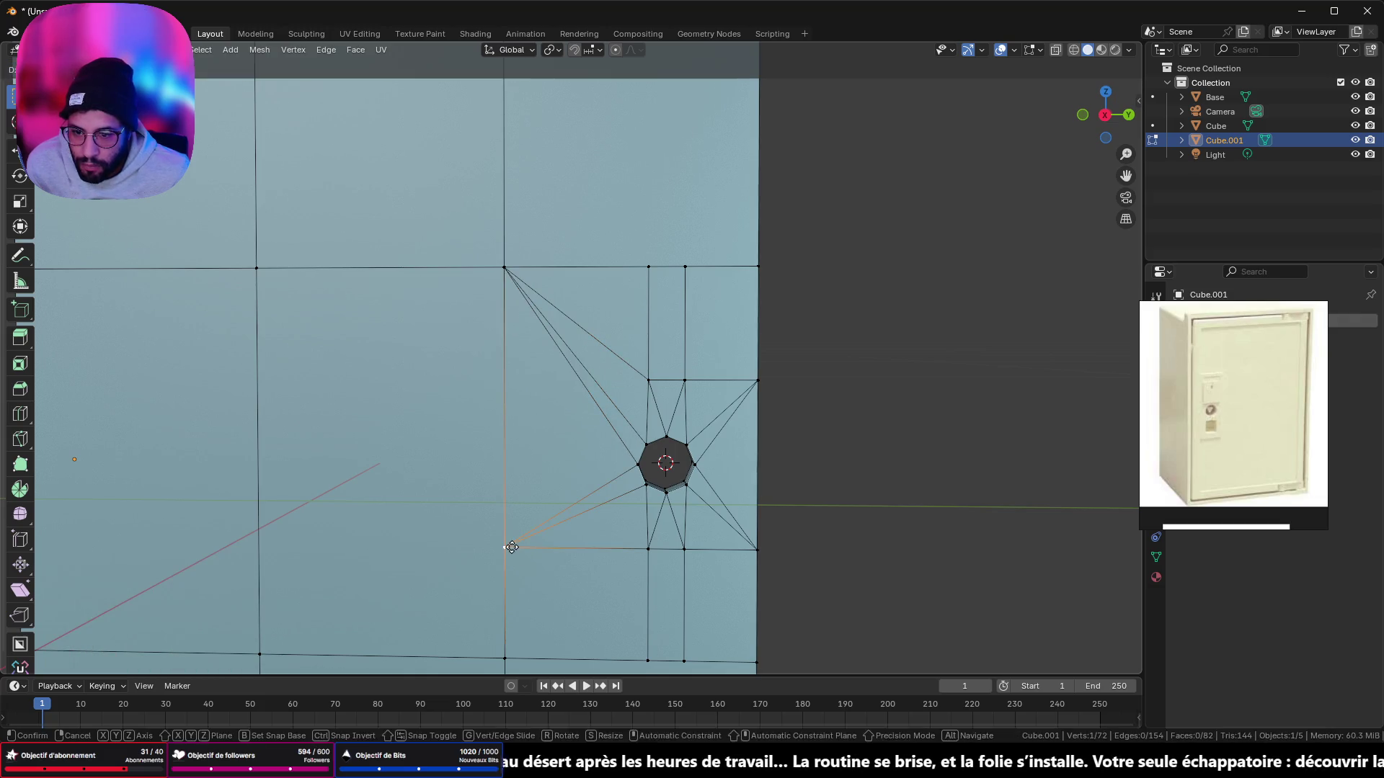
pyautogui.hotkey('shift', 'v')
pyautogui.click(509, 645)
# Step: Merge the row above the keyhole and its top vertex at last into the door-edge corners
pyautogui.moveTo(615, 502)
pyautogui.keyDown('shift'); pyautogui.mouseDown(button='middle')
pyautogui.moveTo(591, 476)
pyautogui.moveTo(592, 436)
pyautogui.mouseUp(button='middle'); pyautogui.keyUp('shift')
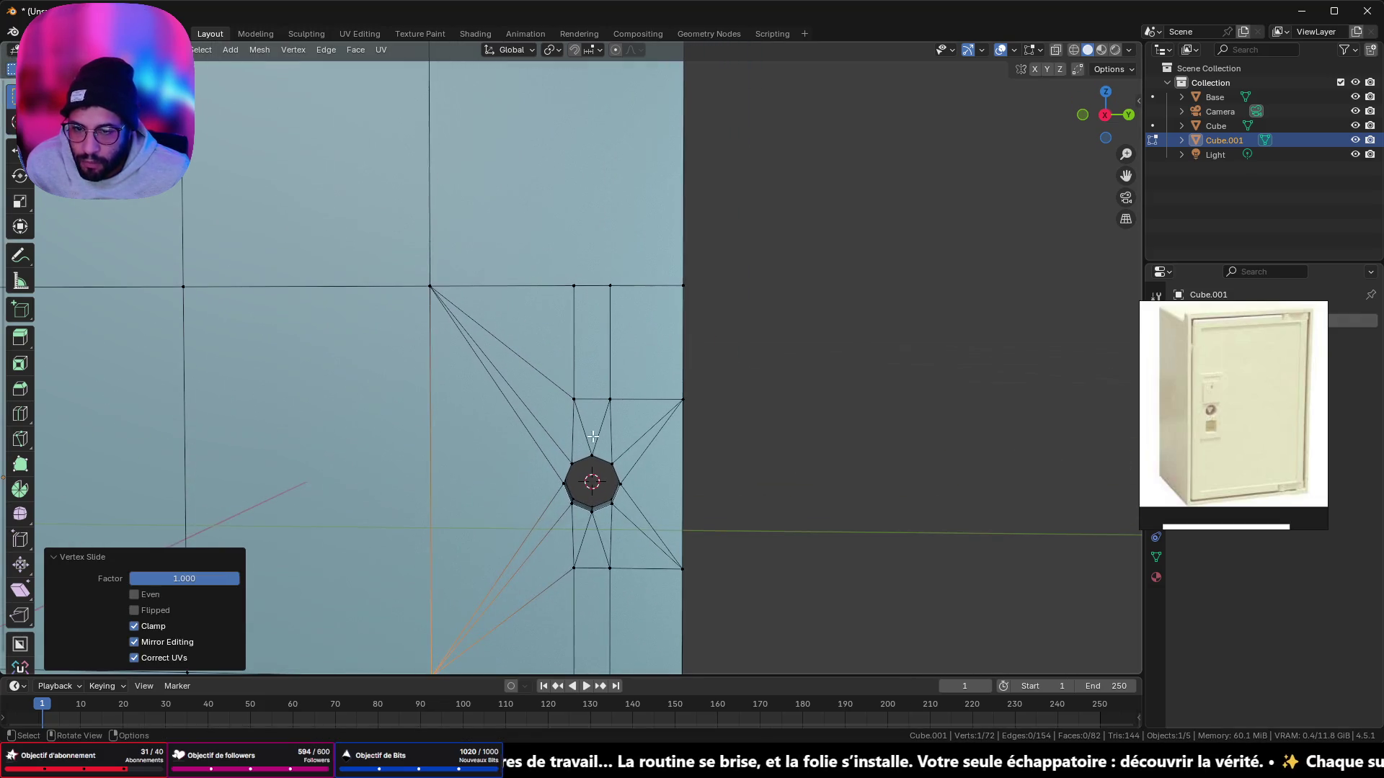
pyautogui.click(573, 286)
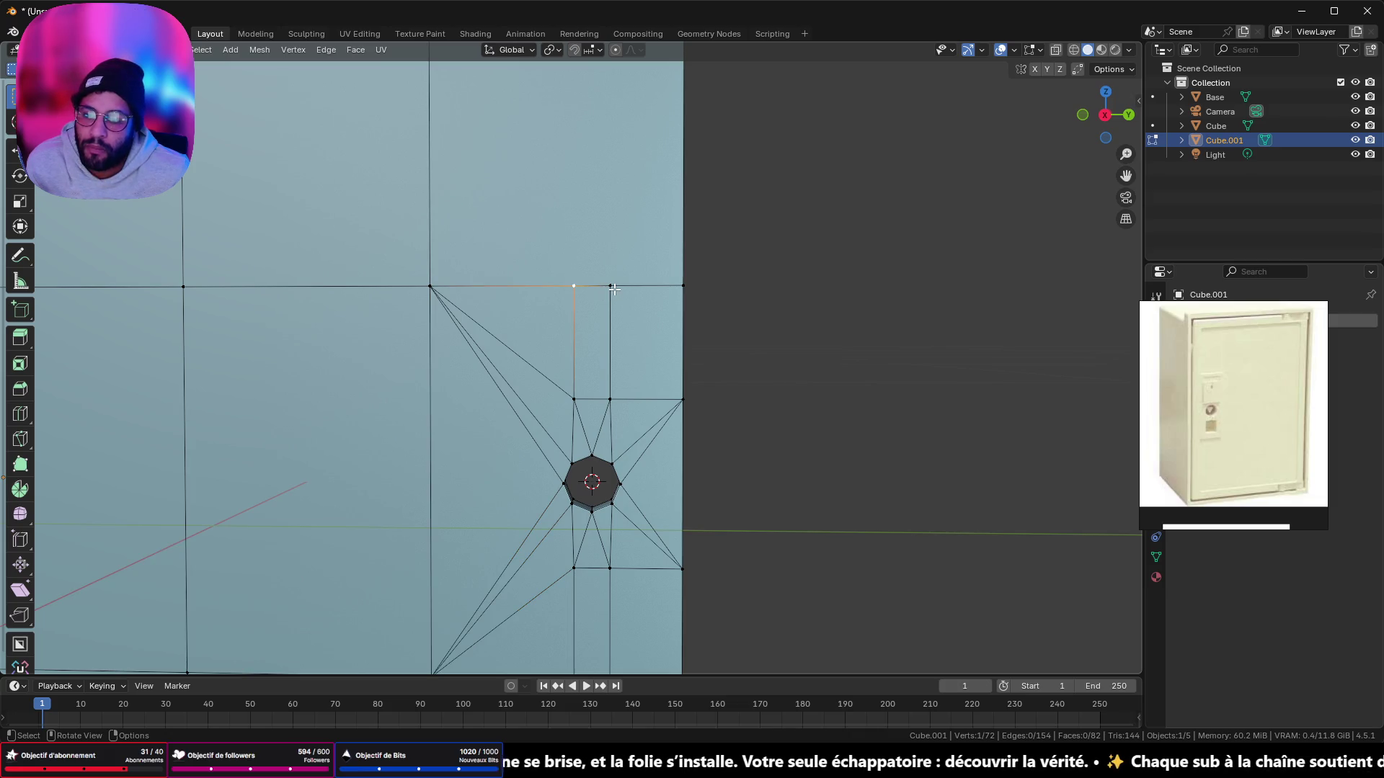
pyautogui.click(575, 400)
pyautogui.keyDown('shift'); pyautogui.click(610, 399); pyautogui.keyUp('shift')
pyautogui.keyDown('shift'); pyautogui.click(682, 400); pyautogui.keyUp('shift')
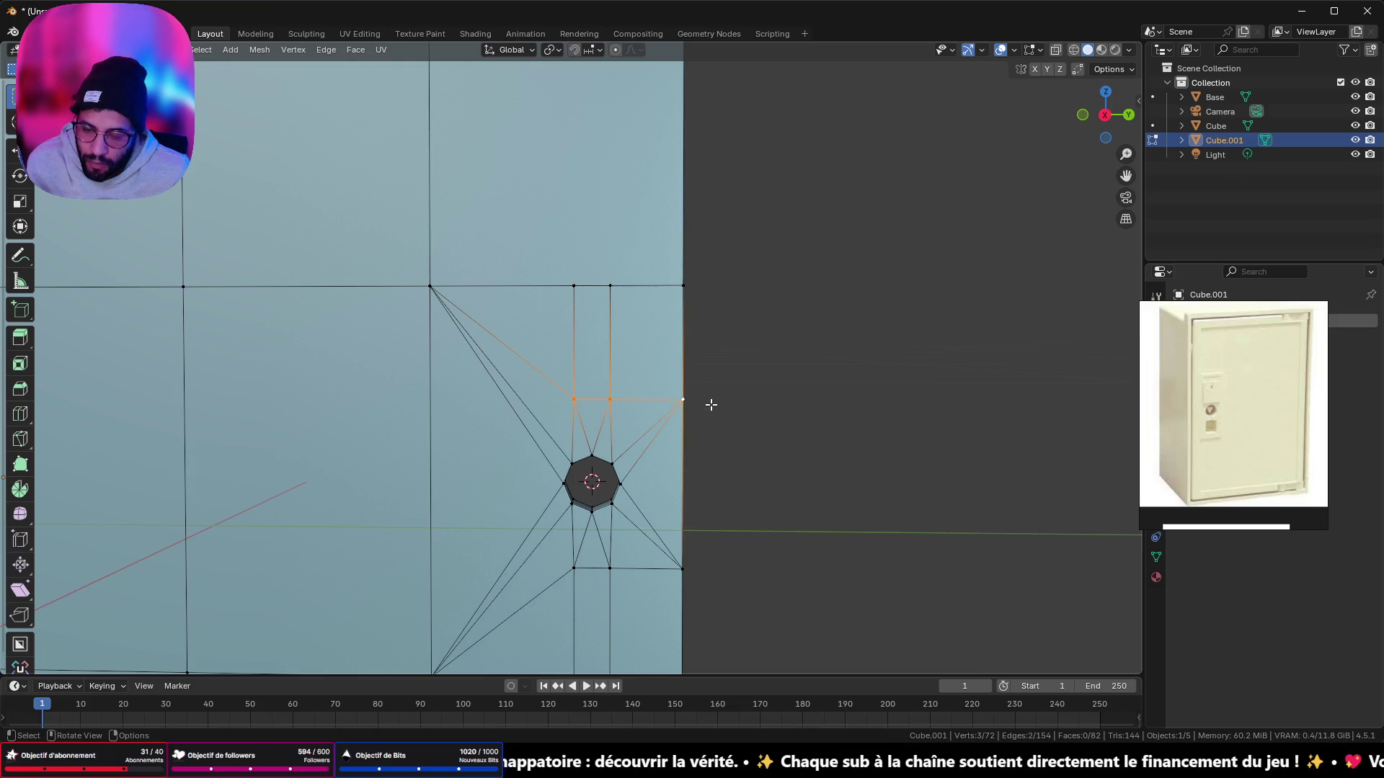
pyautogui.press('m')
pyautogui.click(706, 386)
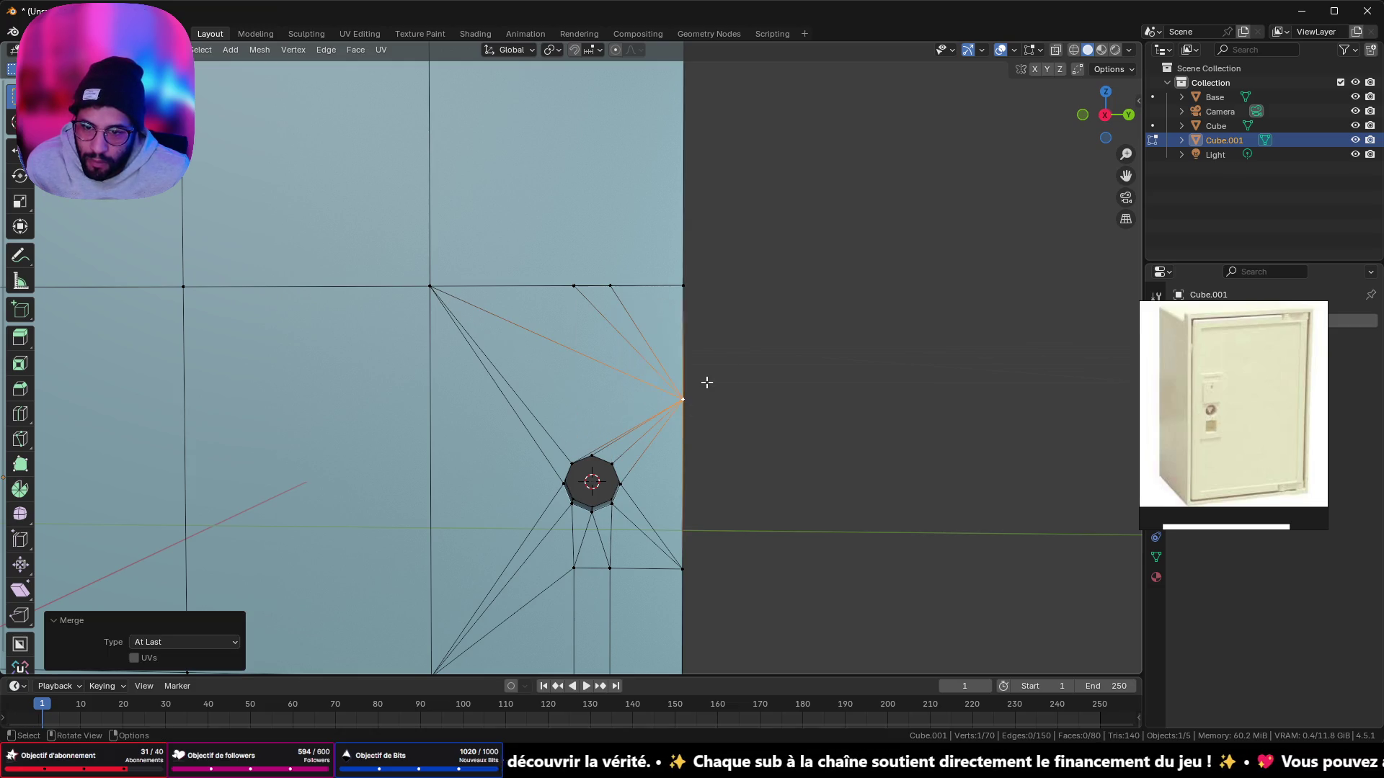
pyautogui.click(574, 285)
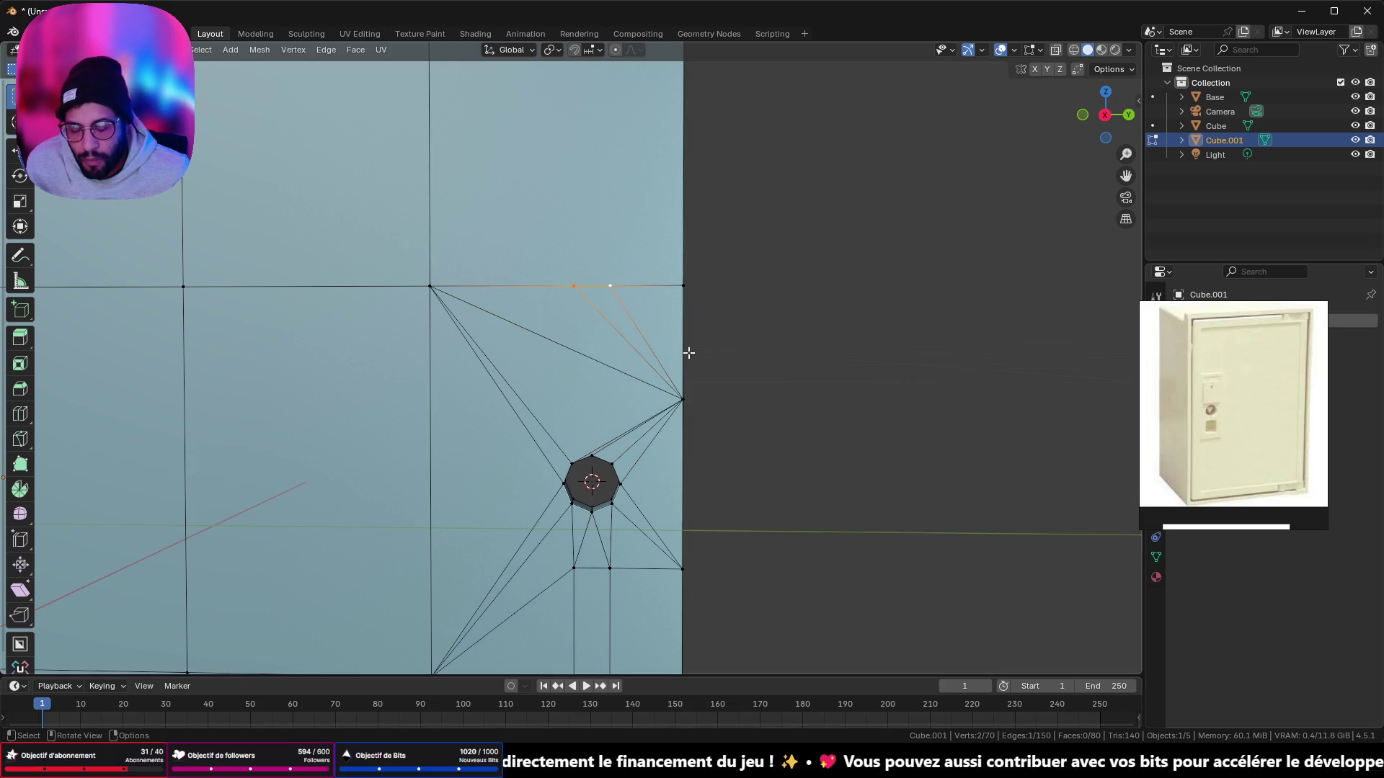
pyautogui.keyDown('shift'); pyautogui.click(683, 286); pyautogui.keyUp('shift')
pyautogui.press('m')
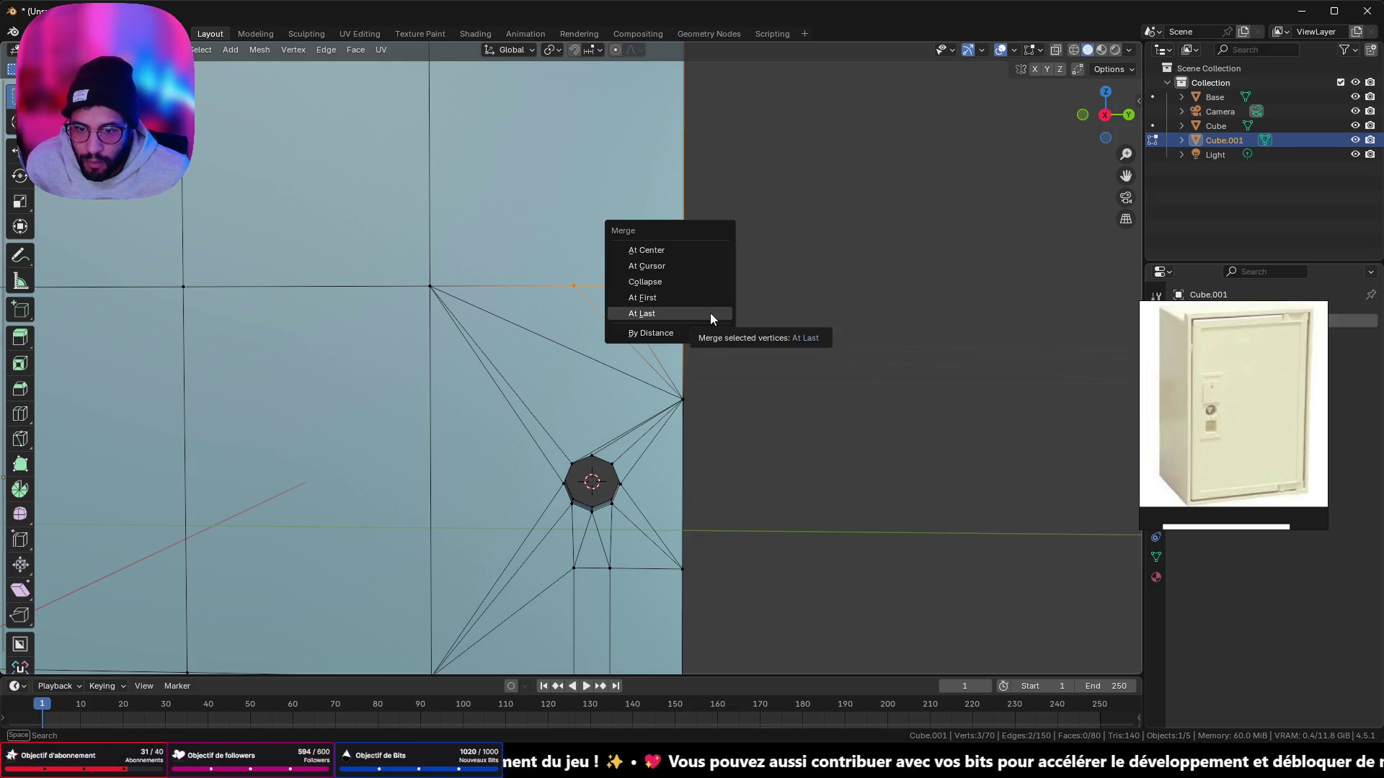
pyautogui.click(710, 313)
# Step: Merge the three vertices of the row below the keyhole, then the three bottom-row vertices
pyautogui.keyDown('shift'); pyautogui.moveTo(701, 395); pyautogui.dragTo(670, 343, button='middle'); pyautogui.keyUp('shift')
pyautogui.scroll(1, 667, 395)
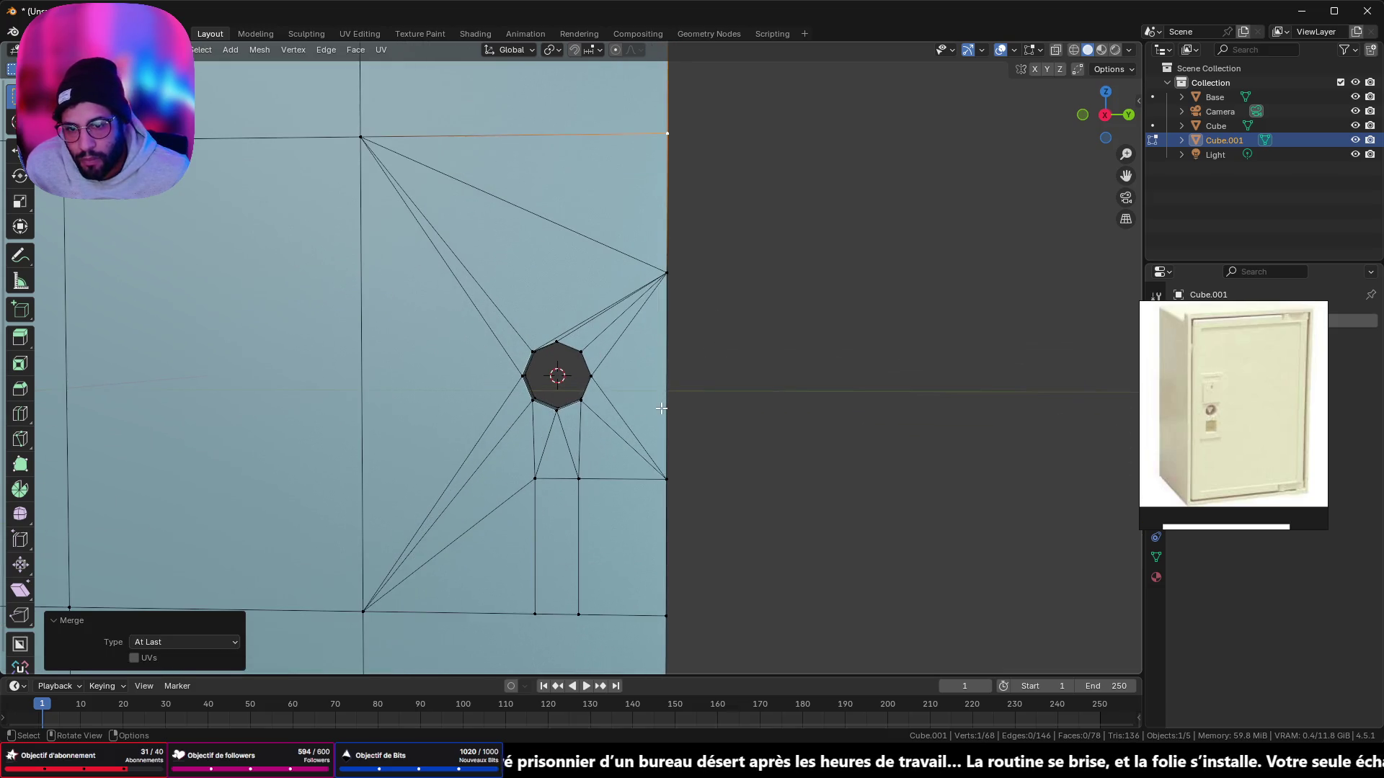
pyautogui.click(534, 478)
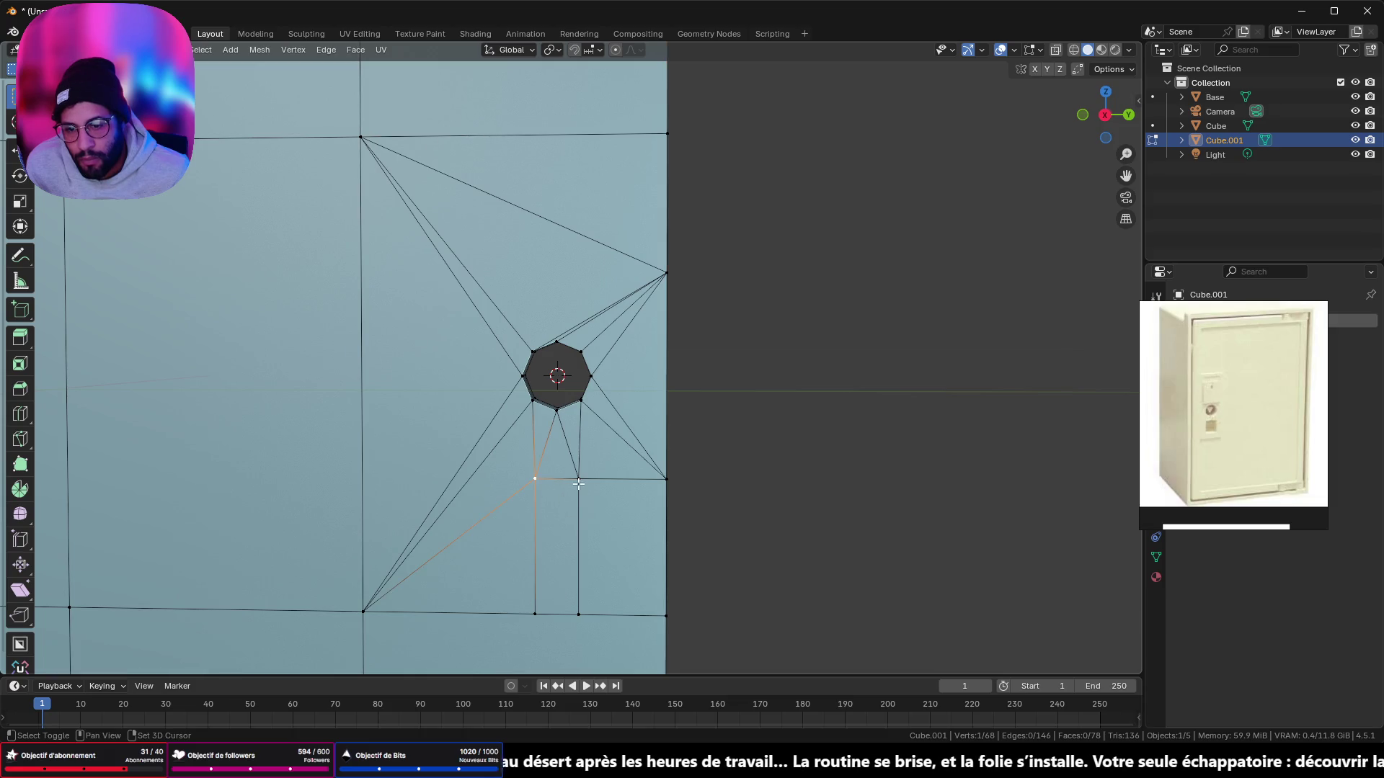
pyautogui.keyDown('shift'); pyautogui.click(578, 479); pyautogui.keyUp('shift')
pyautogui.keyDown('shift'); pyautogui.click(666, 478); pyautogui.keyUp('shift')
pyautogui.press('m')
pyautogui.click(699, 487)
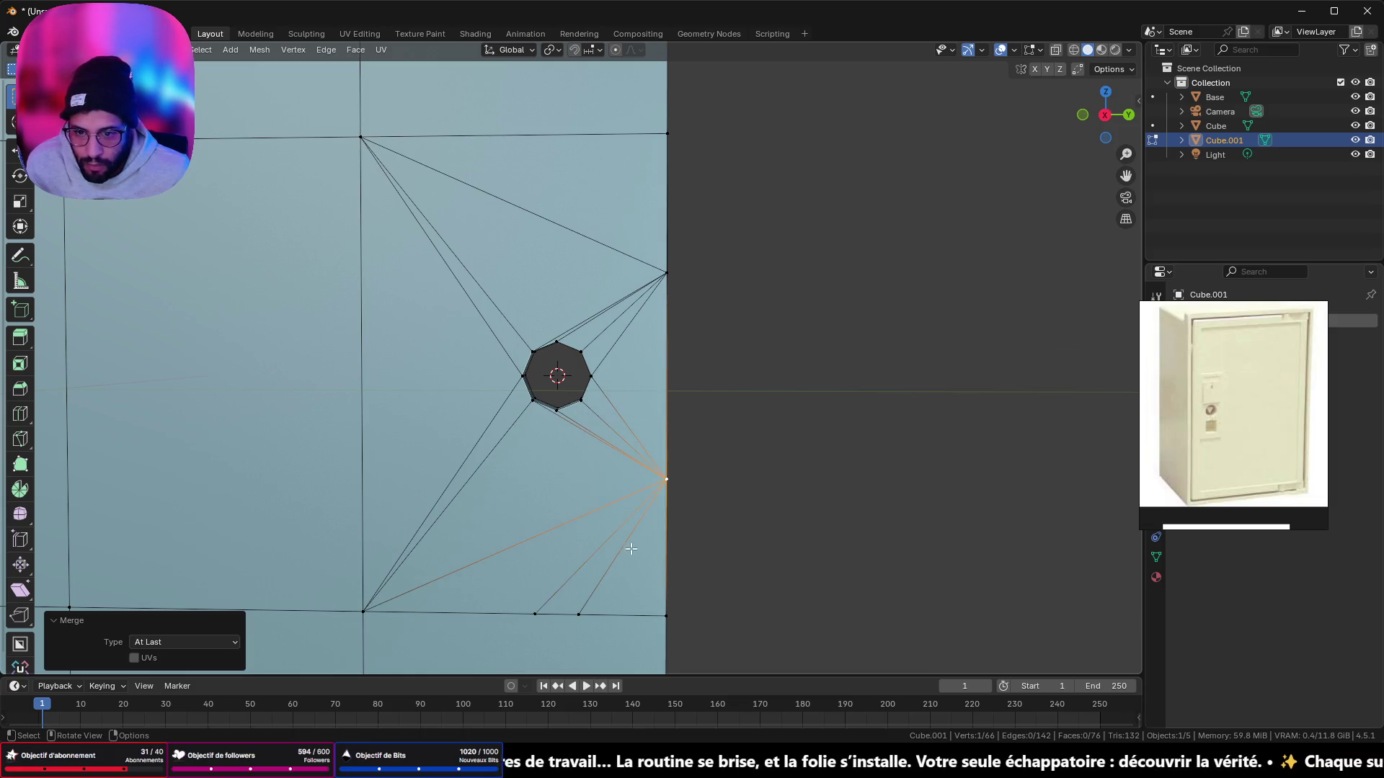
pyautogui.click(535, 614)
pyautogui.keyDown('shift'); pyautogui.click(580, 617); pyautogui.keyUp('shift')
pyautogui.keyDown('shift'); pyautogui.click(664, 615); pyautogui.keyUp('shift')
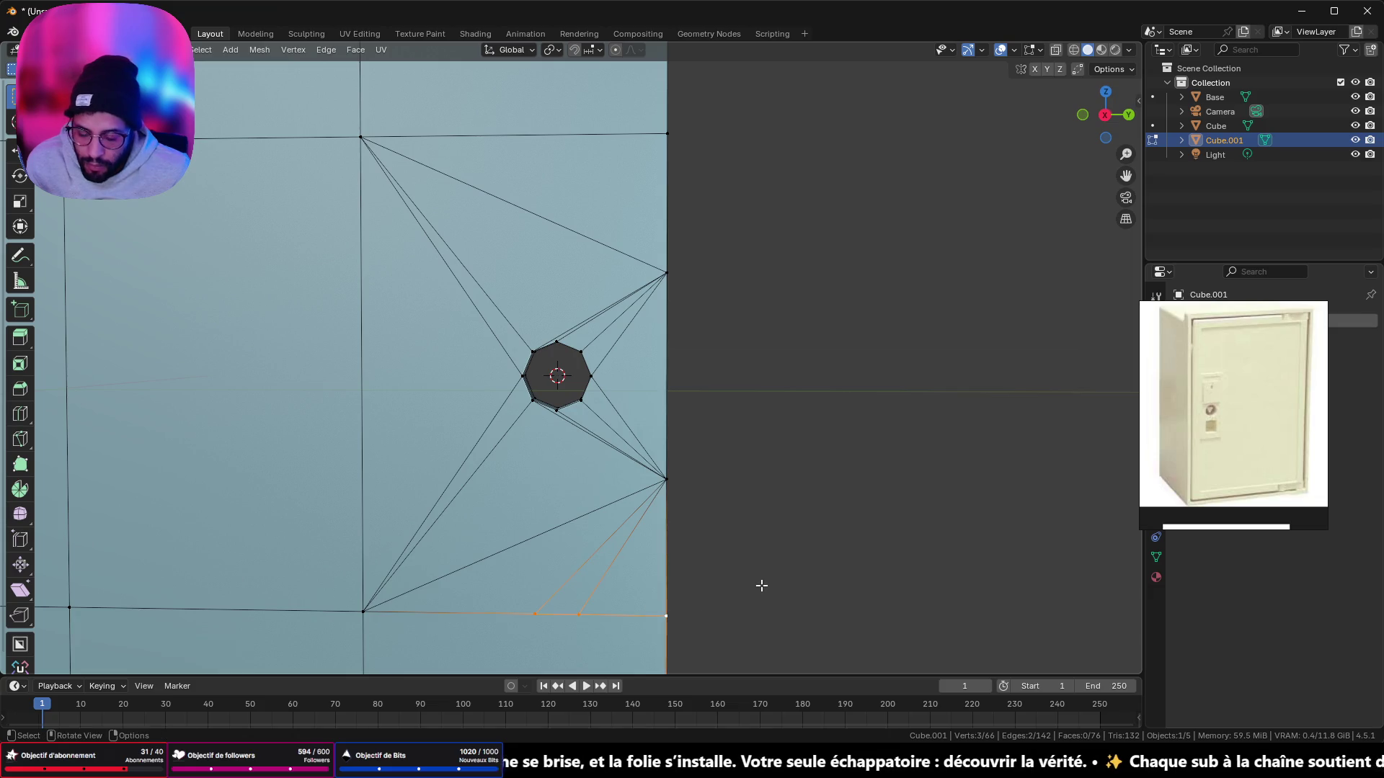
pyautogui.press('m')
pyautogui.click(760, 584)
# Step: Slide the right-edge vertex up onto the top-right corner of the door
pyautogui.click(664, 474)
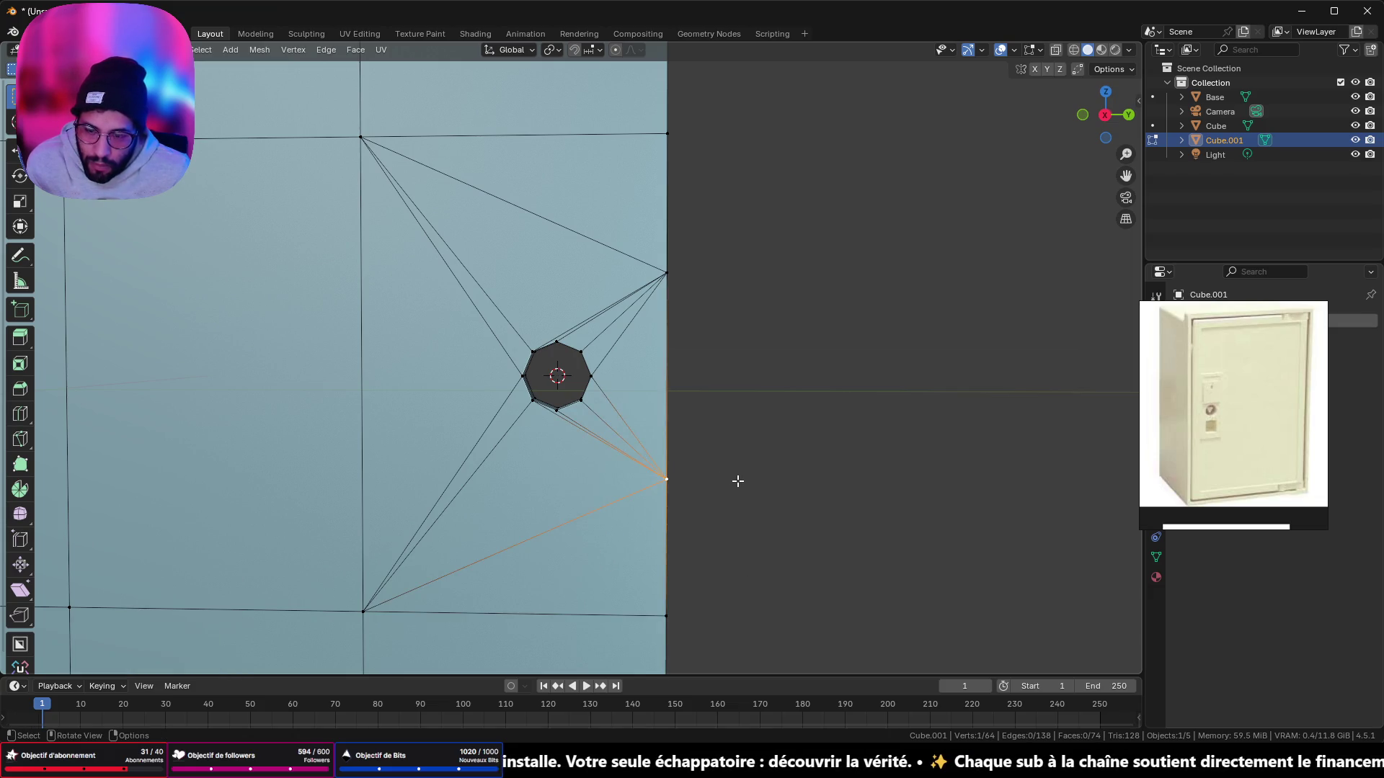
pyautogui.hotkey('shift', 'v')
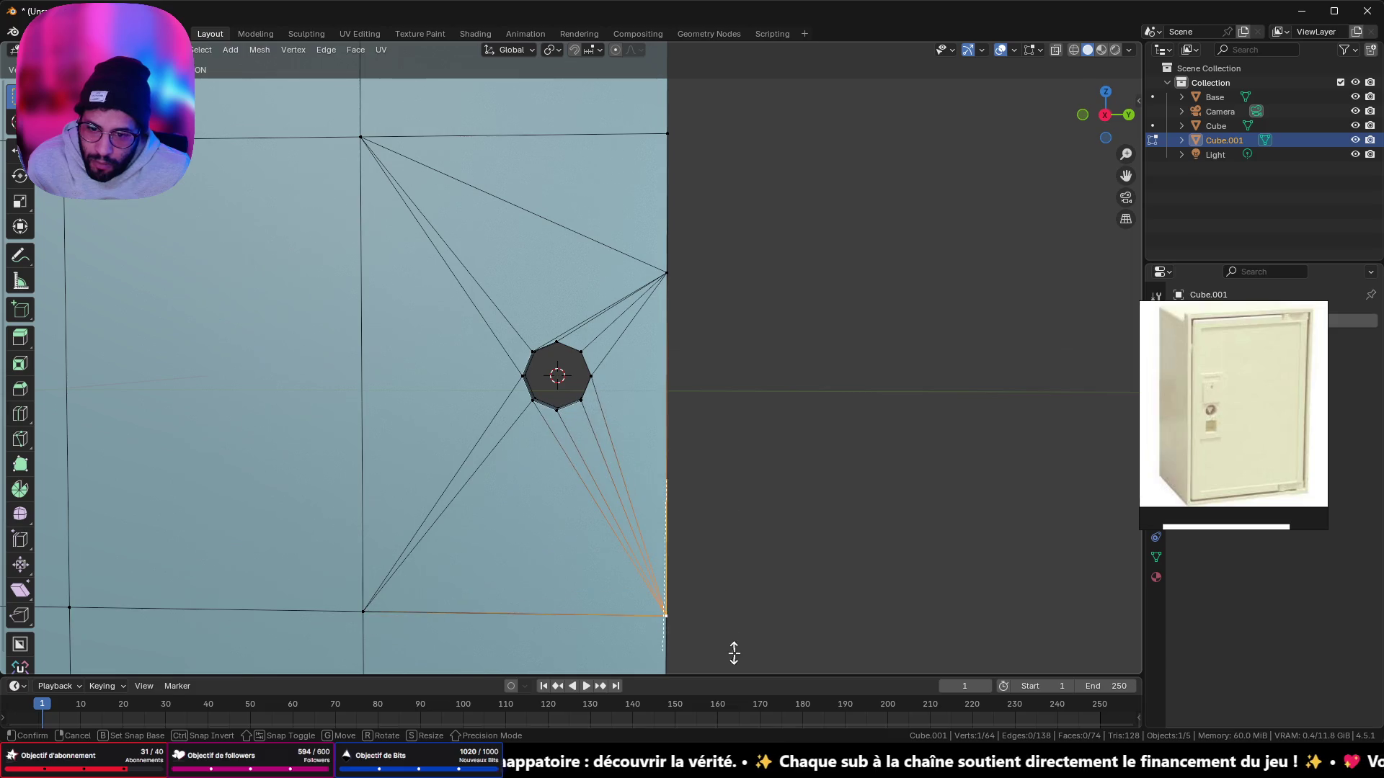
pyautogui.click(732, 652)
pyautogui.hotkey('shift', 'v')
pyautogui.press('Escape')
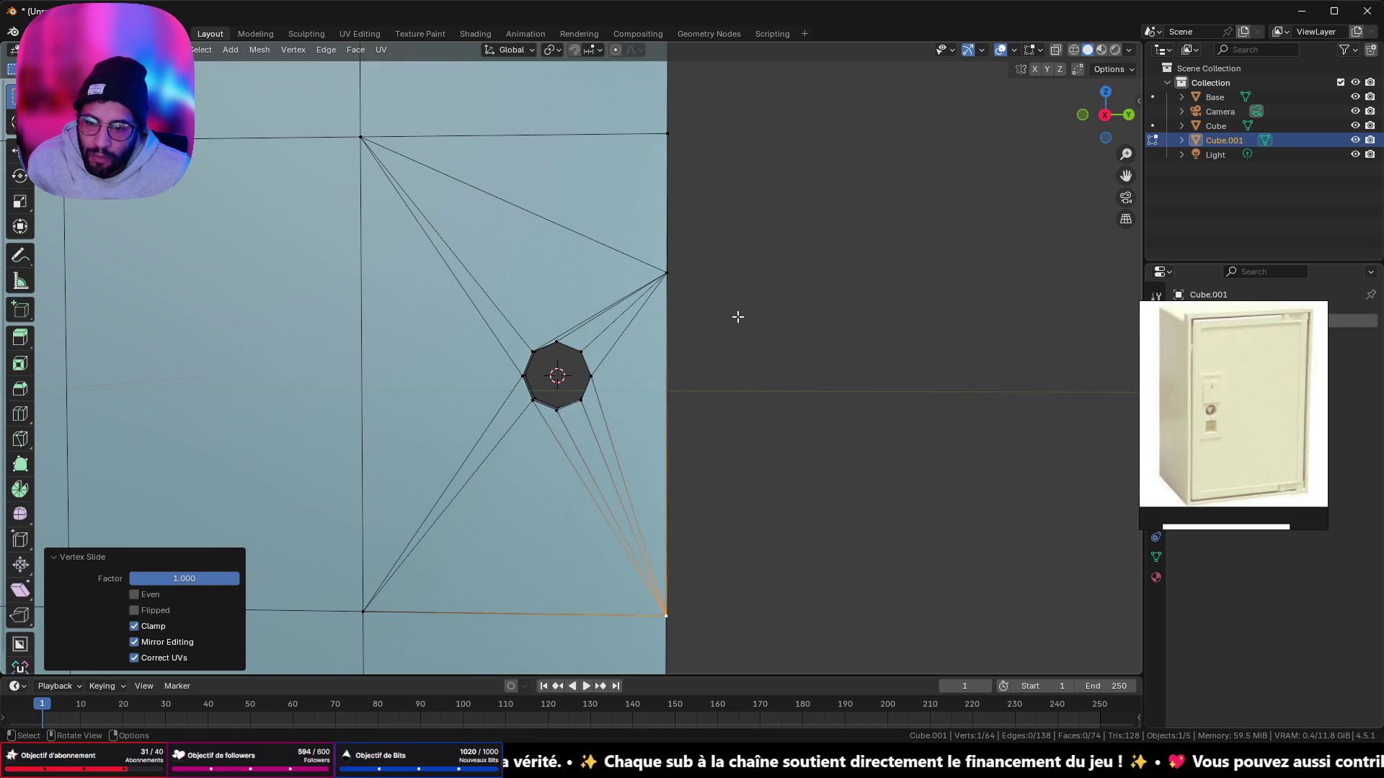
pyautogui.hotkey('shift', 'v')
pyautogui.click(749, 148)
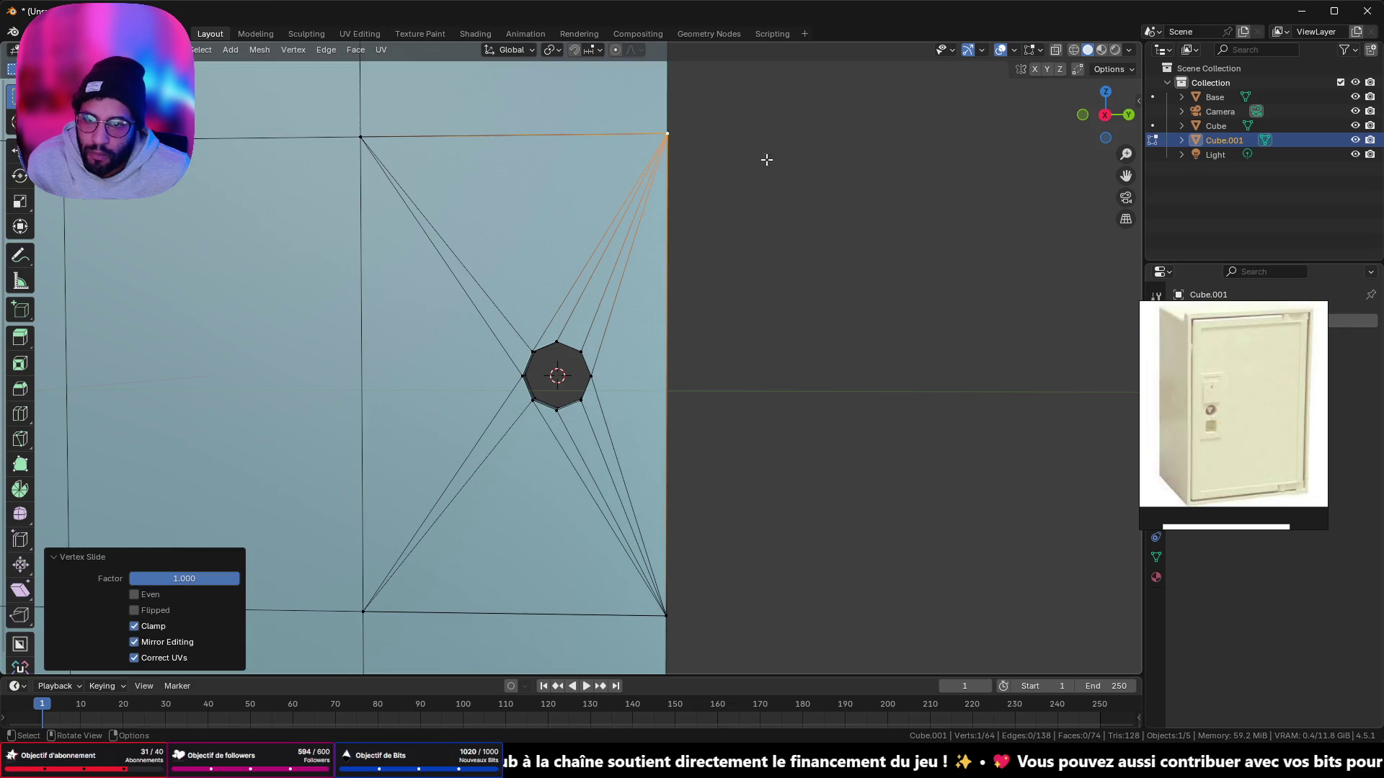
pyautogui.moveTo(766, 157)
pyautogui.mouseDown(button='middle')
pyautogui.moveTo(540, 232)
pyautogui.moveTo(500, 204)
pyautogui.moveTo(794, 229)
pyautogui.mouseUp(button='middle')
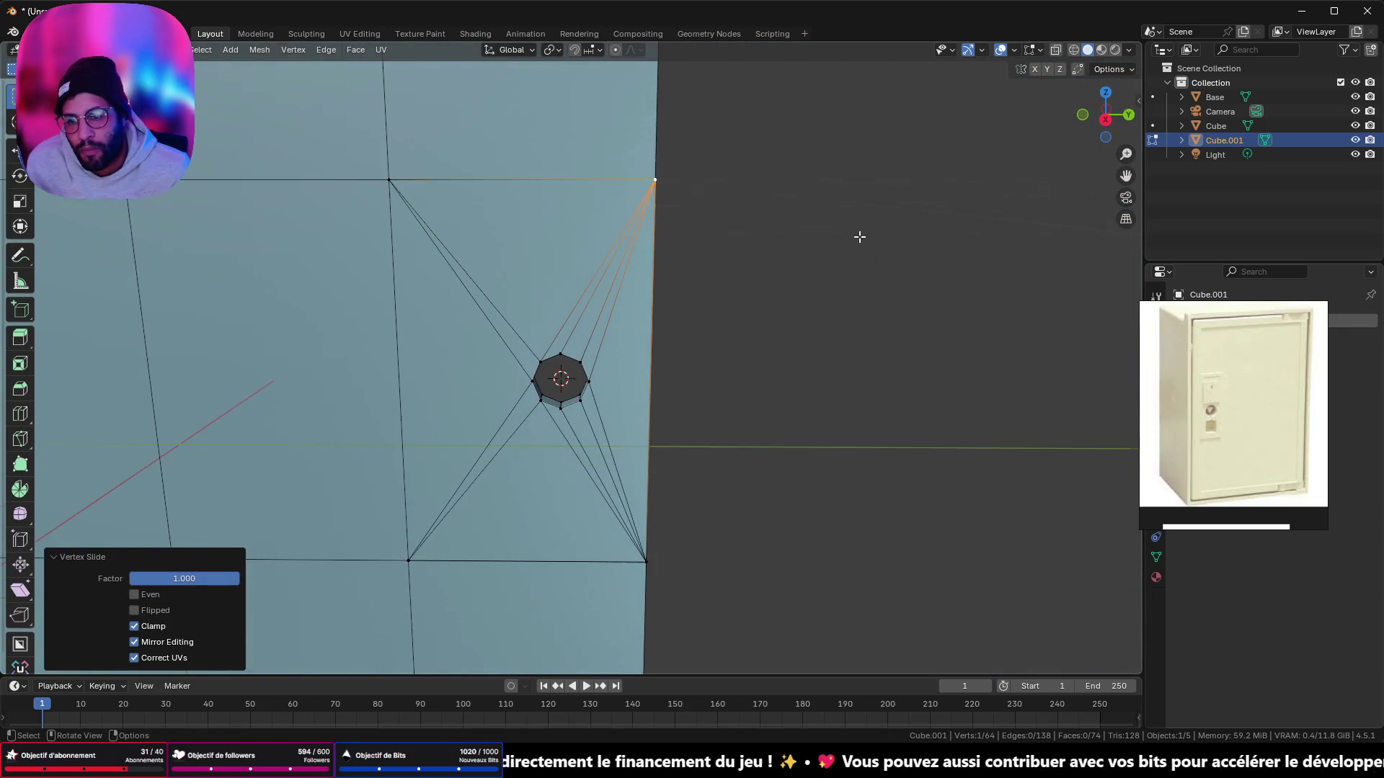
pyautogui.keyDown('alt'); pyautogui.moveTo(751, 425); pyautogui.dragTo(764, 410, button='middle'); pyautogui.keyUp('alt')
pyautogui.scroll(-5, 673, 251)
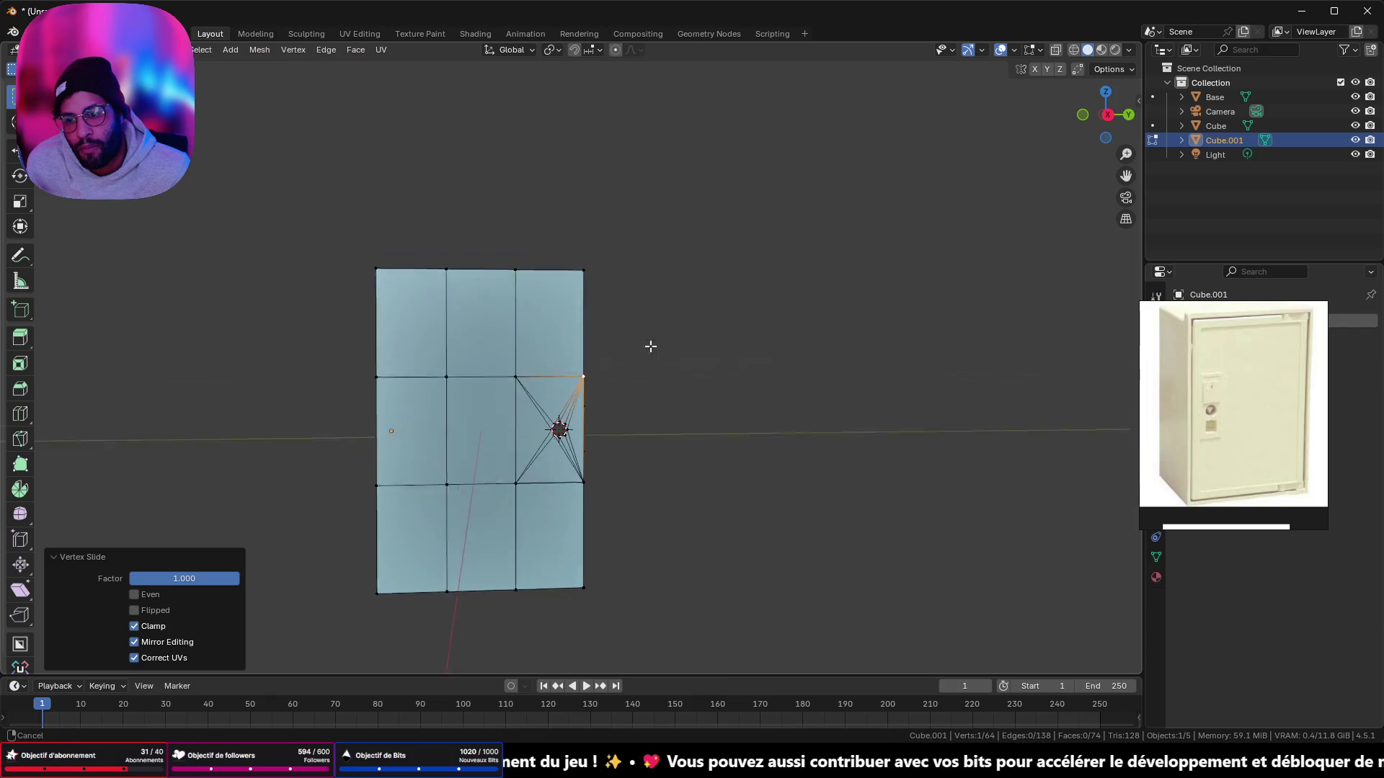
# Step: Slide the two vertices right of the keyhole onto the vertices above and below them
pyautogui.moveTo(649, 346); pyautogui.dragTo(654, 454, button='middle')
pyautogui.scroll(4, 654, 454)
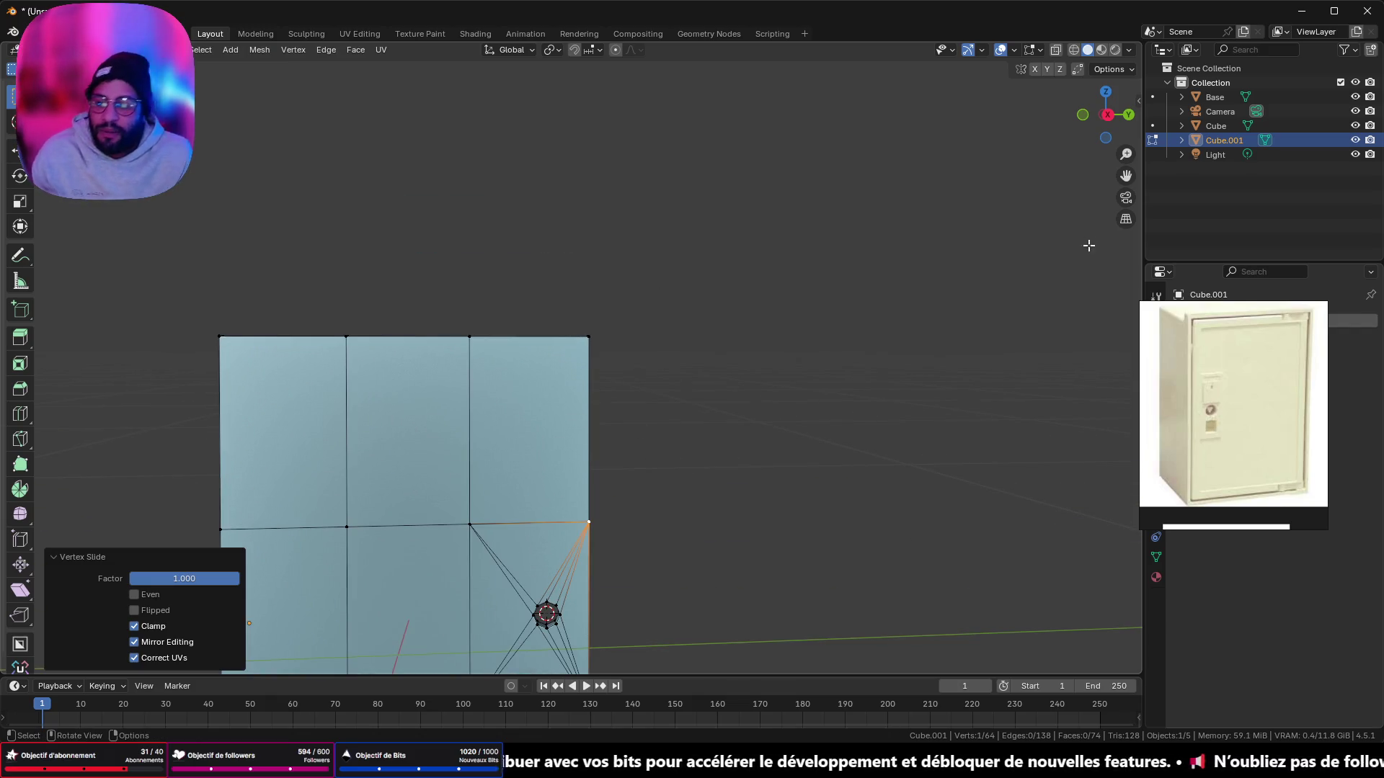
pyautogui.moveTo(1088, 245); pyautogui.dragTo(445, 445, button='middle')
pyautogui.scroll(5, 692, 639)
pyautogui.moveTo(692, 639); pyautogui.dragTo(643, 240, button='middle')
pyautogui.scroll(3, 711, 481)
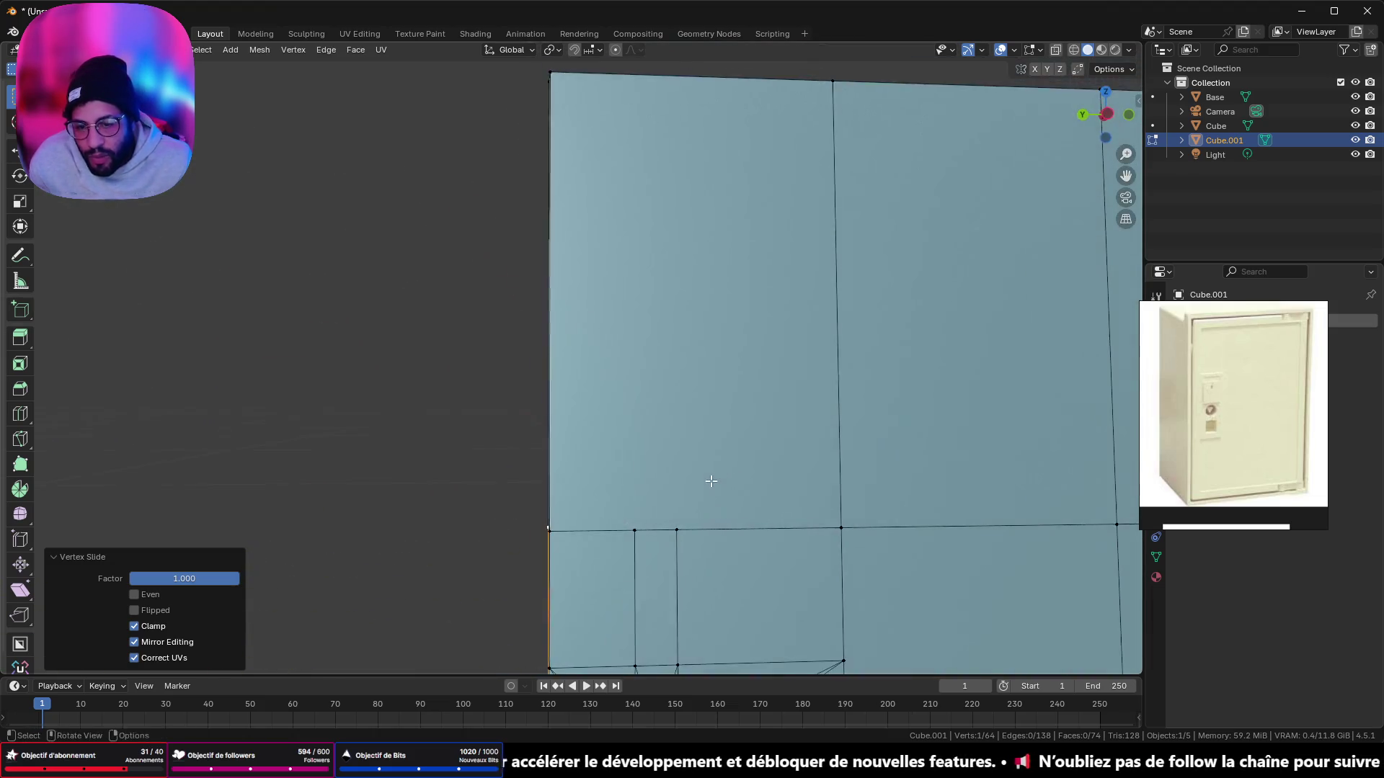
pyautogui.scroll(-3, 712, 482)
pyautogui.keyDown('shift'); pyautogui.moveTo(721, 338); pyautogui.dragTo(731, 405, button='middle'); pyautogui.keyUp('shift')
pyautogui.click(793, 477)
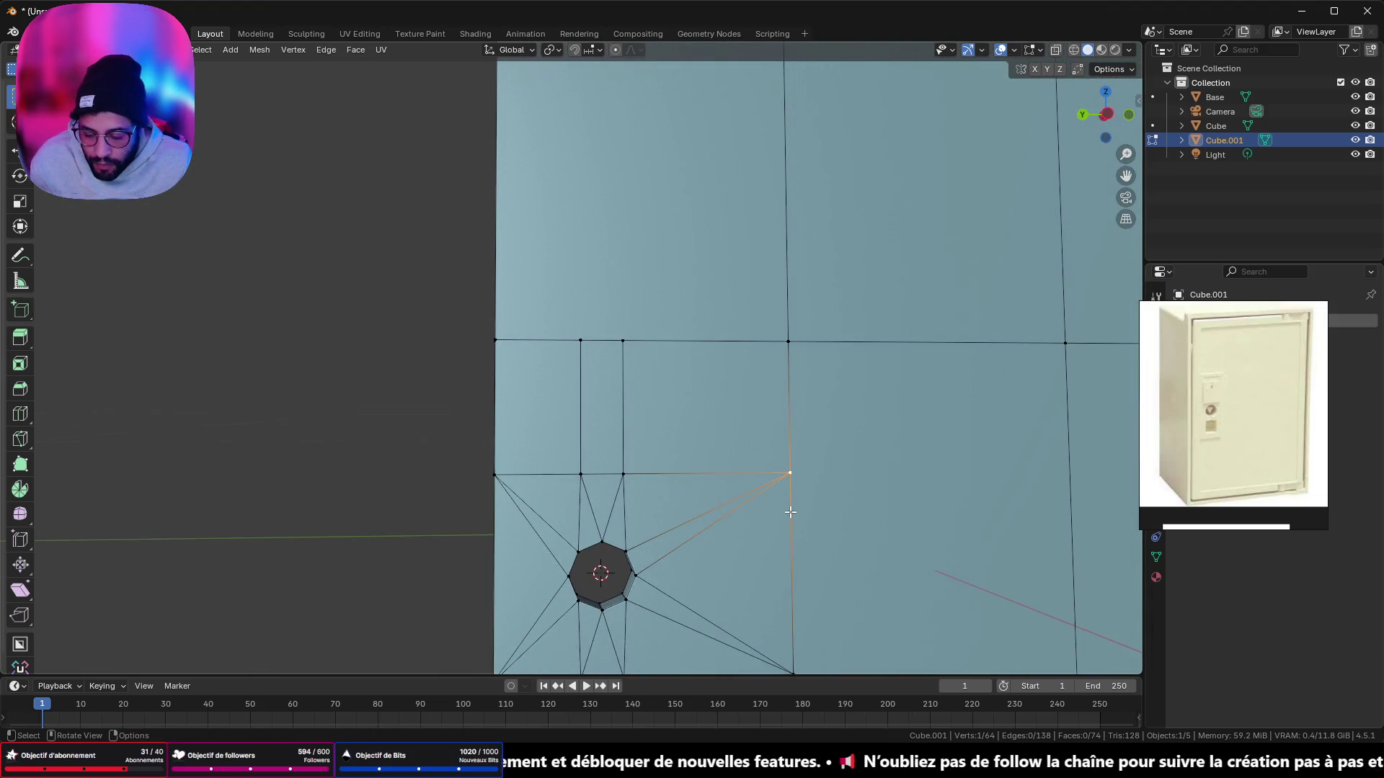
pyautogui.hotkey('shift', 'v')
pyautogui.click(828, 317)
pyautogui.keyDown('shift'); pyautogui.scroll(-5, 797, 349); pyautogui.keyUp('shift')
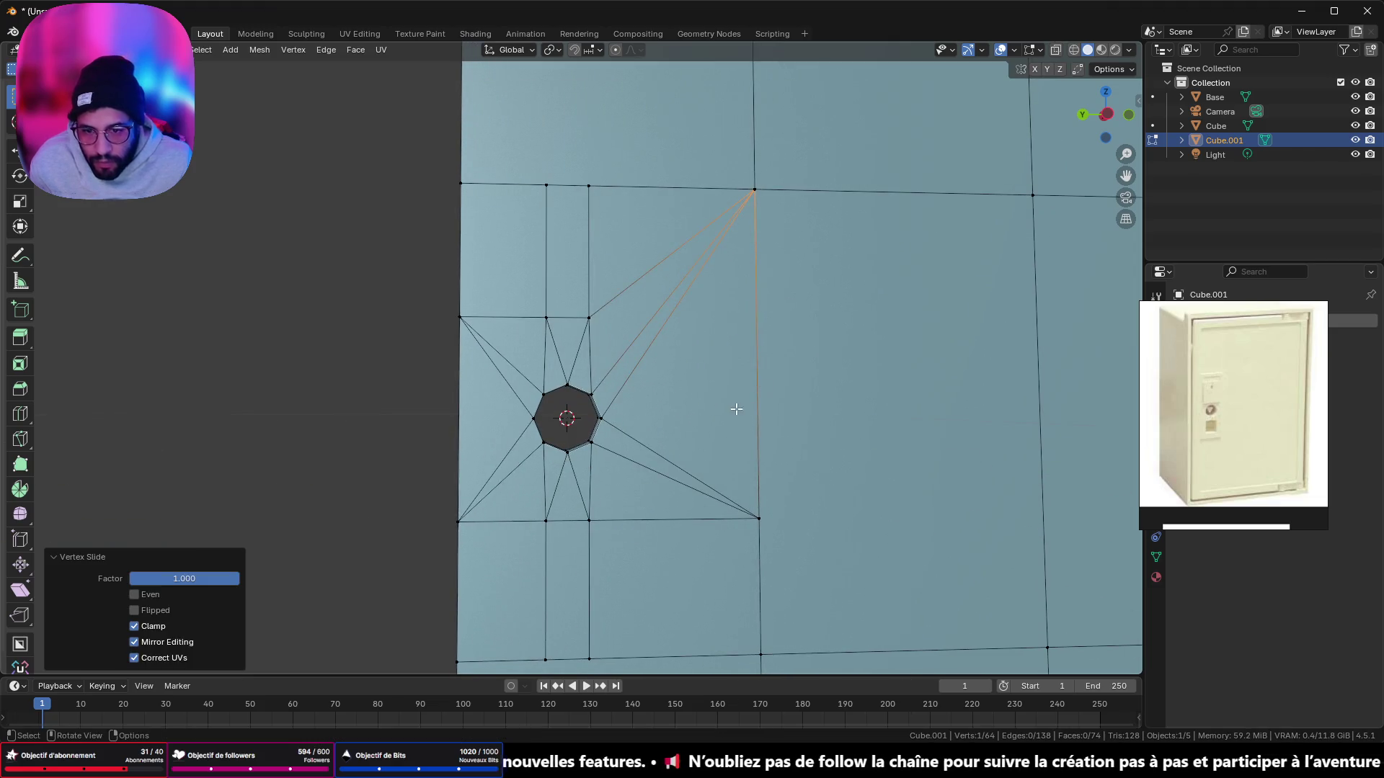
pyautogui.keyDown('shift'); pyautogui.scroll(-3, 712, 383); pyautogui.keyUp('shift')
pyautogui.click(808, 475)
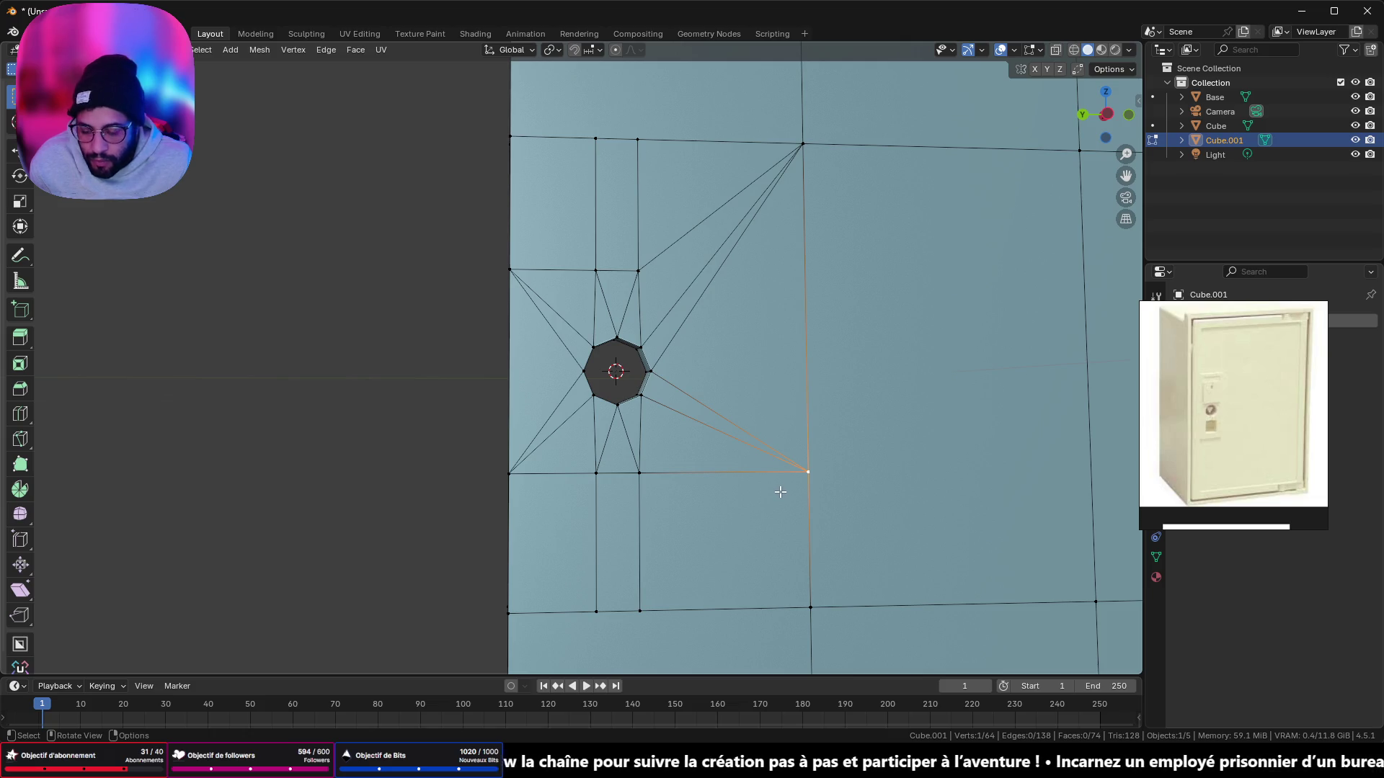
pyautogui.hotkey('shift', 'v')
pyautogui.click(804, 634)
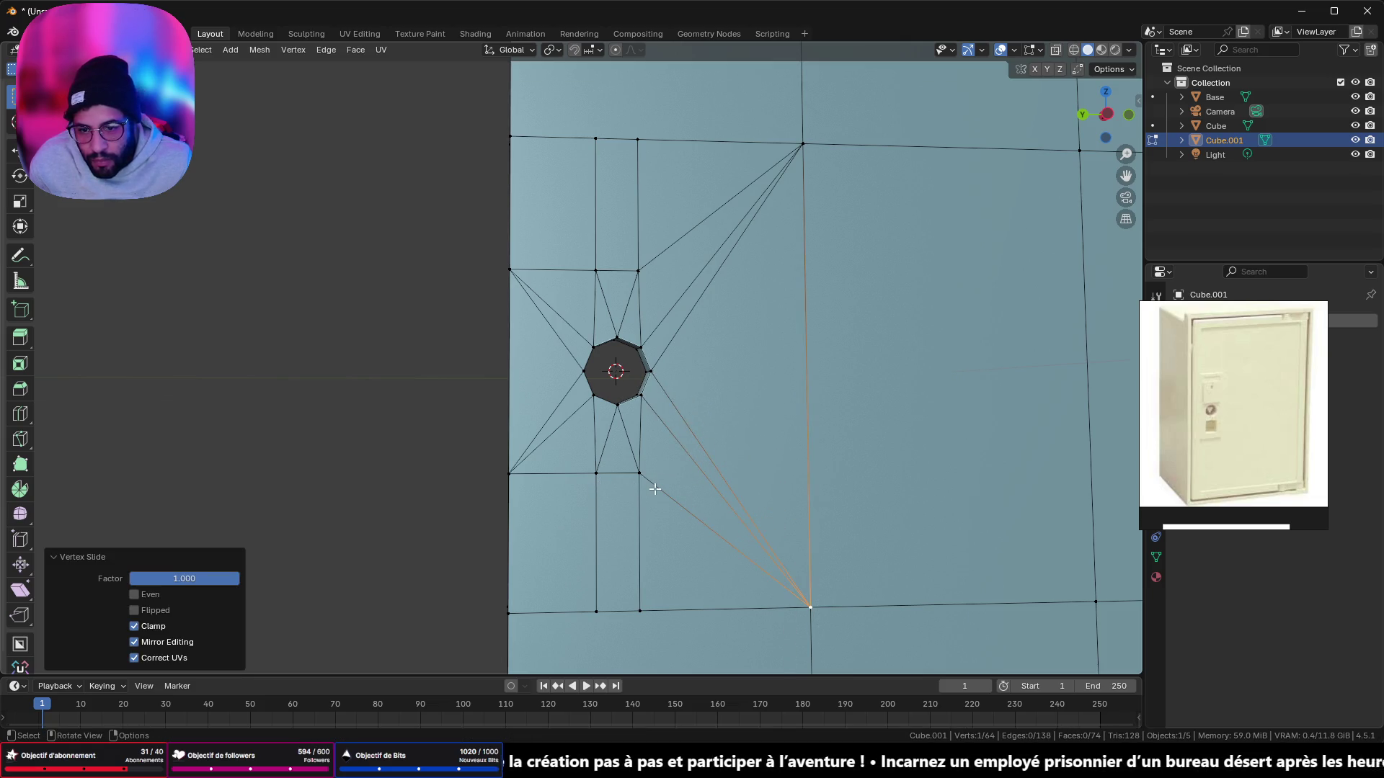
# Step: Slide the rows below and above the keyhole onto the bottom and top door edges
pyautogui.moveTo(654, 490); pyautogui.dragTo(454, 467)
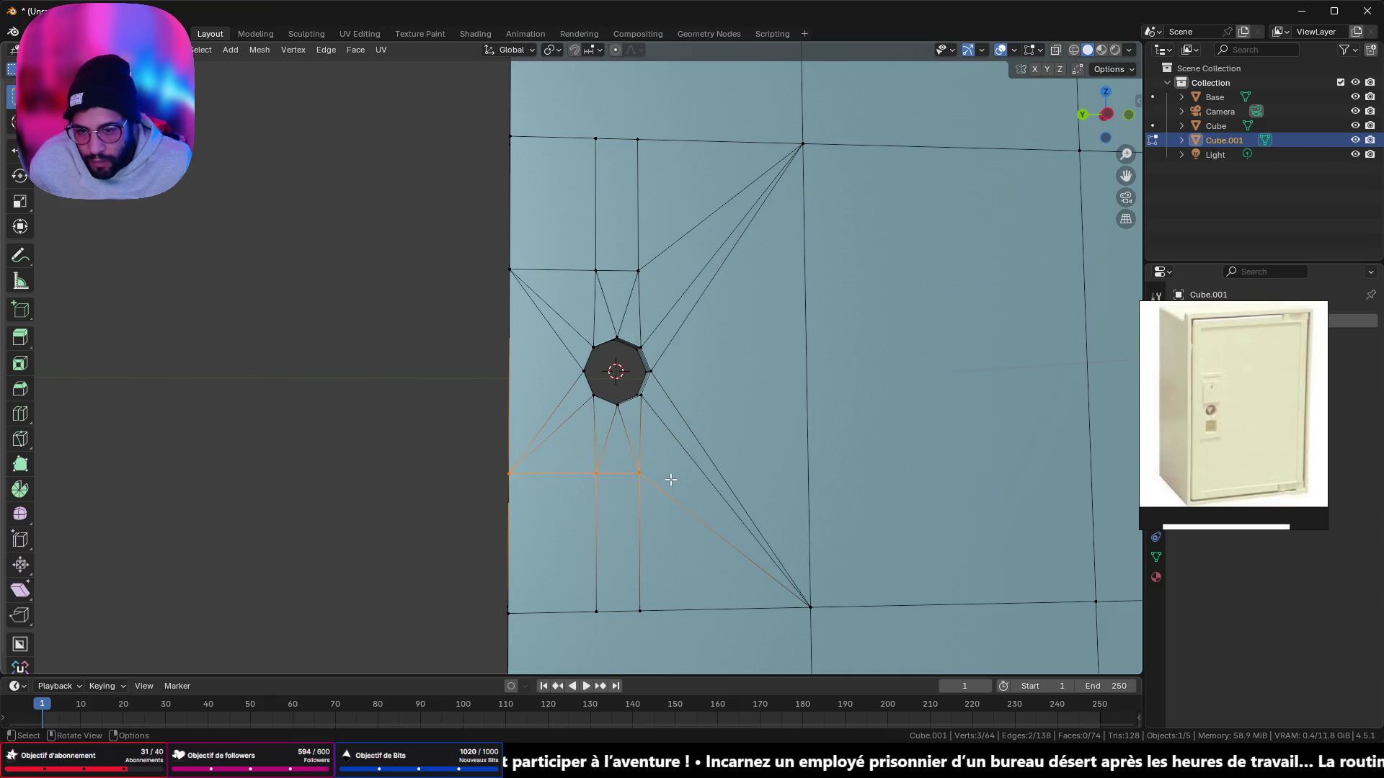
pyautogui.click(1107, 115)
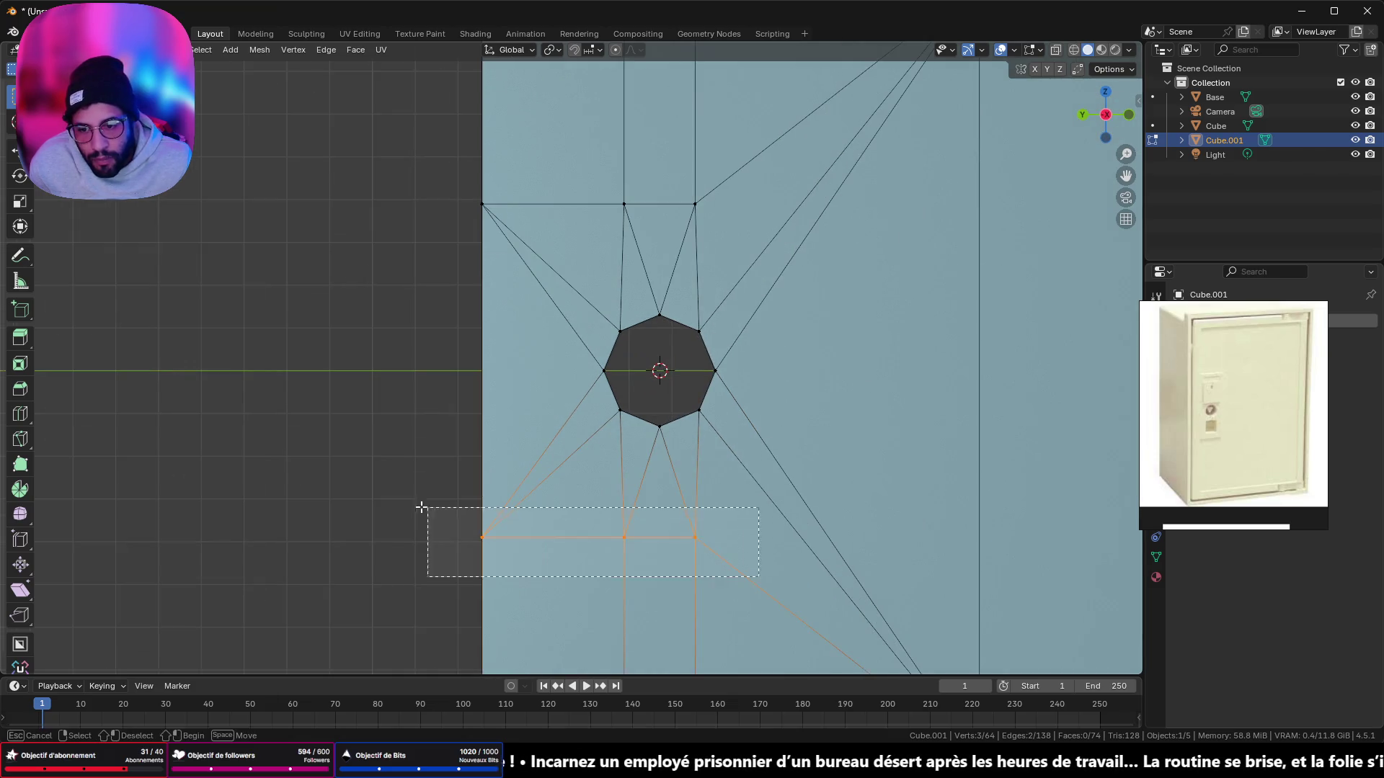
pyautogui.keyDown('shift'); pyautogui.moveTo(677, 573); pyautogui.dragTo(689, 349, button='middle'); pyautogui.keyUp('shift')
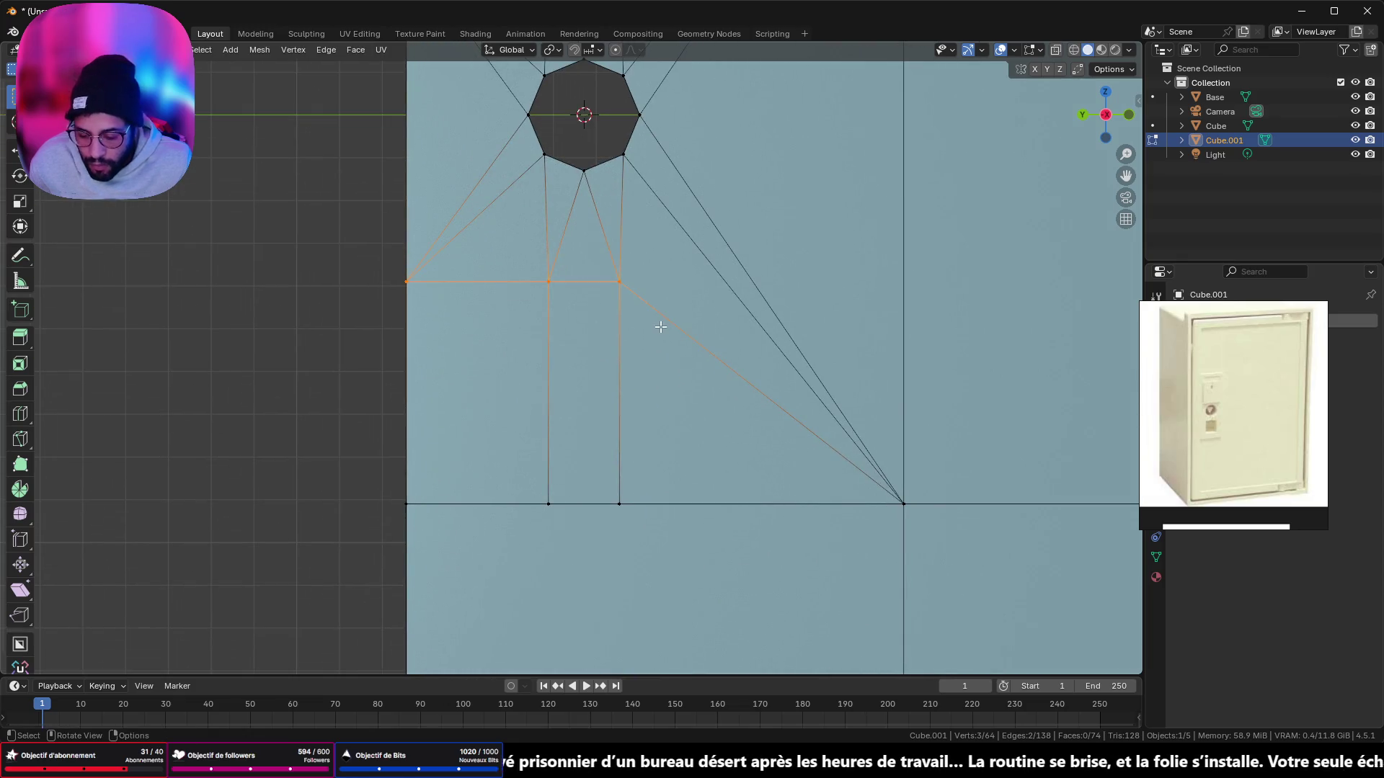
pyautogui.press('g')
pyautogui.press('g')
pyautogui.click(655, 454)
pyautogui.keyDown('shift'); pyautogui.moveTo(654, 454); pyautogui.dragTo(681, 6, button='middle'); pyautogui.keyUp('shift')
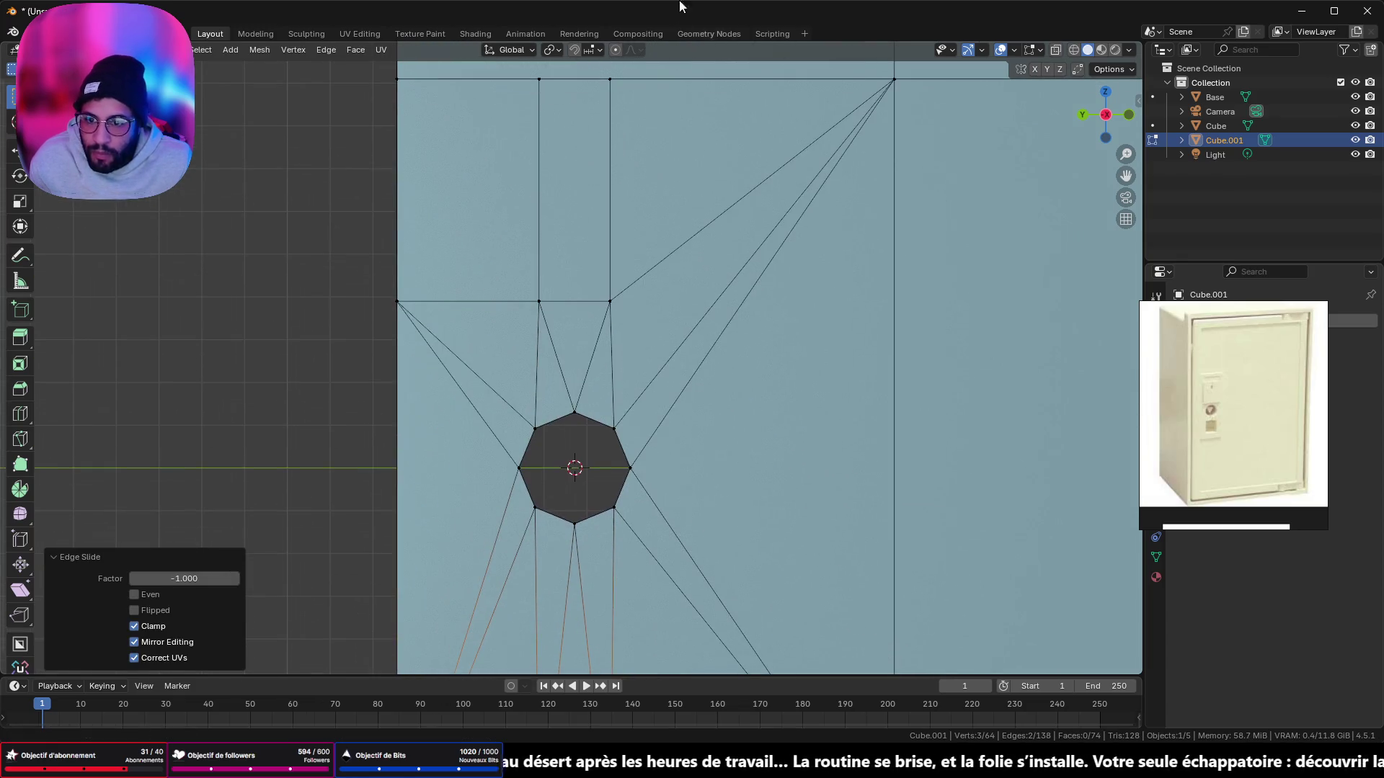
pyautogui.moveTo(700, 344); pyautogui.dragTo(292, 289)
pyautogui.press('g')
pyautogui.press('g')
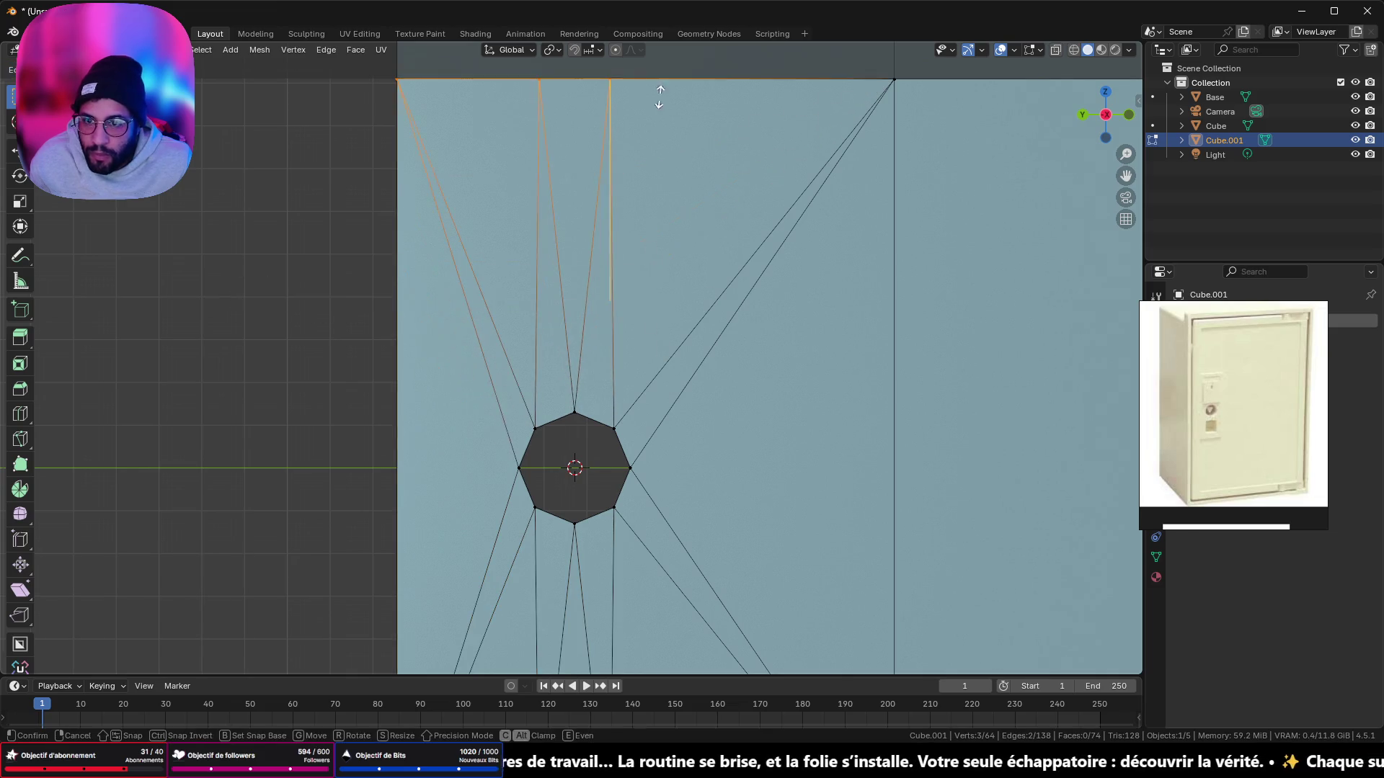
pyautogui.click(649, 115)
# Step: Merge the three vertices along the top edge into the left one at last
pyautogui.keyDown('shift'); pyautogui.moveTo(649, 115); pyautogui.dragTo(665, 255, button='middle'); pyautogui.keyUp('shift')
pyautogui.scroll(-1, 668, 250)
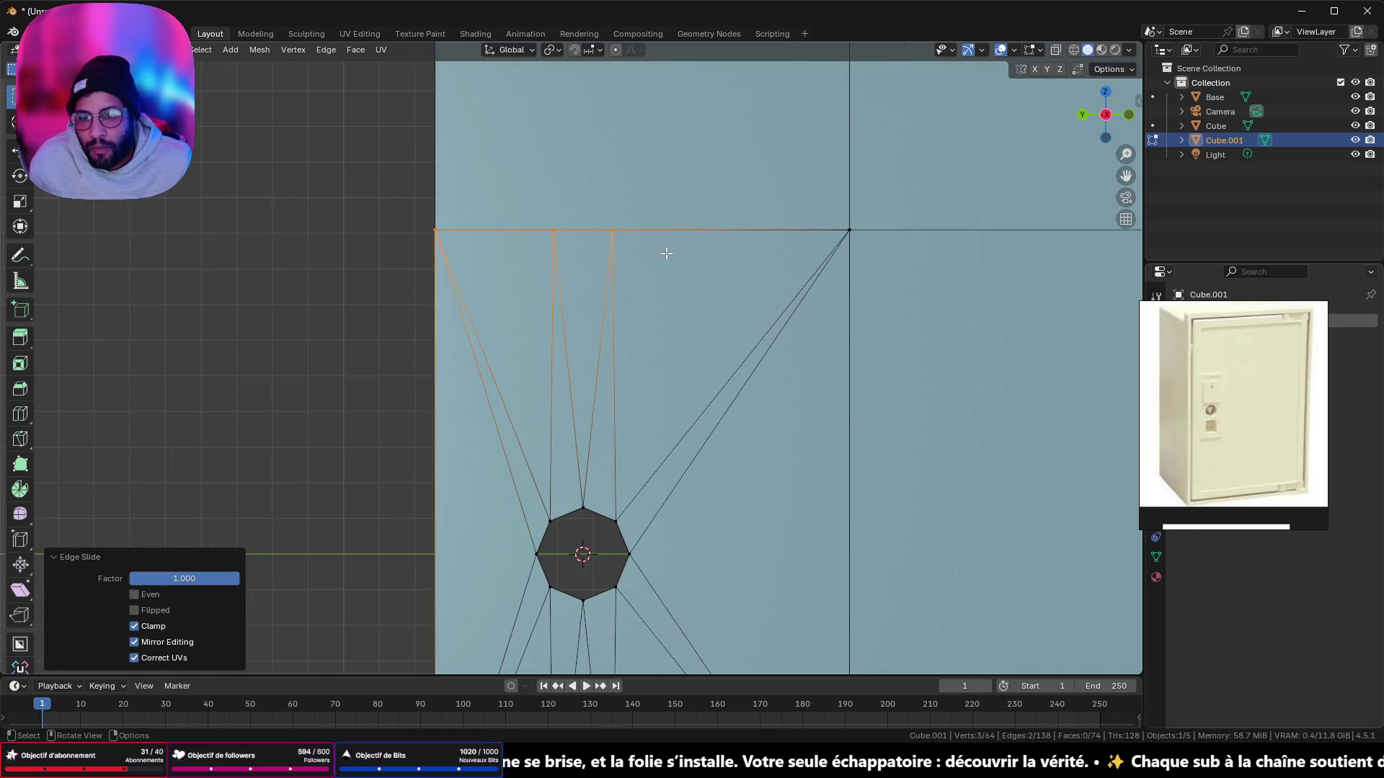
pyautogui.moveTo(654, 269); pyautogui.dragTo(531, 220)
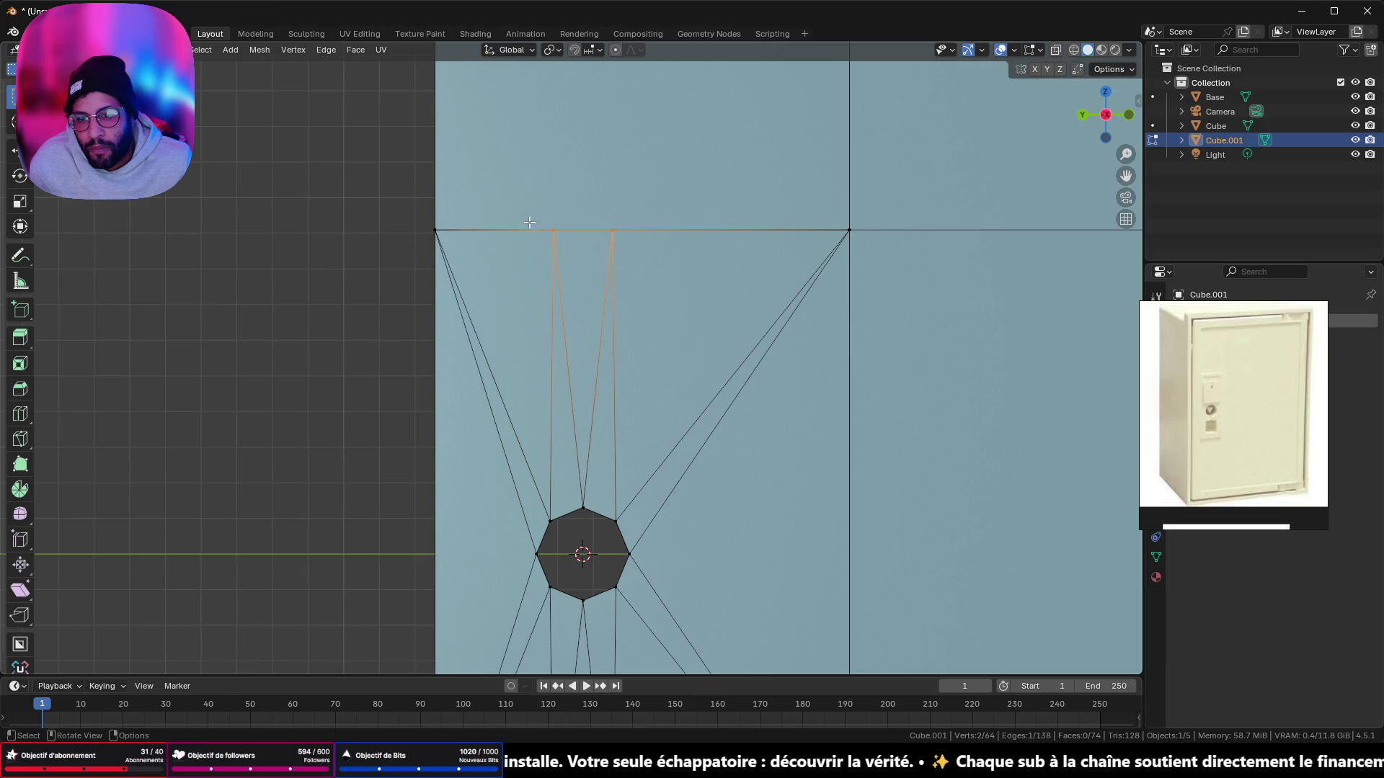
pyautogui.keyDown('shift'); pyautogui.click(448, 236); pyautogui.keyUp('shift')
pyautogui.press('m')
pyautogui.click(461, 250)
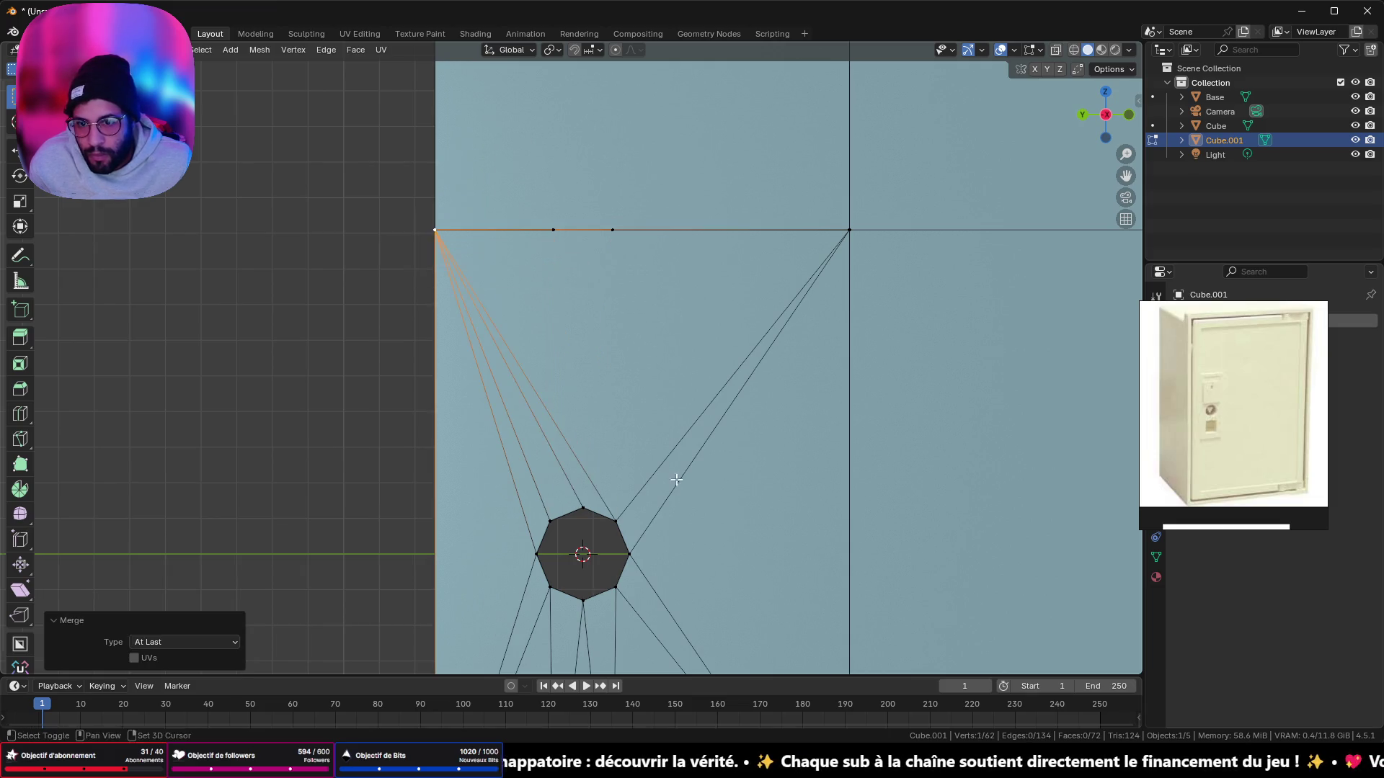
# Step: Slide the top horizontal edge, then select the left corner vertex and its triangle fan
pyautogui.moveTo(461, 250)
pyautogui.keyDown('shift'); pyautogui.mouseDown(button='middle')
pyautogui.moveTo(621, 284)
pyautogui.moveTo(620, 188)
pyautogui.mouseUp(button='middle'); pyautogui.keyUp('shift')
pyautogui.click(530, 151)
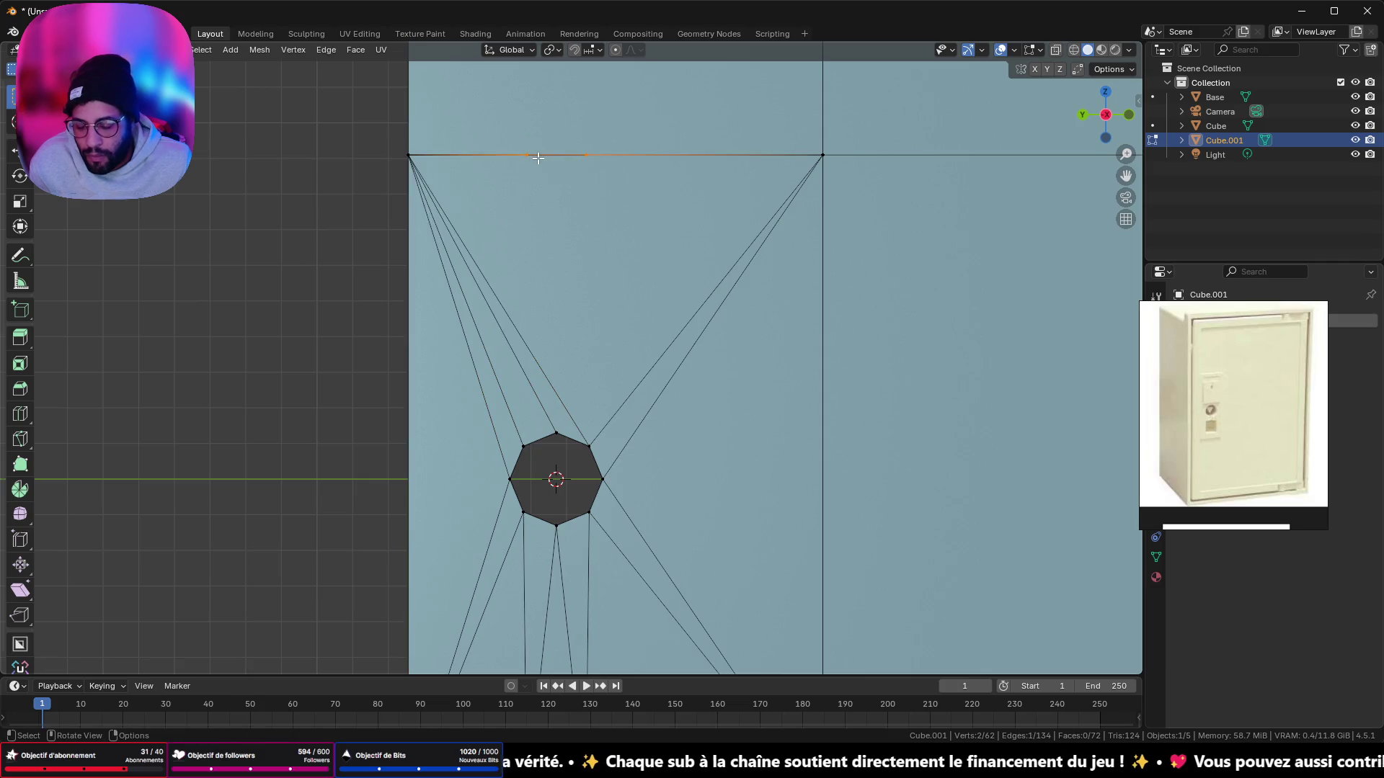
pyautogui.press('g')
pyautogui.press('g')
pyautogui.click(355, 158)
pyautogui.moveTo(459, 166); pyautogui.dragTo(404, 149)
pyautogui.moveTo(418, 154)
pyautogui.mouseDown(button='middle')
pyautogui.moveTo(567, 207)
pyautogui.moveTo(621, 207)
pyautogui.moveTo(571, 208)
pyautogui.mouseUp(button='middle')
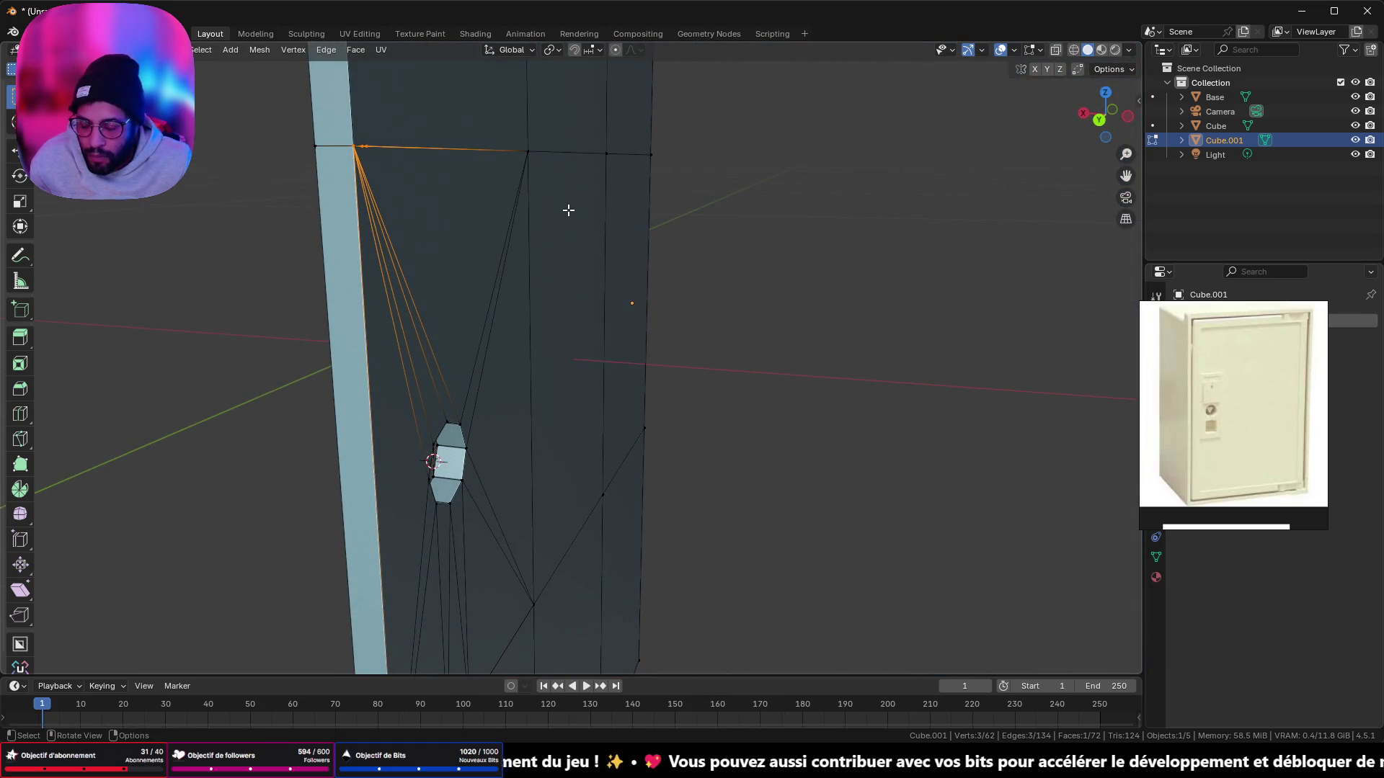
# Step: Select the whole door mesh and merge overlapping vertices by distance
pyautogui.press('a')
pyautogui.press('p')
pyautogui.click(567, 210)
pyautogui.hotkey('ctrl', 'z')
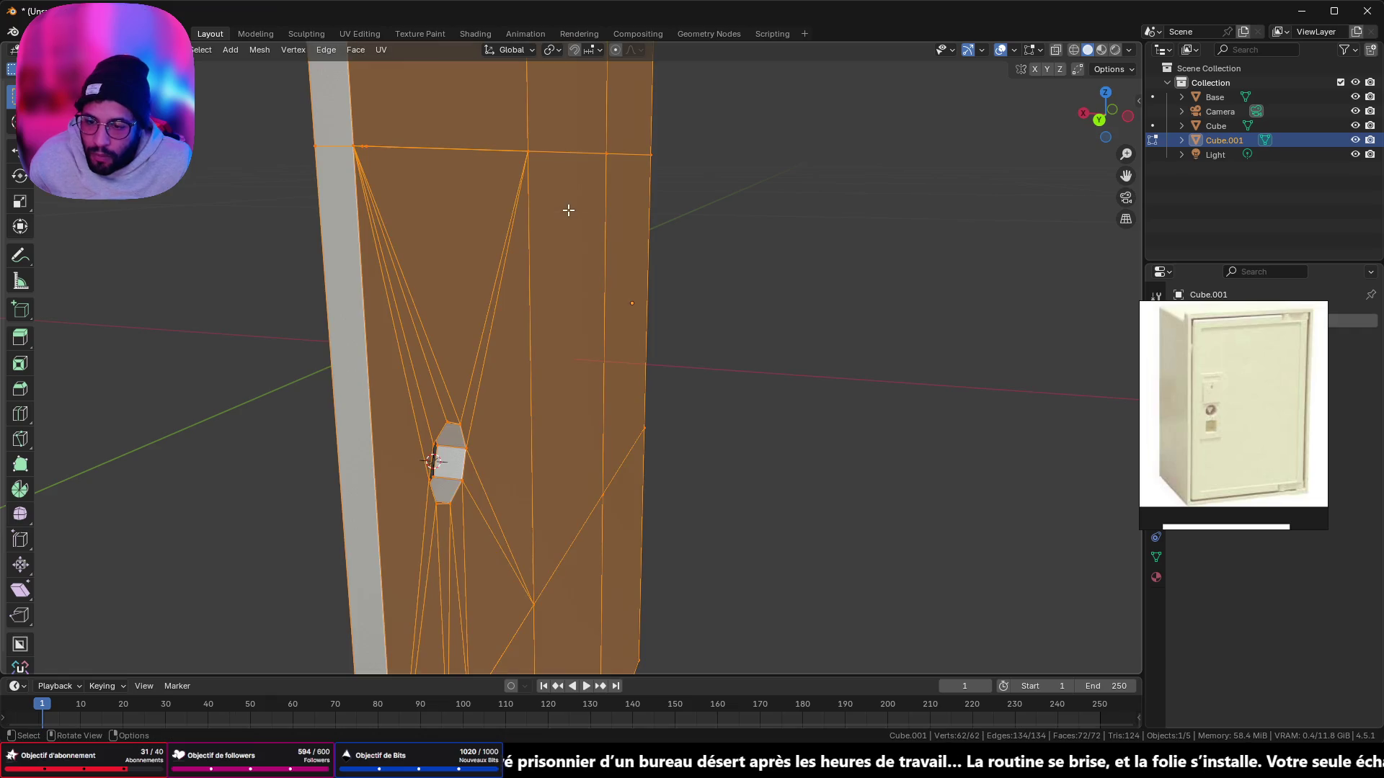
pyautogui.press('m')
pyautogui.click(534, 258)
# Step: Slide the top-left vertex along the top edge onto the door's top-left corner
pyautogui.moveTo(535, 258)
pyautogui.mouseDown(button='middle')
pyautogui.moveTo(596, 238)
pyautogui.moveTo(506, 193)
pyautogui.mouseUp(button='middle')
pyautogui.click(420, 171)
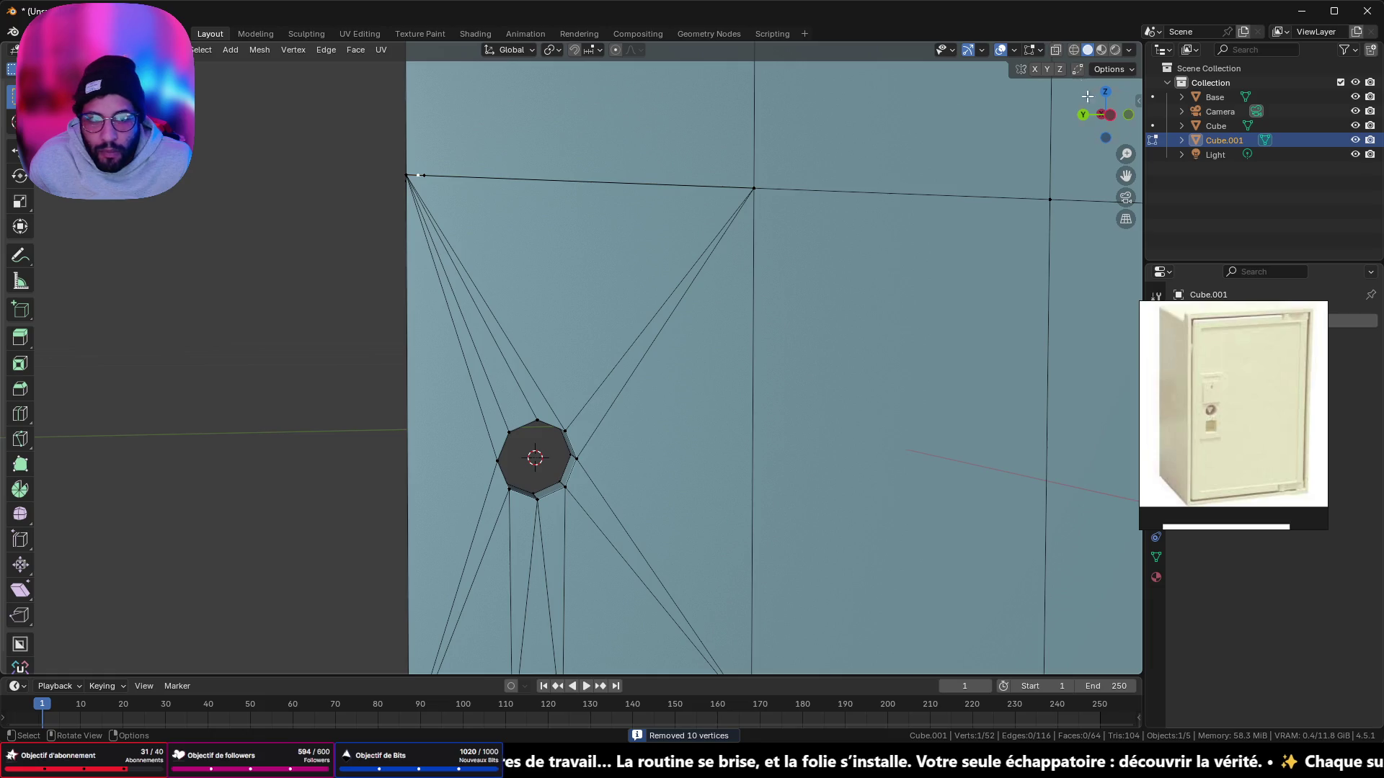
pyautogui.click(1102, 117)
pyautogui.scroll(3, 510, 139)
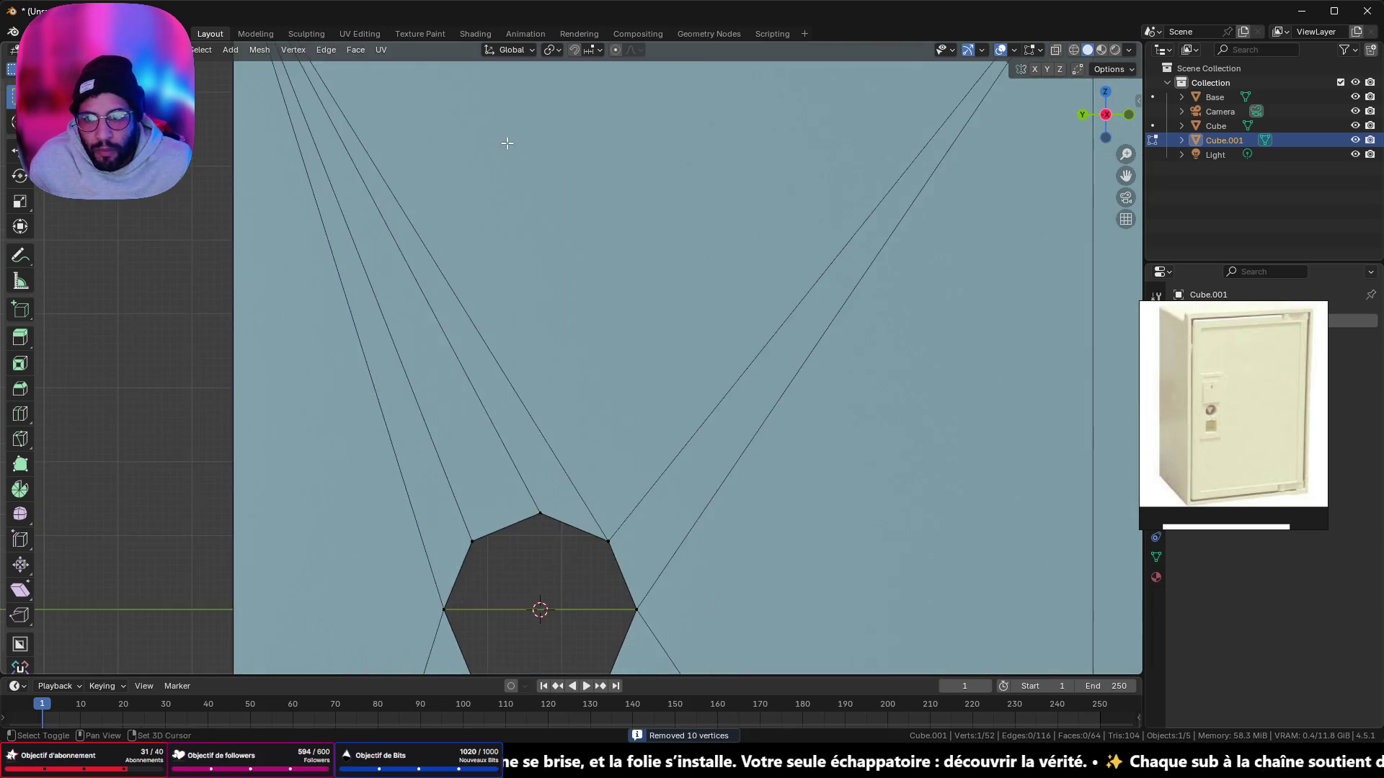
pyautogui.moveTo(509, 139)
pyautogui.keyDown('shift'); pyautogui.mouseDown(button='middle')
pyautogui.moveTo(513, 260)
pyautogui.moveTo(728, 483)
pyautogui.mouseUp(button='middle'); pyautogui.keyUp('shift')
pyautogui.hotkey('shift', 'v')
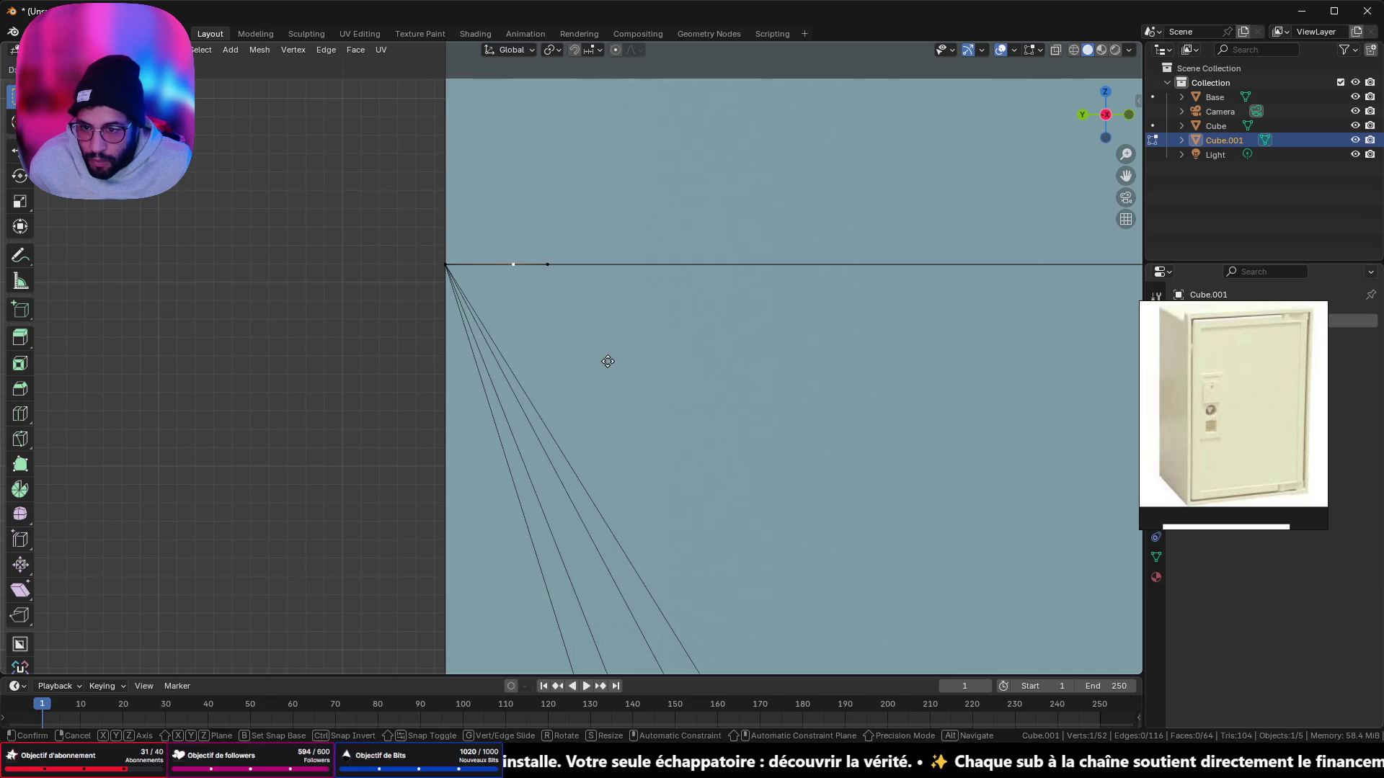
pyautogui.click(472, 339)
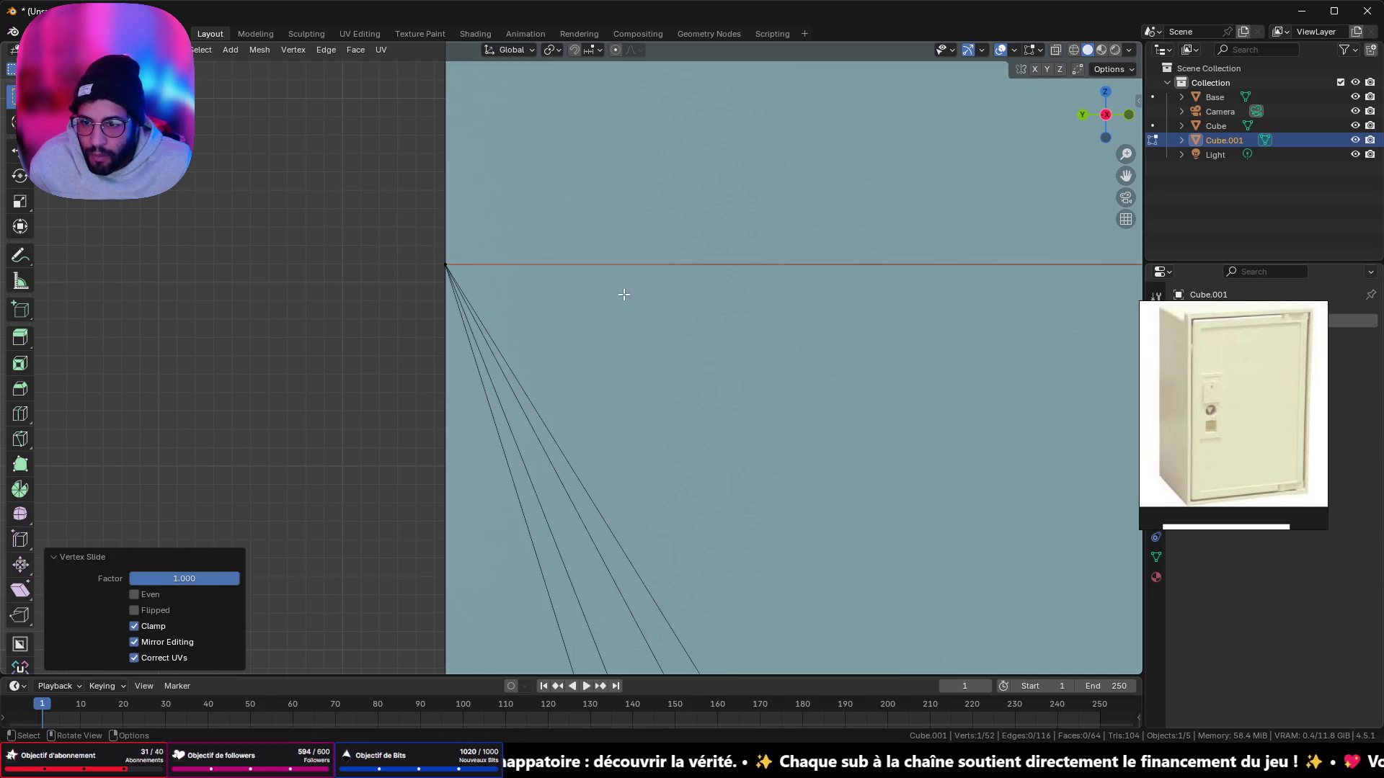
# Step: Turn on Auto Merge and slide the vertex below the keyhole onto its neighbour
pyautogui.click(1105, 70)
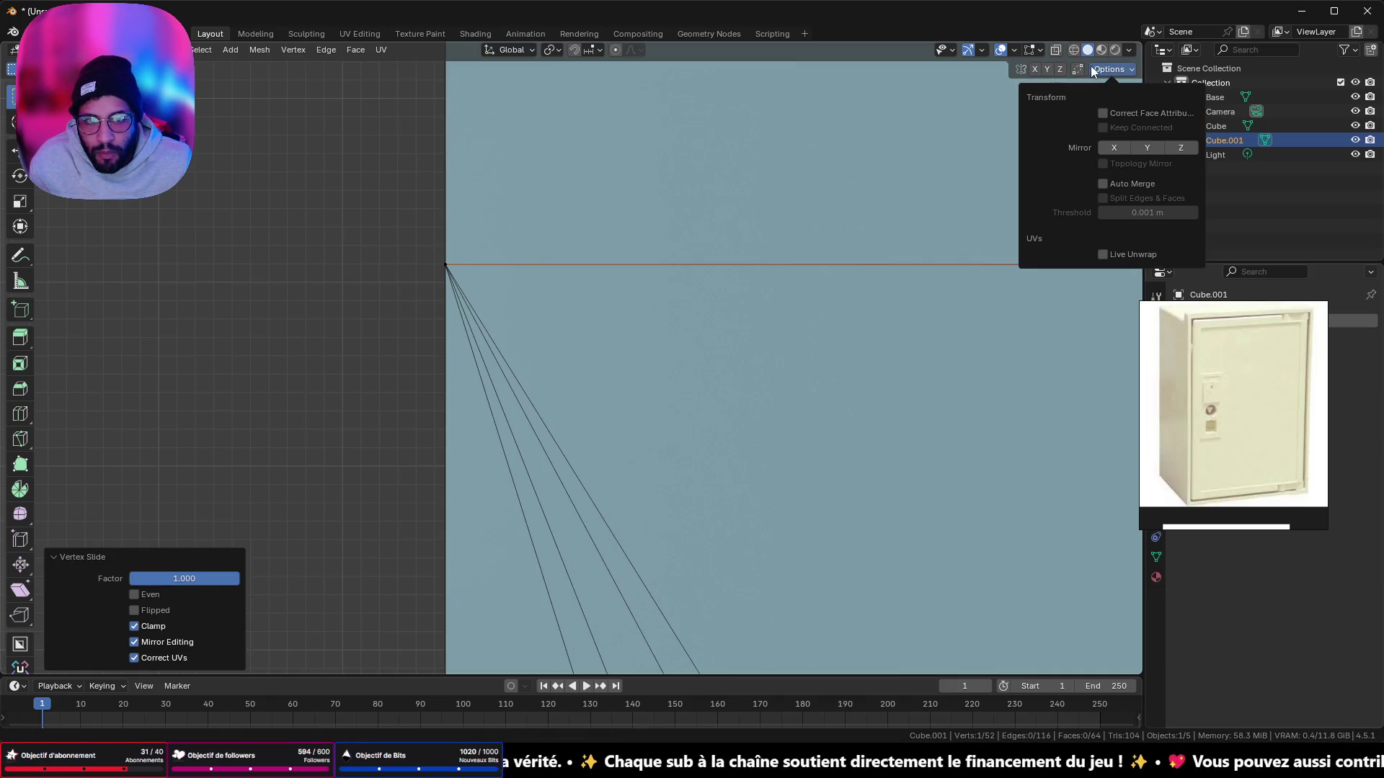
pyautogui.click(1077, 69)
pyautogui.keyDown('shift'); pyautogui.moveTo(792, 425); pyautogui.dragTo(868, 480, button='middle'); pyautogui.keyUp('shift')
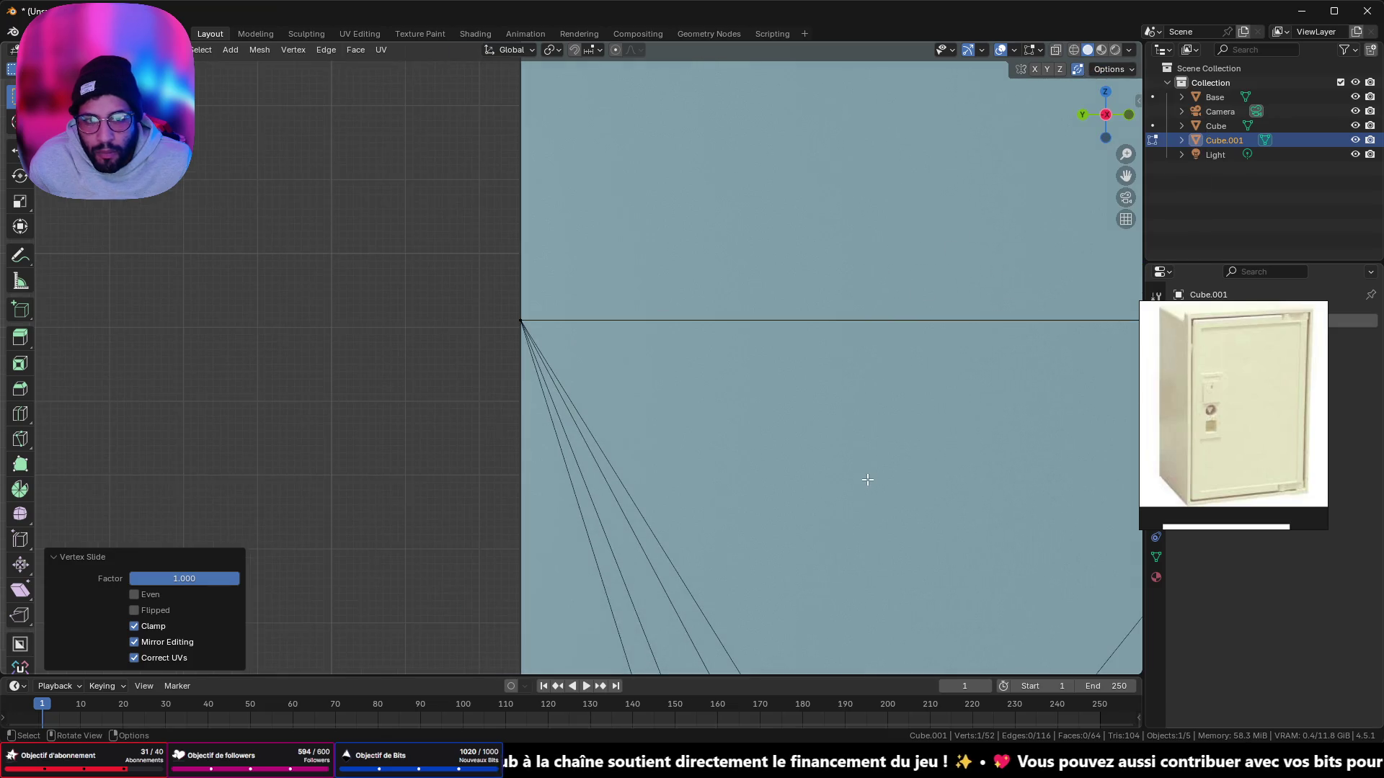
pyautogui.scroll(-3, 867, 480)
pyautogui.keyDown('shift'); pyautogui.scroll(-5, 793, 447); pyautogui.keyUp('shift')
pyautogui.scroll(-4, 729, 457)
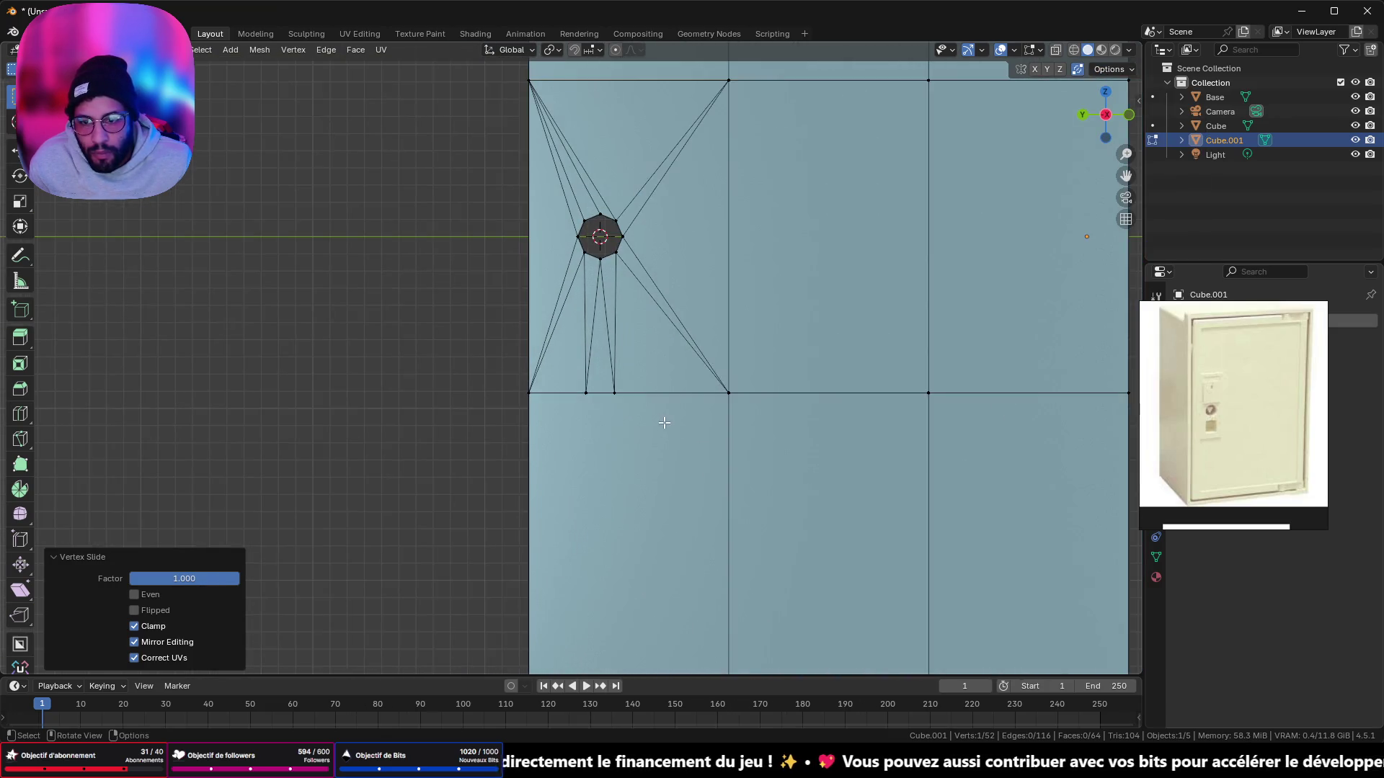
pyautogui.scroll(3, 663, 423)
pyautogui.click(649, 421)
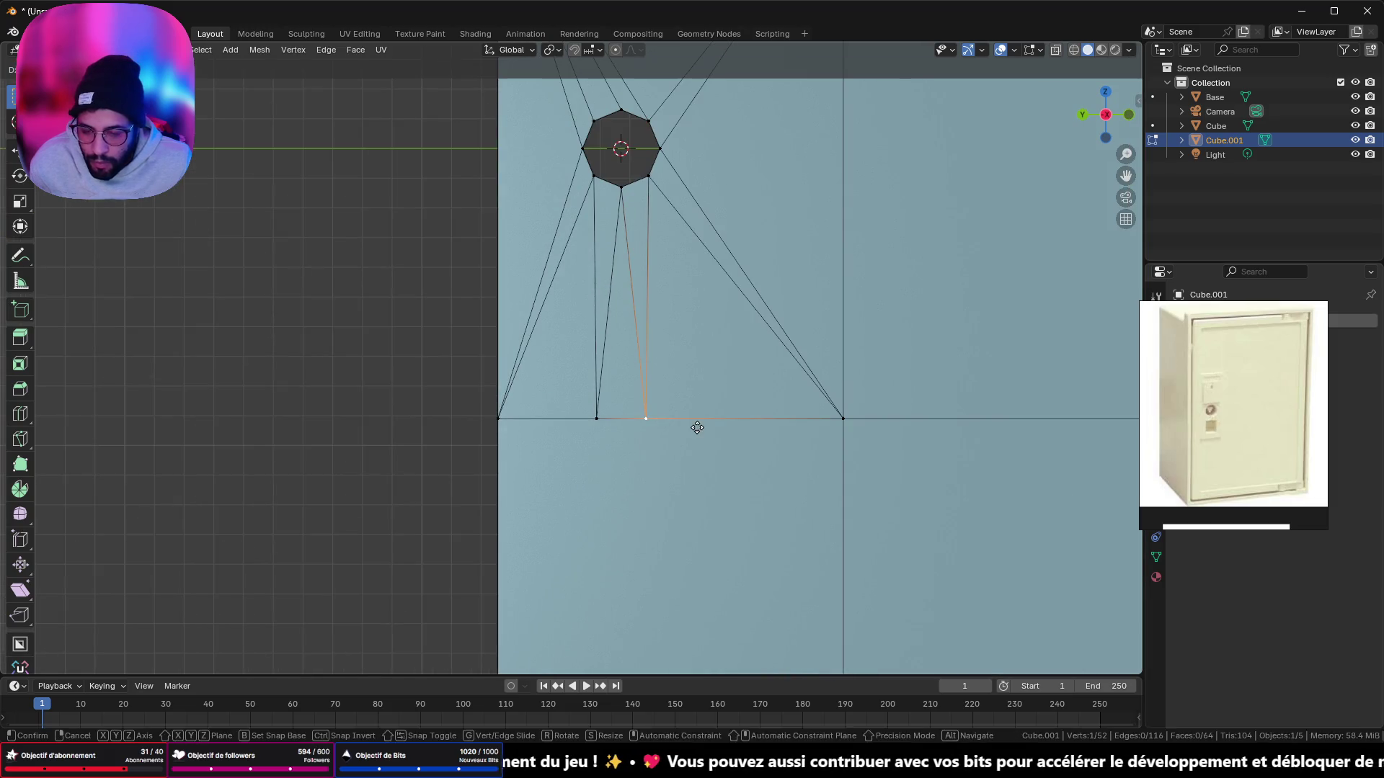
pyautogui.press('g')
pyautogui.press('g')
pyautogui.click(620, 425)
# Step: Add a panel edge to the selection and snap back to a straight axis view
pyautogui.scroll(-5, 487, 437)
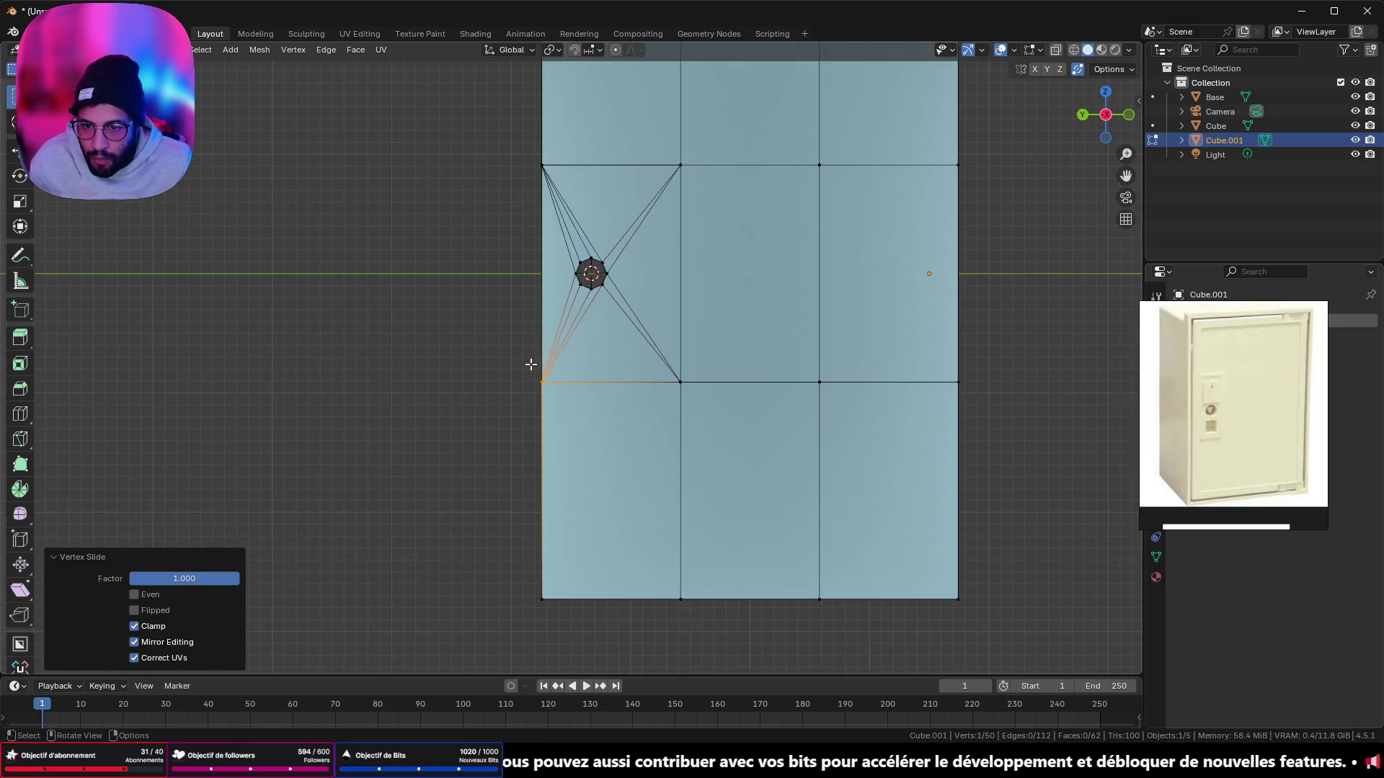
pyautogui.moveTo(563, 351)
pyautogui.mouseDown(button='middle')
pyautogui.moveTo(877, 361)
pyautogui.moveTo(685, 357)
pyautogui.moveTo(819, 352)
pyautogui.moveTo(757, 300)
pyautogui.moveTo(548, 415)
pyautogui.moveTo(589, 419)
pyautogui.mouseUp(button='middle')
pyautogui.scroll(5, 534, 410)
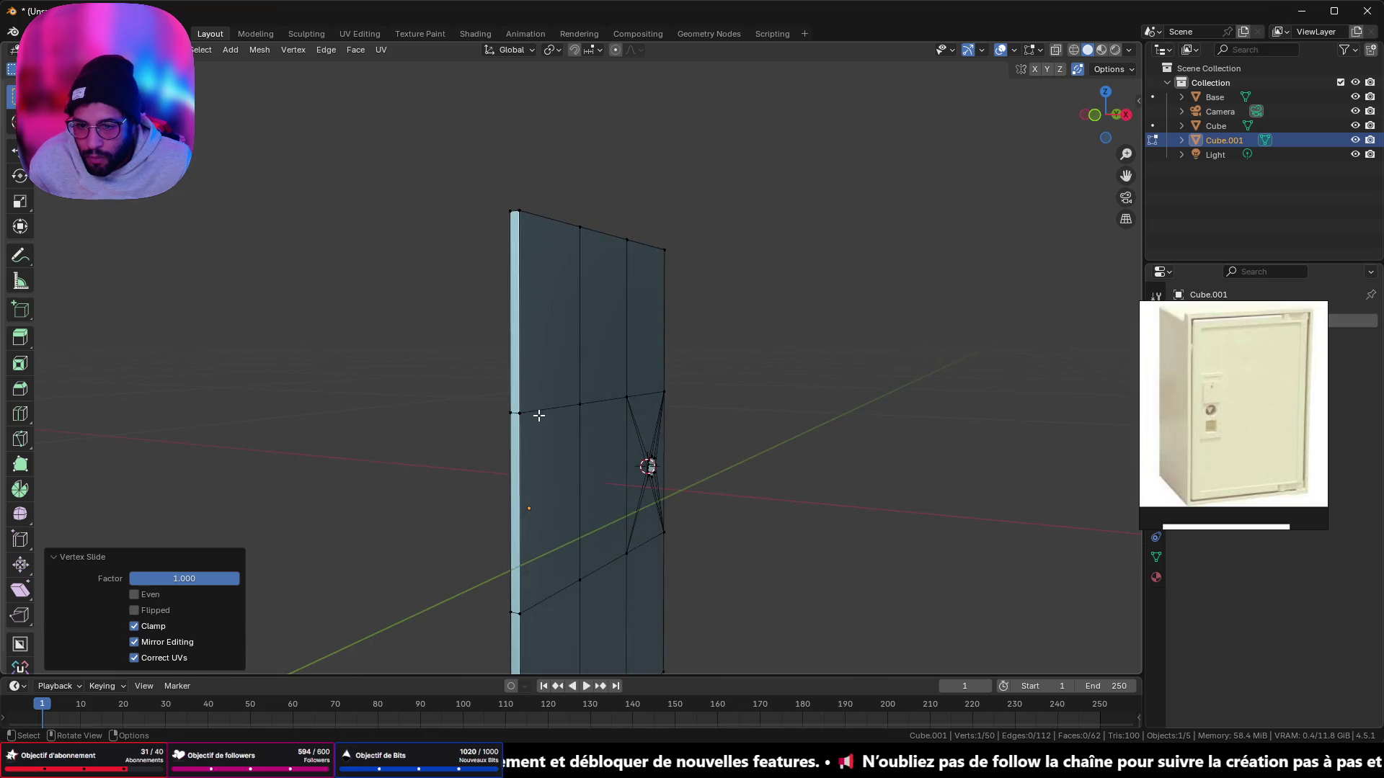
pyautogui.keyDown('shift'); pyautogui.click(549, 412); pyautogui.keyUp('shift')
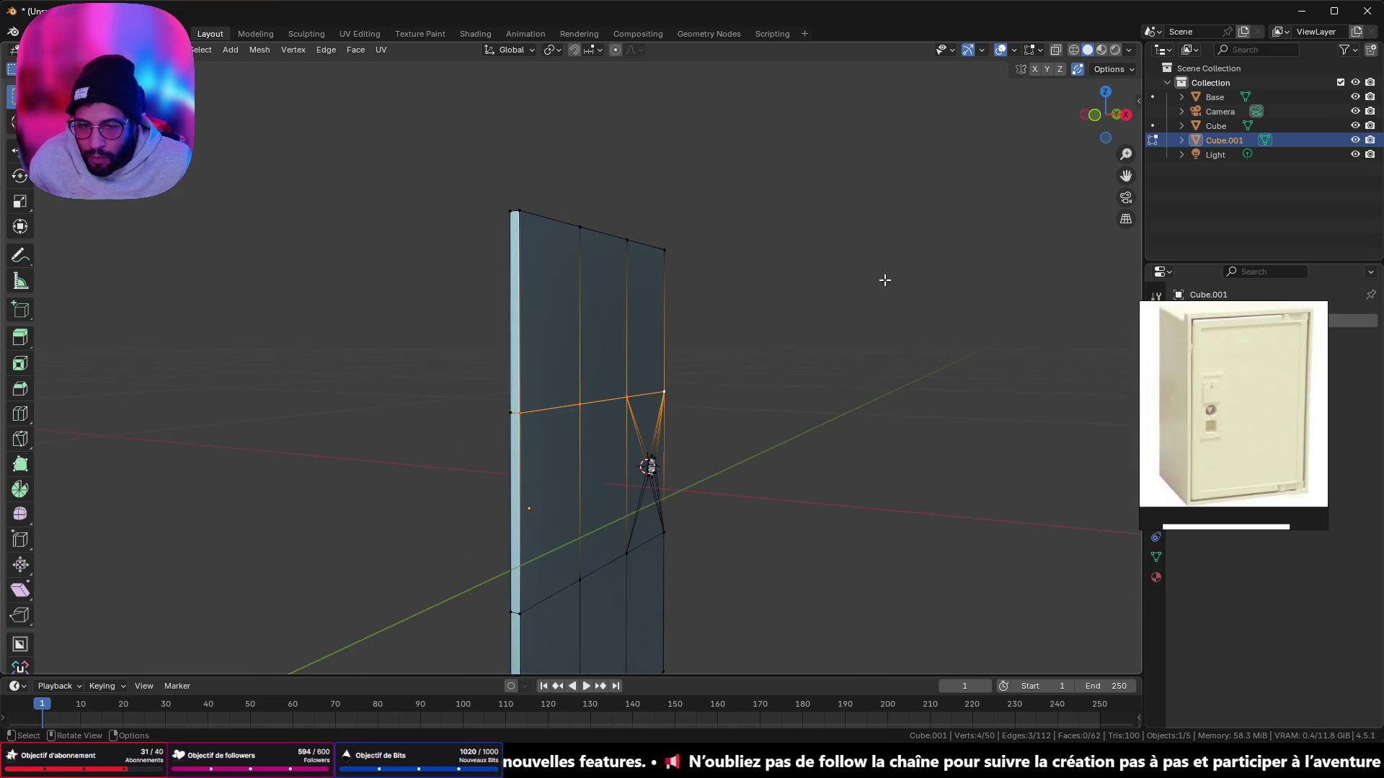
pyautogui.click(1118, 117)
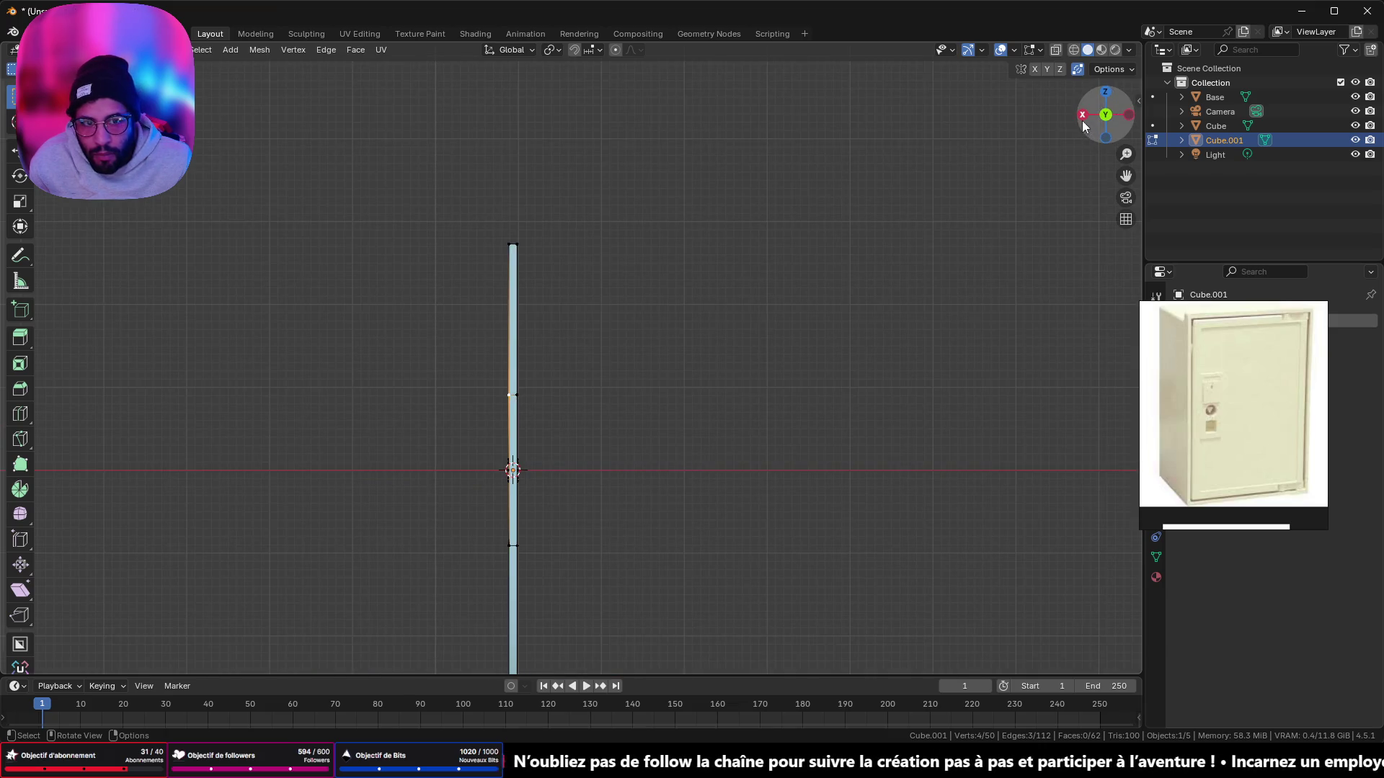
# Step: Edge-slide the first two extra loops onto the door panel's top and bottom borders
pyautogui.click(1082, 118)
pyautogui.press('g')
pyautogui.press('g')
pyautogui.click(703, 268)
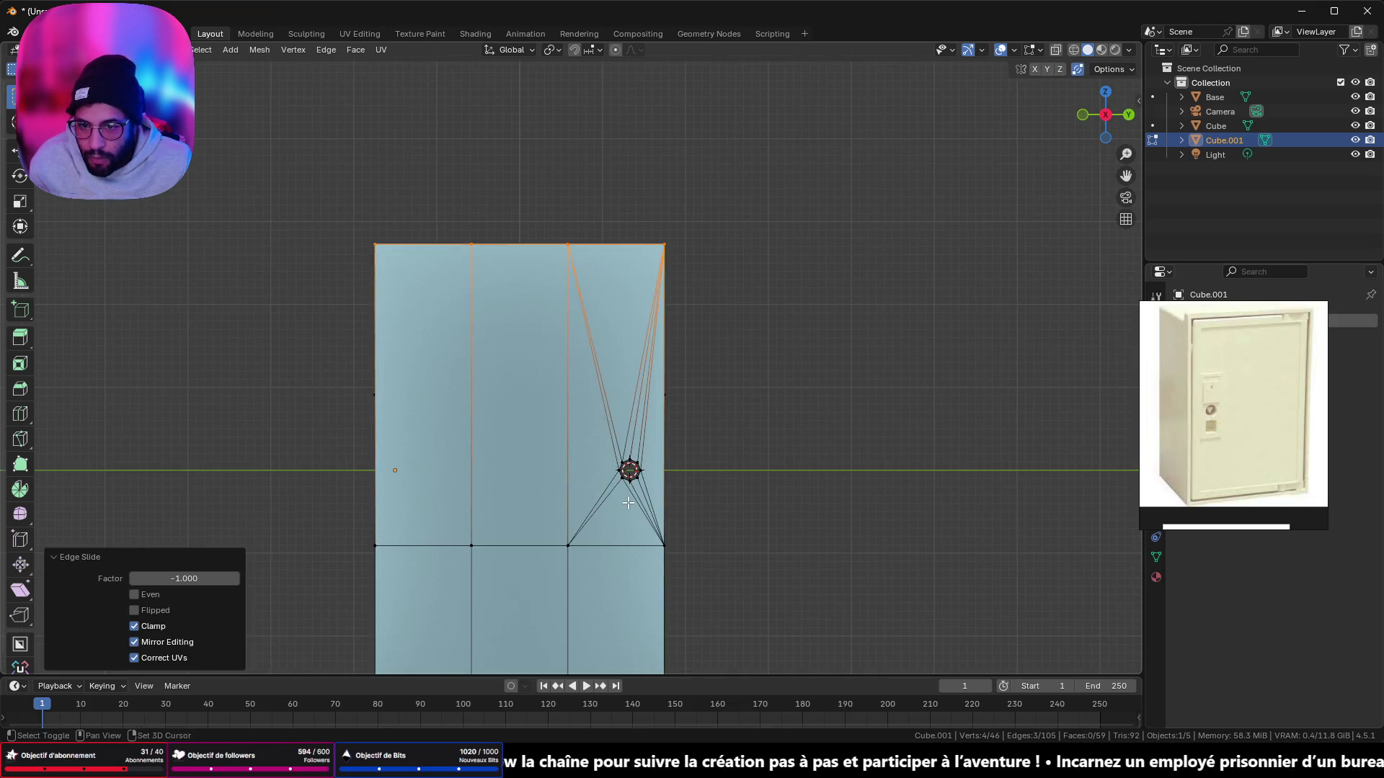
pyautogui.keyDown('shift'); pyautogui.moveTo(455, 553); pyautogui.dragTo(498, 368, button='middle'); pyautogui.keyUp('shift')
pyautogui.click(435, 363)
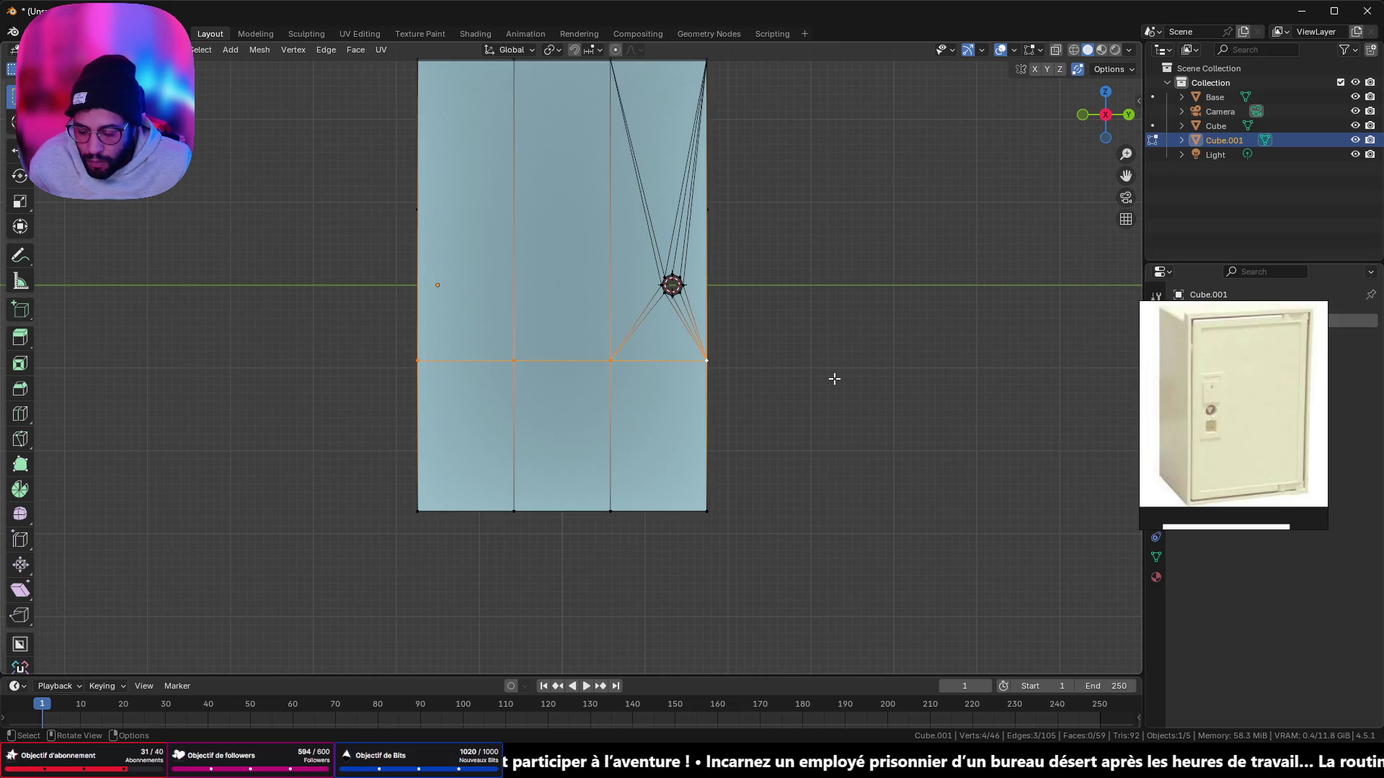
pyautogui.press('g')
pyautogui.press('g')
pyautogui.click(837, 463)
# Step: Slide the horizontal loop beside the keyhole down onto the bottom border
pyautogui.moveTo(837, 463)
pyautogui.mouseDown(button='middle')
pyautogui.moveTo(825, 404)
pyautogui.moveTo(896, 414)
pyautogui.moveTo(605, 387)
pyautogui.moveTo(540, 432)
pyautogui.mouseUp(button='middle')
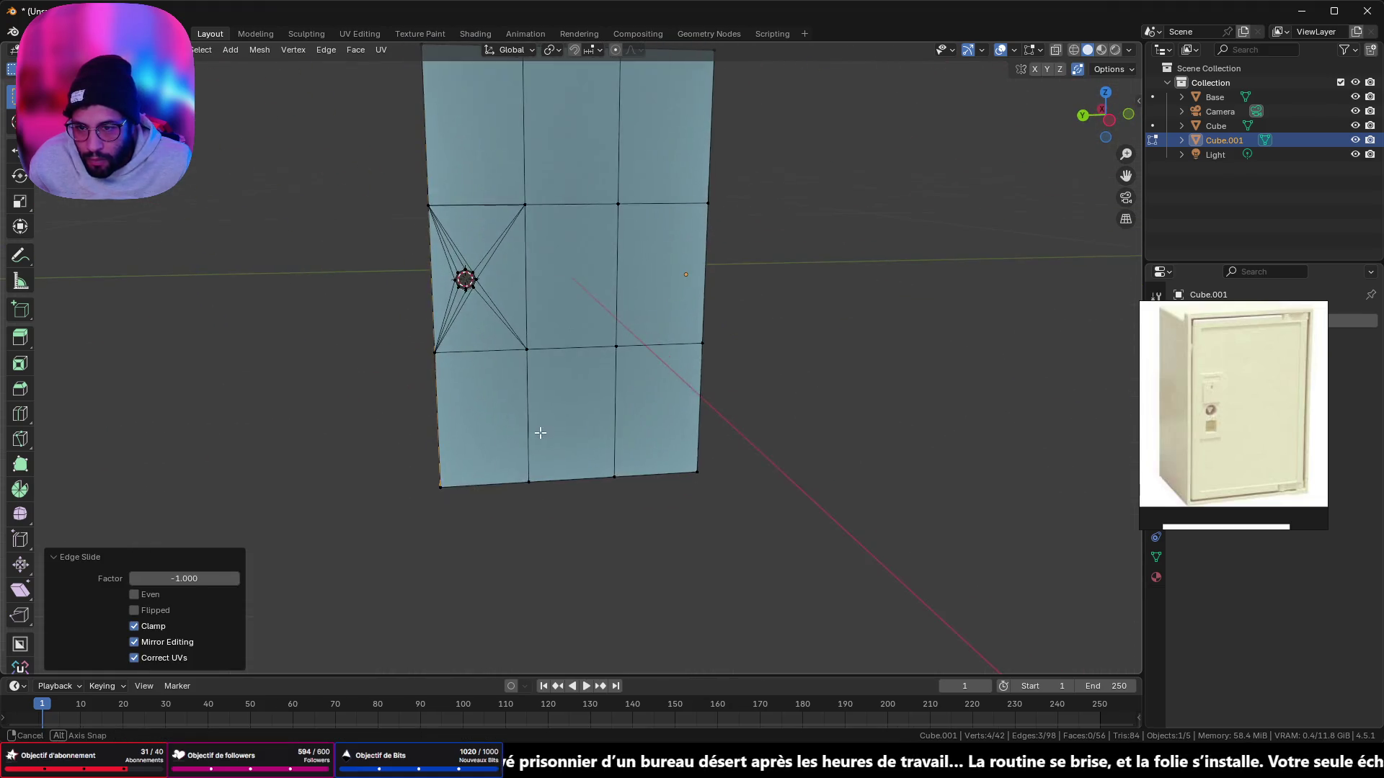
pyautogui.scroll(3, 519, 315)
pyautogui.click(467, 352)
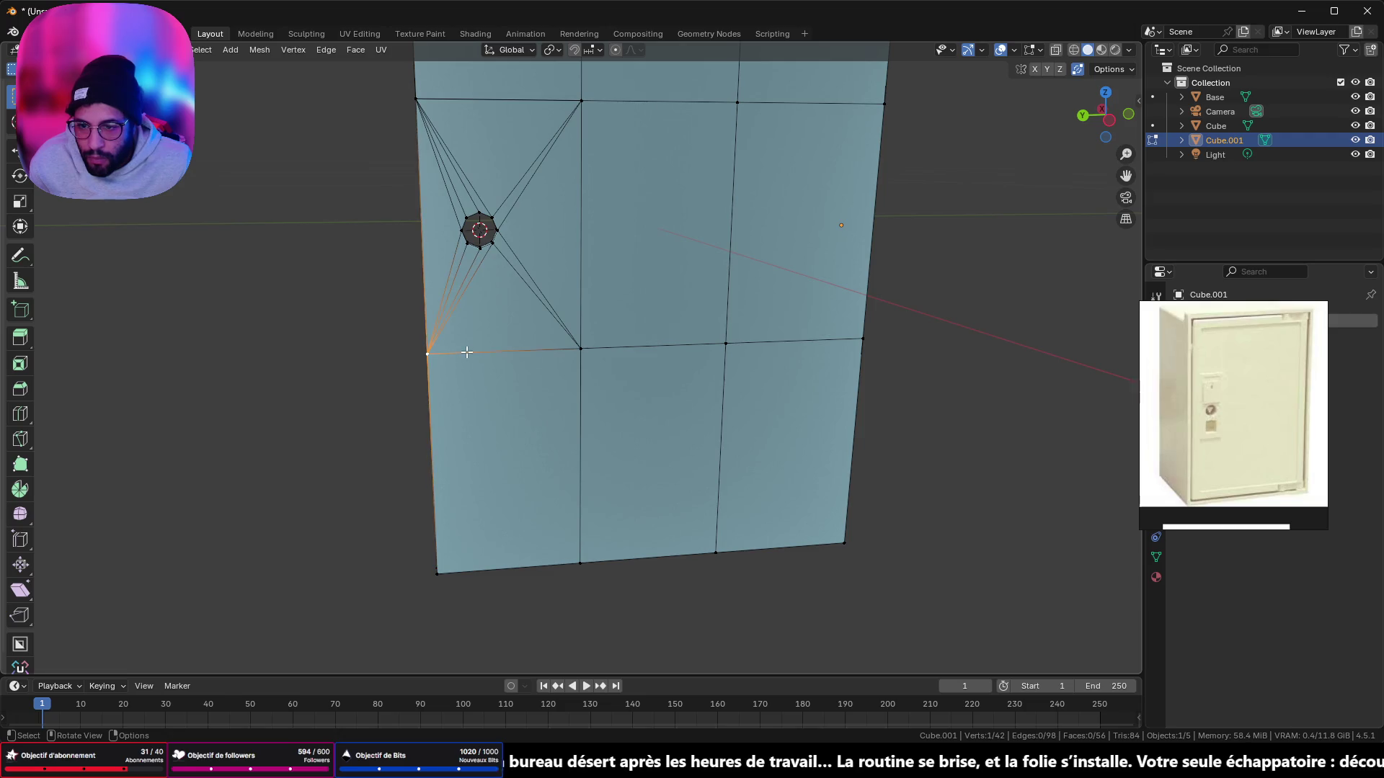
pyautogui.keyDown('shift'); pyautogui.click(575, 351); pyautogui.keyUp('shift')
pyautogui.press('g')
pyautogui.press('g')
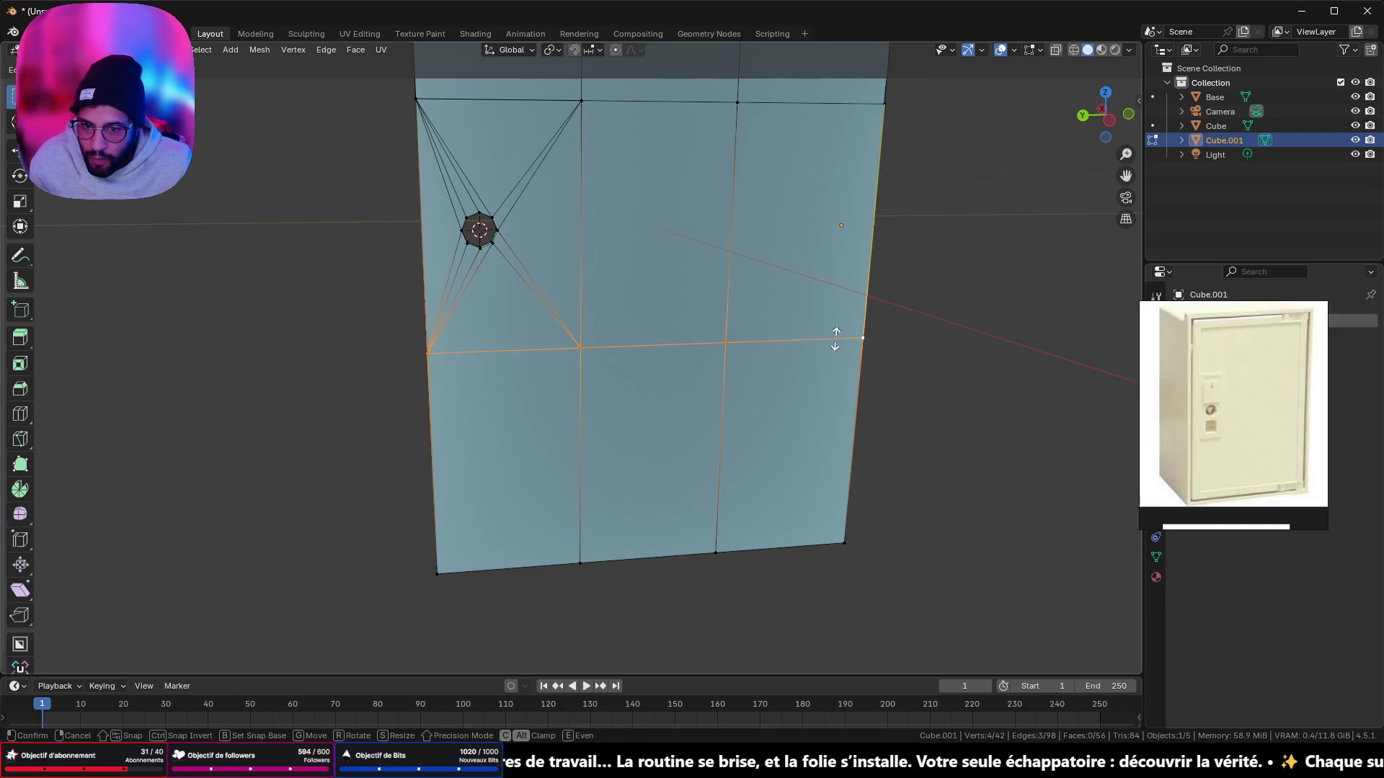
pyautogui.click(825, 587)
# Step: Select another horizontal loop and check it edge-on, cancelling the attempted moves
pyautogui.keyDown('shift'); pyautogui.moveTo(719, 353); pyautogui.dragTo(734, 585, button='middle'); pyautogui.keyUp('shift')
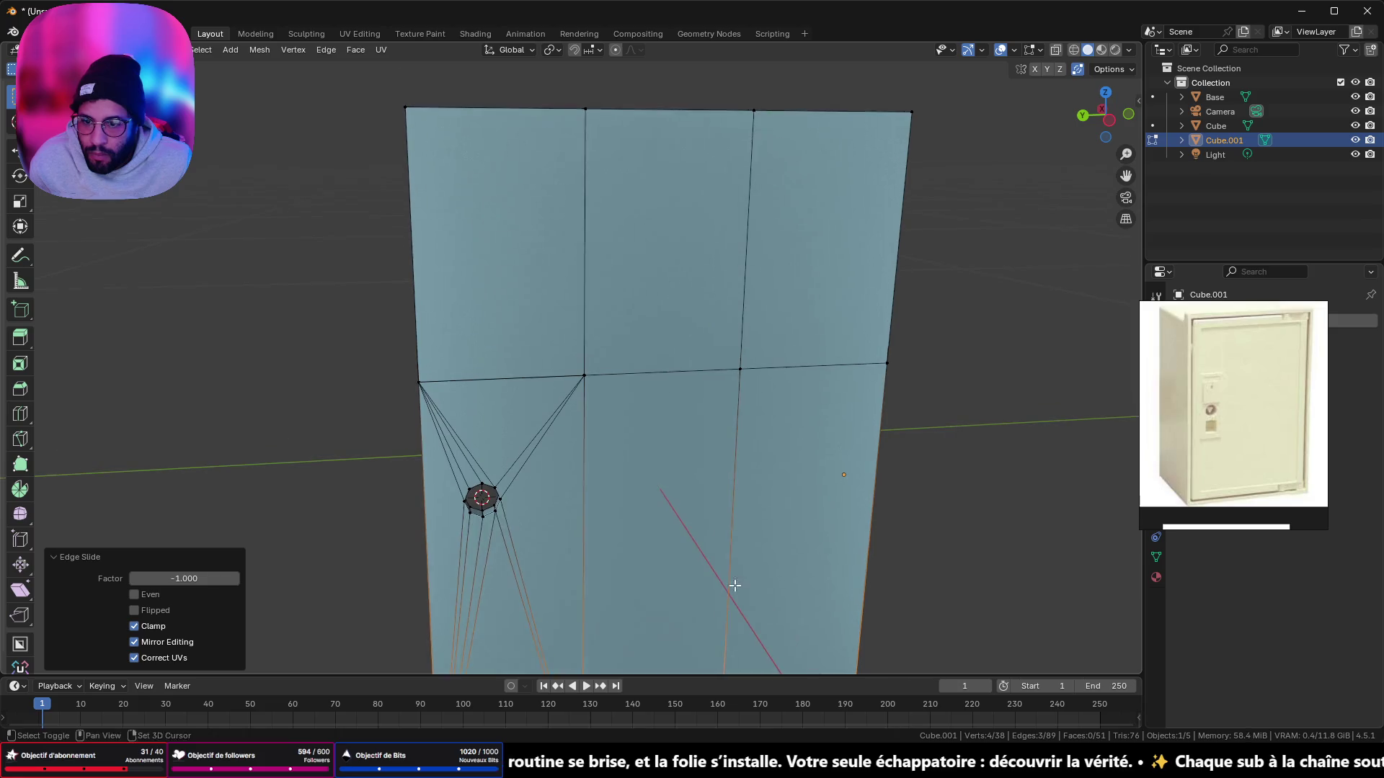
pyautogui.click(871, 359)
pyautogui.keyDown('shift'); pyautogui.click(728, 366); pyautogui.keyUp('shift')
pyautogui.keyDown('shift'); pyautogui.click(581, 374); pyautogui.keyUp('shift')
pyautogui.keyDown('shift'); pyautogui.click(452, 379); pyautogui.keyUp('shift')
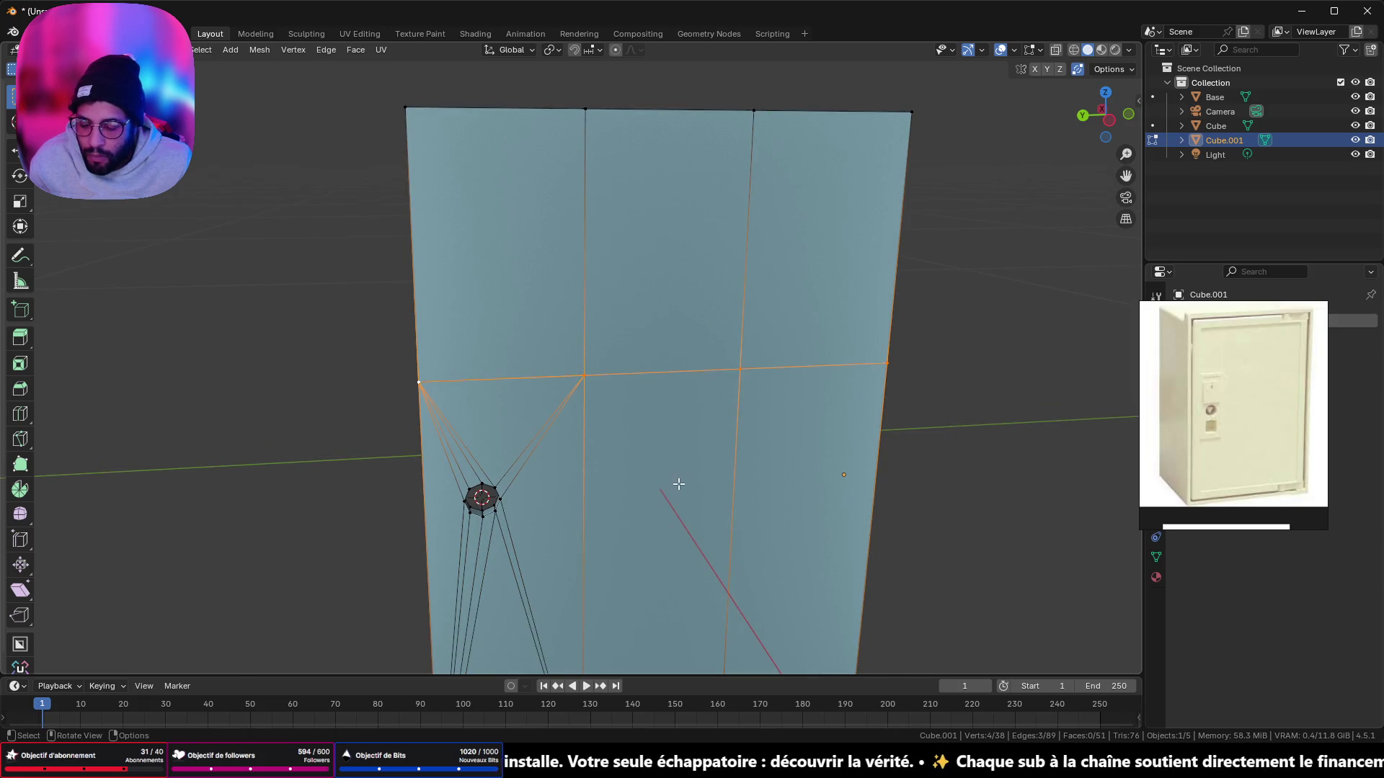
pyautogui.press('g')
pyautogui.press('Escape')
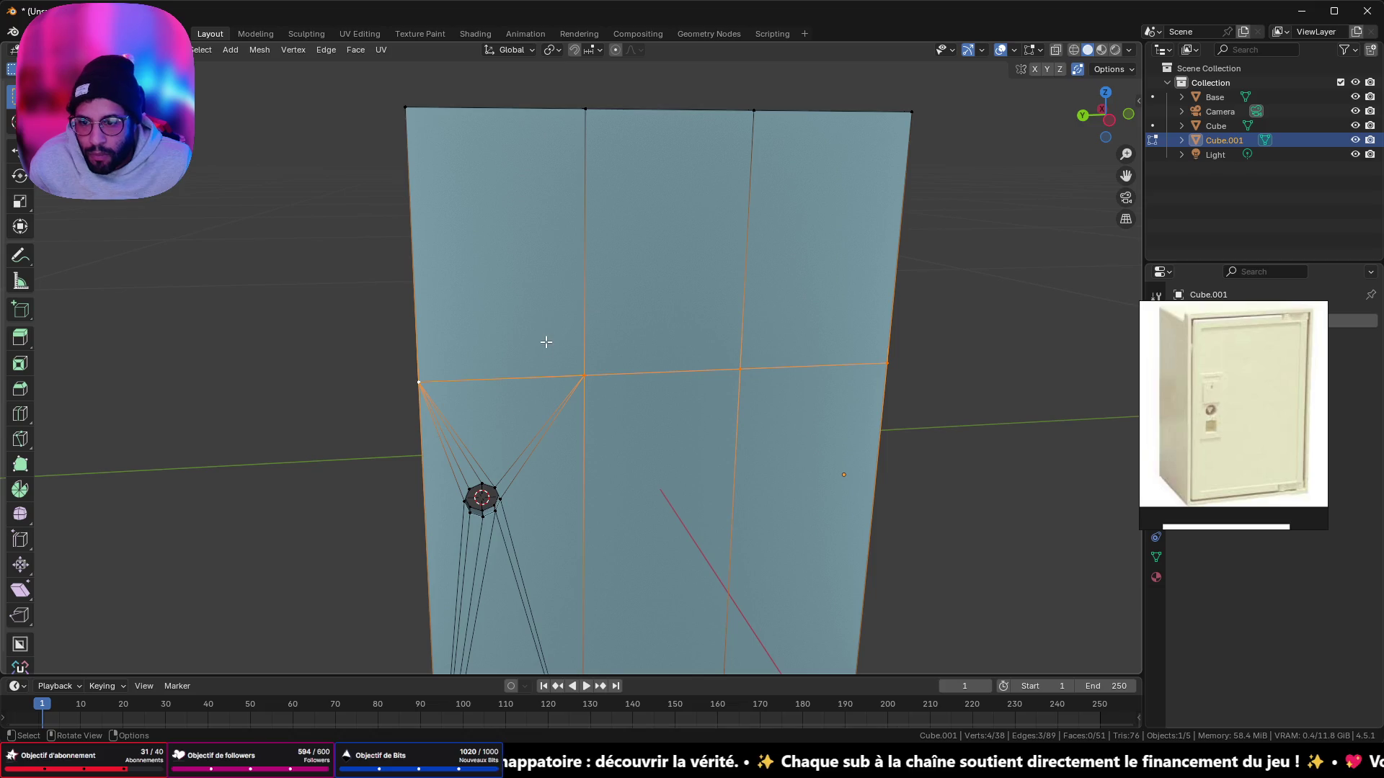
pyautogui.scroll(-5, 546, 341)
pyautogui.moveTo(546, 341)
pyautogui.mouseDown(button='middle')
pyautogui.moveTo(880, 293)
pyautogui.moveTo(685, 280)
pyautogui.moveTo(467, 305)
pyautogui.moveTo(569, 331)
pyautogui.moveTo(547, 285)
pyautogui.mouseUp(button='middle')
pyautogui.scroll(3, 547, 285)
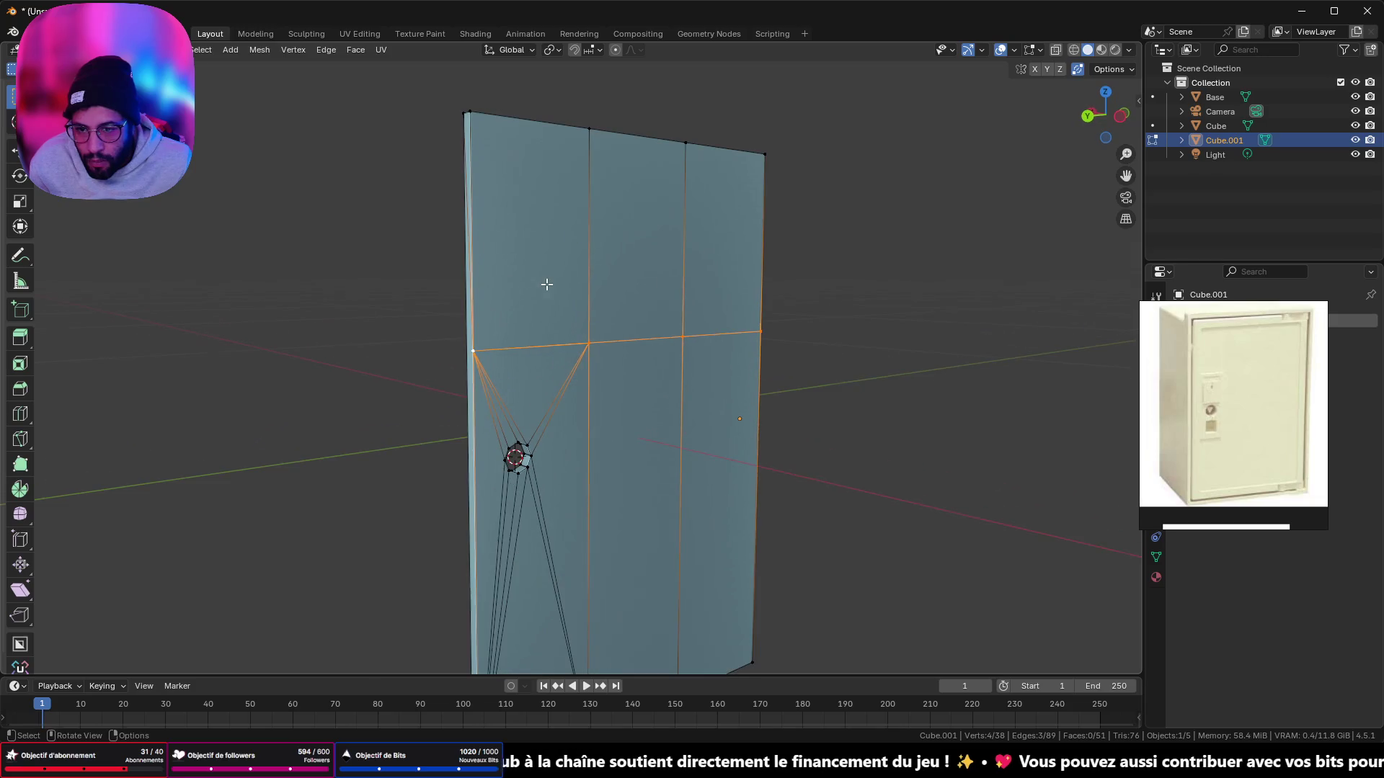
pyautogui.press('g')
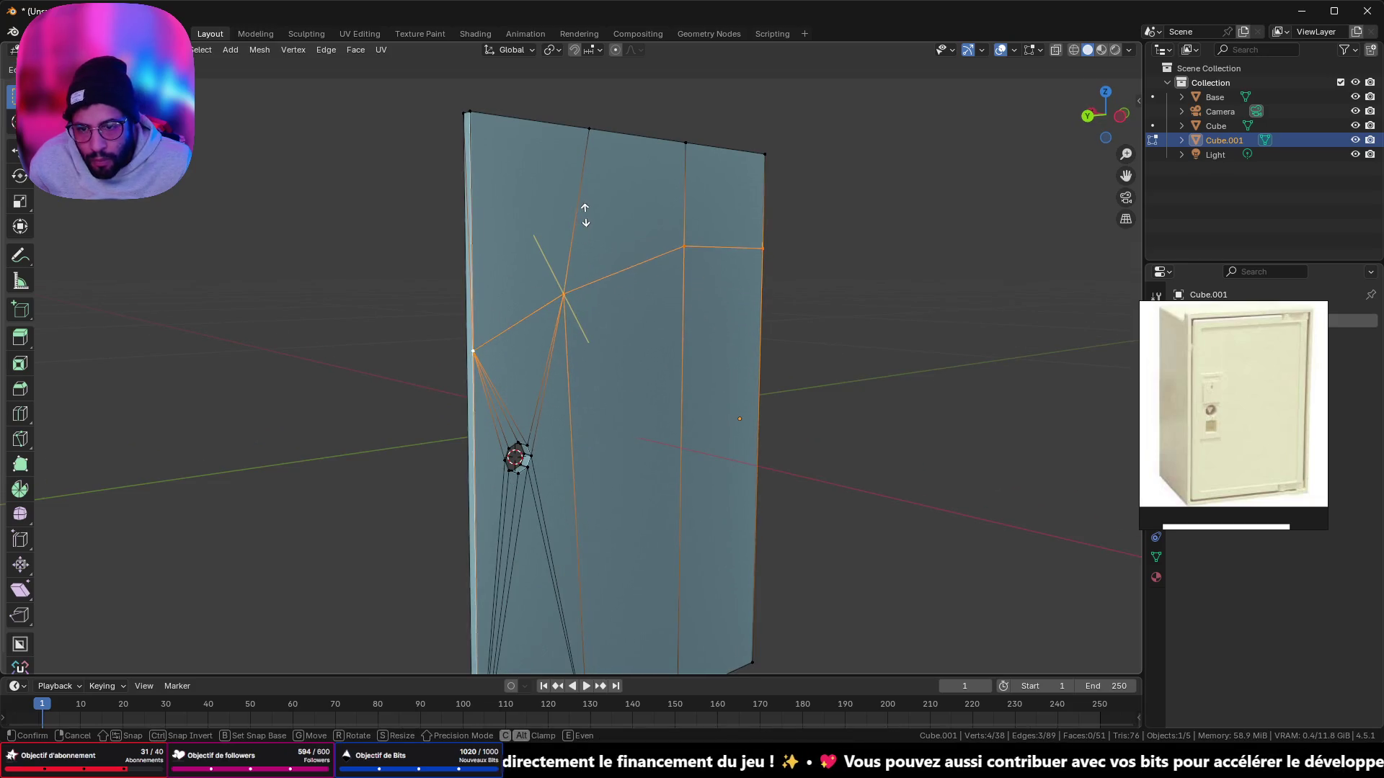
pyautogui.press('Escape')
# Step: Select the whole door mesh and merge duplicate vertices By Distance
pyautogui.hotkey('alt', 'a')
pyautogui.click(576, 336)
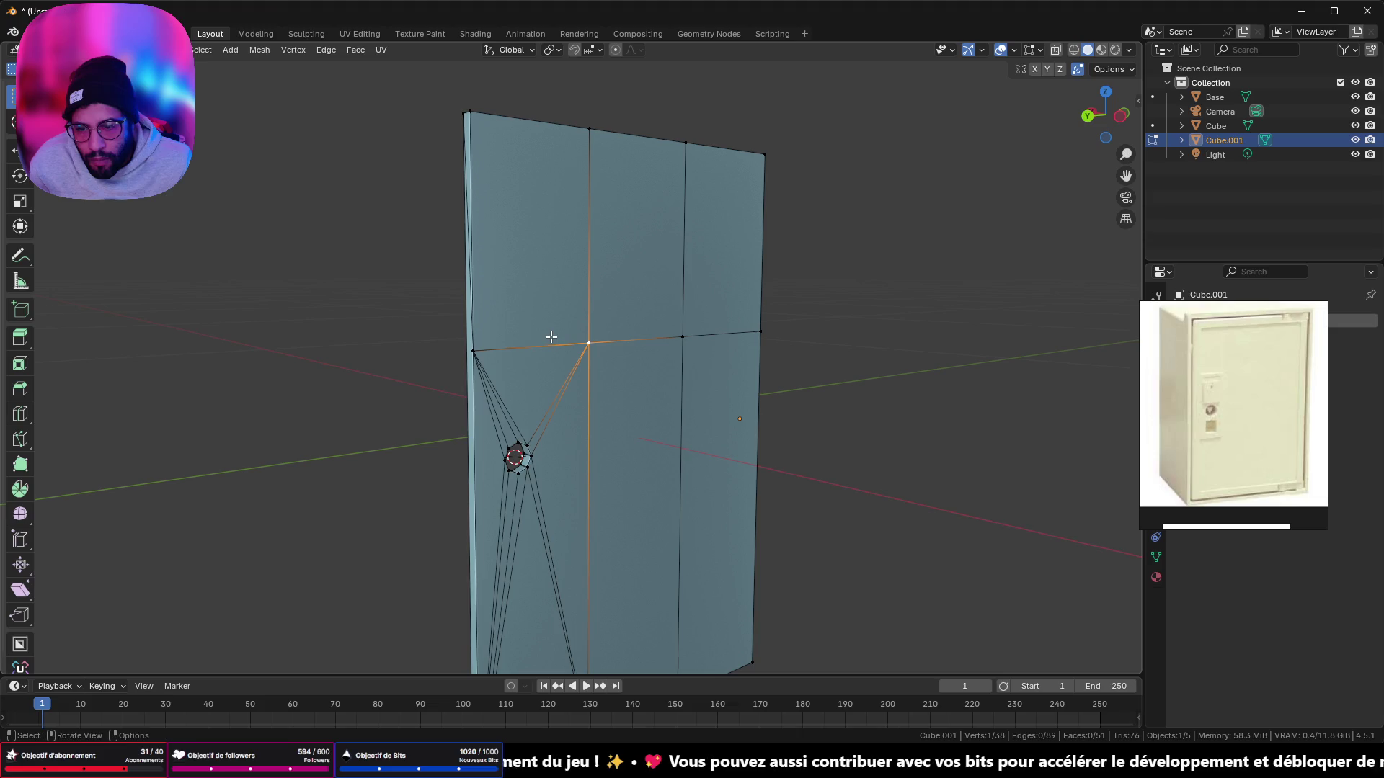
pyautogui.press('a')
pyautogui.press('m')
pyautogui.click(552, 337)
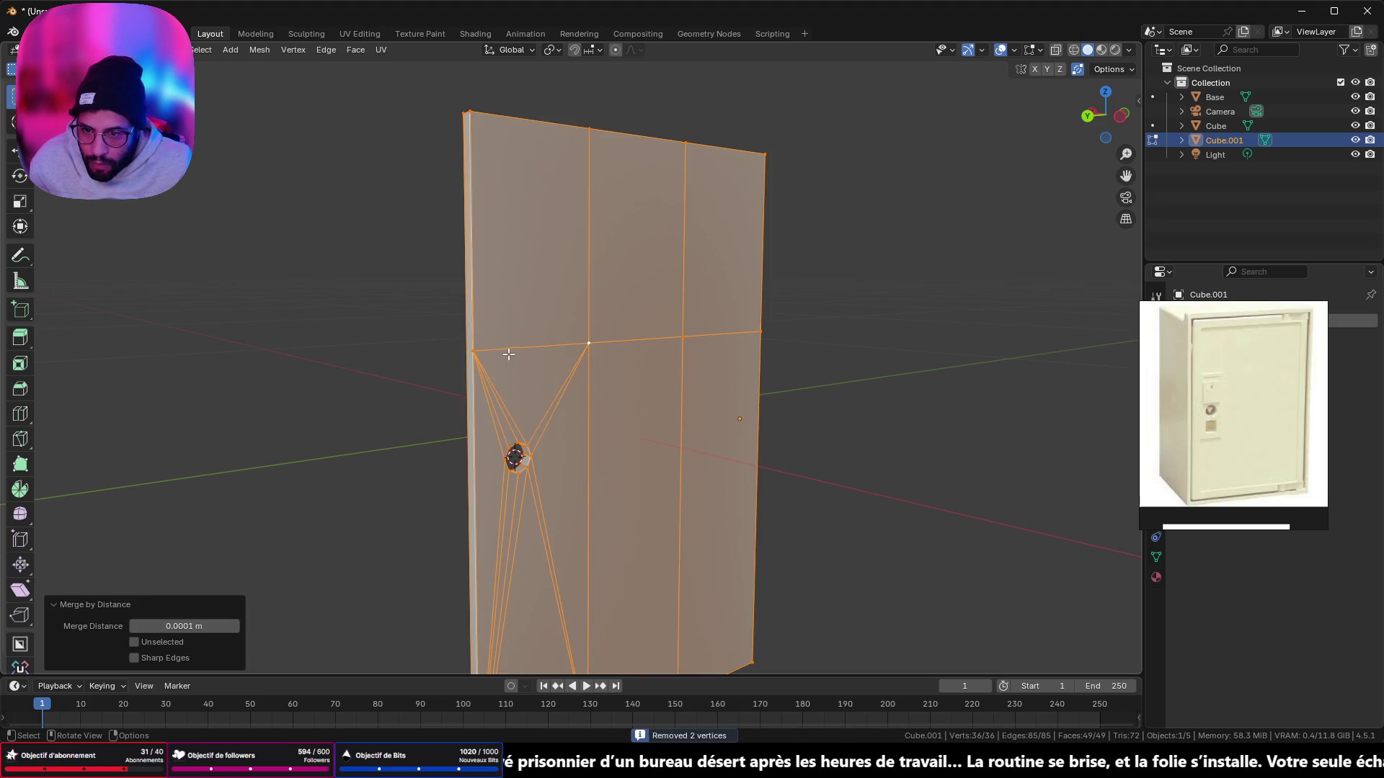
# Step: Slide the last extra horizontal edge onto the panel's top border
pyautogui.click(508, 354)
pyautogui.keyDown('shift'); pyautogui.click(588, 344); pyautogui.keyUp('shift')
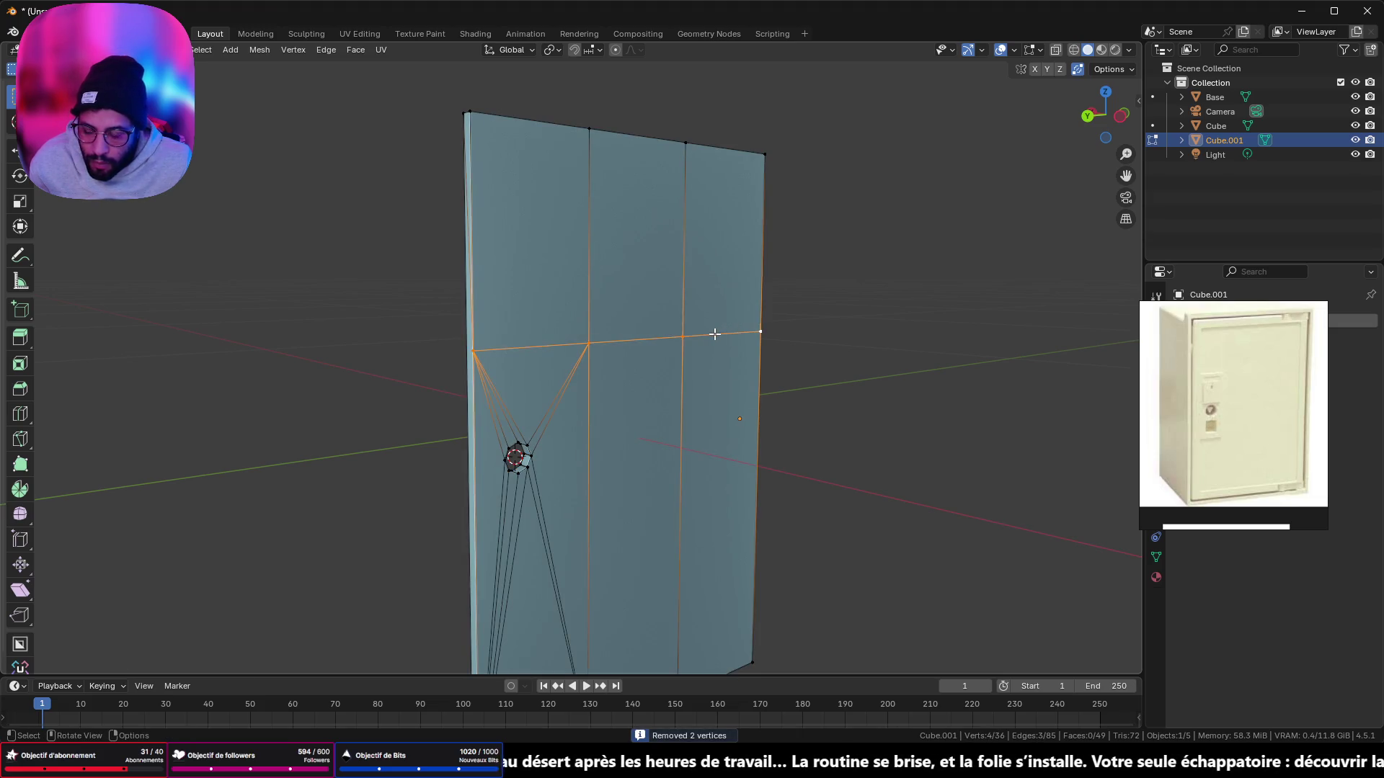
pyautogui.press('g')
pyautogui.press('g')
pyautogui.click(706, 630)
pyautogui.moveTo(702, 568)
pyautogui.mouseDown(button='middle')
pyautogui.moveTo(699, 556)
pyautogui.moveTo(914, 544)
pyautogui.moveTo(594, 534)
pyautogui.moveTo(539, 512)
pyautogui.moveTo(493, 426)
pyautogui.moveTo(750, 439)
pyautogui.mouseUp(button='middle')
pyautogui.scroll(-2, 466, 429)
# Step: Return to Object Mode with the cleaned 32-vertex door and its intact keyhole
pyautogui.press('KP_Divide')
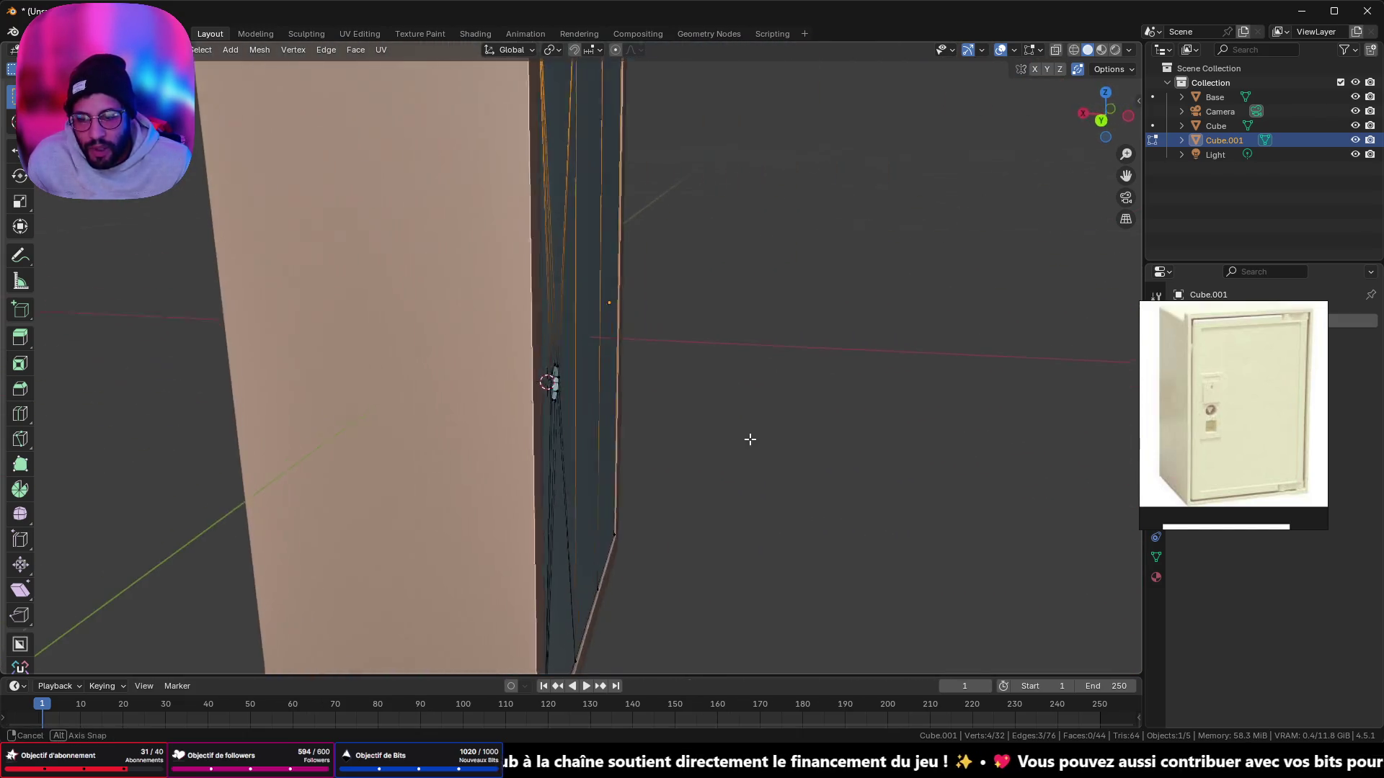
pyautogui.press('Tab')
pyautogui.scroll(-5, 461, 400)
pyautogui.moveTo(461, 401)
pyautogui.mouseDown(button='middle')
pyautogui.moveTo(345, 366)
pyautogui.moveTo(368, 369)
pyautogui.mouseUp(button='middle')
pyautogui.scroll(4, 629, 333)
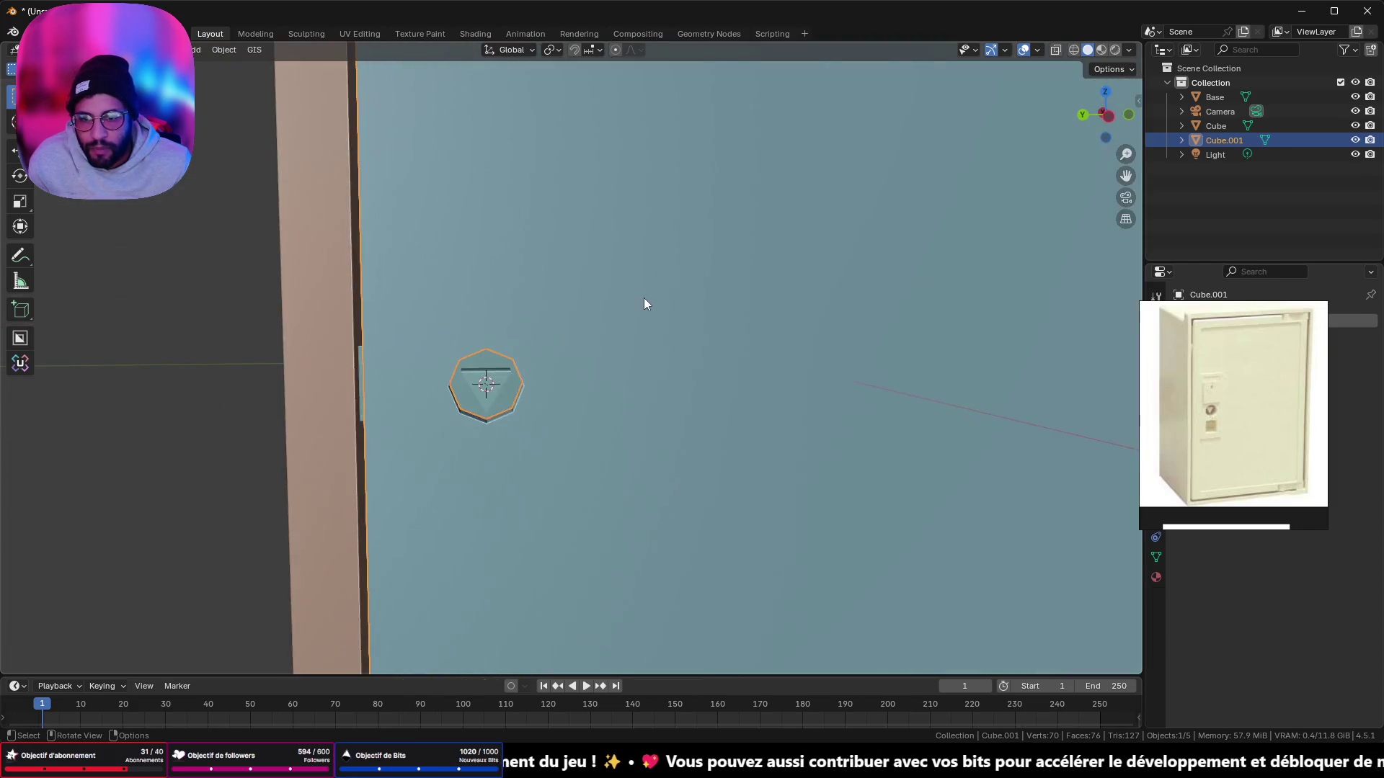
# Step: Isolate the cabinet body Base in Local View and inspect it from front and side
pyautogui.scroll(-4, 642, 346)
pyautogui.scroll(4, 603, 358)
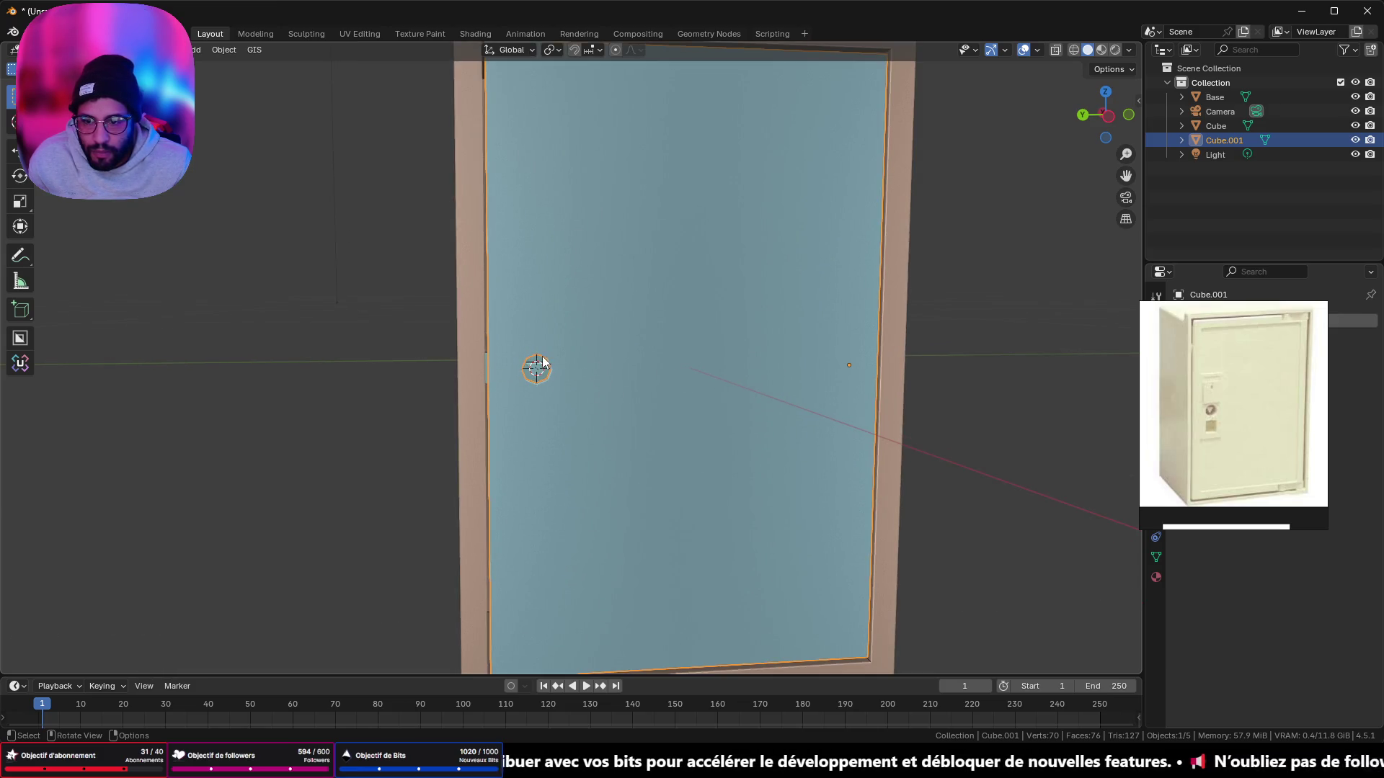
pyautogui.moveTo(542, 356); pyautogui.dragTo(549, 361, button='middle')
pyautogui.click(874, 327)
pyautogui.press('KP_Divide')
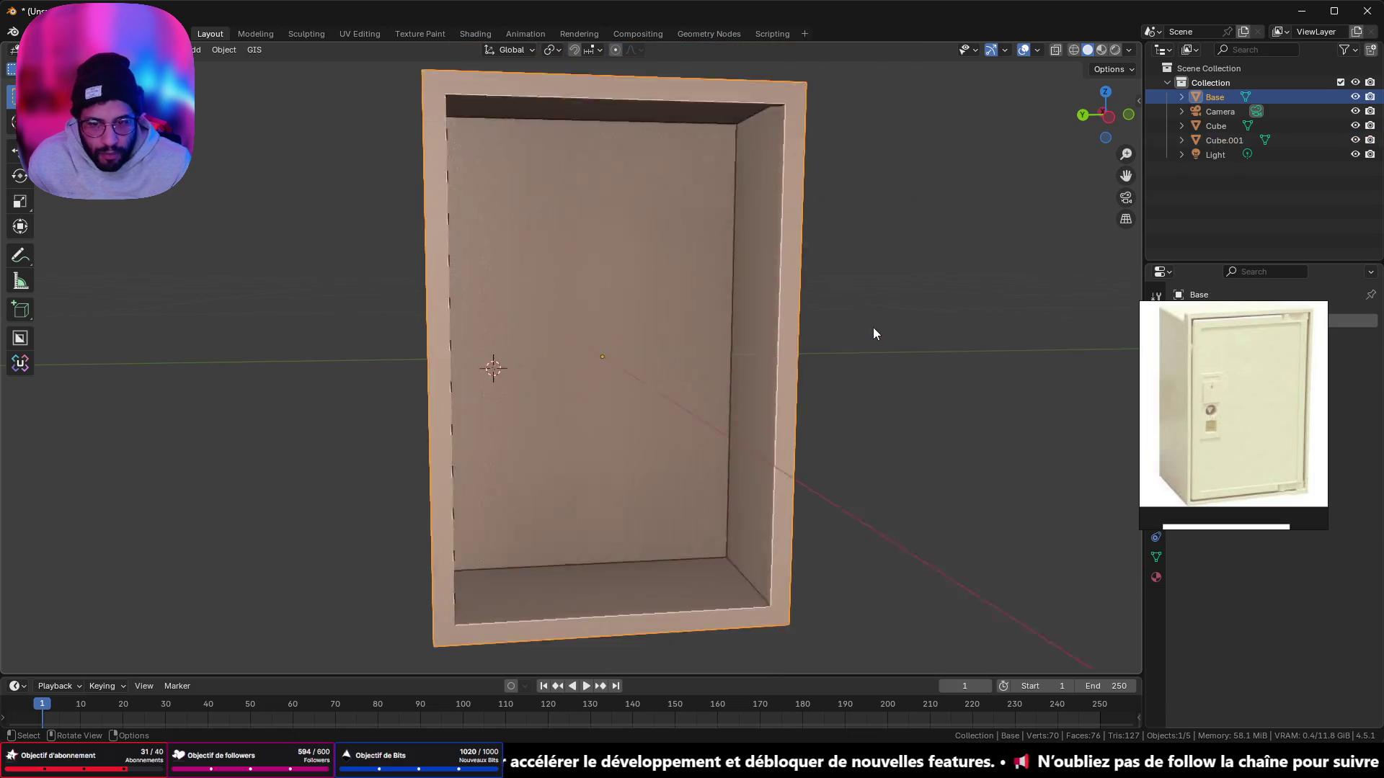
pyautogui.click(1107, 116)
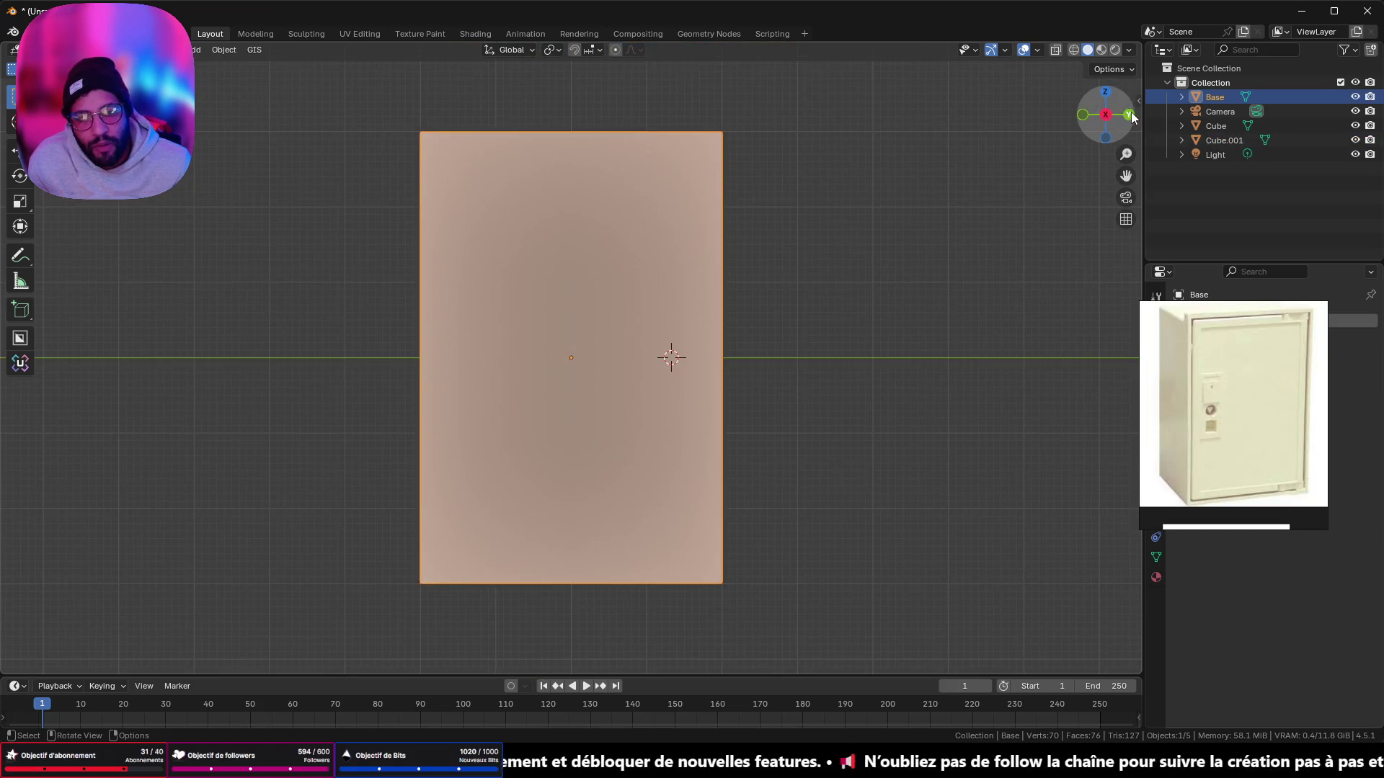
pyautogui.click(1128, 115)
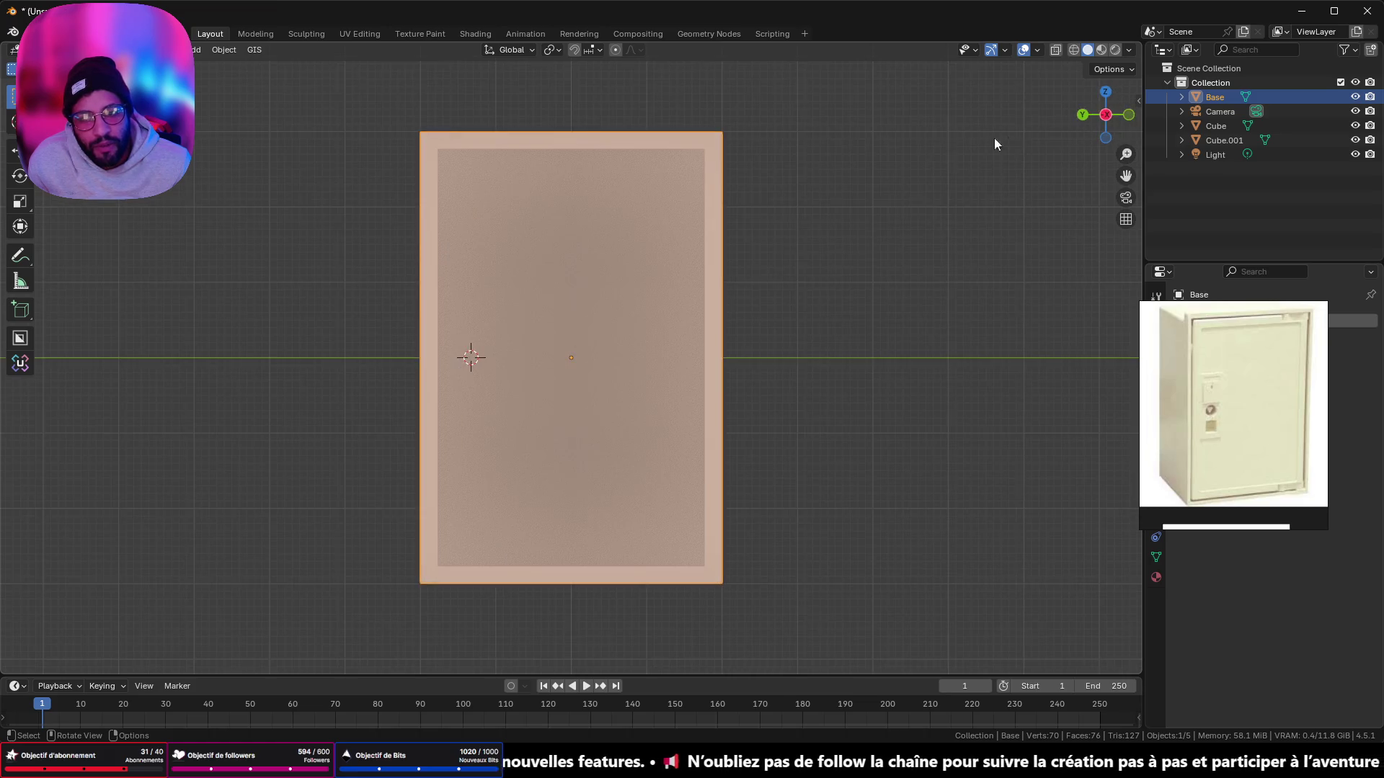
pyautogui.moveTo(754, 142)
pyautogui.mouseDown(button='middle')
pyautogui.moveTo(797, 334)
pyautogui.moveTo(763, 318)
pyautogui.moveTo(670, 732)
pyautogui.mouseUp(button='middle')
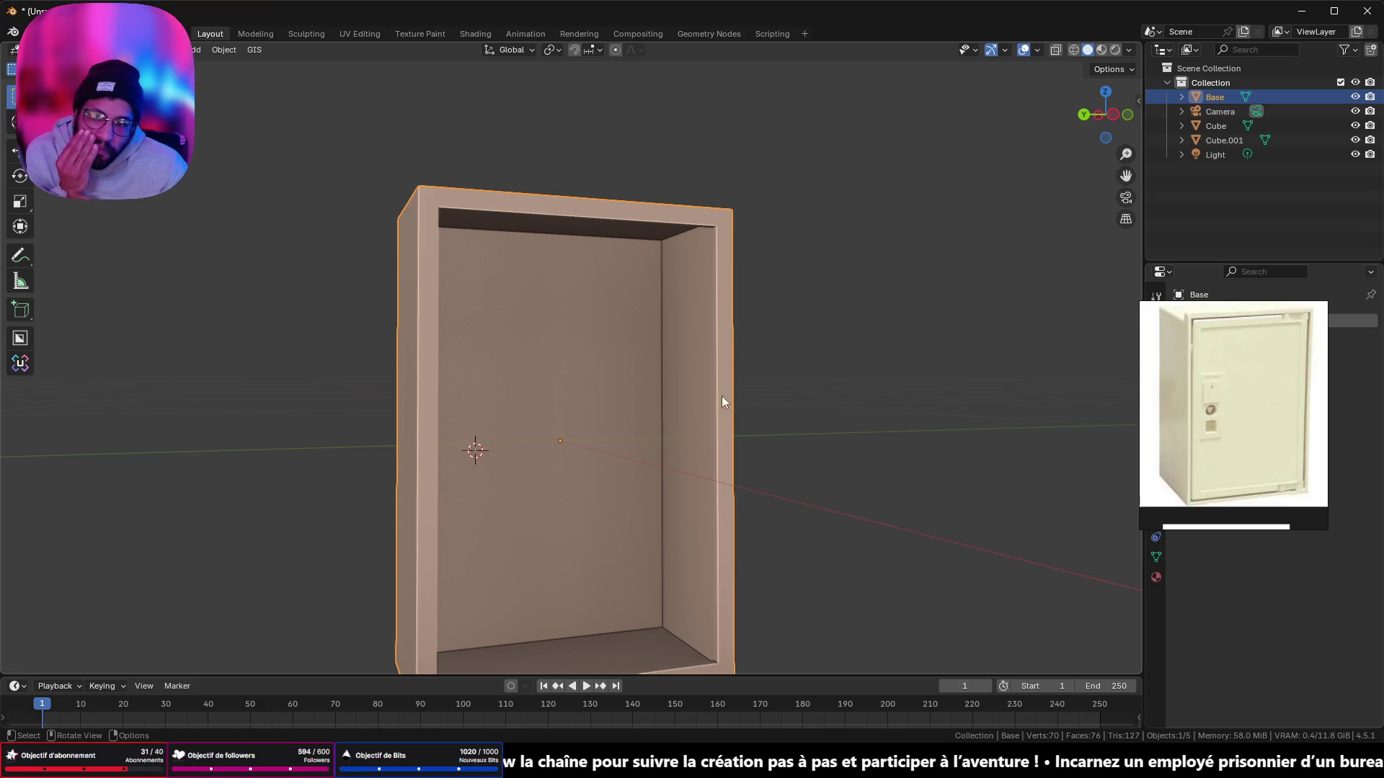
pyautogui.moveTo(723, 400)
pyautogui.mouseDown(button='middle')
pyautogui.moveTo(800, 407)
pyautogui.moveTo(738, 355)
pyautogui.mouseUp(button='middle')
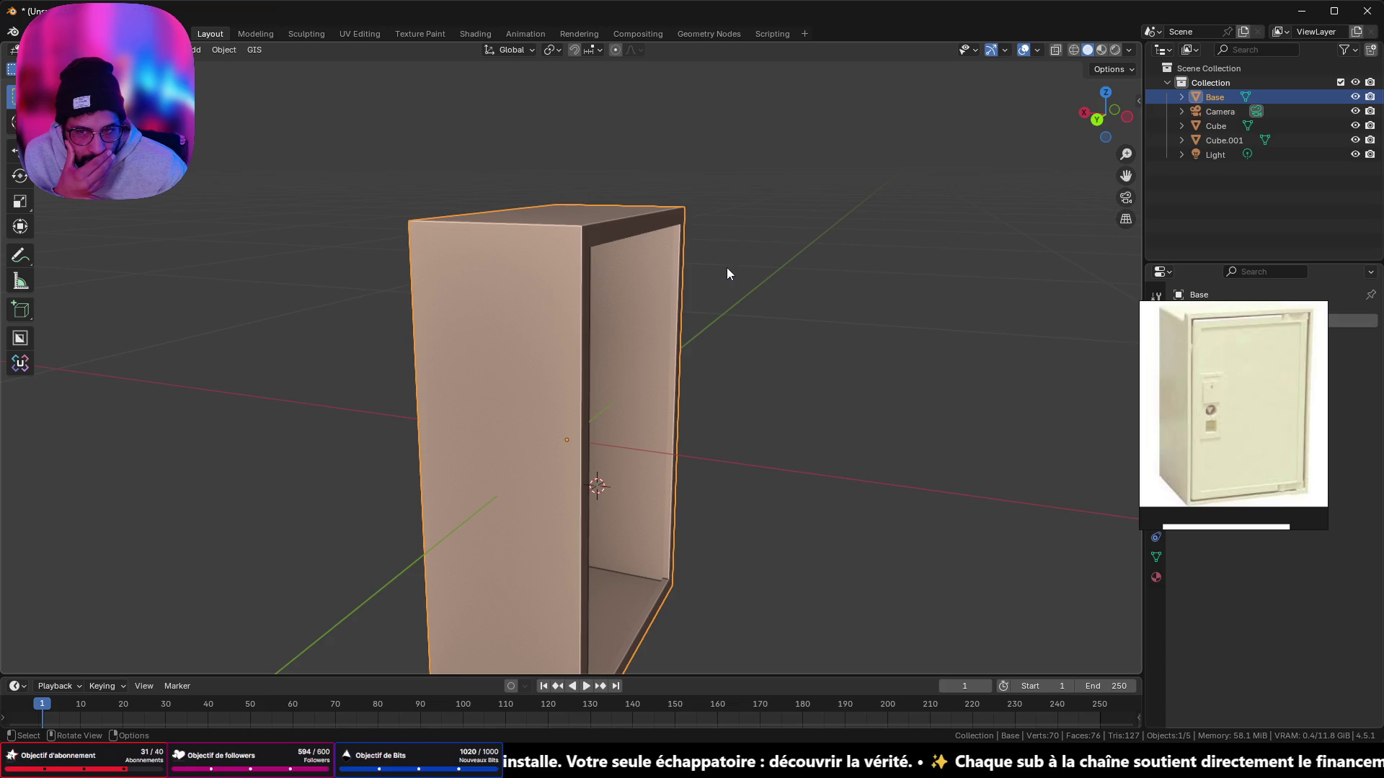
pyautogui.moveTo(727, 268)
pyautogui.mouseDown(button='middle')
pyautogui.moveTo(553, 279)
pyautogui.moveTo(630, 243)
pyautogui.moveTo(751, 247)
pyautogui.moveTo(682, 249)
pyautogui.moveTo(648, 269)
pyautogui.mouseUp(button='middle')
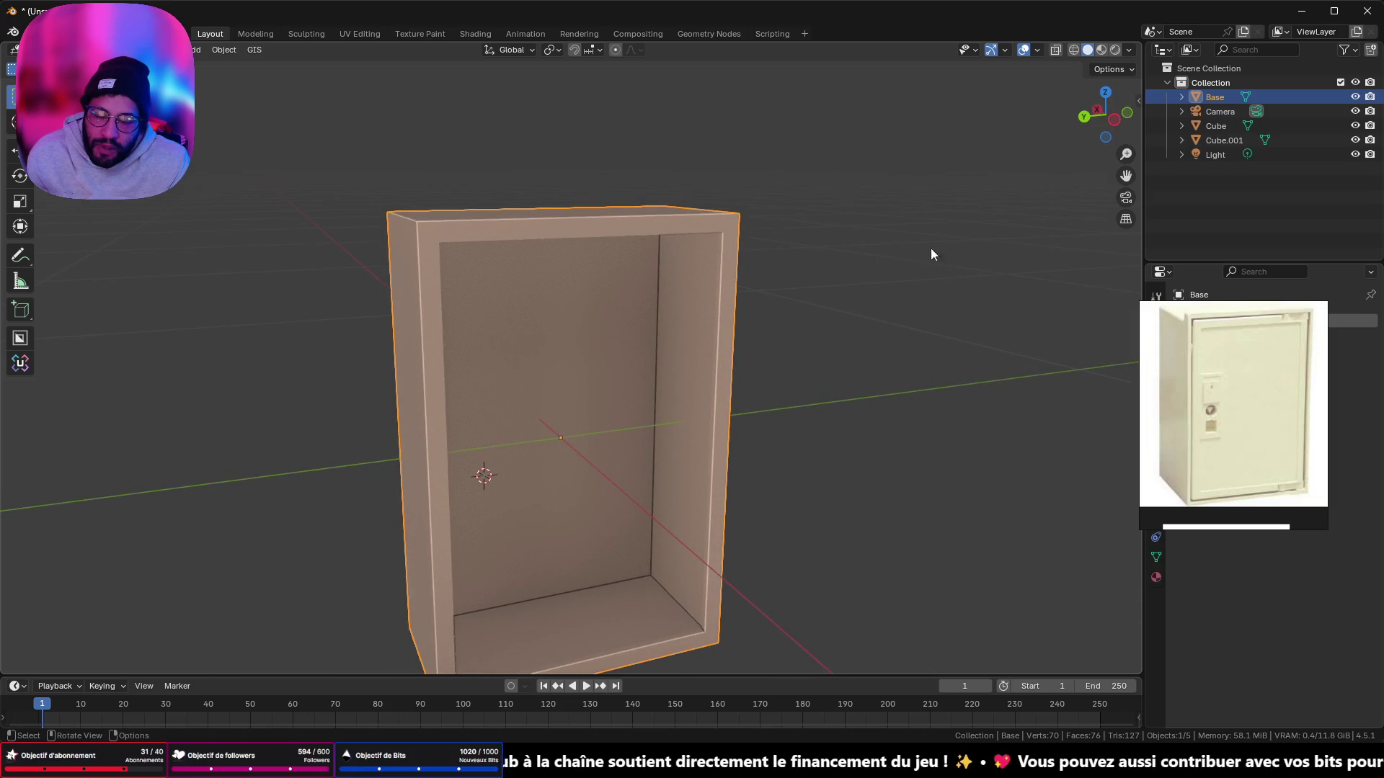
# Step: Minimize the reference image and show Base's transforms: location 0 m, rotation 0°, scale 1.000
pyautogui.moveTo(1210, 317)
pyautogui.click(1279, 313)
pyautogui.click(1159, 452)
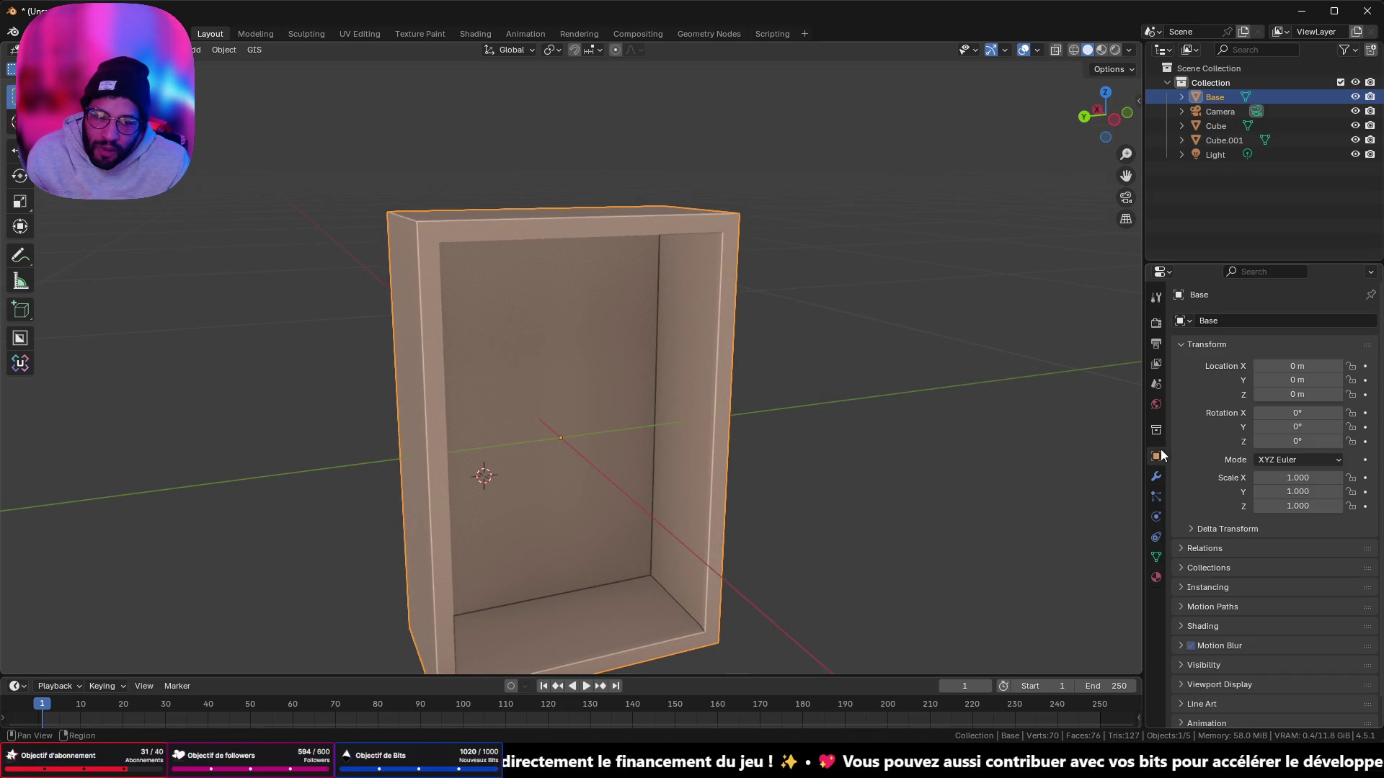
# Step: Apply scale on the handle piece Cube and door panel Cube.001 so both read 1.000
pyautogui.press('KP_Decimal')
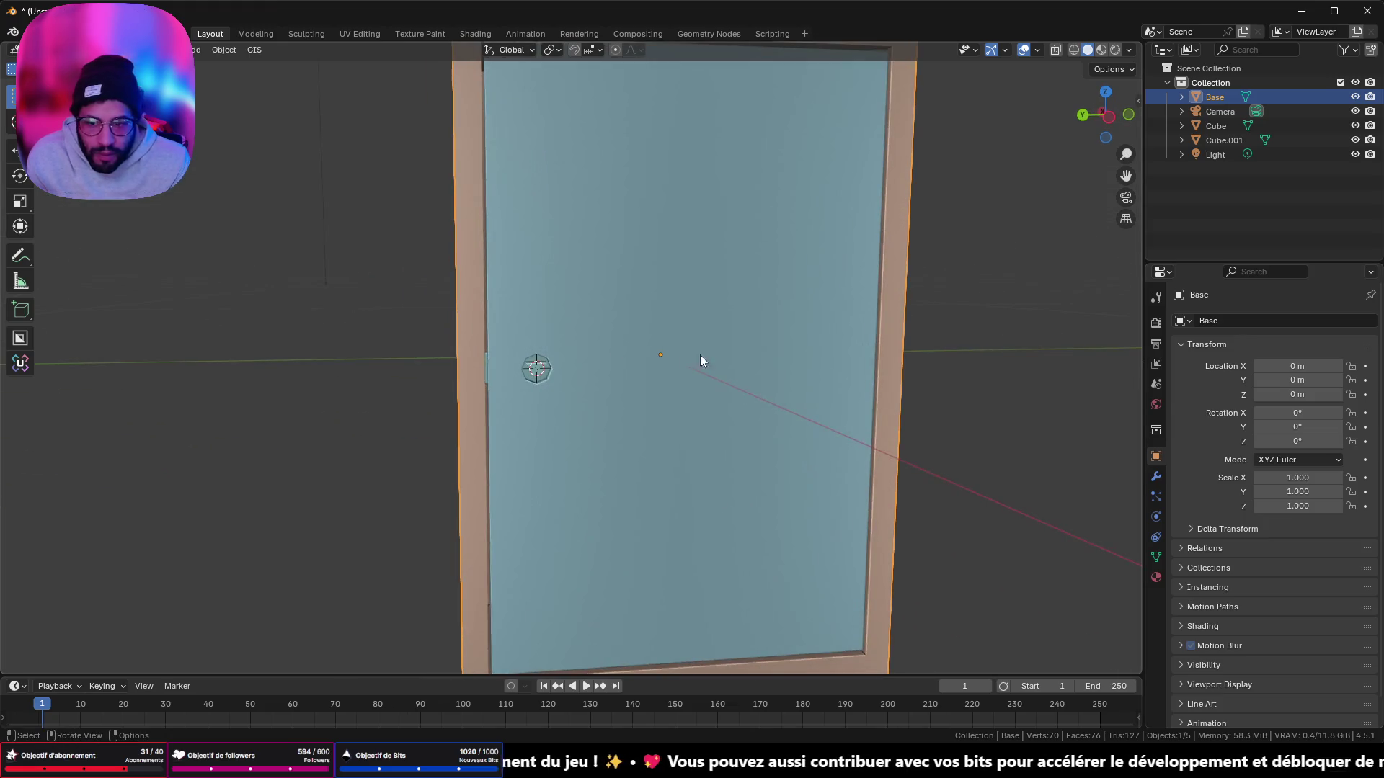
pyautogui.click(542, 369)
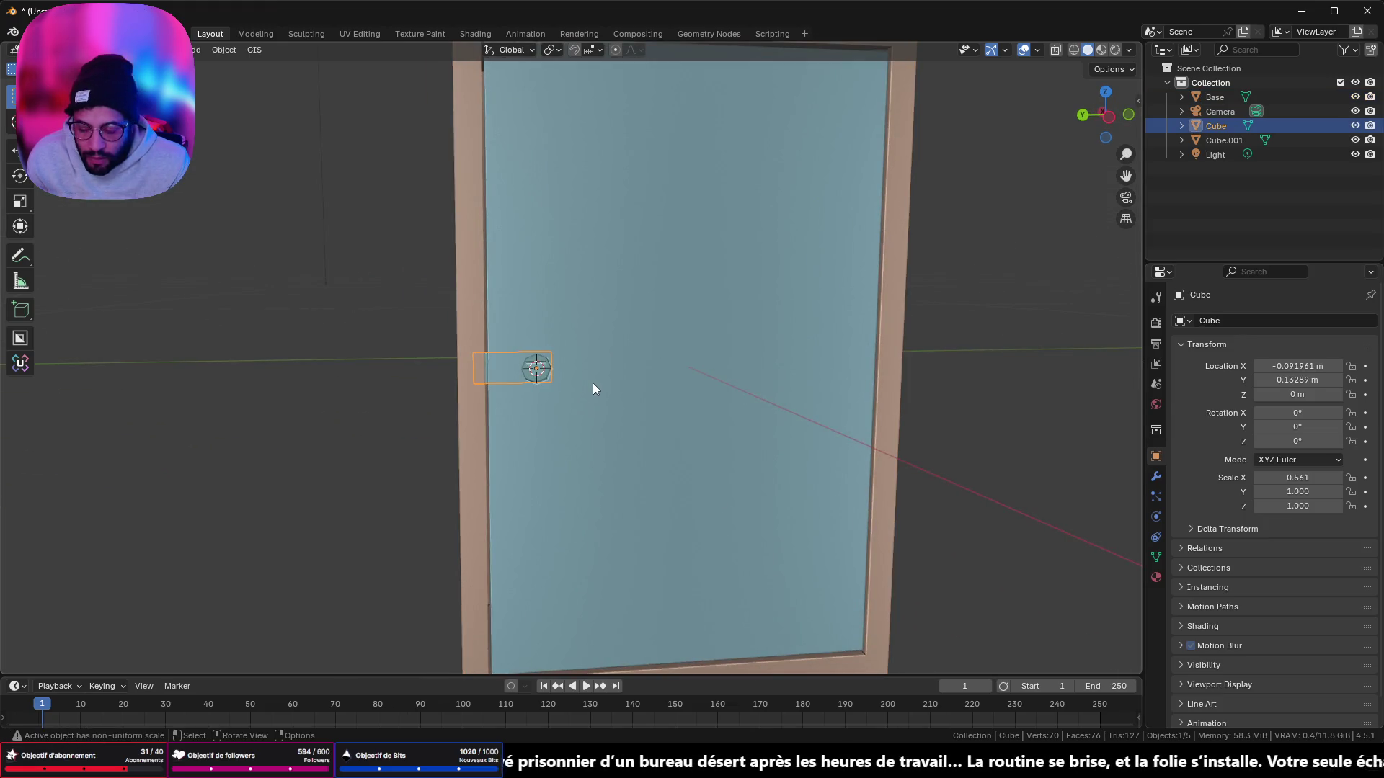
pyautogui.hotkey('ctrl', 'a')
pyautogui.click(592, 382)
pyautogui.click(599, 379)
pyautogui.moveTo(599, 379)
pyautogui.mouseDown(button='middle')
pyautogui.moveTo(820, 447)
pyautogui.moveTo(733, 376)
pyautogui.moveTo(798, 380)
pyautogui.mouseUp(button='middle')
pyautogui.hotkey('ctrl', 'a')
pyautogui.click(637, 379)
# Step: Cancel an accidental X rotation of the handle, then select and frame the cabinet body Base
pyautogui.click(797, 381)
pyautogui.press('r')
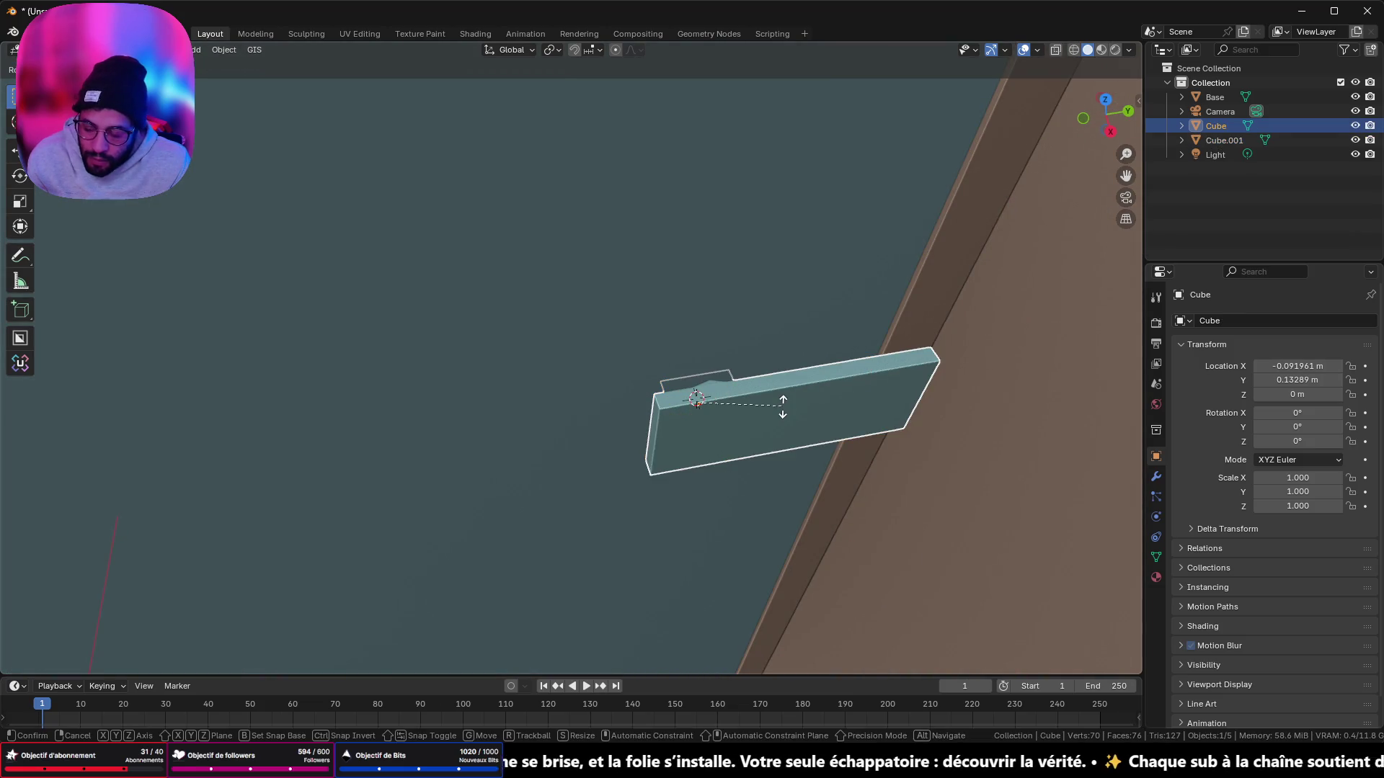
pyautogui.press('x')
pyautogui.rightClick(777, 368)
pyautogui.moveTo(777, 368); pyautogui.dragTo(447, 370, button='middle')
pyautogui.click(447, 371)
pyautogui.press('KP_Decimal')
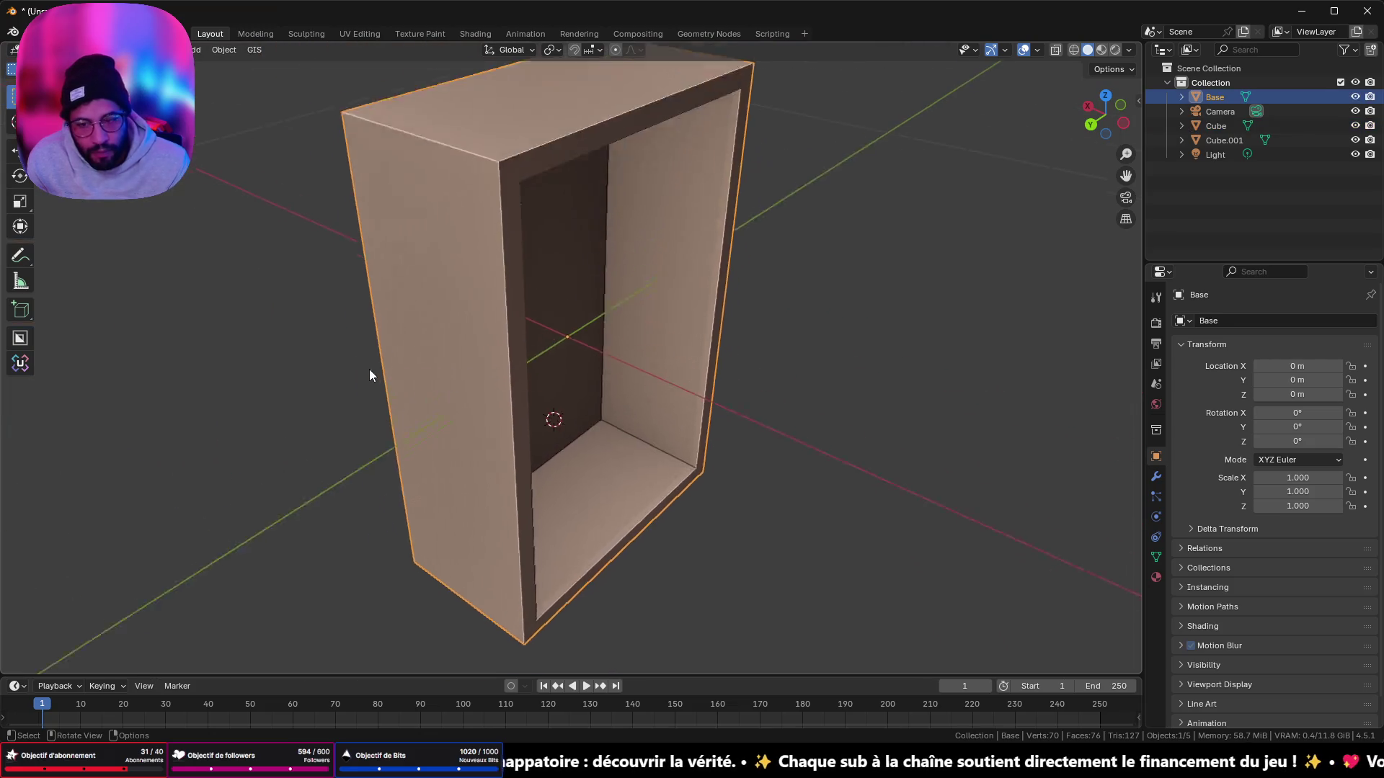
pyautogui.click(1129, 117)
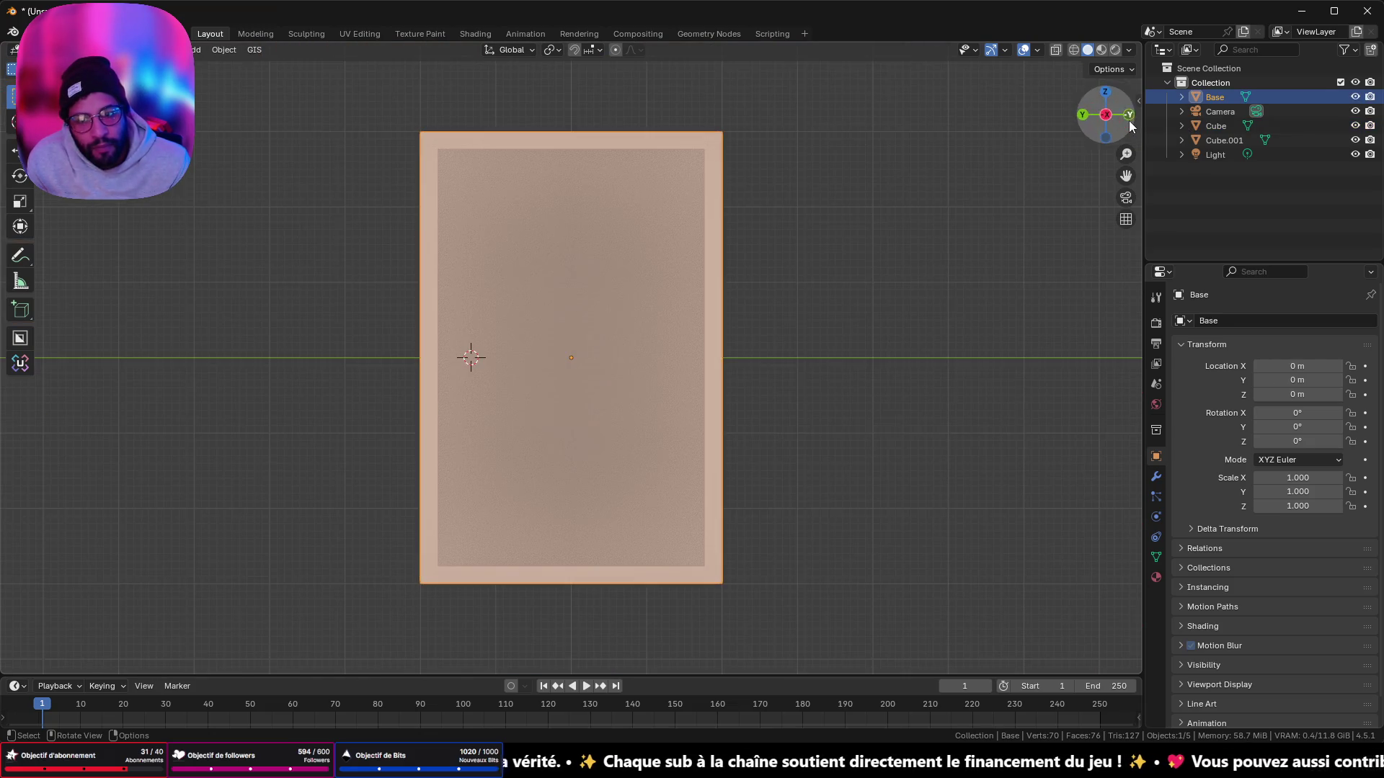
pyautogui.keyDown('shift'); pyautogui.moveTo(700, 141); pyautogui.dragTo(728, 227, button='middle'); pyautogui.keyUp('shift')
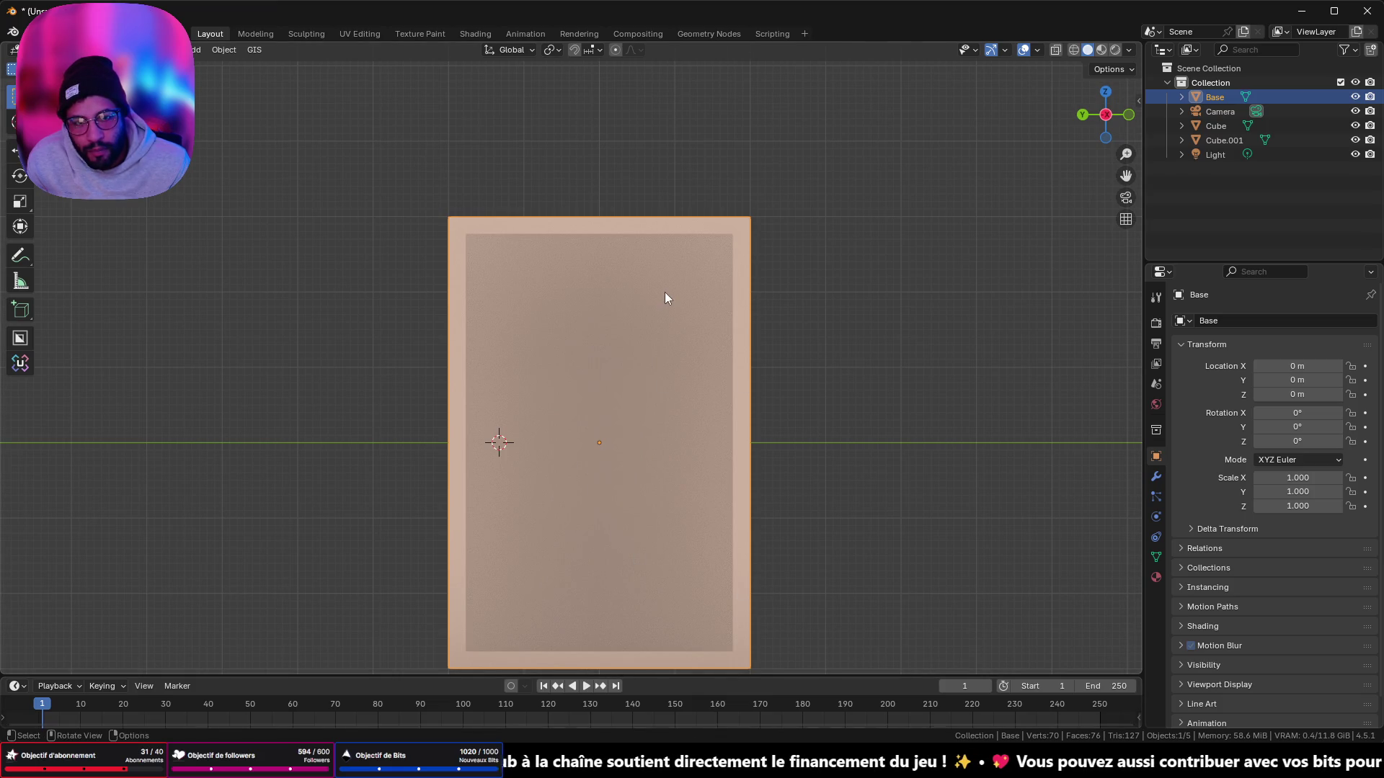
pyautogui.scroll(2, 654, 292)
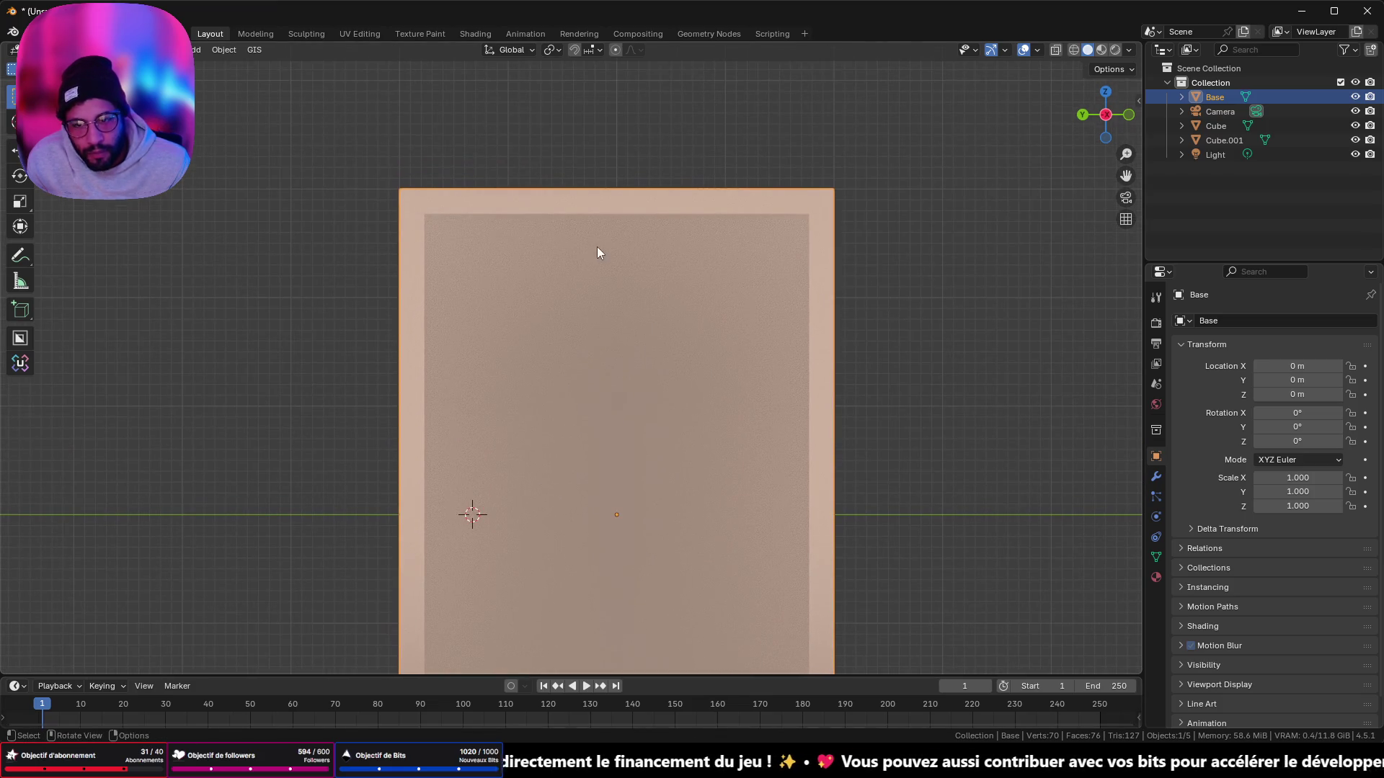
pyautogui.hotkey('alt', 'p')
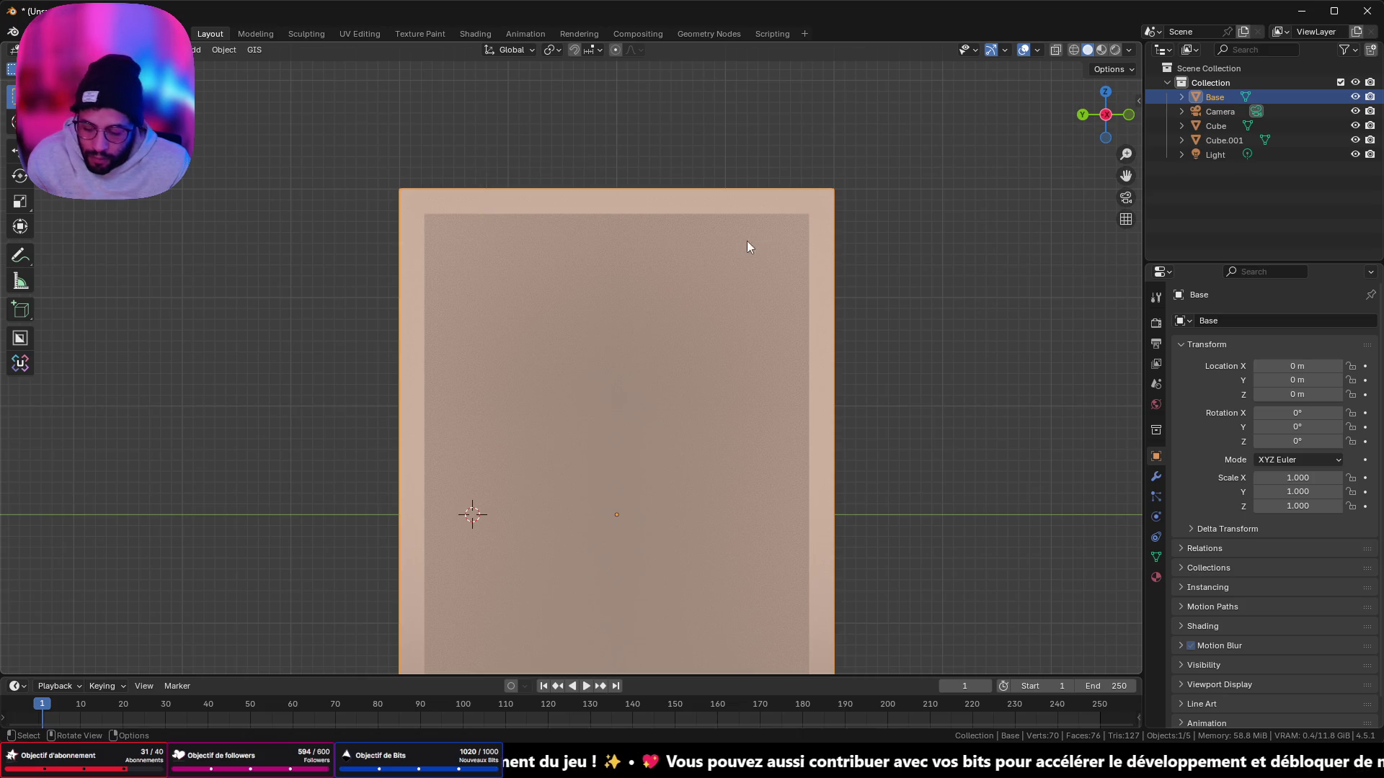
pyautogui.press('Tab')
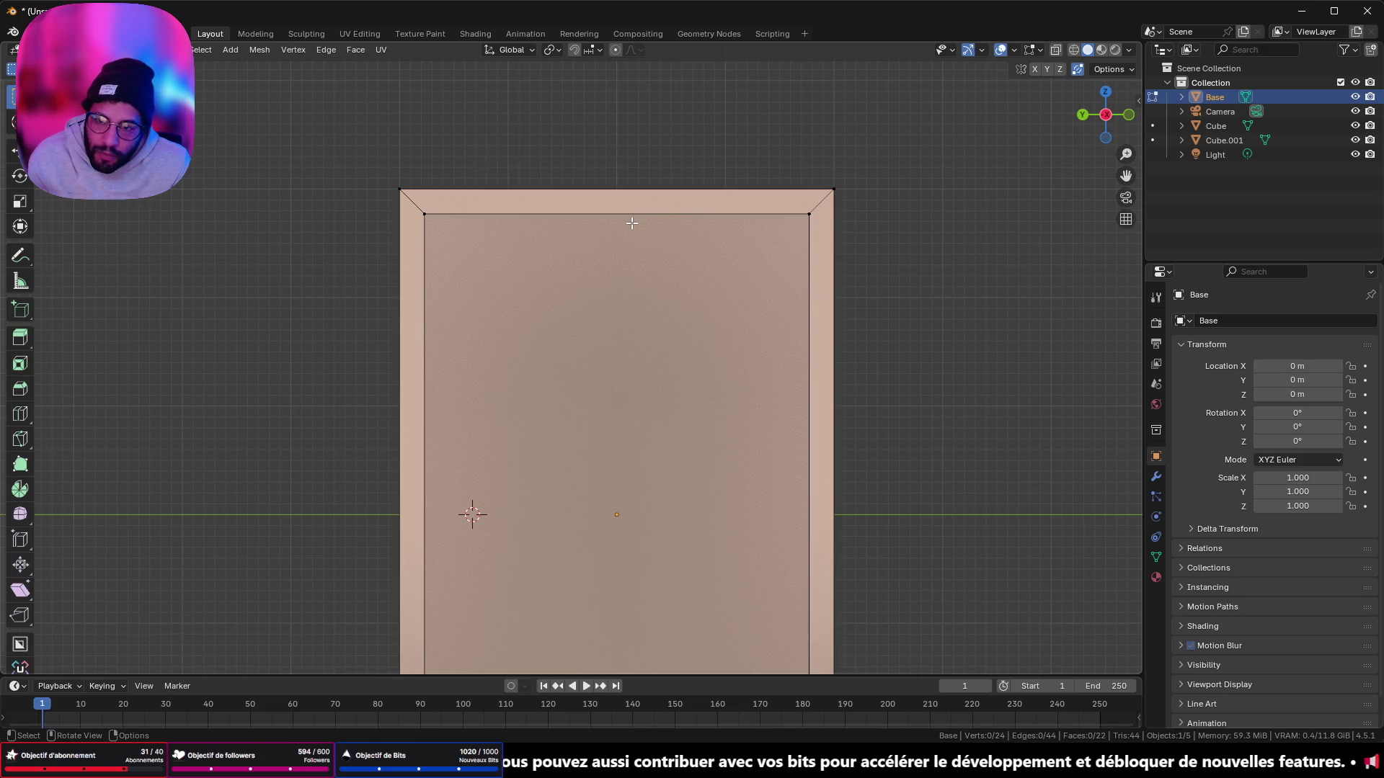
pyautogui.press('Tab')
pyautogui.moveTo(596, 488)
pyautogui.mouseDown(button='middle')
pyautogui.moveTo(669, 545)
pyautogui.moveTo(628, 436)
pyautogui.moveTo(622, 485)
pyautogui.mouseUp(button='middle')
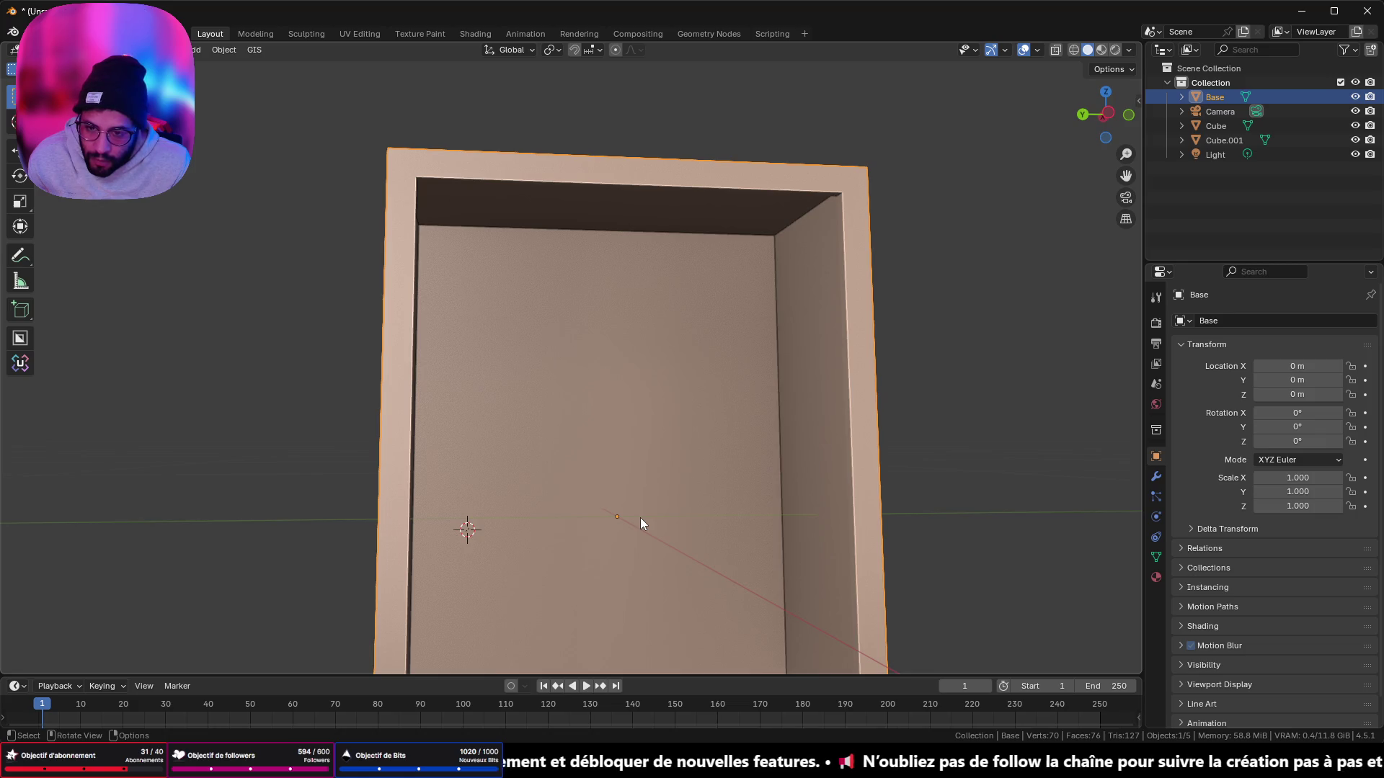
pyautogui.hotkey('shift', 's')
pyautogui.click(633, 601)
# Step: Add a cube at the cabinet's centre and shrink it to 0.076 scale
pyautogui.hotkey('shift', 'a')
pyautogui.moveTo(624, 441)
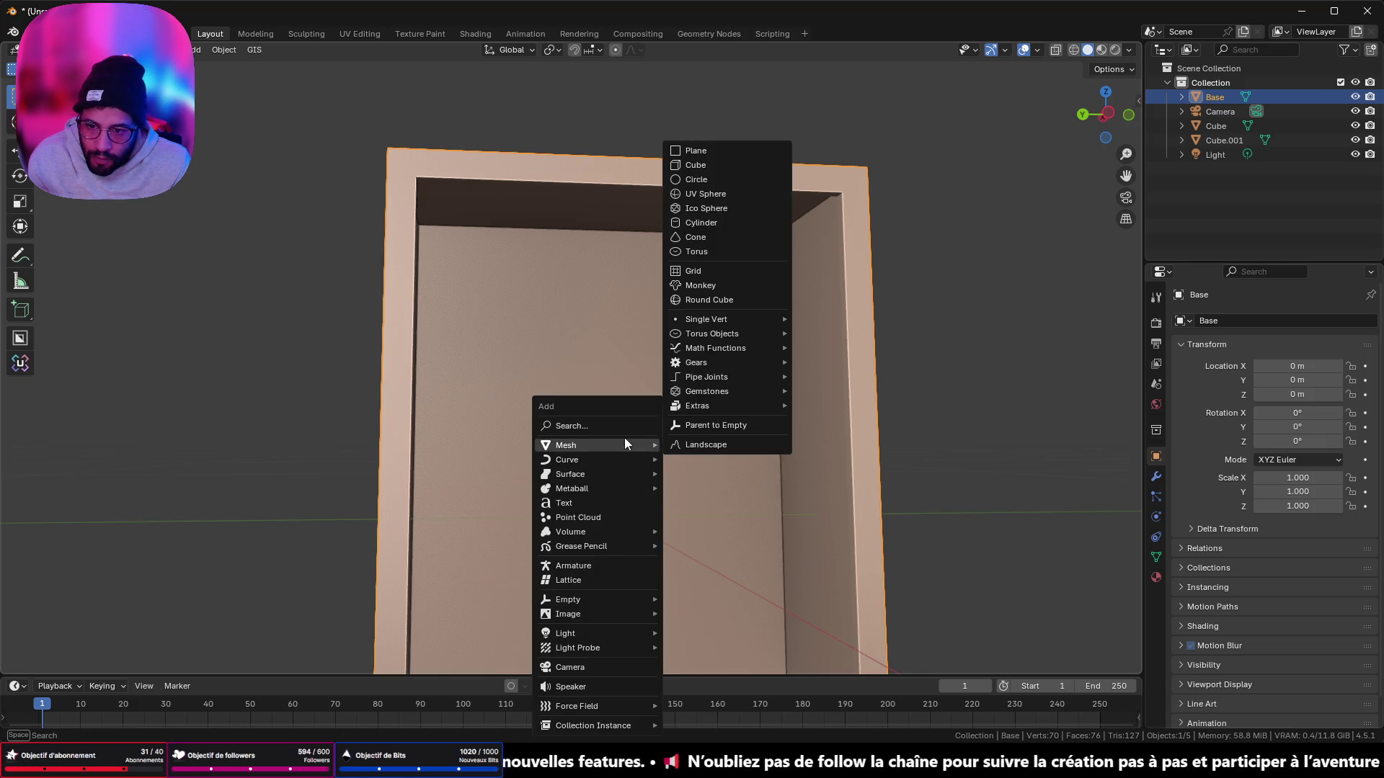
pyautogui.click(738, 166)
pyautogui.press('s')
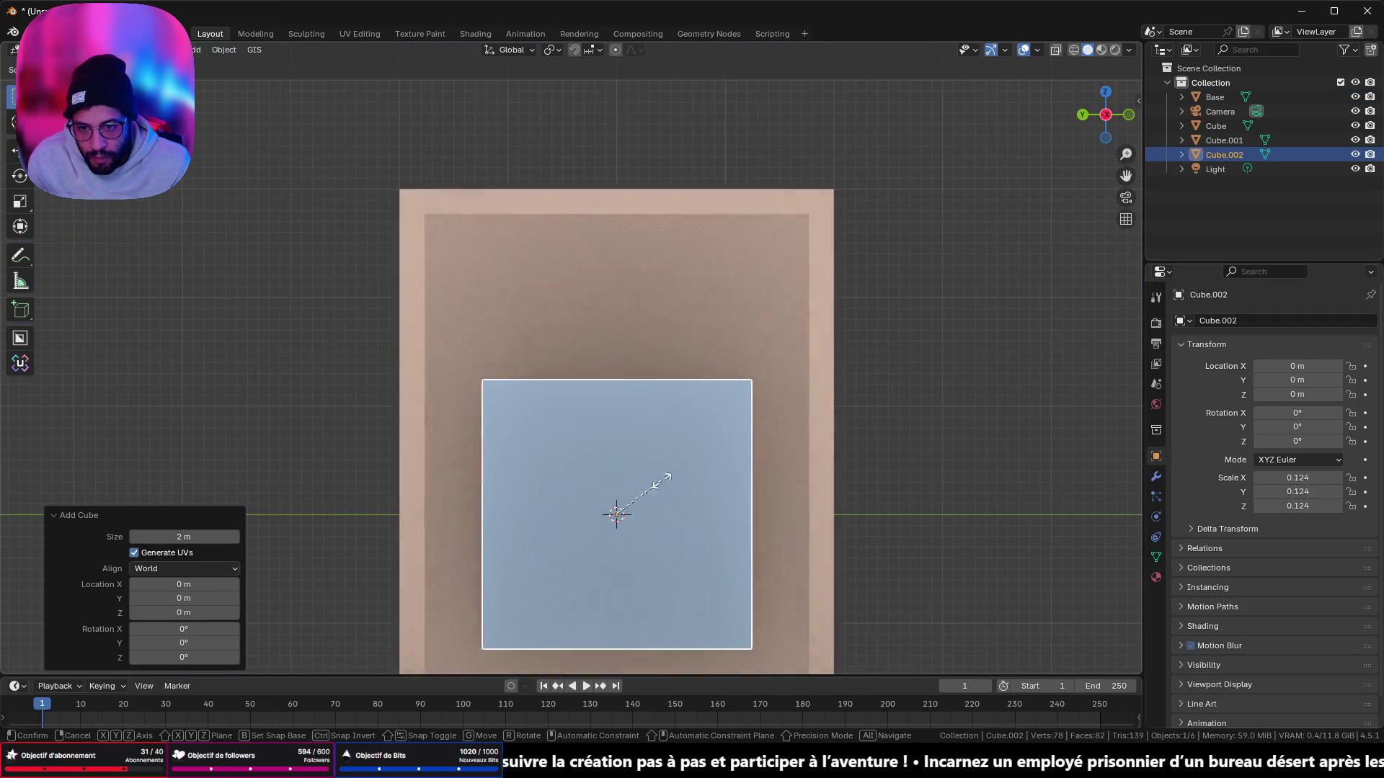
pyautogui.click(652, 472)
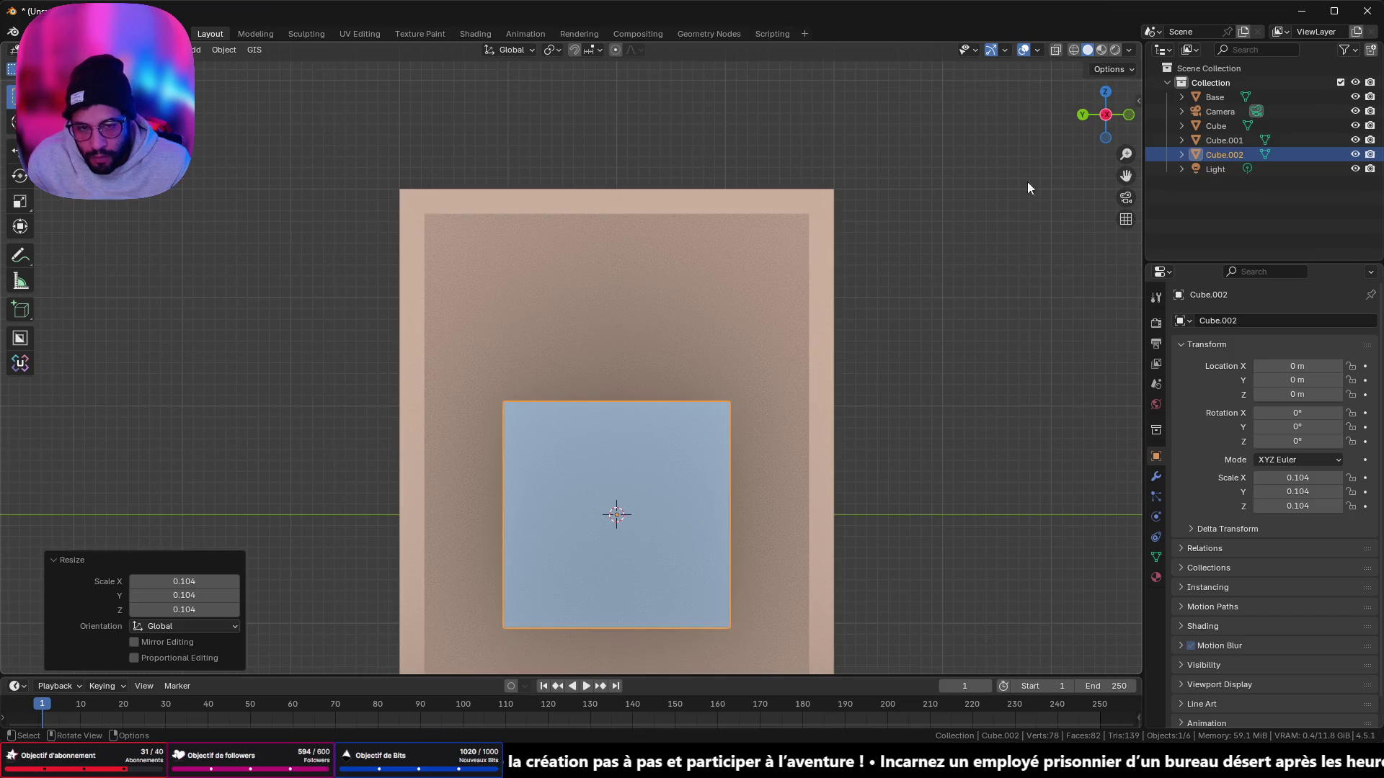
pyautogui.click(1104, 114)
pyautogui.scroll(-5, 874, 300)
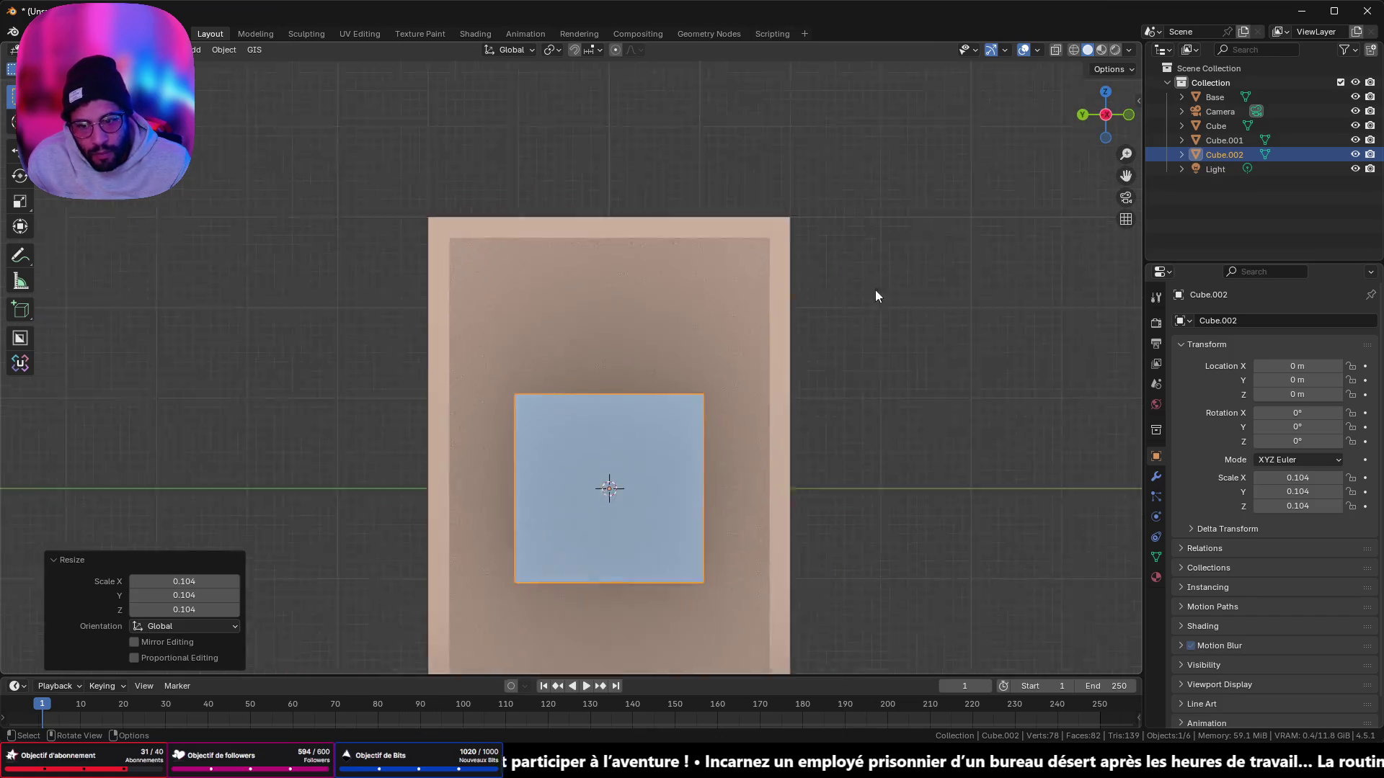
pyautogui.press('s')
pyautogui.scroll(1, 728, 404)
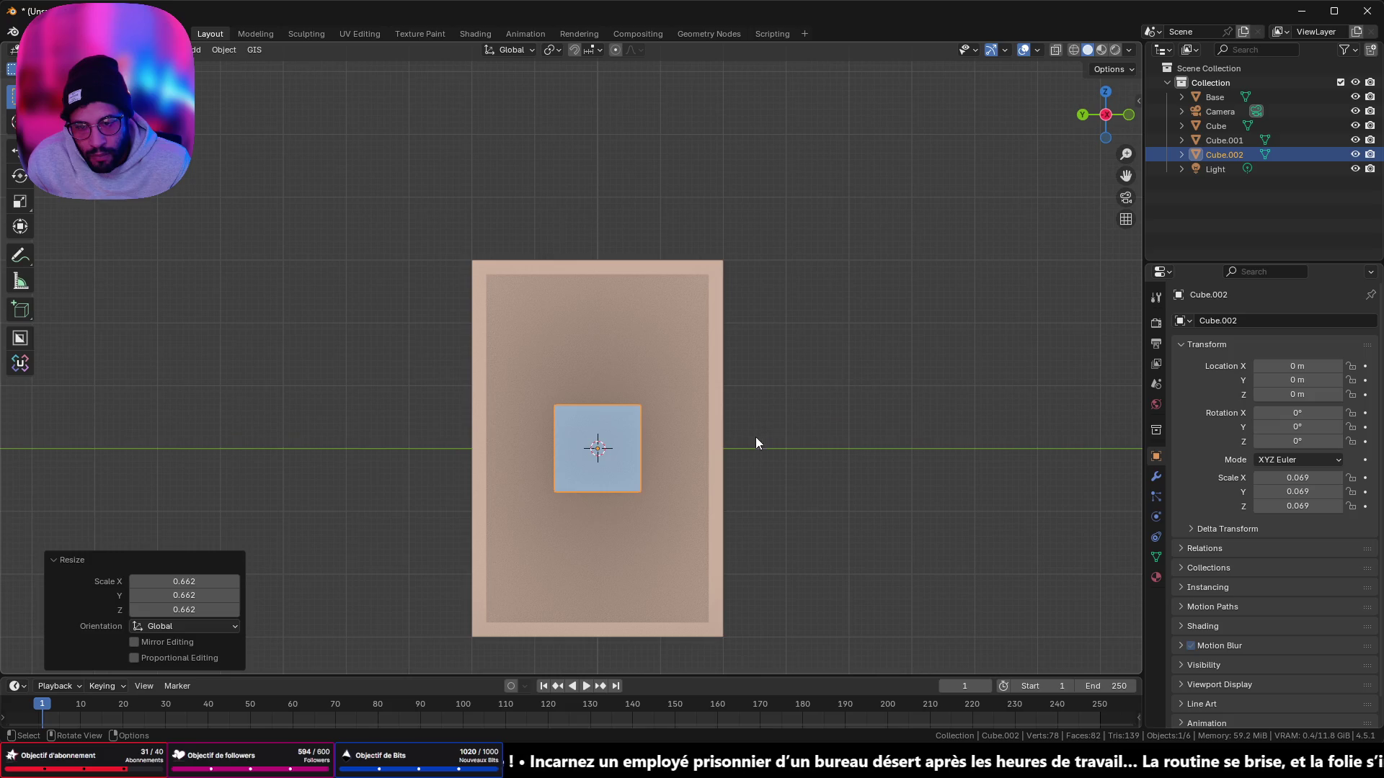
pyautogui.press('s')
pyautogui.click(771, 444)
# Step: Flatten the new box along Z to half height, 0.039
pyautogui.press('s')
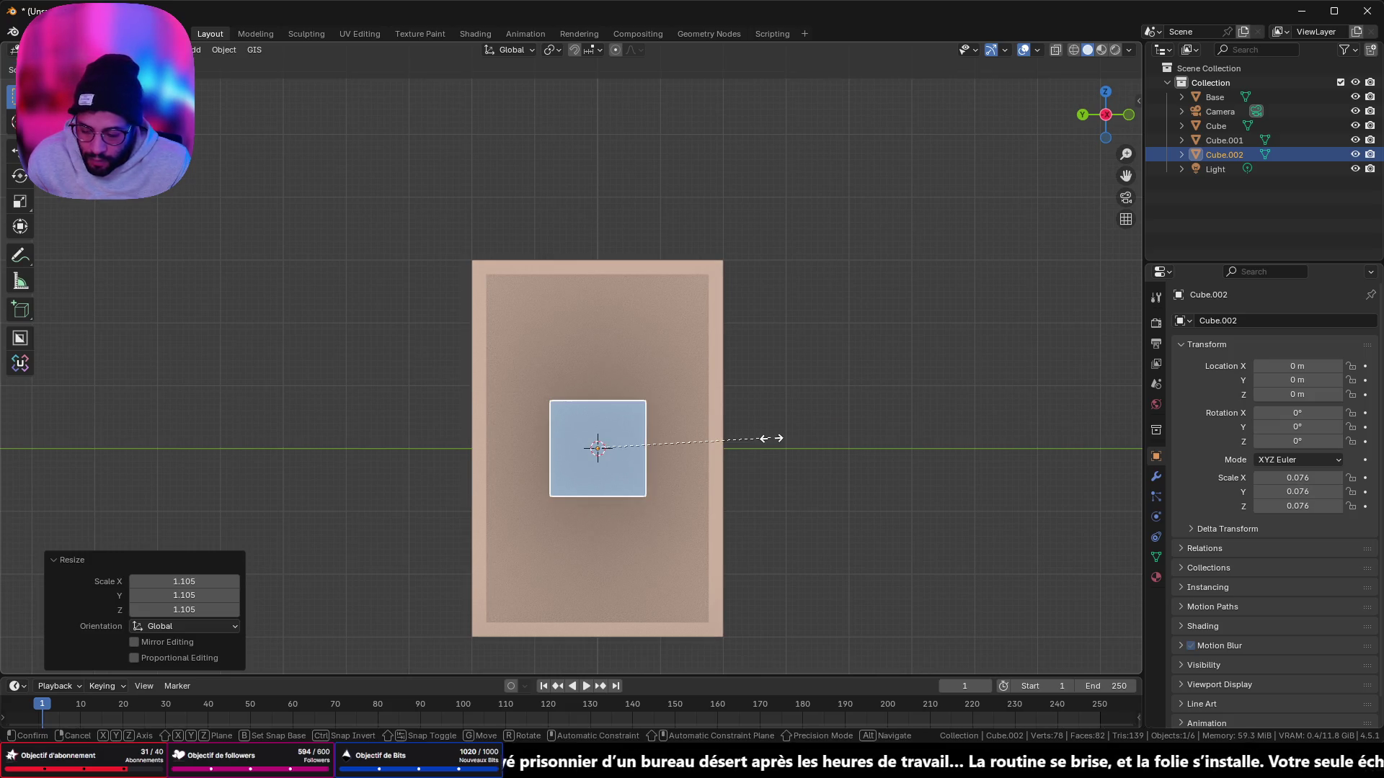
pyautogui.press('z')
pyautogui.click(685, 465)
pyautogui.scroll(4, 630, 420)
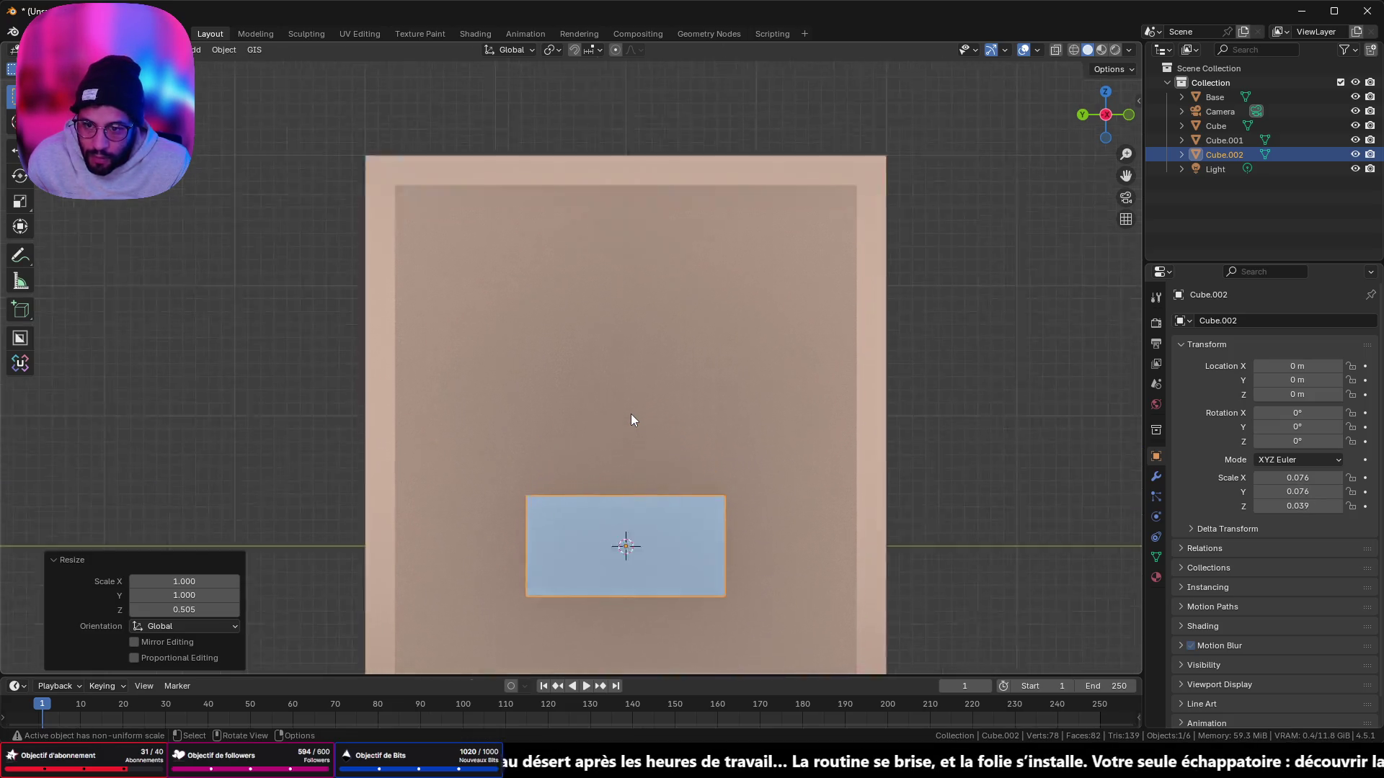
# Step: Raise the flattened box 0.23855 m along Z to near the cabinet's top
pyautogui.press('g')
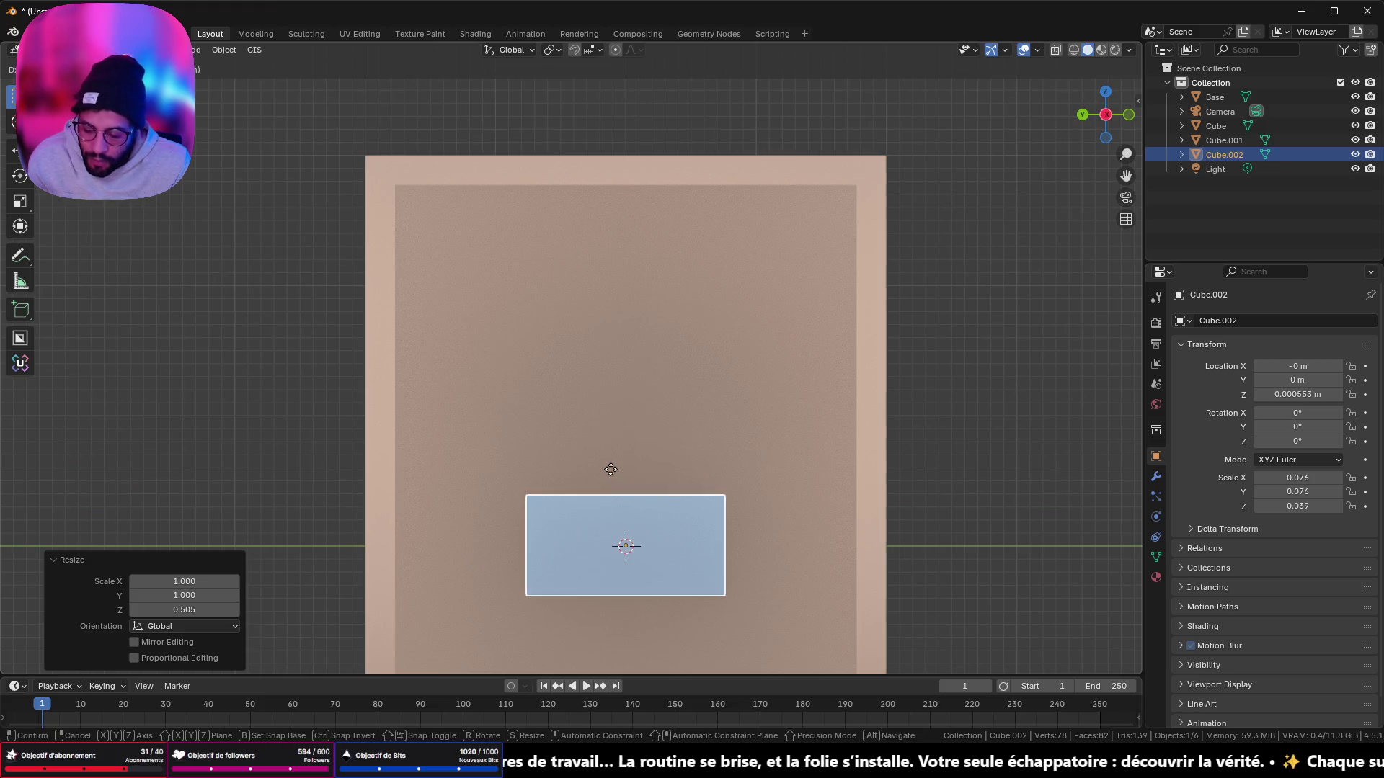
pyautogui.press('z')
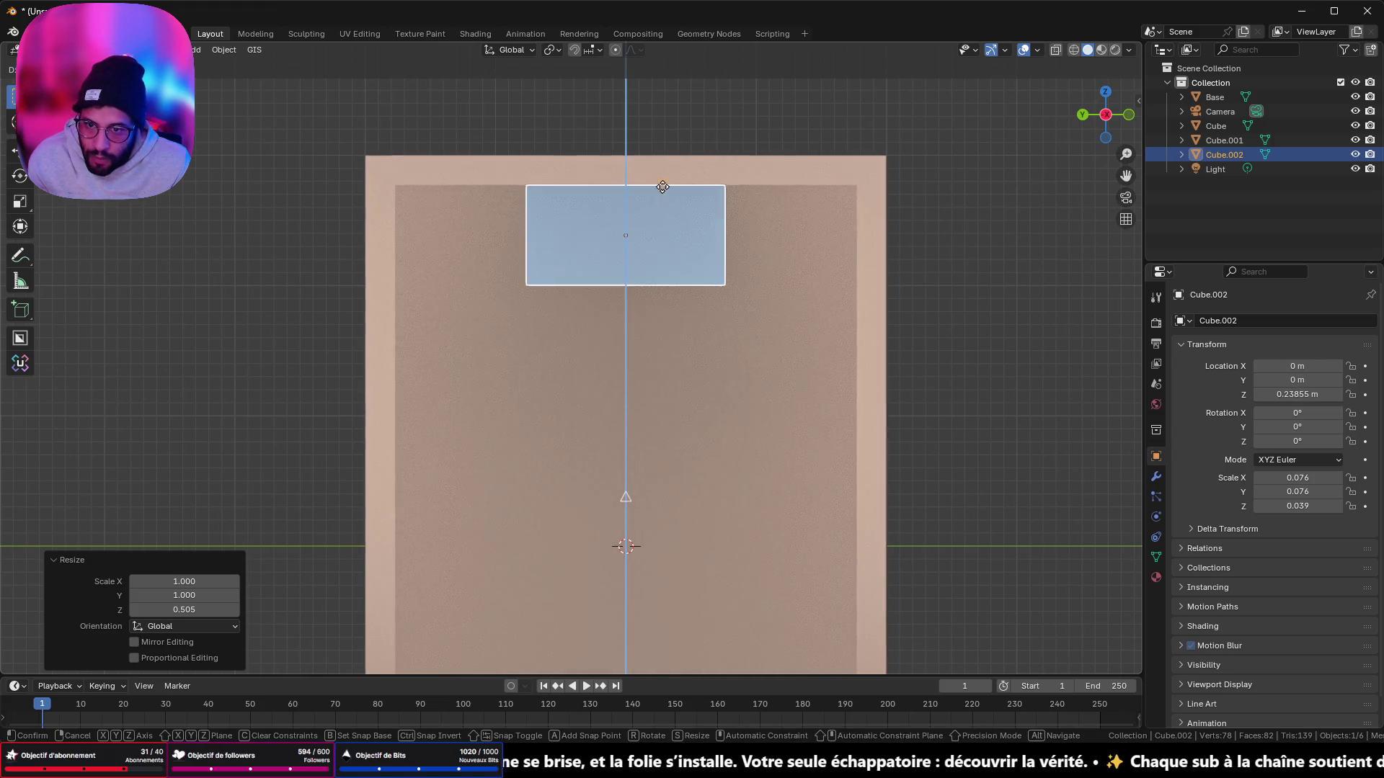
pyautogui.click(658, 185)
pyautogui.scroll(1, 652, 214)
pyautogui.scroll(-2, 634, 269)
pyautogui.moveTo(634, 269); pyautogui.dragTo(769, 258, button='middle')
# Step: In wireframe front view, narrow the inside box to 0.035 on X
pyautogui.click(1074, 49)
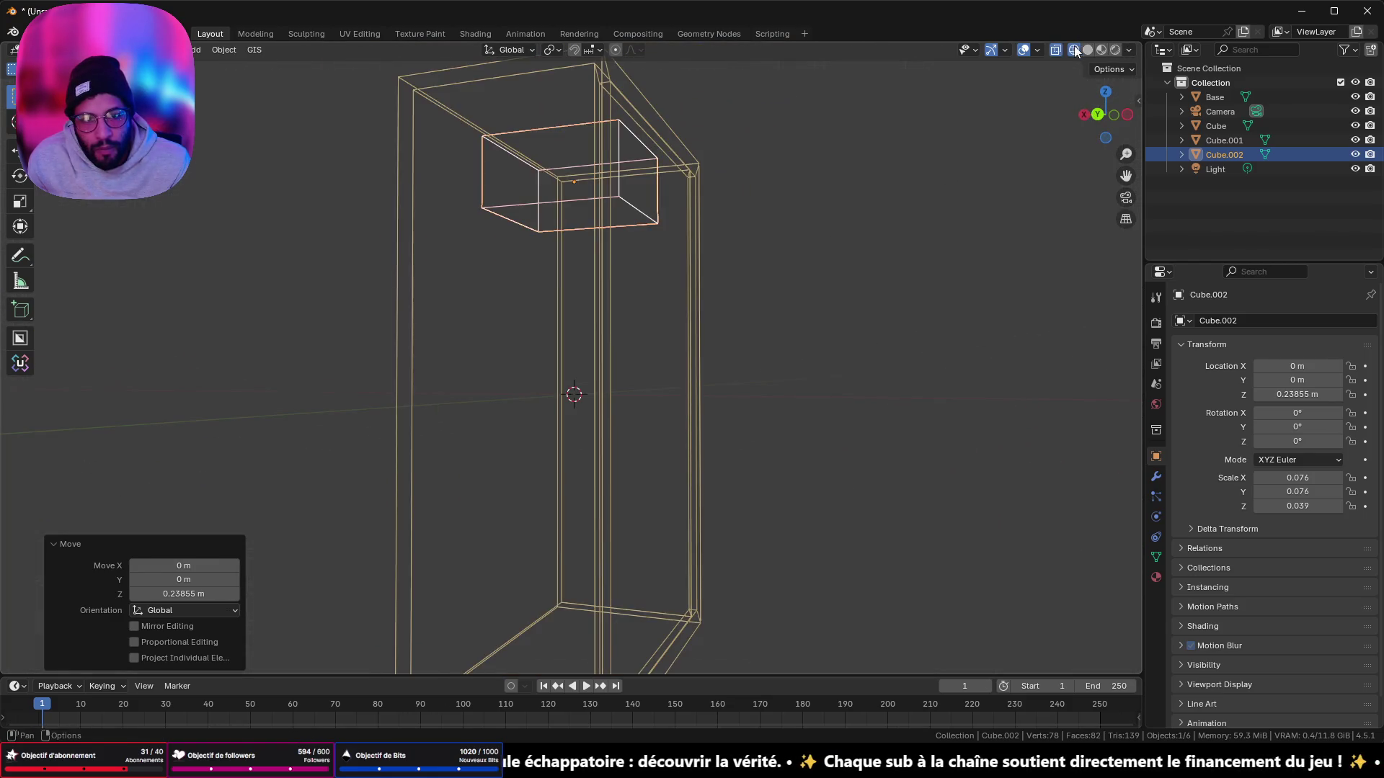
pyautogui.click(1097, 115)
pyautogui.moveTo(830, 254)
pyautogui.keyDown('shift'); pyautogui.mouseDown(button='middle')
pyautogui.moveTo(754, 328)
pyautogui.moveTo(776, 429)
pyautogui.mouseUp(button='middle'); pyautogui.keyUp('shift')
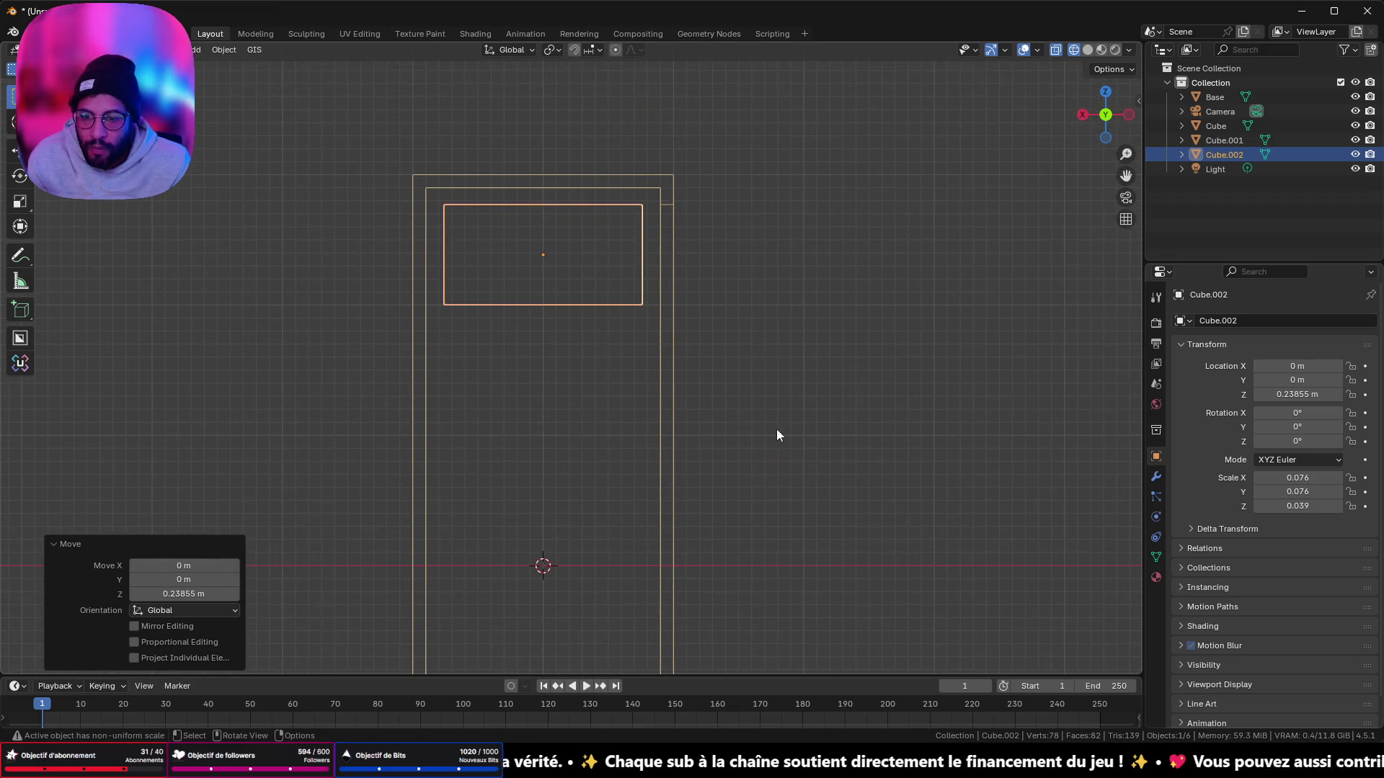
pyautogui.press('s')
pyautogui.press('x')
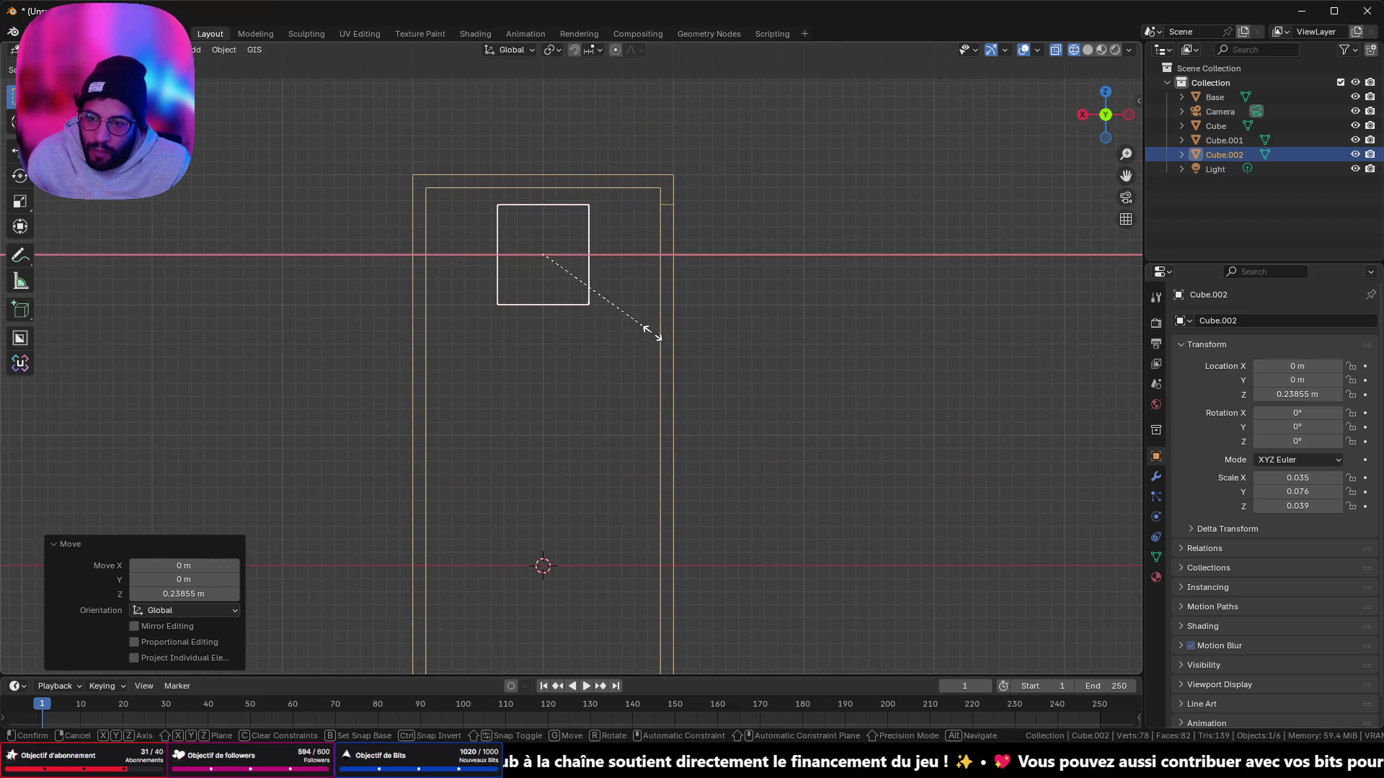
pyautogui.click(648, 326)
# Step: Move the box to X 0.054807 m and Z 0.25145 m, against the inner wall under the top
pyautogui.press('g')
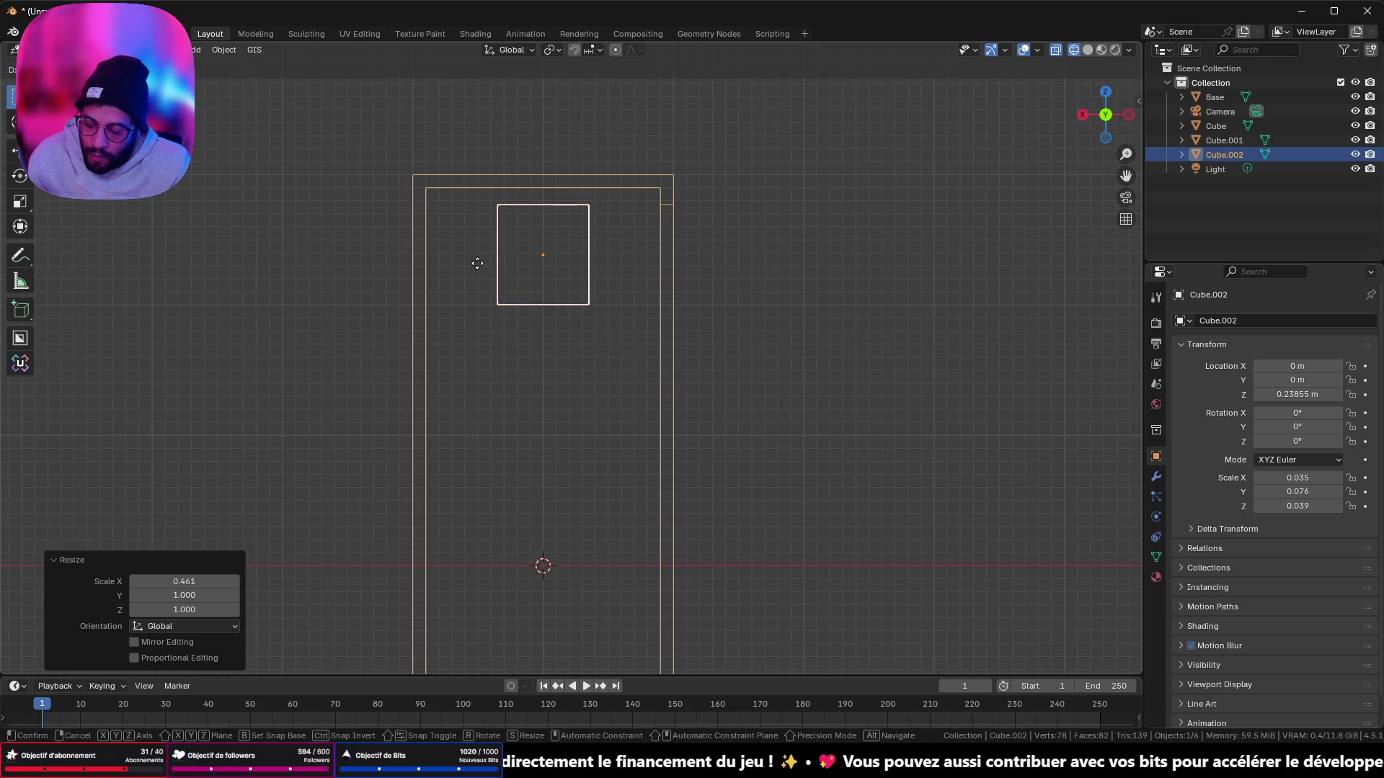
pyautogui.press('x')
pyautogui.click(472, 257)
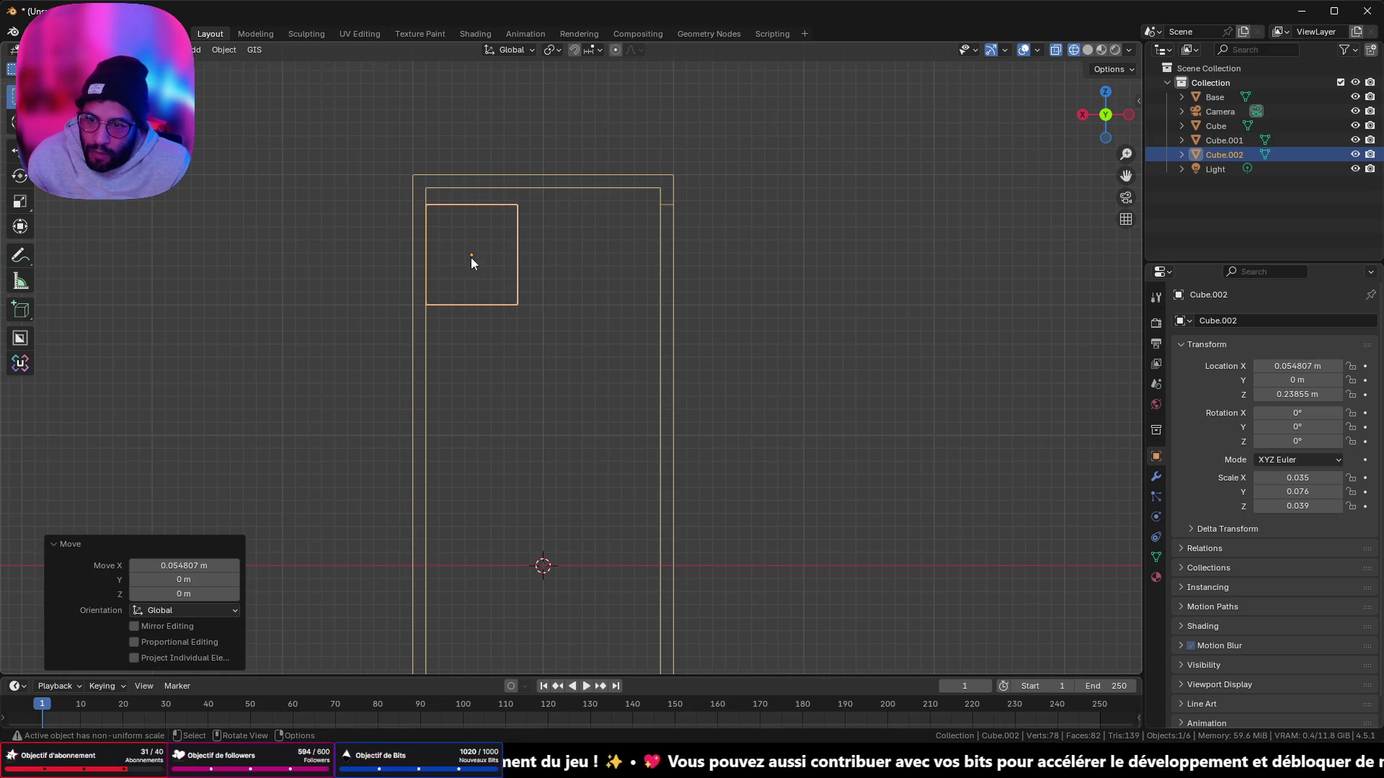
pyautogui.press('g')
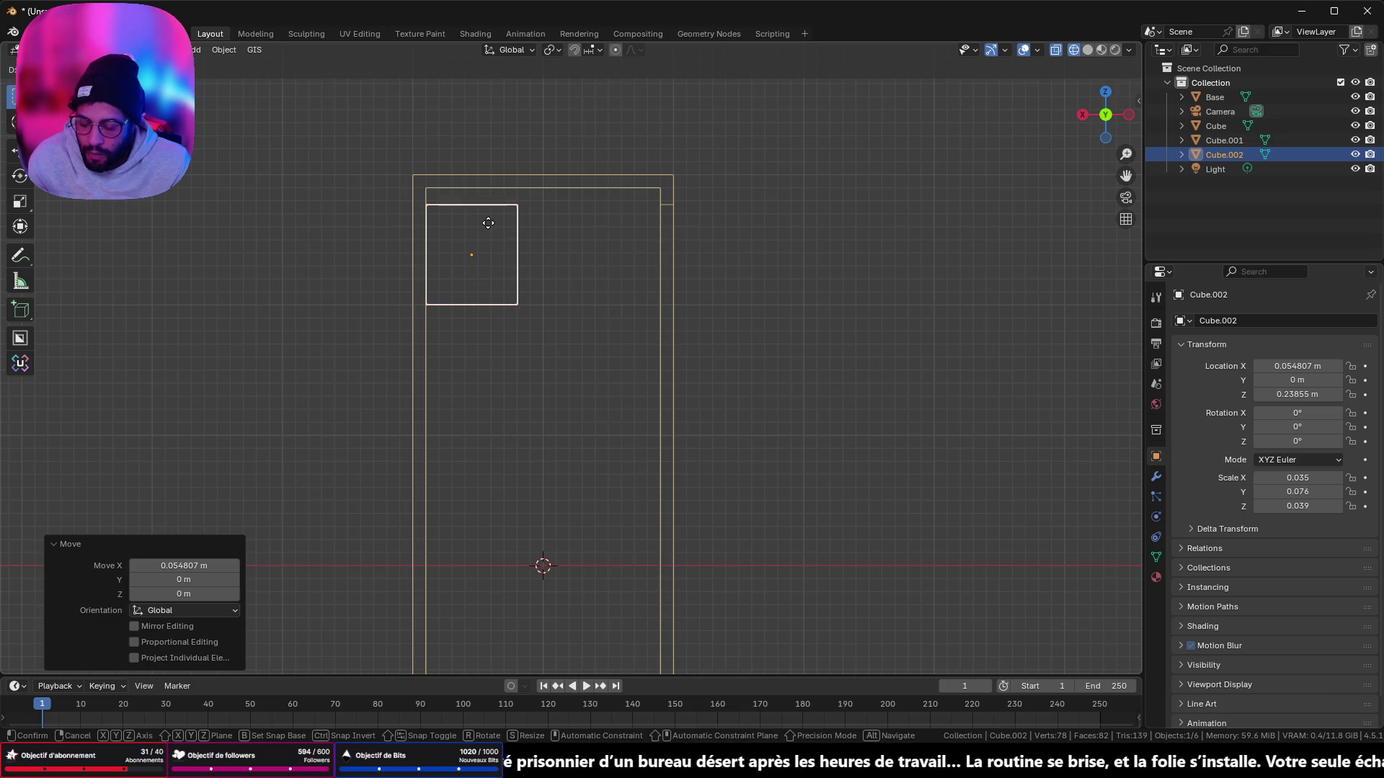
pyautogui.press('x')
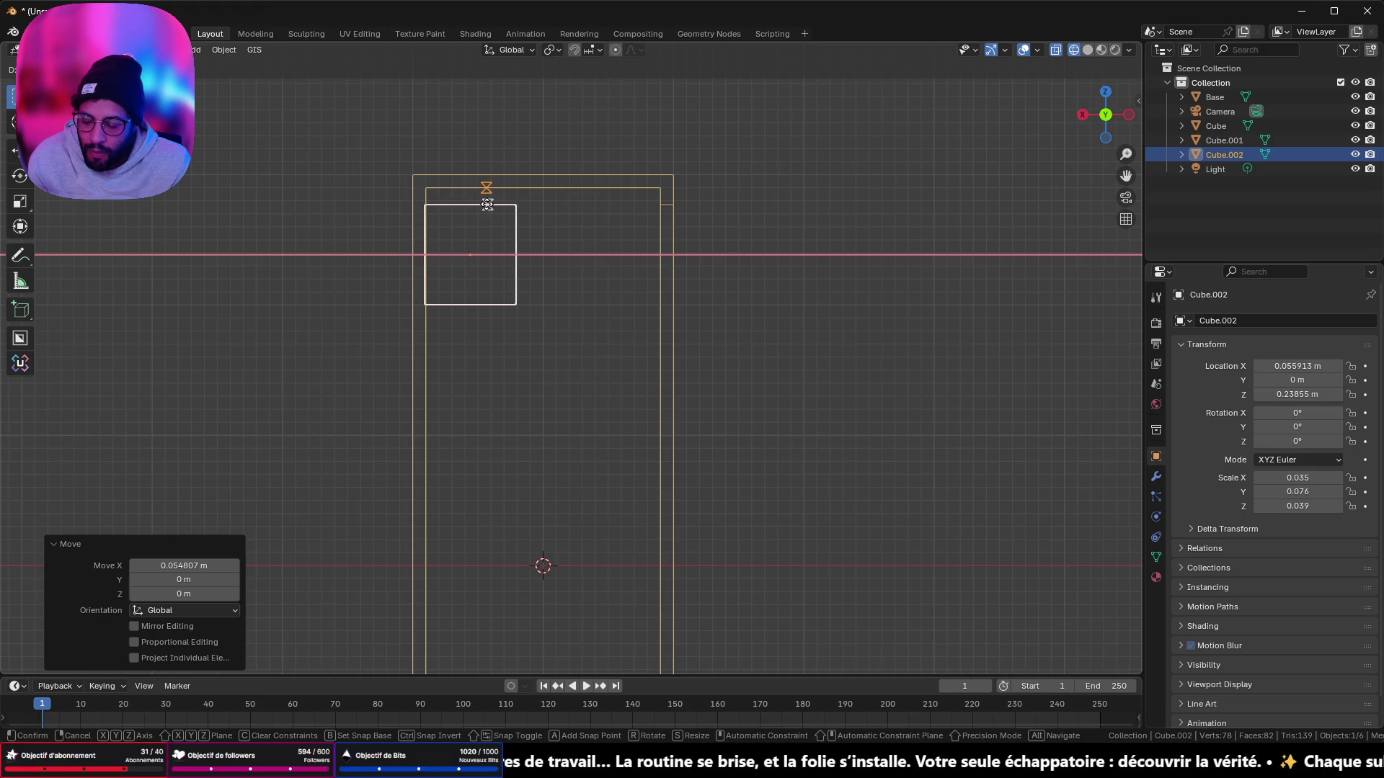
pyautogui.press('z')
pyautogui.click(487, 204)
# Step: Return to solid shading and frame the whole cabinet in side view
pyautogui.scroll(-3, 562, 303)
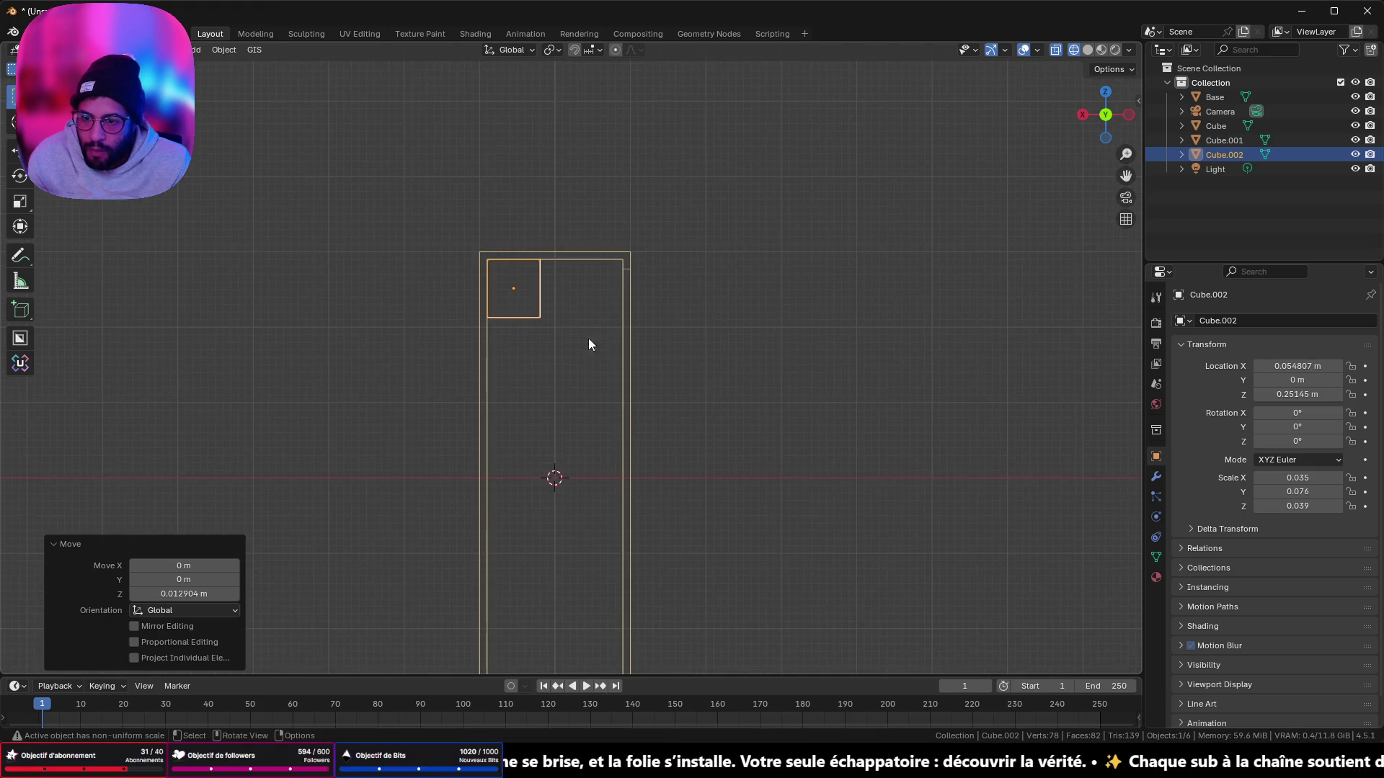
pyautogui.moveTo(588, 339)
pyautogui.mouseDown(button='middle')
pyautogui.moveTo(746, 330)
pyautogui.moveTo(997, 147)
pyautogui.moveTo(1114, 97)
pyautogui.mouseUp(button='middle')
pyautogui.hotkey('shift', 'z')
pyautogui.click(1109, 109)
pyautogui.moveTo(785, 329)
pyautogui.keyDown('shift'); pyautogui.mouseDown(button='middle')
pyautogui.moveTo(741, 153)
pyautogui.moveTo(731, 219)
pyautogui.mouseUp(button='middle'); pyautogui.keyUp('shift')
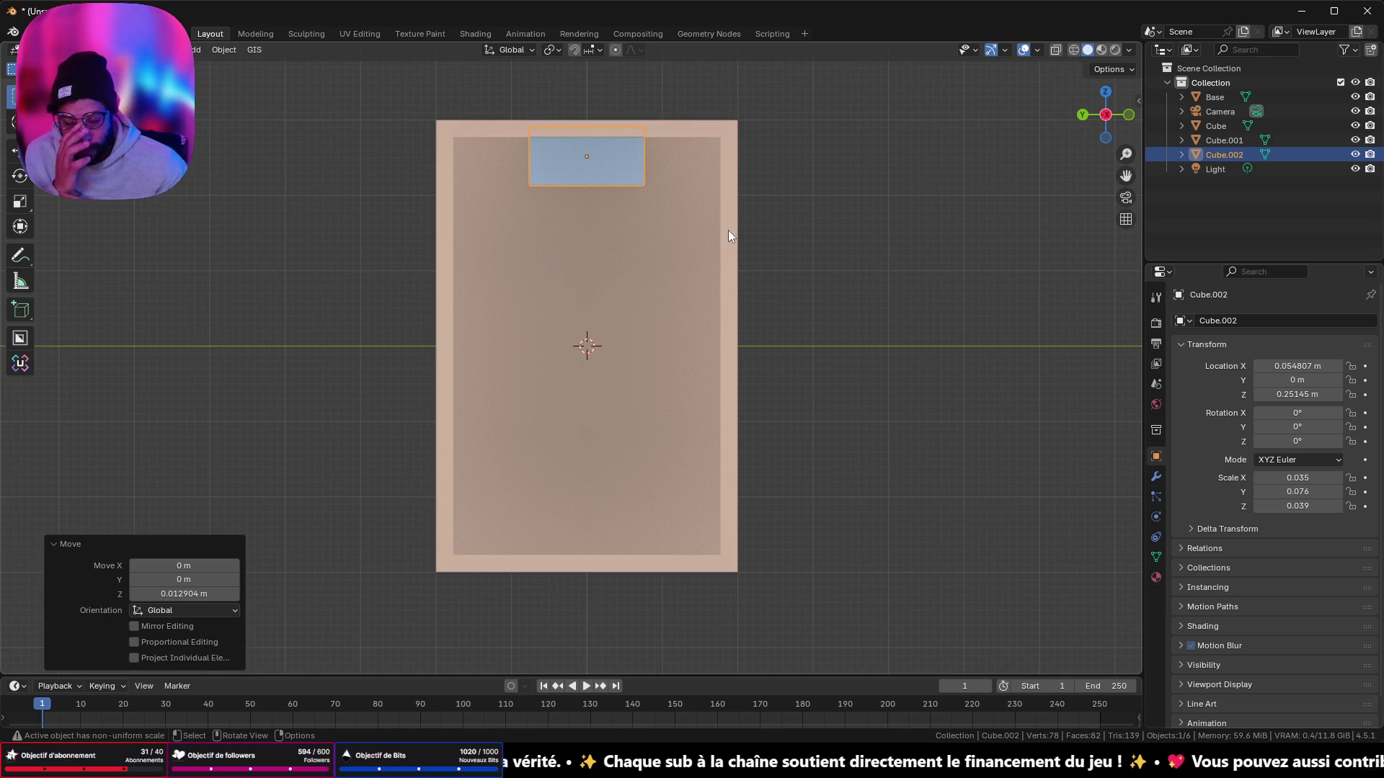
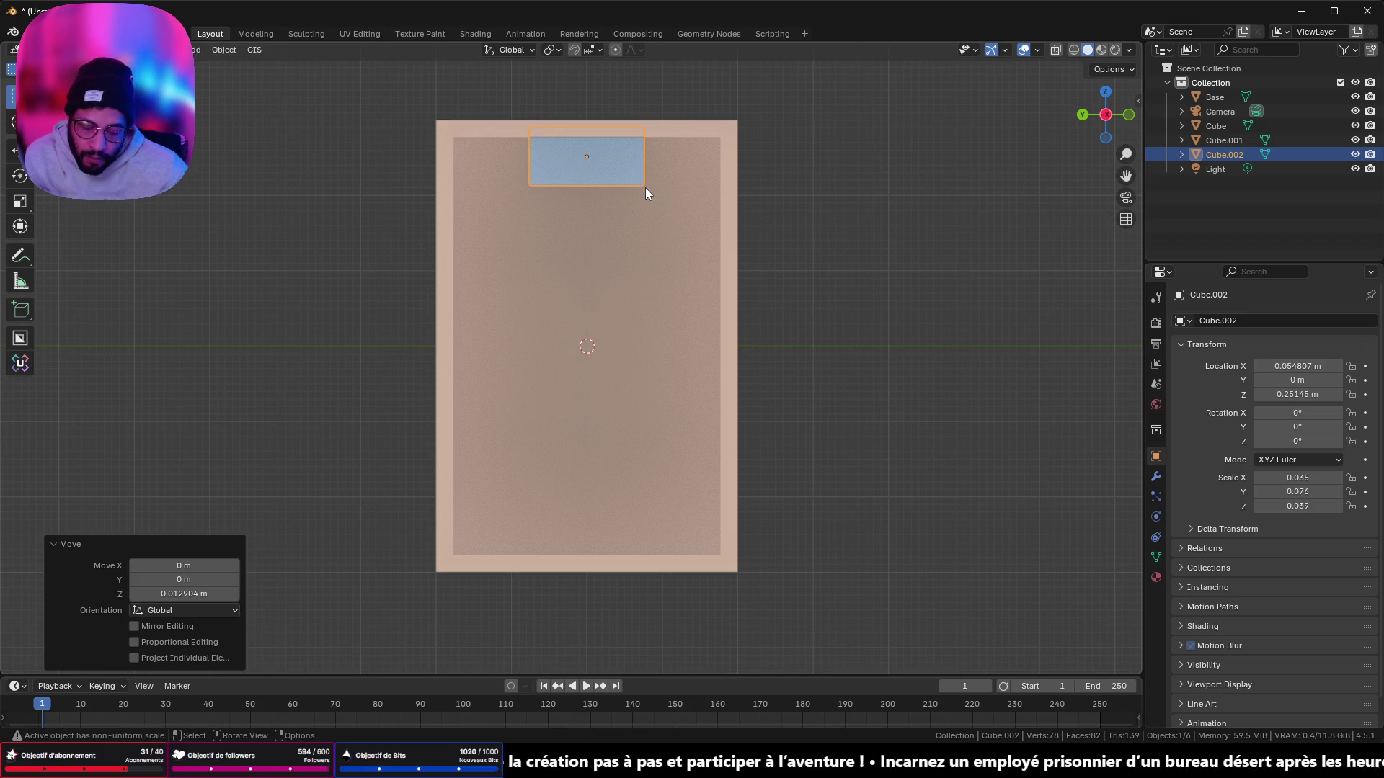
# Step: Double Cube.002's width along Y and apply its scale
pyautogui.press('s')
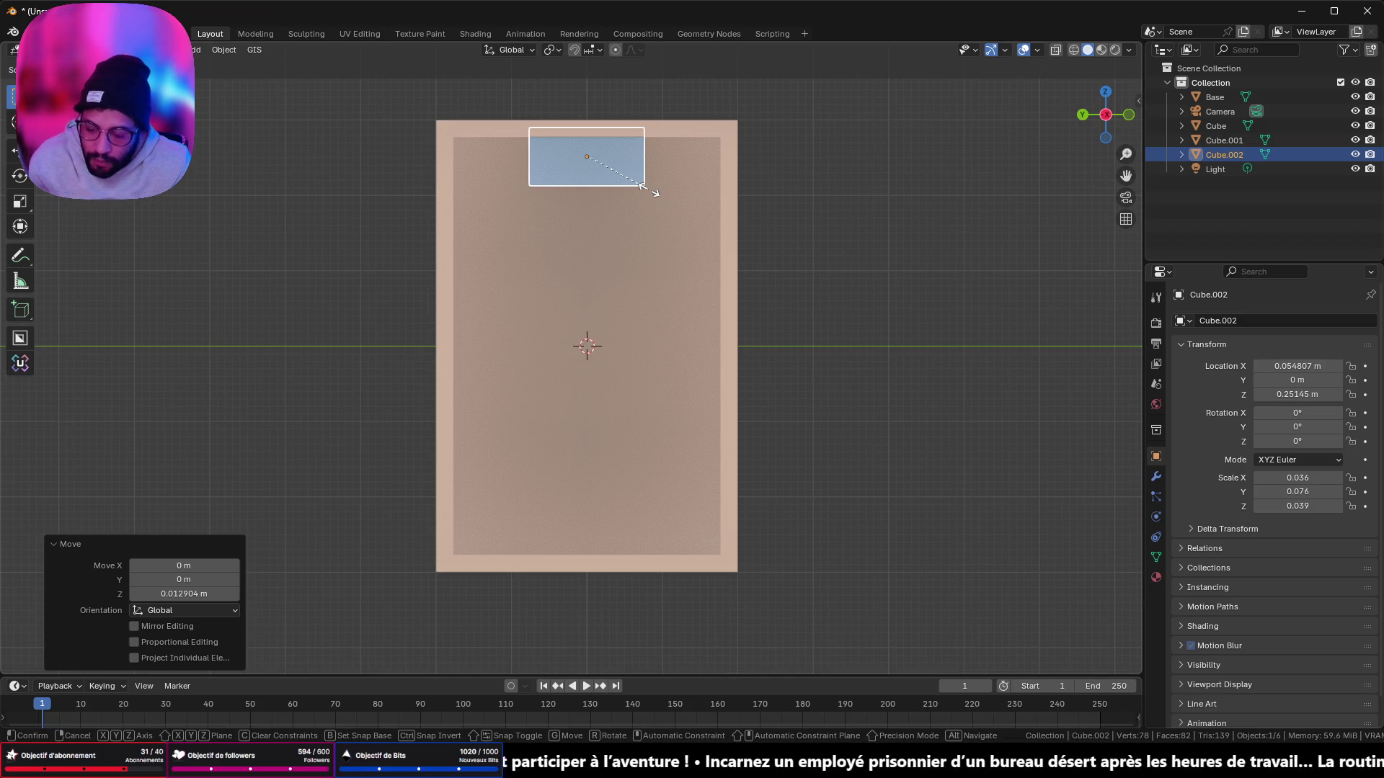
pyautogui.press('y')
pyautogui.click(706, 195)
pyautogui.moveTo(706, 195)
pyautogui.mouseDown(button='middle')
pyautogui.moveTo(719, 189)
pyautogui.moveTo(686, 180)
pyautogui.moveTo(694, 122)
pyautogui.moveTo(632, 233)
pyautogui.moveTo(655, 183)
pyautogui.moveTo(595, 231)
pyautogui.mouseUp(button='middle')
pyautogui.scroll(3, 606, 206)
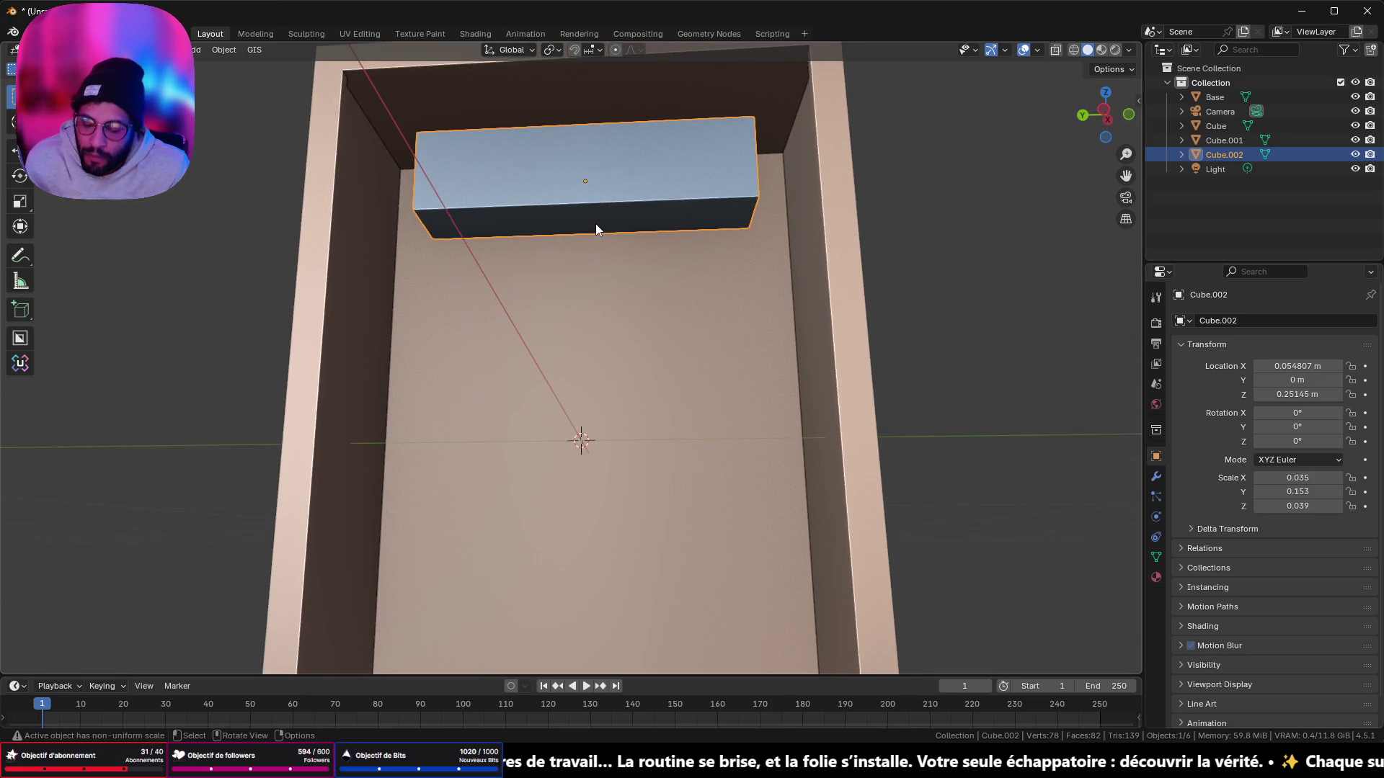
pyautogui.hotkey('ctrl', 'a')
pyautogui.click(597, 223)
# Step: Inset the box's front face by 0.01596 m and recess it 0.034775 m, then view it in front wireframe
pyautogui.press('Tab')
pyautogui.hotkey('alt', 'a')
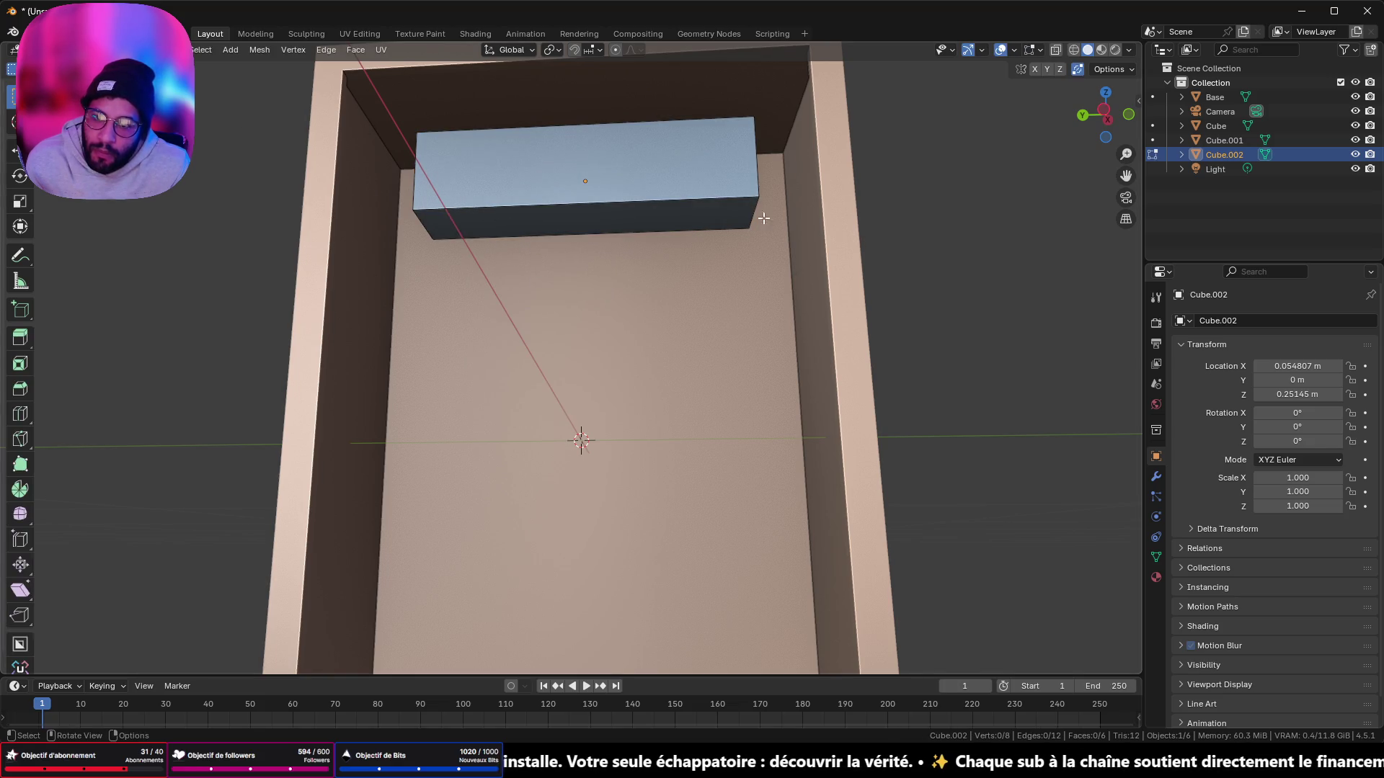
pyautogui.click(625, 224)
pyautogui.moveTo(625, 224)
pyautogui.mouseDown(button='middle')
pyautogui.moveTo(880, 263)
pyautogui.moveTo(920, 230)
pyautogui.mouseUp(button='middle')
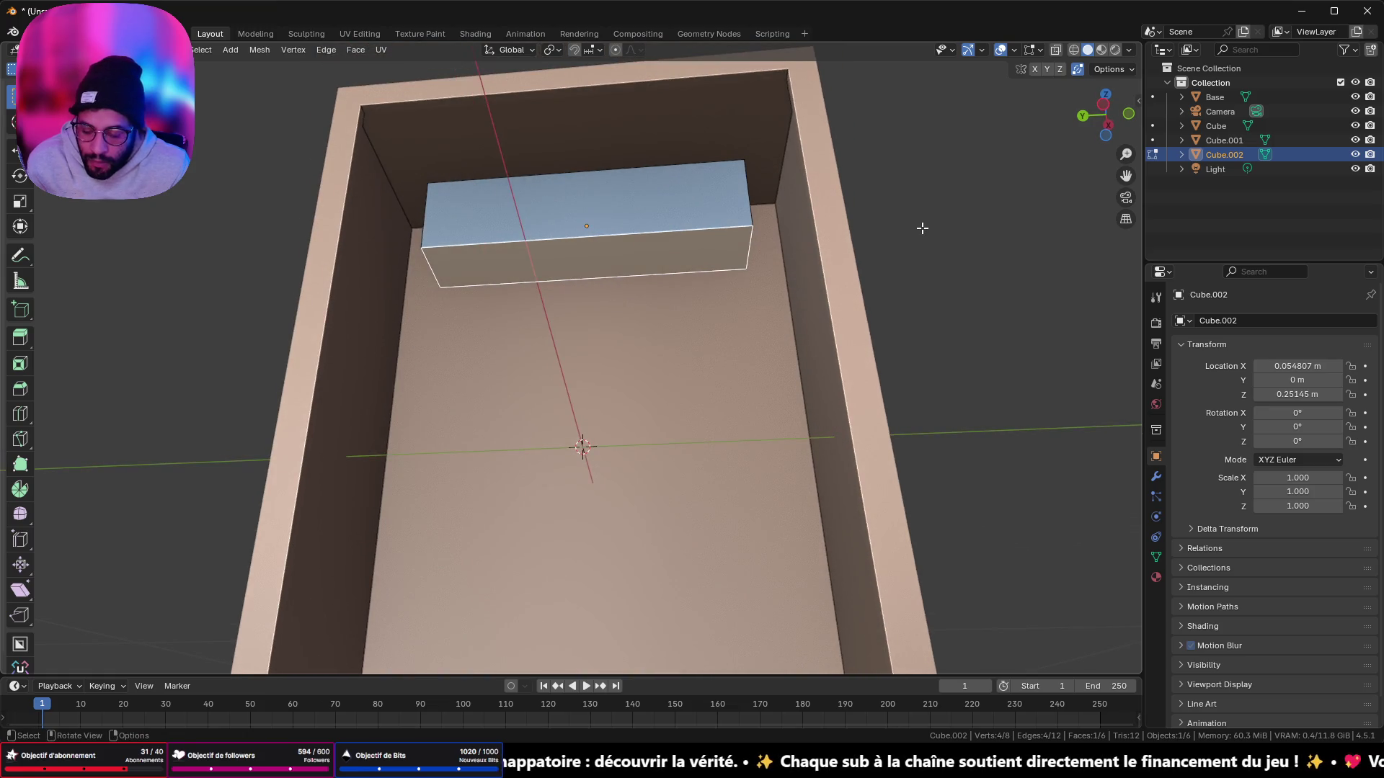
pyautogui.press('i')
pyautogui.click(904, 230)
pyautogui.press('e')
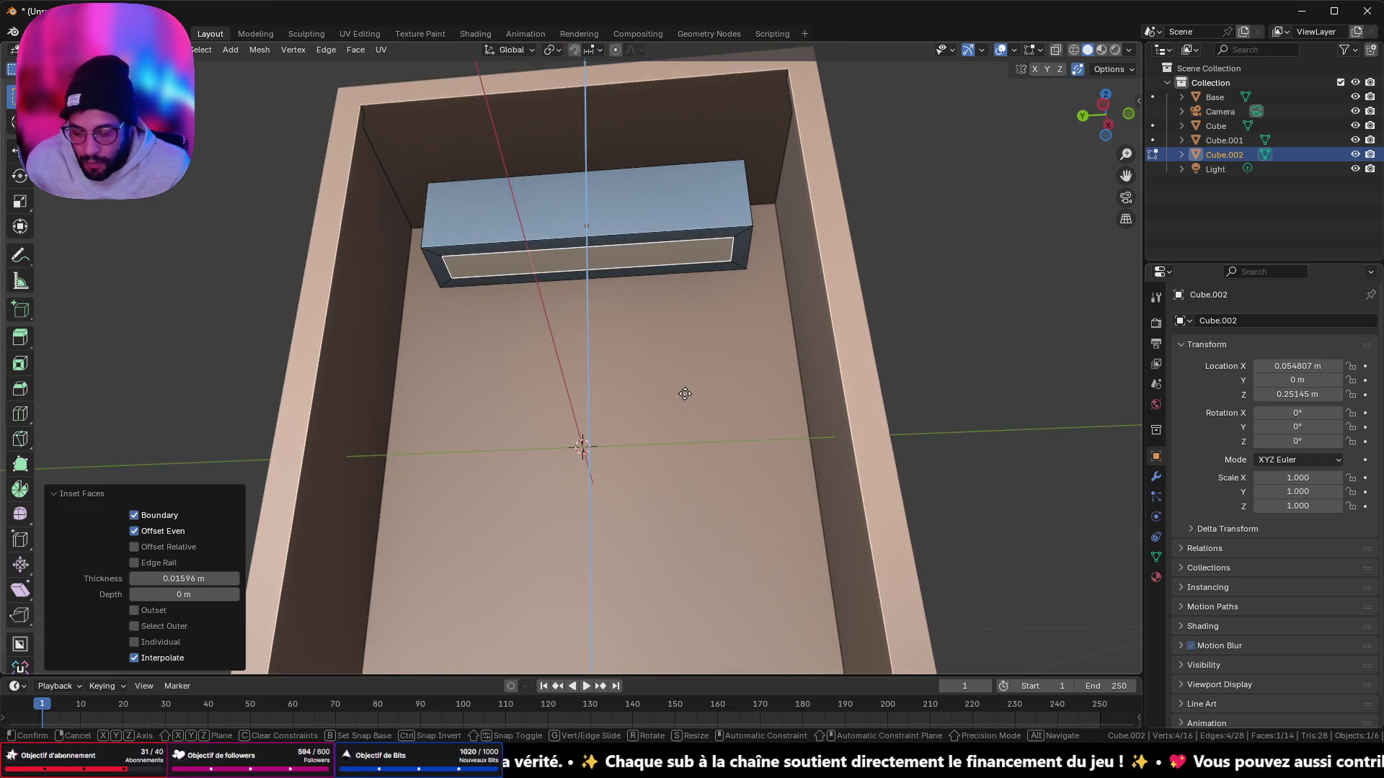
pyautogui.click(688, 362)
pyautogui.moveTo(695, 305); pyautogui.dragTo(707, 361, button='middle')
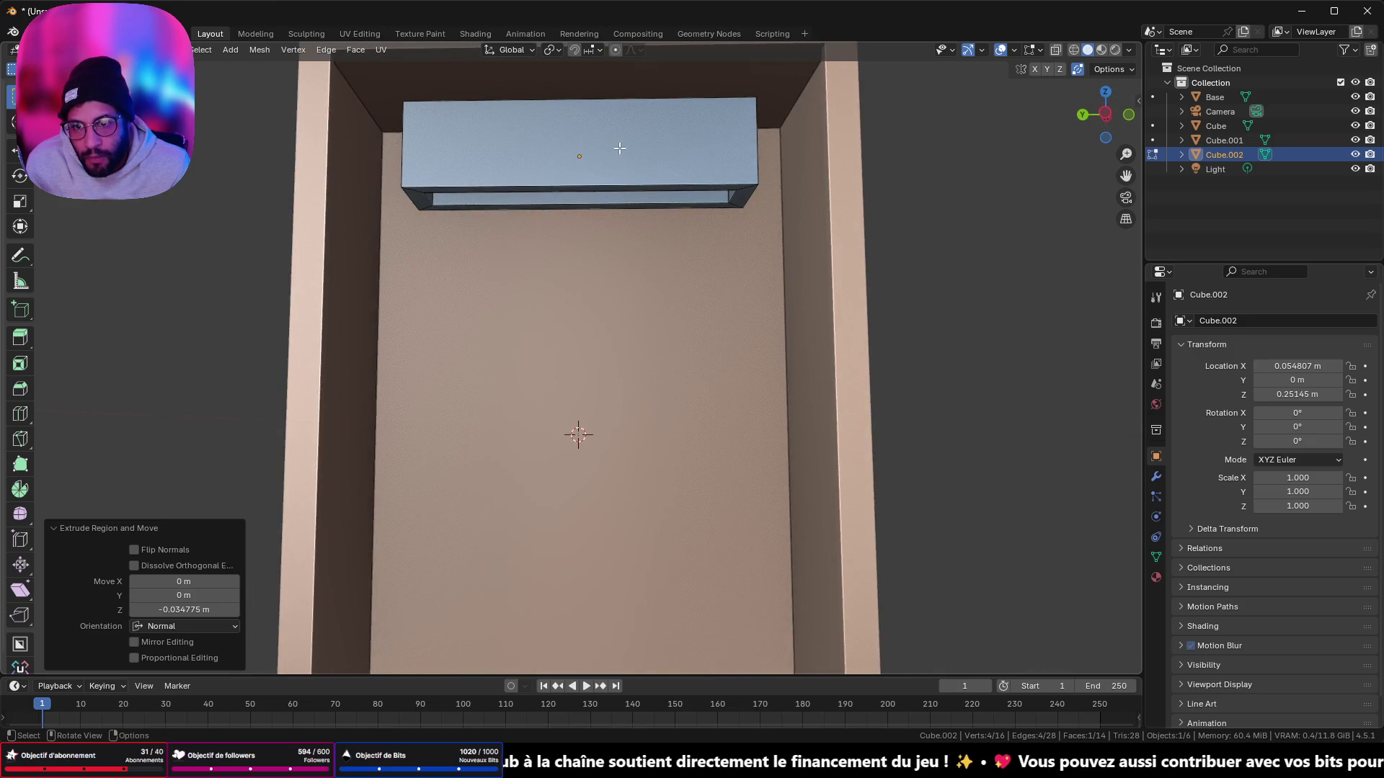
pyautogui.press('Tab')
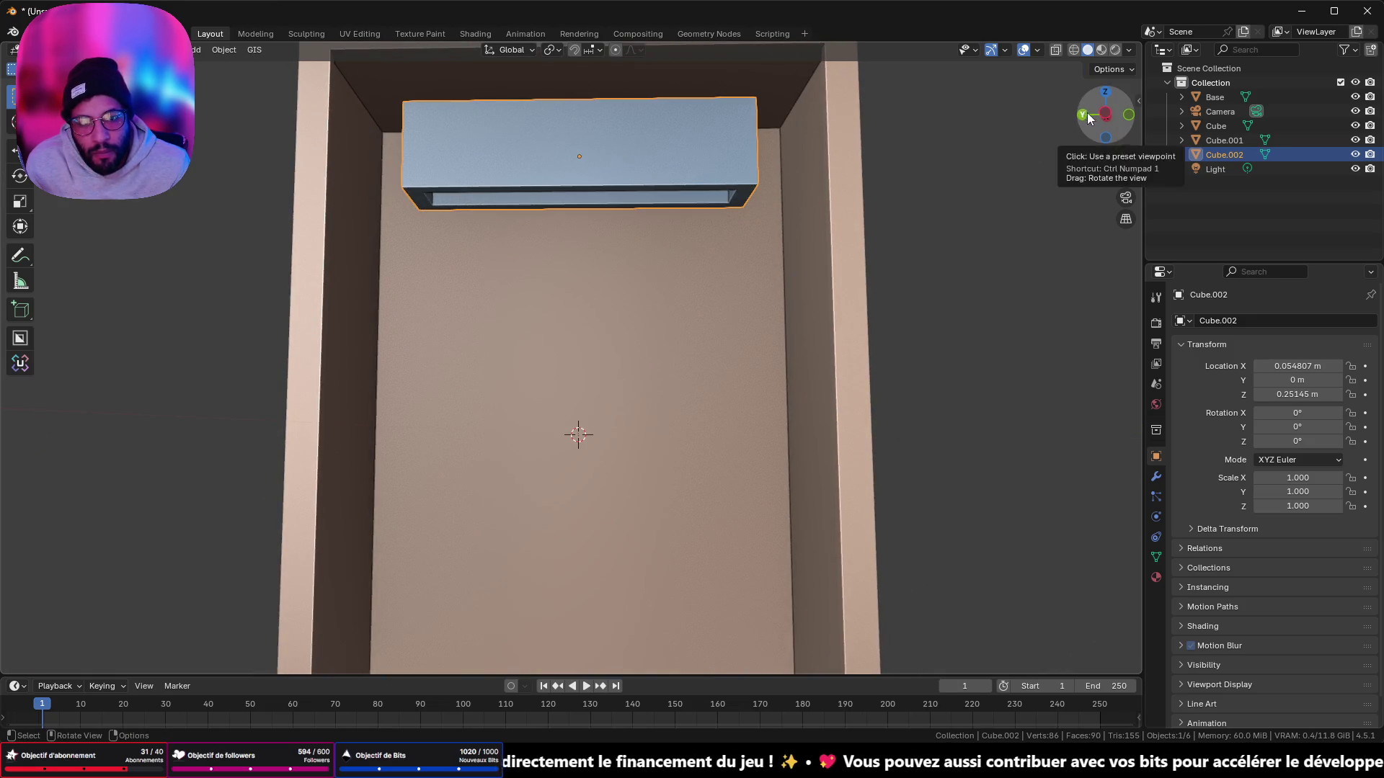
pyautogui.click(1074, 51)
pyautogui.click(1105, 114)
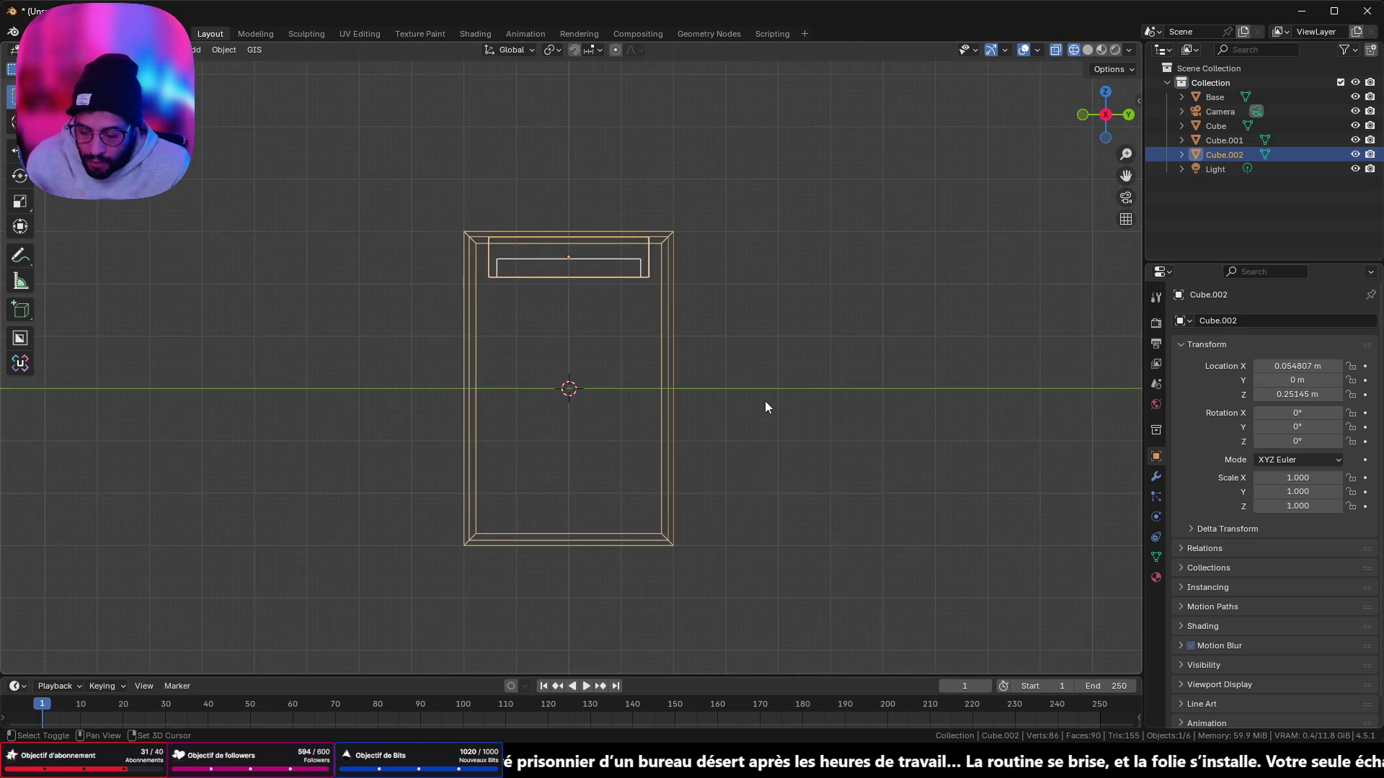
# Step: Duplicate the top box, rotate the copy 180°, and move it to the enclosure's bottom at Z −0.23855 m
pyautogui.hotkey('shift', 'd')
pyautogui.press('z')
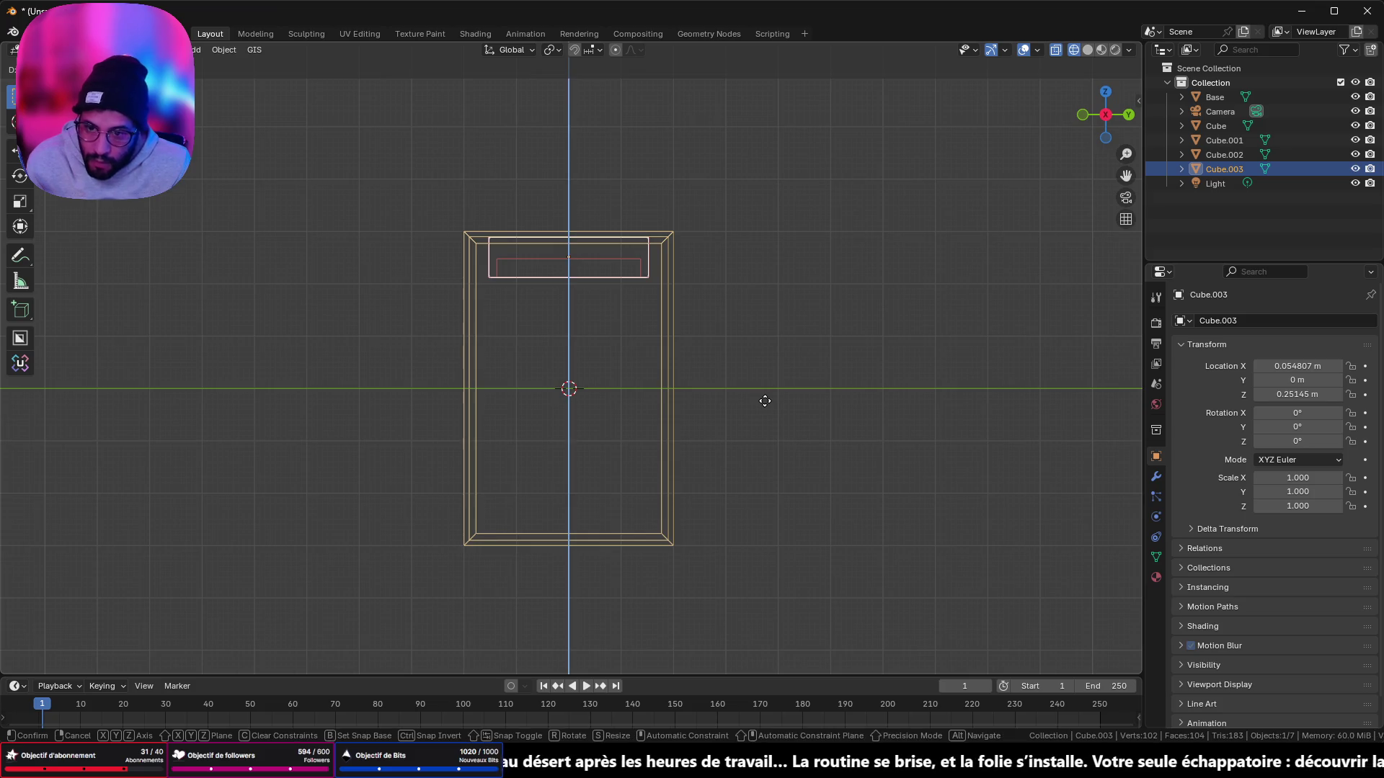
pyautogui.click(767, 611)
pyautogui.write('r180')
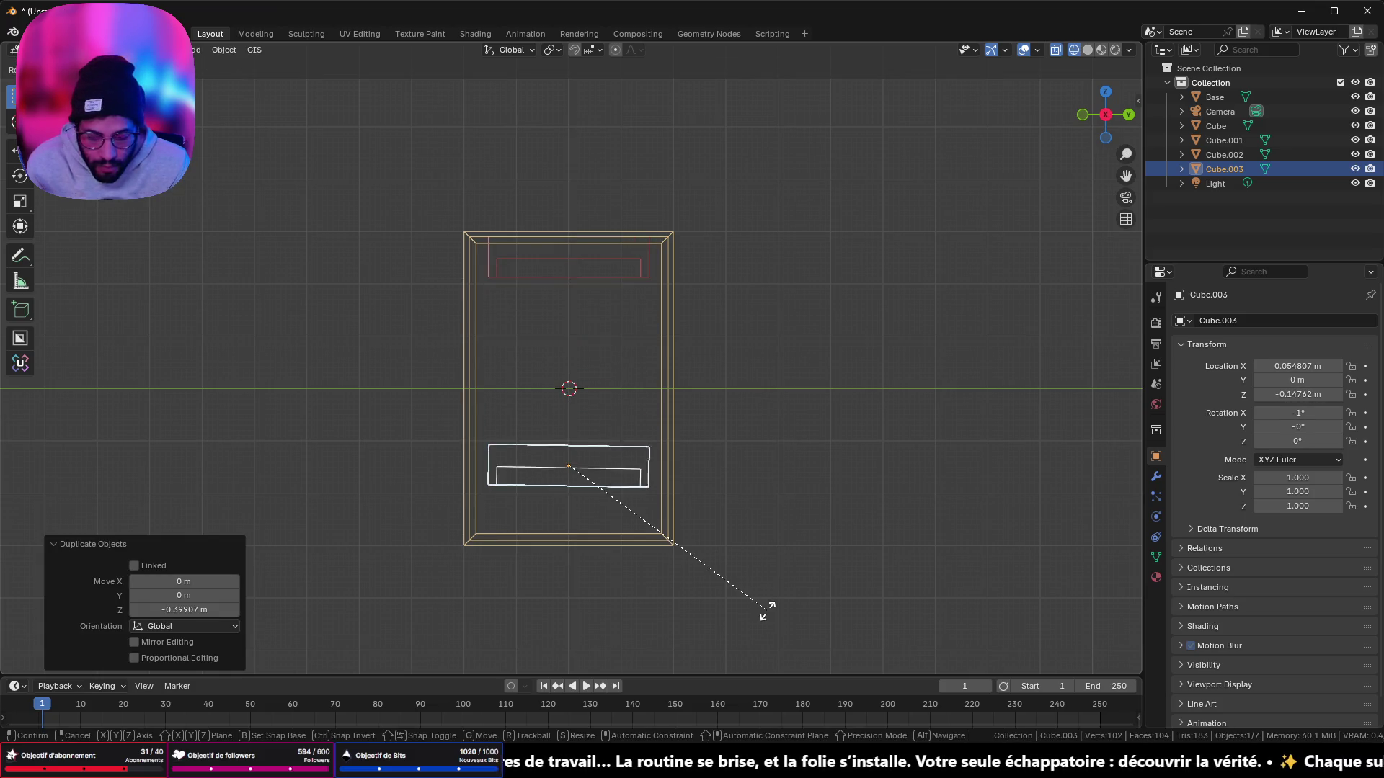
pyautogui.press('Return')
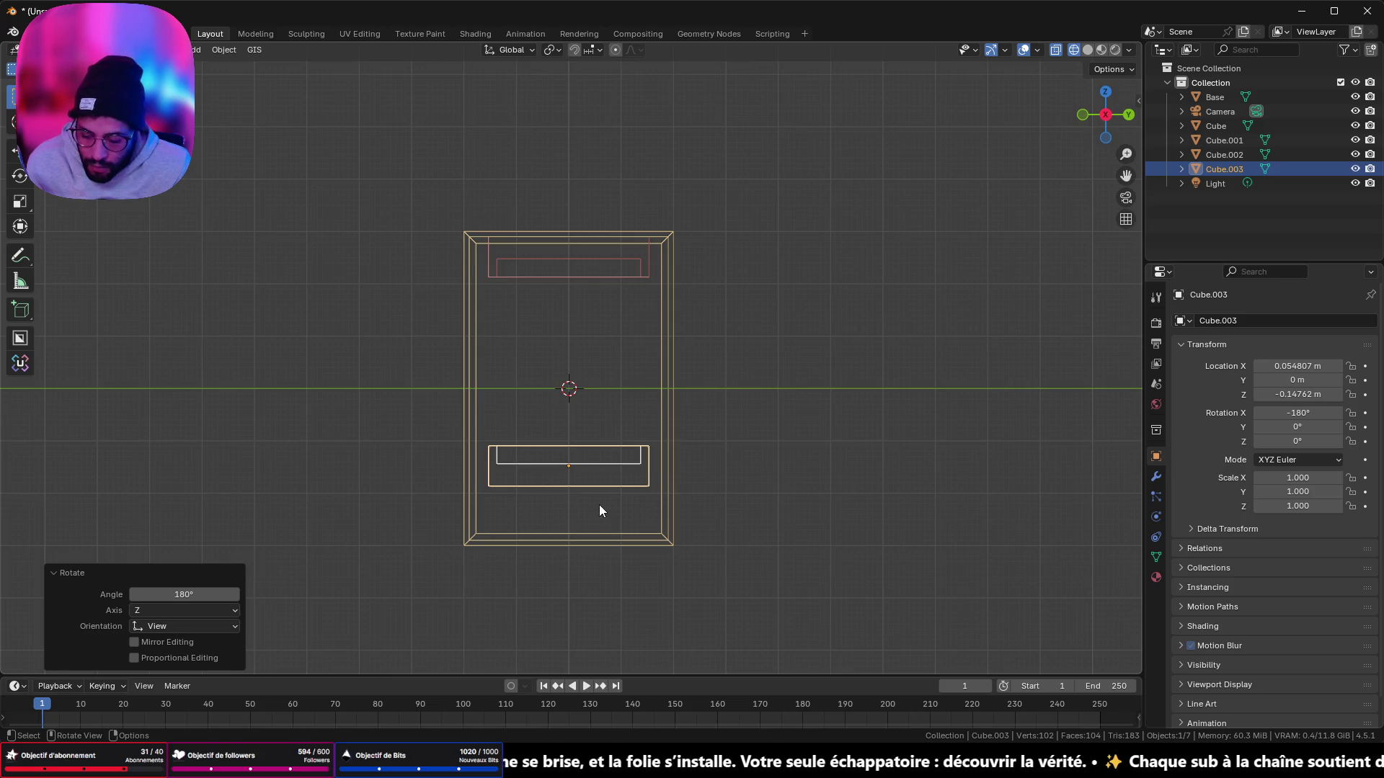
pyautogui.press('g')
pyautogui.press('z')
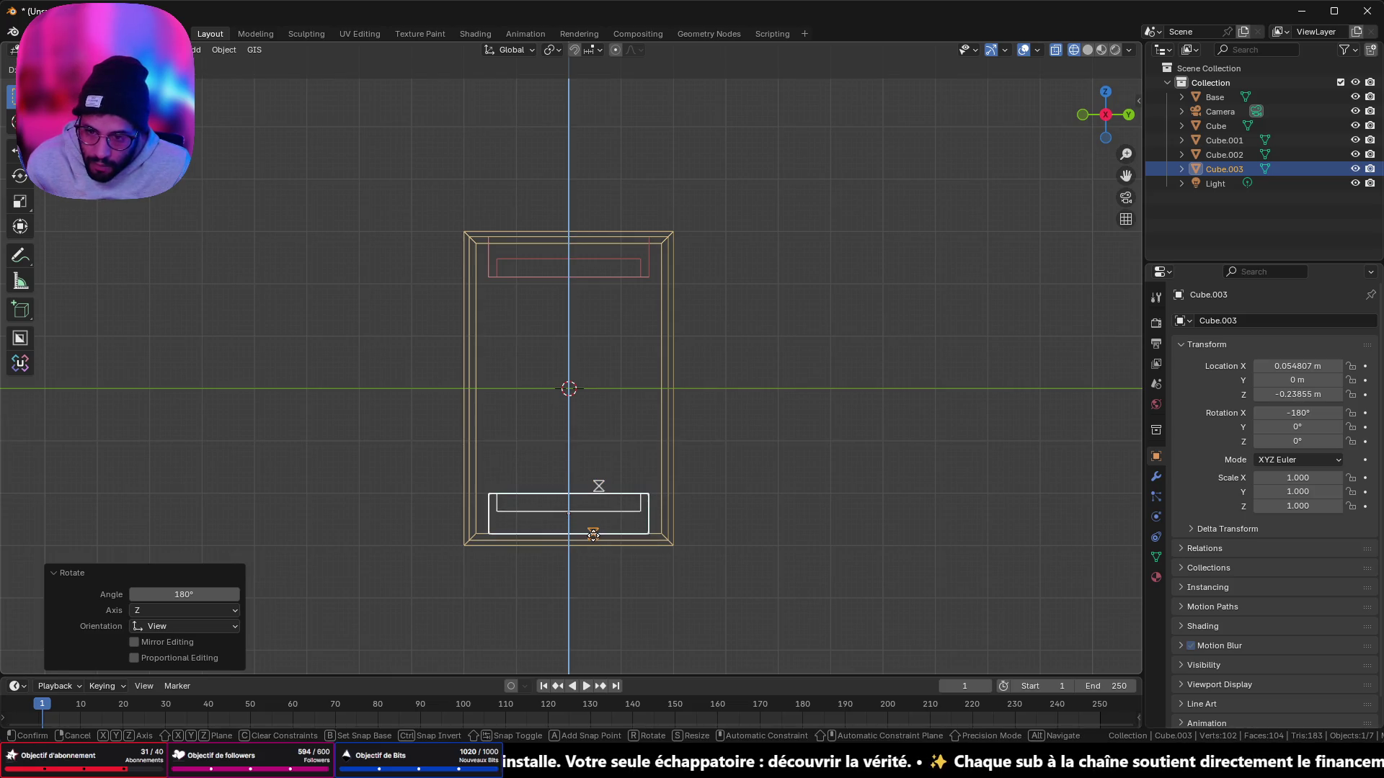
pyautogui.click(594, 532)
pyautogui.moveTo(594, 532)
pyautogui.mouseDown(button='middle')
pyautogui.moveTo(787, 565)
pyautogui.moveTo(841, 451)
pyautogui.moveTo(732, 421)
pyautogui.moveTo(957, 253)
pyautogui.mouseUp(button='middle')
pyautogui.click(1106, 116)
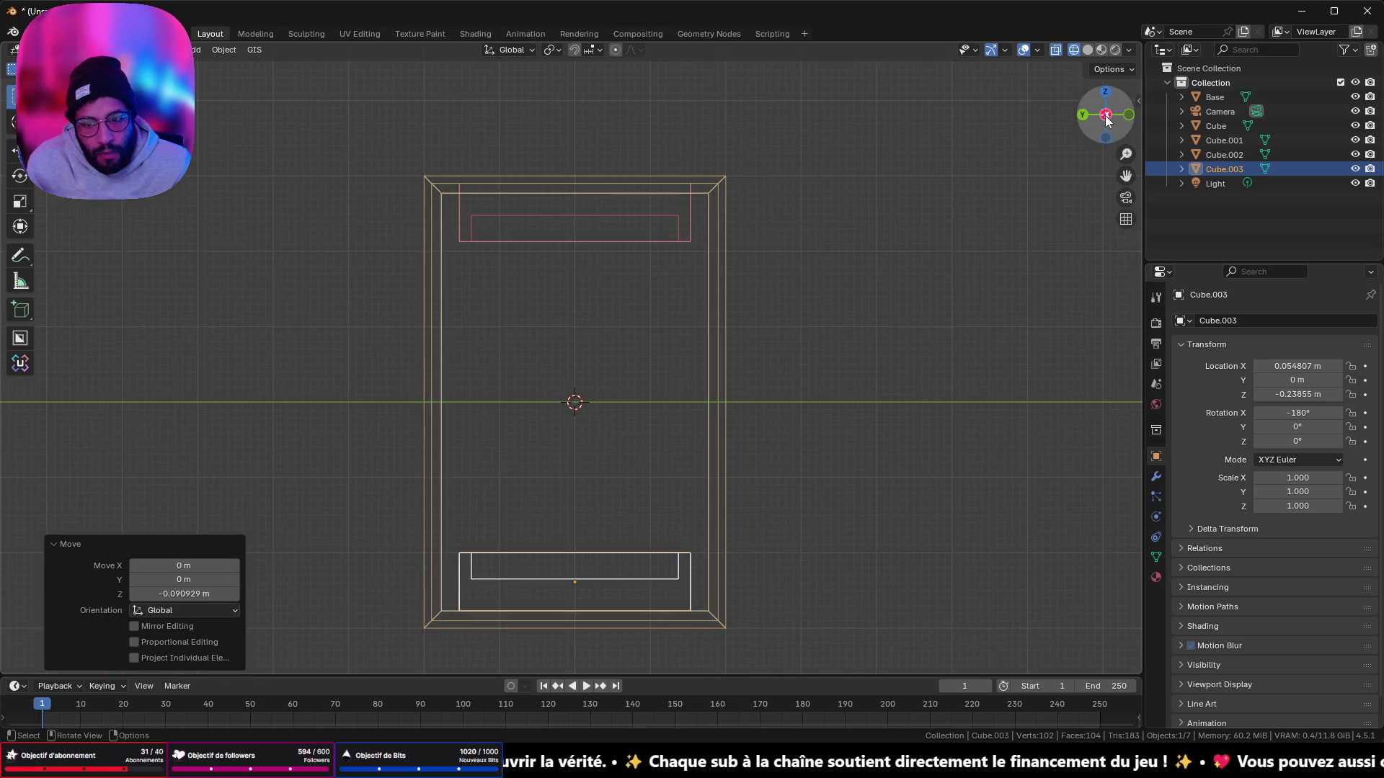
# Step: Select both boxes and snap the 3D cursor to their centre
pyautogui.click(653, 222)
pyautogui.keyDown('shift'); pyautogui.click(564, 584); pyautogui.keyUp('shift')
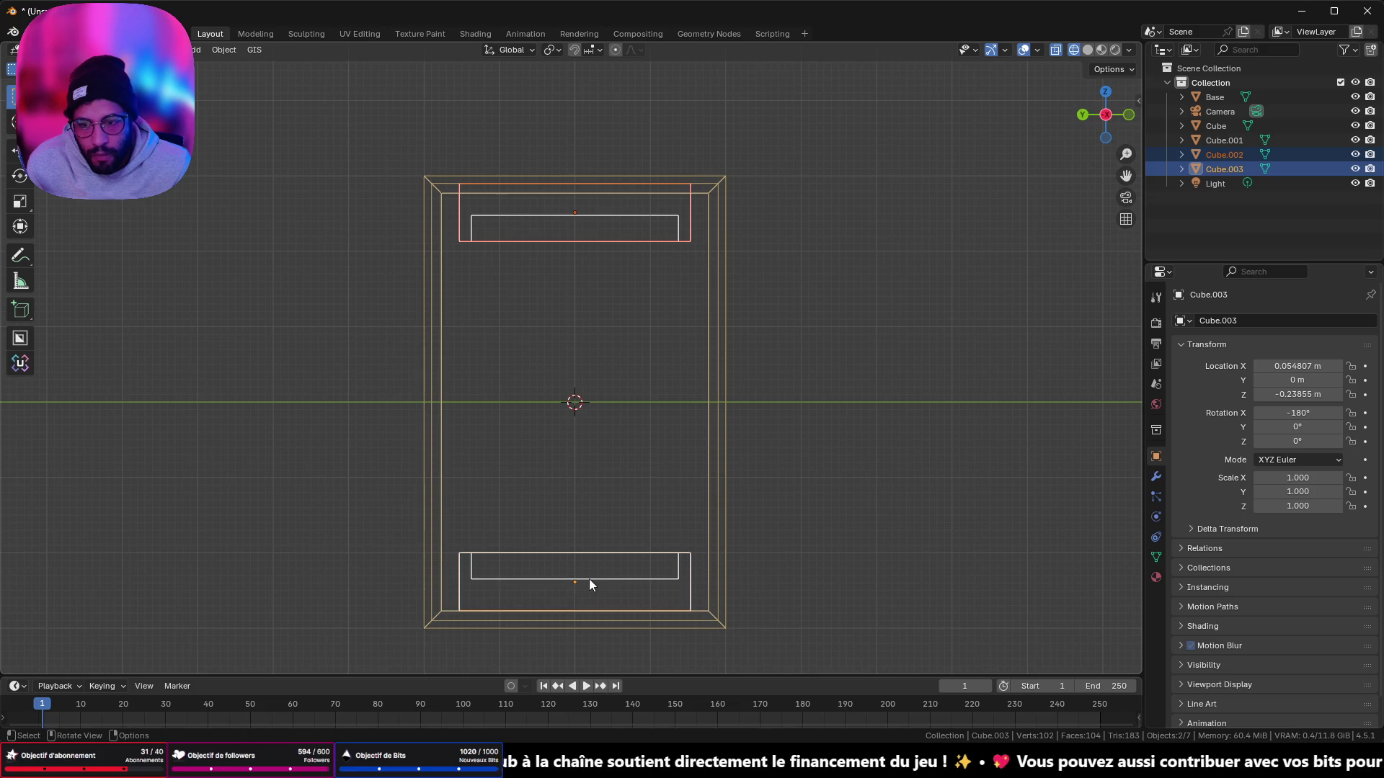
pyautogui.hotkey('shift', 's')
pyautogui.click(584, 655)
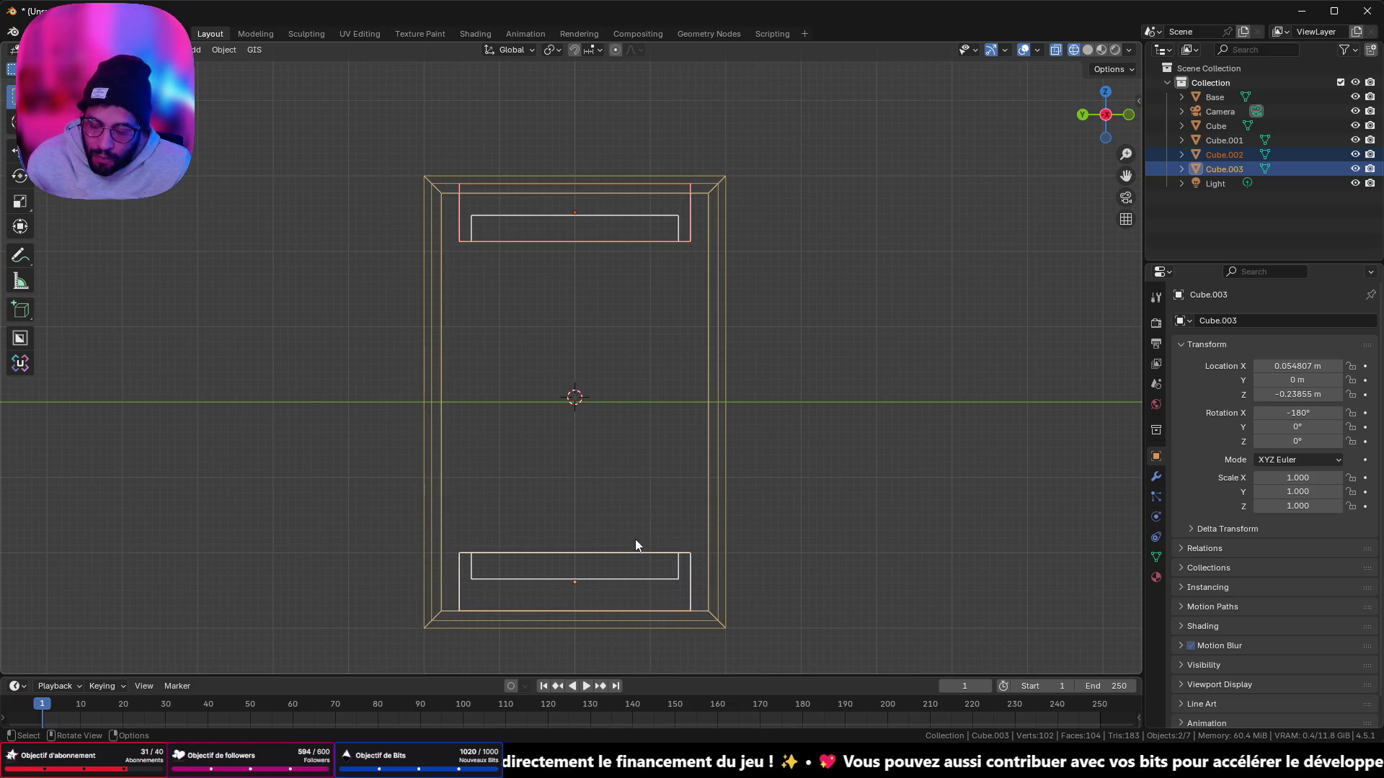
pyautogui.hotkey('shift', 'a')
# Step: Add a cylinder at the 3D cursor and shrink it to a thin 0.013-scale rod
pyautogui.moveTo(648, 446)
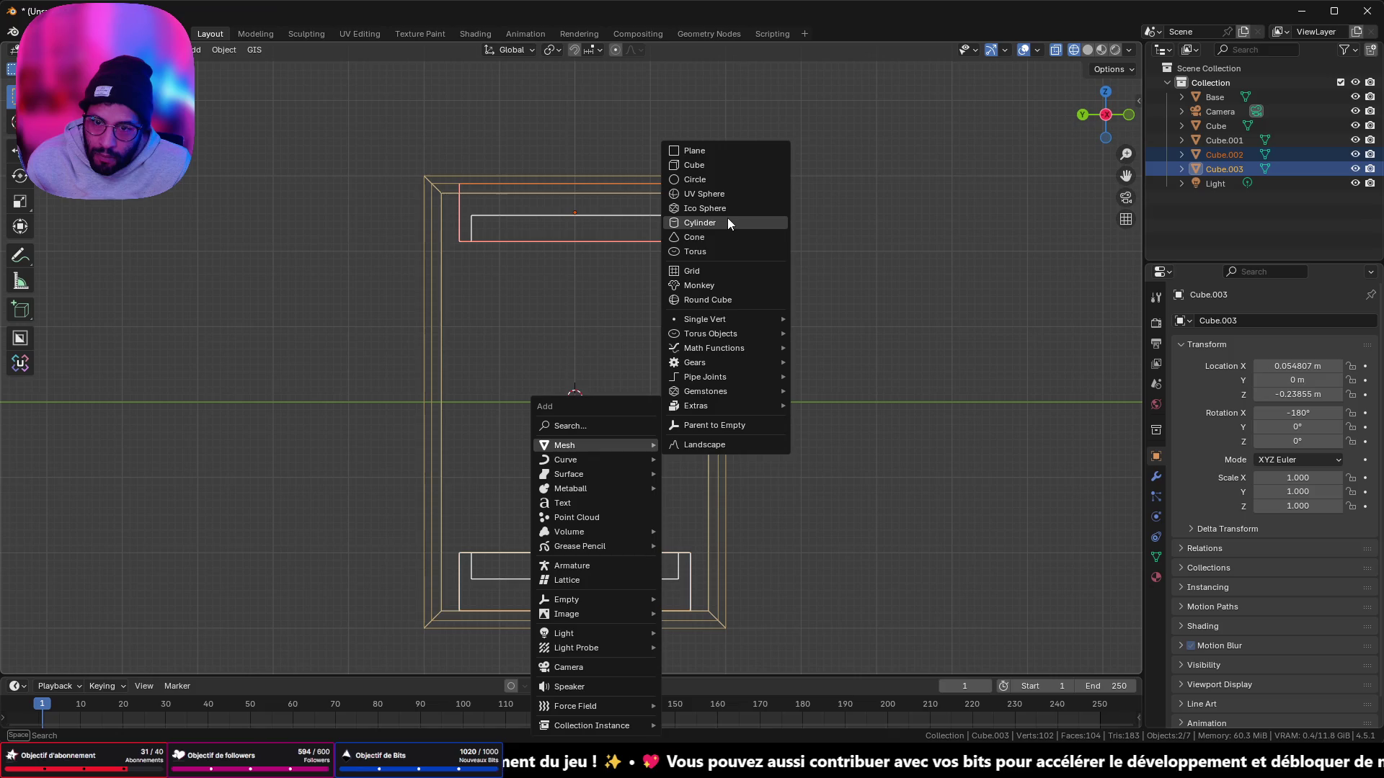
pyautogui.click(727, 217)
pyautogui.scroll(-3, 776, 409)
pyautogui.scroll(-5, 776, 410)
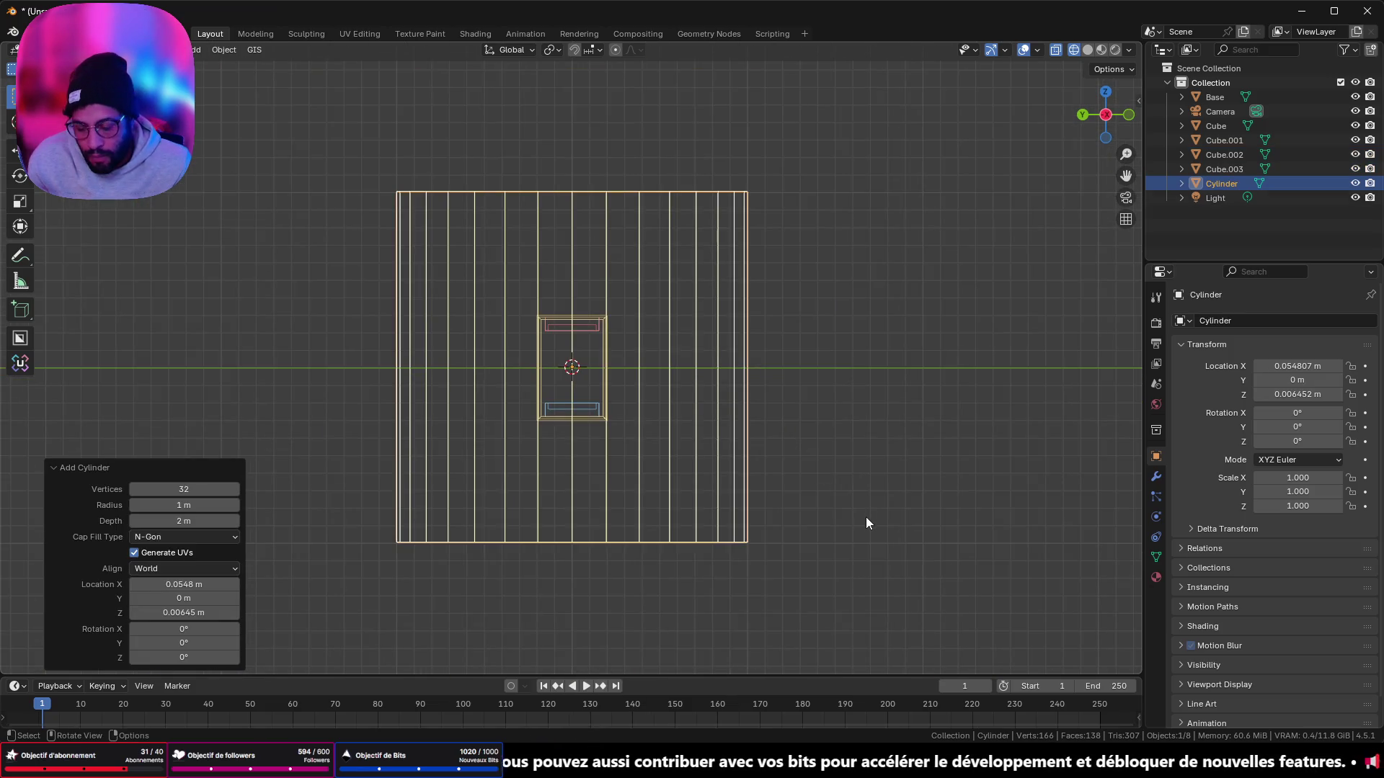
pyautogui.press('s')
pyautogui.click(596, 381)
pyautogui.scroll(2, 596, 403)
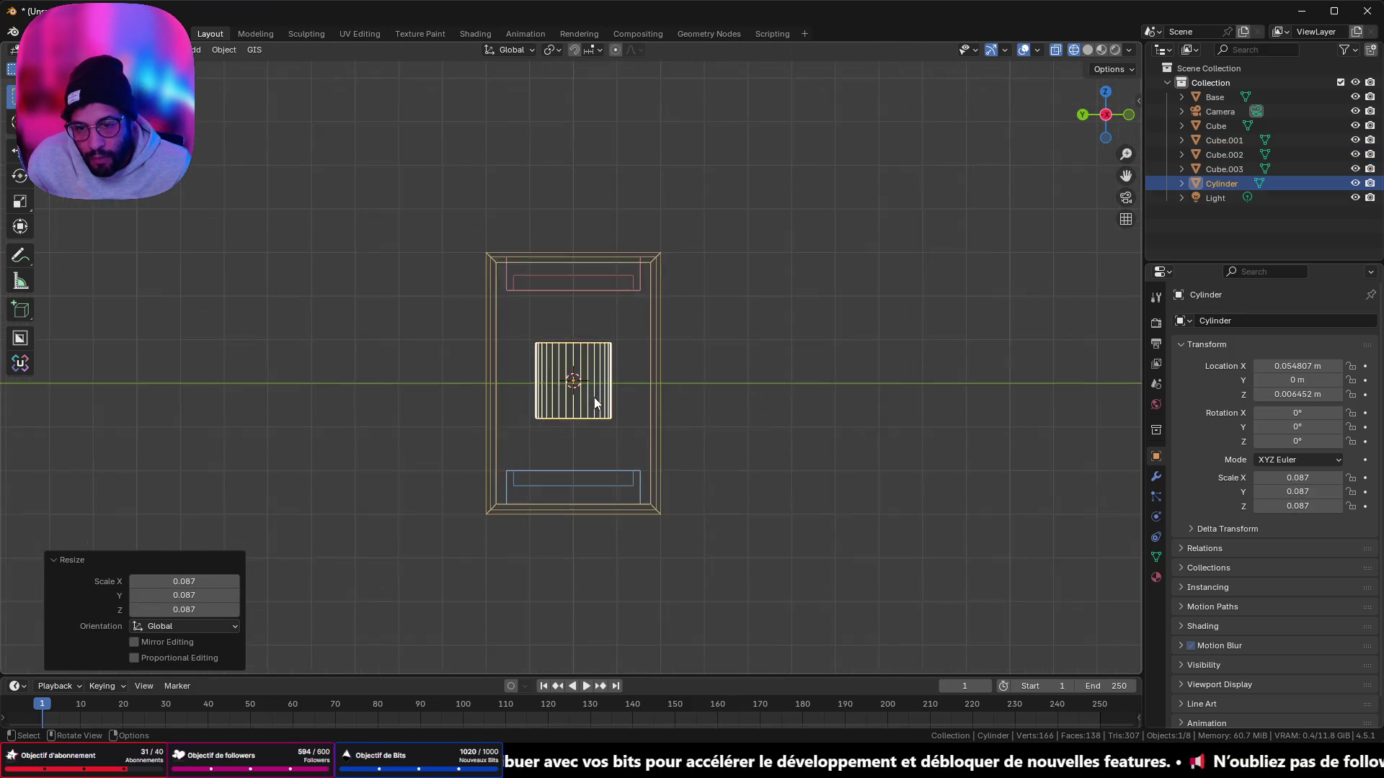
pyautogui.scroll(4, 595, 402)
pyautogui.press('s')
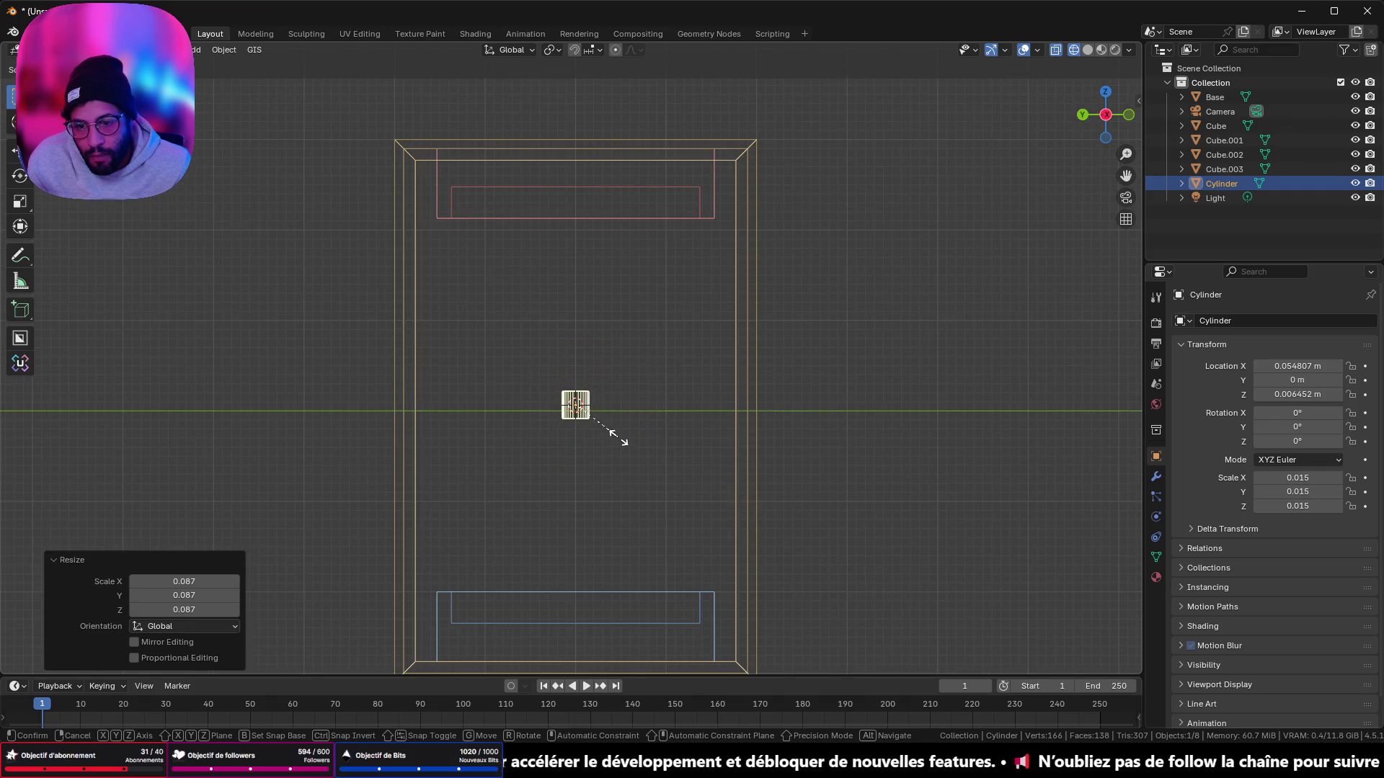
pyautogui.click(614, 437)
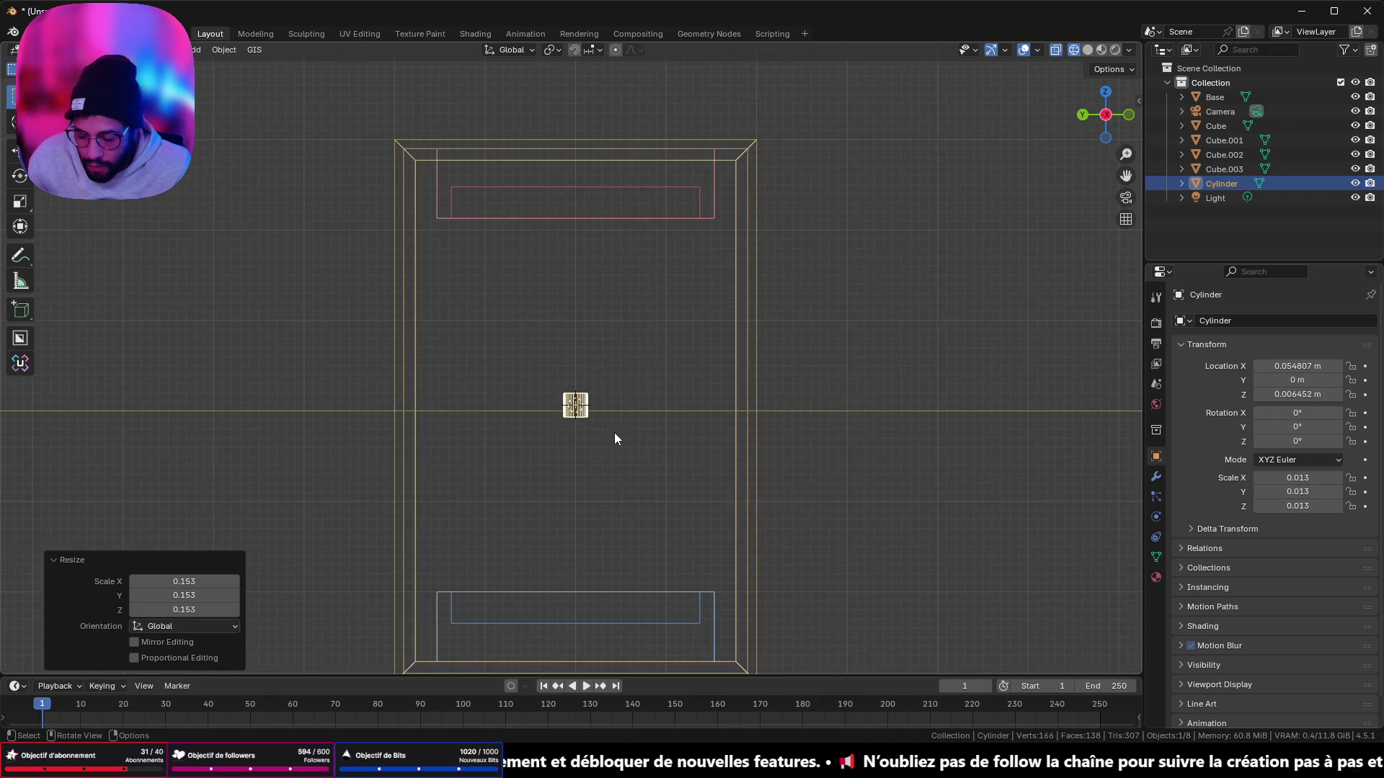
# Step: Stretch the rod vertically to Z scale 0.251 to link both boxes, and inspect it in solid shading
pyautogui.press('s')
pyautogui.press('z')
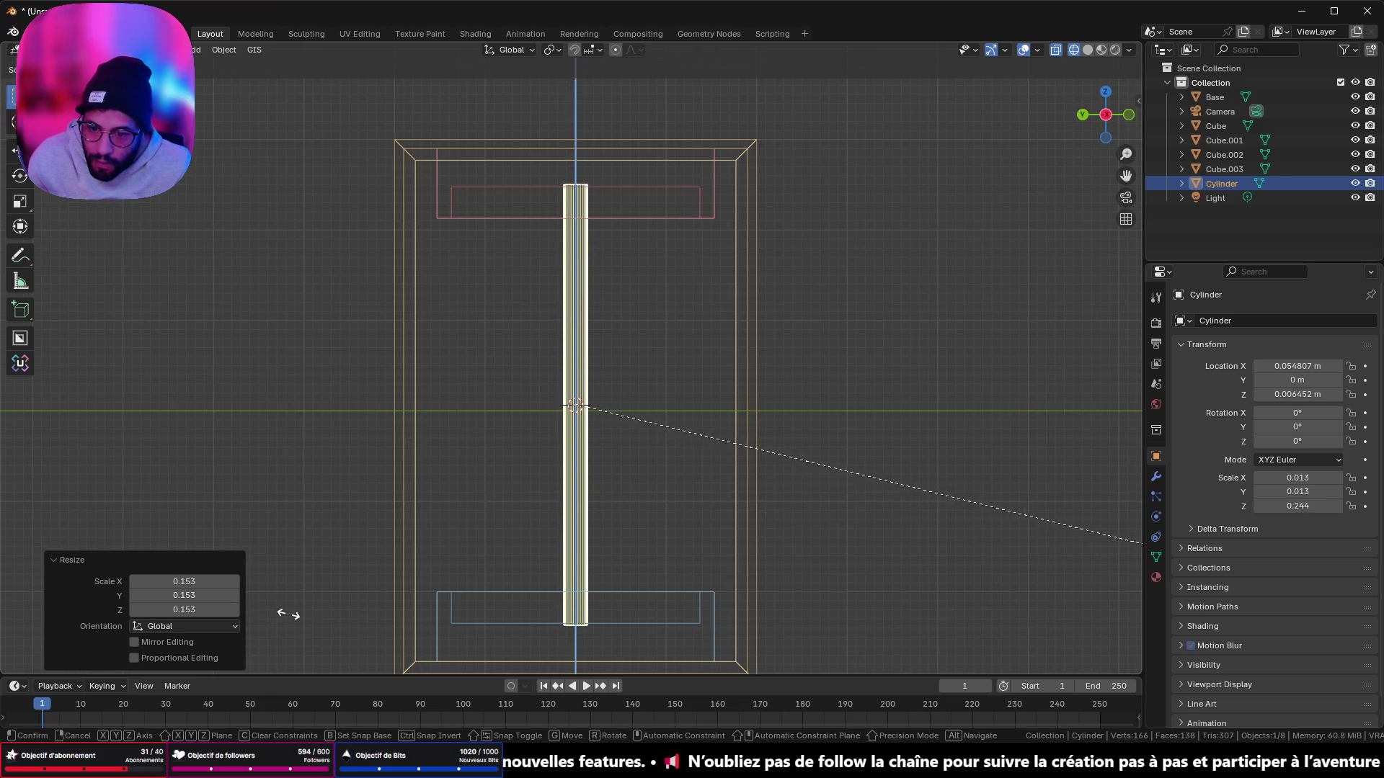
pyautogui.click(312, 622)
pyautogui.click(1087, 50)
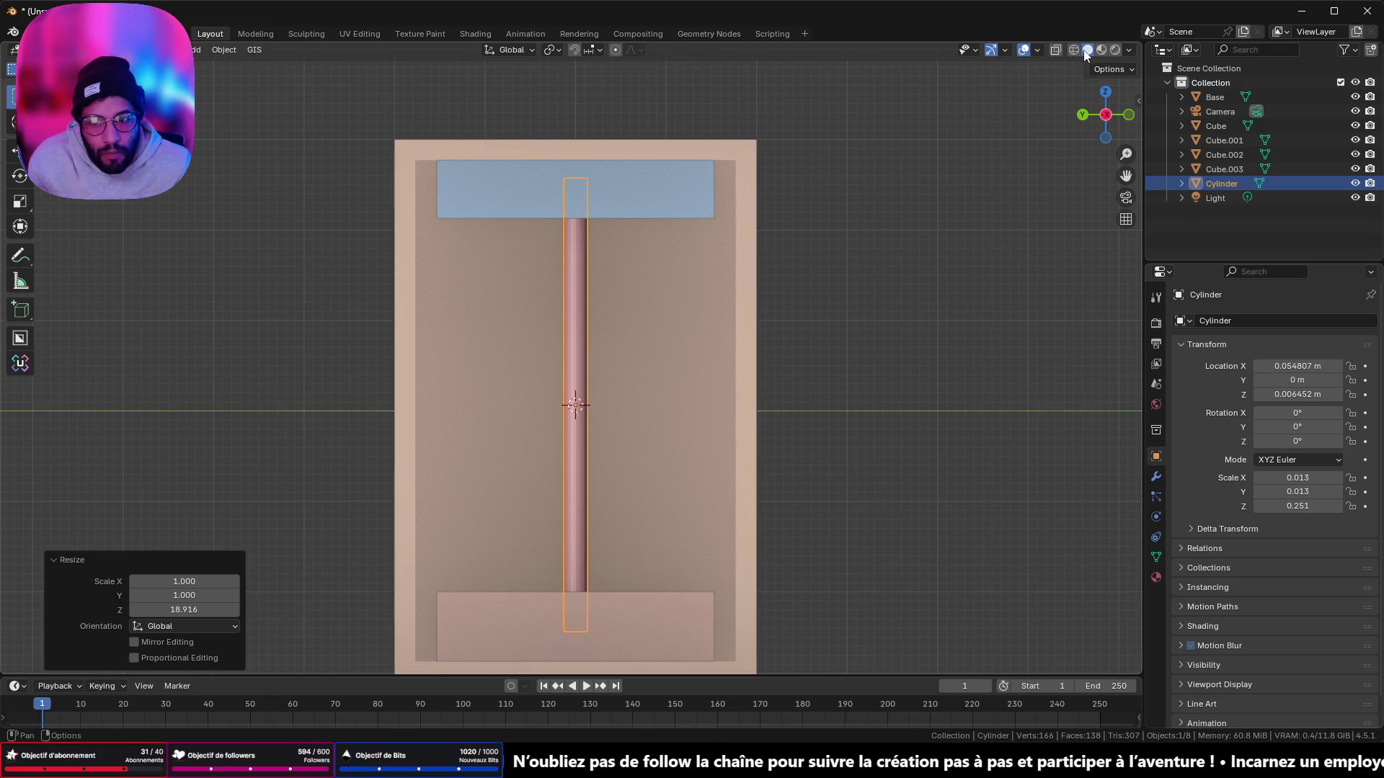
pyautogui.moveTo(678, 343)
pyautogui.mouseDown(button='middle')
pyautogui.moveTo(821, 409)
pyautogui.moveTo(856, 458)
pyautogui.moveTo(826, 452)
pyautogui.mouseUp(button='middle')
pyautogui.click(872, 433)
pyautogui.scroll(3, 810, 444)
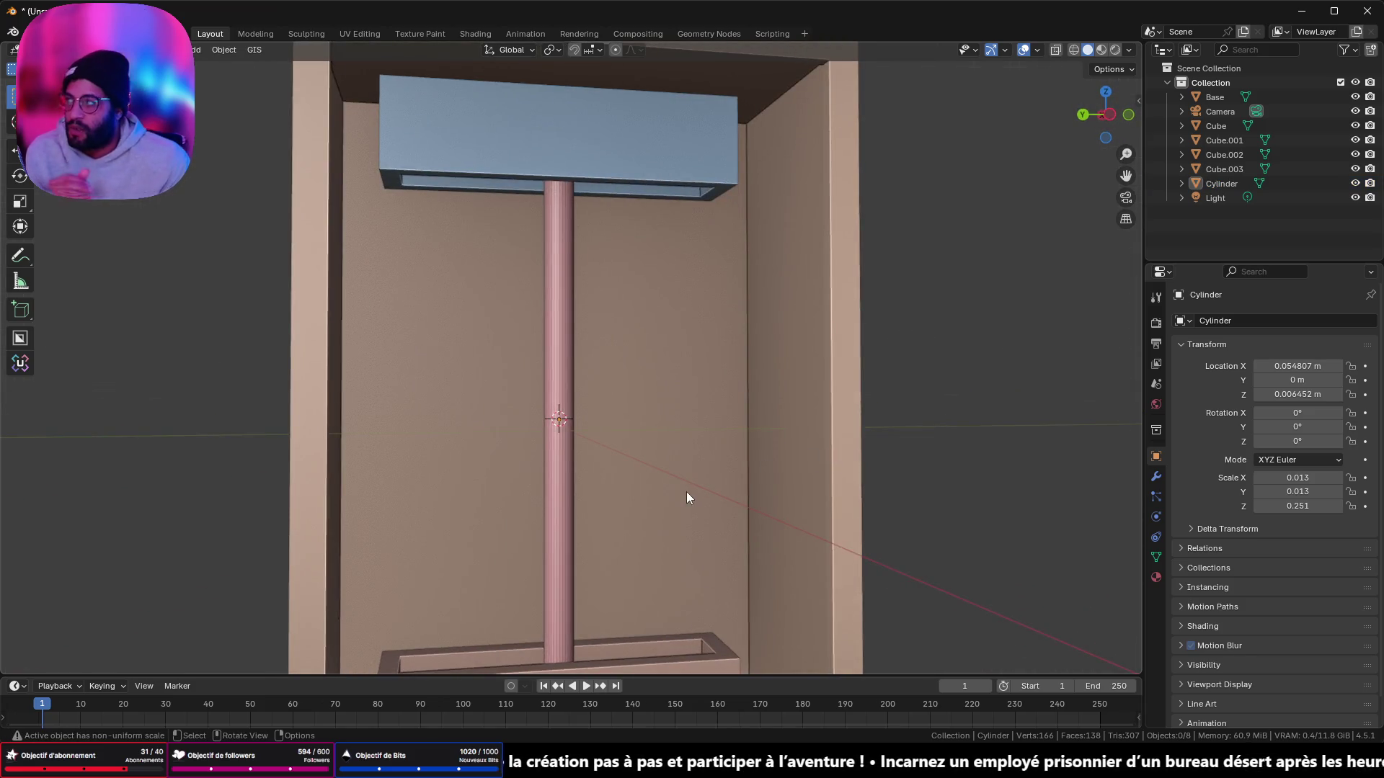
pyautogui.scroll(-2, 686, 497)
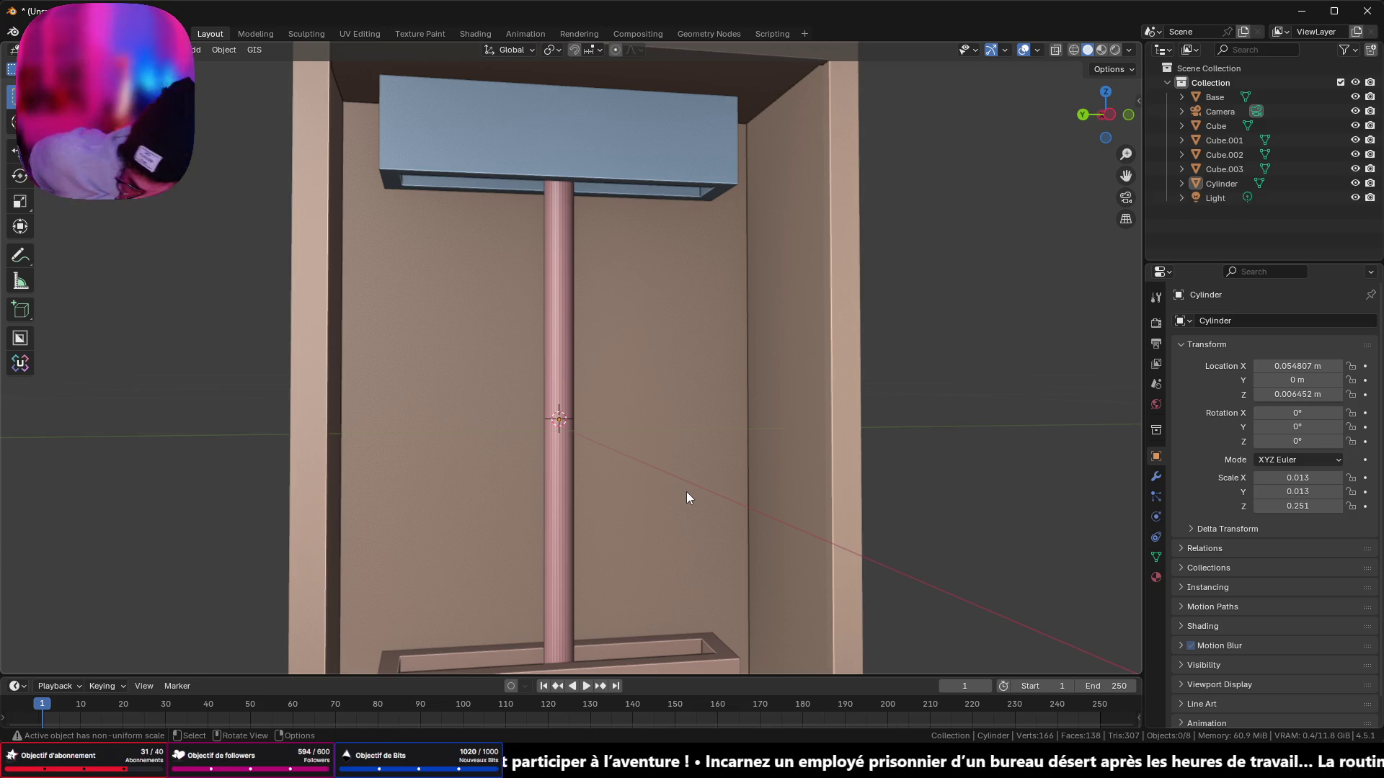
pyautogui.scroll(-3, 597, 444)
pyautogui.scroll(-2, 595, 438)
pyautogui.moveTo(508, 457)
pyautogui.mouseDown(button='middle')
pyautogui.moveTo(640, 448)
pyautogui.moveTo(465, 464)
pyautogui.moveTo(631, 468)
pyautogui.moveTo(496, 474)
pyautogui.moveTo(503, 433)
pyautogui.moveTo(491, 509)
pyautogui.moveTo(490, 456)
pyautogui.mouseUp(button='middle')
pyautogui.scroll(6, 499, 461)
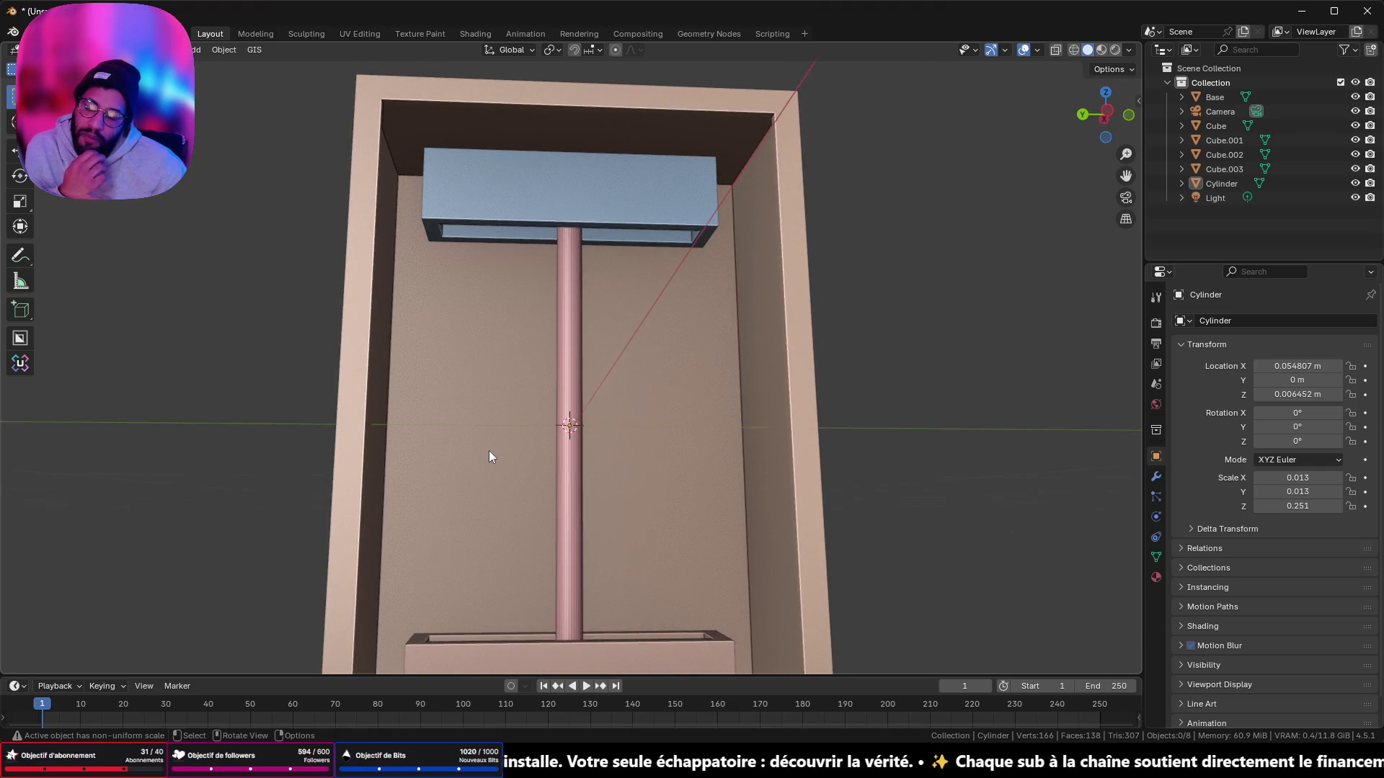
# Step: Edit both boxes together and select their front rim loops
pyautogui.click(601, 225)
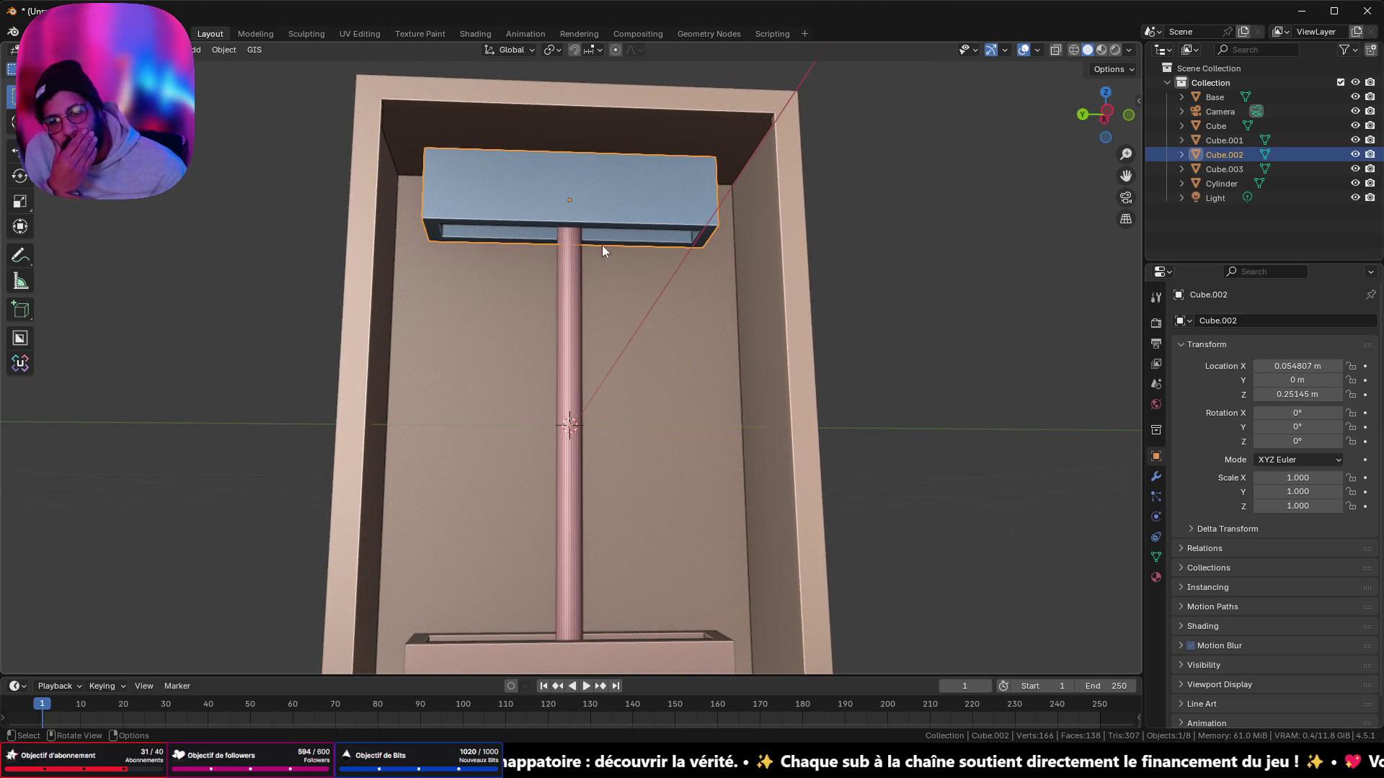
pyautogui.moveTo(606, 409); pyautogui.dragTo(572, 549, button='middle')
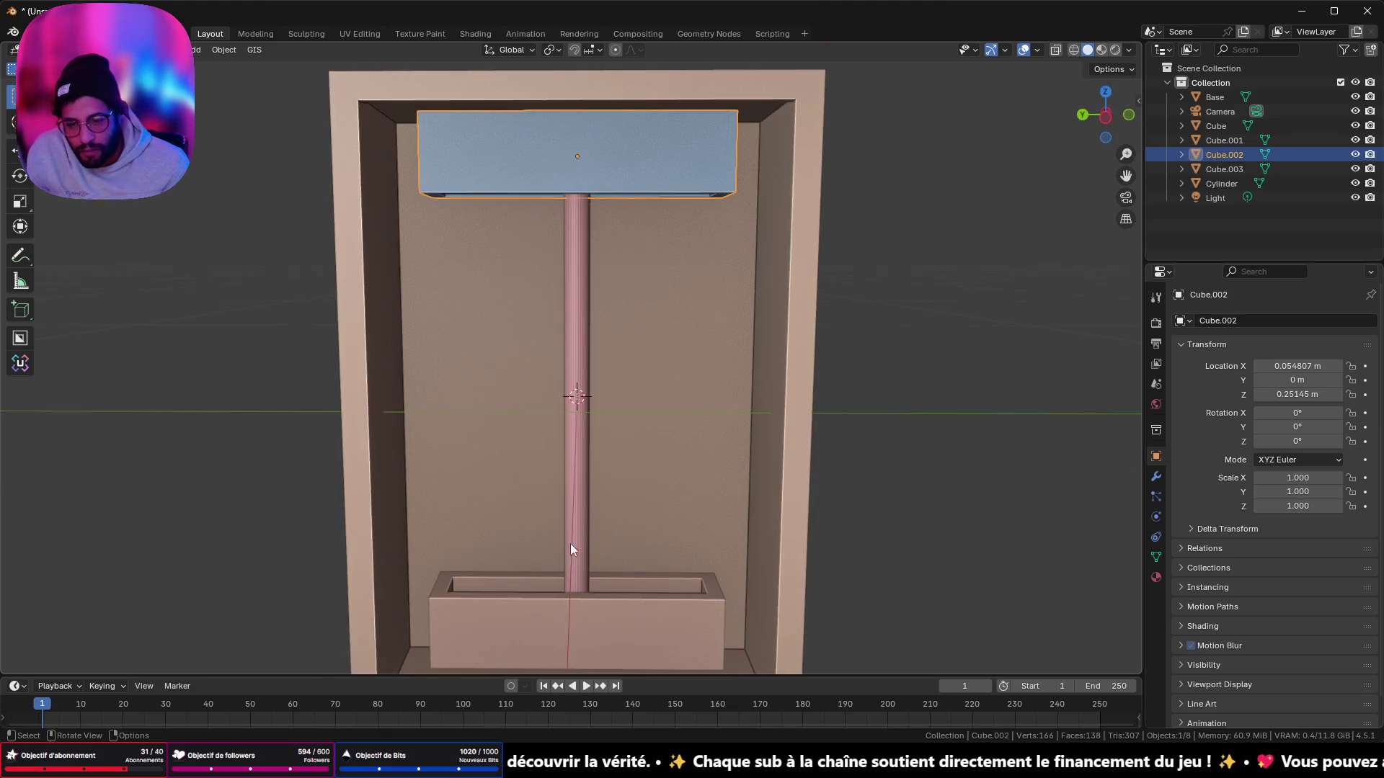
pyautogui.click(610, 602)
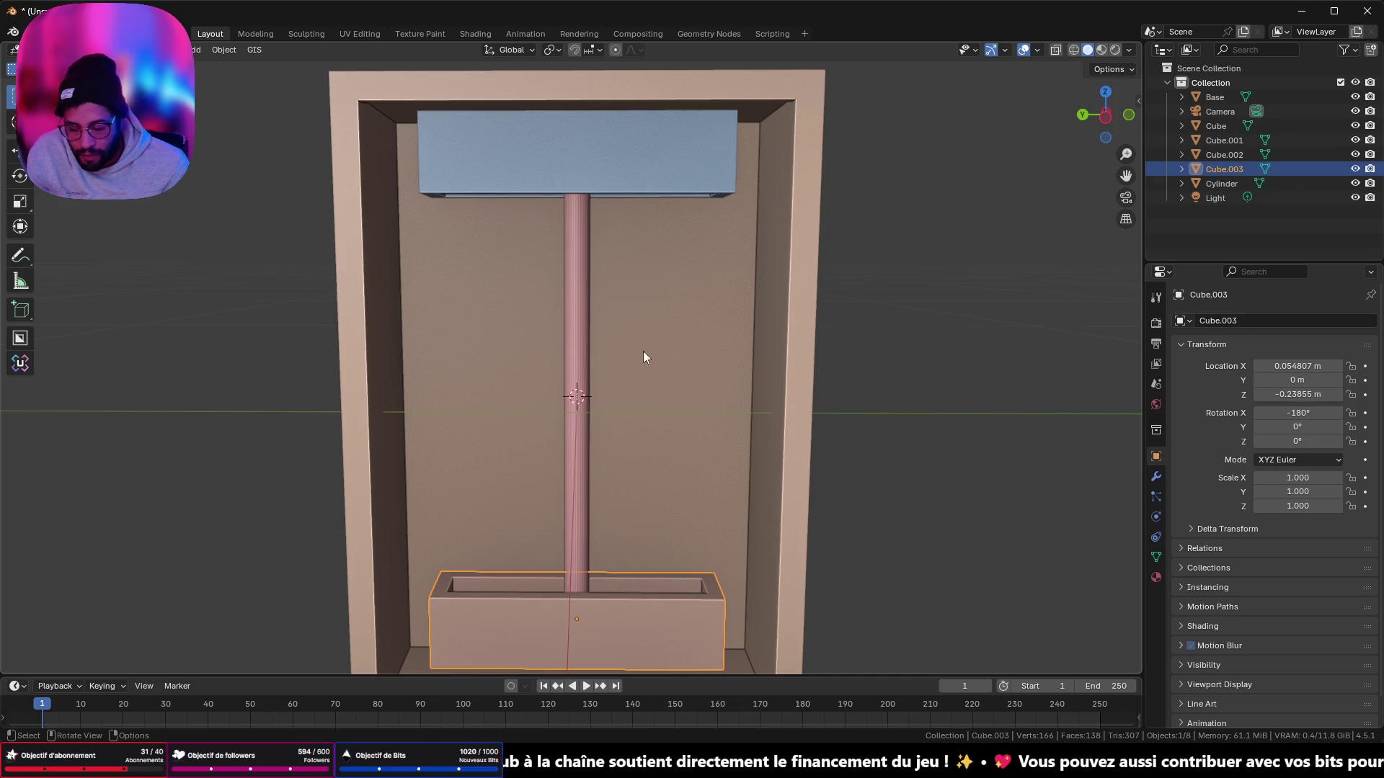
pyautogui.keyDown('shift'); pyautogui.click(660, 171); pyautogui.keyUp('shift')
pyautogui.press('Tab')
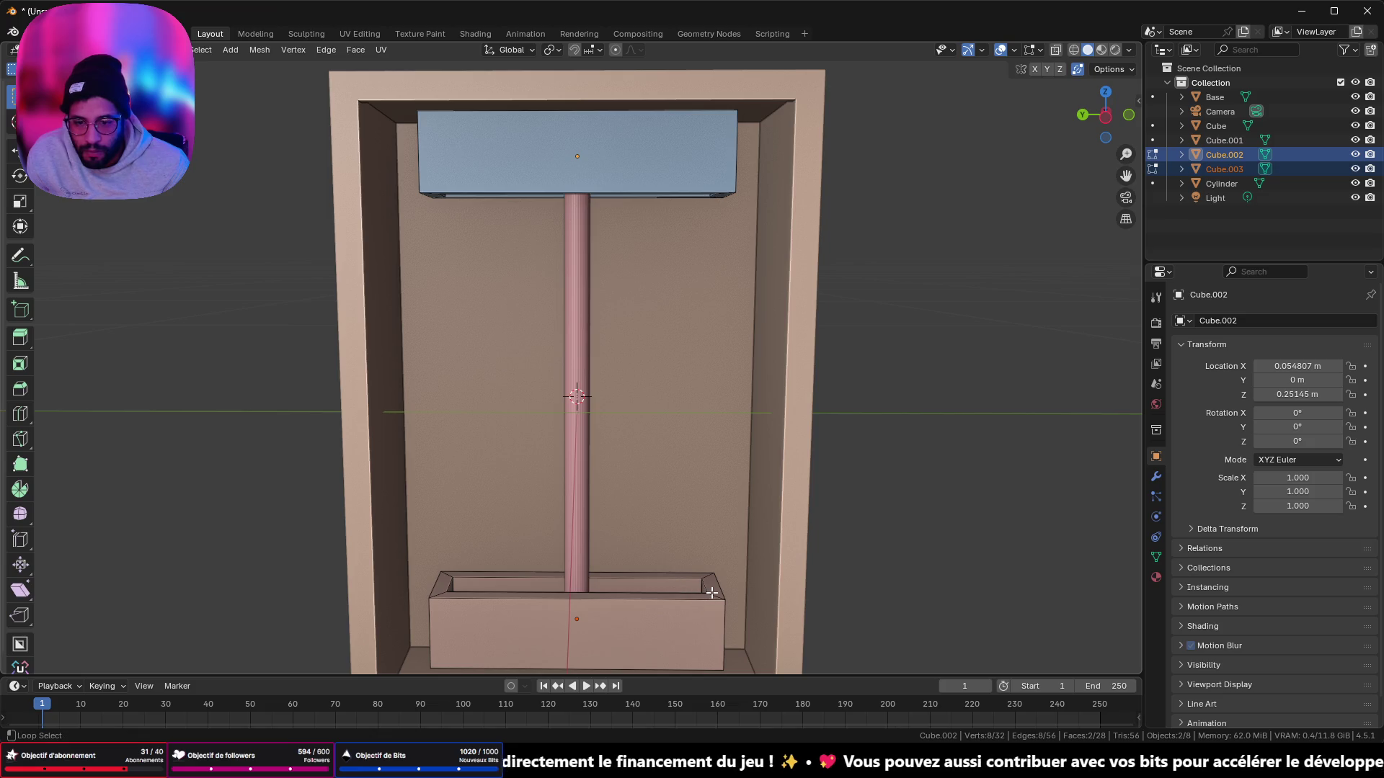
pyautogui.keyDown('alt'); pyautogui.keyDown('shift'); pyautogui.click(711, 593); pyautogui.keyUp('shift'); pyautogui.keyUp('alt')
pyautogui.moveTo(711, 592); pyautogui.dragTo(698, 258, button='middle')
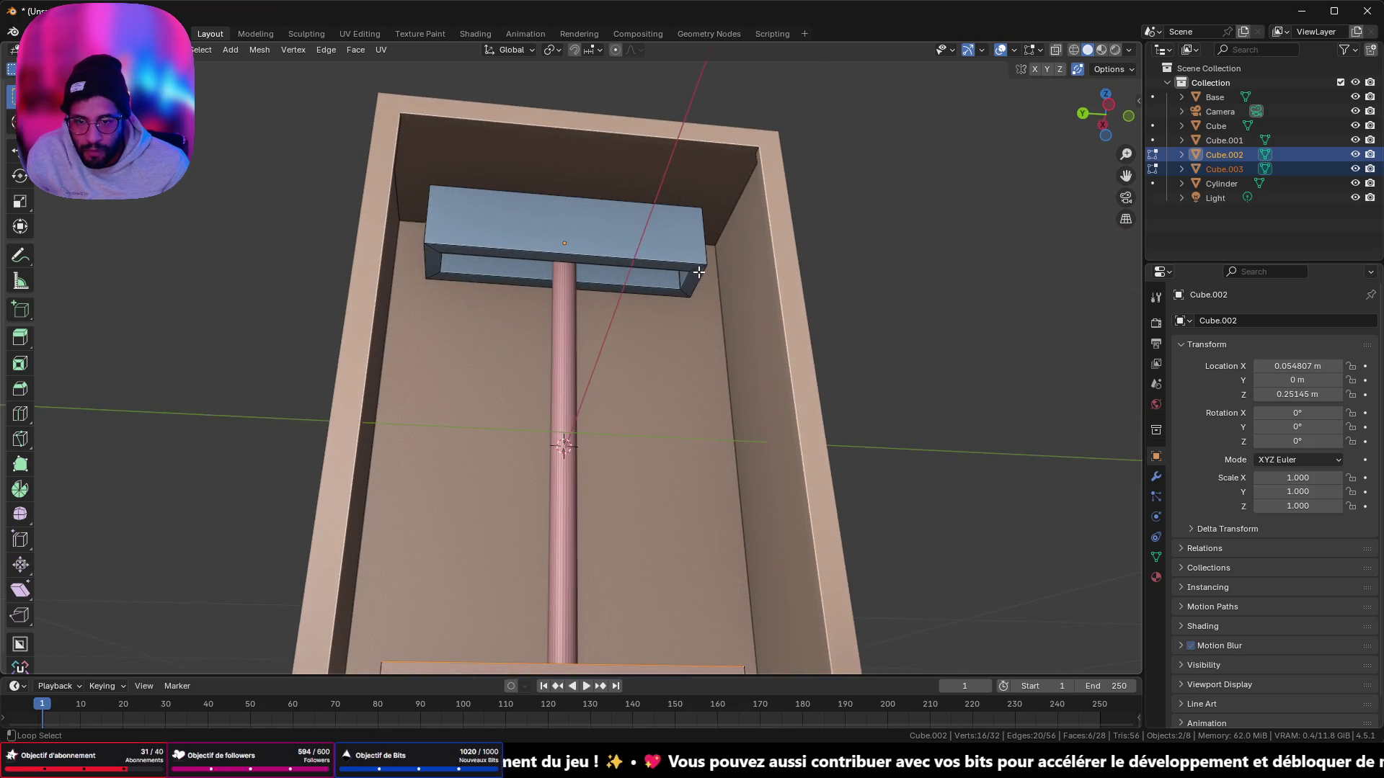
pyautogui.keyDown('alt'); pyautogui.keyDown('shift'); pyautogui.click(698, 272); pyautogui.keyUp('shift'); pyautogui.keyUp('alt')
# Step: From the side view, scale the selected loops on Z by 0.623, then select the cylinder rod
pyautogui.click(1114, 106)
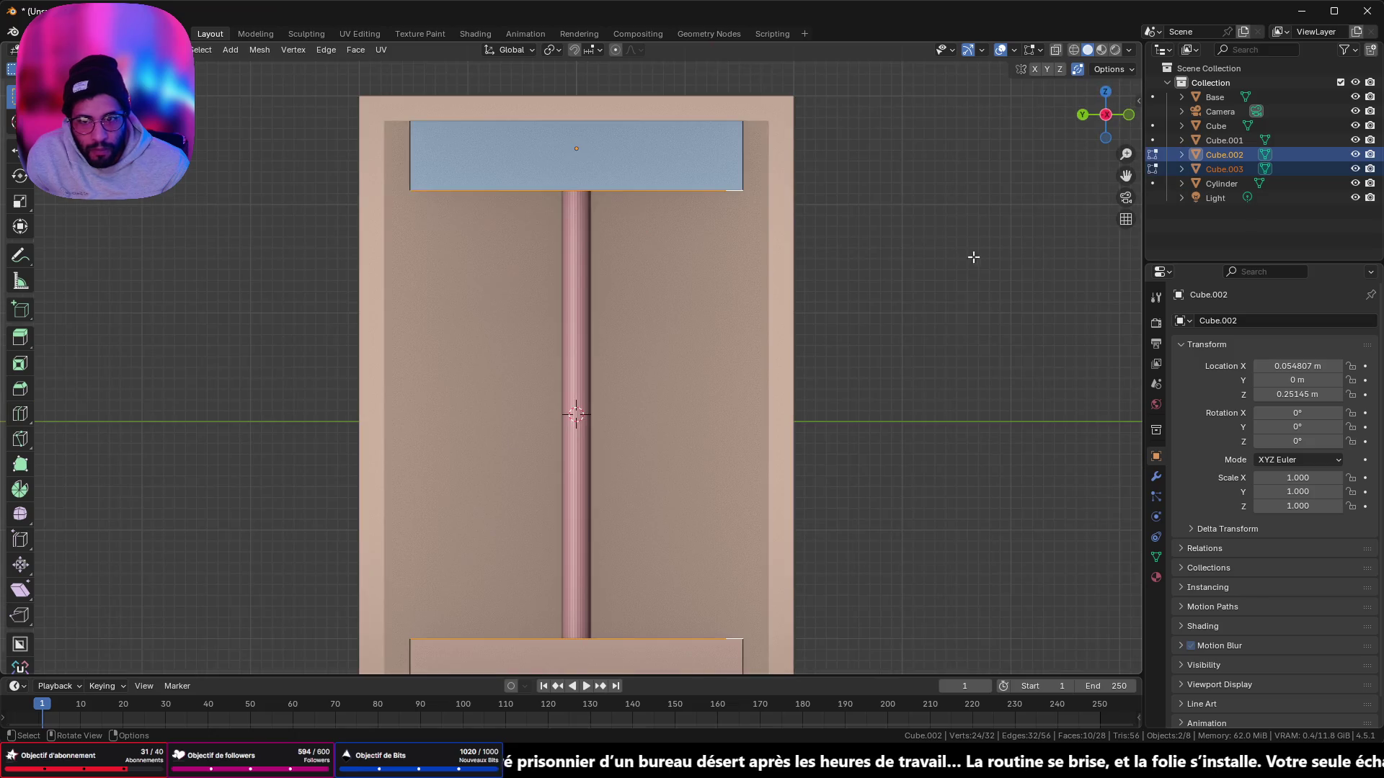
pyautogui.press('s')
pyautogui.press('z')
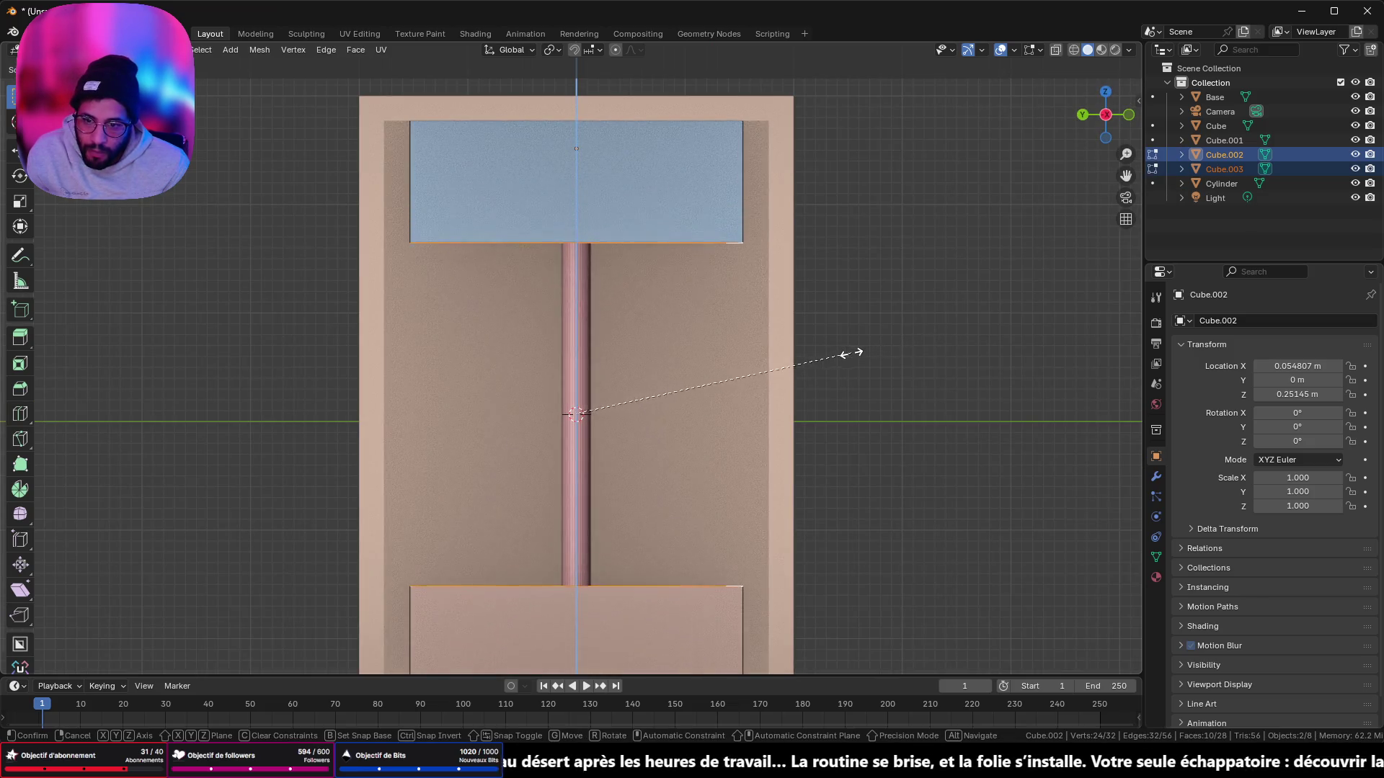
pyautogui.click(806, 358)
pyautogui.scroll(-3, 807, 358)
pyautogui.moveTo(723, 374); pyautogui.dragTo(646, 390, button='middle')
pyautogui.press('Tab')
pyautogui.scroll(5, 593, 475)
pyautogui.moveTo(594, 475)
pyautogui.mouseDown(button='middle')
pyautogui.moveTo(673, 439)
pyautogui.moveTo(586, 370)
pyautogui.moveTo(578, 452)
pyautogui.mouseUp(button='middle')
pyautogui.click(574, 451)
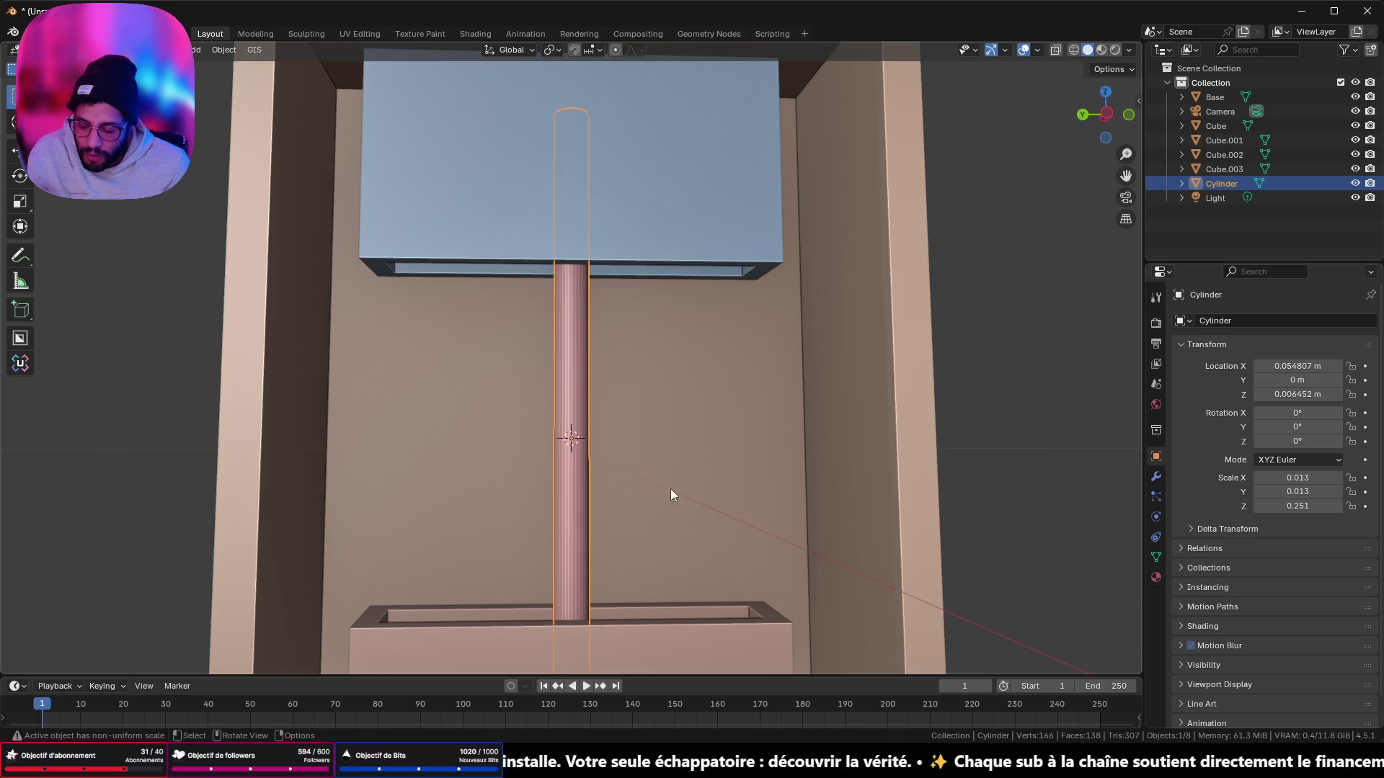
# Step: Scale the rod in X/Y only, thinning it from 0.013 to 0.009
pyautogui.hotkey('shift', 'z')
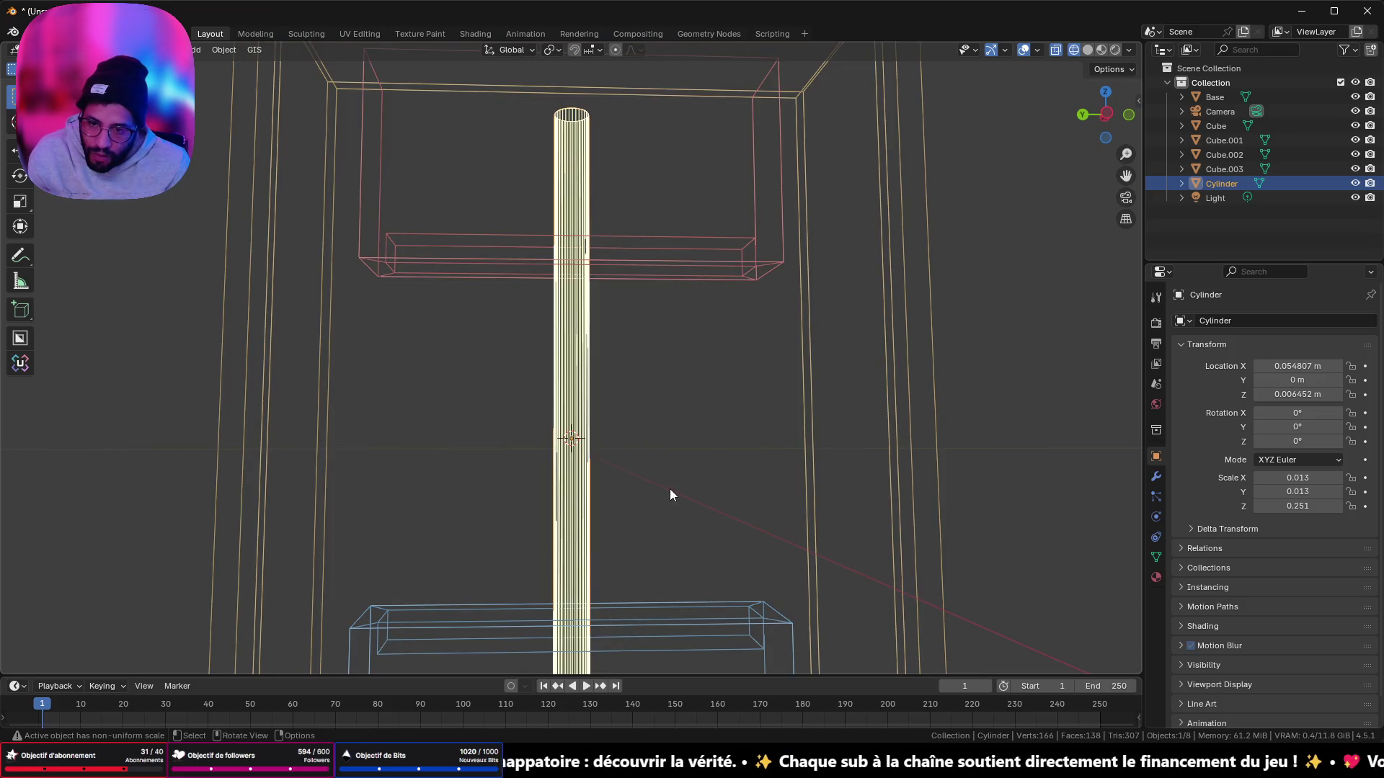
pyautogui.hotkey('shift', 'z')
pyautogui.press('s')
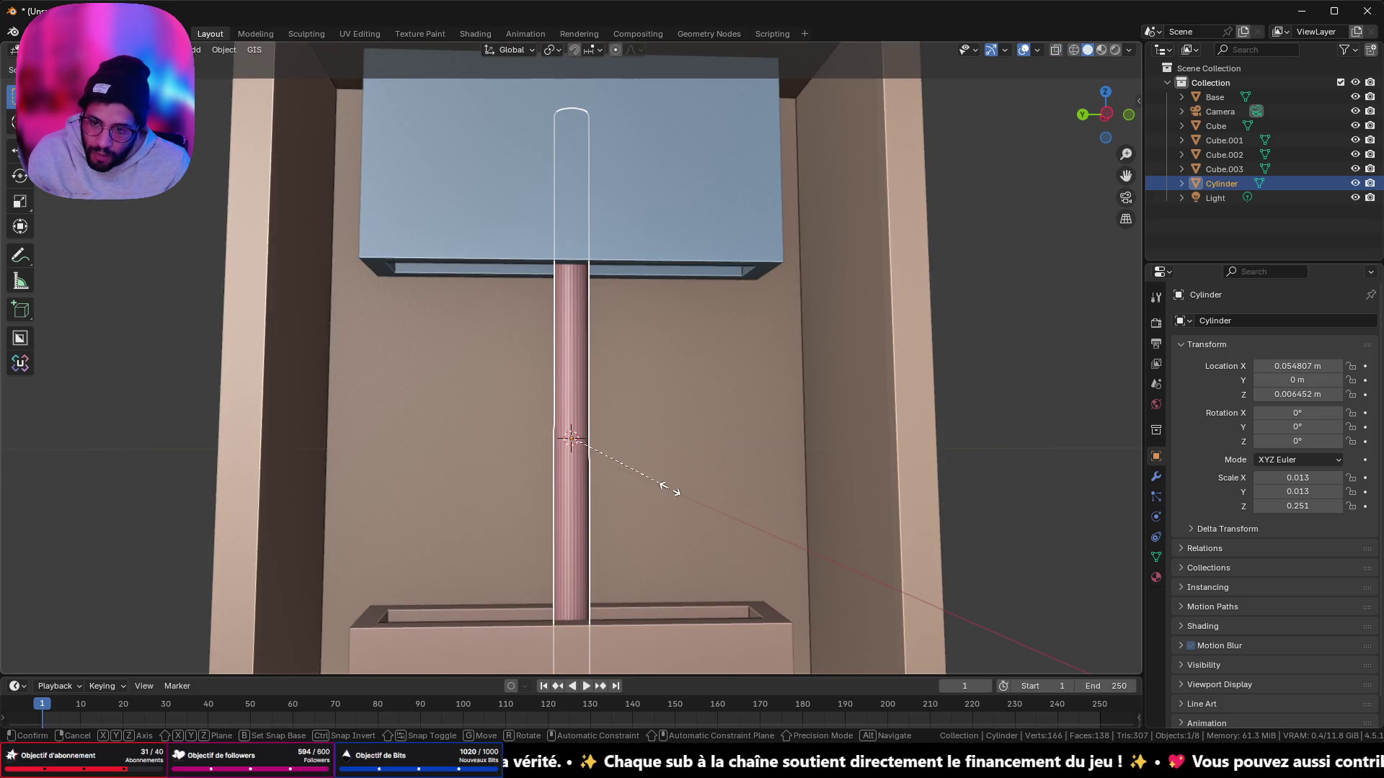
pyautogui.hotkey('shift', 'z')
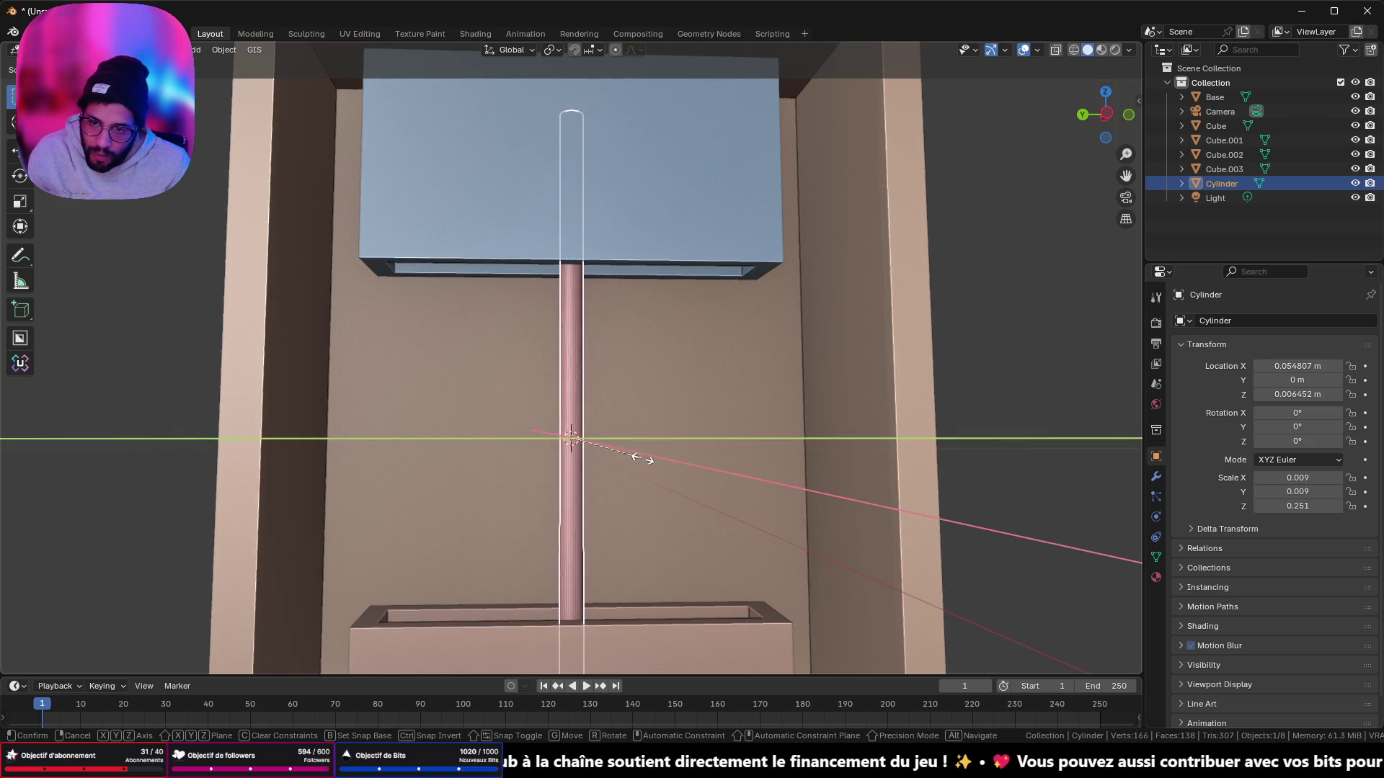
pyautogui.click(642, 458)
pyautogui.moveTo(643, 459); pyautogui.dragTo(643, 439, button='middle')
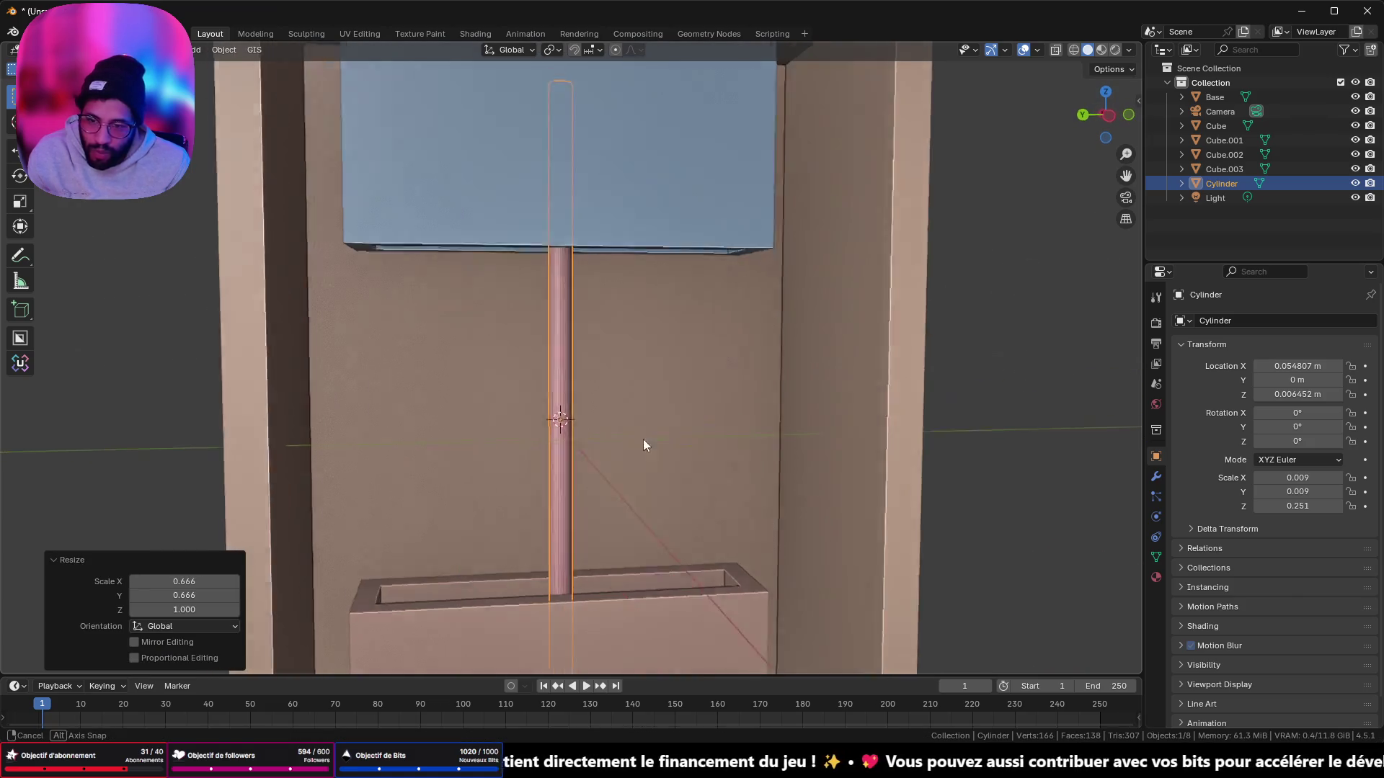
pyautogui.click(1112, 119)
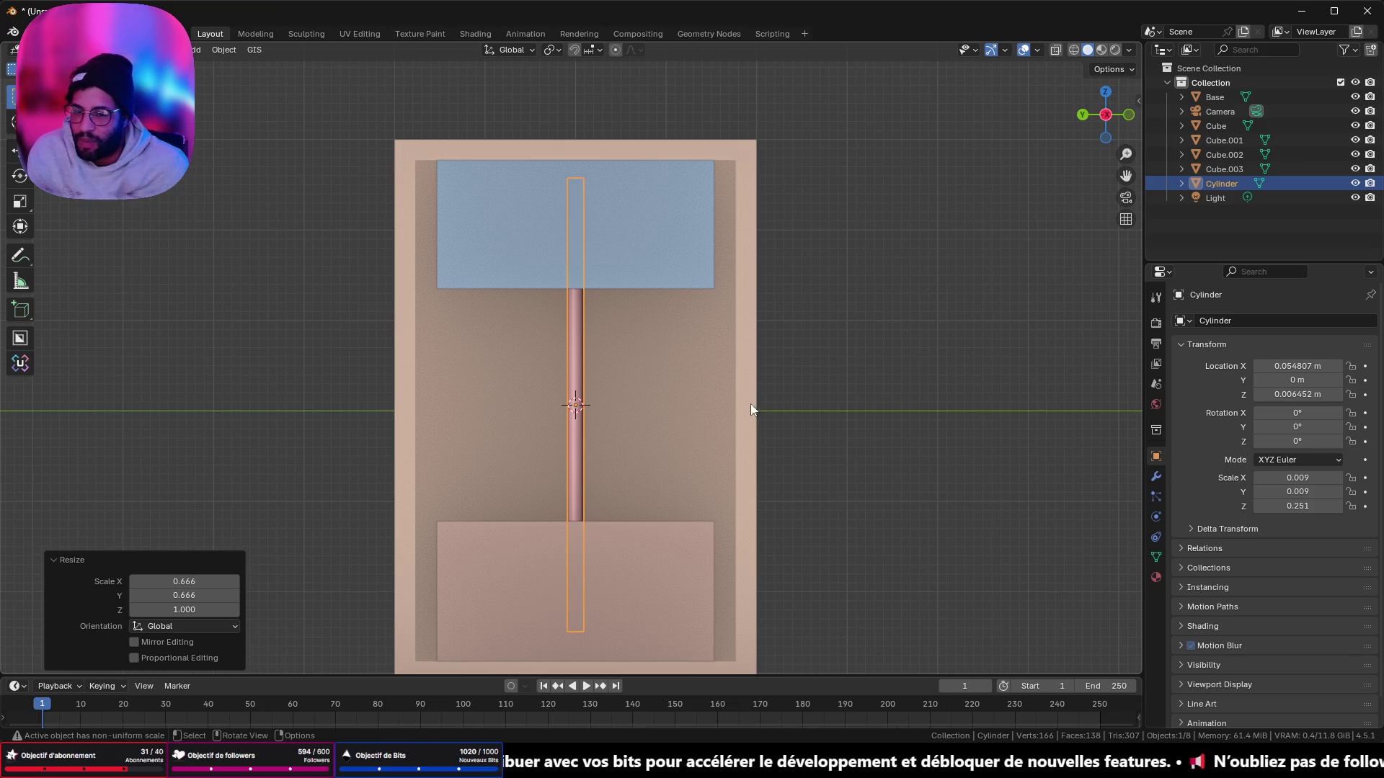
# Step: Deselect the rod and orbit around the cabinet to inspect the rod and lower trough
pyautogui.click(852, 379)
pyautogui.moveTo(614, 396)
pyautogui.mouseDown(button='middle')
pyautogui.moveTo(636, 411)
pyautogui.moveTo(584, 430)
pyautogui.mouseUp(button='middle')
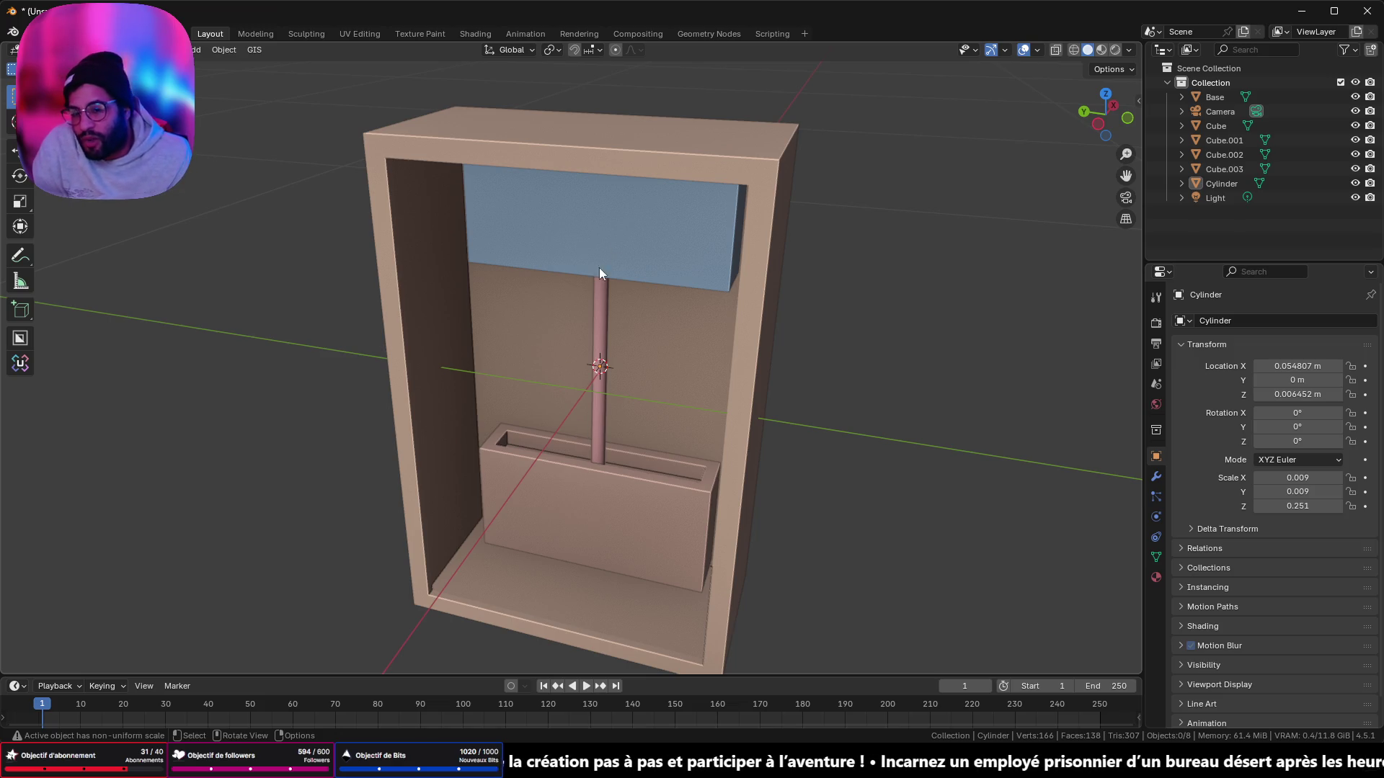
pyautogui.moveTo(591, 360); pyautogui.dragTo(636, 333, button='middle')
pyautogui.scroll(5, 630, 317)
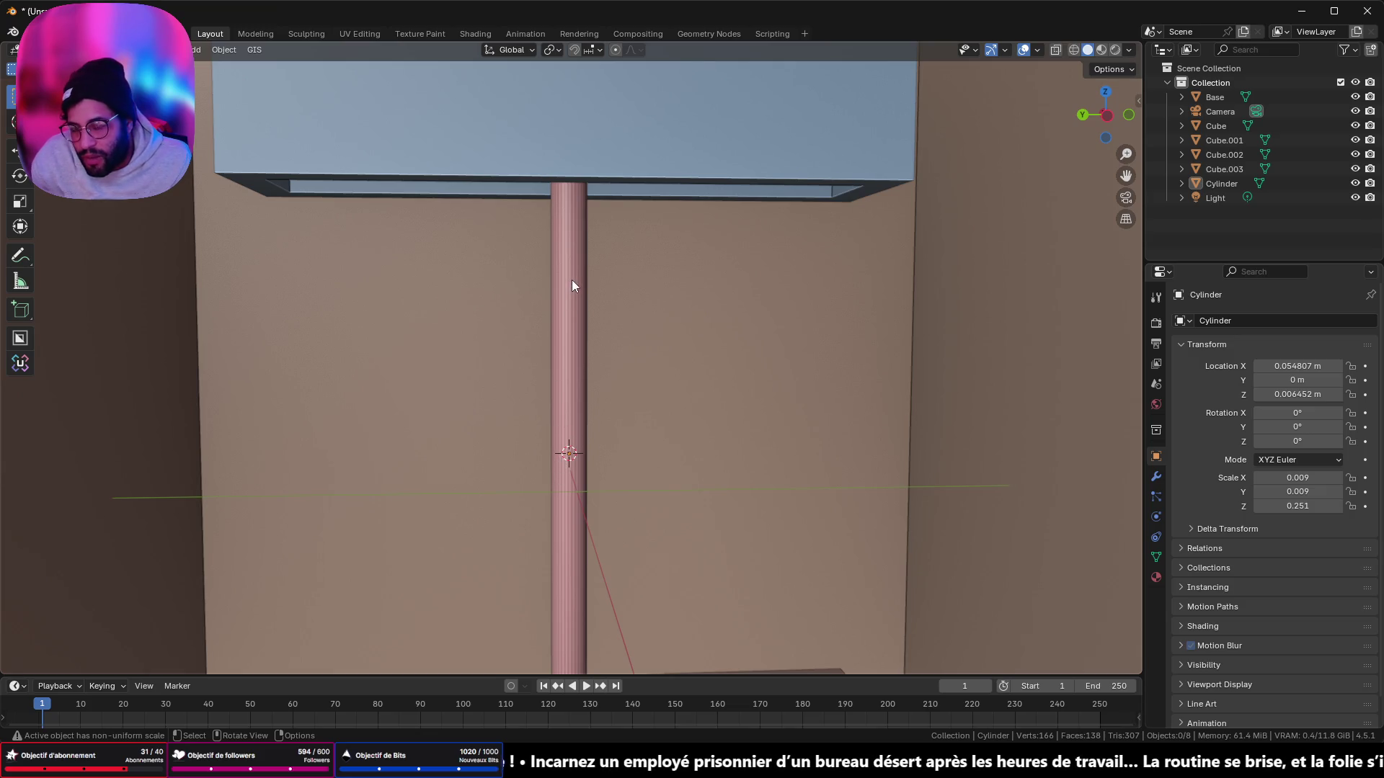
pyautogui.moveTo(573, 281)
pyautogui.mouseDown(button='middle')
pyautogui.moveTo(578, 353)
pyautogui.moveTo(601, 365)
pyautogui.moveTo(551, 387)
pyautogui.mouseUp(button='middle')
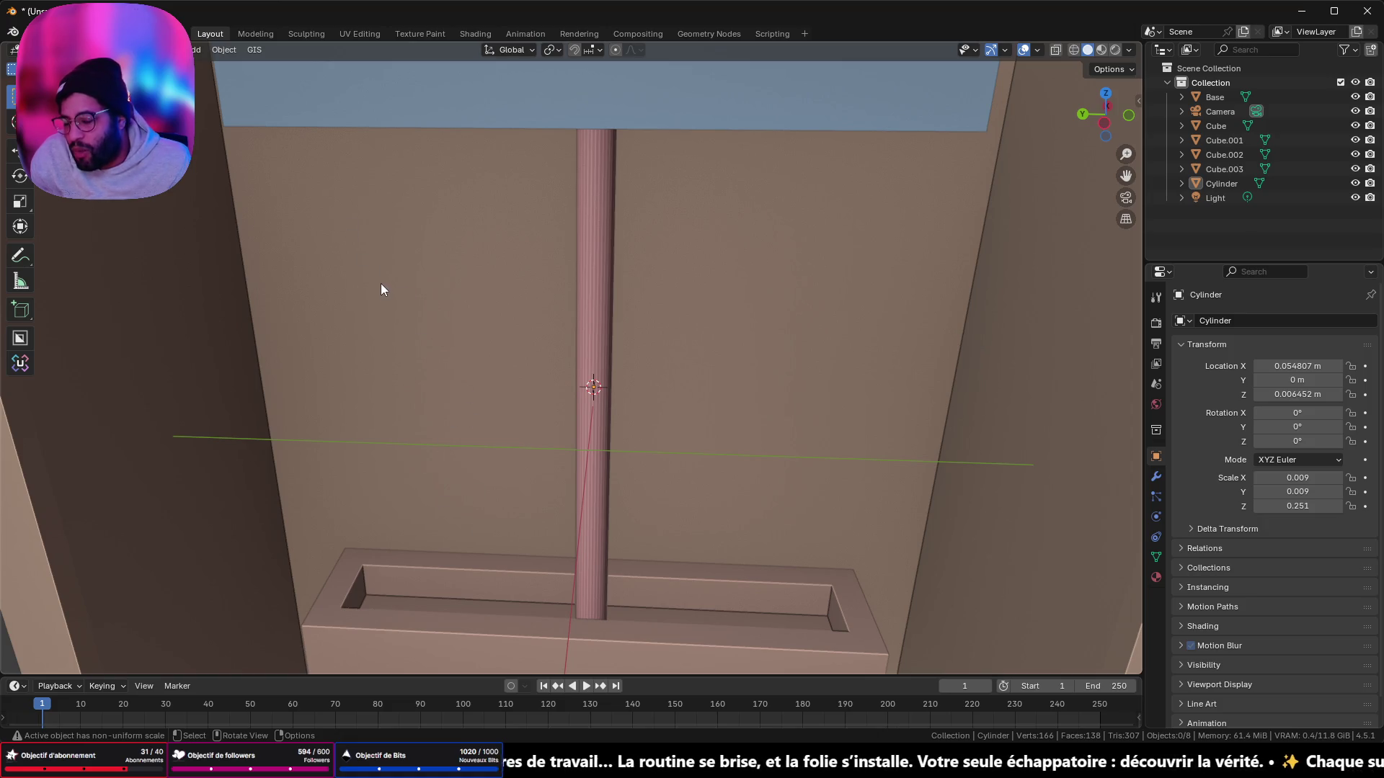
pyautogui.hotkey('alt', 'Tab')
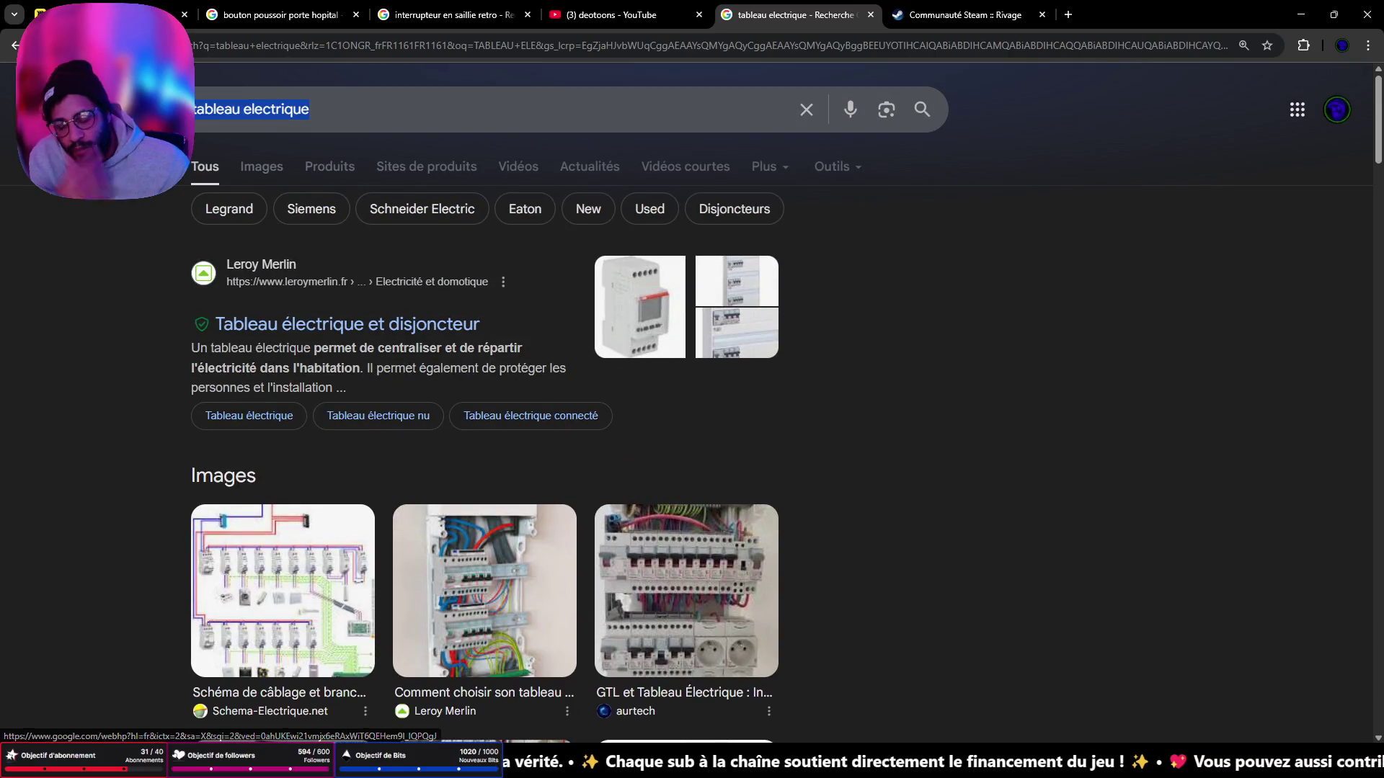
# Step: Search Google for 'casier electrique clefs triangulaires' and switch to image results
pyautogui.write('bra')
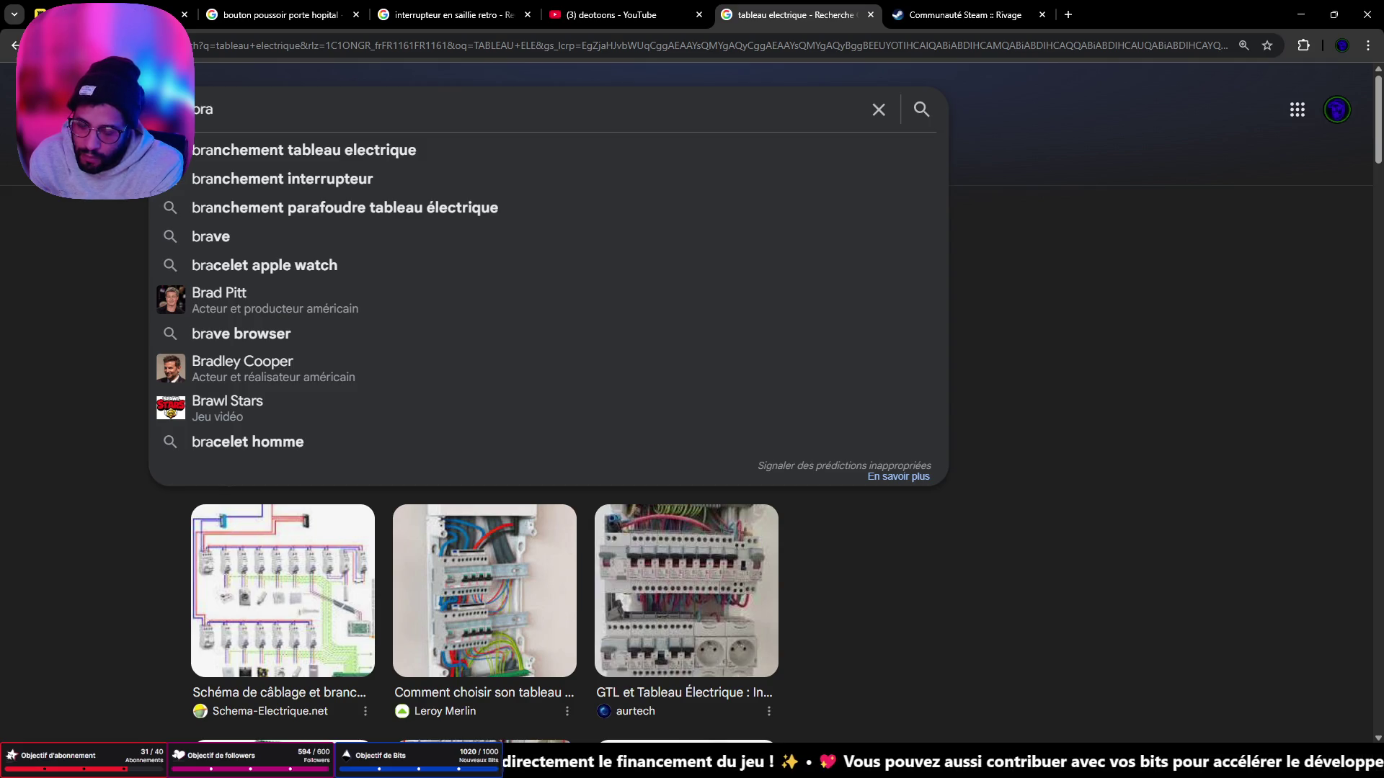
pyautogui.click(1152, 116)
pyautogui.moveTo(374, 108); pyautogui.dragTo(13, 87)
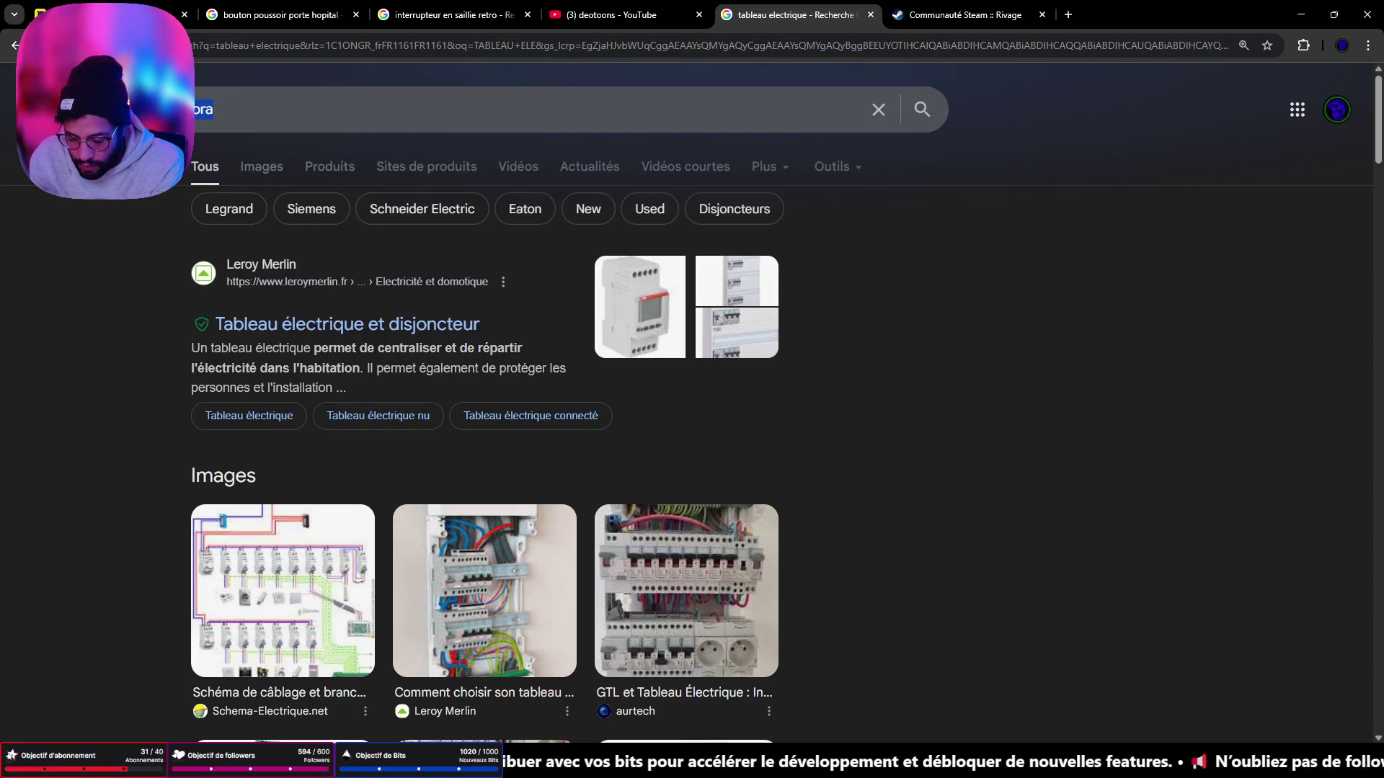
pyautogui.write('casier ')
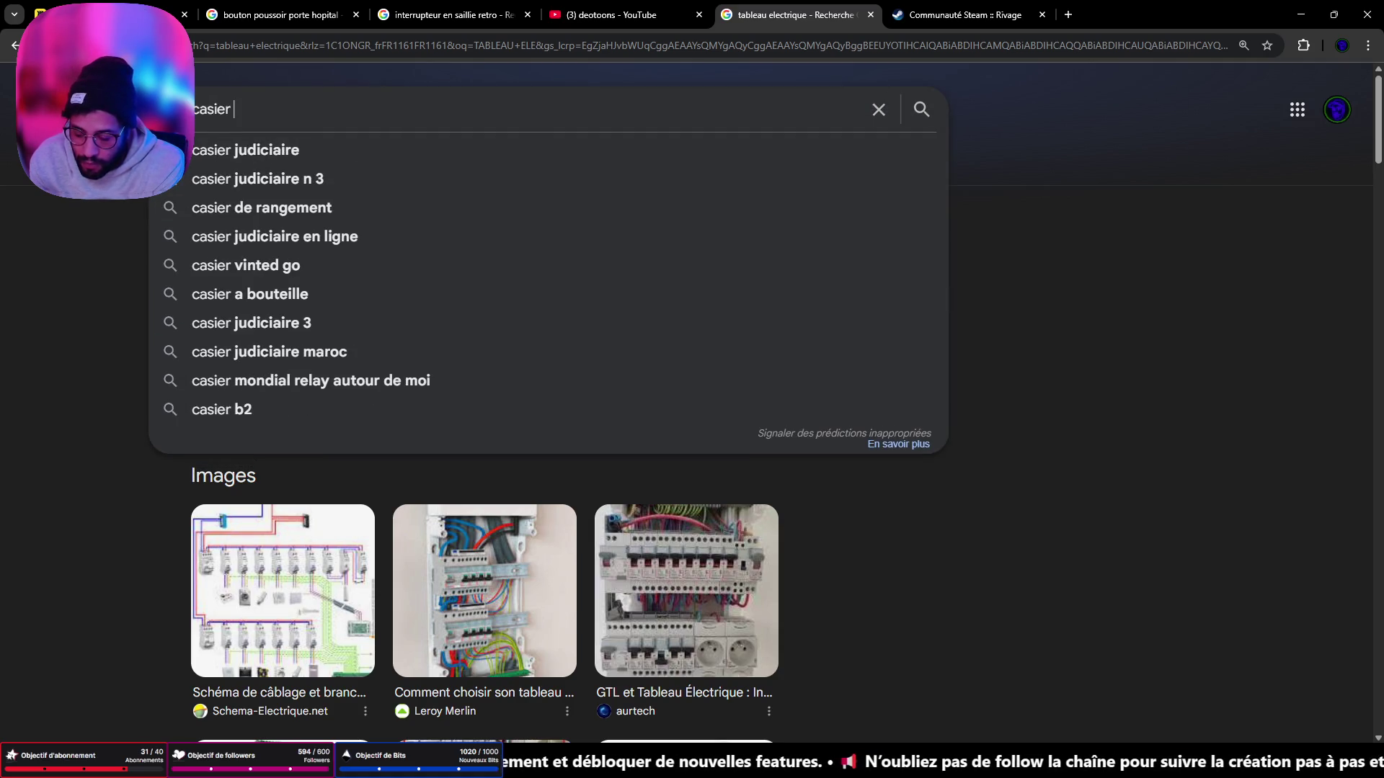
pyautogui.write('electrique ')
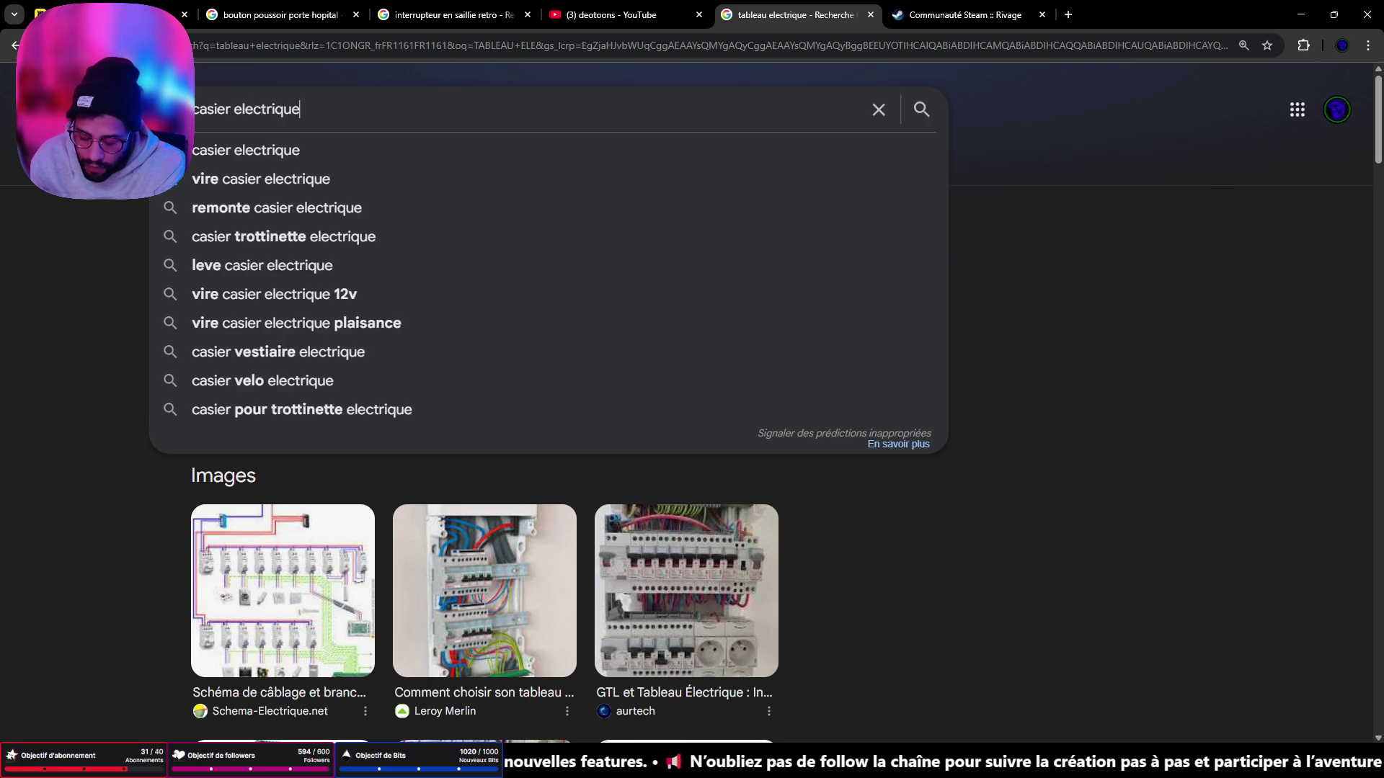
pyautogui.write('clefs t')
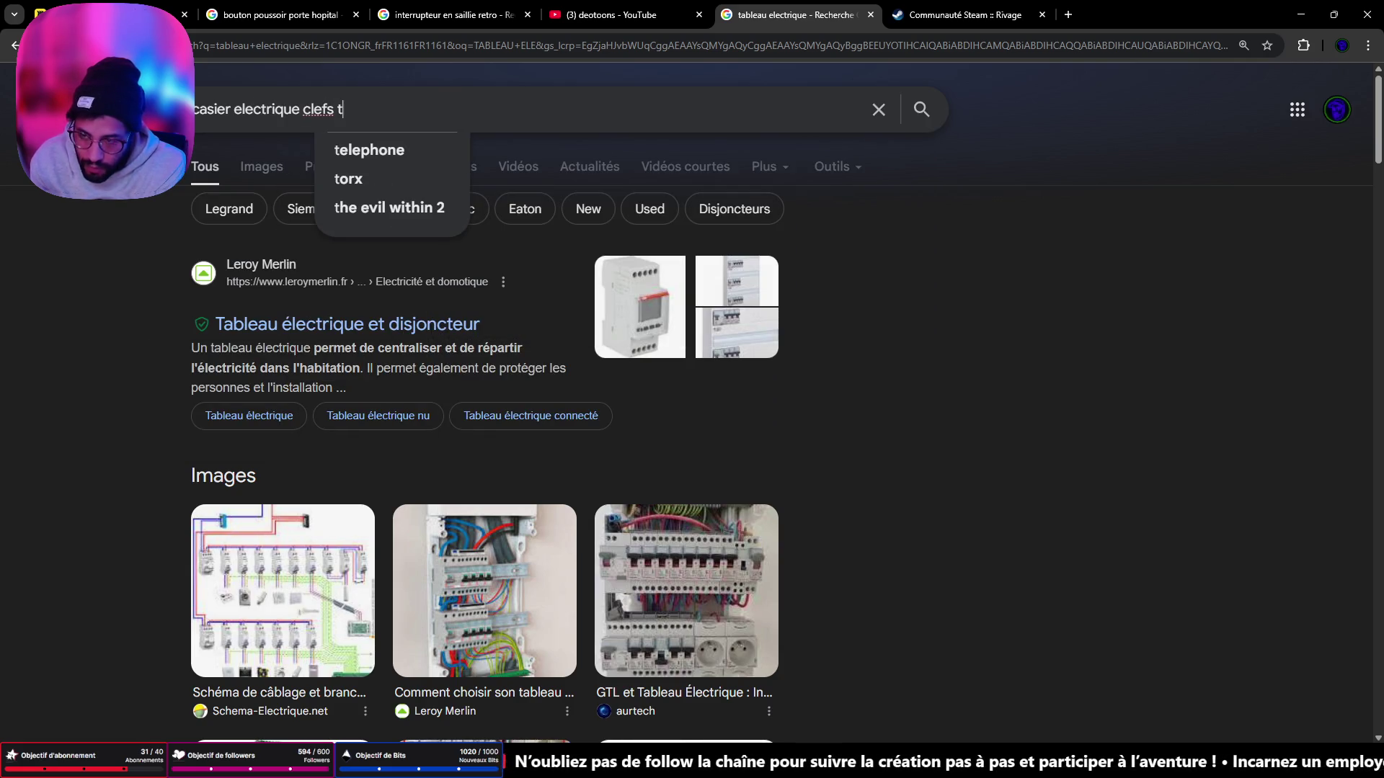
pyautogui.write('rian')
pyautogui.press('Down')
pyautogui.press('Down')
pyautogui.press('Return')
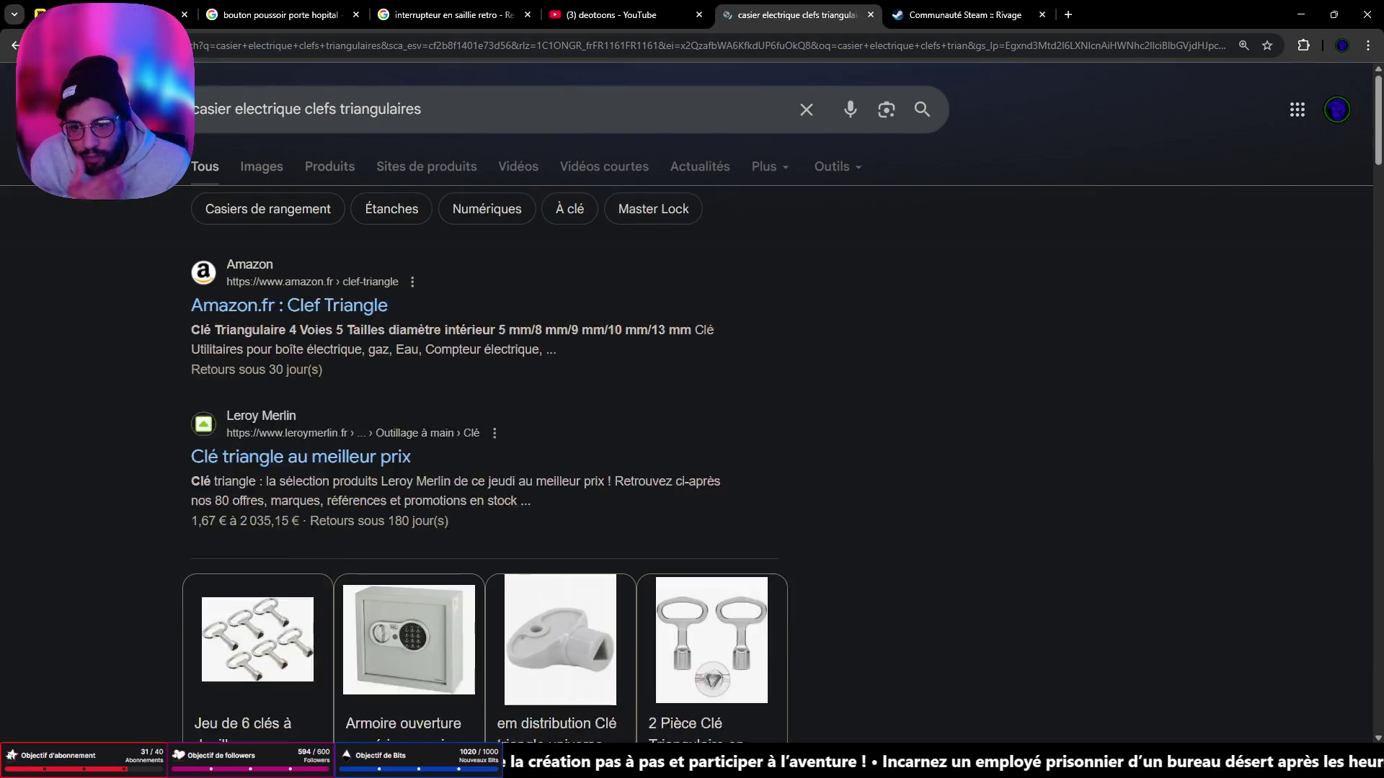
pyautogui.click(262, 167)
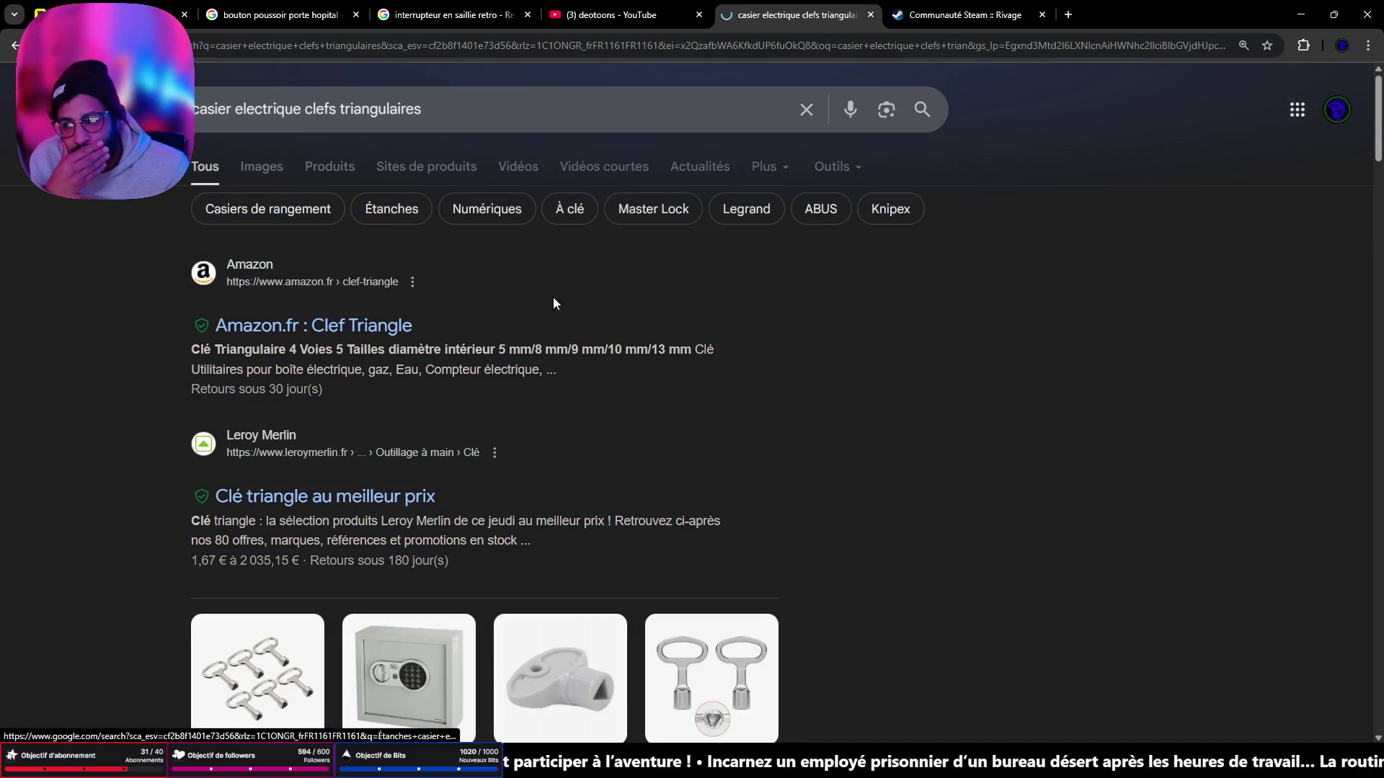
# Step: Preview the first triangular key image, then rerun the search with the corrected spelling 'clés'
pyautogui.scroll(-6, 655, 346)
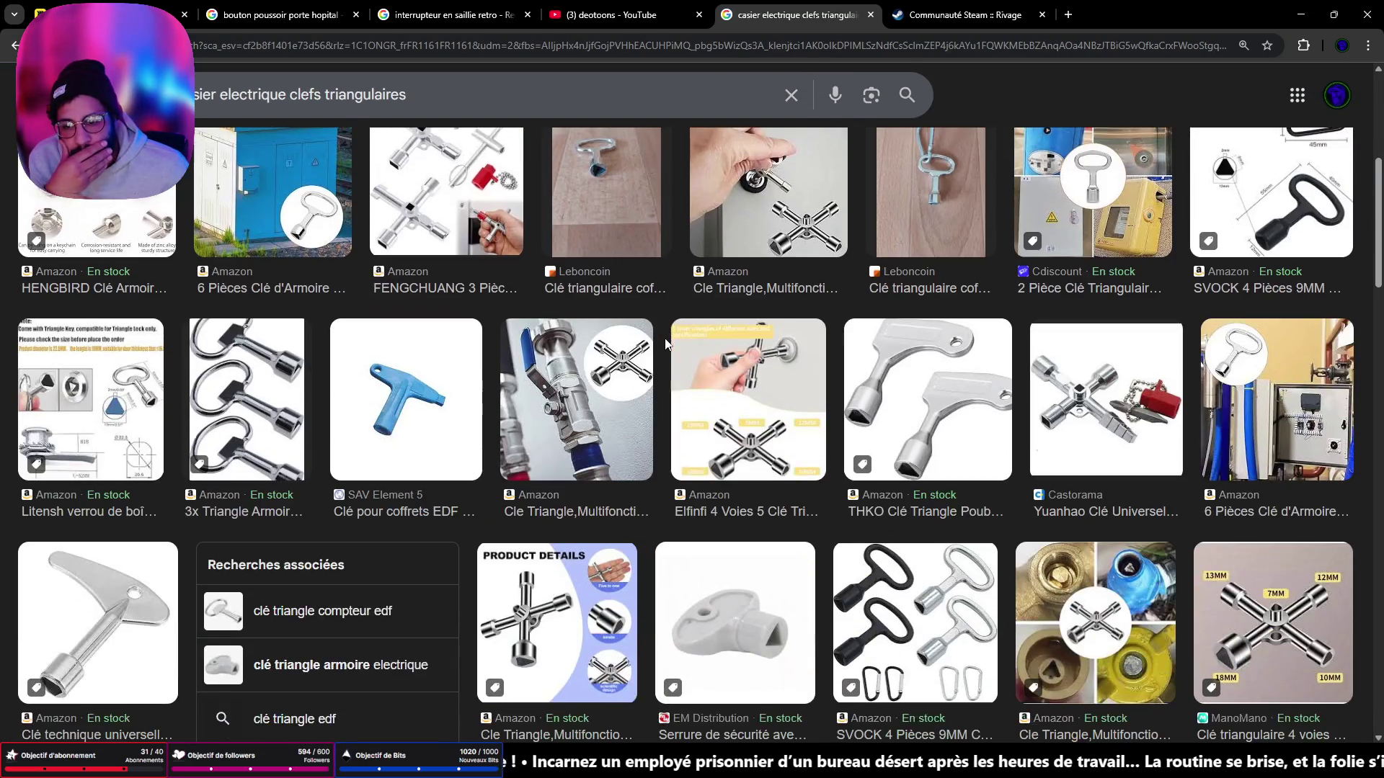
pyautogui.scroll(5, 666, 345)
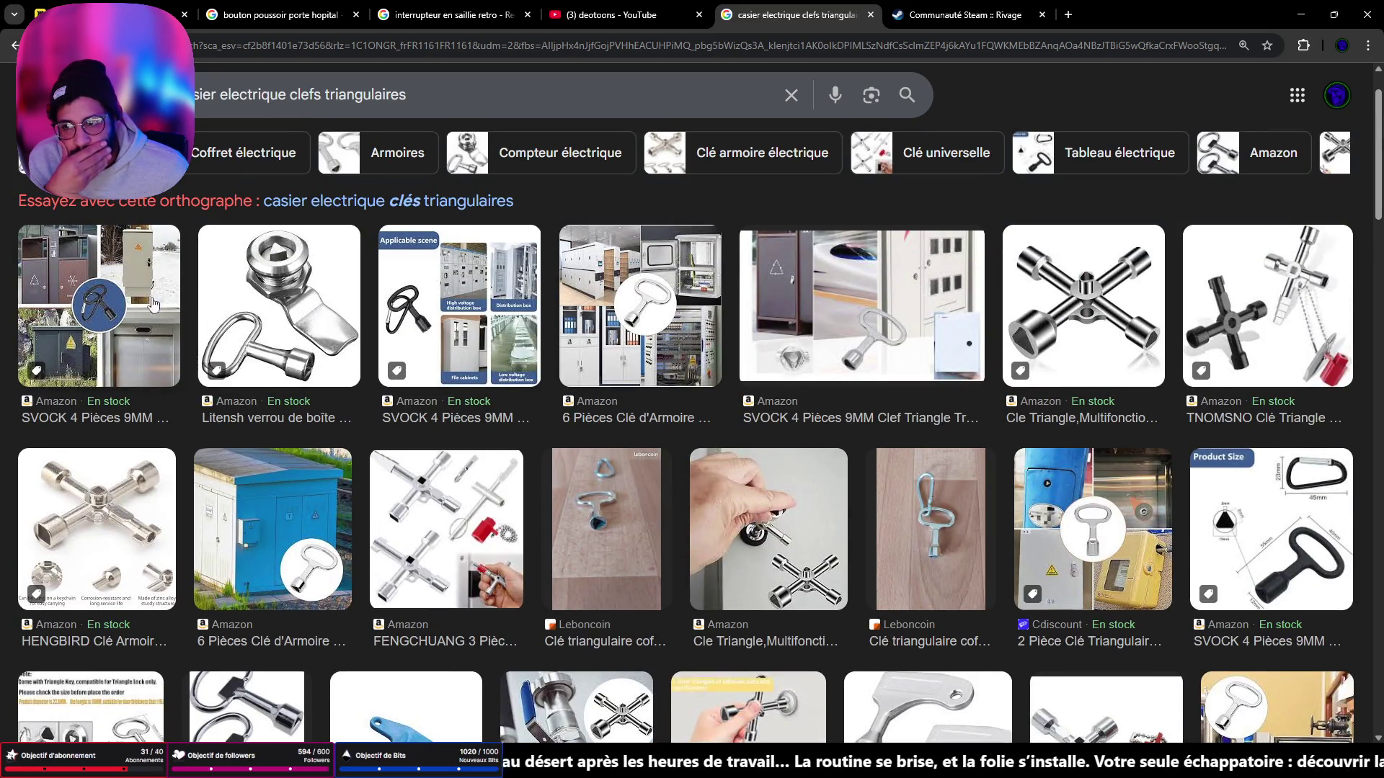
pyautogui.click(142, 263)
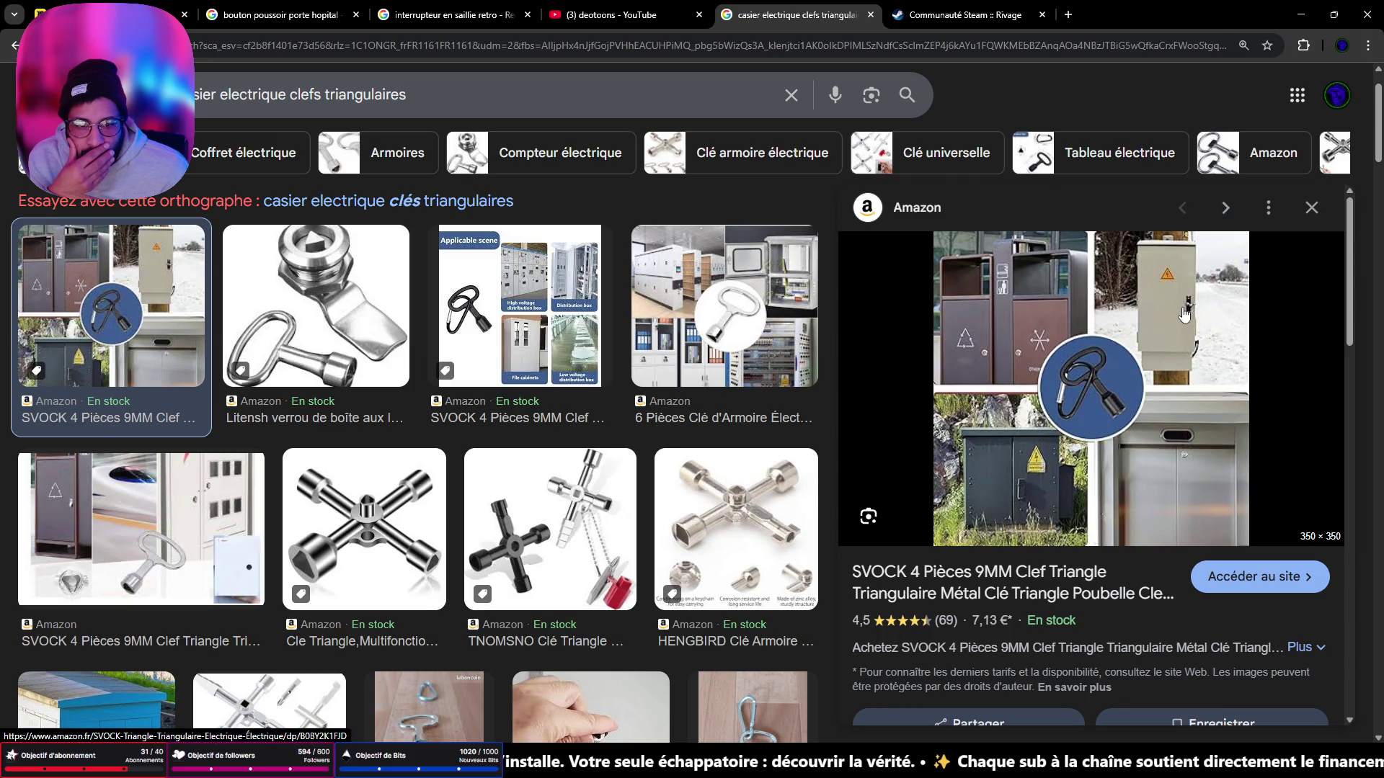
pyautogui.scroll(-5, 1168, 338)
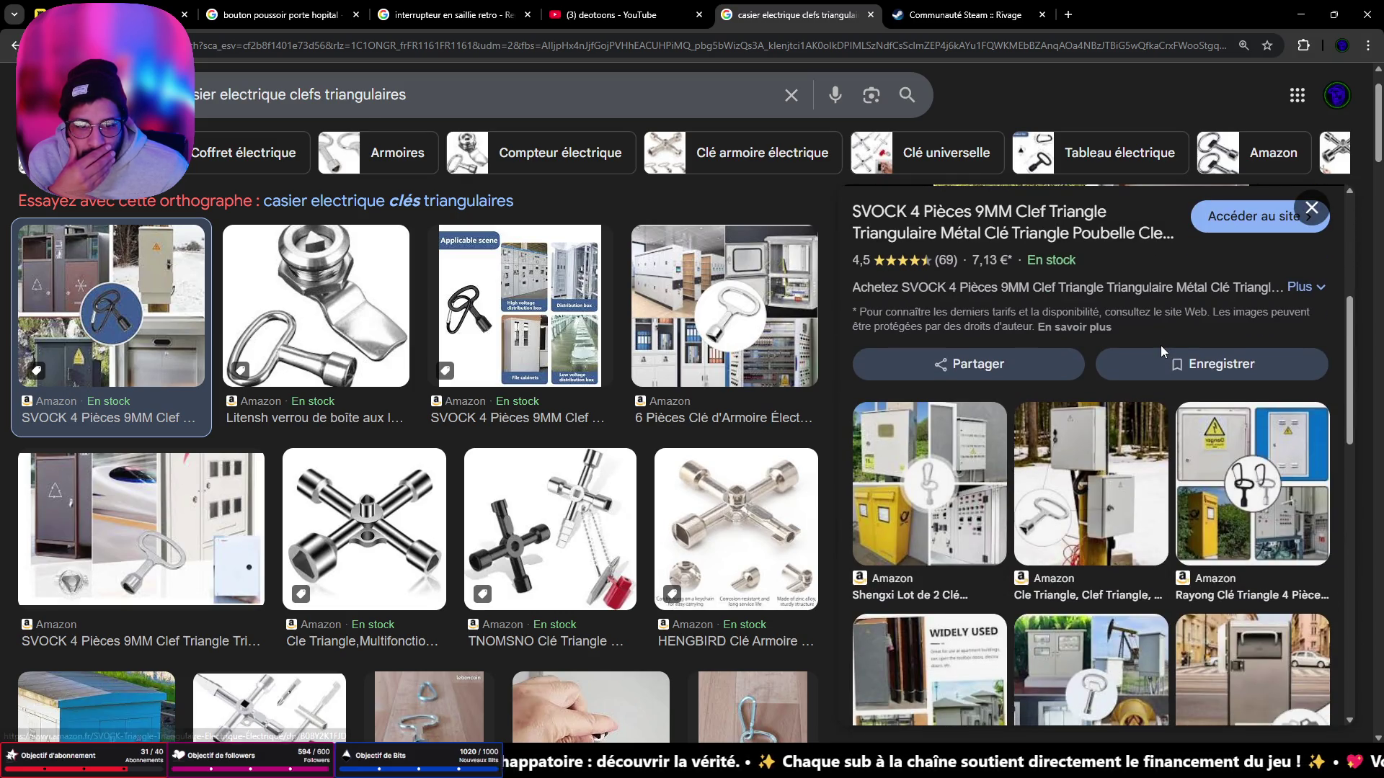
pyautogui.scroll(-4, 1160, 353)
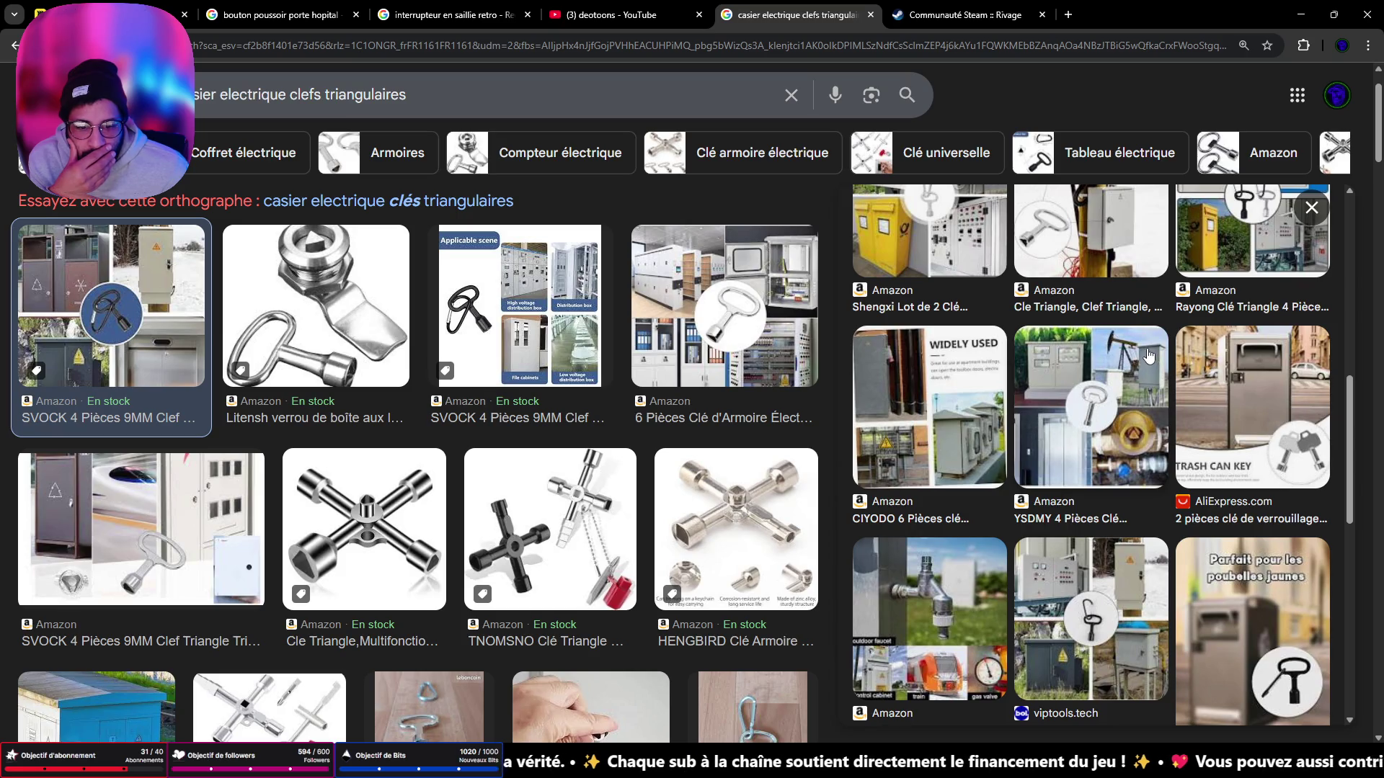
pyautogui.scroll(2, 1127, 350)
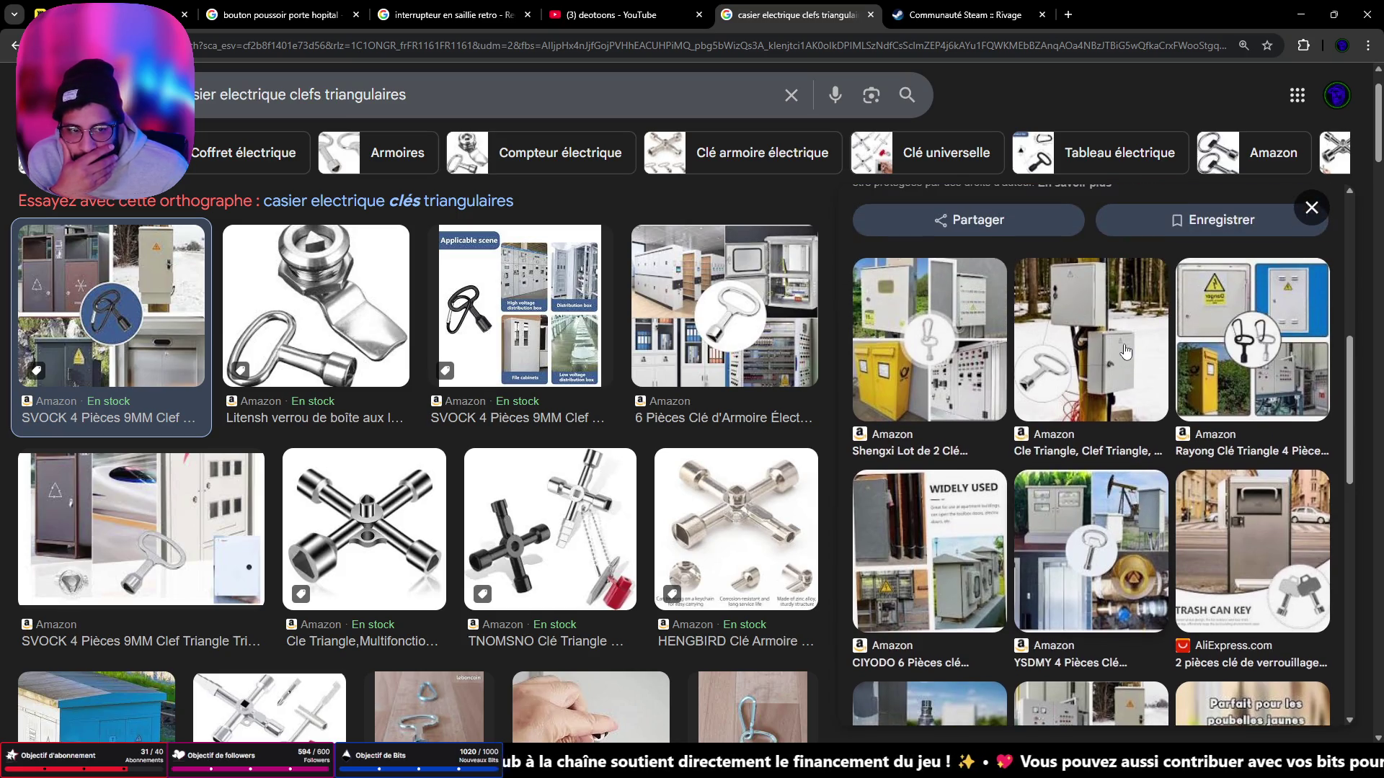
pyautogui.scroll(2, 1124, 351)
pyautogui.scroll(3, 1124, 351)
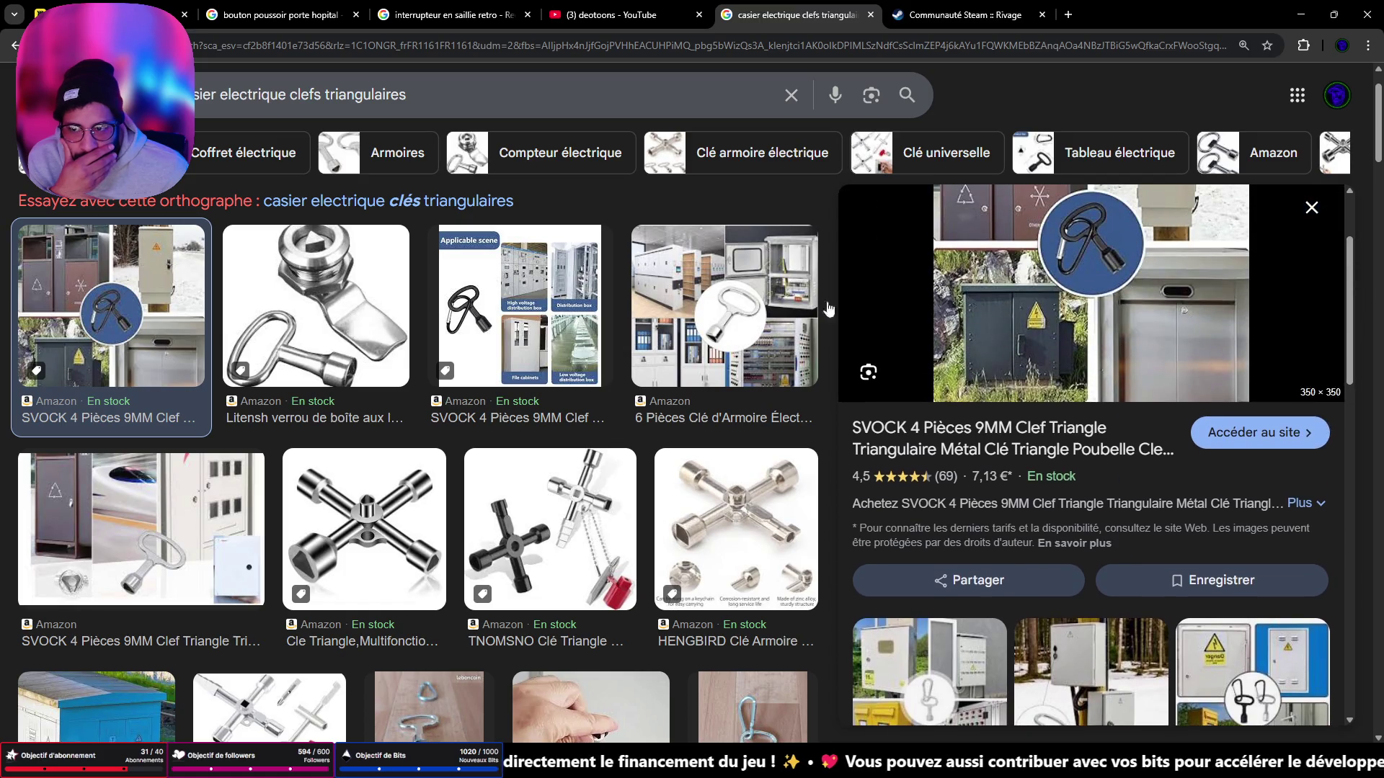
pyautogui.click(412, 203)
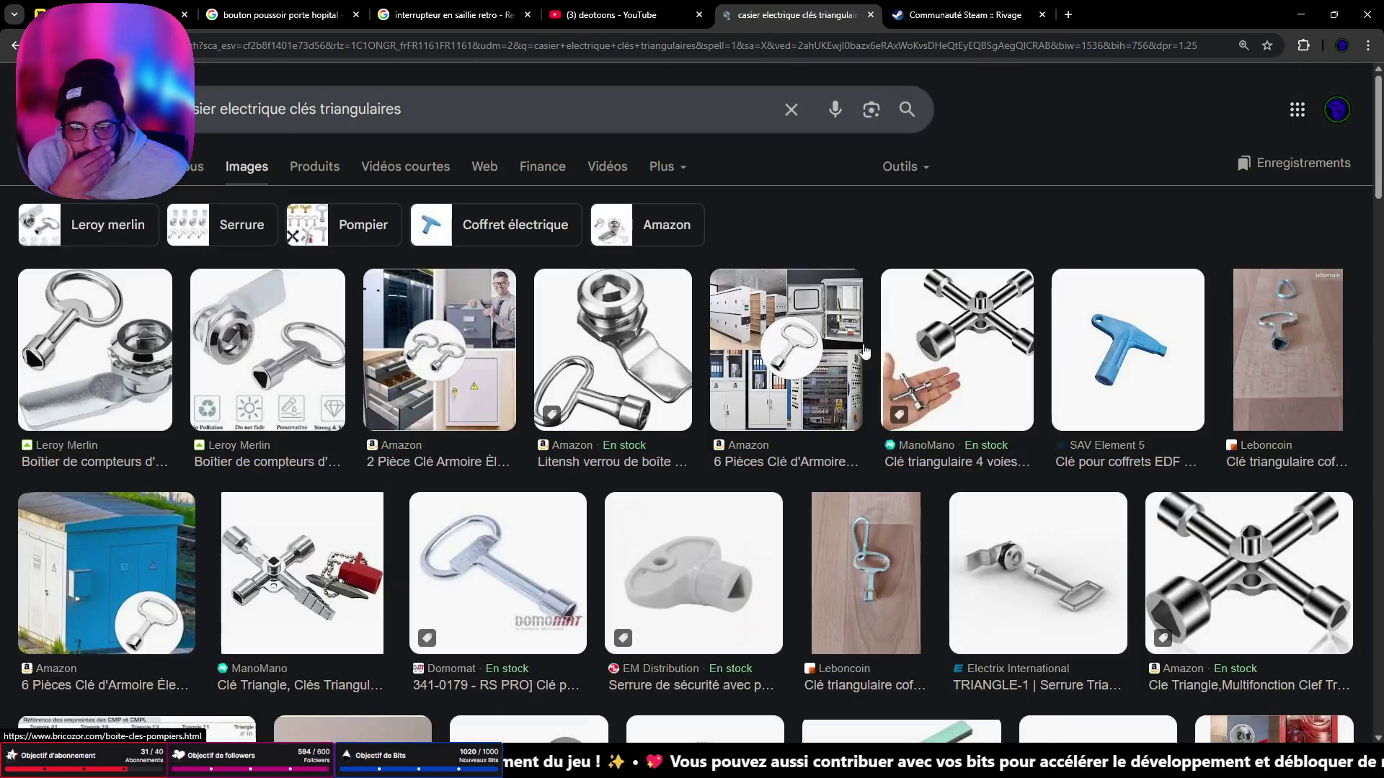
# Step: Preview the Cdiscount two-piece triangular key and open its product page in a new tab
pyautogui.scroll(-4, 870, 349)
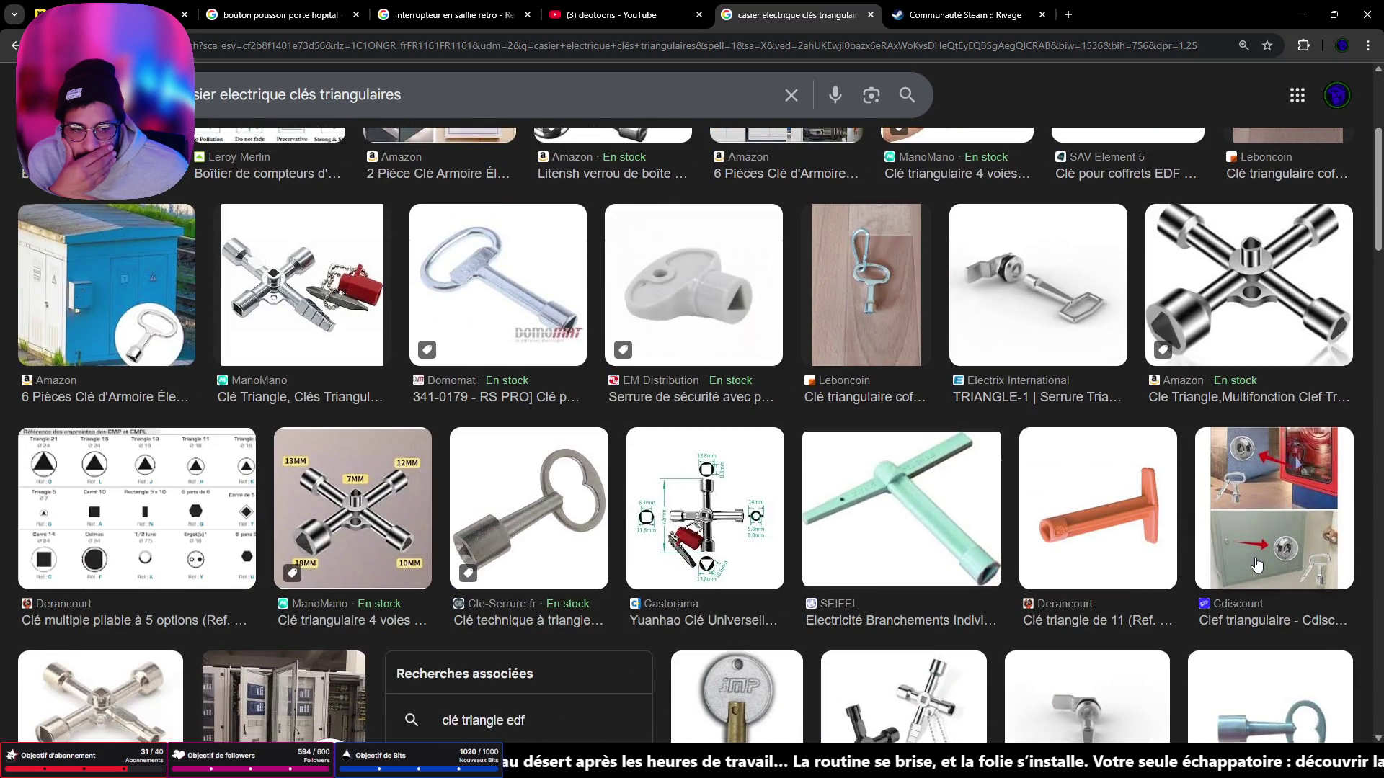
pyautogui.click(1254, 566)
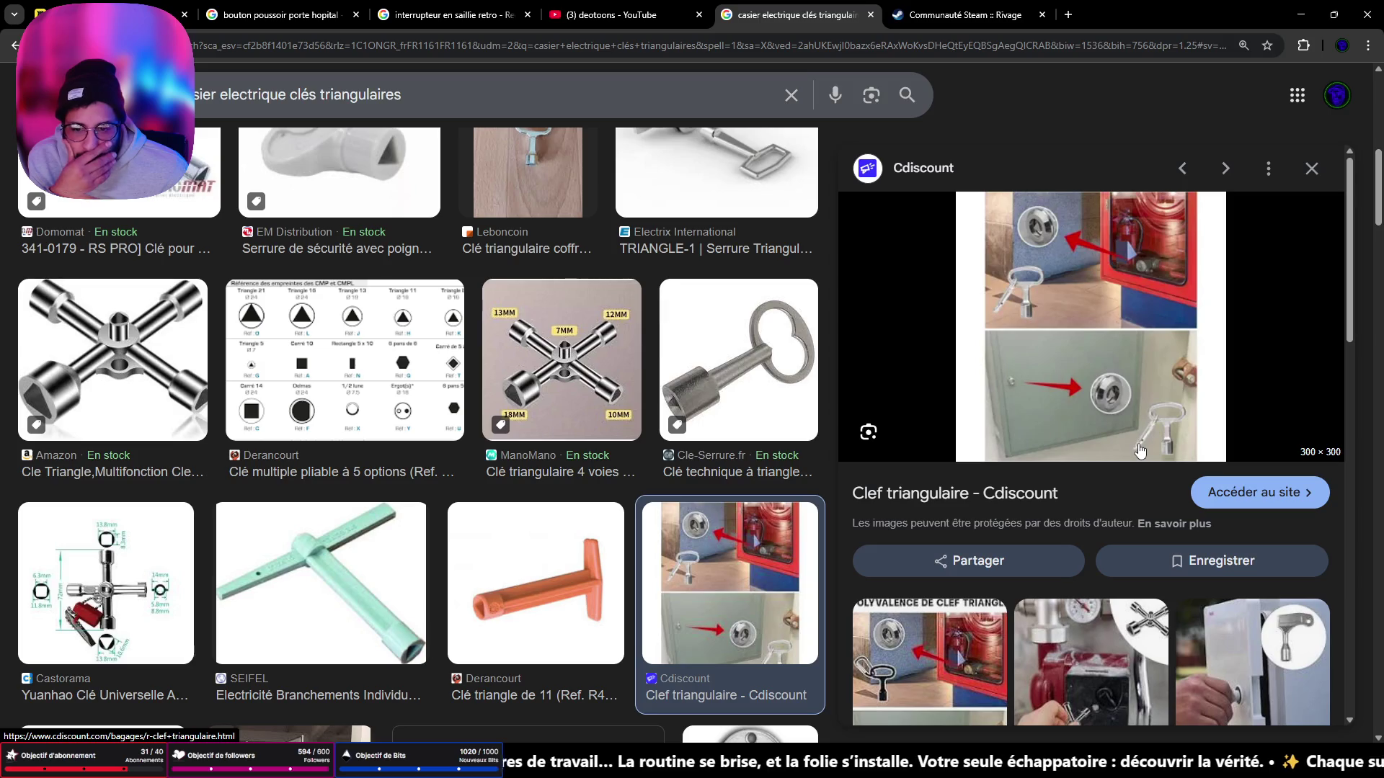
pyautogui.scroll(-5, 1133, 453)
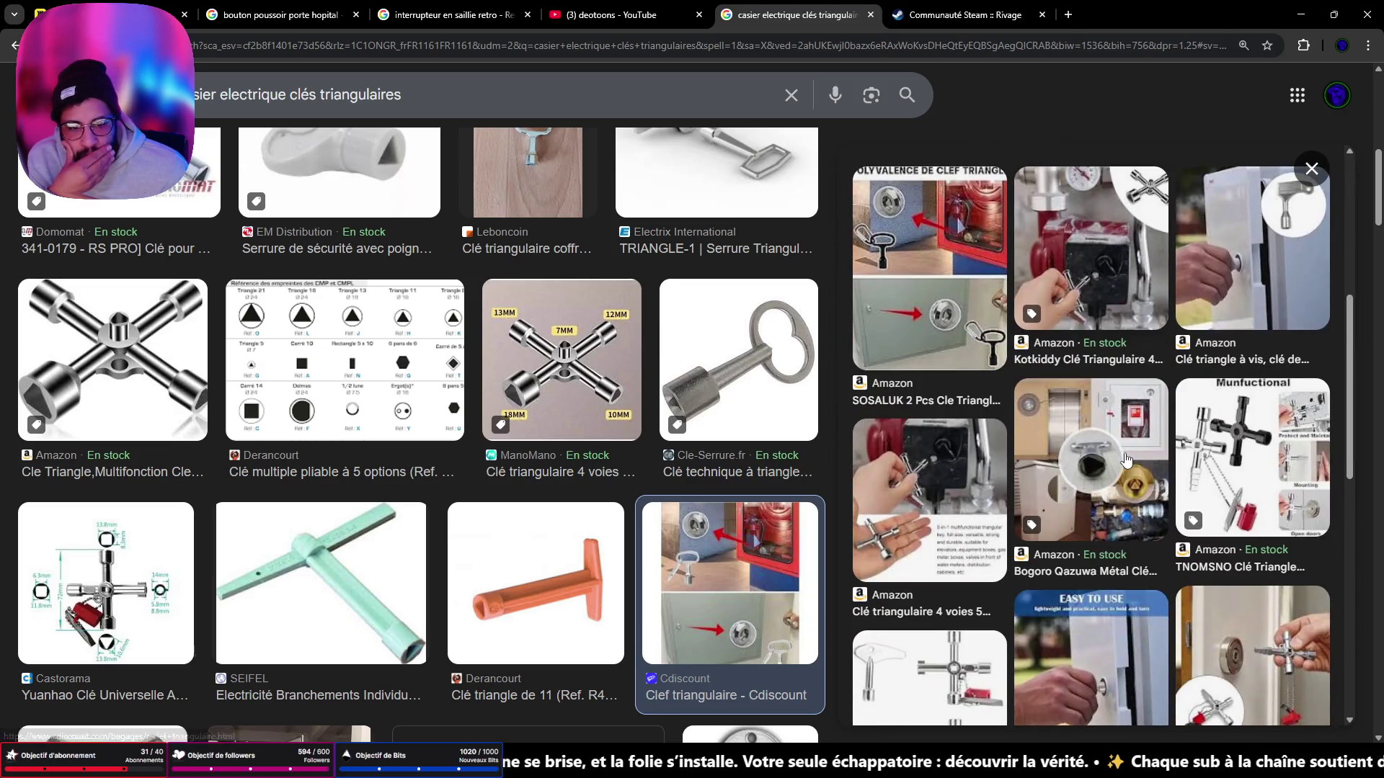
pyautogui.scroll(-4, 1117, 456)
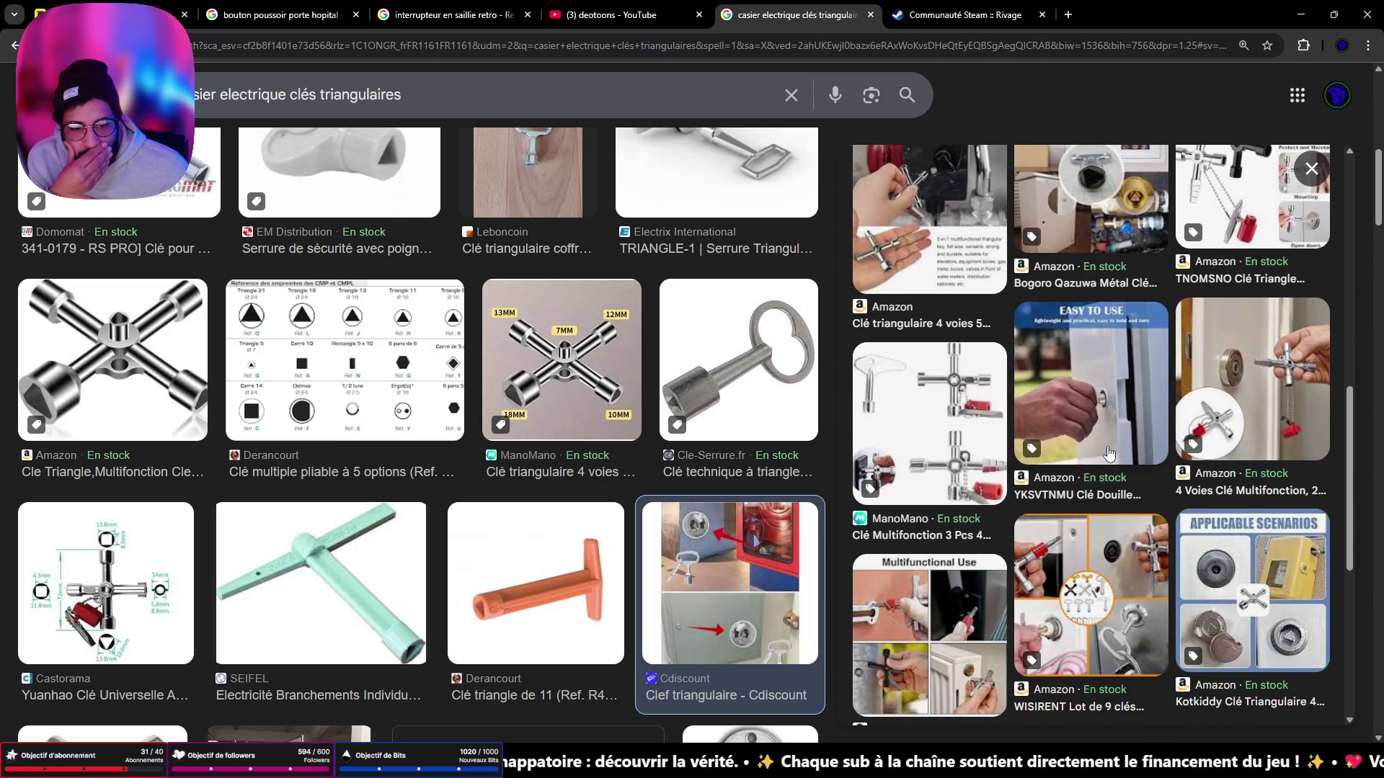
pyautogui.scroll(-5, 1108, 453)
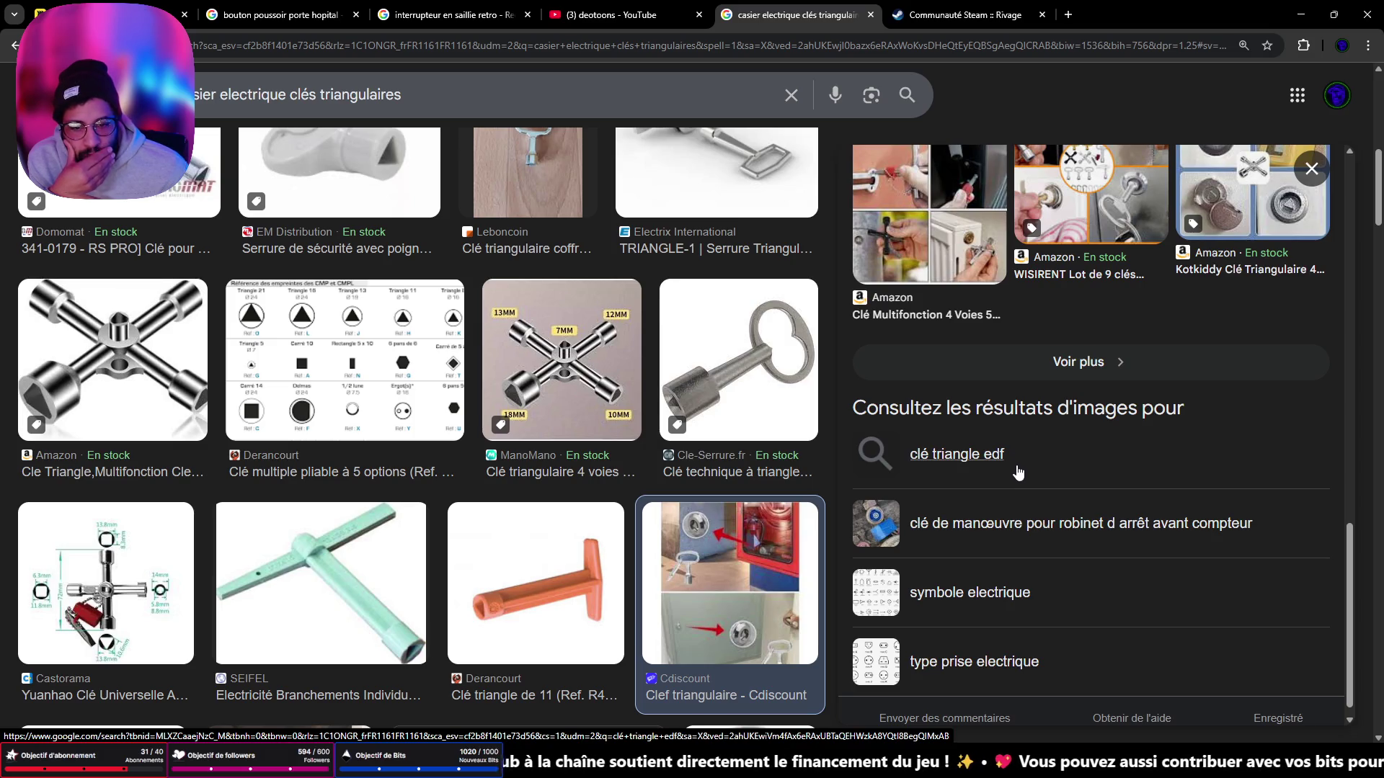
pyautogui.scroll(-5, 438, 322)
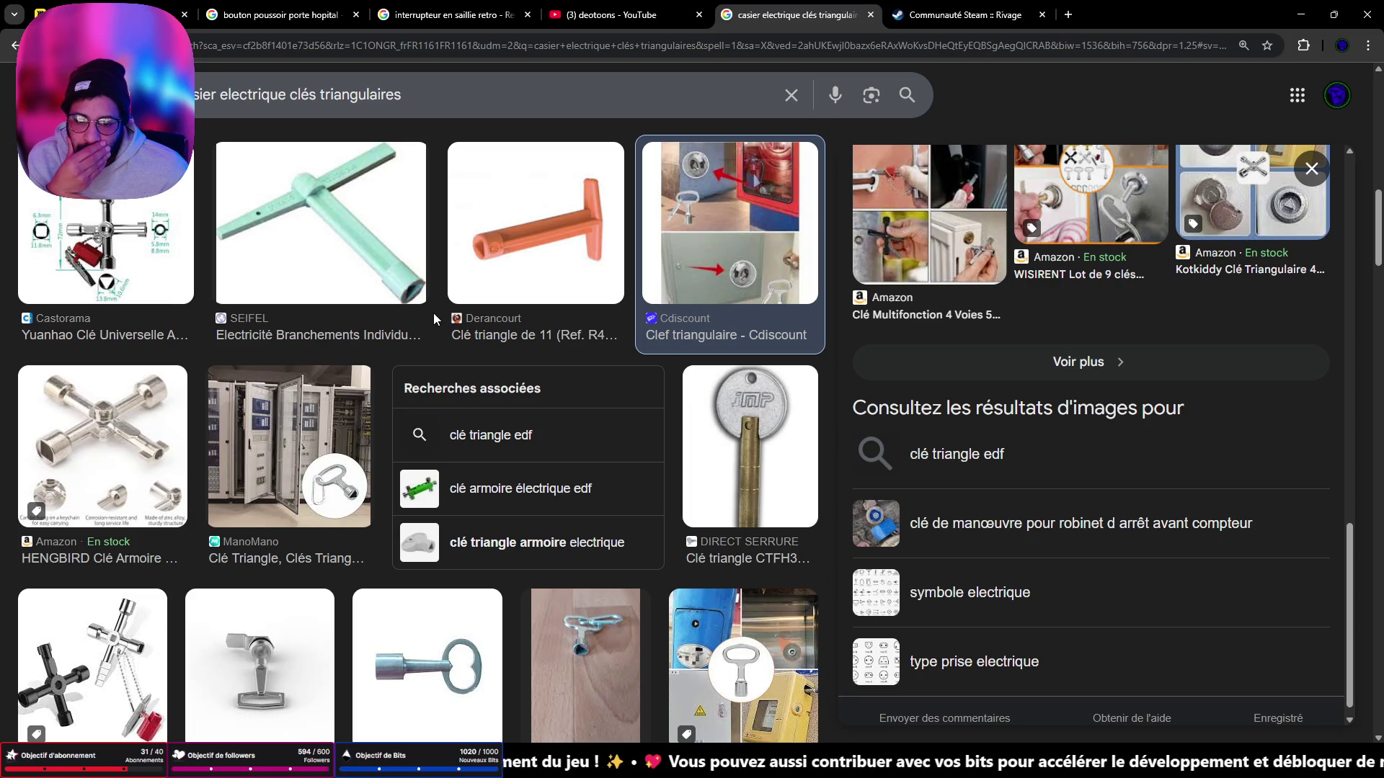
pyautogui.scroll(-3, 434, 318)
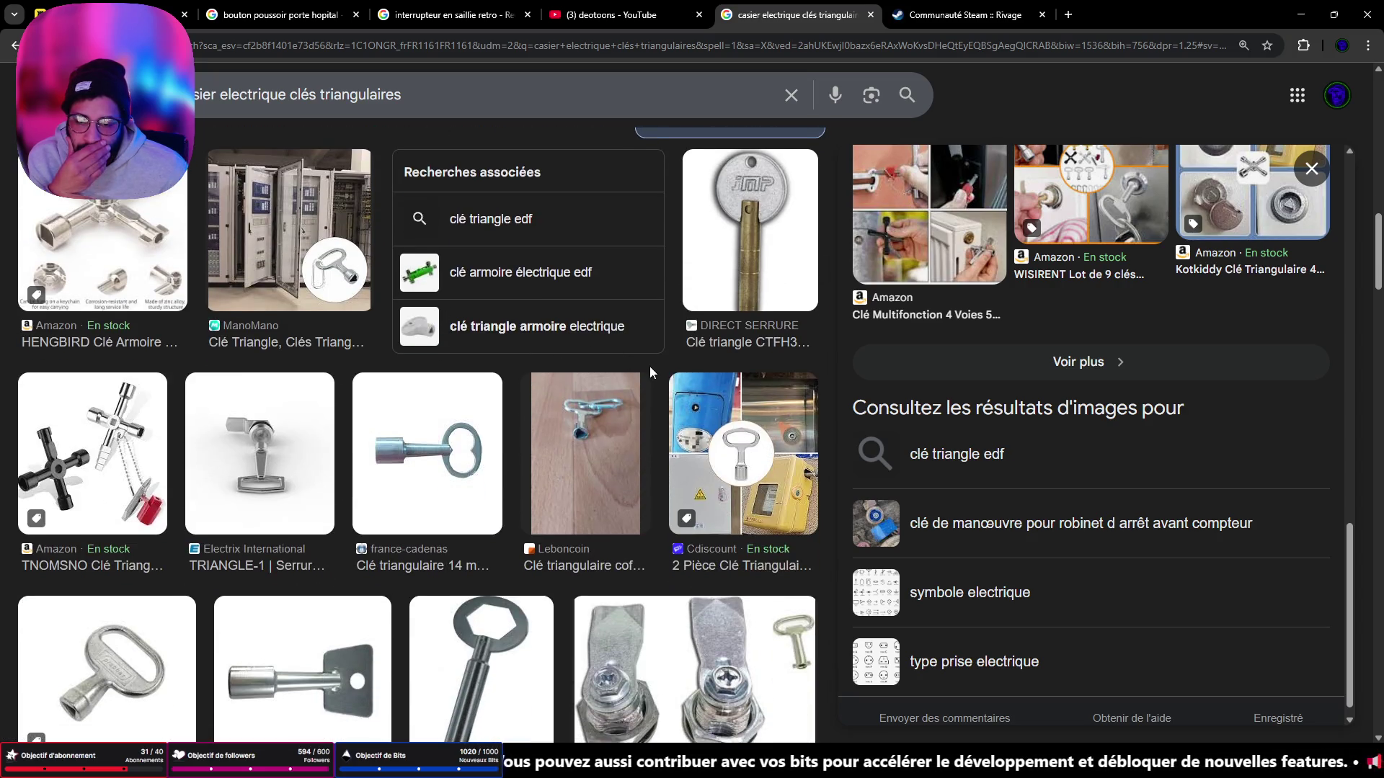
pyautogui.click(706, 405)
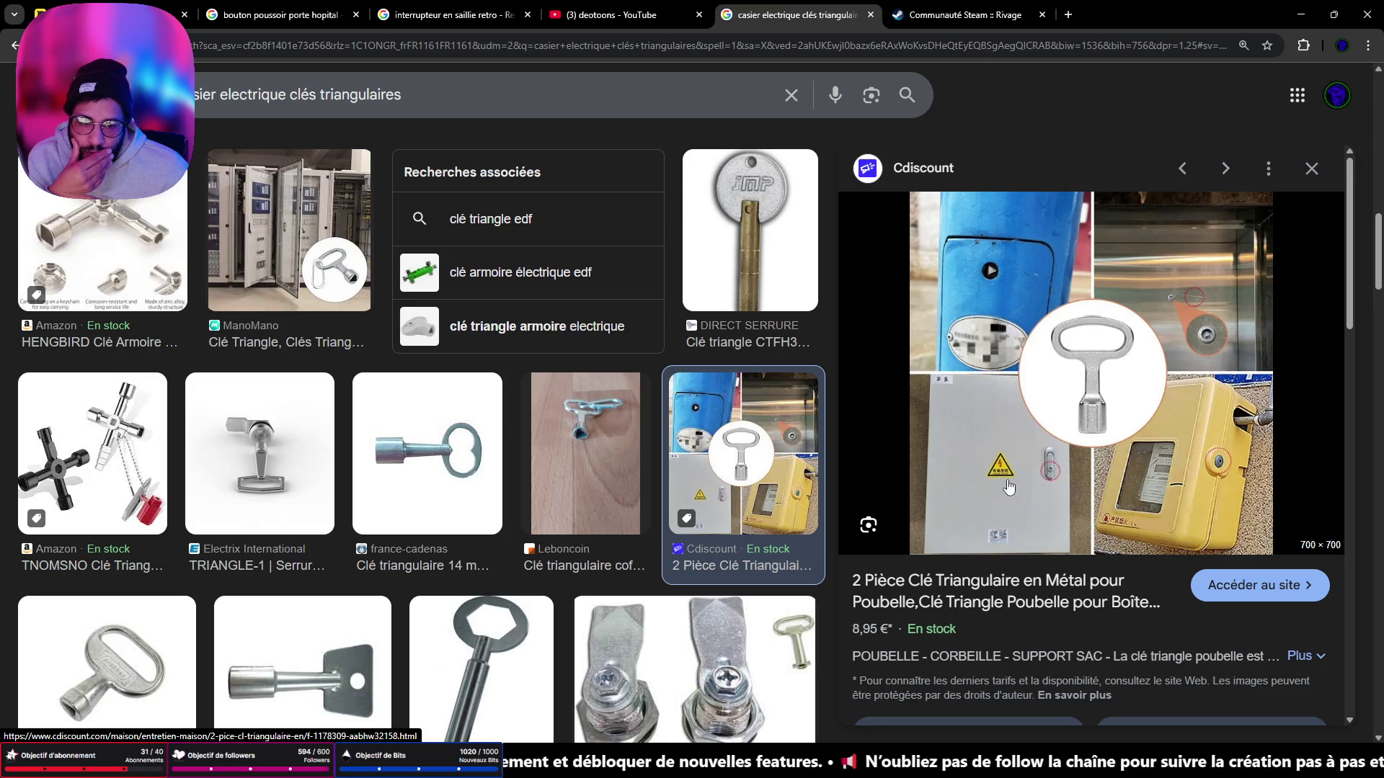
pyautogui.click(1007, 484)
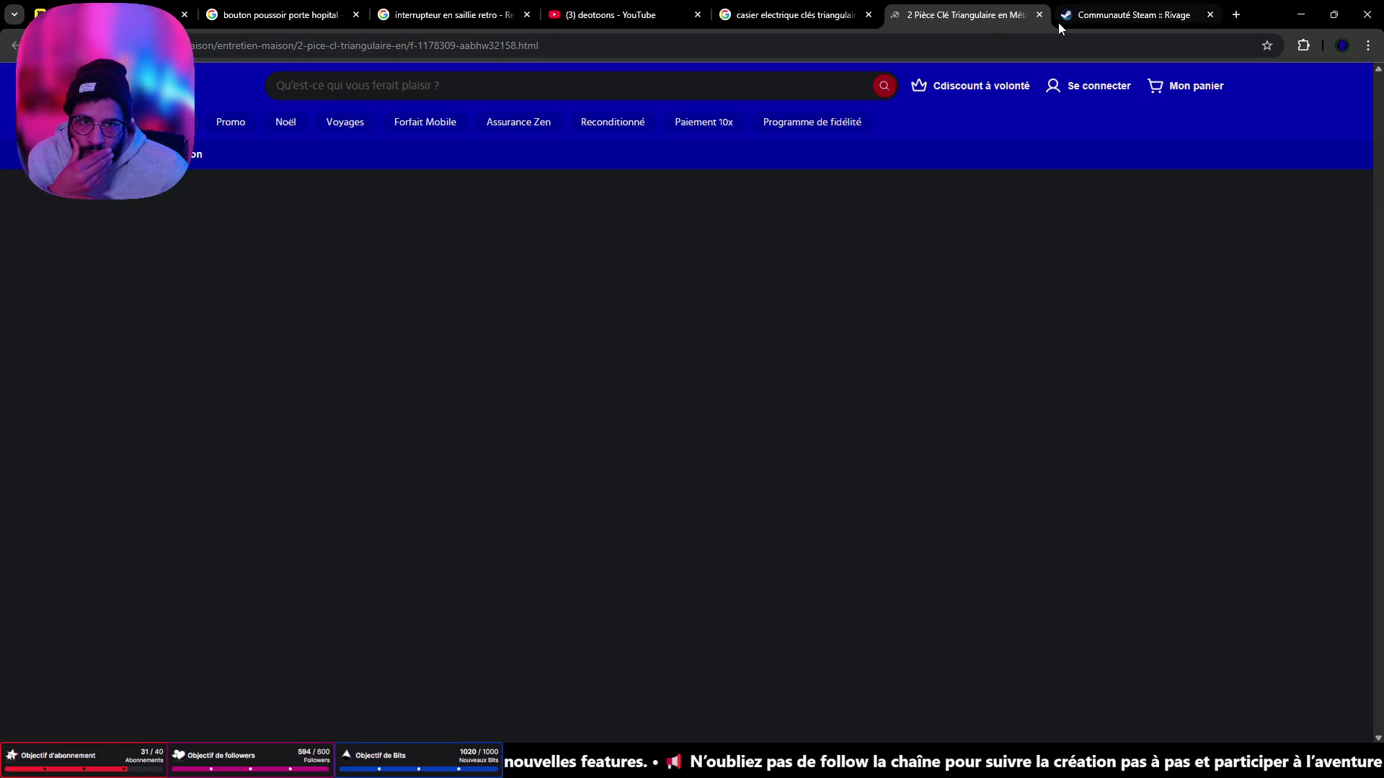
# Step: Close the Cdiscount tab, preview the Amazon and ManoMano triangle keys, then close the preview panel
pyautogui.click(1039, 14)
pyautogui.scroll(-5, 915, 447)
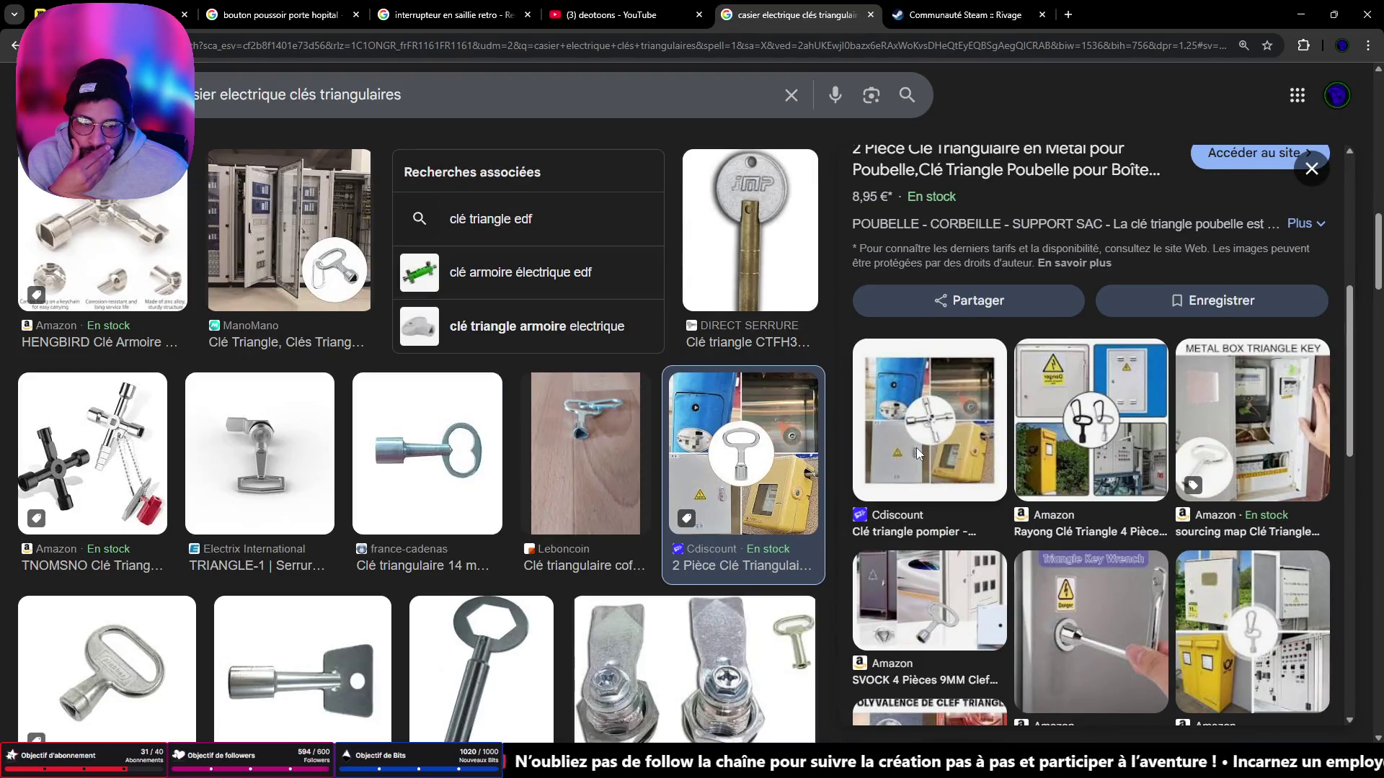
pyautogui.click(1262, 418)
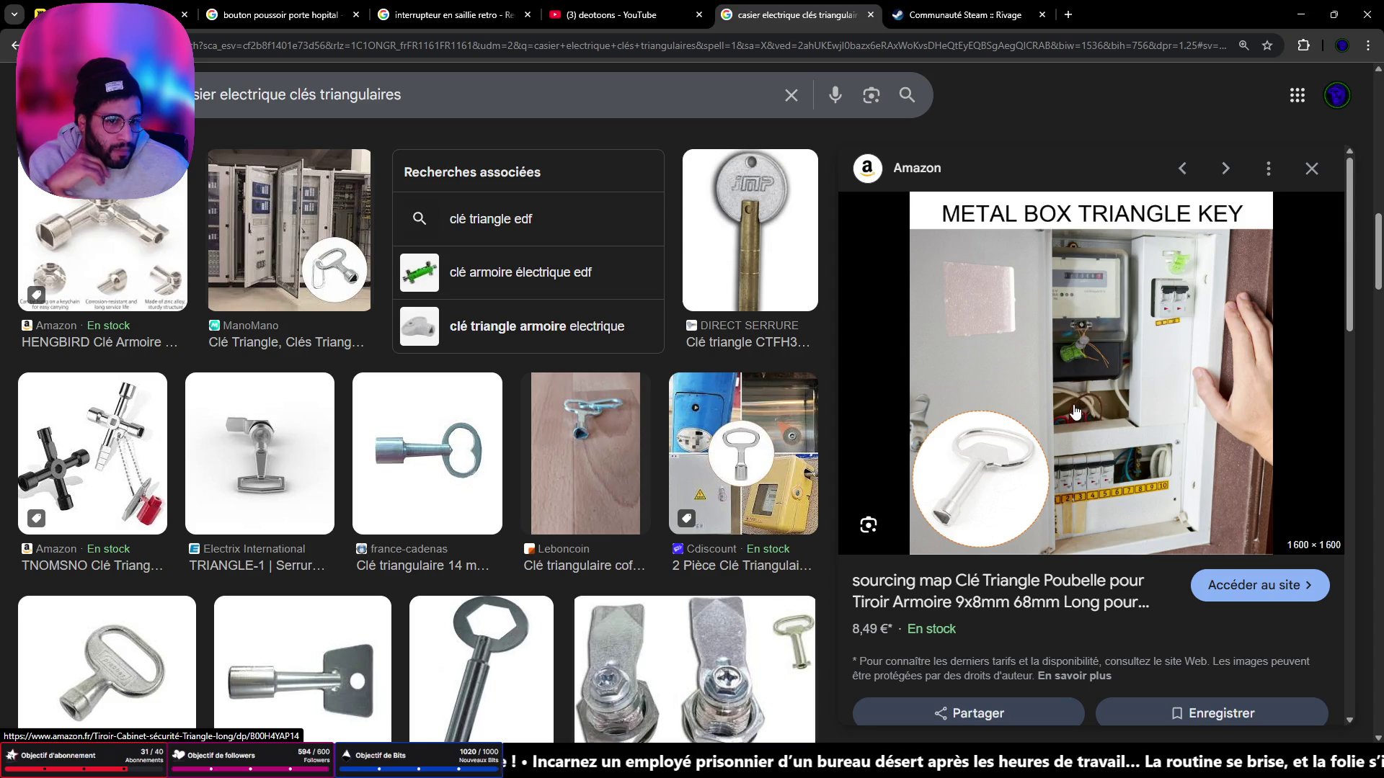
pyautogui.scroll(-5, 1065, 417)
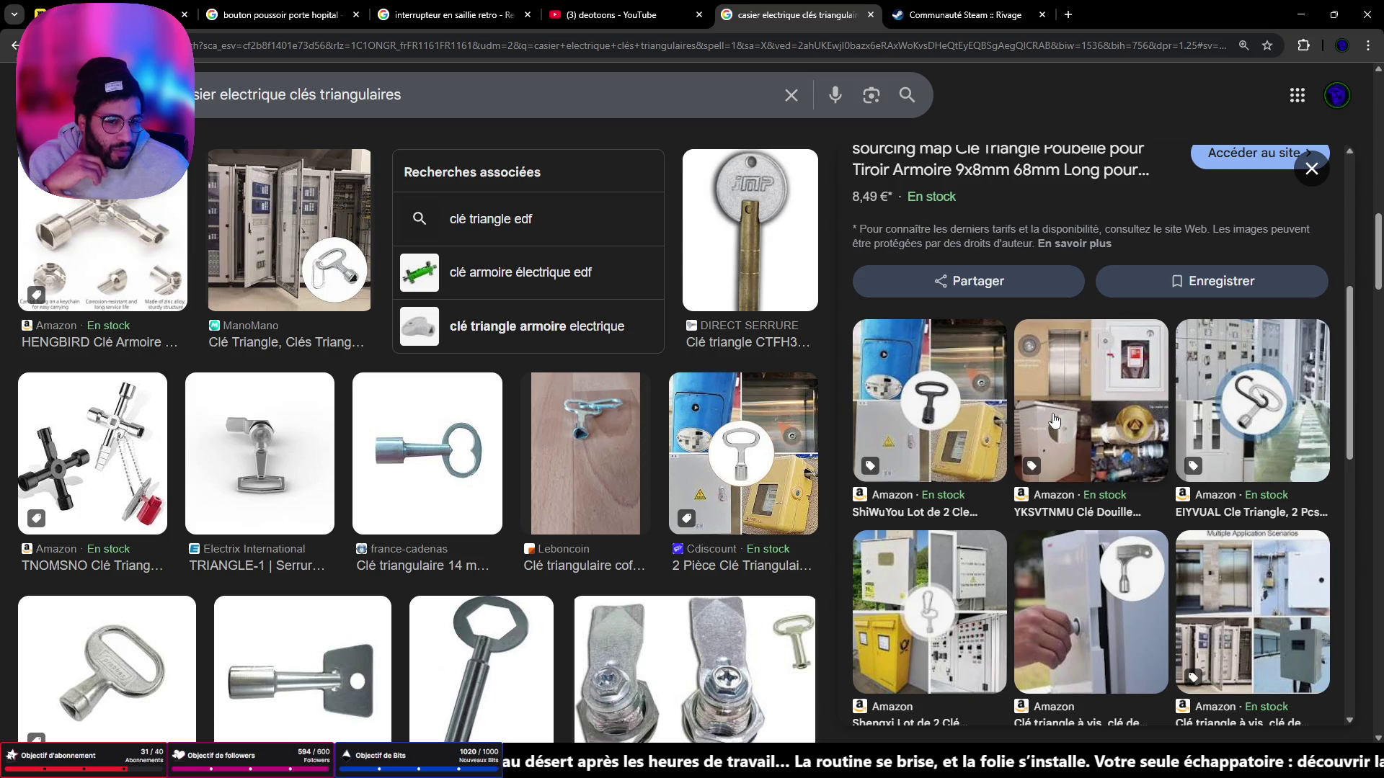
pyautogui.scroll(-5, 1023, 464)
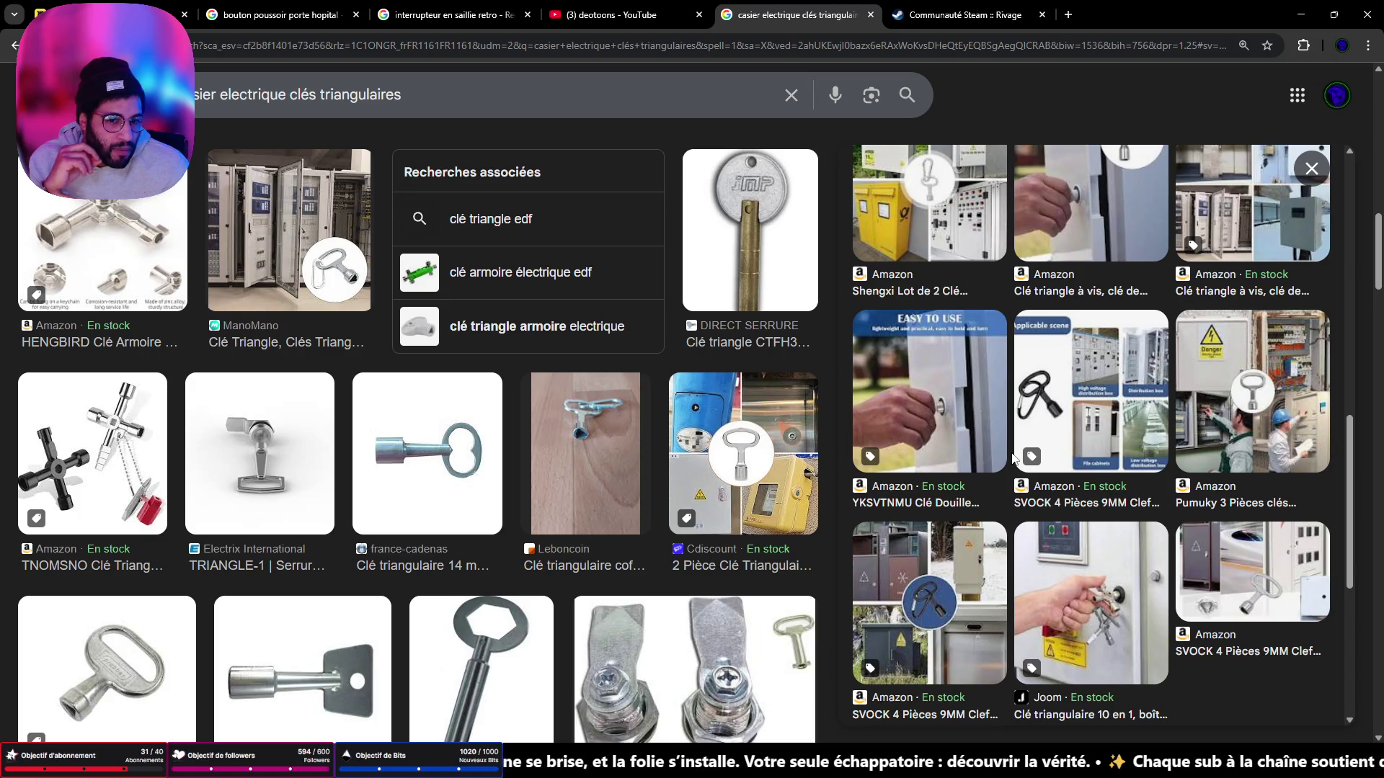
pyautogui.scroll(-5, 1004, 464)
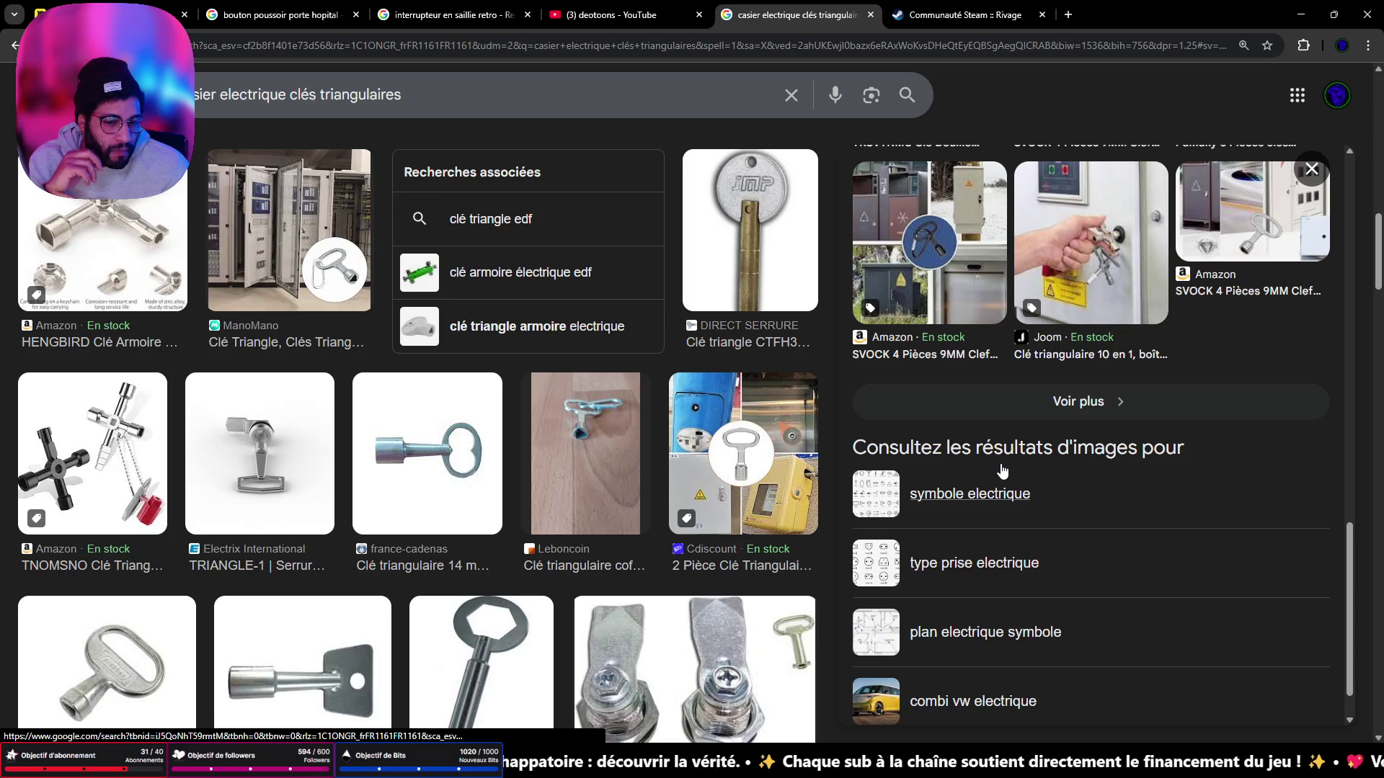
pyautogui.scroll(-1, 1002, 471)
pyautogui.scroll(-10, 557, 436)
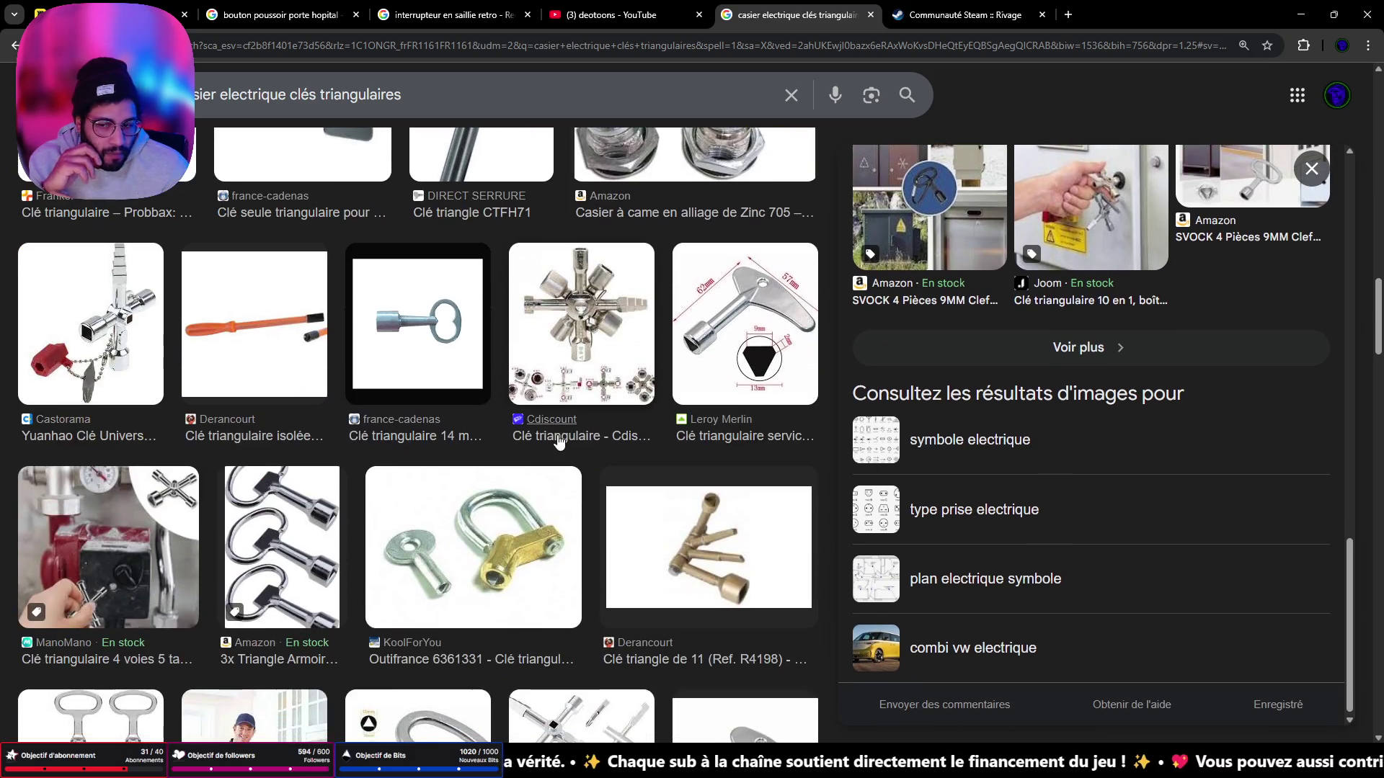
pyautogui.scroll(-5, 713, 481)
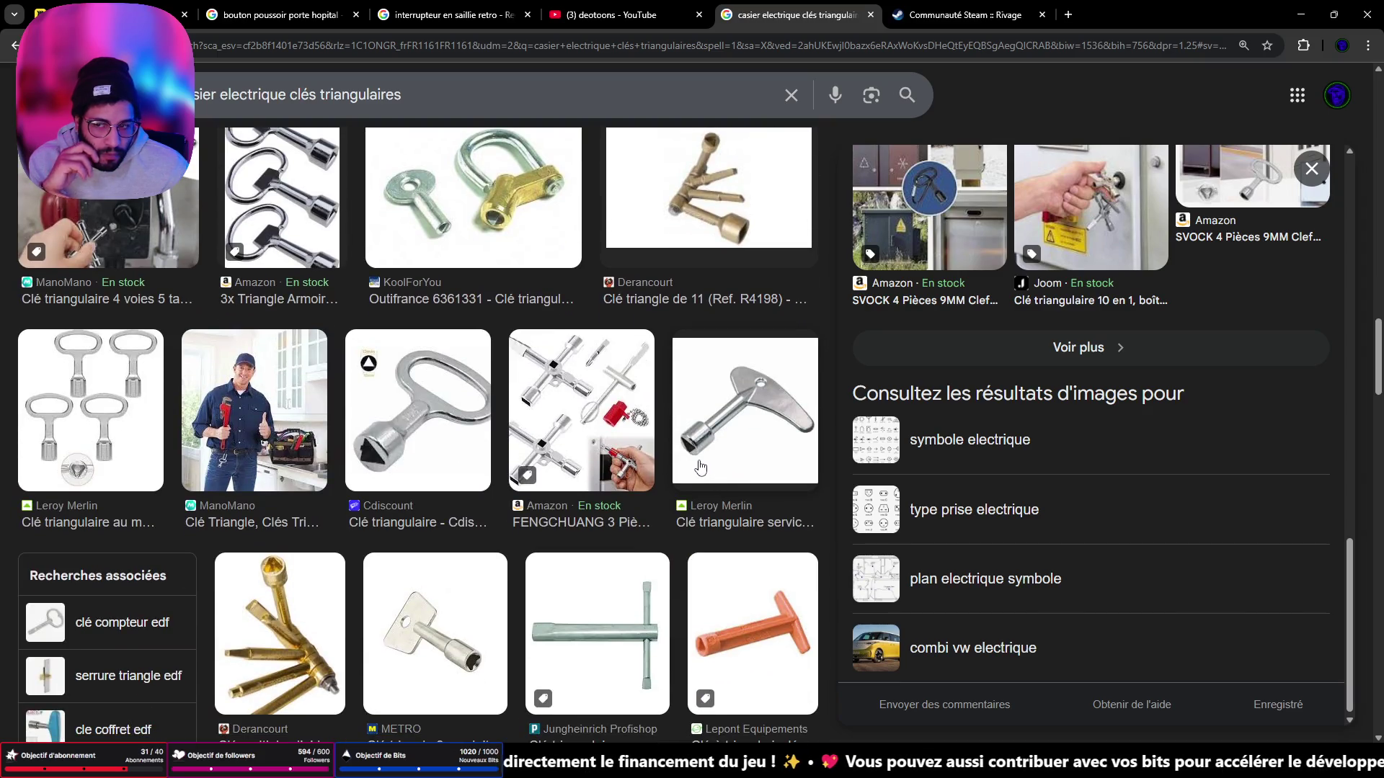
pyautogui.click(308, 412)
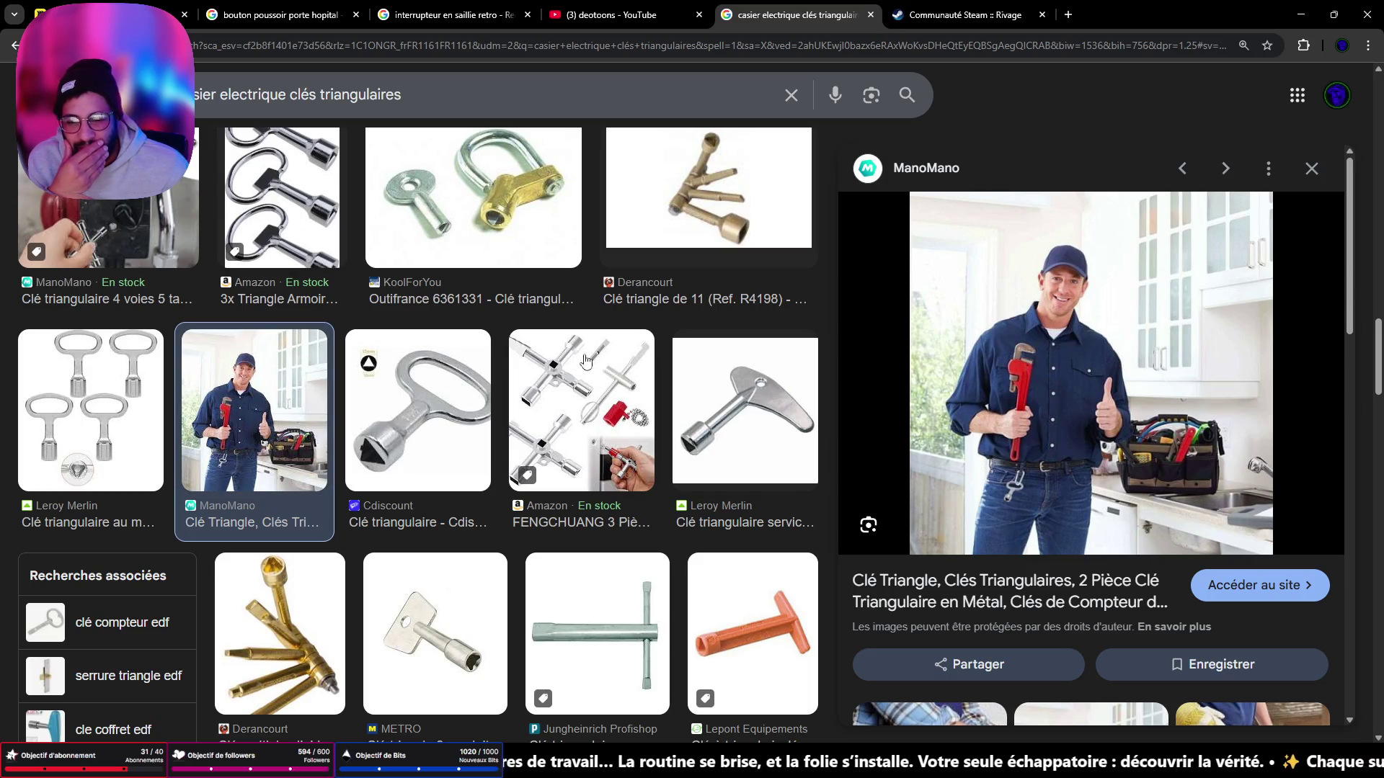
pyautogui.click(1312, 169)
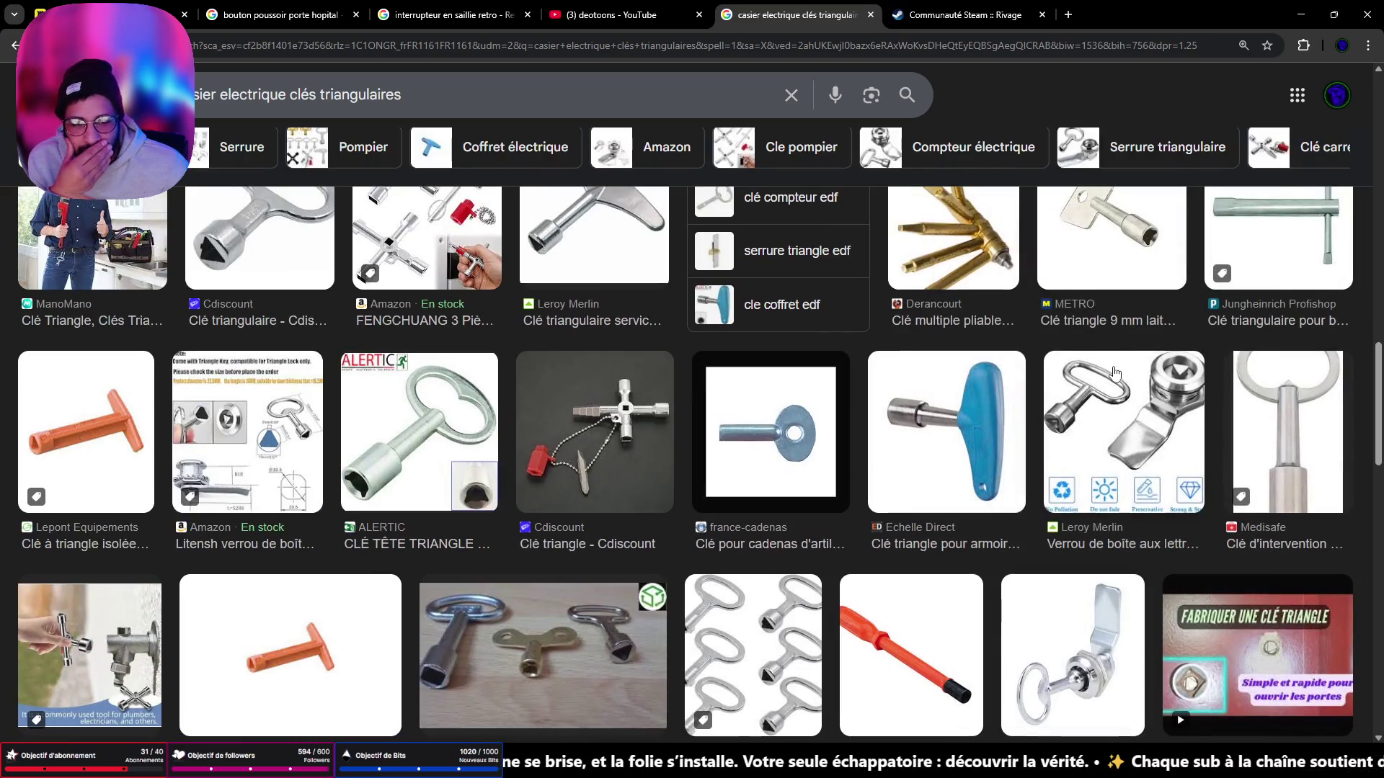
# Step: Preview the grey electrical cabinet image from Cdiscount in the triangular key results
pyautogui.scroll(-5, 1103, 392)
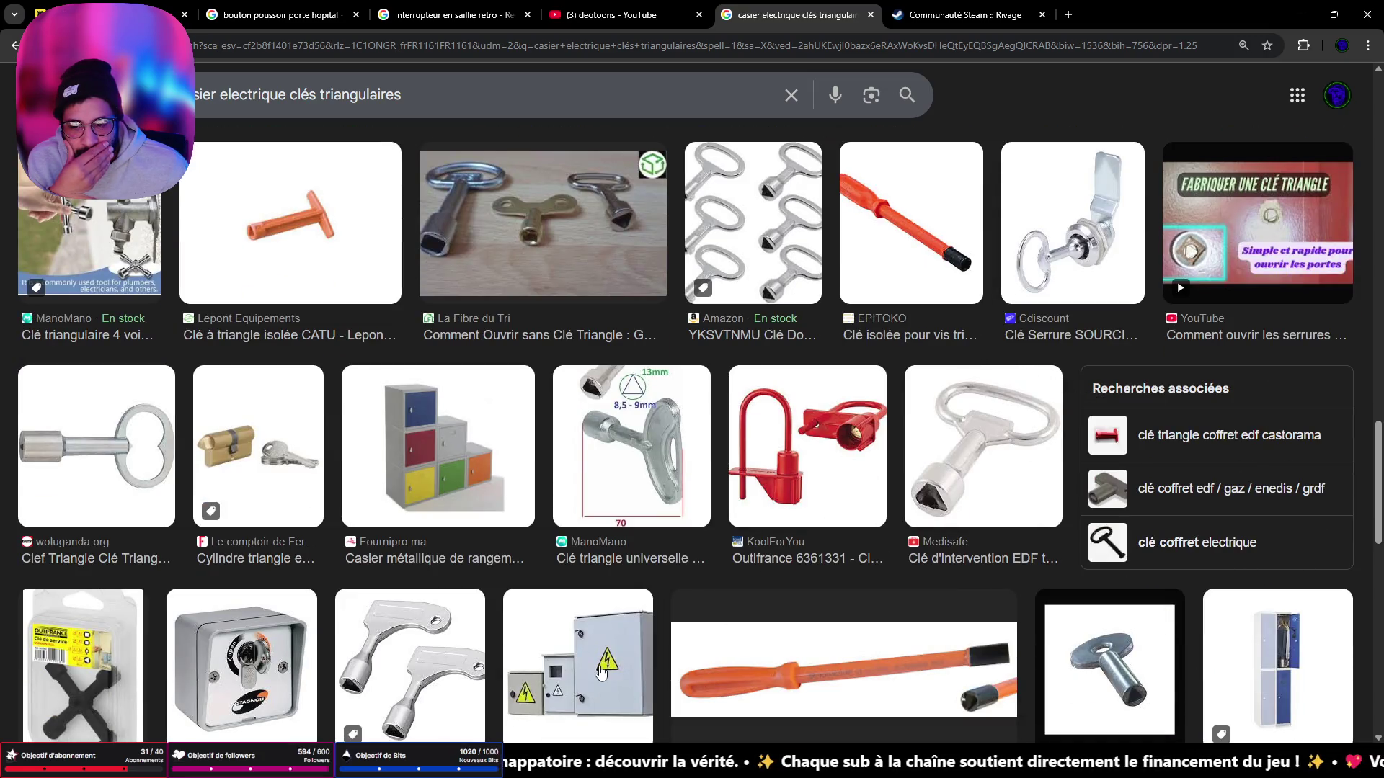
pyautogui.click(577, 679)
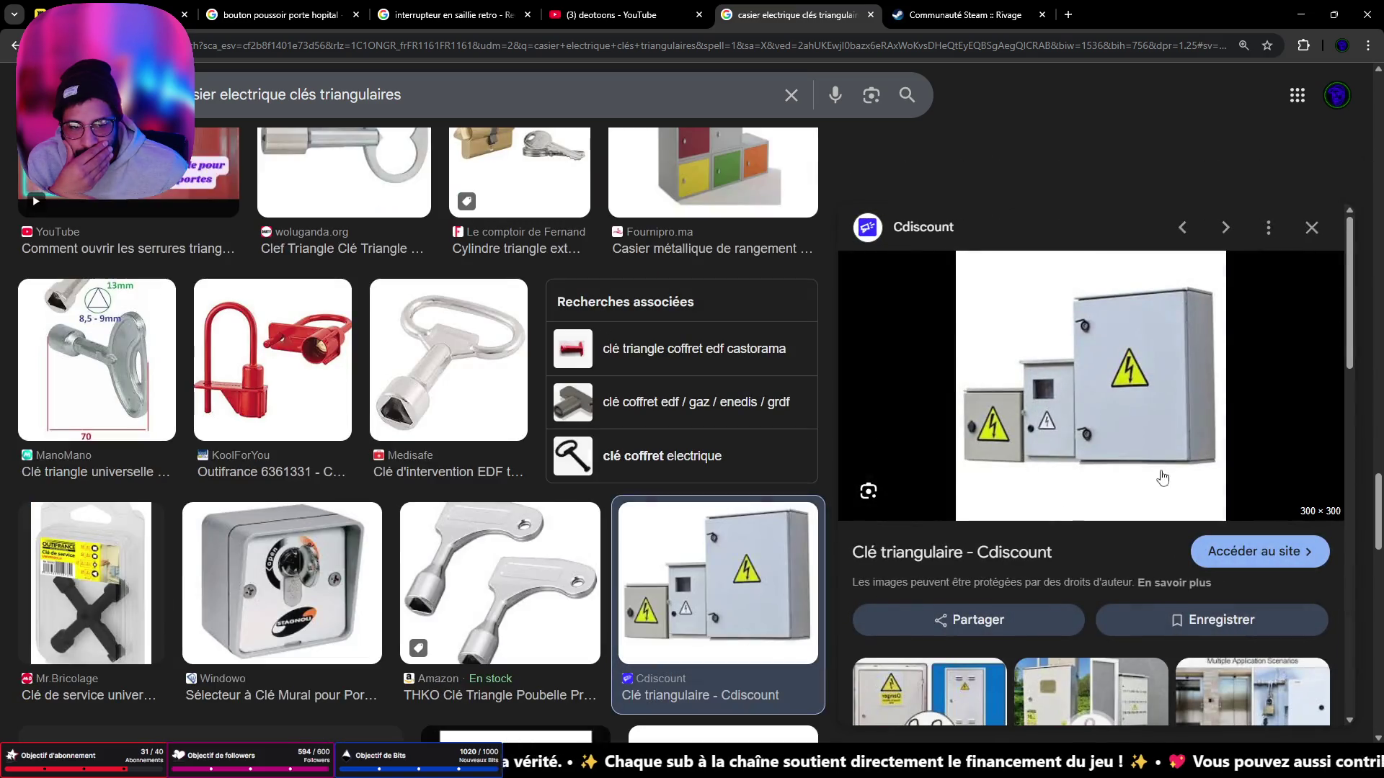
pyautogui.scroll(-5, 1192, 472)
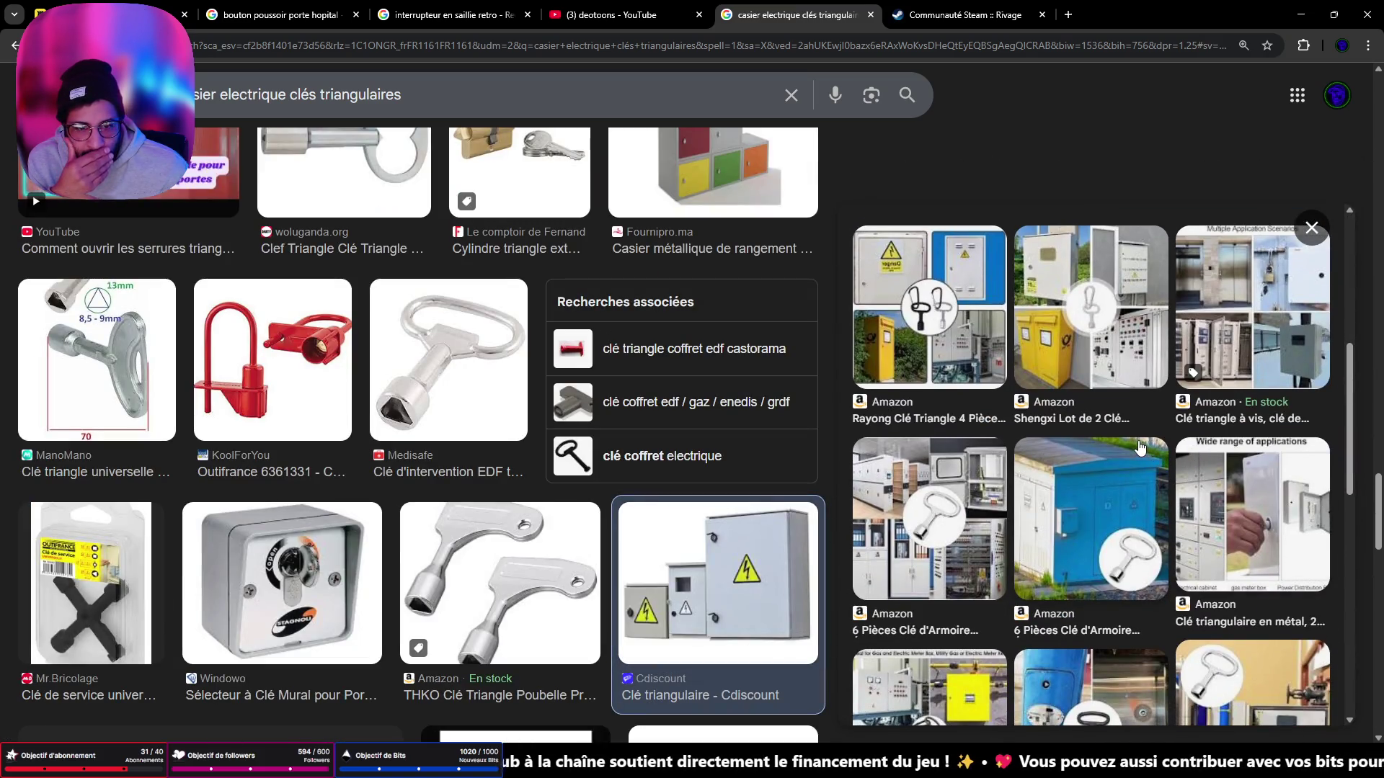
pyautogui.scroll(-3, 1116, 436)
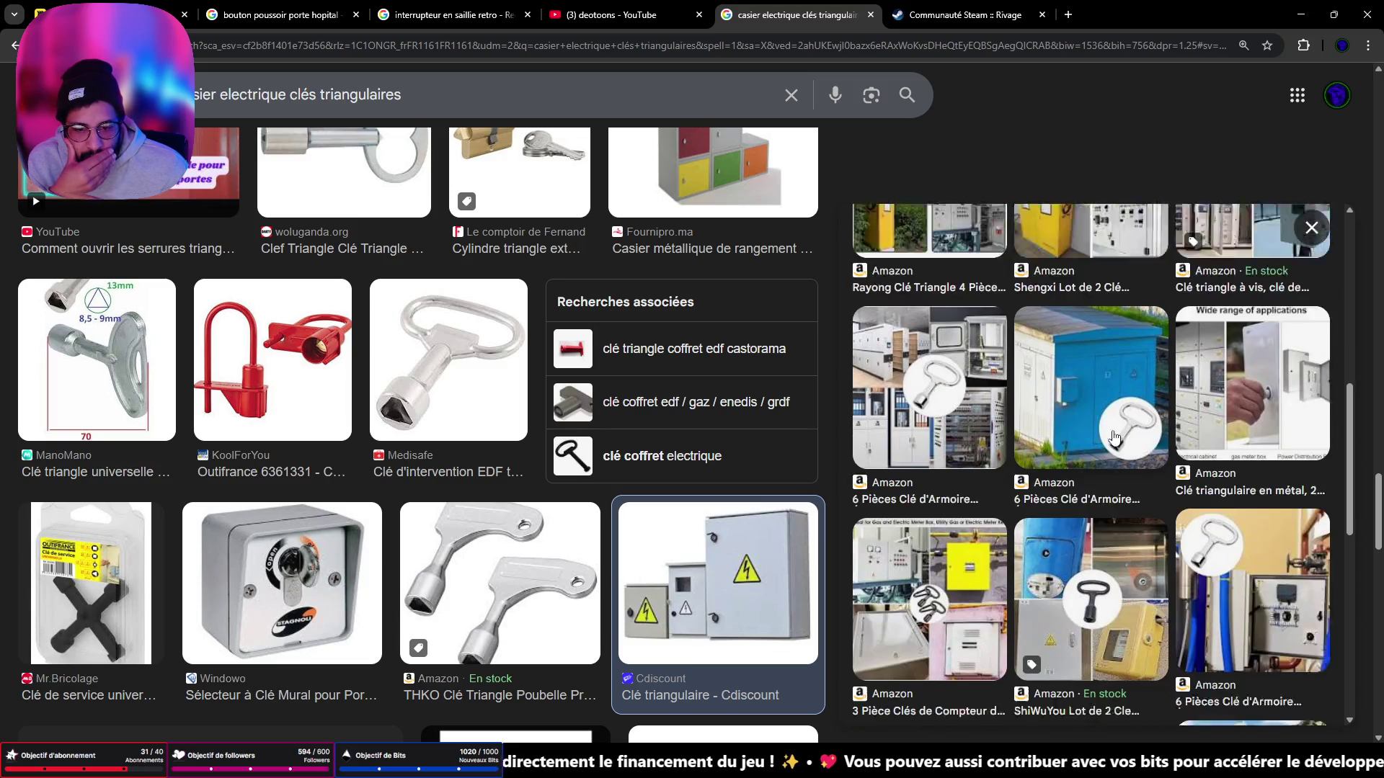
pyautogui.scroll(-3, 1102, 431)
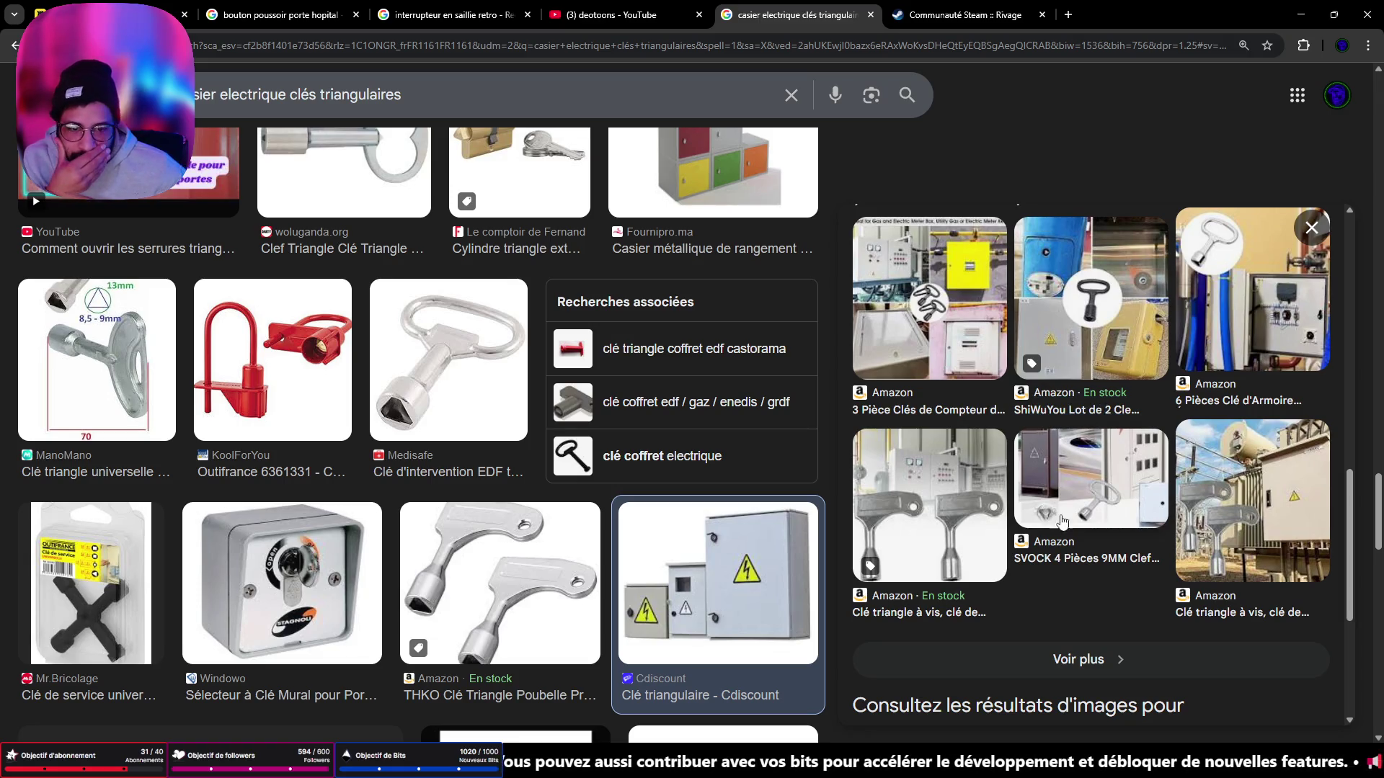
# Step: Return to the top of the results and apply the 'Coffret électrique' filter chip
pyautogui.scroll(5, 1124, 522)
pyautogui.scroll(5, 1124, 522)
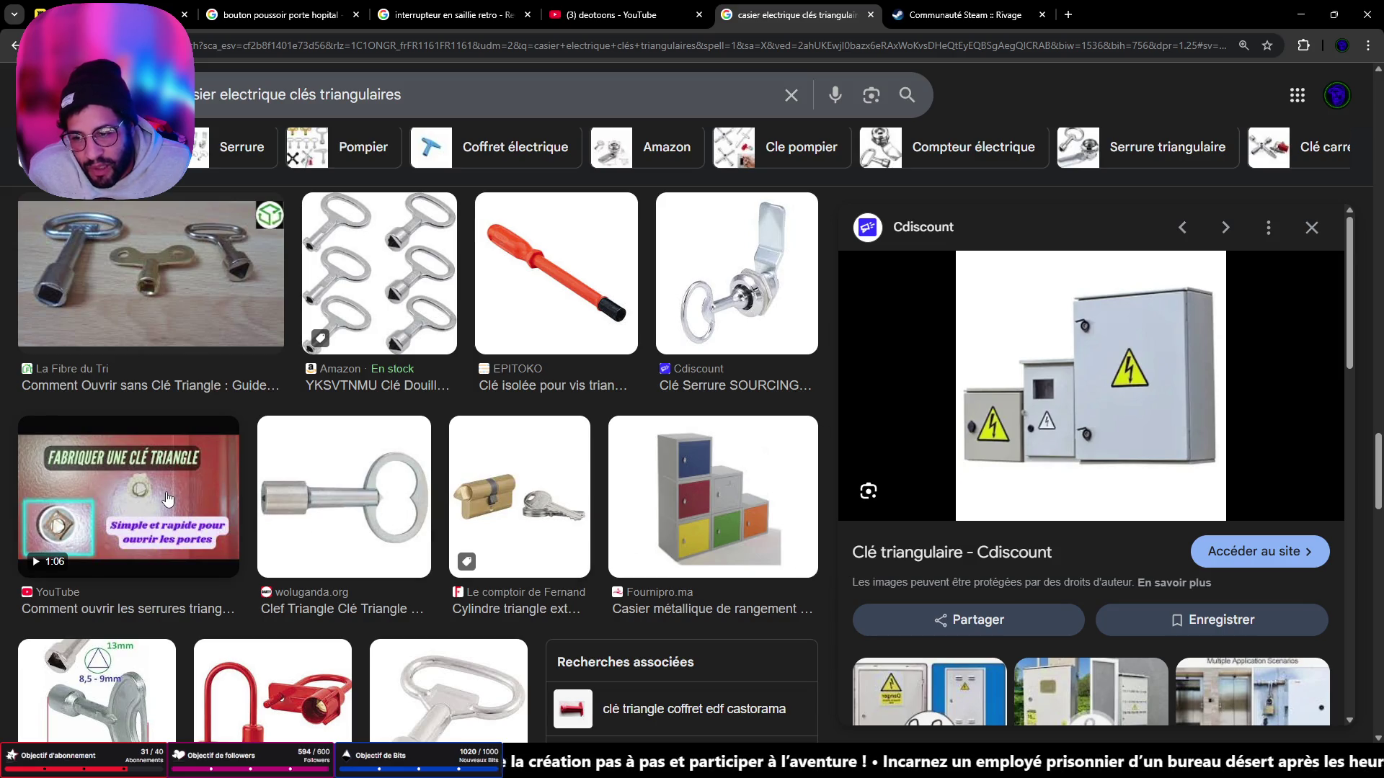
pyautogui.scroll(4, 303, 564)
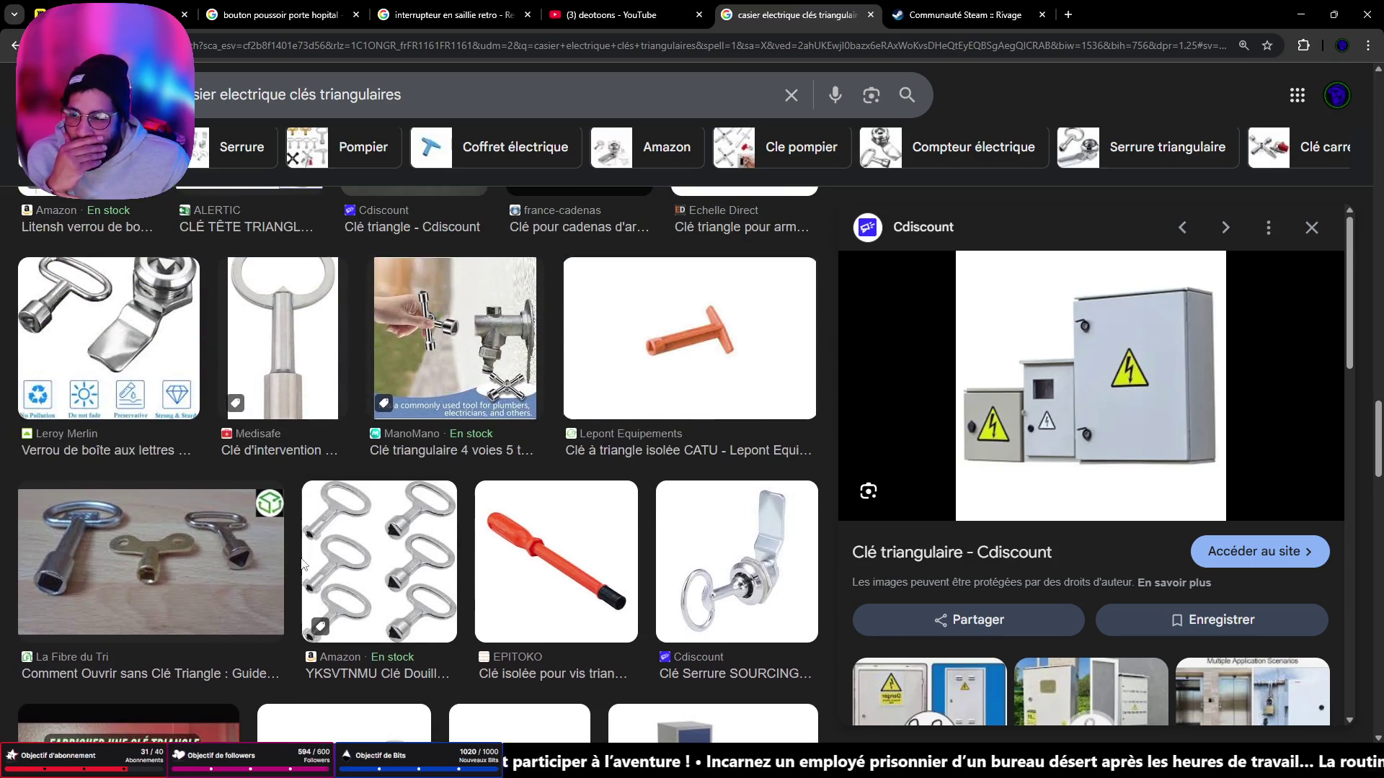
pyautogui.scroll(4, 137, 361)
pyautogui.scroll(3, 310, 423)
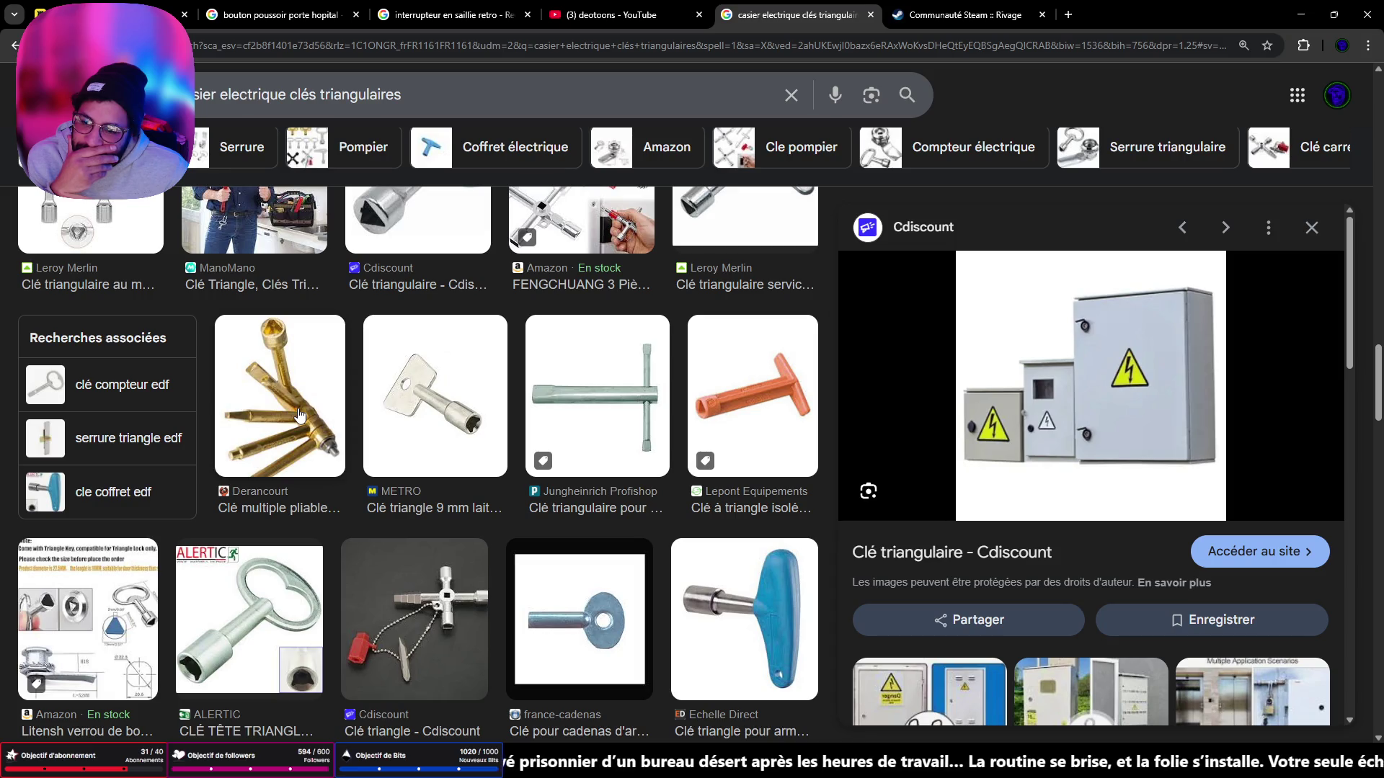
pyautogui.scroll(3, 300, 414)
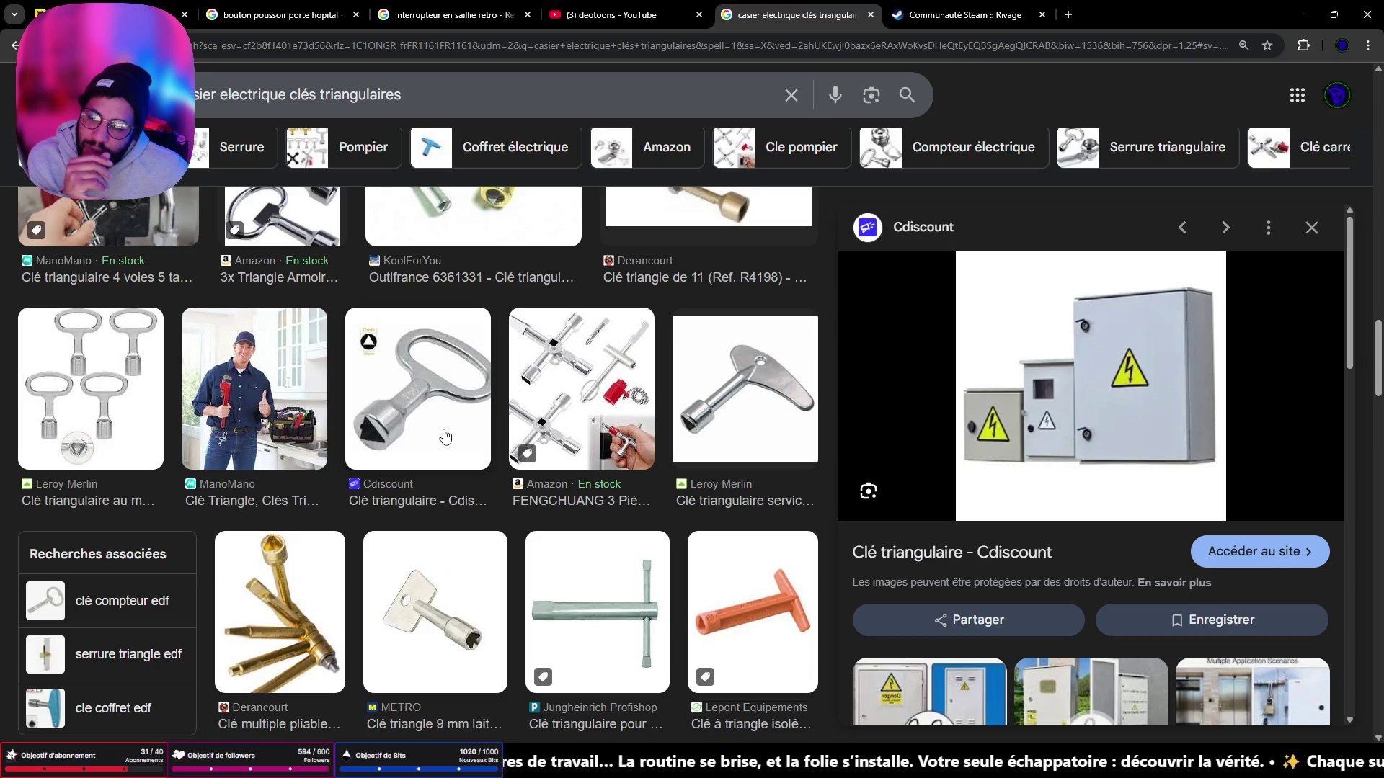
pyautogui.scroll(4, 389, 413)
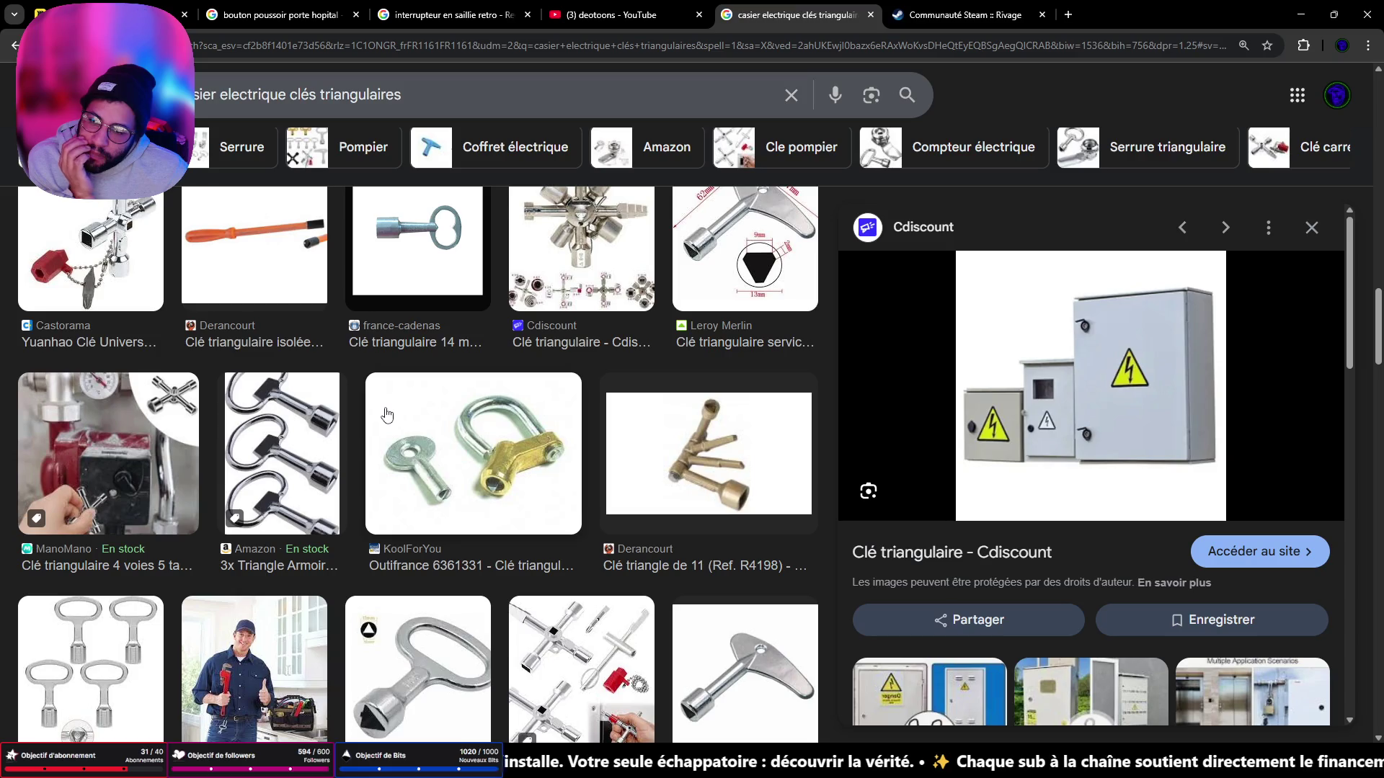
pyautogui.scroll(3, 385, 414)
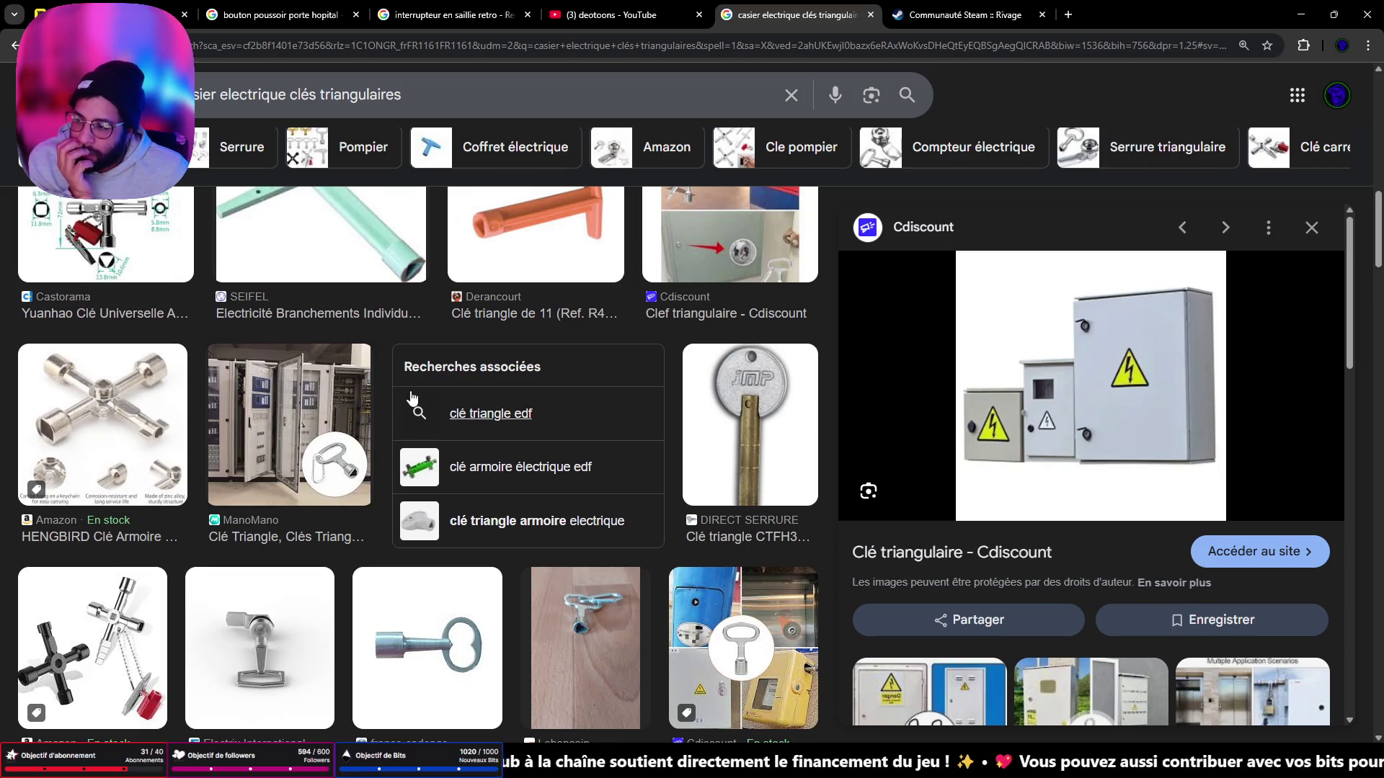
pyautogui.scroll(3, 404, 398)
pyautogui.scroll(3, 395, 393)
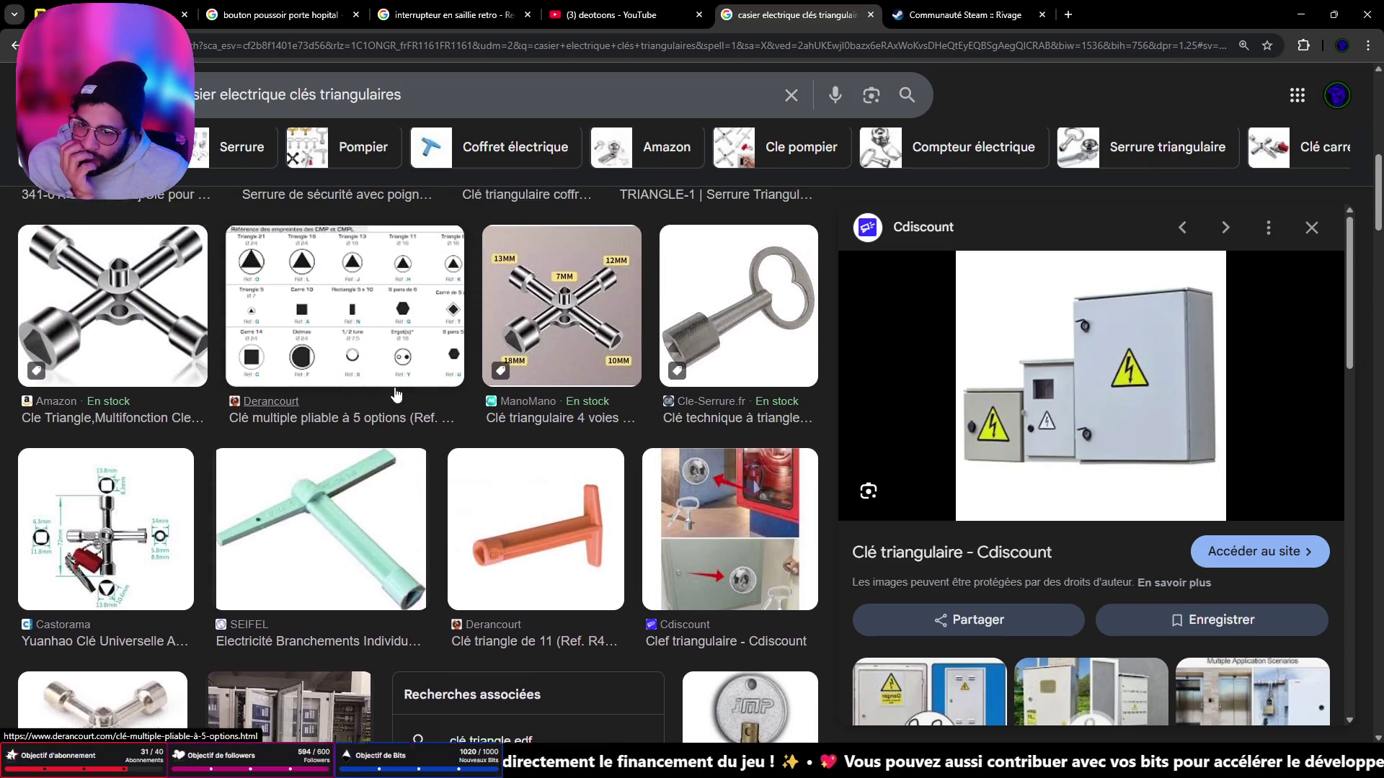
pyautogui.scroll(5, 395, 392)
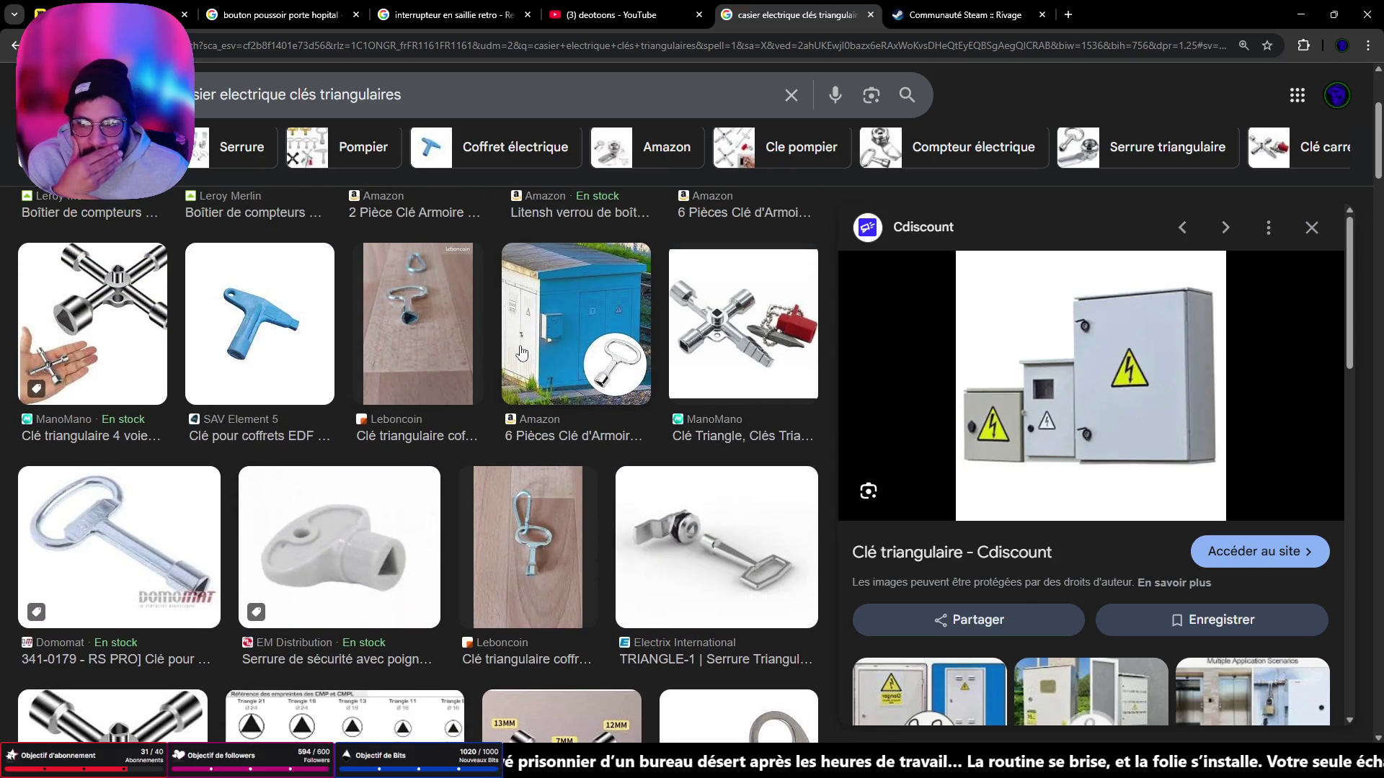
pyautogui.scroll(3, 521, 353)
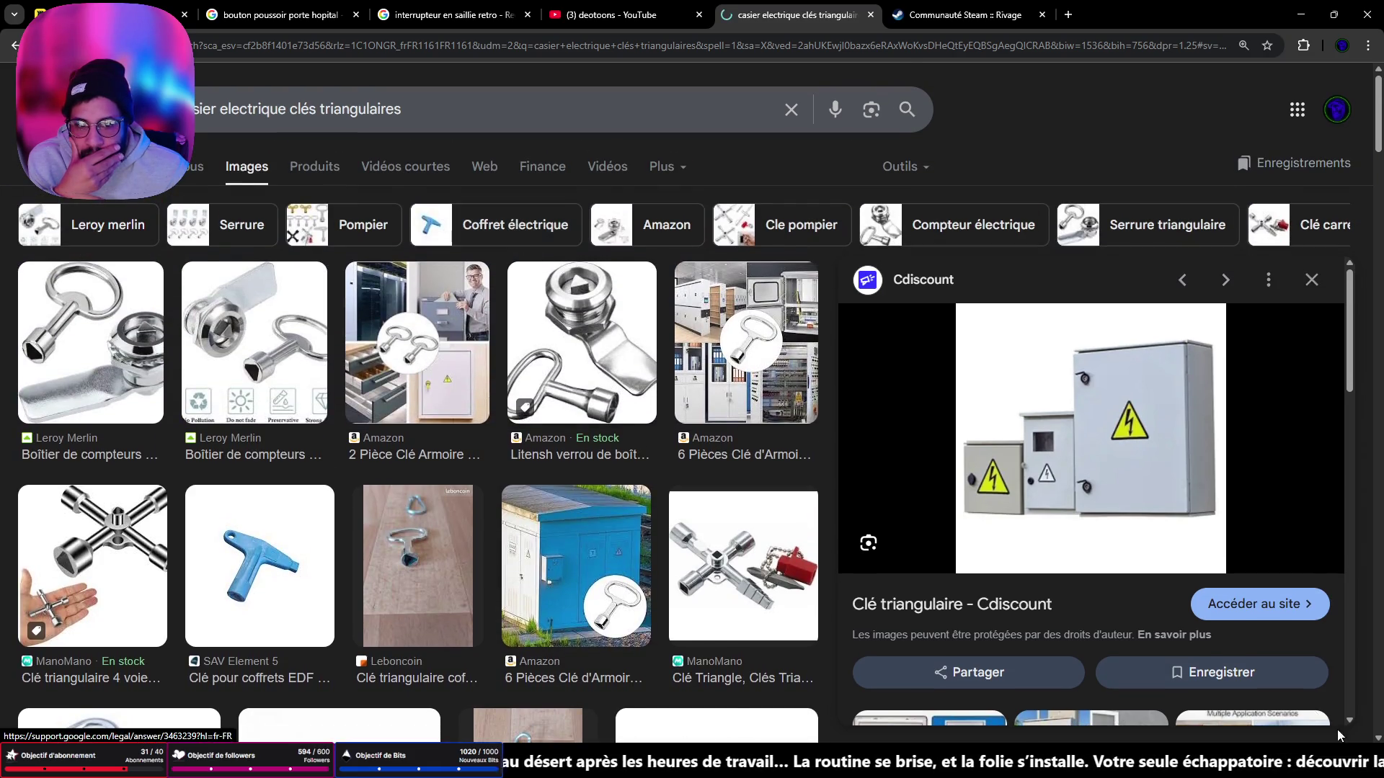
pyautogui.click(515, 224)
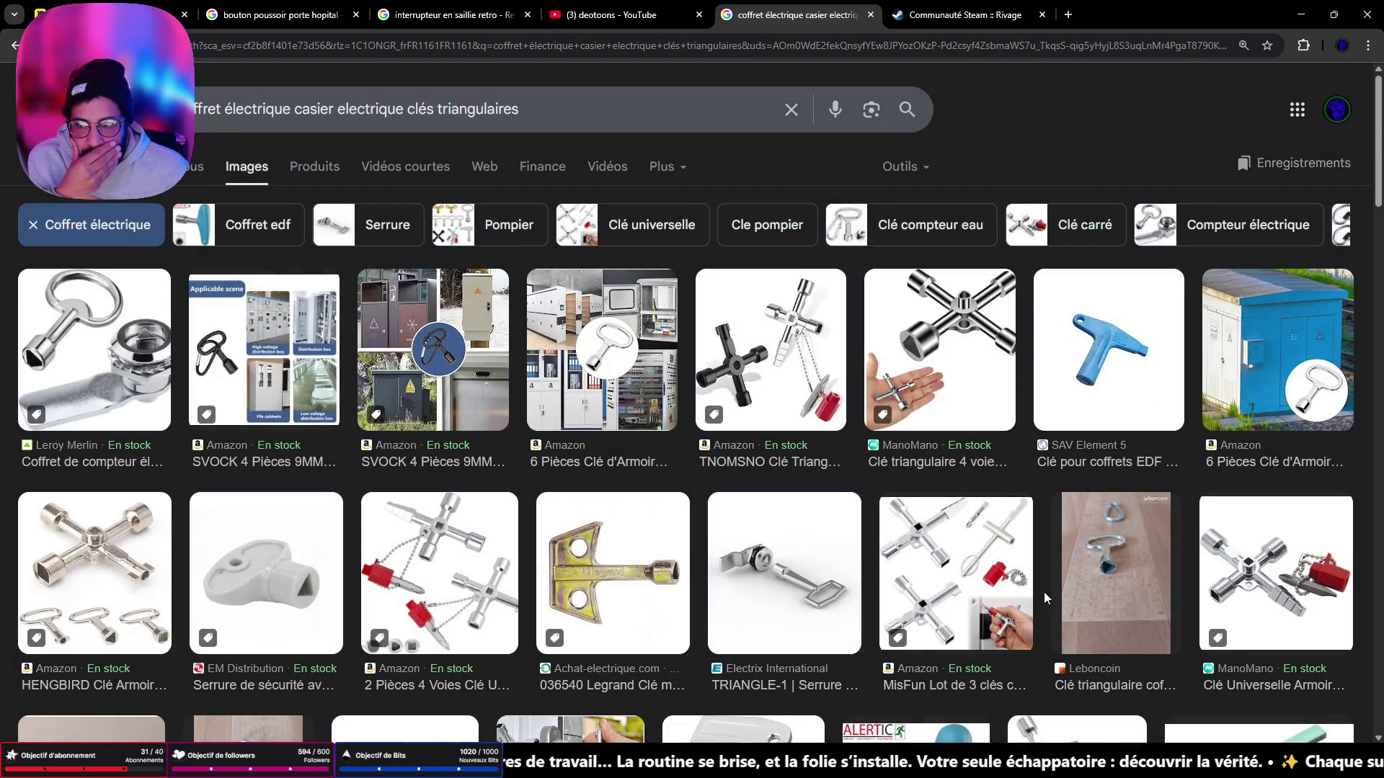
# Step: Preview the cream electrician's cabinet result and a related open-cabinet image
pyautogui.scroll(-5, 1035, 592)
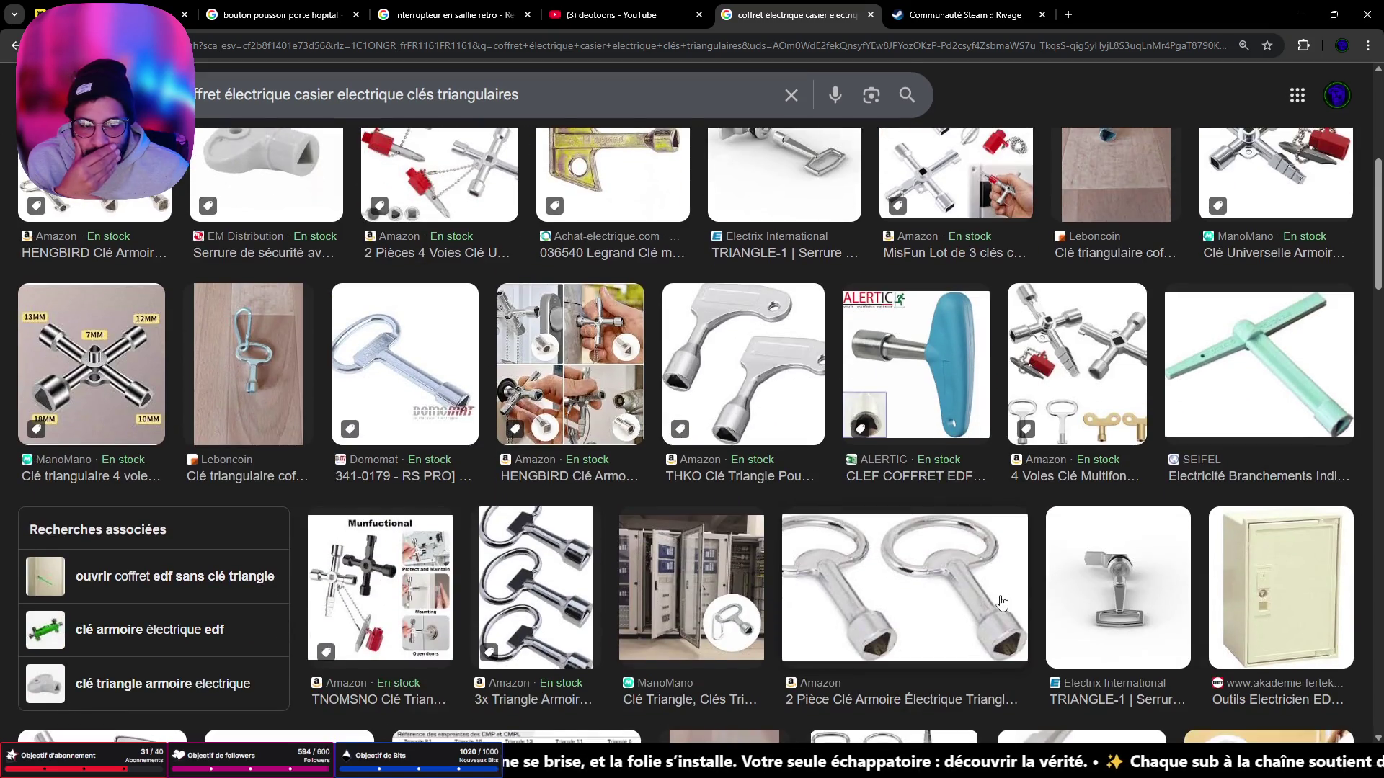
pyautogui.scroll(-3, 1002, 602)
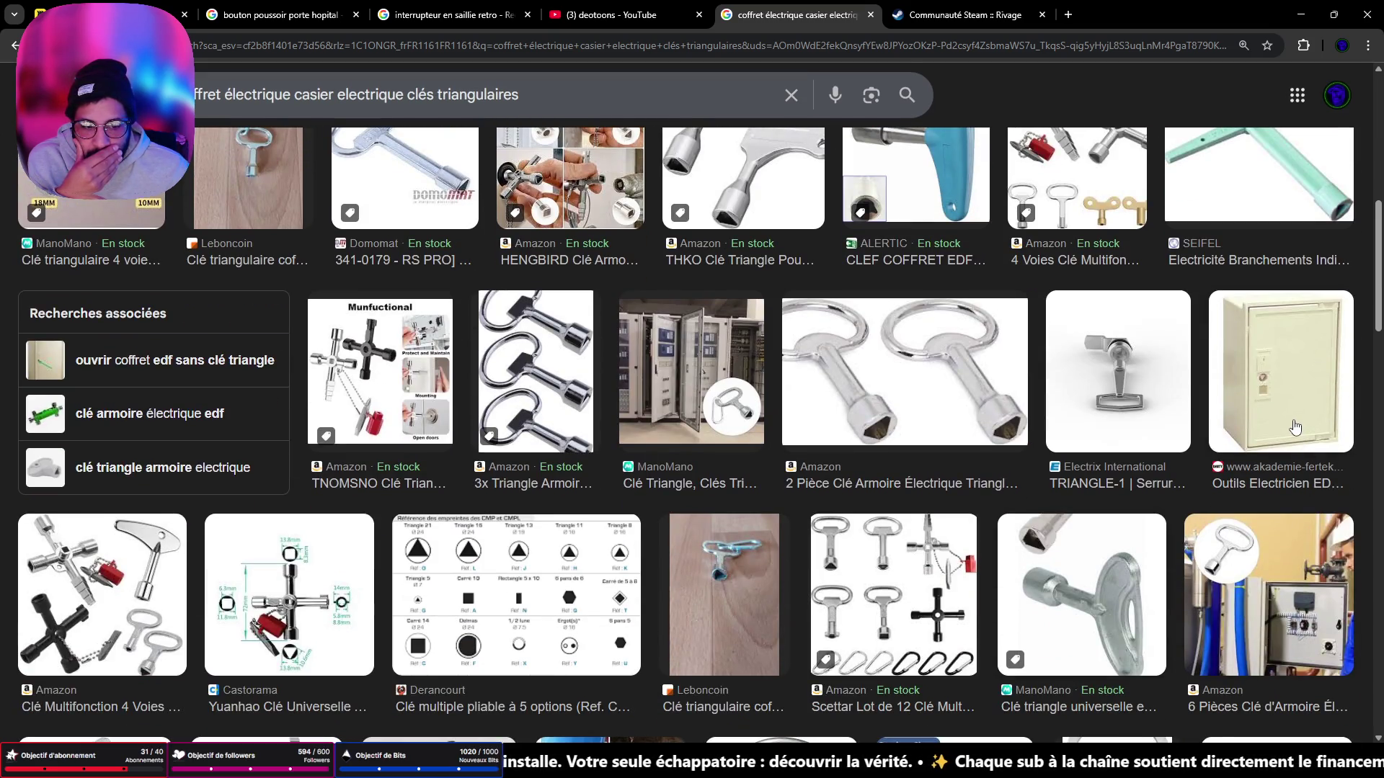
pyautogui.click(1272, 425)
pyautogui.scroll(-5, 1128, 551)
pyautogui.click(988, 454)
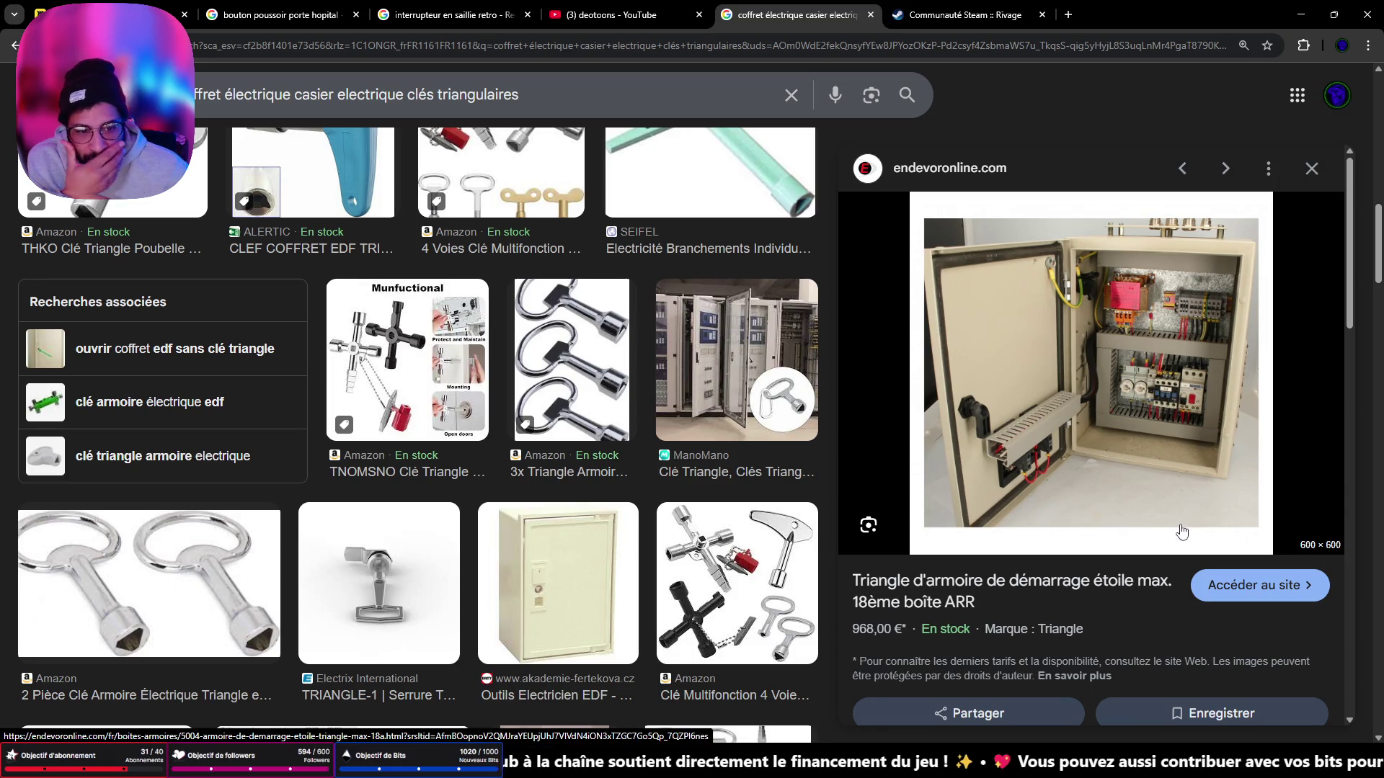
# Step: Show more related images and preview the Facebook wired cabinet and Made-in-China control box
pyautogui.scroll(-6, 1181, 532)
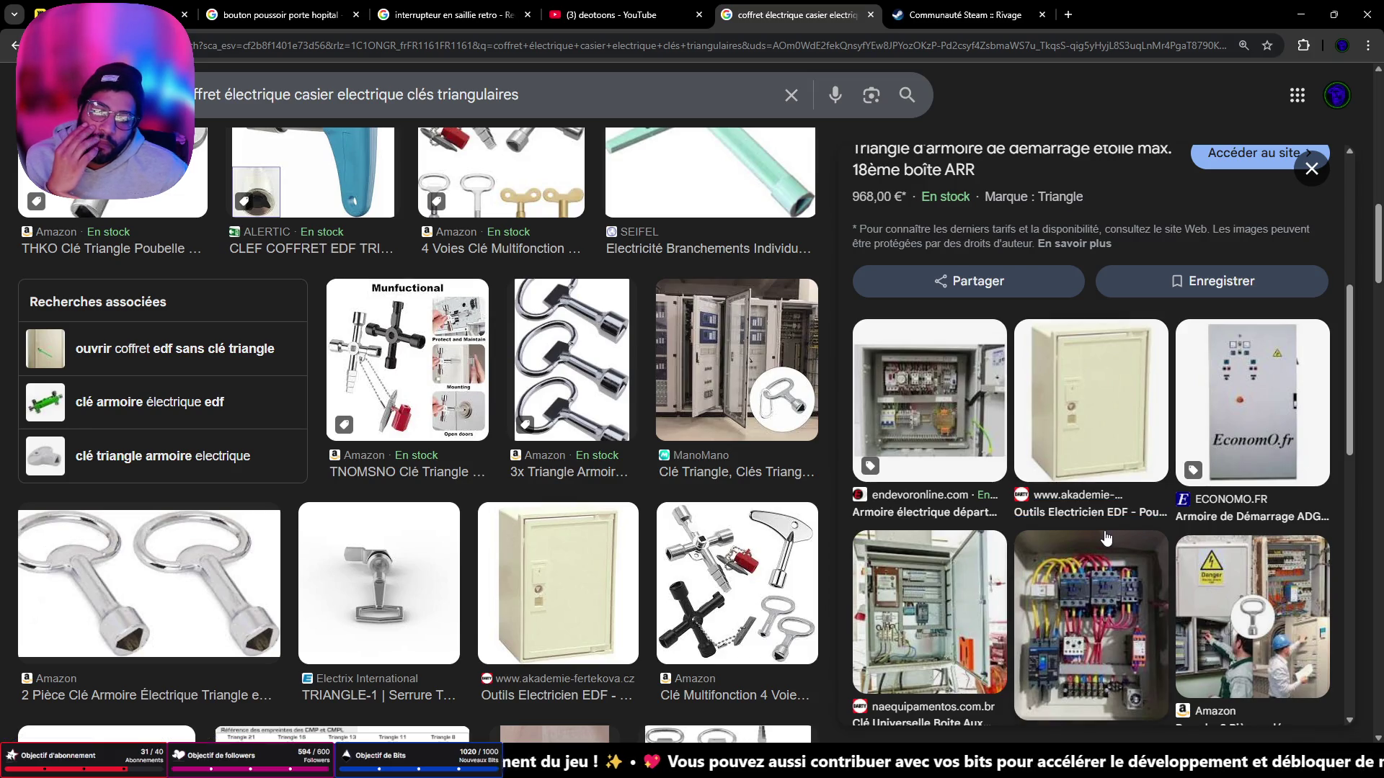
pyautogui.scroll(-5, 1096, 569)
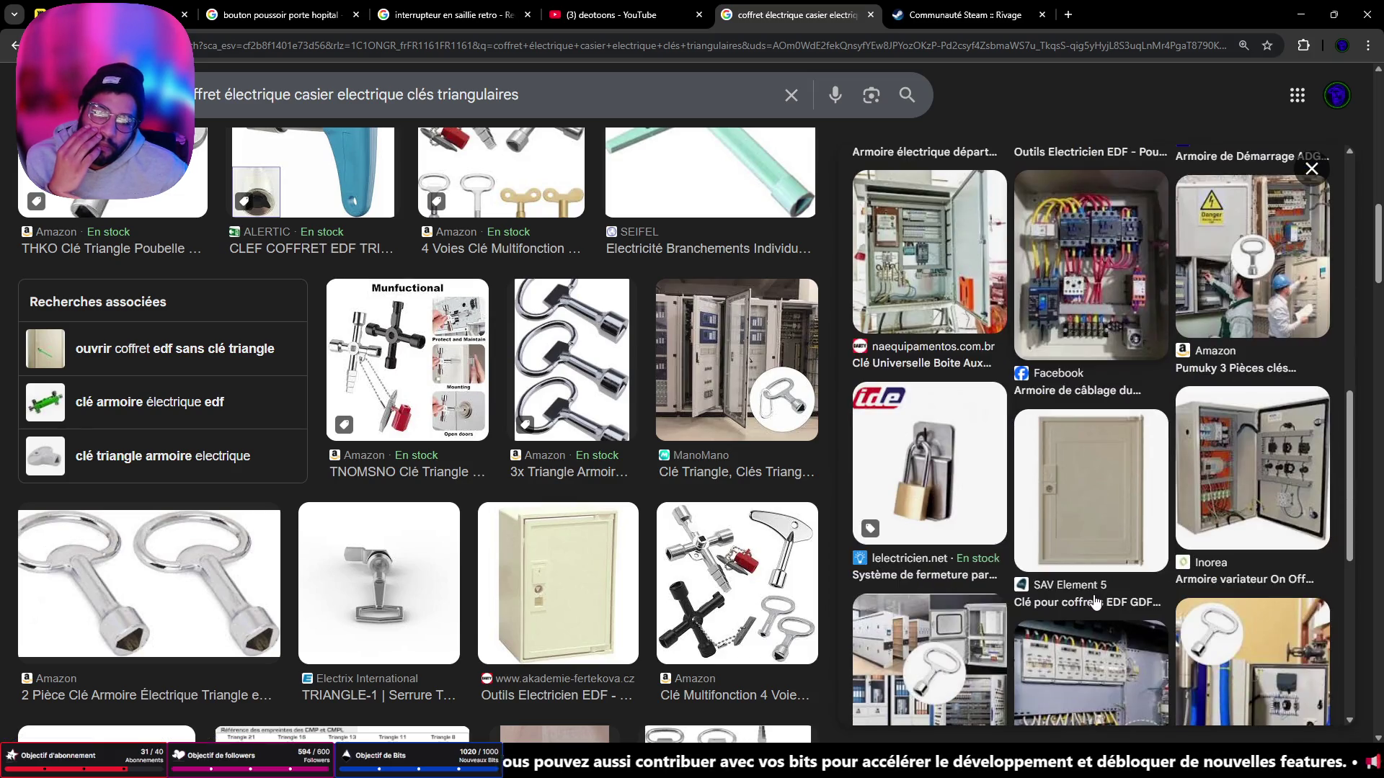
pyautogui.scroll(-1, 1094, 599)
pyautogui.scroll(-4, 1094, 599)
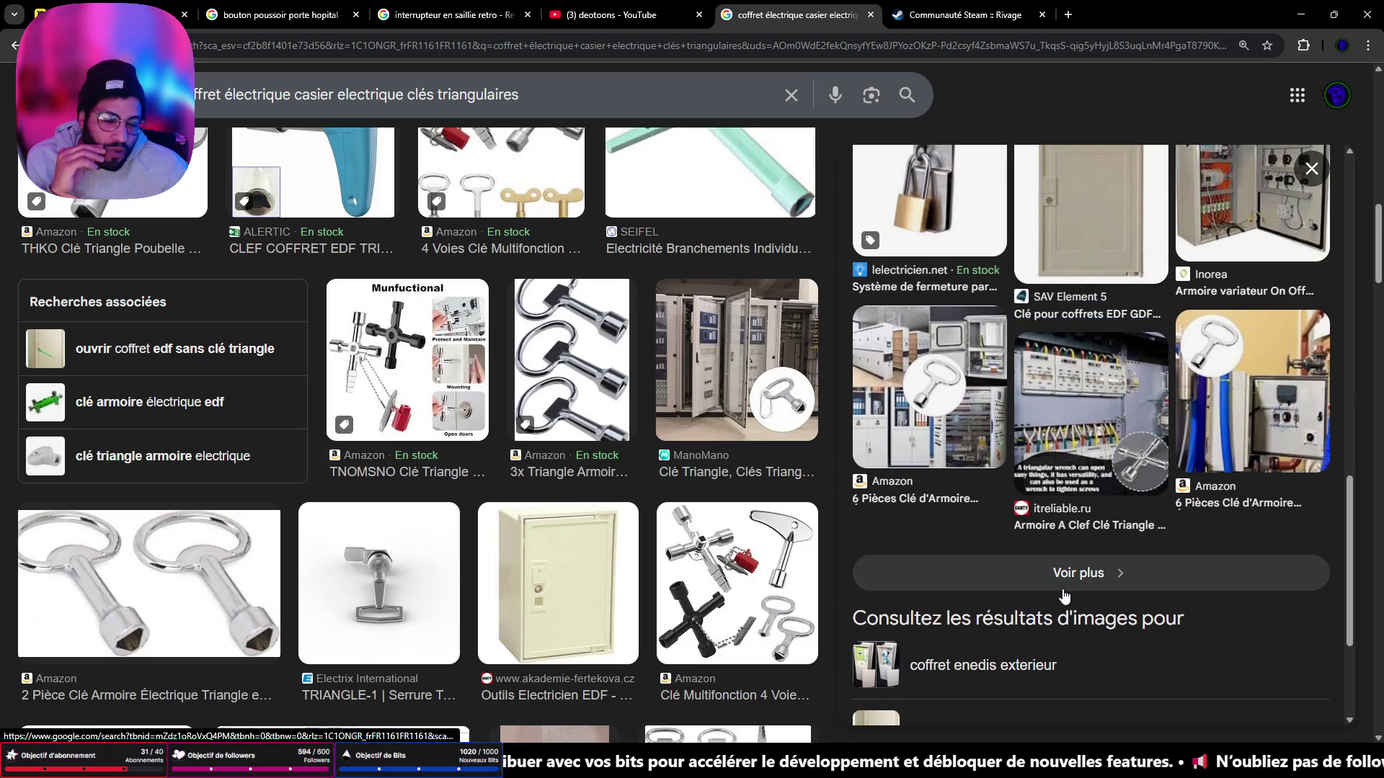
pyautogui.click(1061, 593)
pyautogui.click(1067, 267)
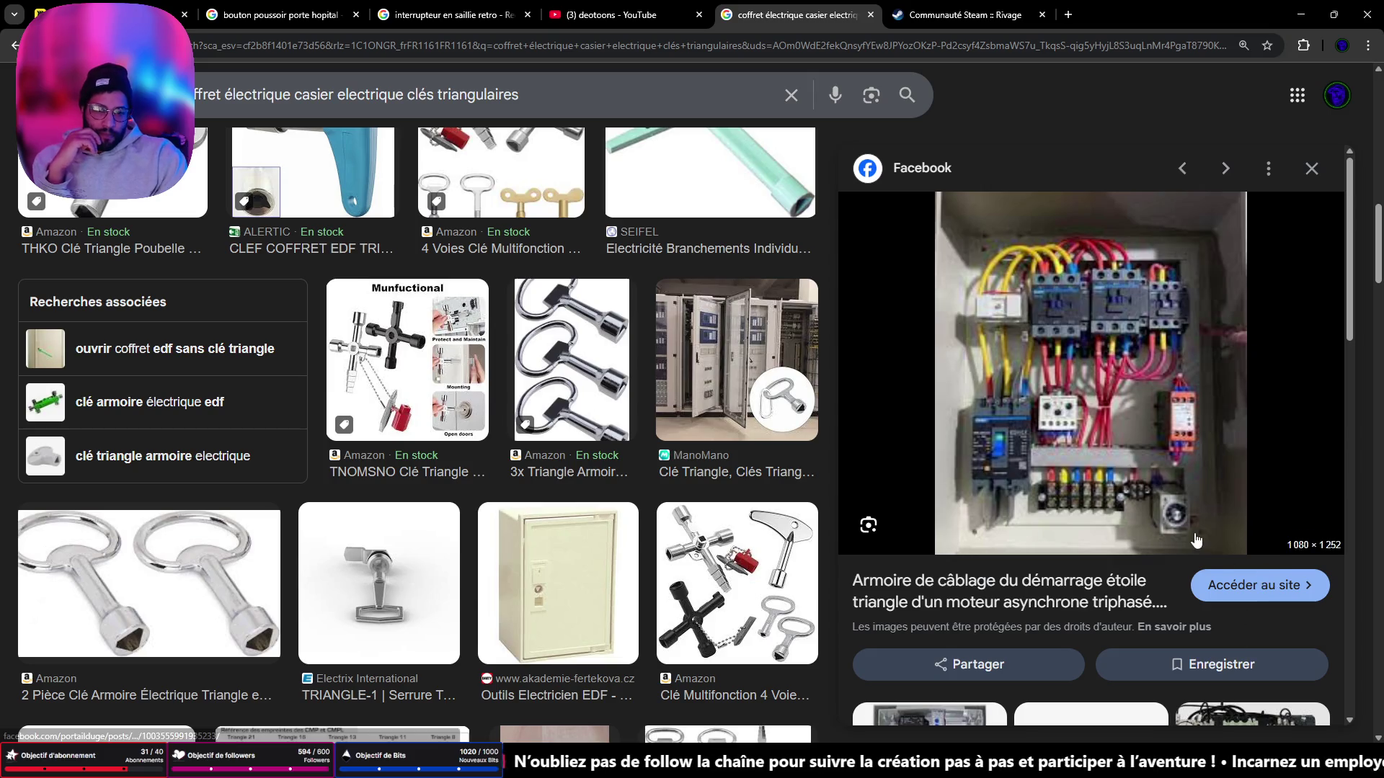
pyautogui.scroll(-5, 1193, 547)
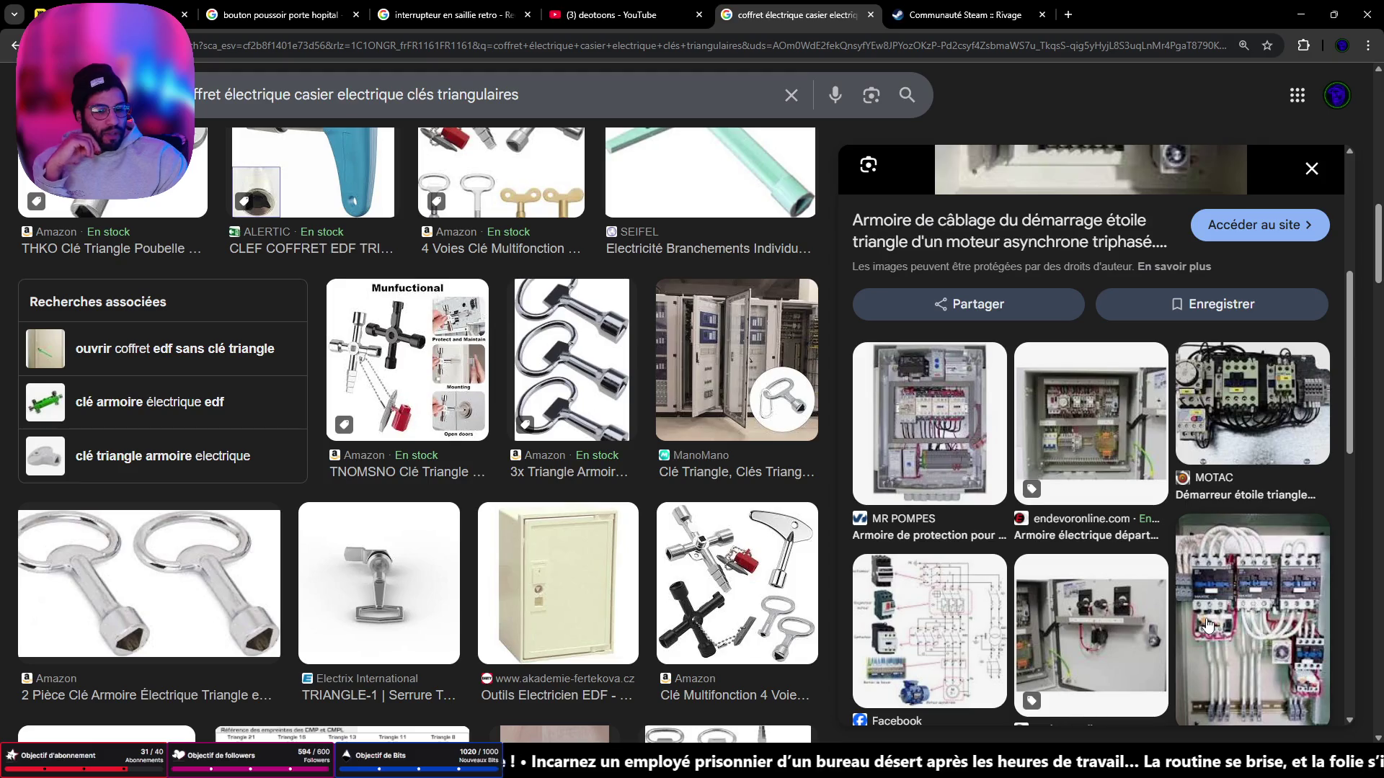
pyautogui.scroll(-5, 1209, 624)
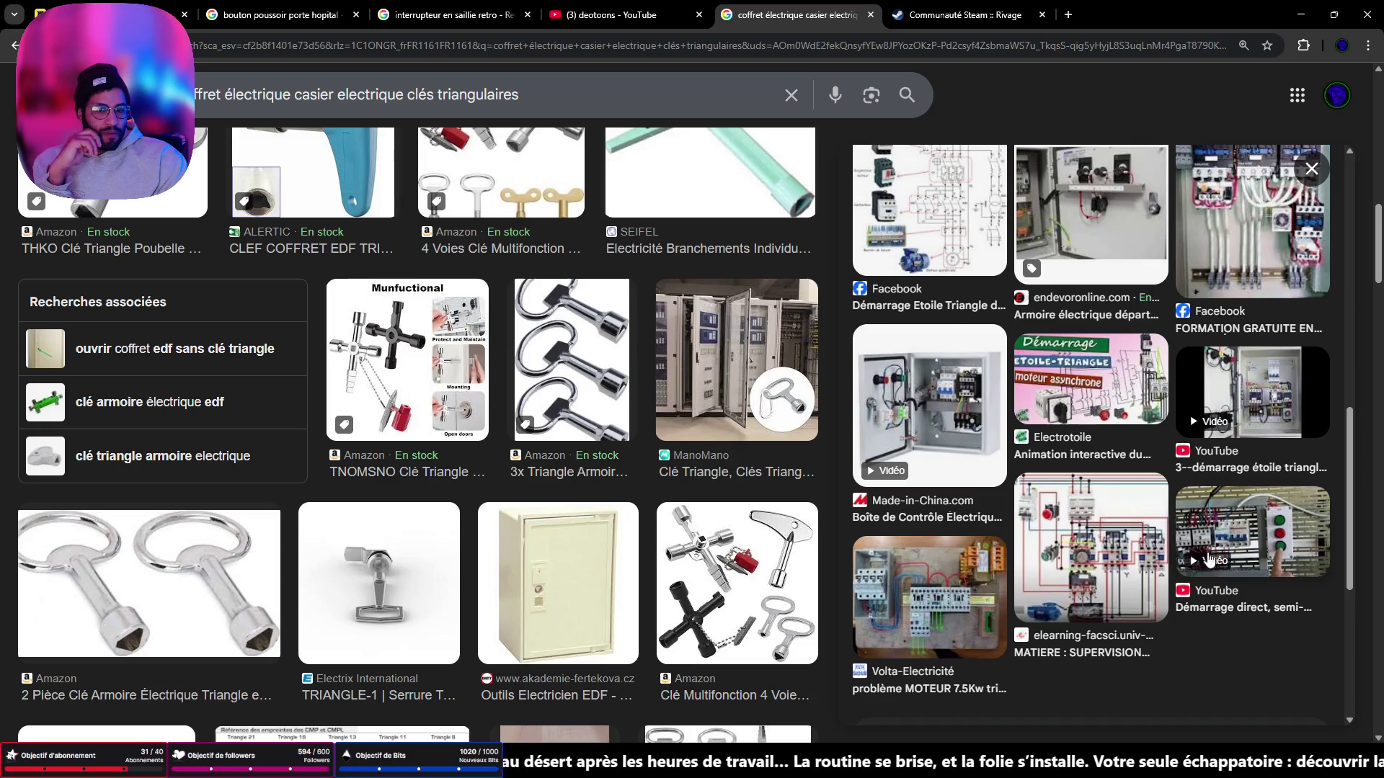
pyautogui.click(961, 418)
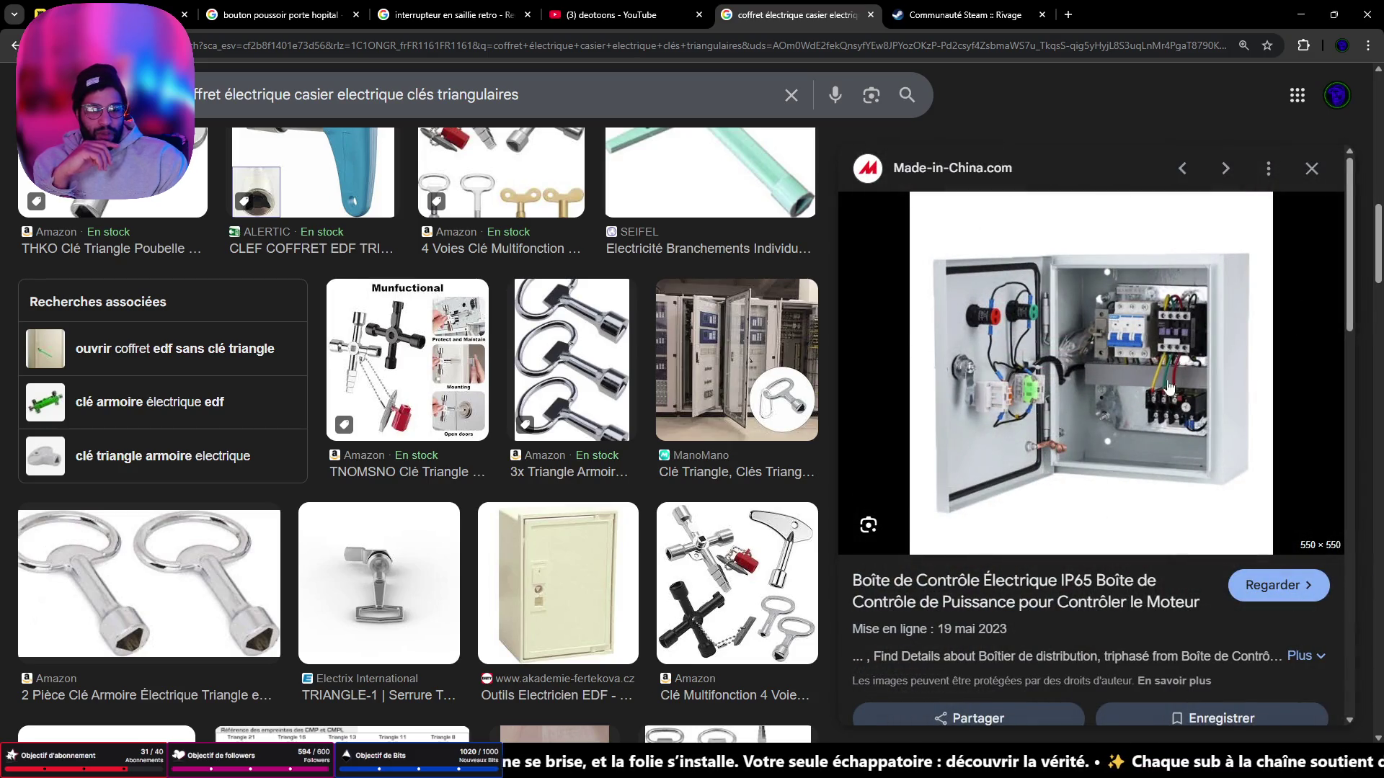
pyautogui.scroll(-5, 1153, 445)
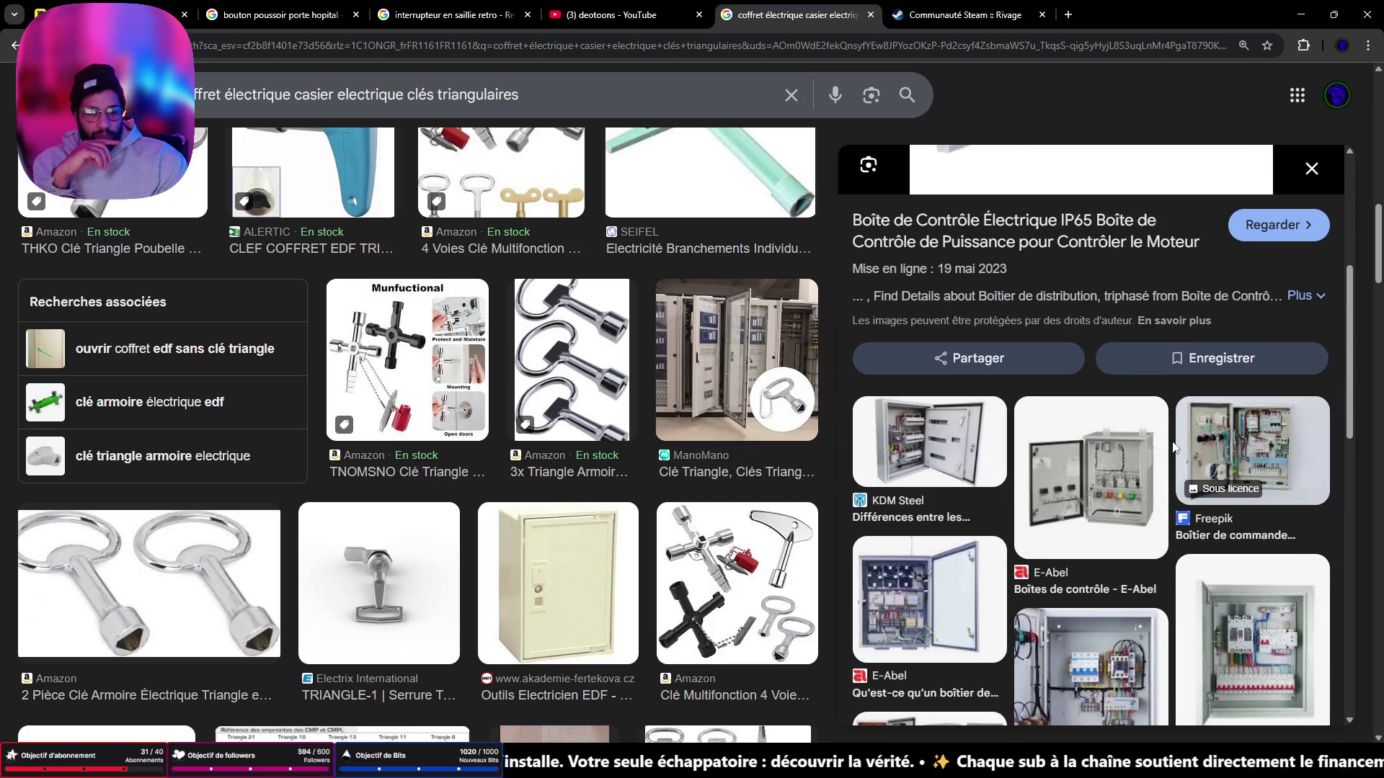
pyautogui.scroll(5, 1066, 501)
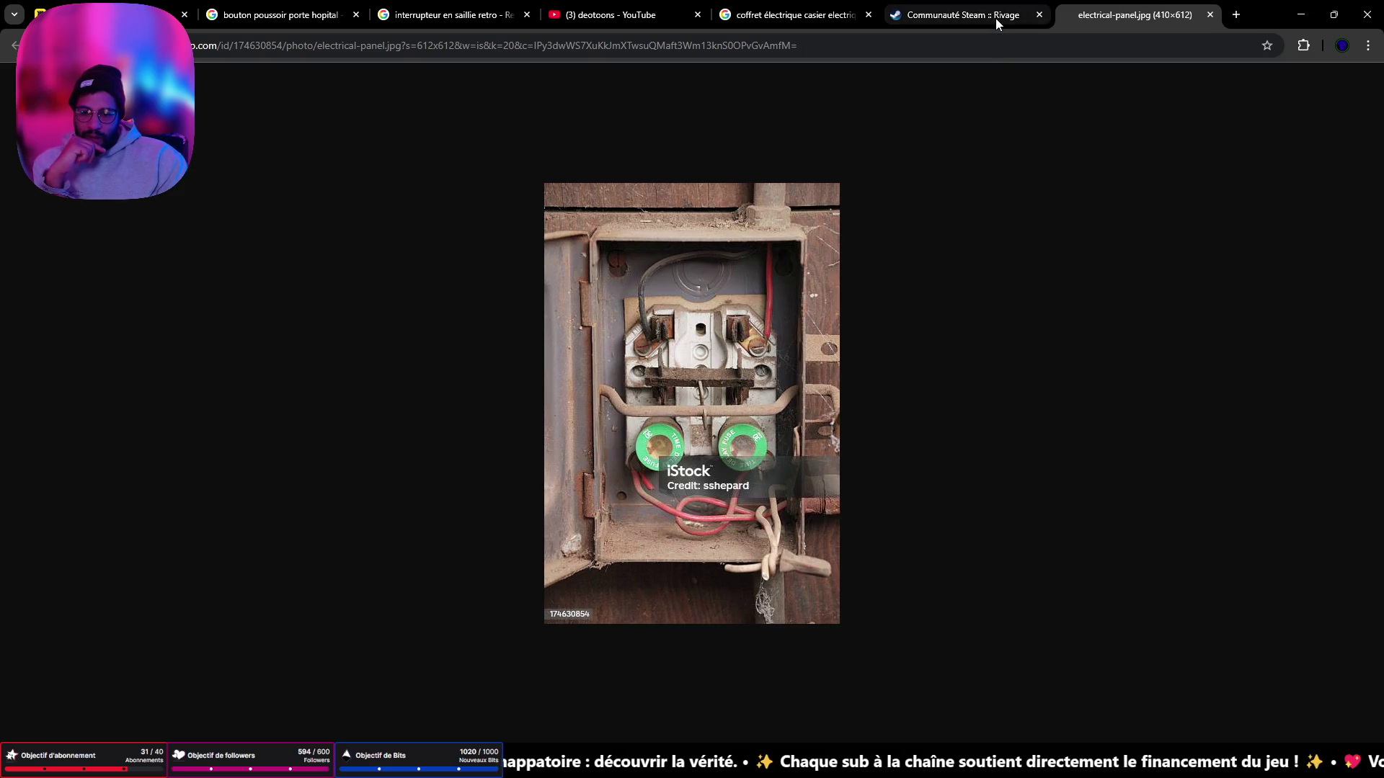
# Step: Switch back to the 'coffret électrique casier' Google Images tab
pyautogui.moveTo(996, 19)
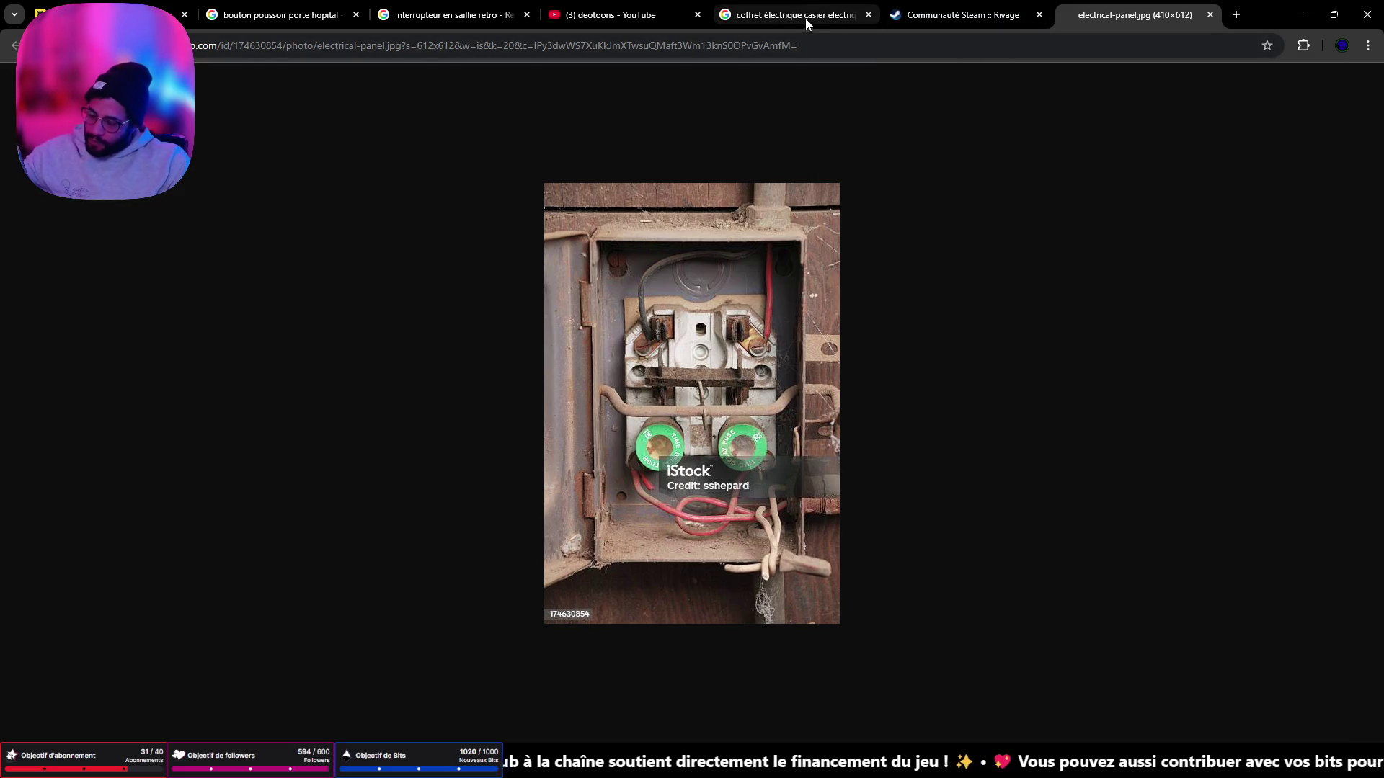
pyautogui.moveTo(948, 20)
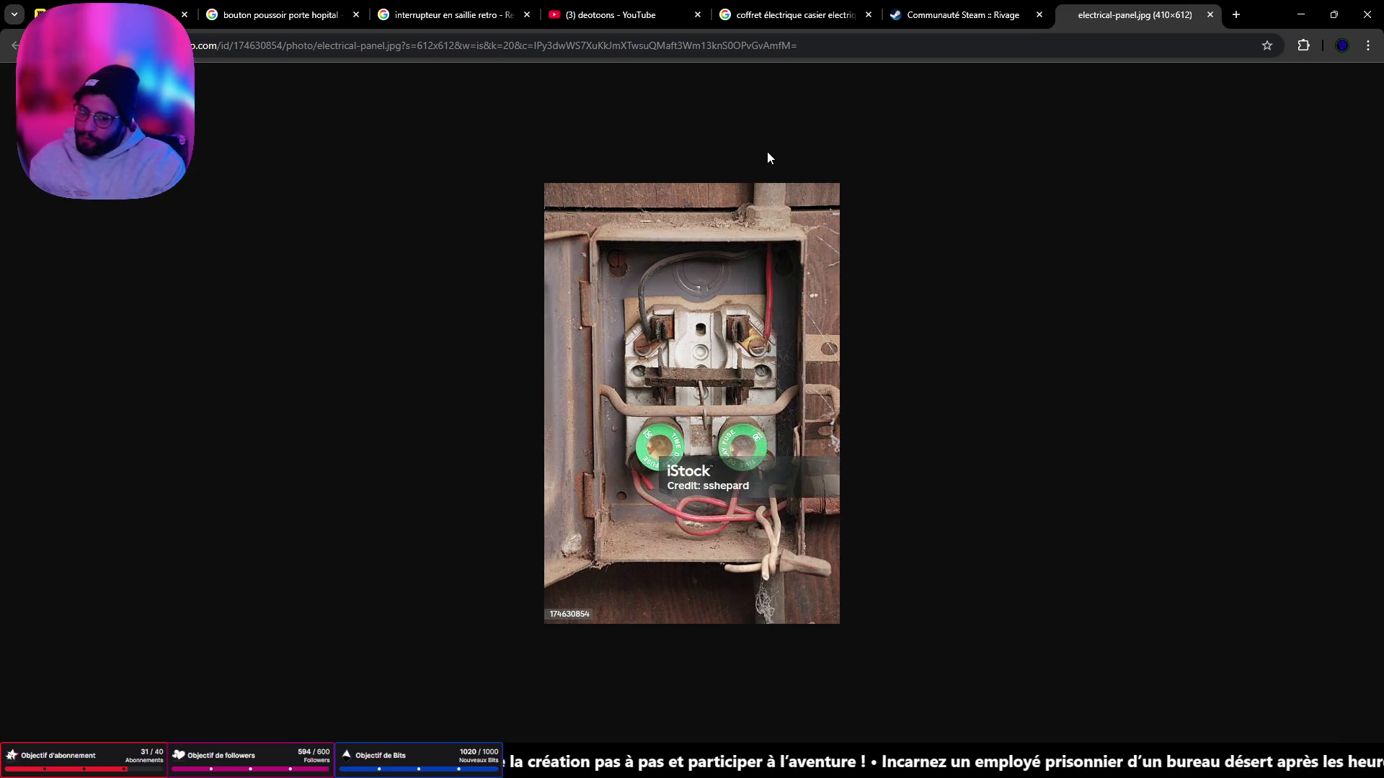
pyautogui.click(802, 20)
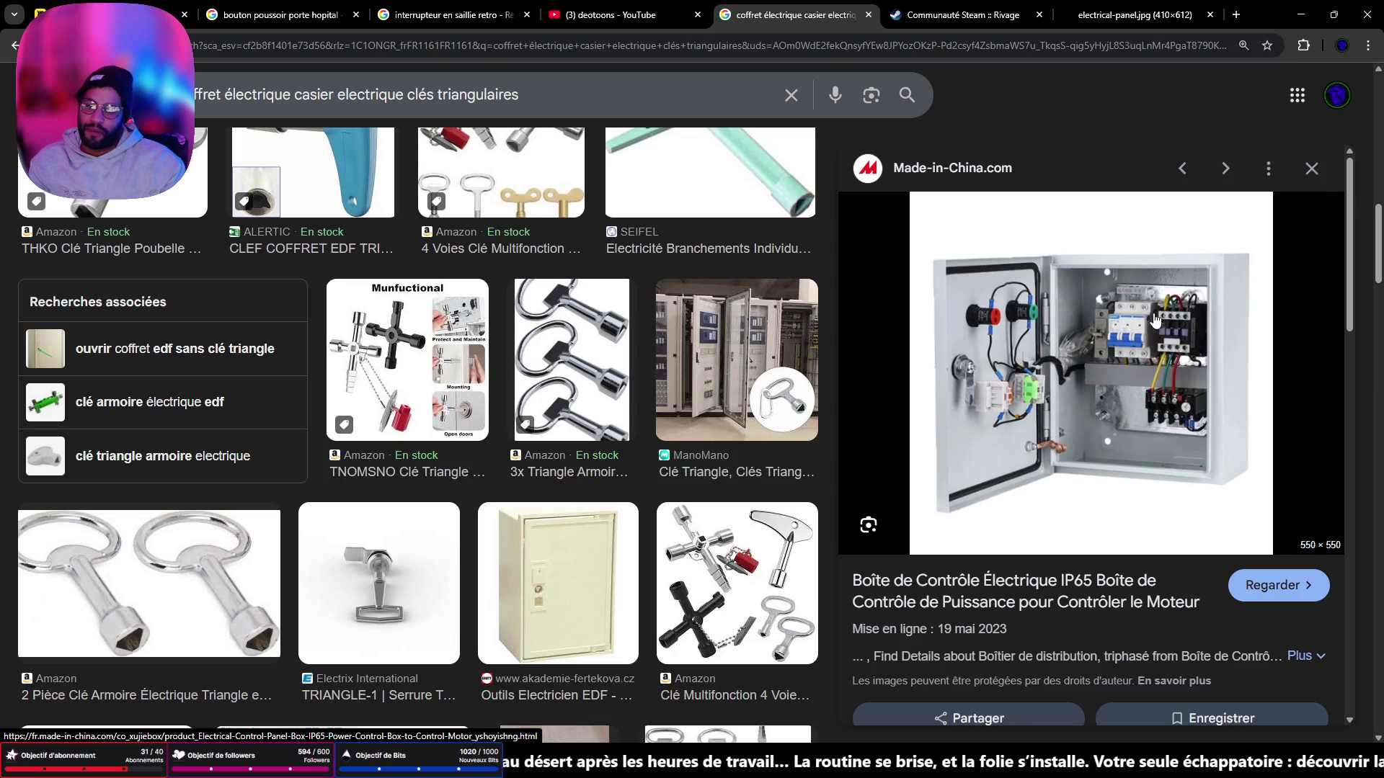
# Step: Preview two Chziri soft-starter panel images, then minimize the browser to show Blender
pyautogui.scroll(-5, 1101, 347)
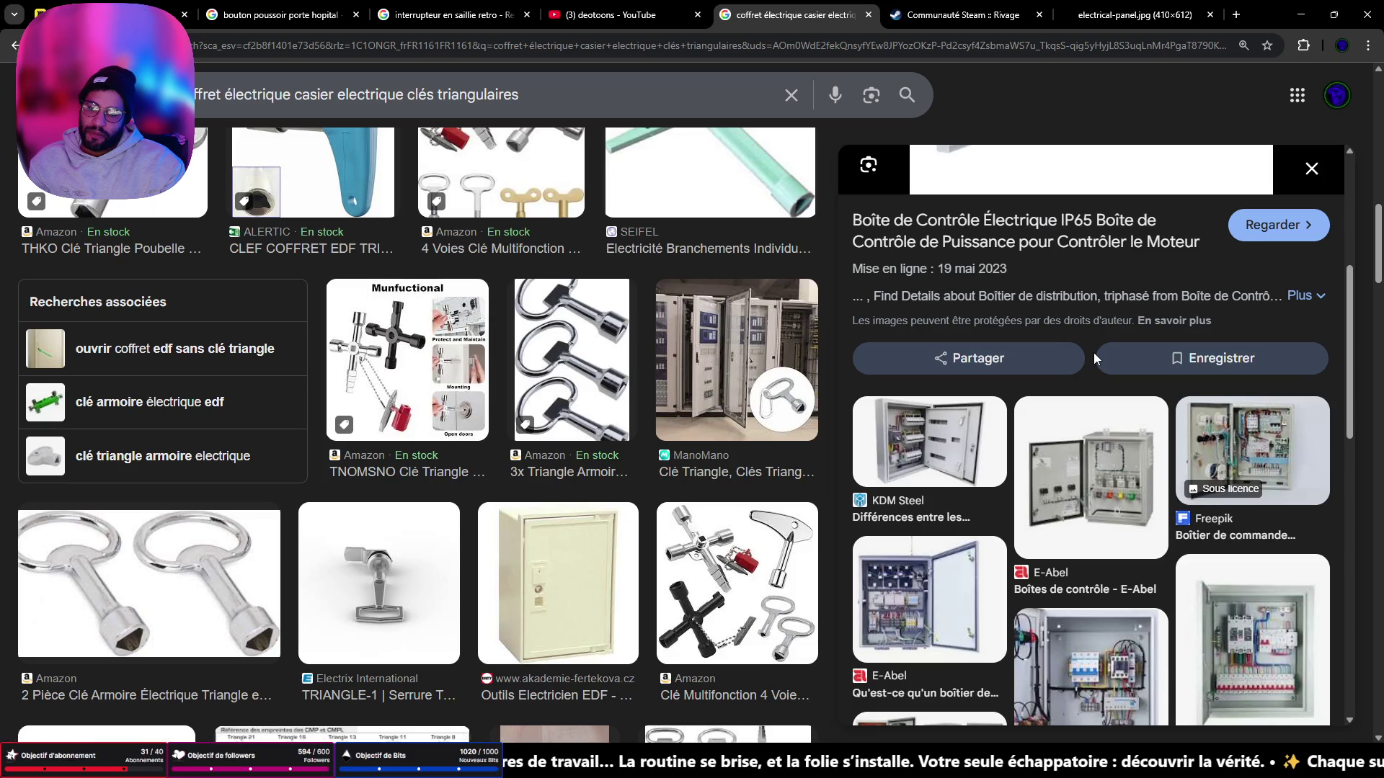
pyautogui.scroll(-6, 1093, 353)
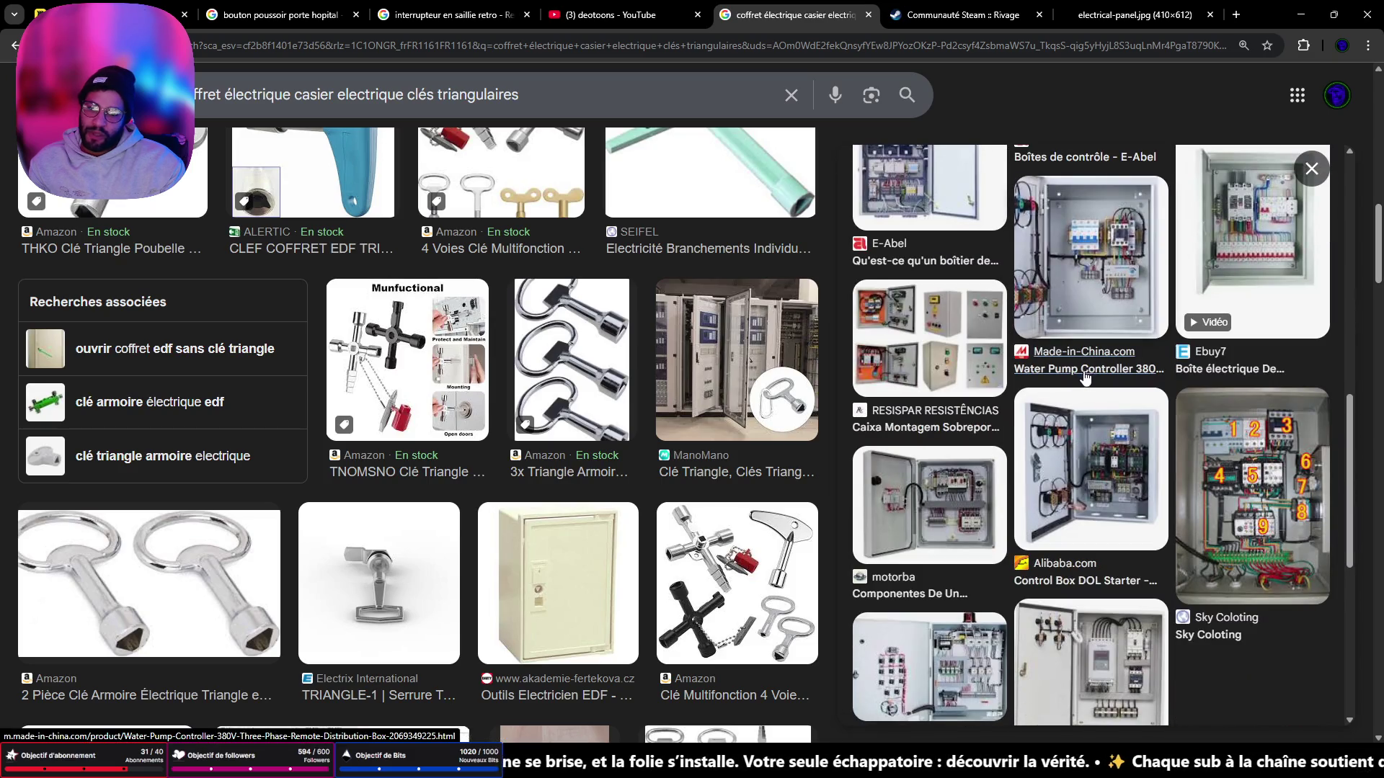
pyautogui.scroll(-2, 1079, 383)
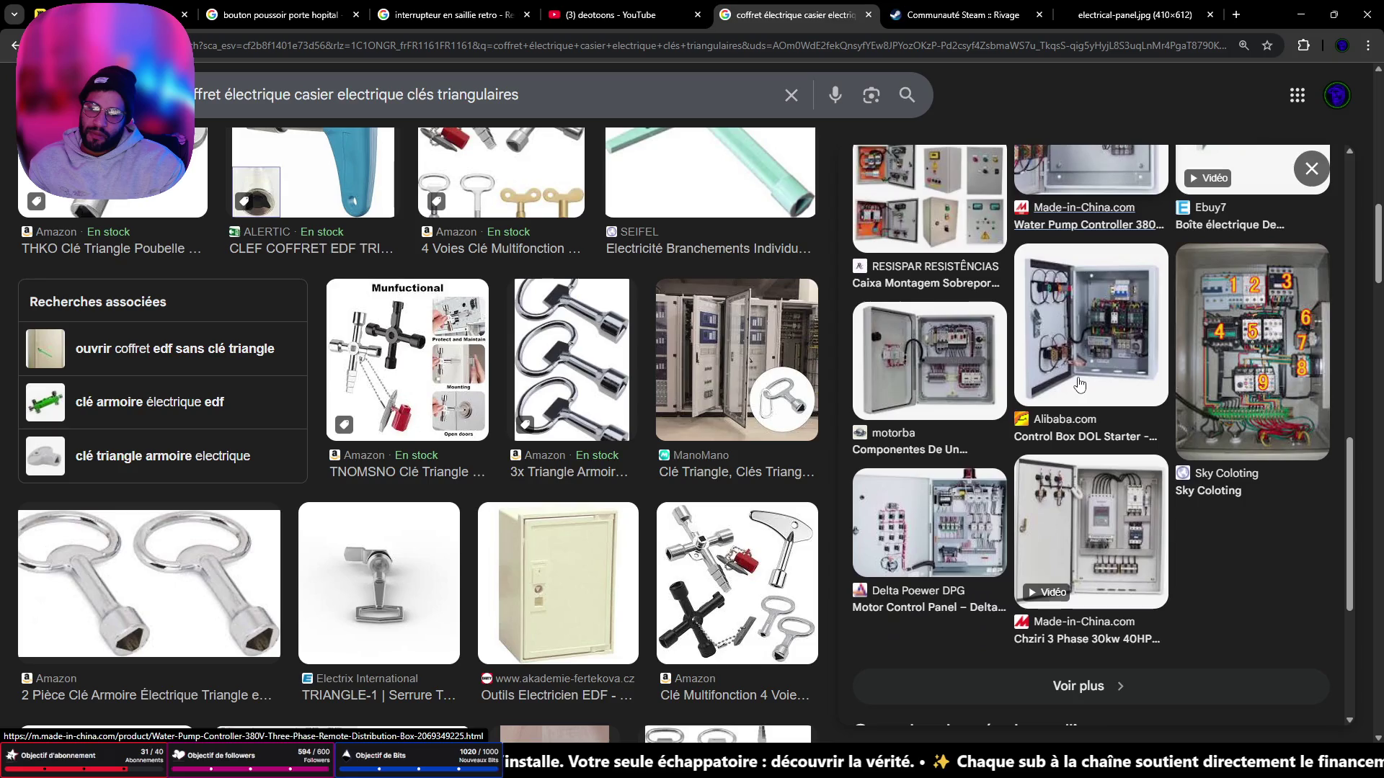
pyautogui.click(1109, 544)
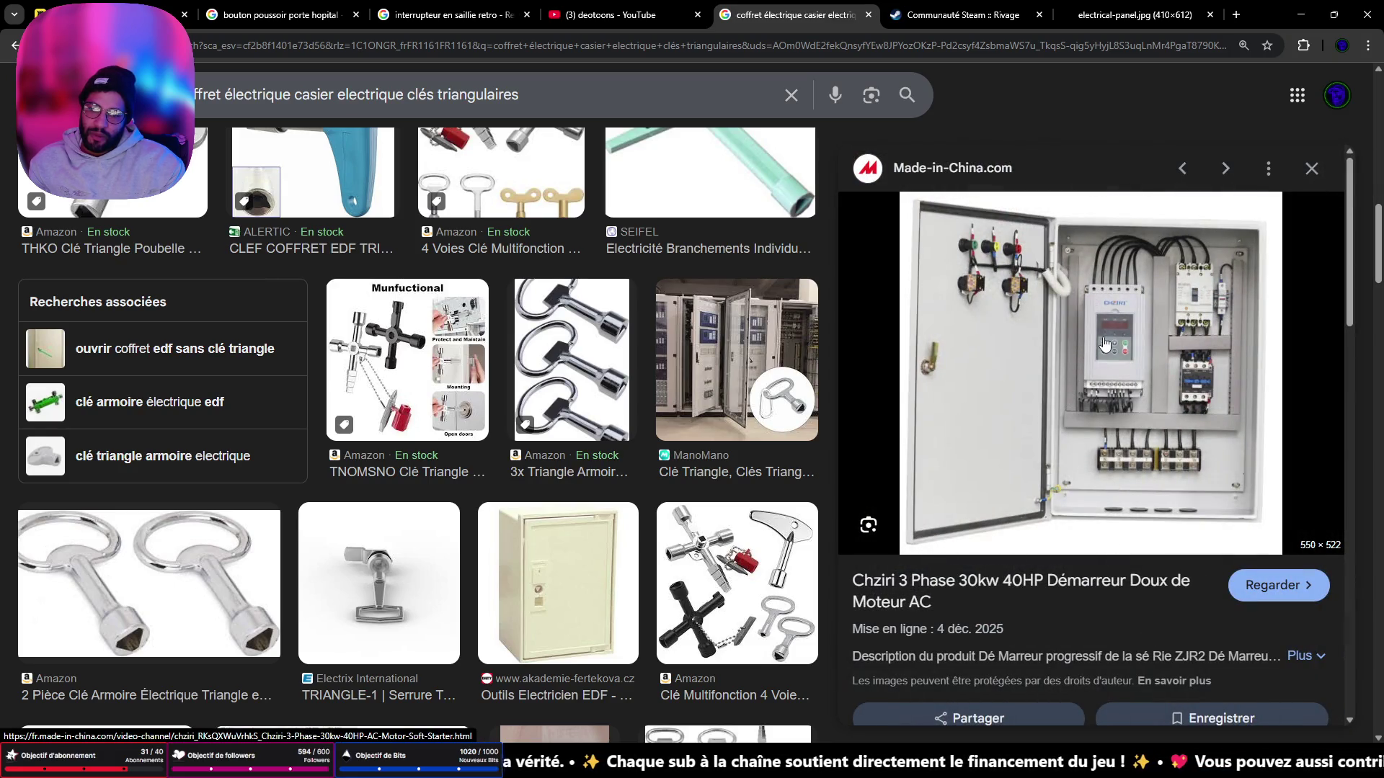
pyautogui.scroll(-5, 1097, 387)
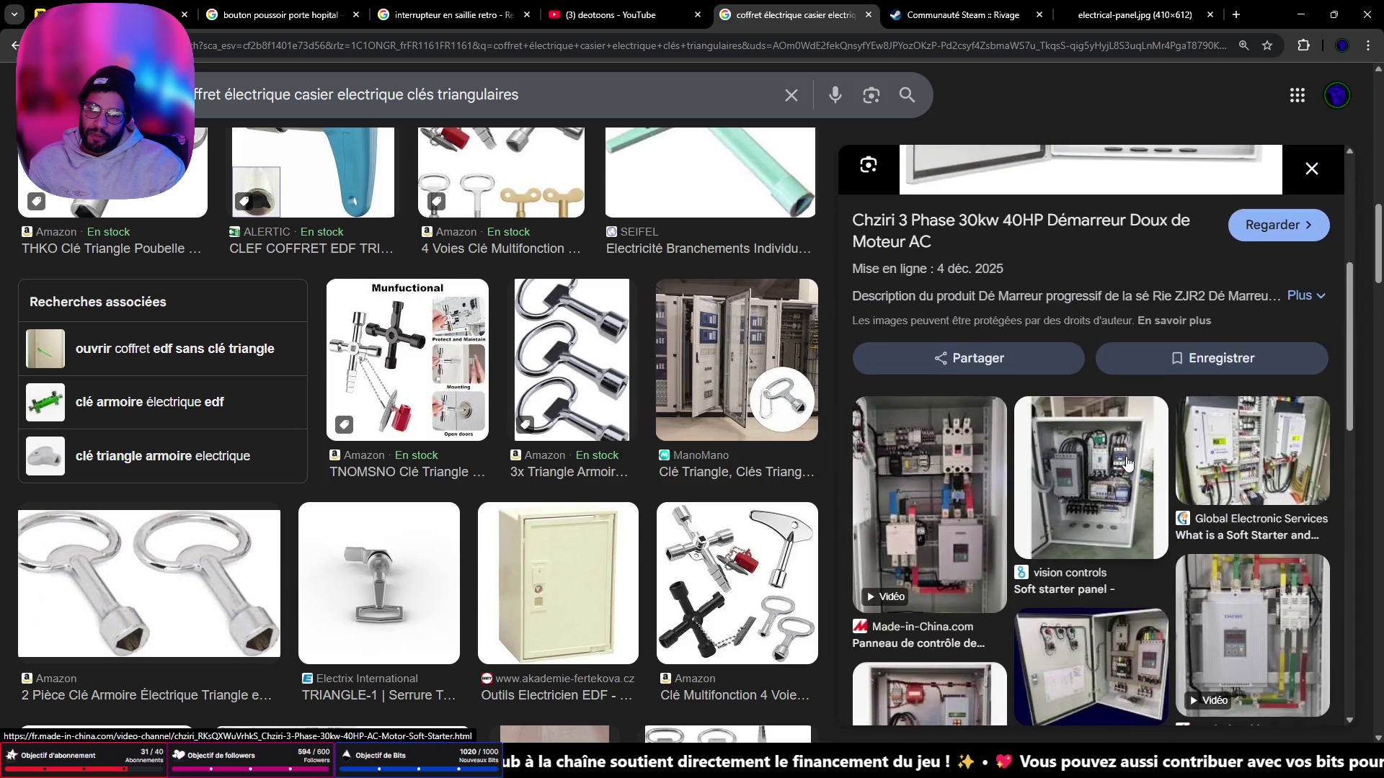
pyautogui.click(1279, 650)
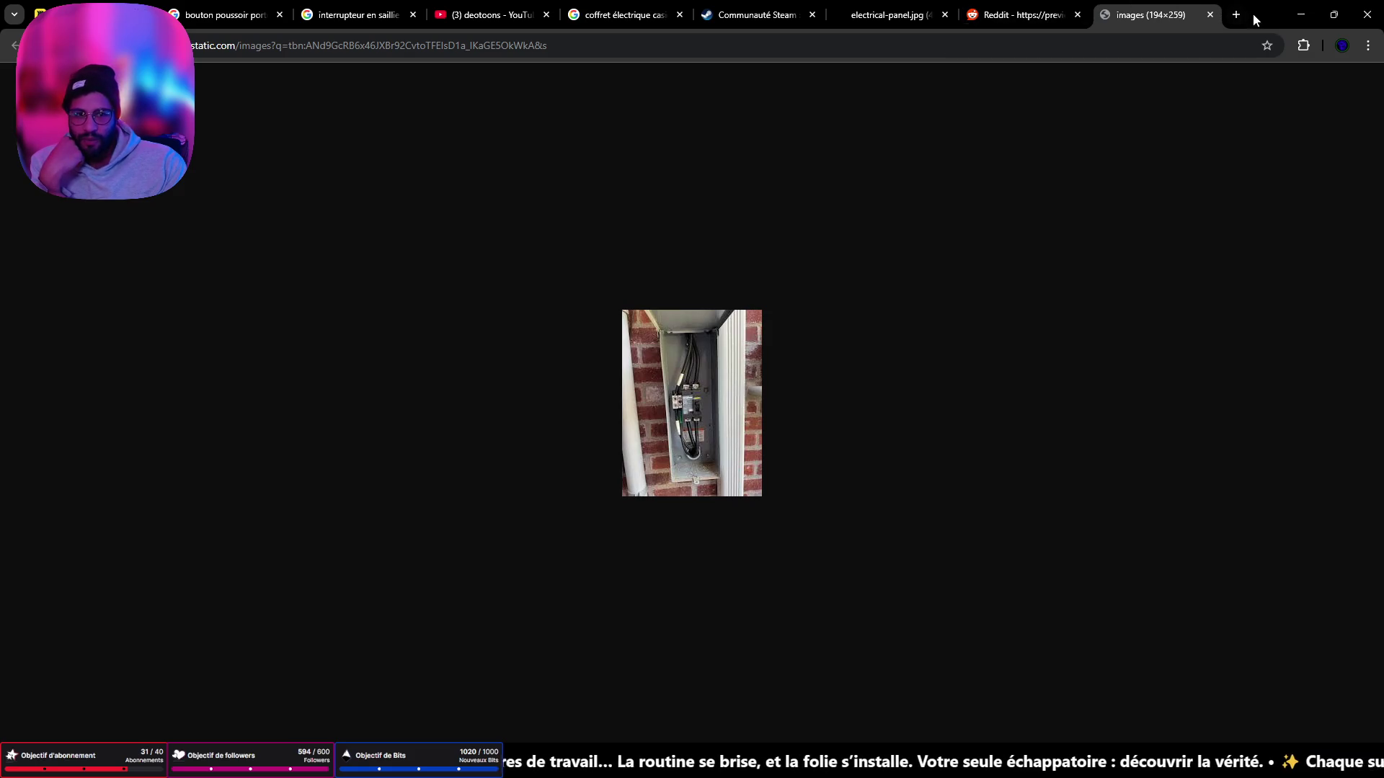
pyautogui.click(1301, 15)
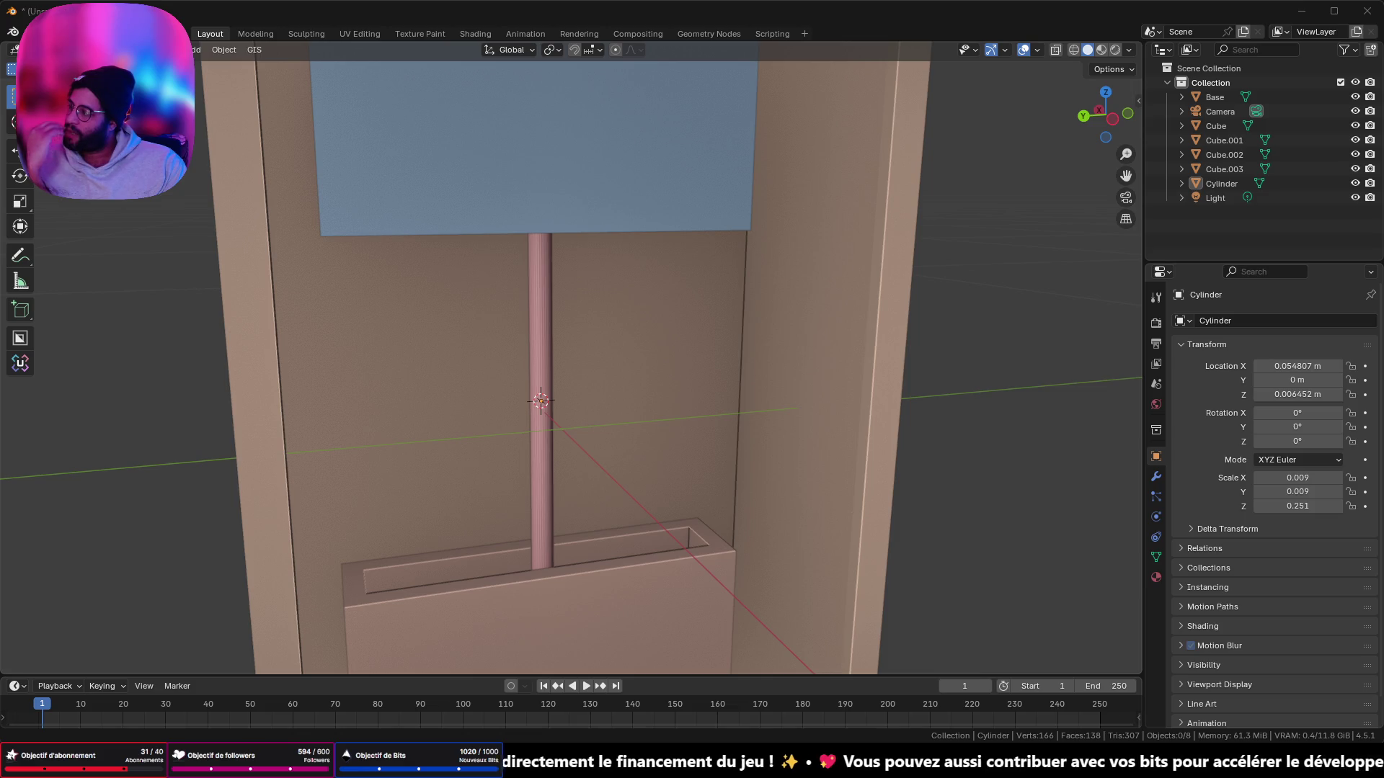
# Step: Bring the Chrome window with the meter-box photo back in front of Blender
pyautogui.hotkey('alt', 'Tab')
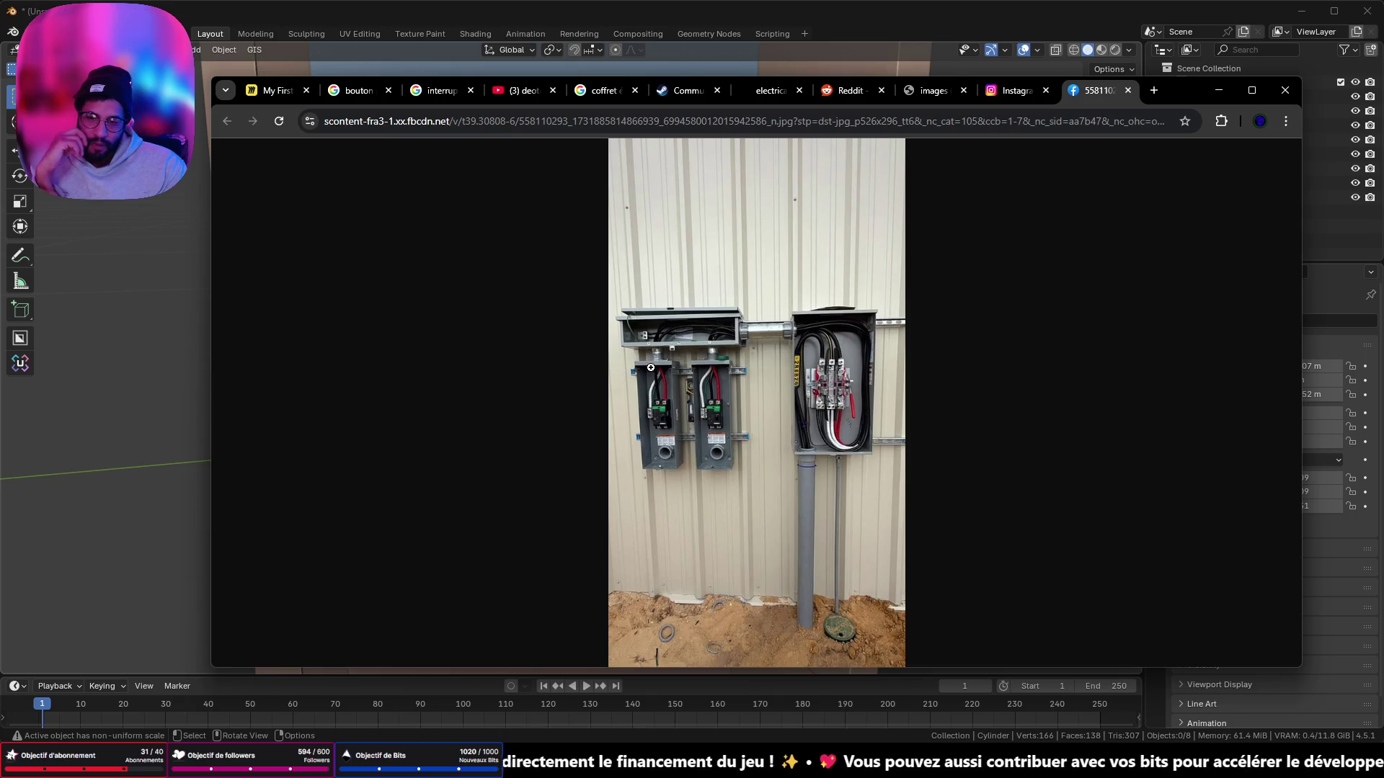
# Step: Zoom into the wall-mounted meter-box photo, then minimize Chrome to return to Blender
pyautogui.click(701, 397)
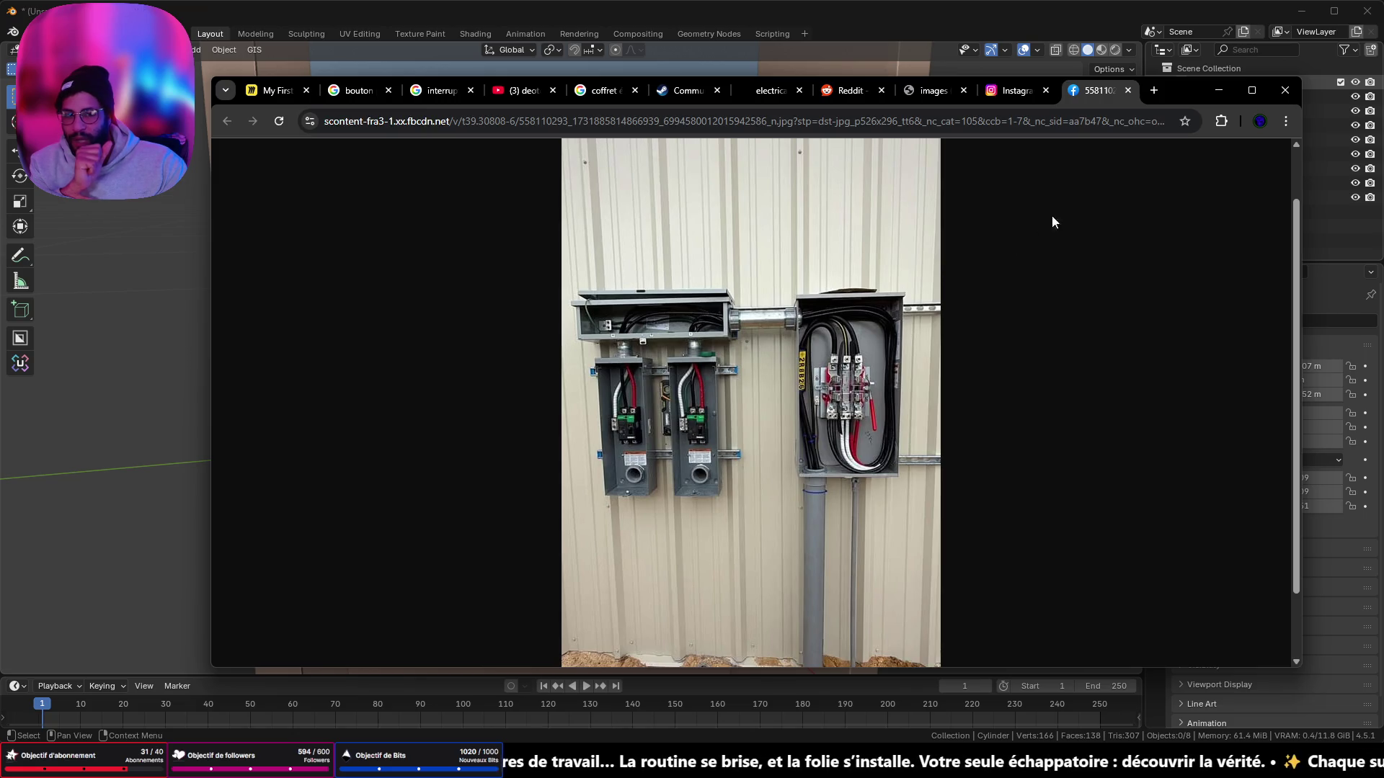
pyautogui.click(1218, 90)
# Step: Zoom the PureRef board onto the push-button box photo, then bring Chrome's meter-box photo forward
pyautogui.scroll(-5, 1188, 404)
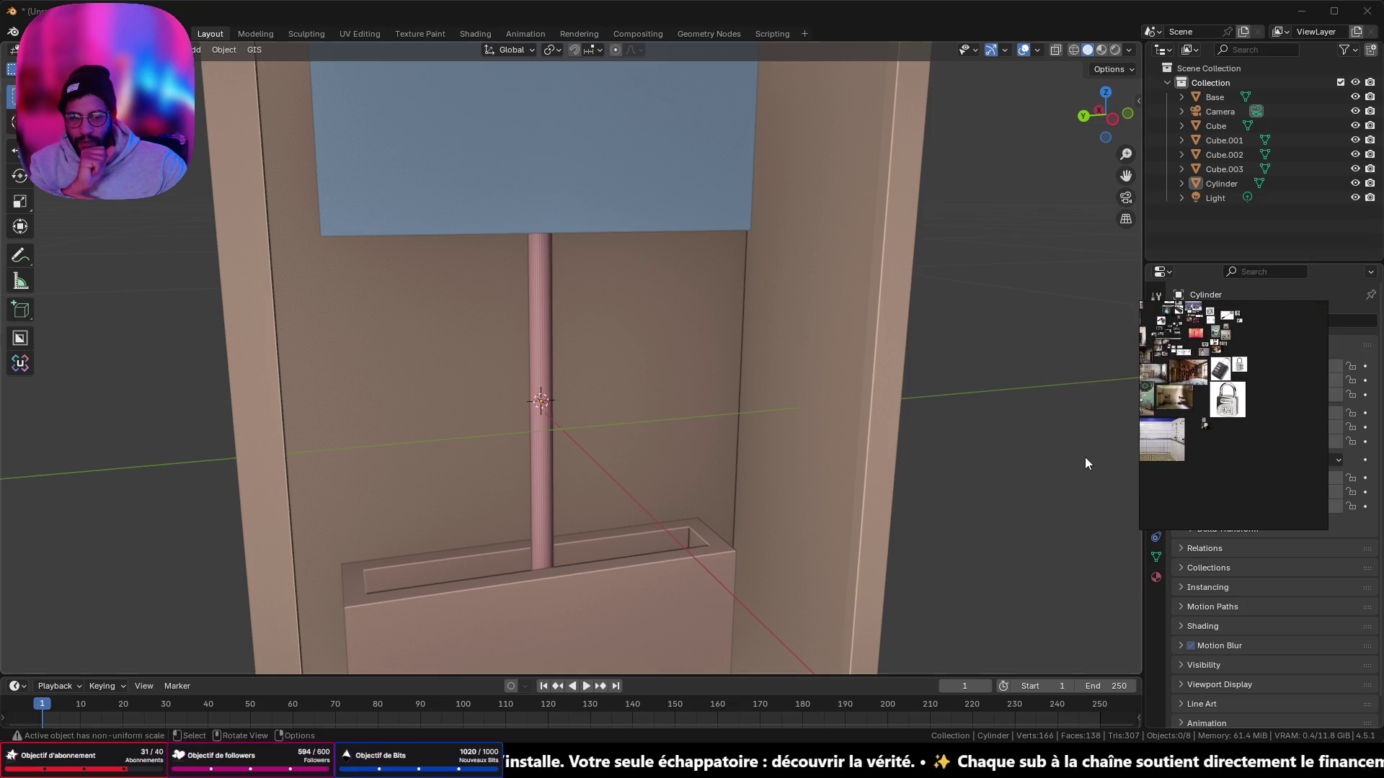
pyautogui.scroll(5, 1268, 403)
pyautogui.scroll(-3, 1303, 408)
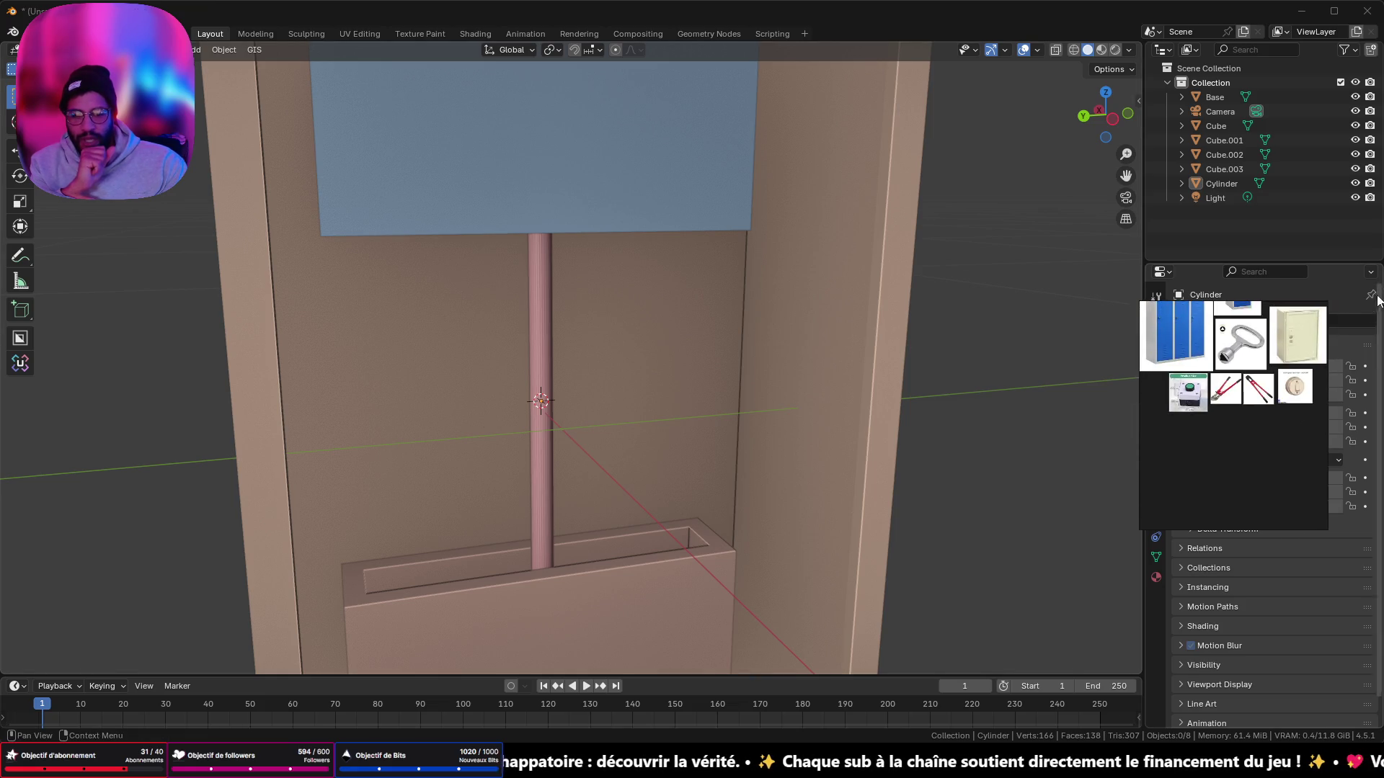
pyautogui.scroll(3, 1218, 387)
pyautogui.scroll(3, 1218, 388)
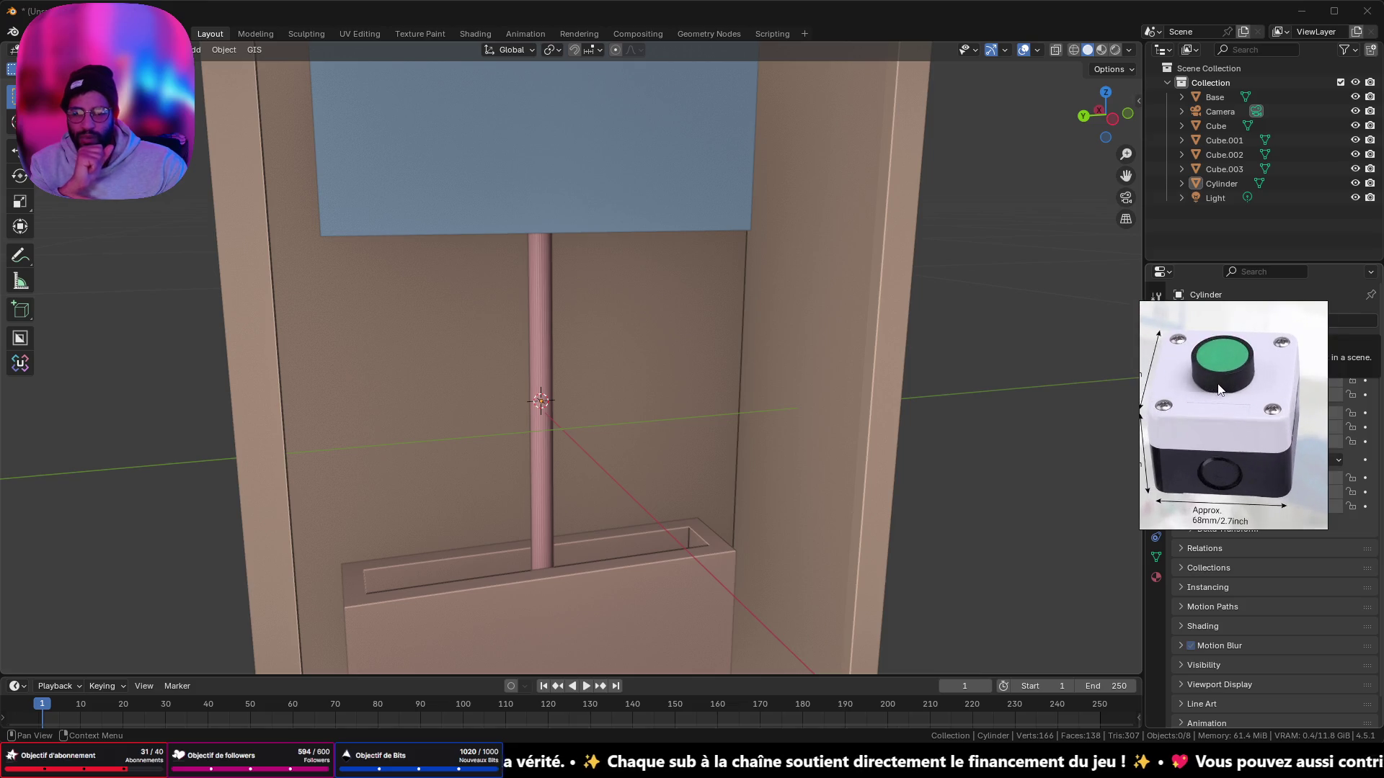
pyautogui.click(1149, 370)
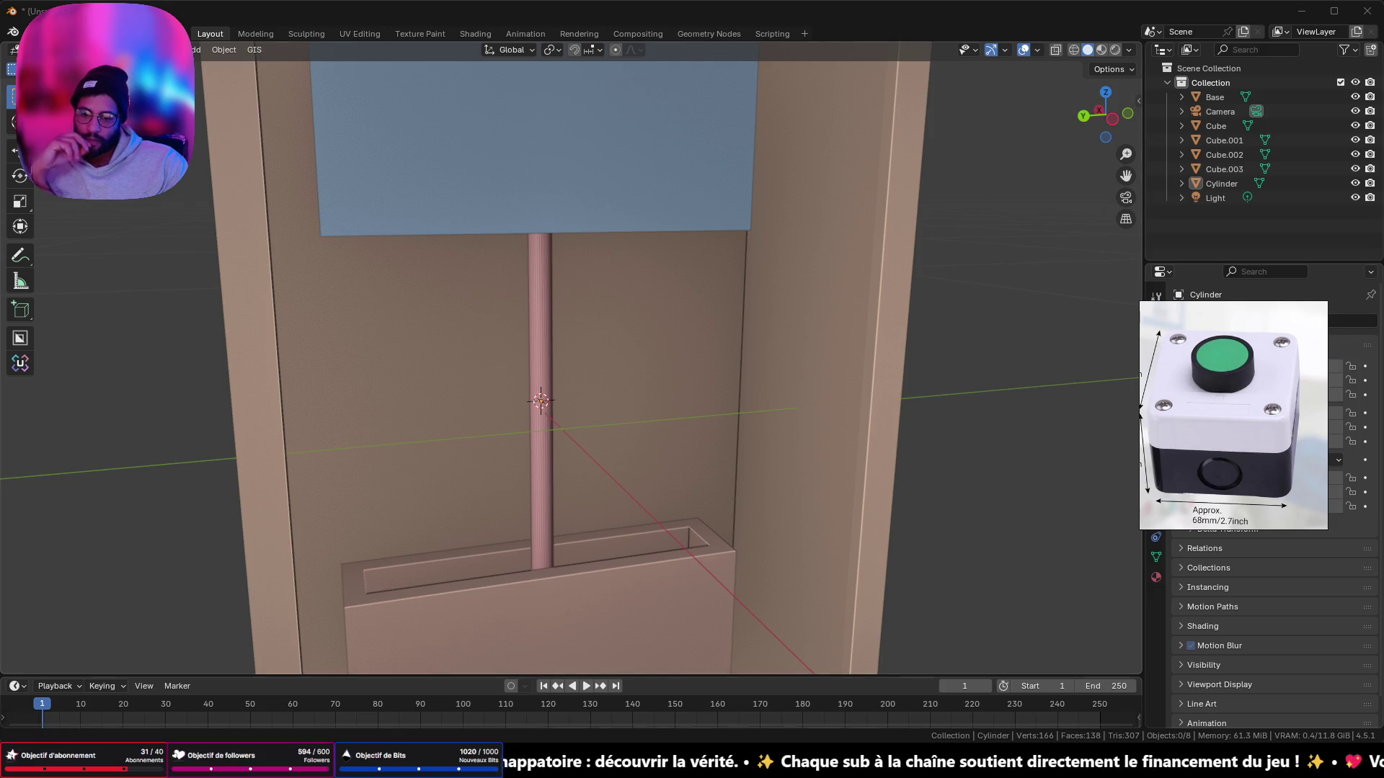
pyautogui.moveTo(722, 765)
pyautogui.click(784, 707)
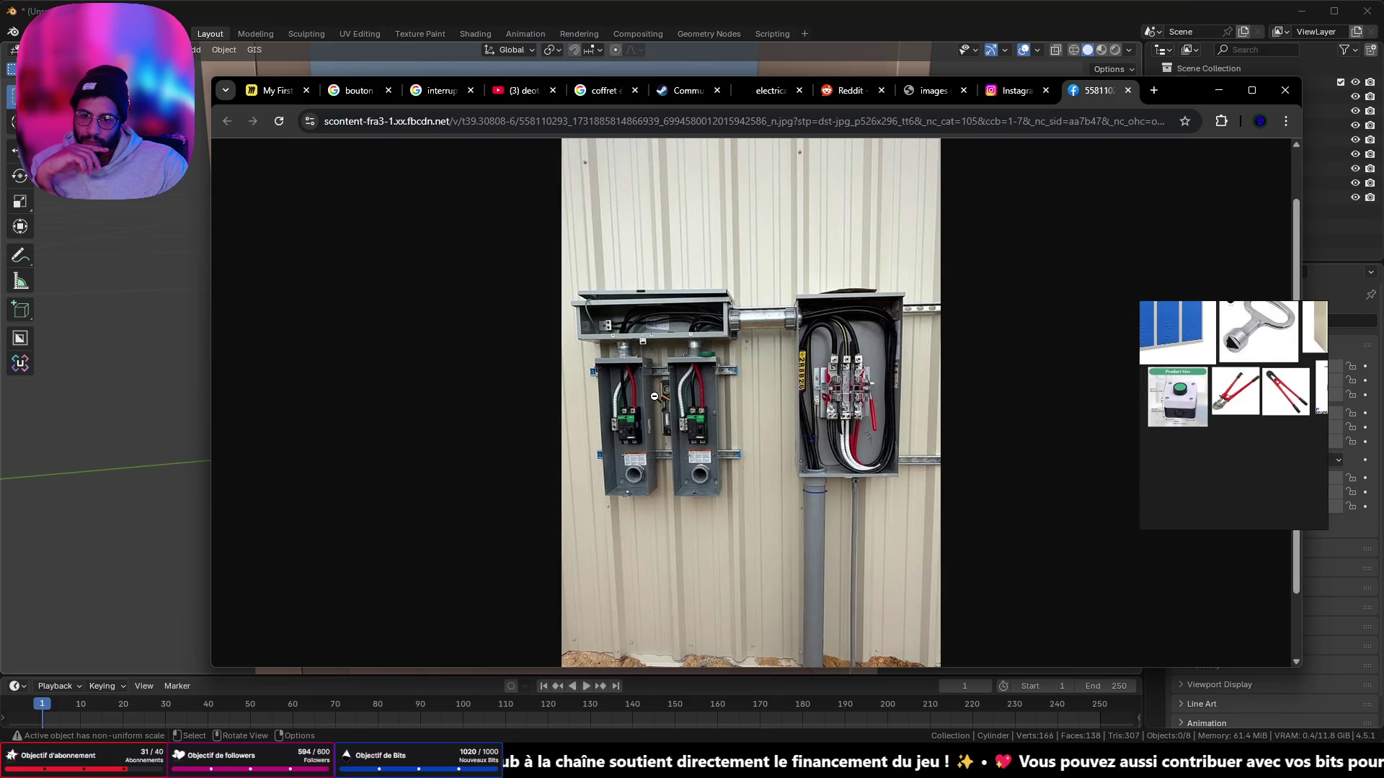
# Step: Add the meter-box photo to the PureRef board, enlarge it and place it beside the push-button image
pyautogui.moveTo(678, 391); pyautogui.dragTo(1191, 464)
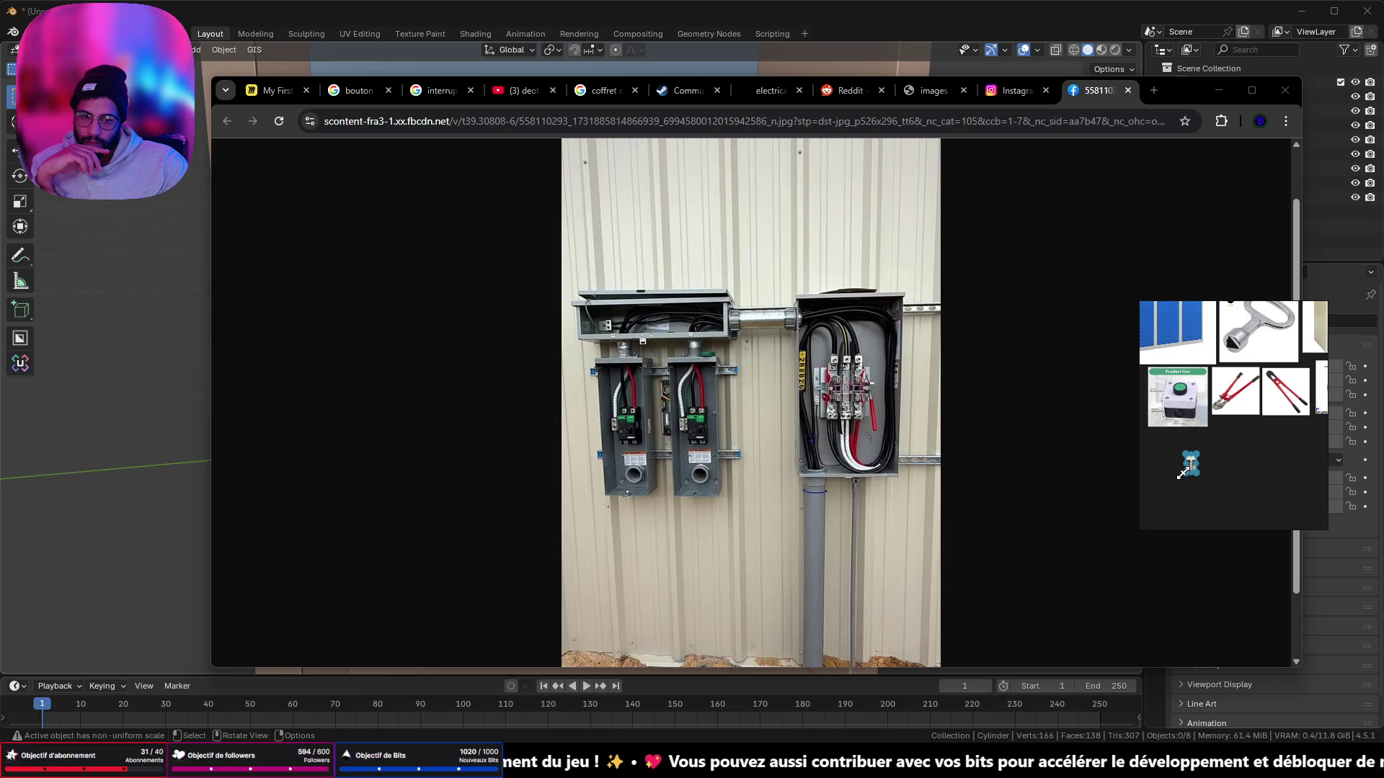
pyautogui.moveTo(1163, 507); pyautogui.dragTo(1154, 528)
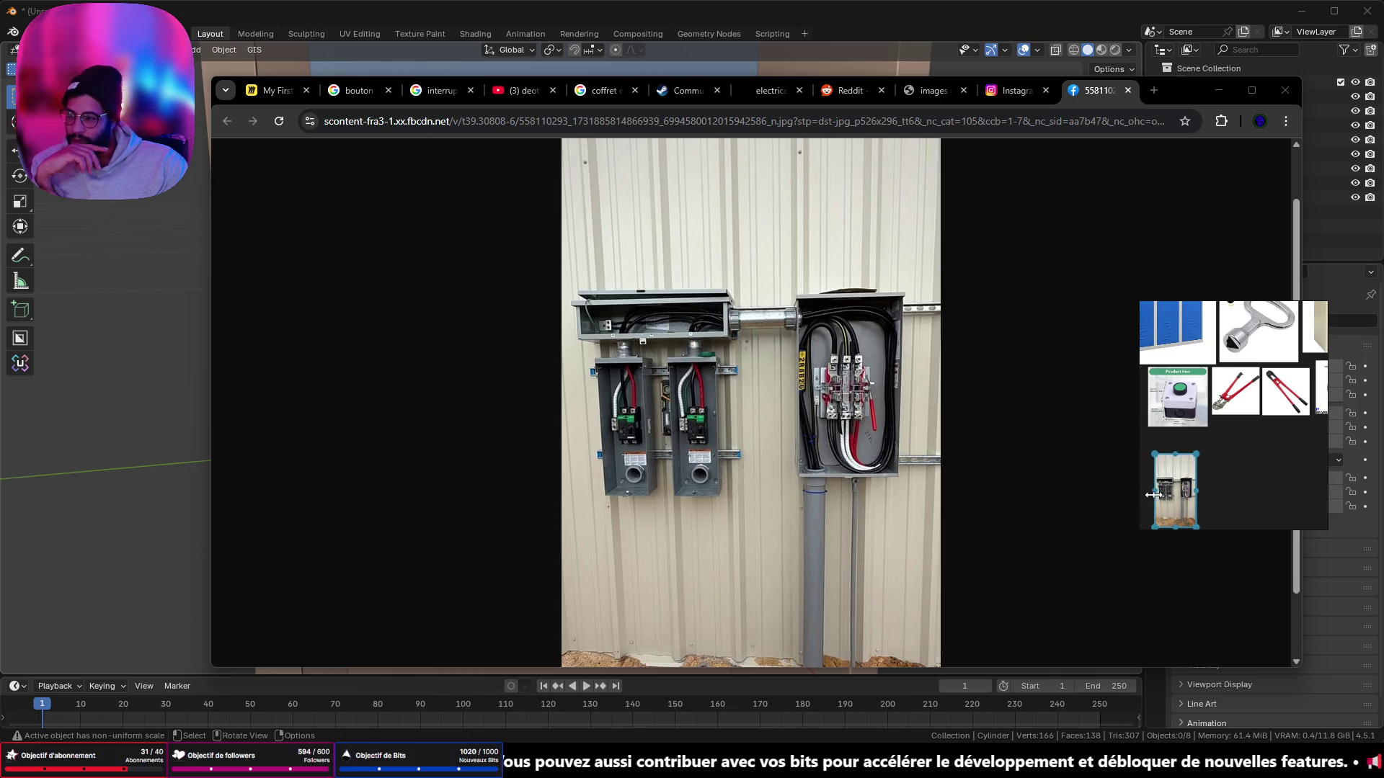
pyautogui.scroll(2, 1175, 493)
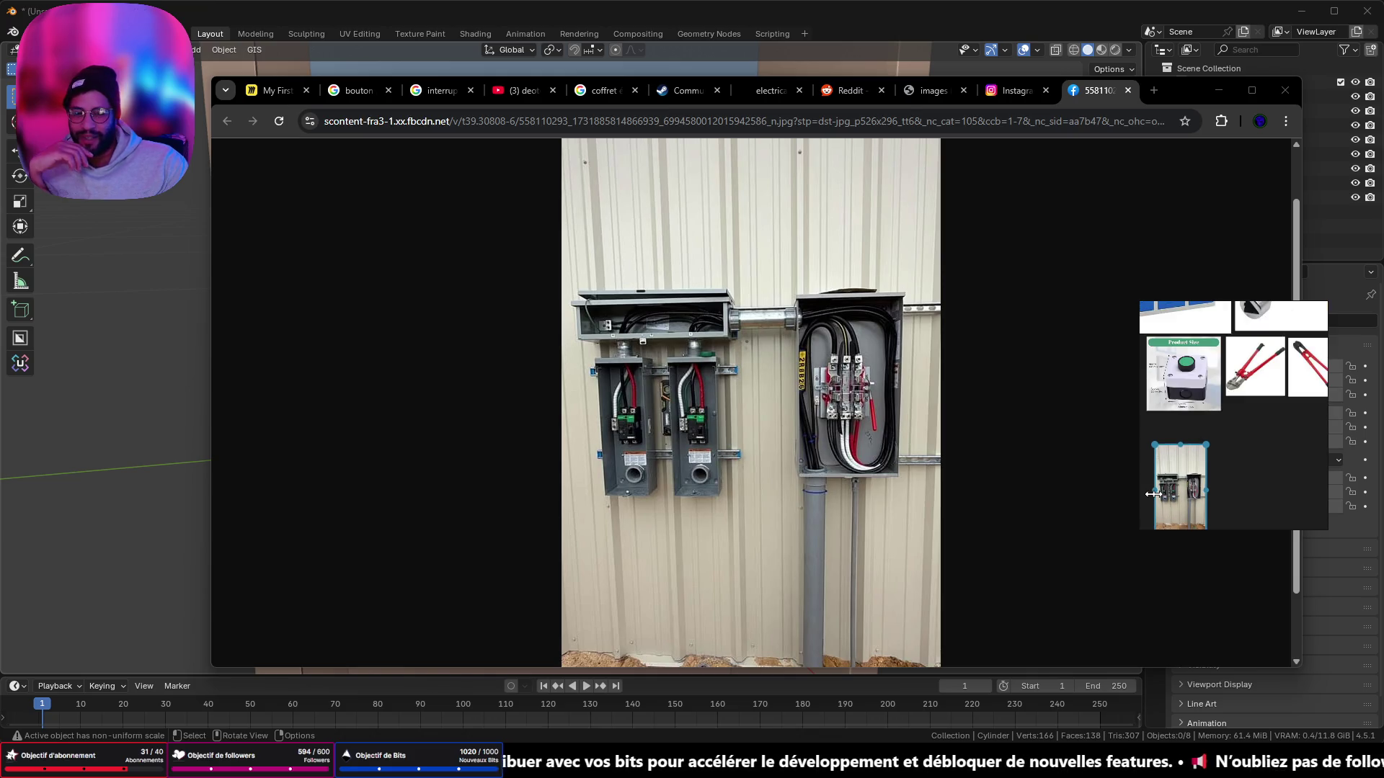
pyautogui.moveTo(1199, 480); pyautogui.dragTo(1197, 388)
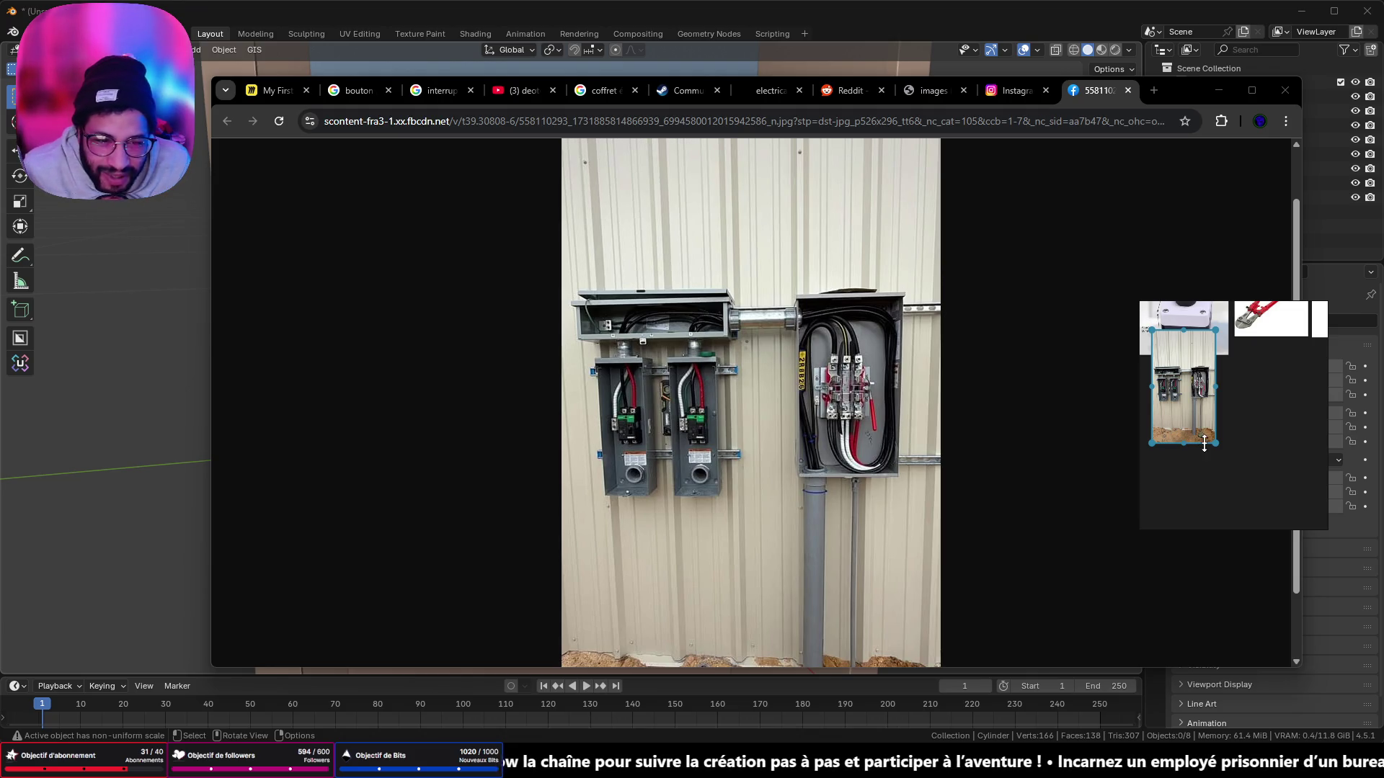
pyautogui.moveTo(1216, 441); pyautogui.dragTo(1265, 528)
pyautogui.moveTo(1192, 413)
pyautogui.mouseDown()
pyautogui.moveTo(1182, 399)
pyautogui.moveTo(1254, 469)
pyautogui.moveTo(1226, 425)
pyautogui.moveTo(1149, 365)
pyautogui.mouseUp()
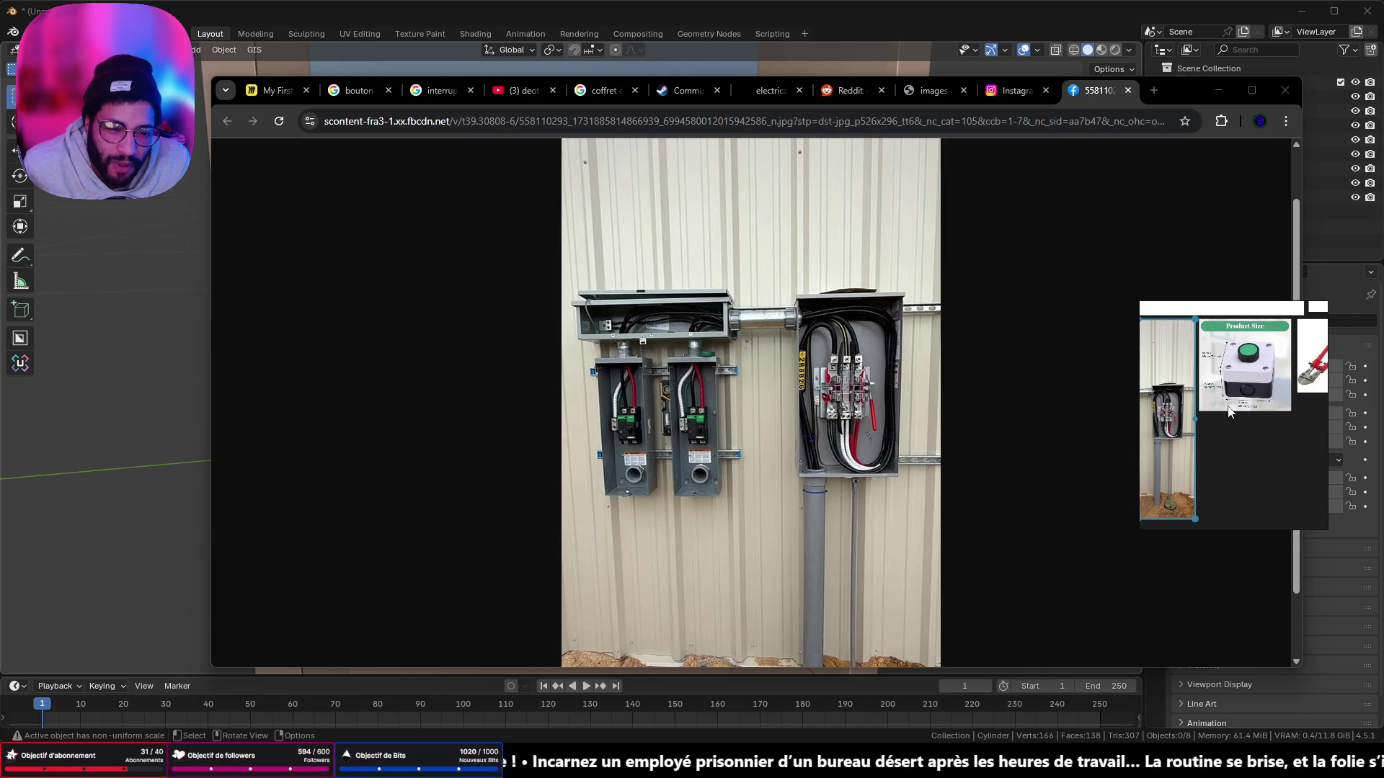
pyautogui.scroll(-2, 1284, 425)
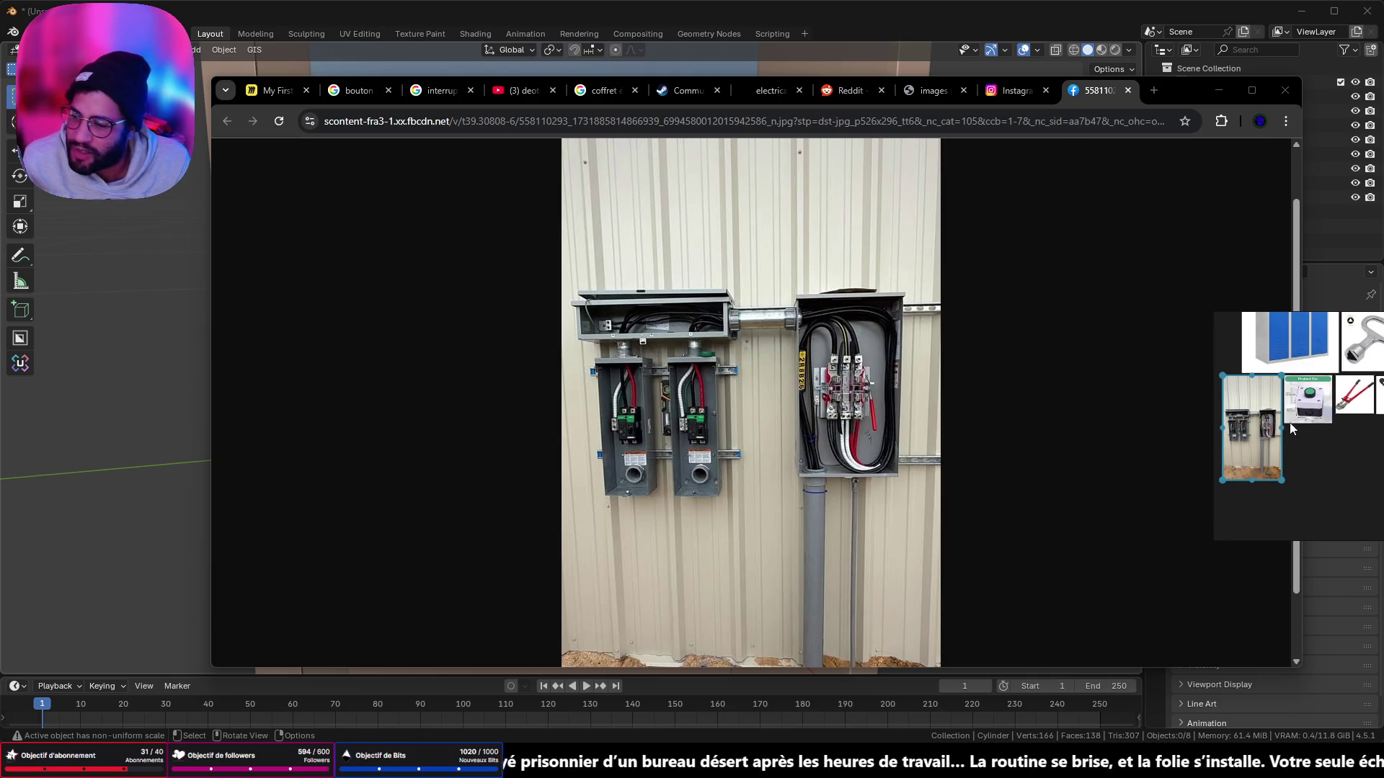
pyautogui.scroll(2, 1286, 451)
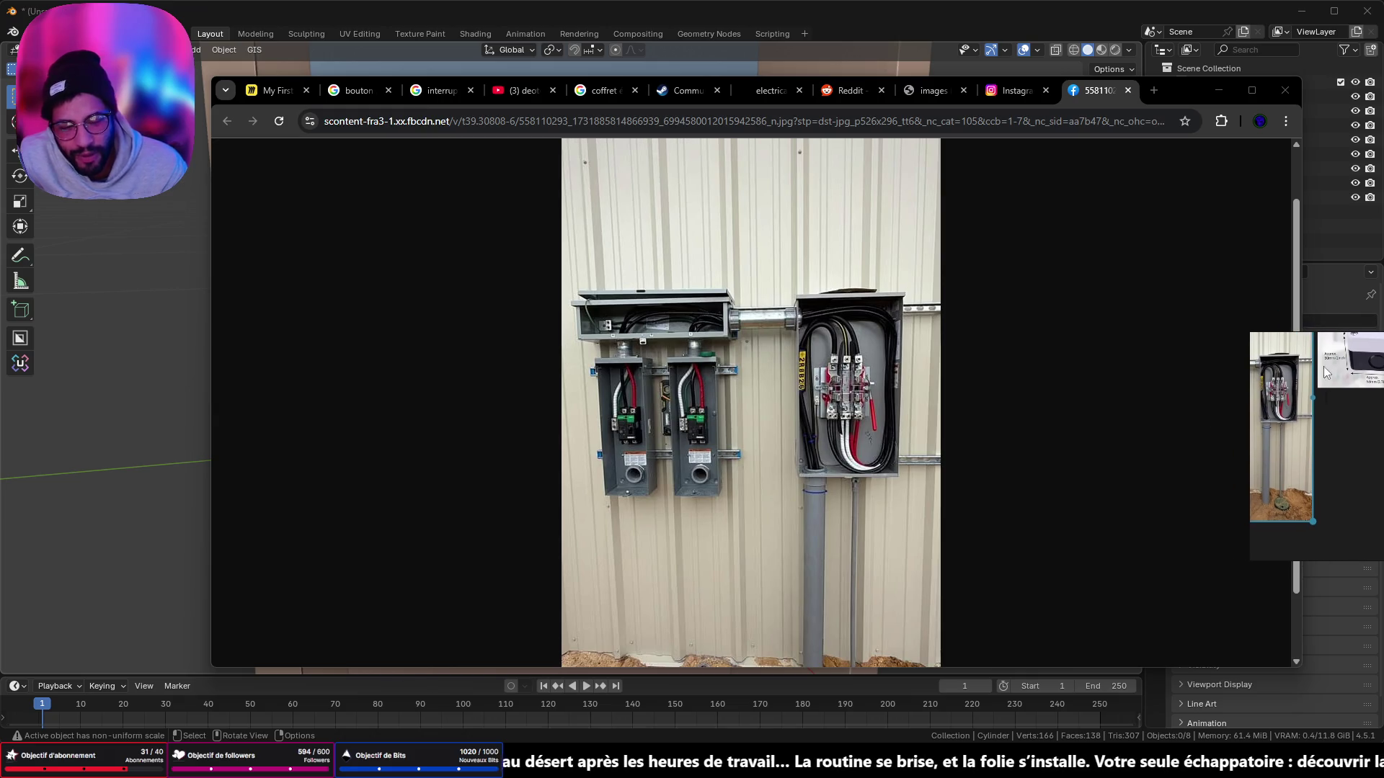
pyautogui.scroll(2, 1286, 451)
# Step: Reframe the PureRef window on the meter boxes and close the browser photo
pyautogui.moveTo(1334, 454)
pyautogui.mouseDown()
pyautogui.moveTo(1123, 427)
pyautogui.moveTo(1179, 438)
pyautogui.mouseUp()
pyautogui.scroll(2, 1123, 427)
pyautogui.scroll(6, 1208, 366)
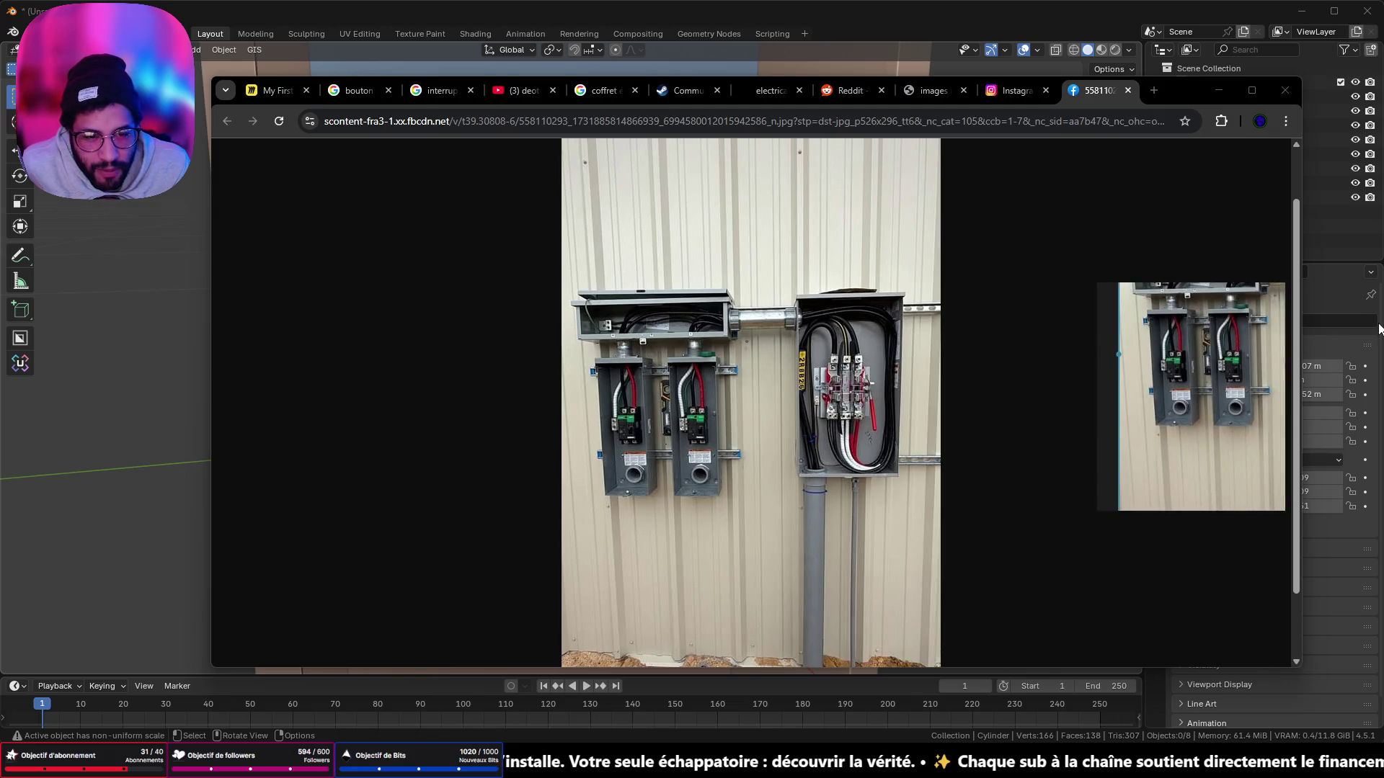
pyautogui.scroll(-5, 1133, 366)
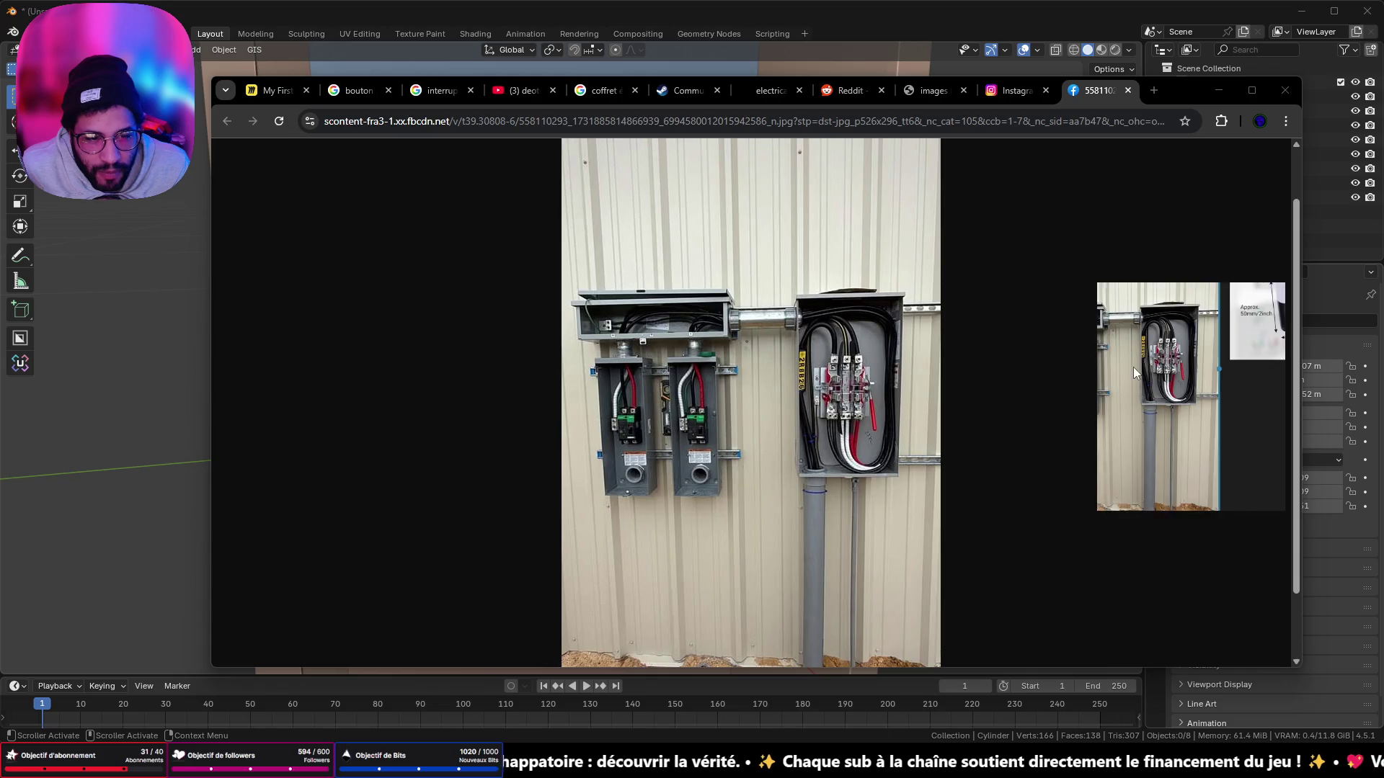
pyautogui.moveTo(1212, 444)
pyautogui.mouseDown(button='middle')
pyautogui.moveTo(1052, 393)
pyautogui.moveTo(1259, 408)
pyautogui.mouseUp(button='middle')
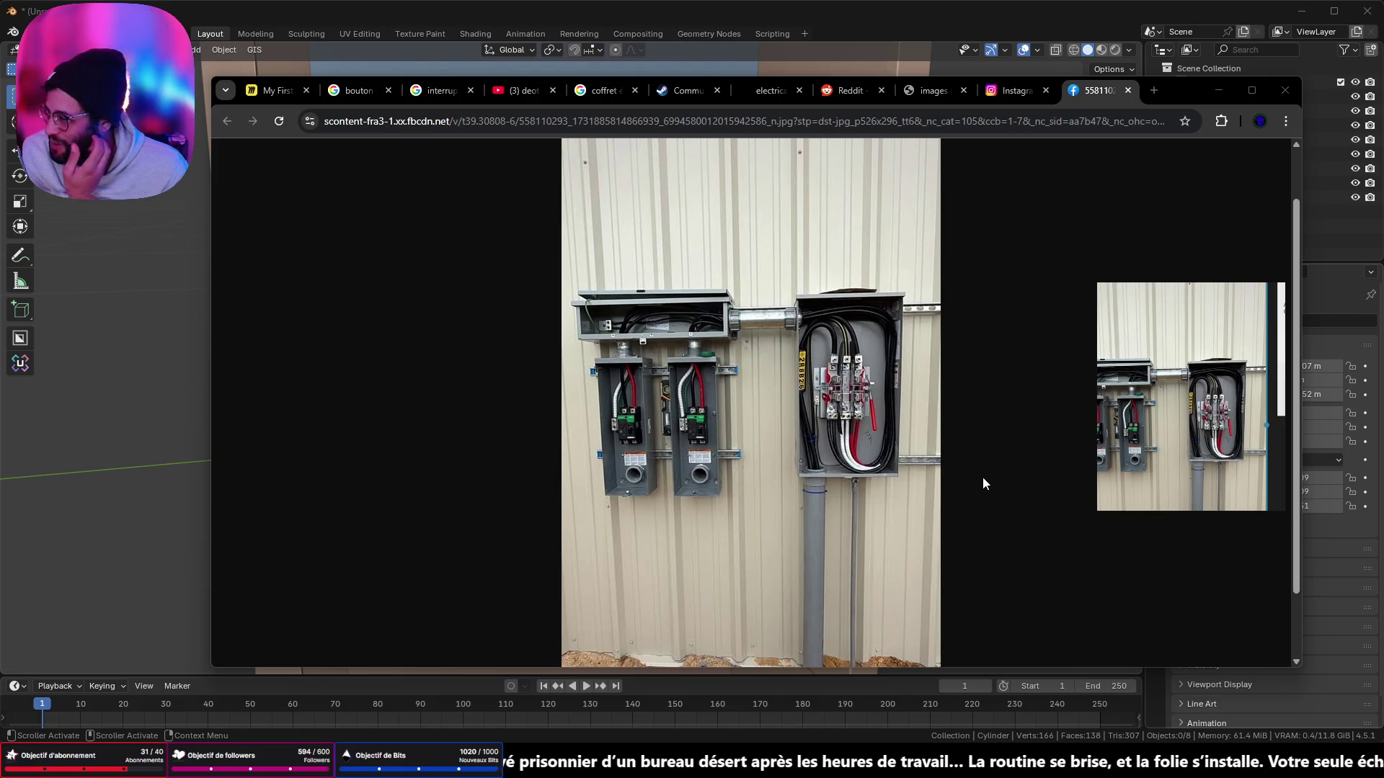
pyautogui.moveTo(1094, 416); pyautogui.dragTo(1189, 425)
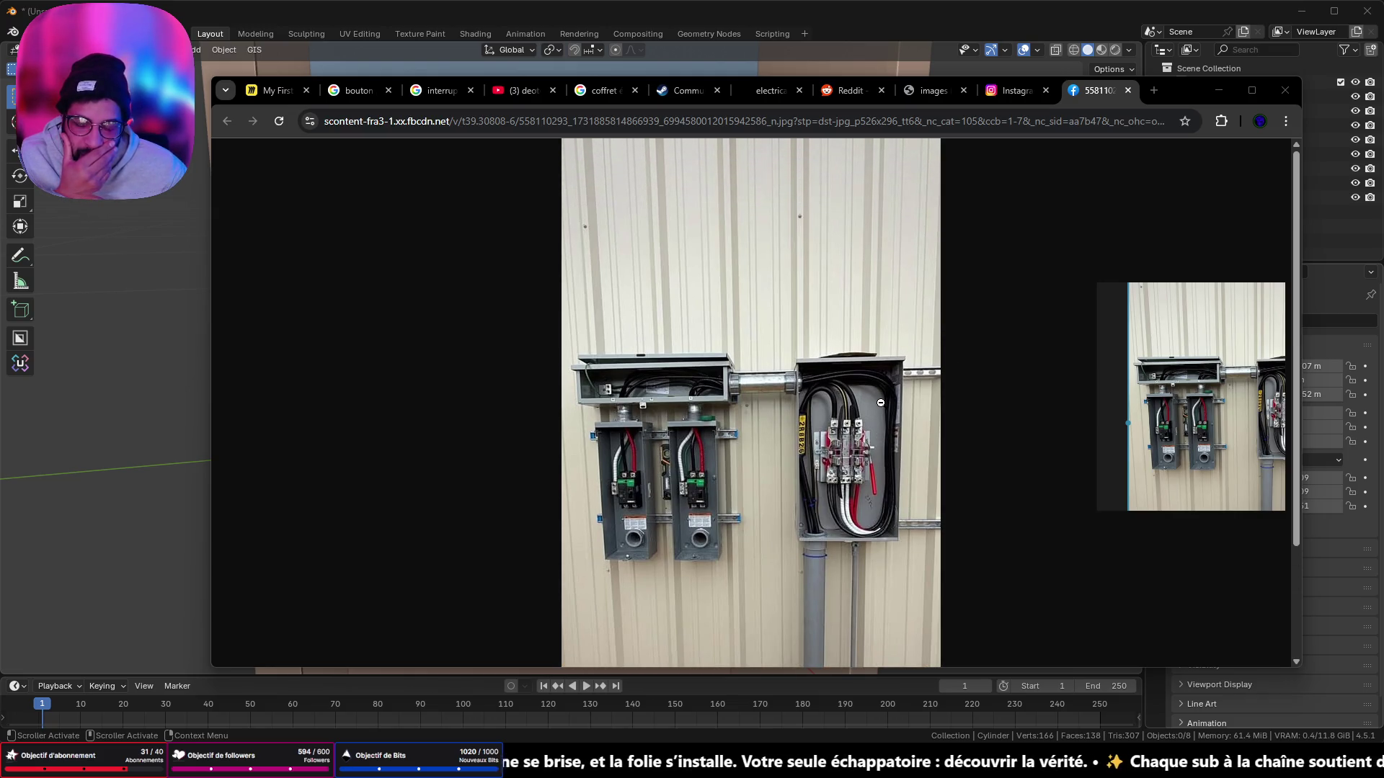
pyautogui.scroll(-2, 897, 407)
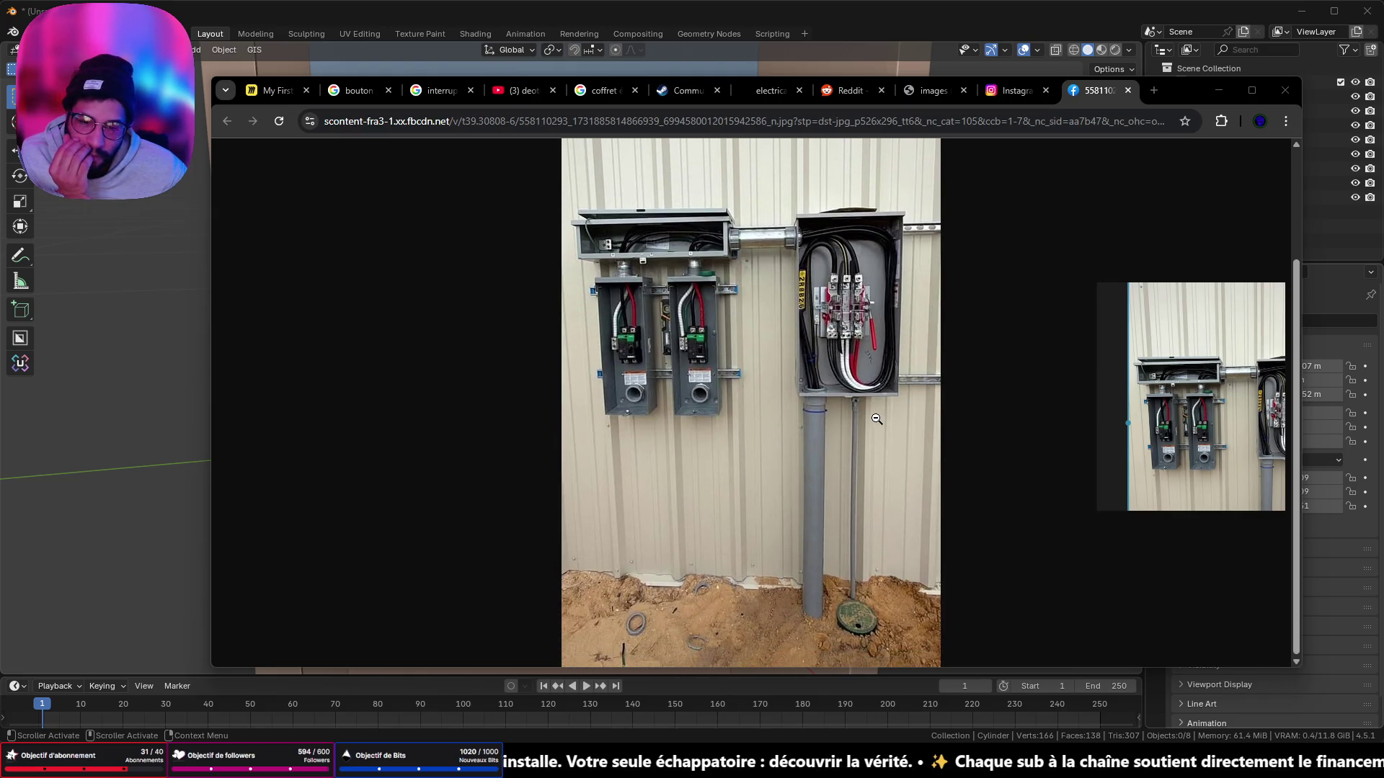
pyautogui.scroll(2, 870, 421)
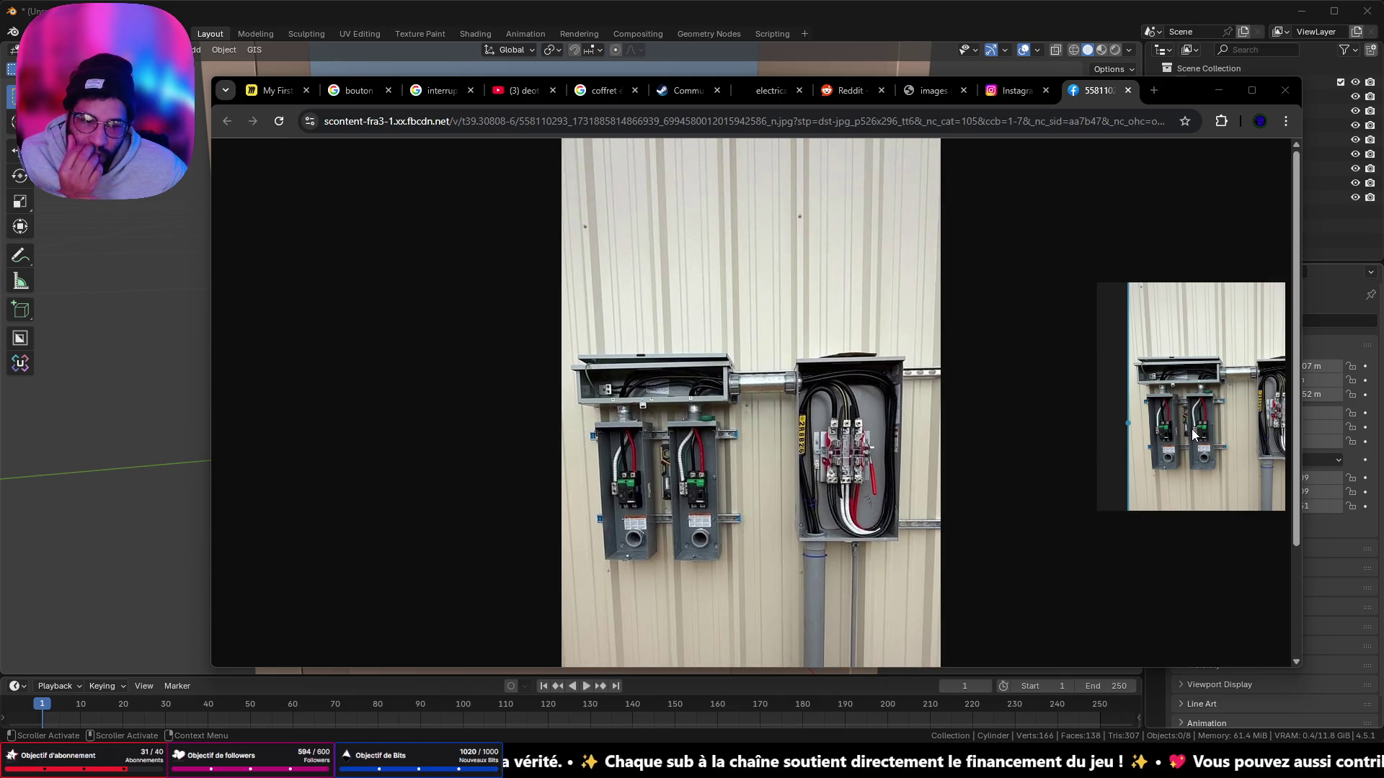
pyautogui.click(1208, 376)
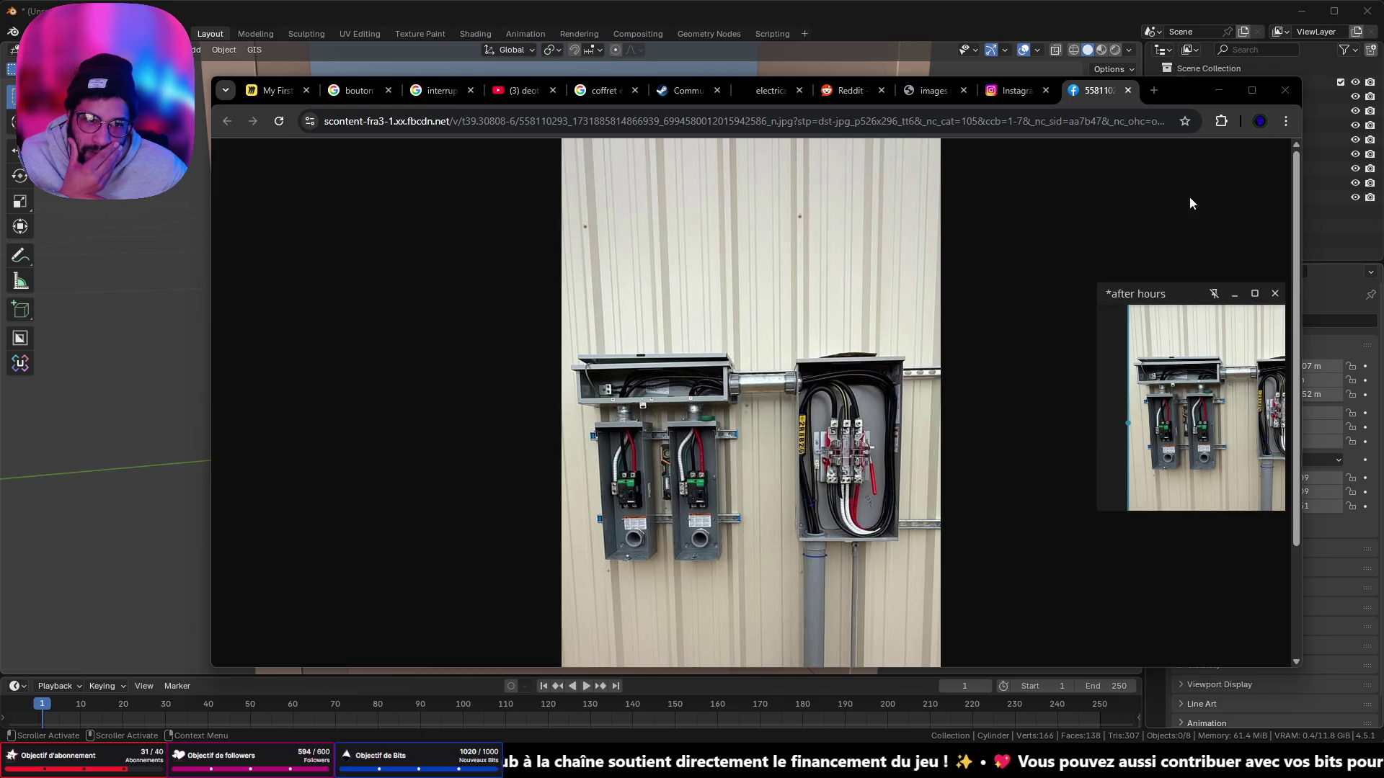
pyautogui.click(1218, 90)
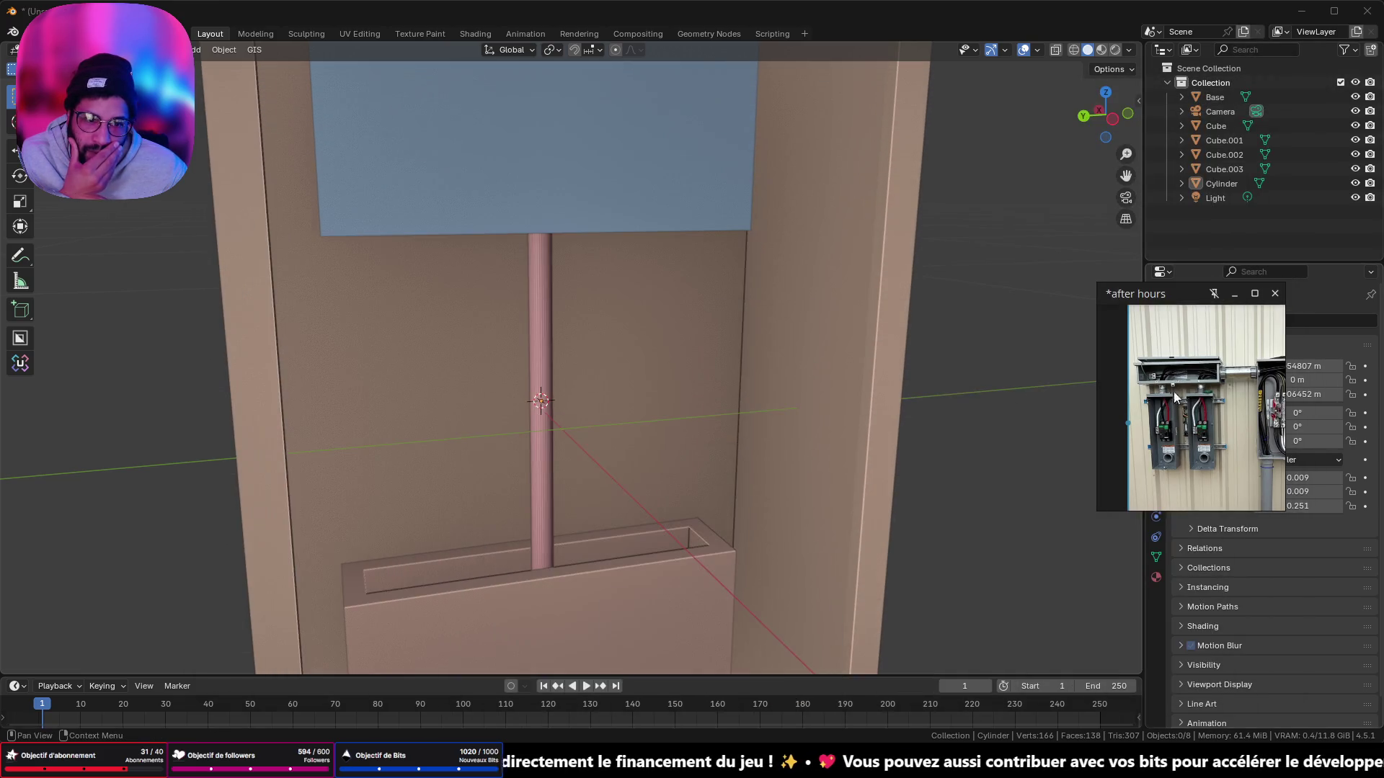
# Step: Enlarge the PureRef reference window toward the lower left
pyautogui.scroll(4, 1186, 422)
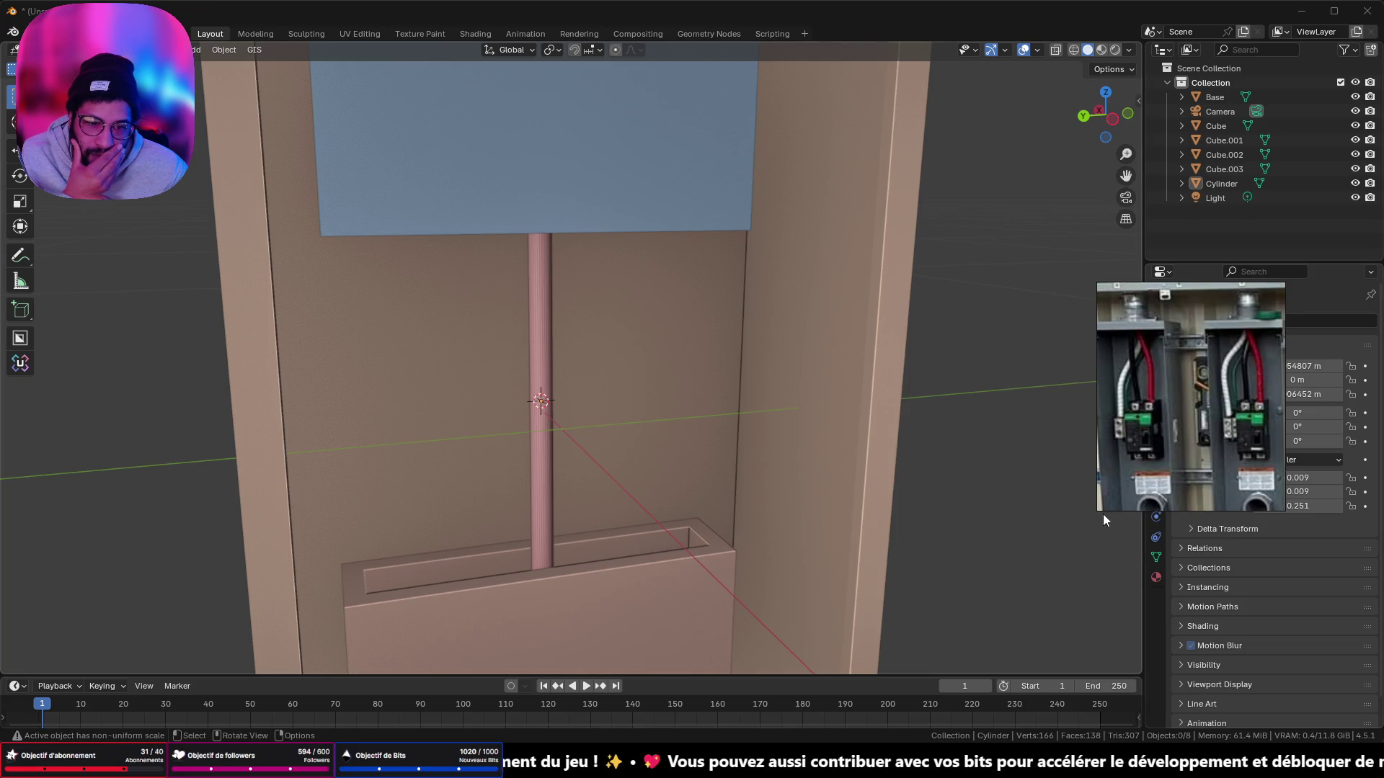
pyautogui.moveTo(1101, 508); pyautogui.dragTo(1018, 662)
pyautogui.moveTo(1204, 425)
pyautogui.mouseDown()
pyautogui.moveTo(1196, 403)
pyautogui.moveTo(1171, 416)
pyautogui.mouseUp()
pyautogui.scroll(-5, 710, 219)
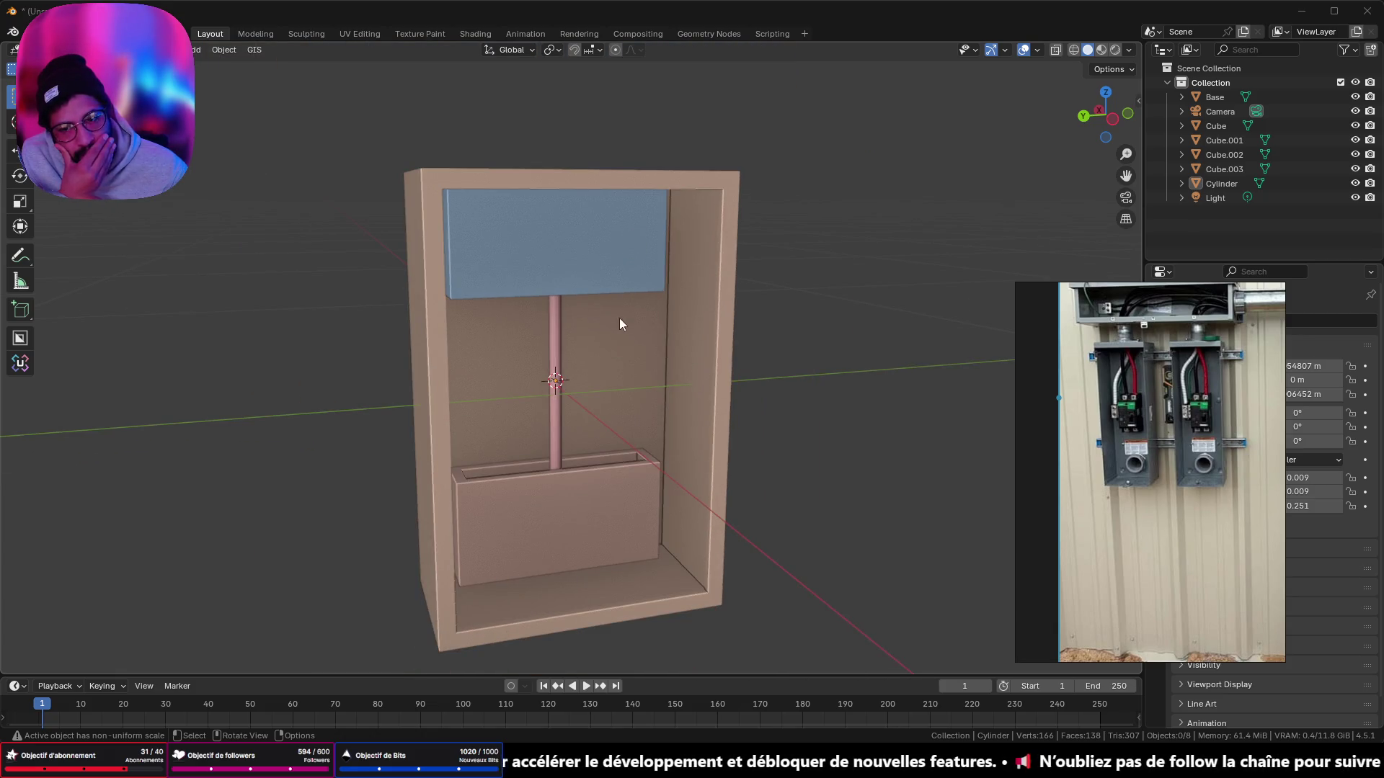
# Step: Delete the blue panel Cube.002 and the inner block Cube.003 from the enclosure
pyautogui.click(607, 271)
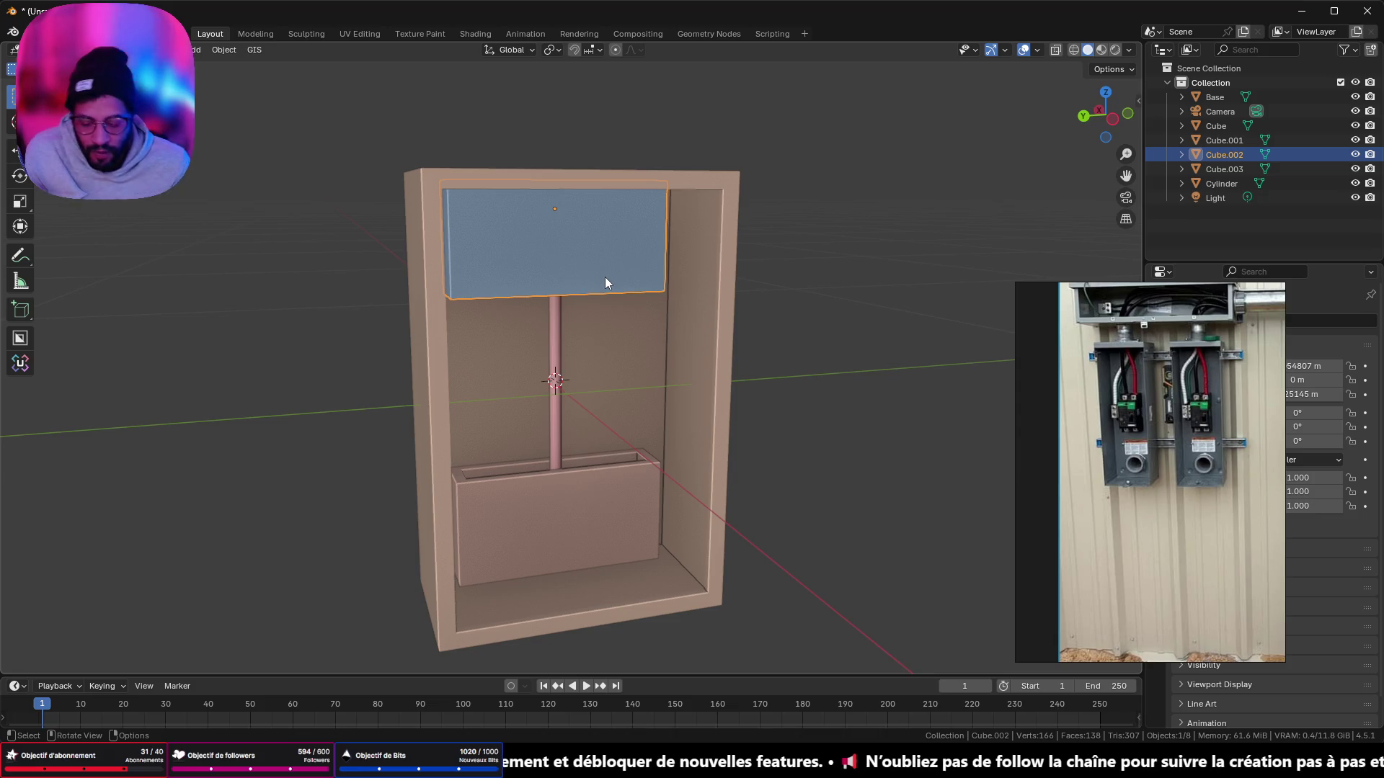
pyautogui.press('Delete')
pyautogui.click(581, 572)
pyautogui.press('Delete')
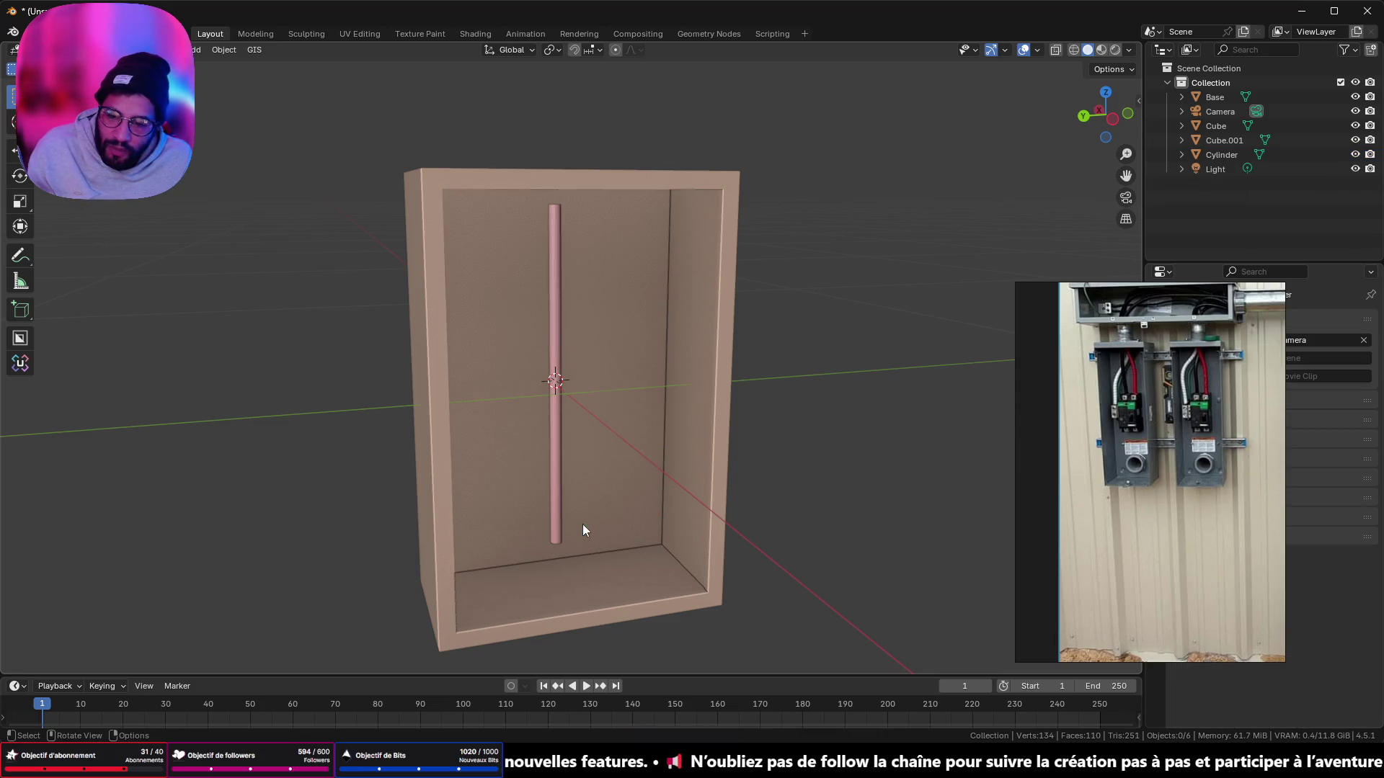
pyautogui.moveTo(583, 525); pyautogui.dragTo(603, 411, button='middle')
pyautogui.moveTo(637, 326)
pyautogui.mouseDown(button='middle')
pyautogui.moveTo(859, 335)
pyautogui.moveTo(617, 318)
pyautogui.mouseUp(button='middle')
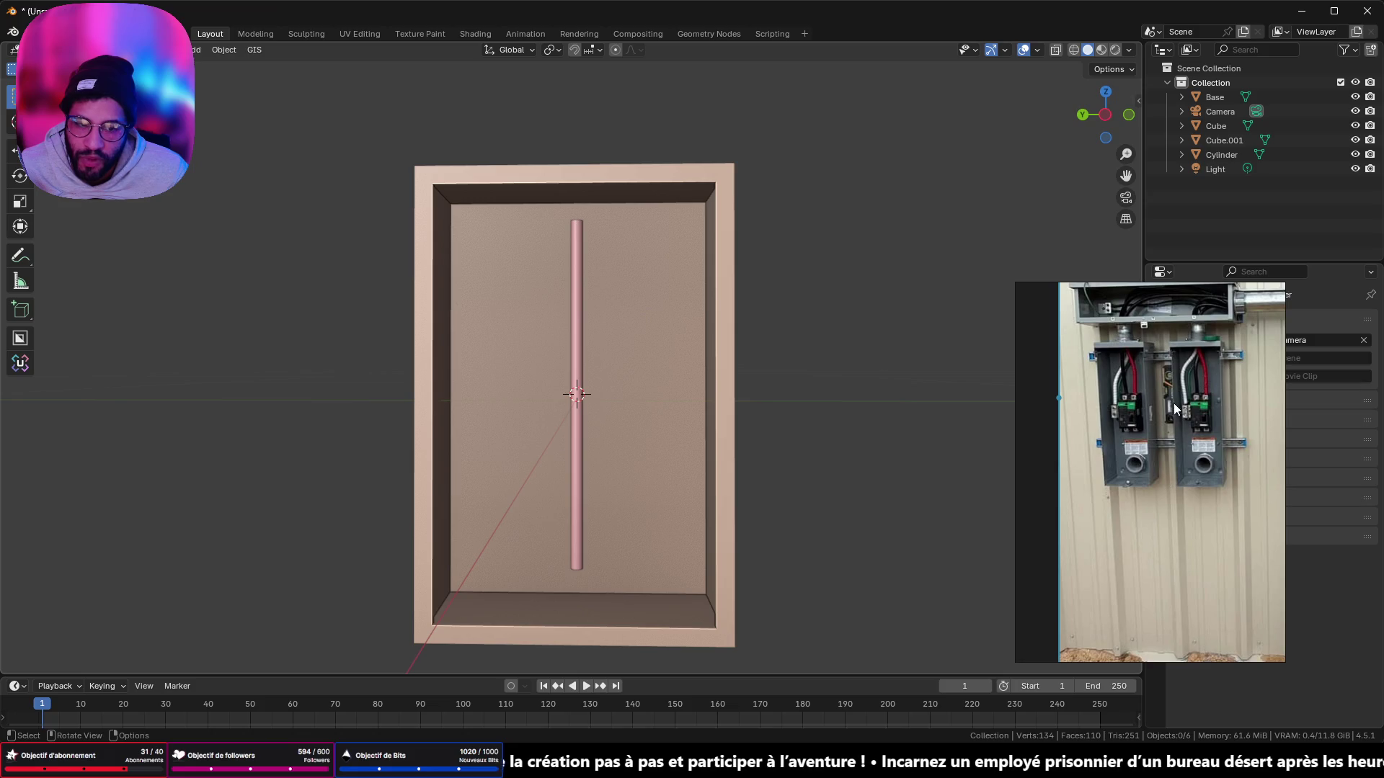
pyautogui.moveTo(504, 309)
pyautogui.mouseDown(button='middle')
pyautogui.moveTo(707, 343)
pyautogui.moveTo(823, 341)
pyautogui.moveTo(664, 301)
pyautogui.moveTo(534, 300)
pyautogui.mouseUp(button='middle')
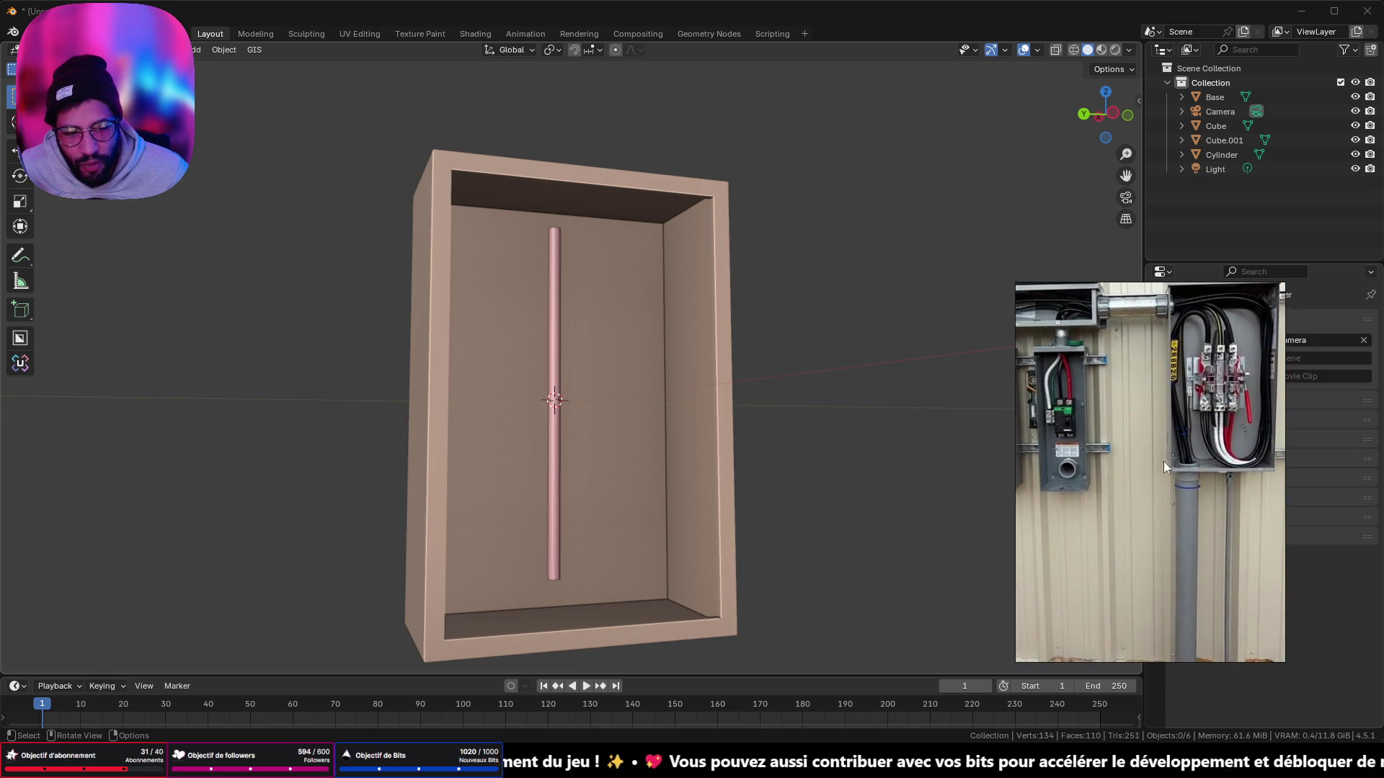
# Step: Delete the thin vertical Cylinder pipe, leaving the empty box
pyautogui.click(565, 244)
pyautogui.moveTo(574, 251); pyautogui.dragTo(577, 260, button='middle')
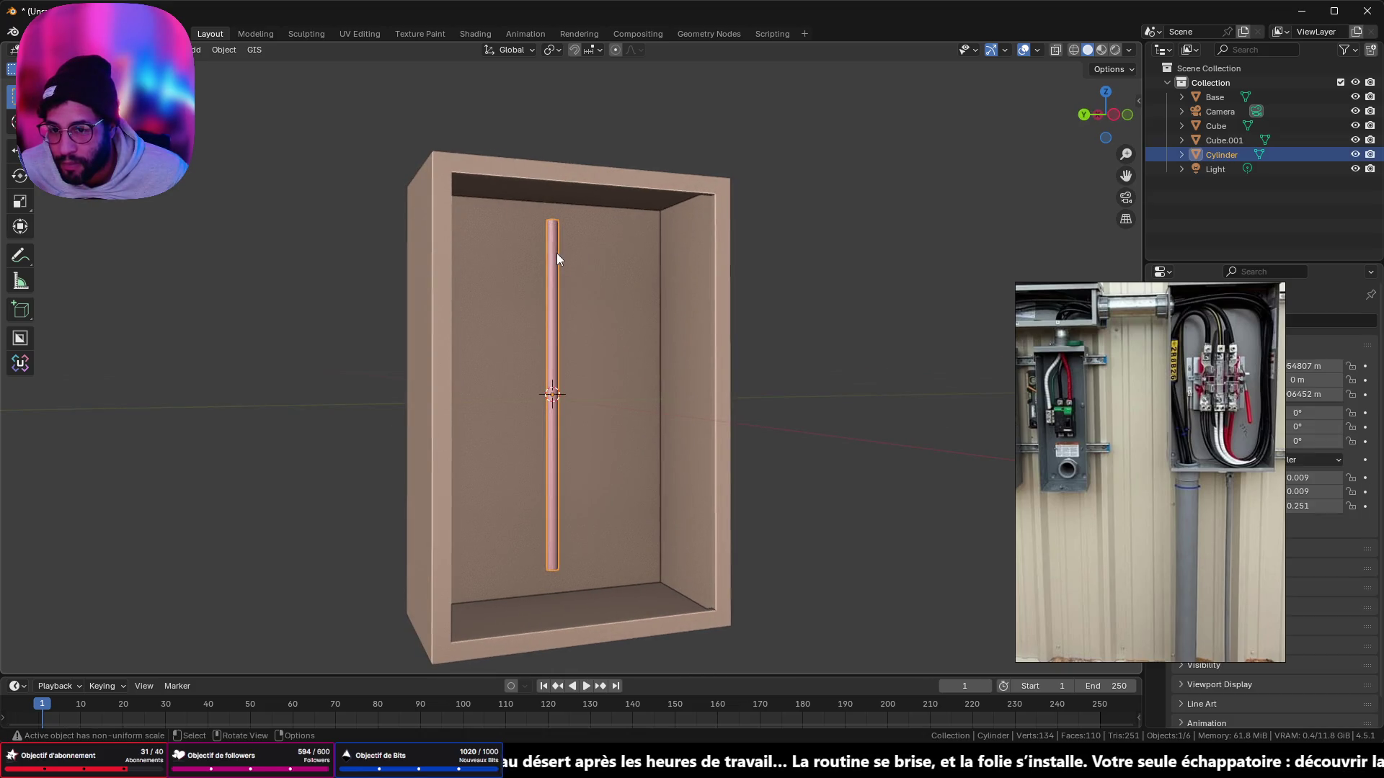
pyautogui.press('Delete')
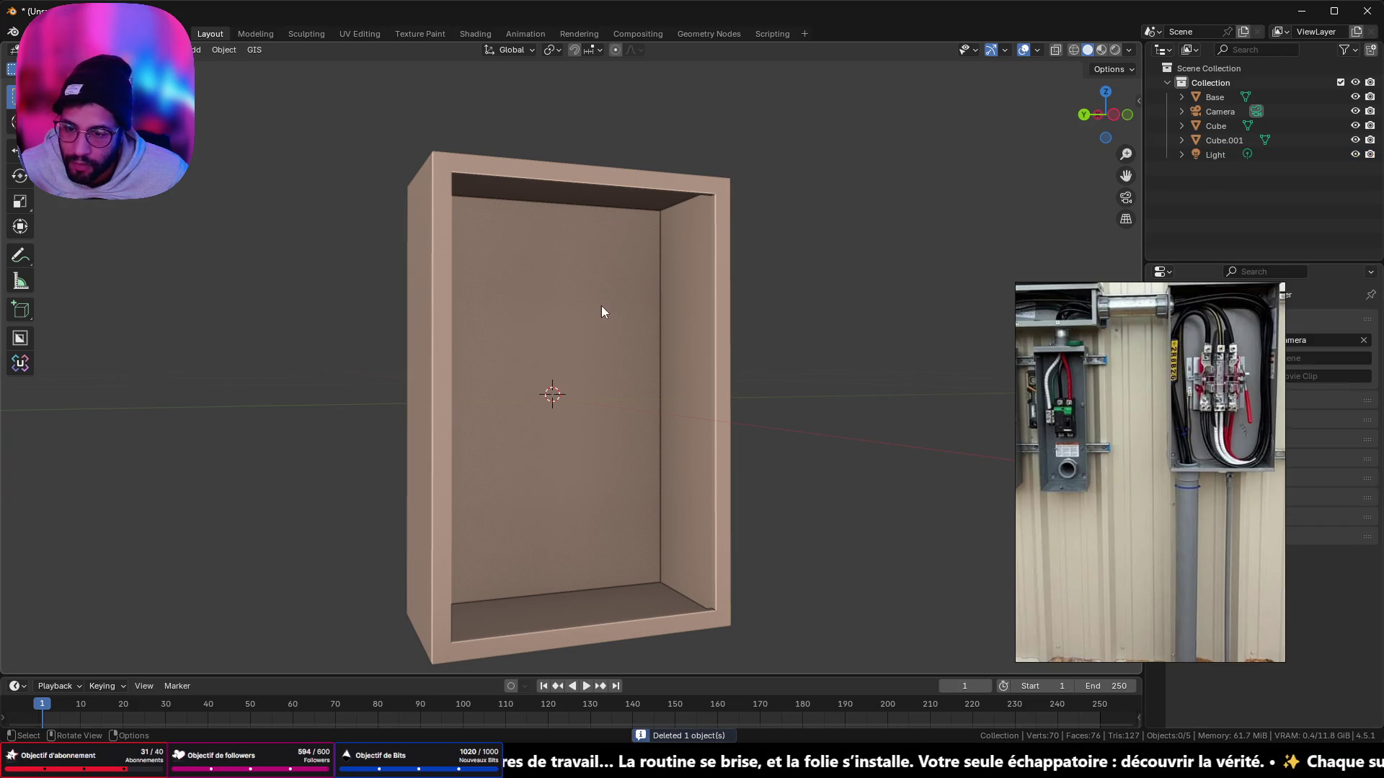
pyautogui.hotkey('shift', 'a')
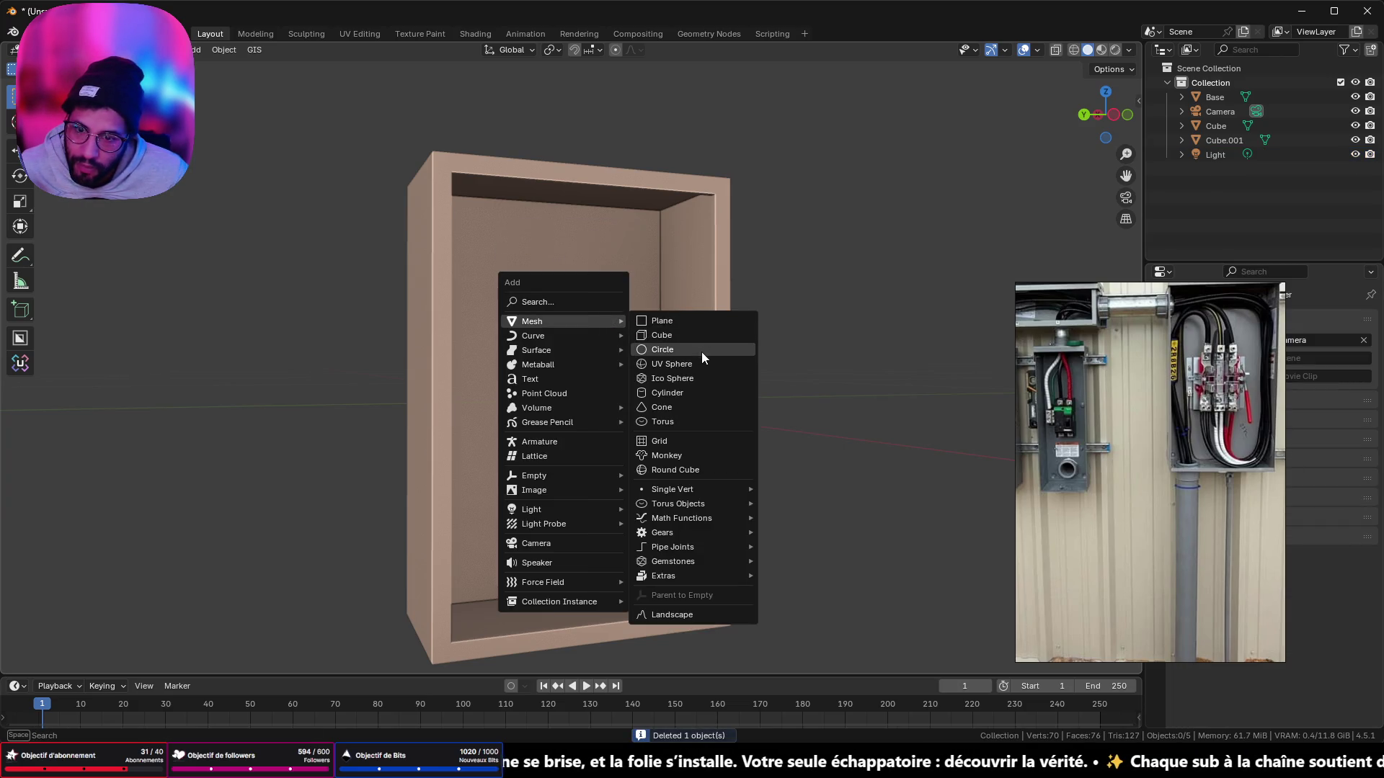
# Step: Add a cylinder mesh and turn it 90° about the Y axis
pyautogui.click(697, 391)
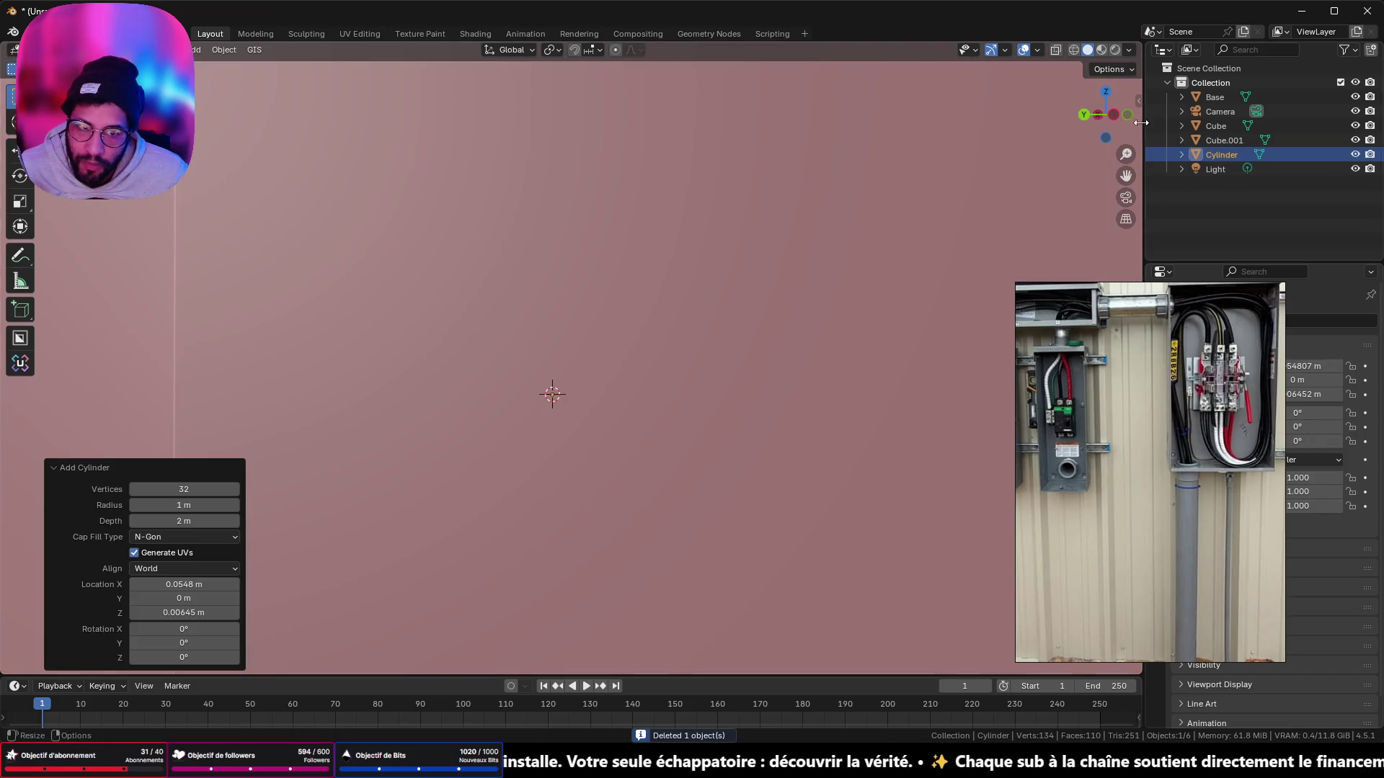
pyautogui.scroll(-10, 864, 216)
pyautogui.moveTo(831, 238)
pyautogui.mouseDown(button='middle')
pyautogui.moveTo(776, 297)
pyautogui.moveTo(782, 276)
pyautogui.mouseUp(button='middle')
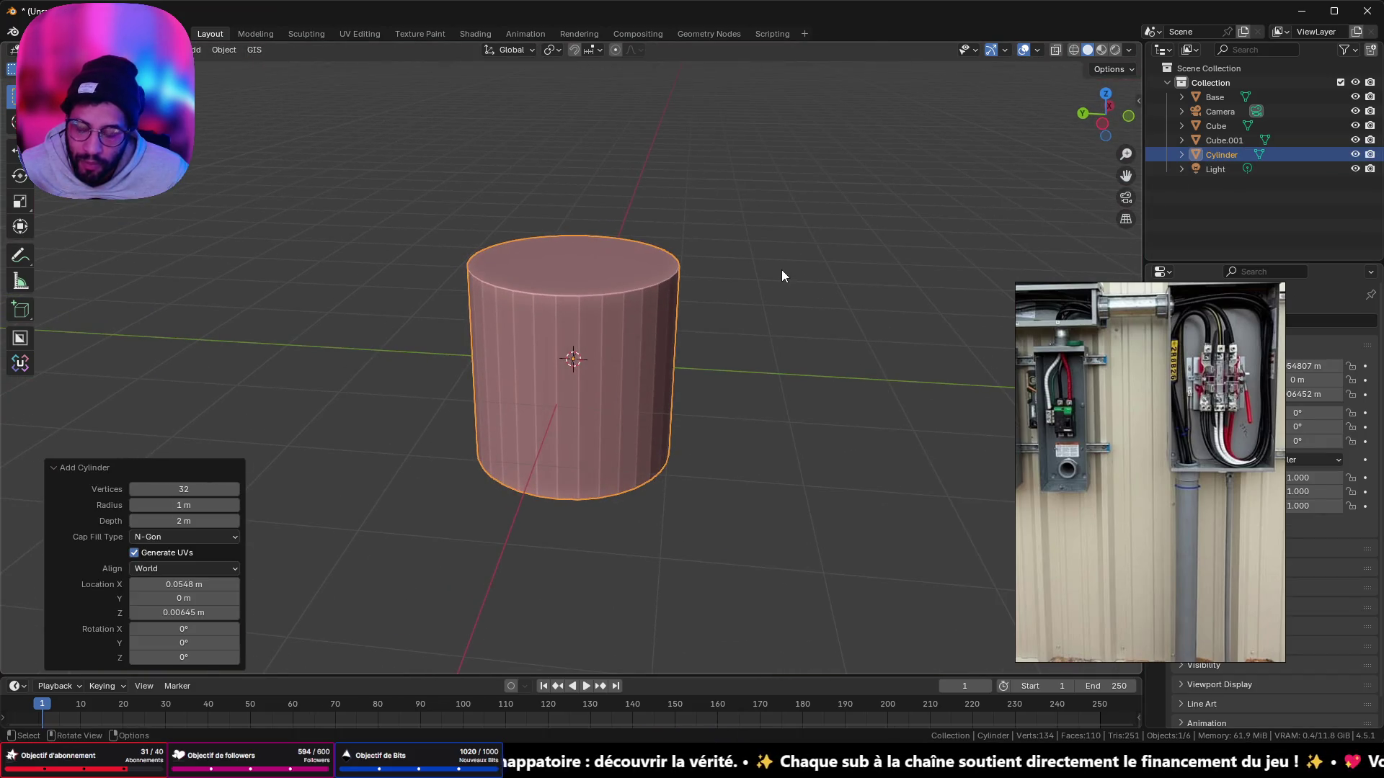
pyautogui.press('s')
pyautogui.press('y')
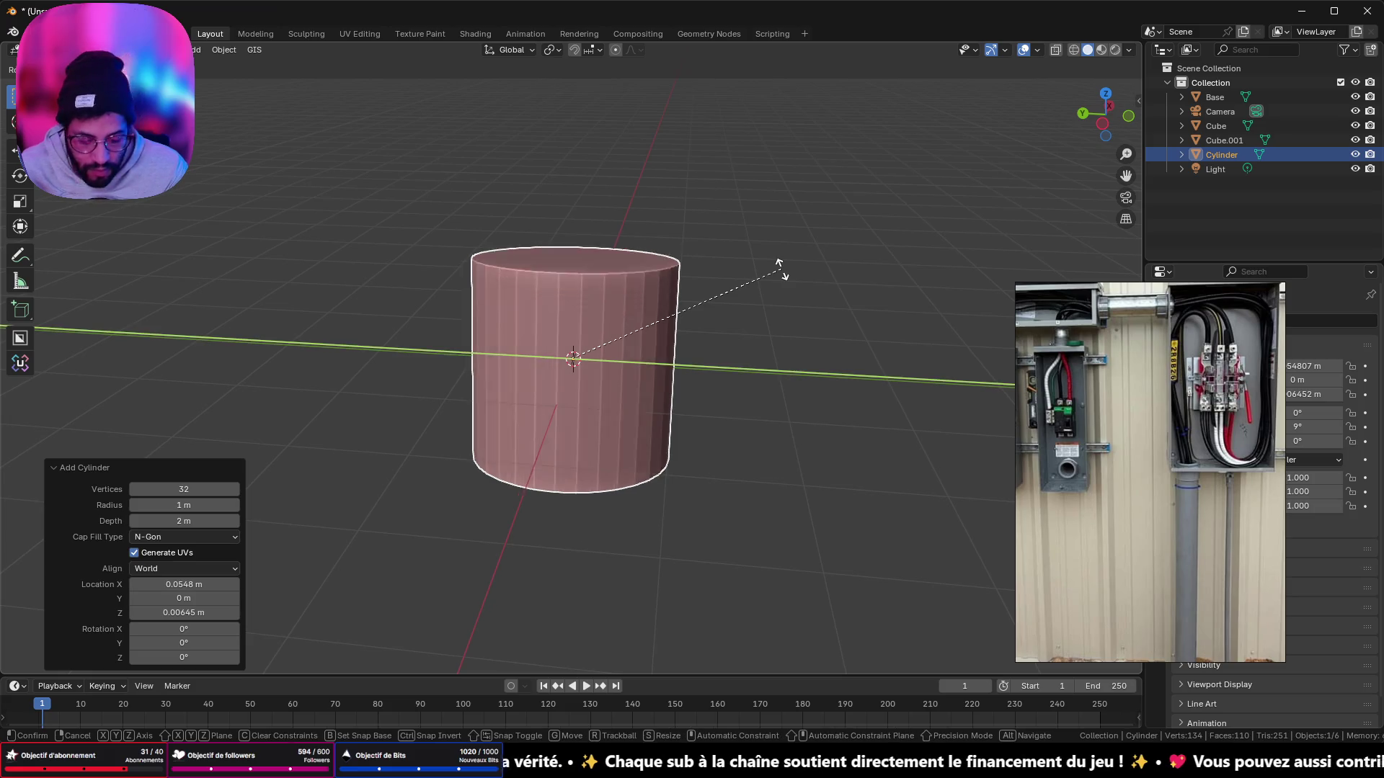
pyautogui.press('9')
pyautogui.press('0')
pyautogui.press('Return')
# Step: In side view, shrink the cylinder down to a much smaller size
pyautogui.click(1101, 123)
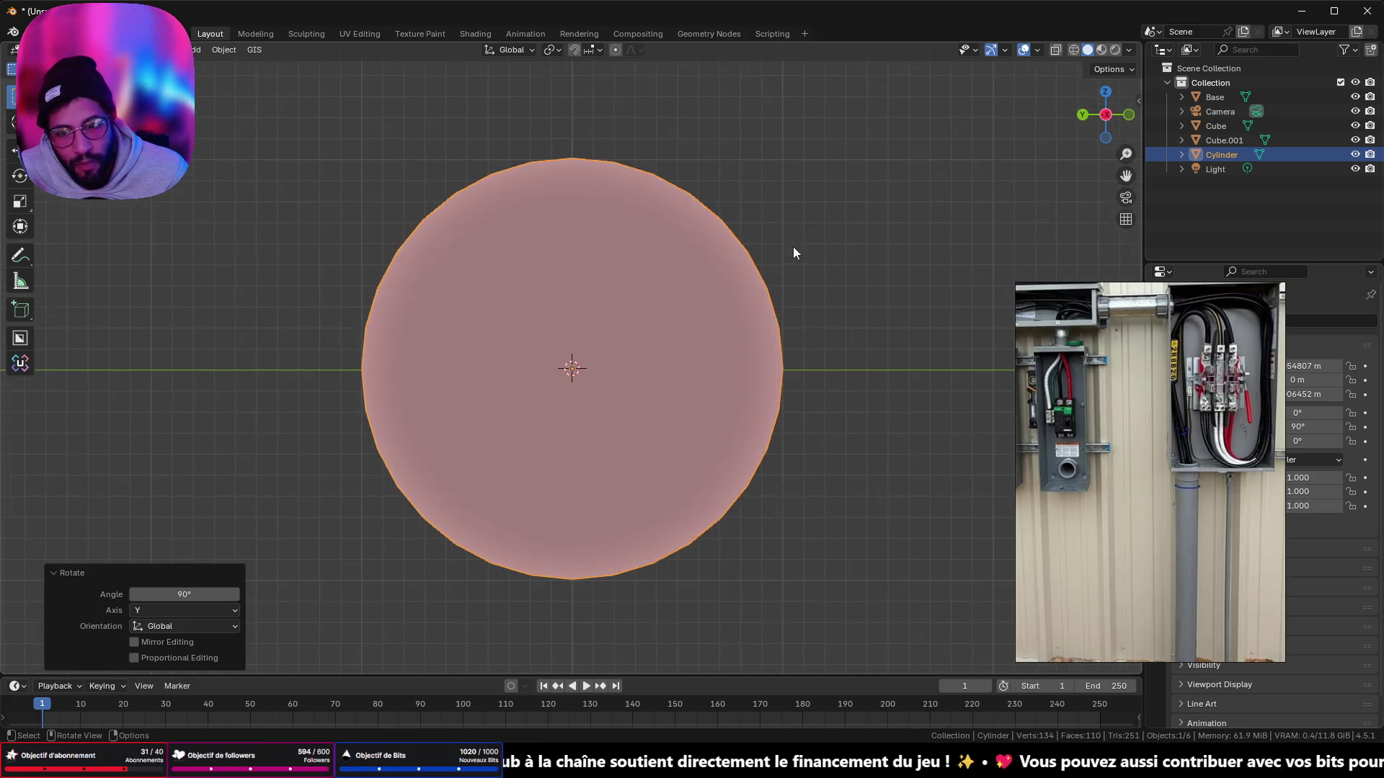
pyautogui.press('s')
pyautogui.click(559, 350)
pyautogui.scroll(6, 576, 377)
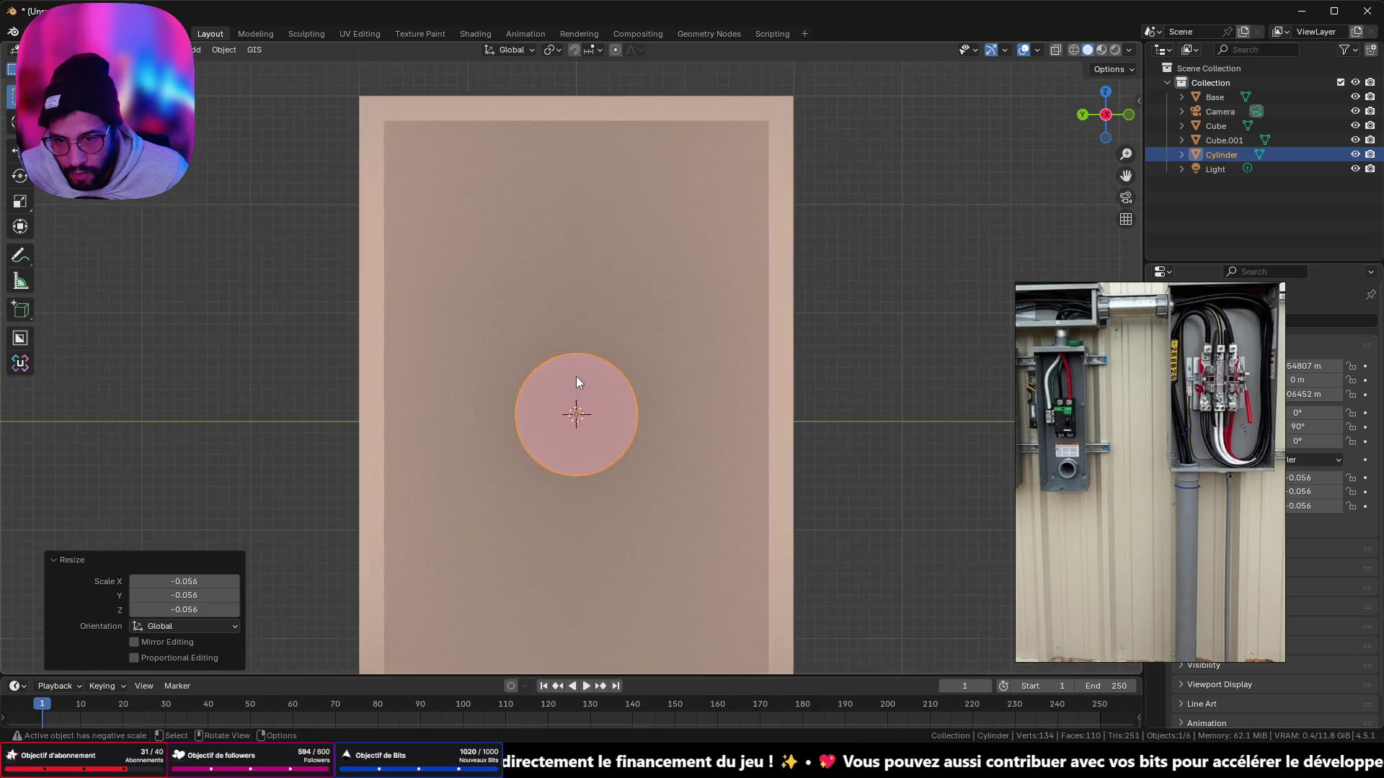
pyautogui.press('s')
pyautogui.click(655, 331)
pyautogui.scroll(-4, 615, 434)
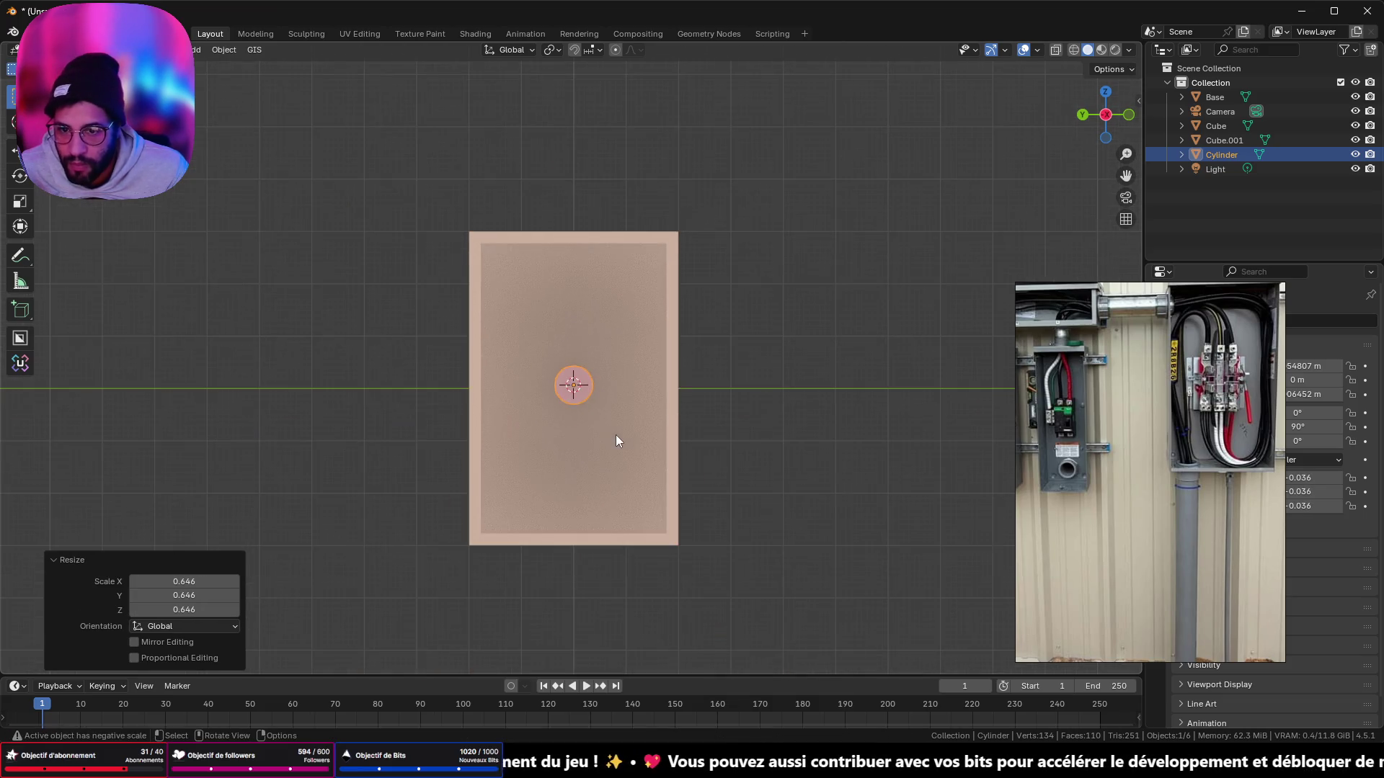
# Step: Move the cylinder up along Z near the top of the box and fine-tune its size
pyautogui.press('g')
pyautogui.press('z')
pyautogui.click(618, 303)
pyautogui.press('s')
pyautogui.click(721, 301)
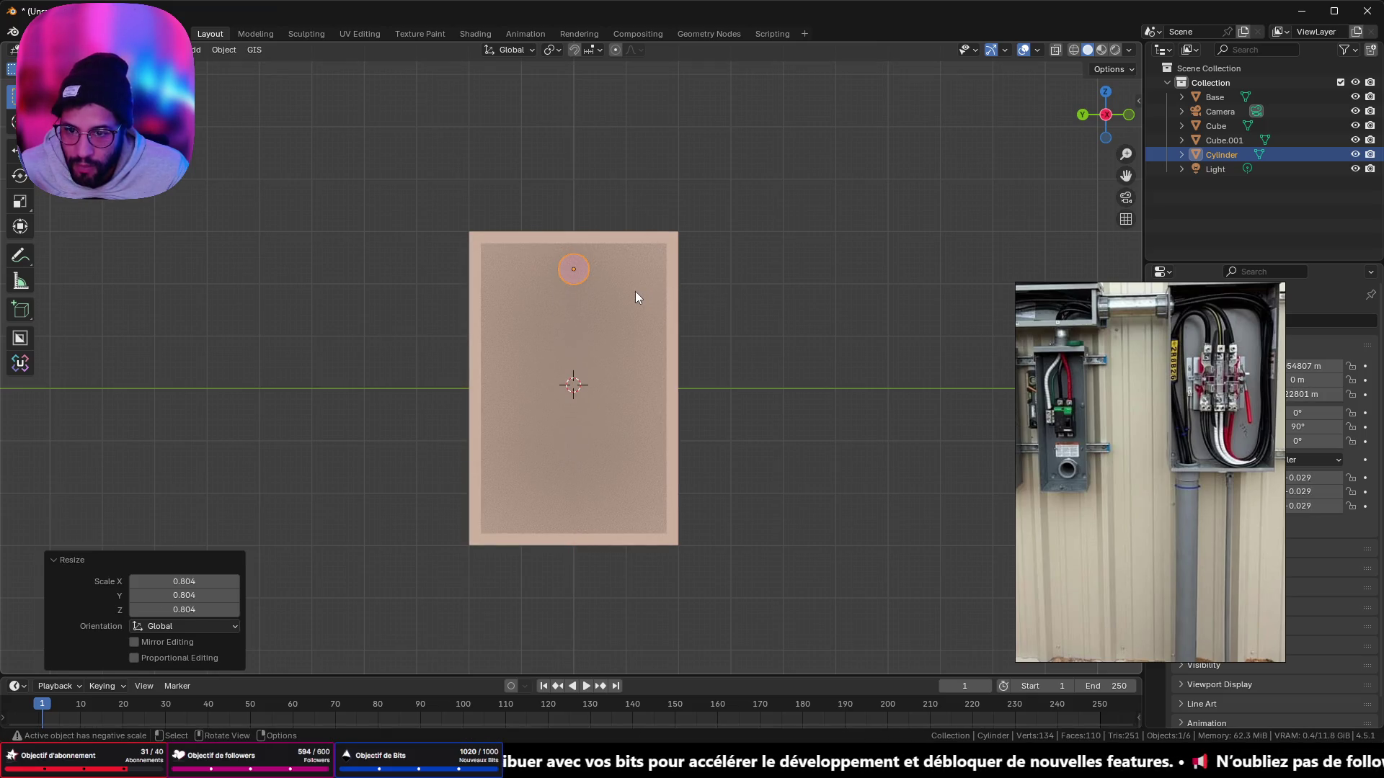
pyautogui.scroll(3, 631, 293)
pyautogui.moveTo(626, 291)
pyautogui.keyDown('shift'); pyautogui.mouseDown(button='middle')
pyautogui.moveTo(573, 336)
pyautogui.moveTo(606, 330)
pyautogui.mouseUp(button='middle'); pyautogui.keyUp('shift')
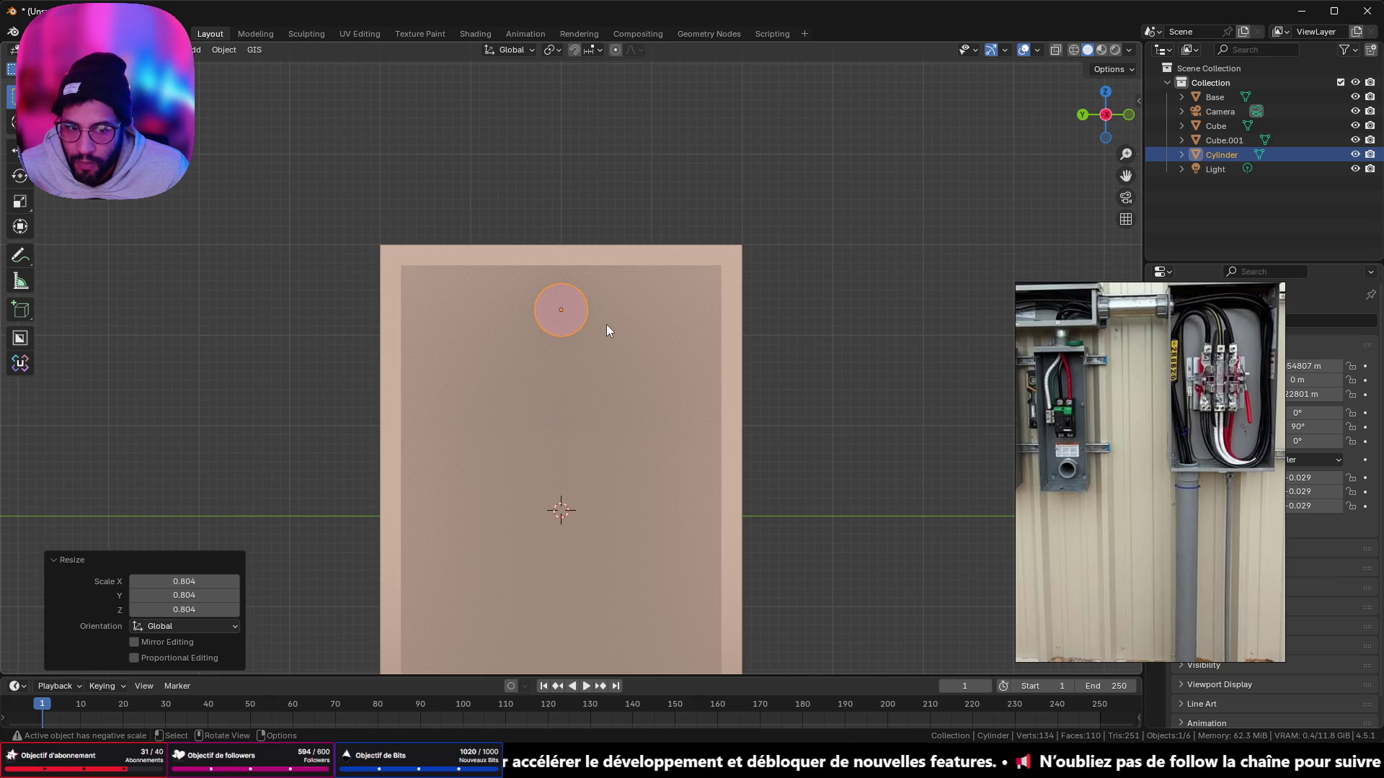
pyautogui.press('s')
pyautogui.click(608, 328)
# Step: In front wireframe view, squash the cylinder along X to 0.327
pyautogui.moveTo(608, 328)
pyautogui.mouseDown(button='middle')
pyautogui.moveTo(706, 346)
pyautogui.moveTo(728, 335)
pyautogui.mouseUp(button='middle')
pyautogui.click(1096, 117)
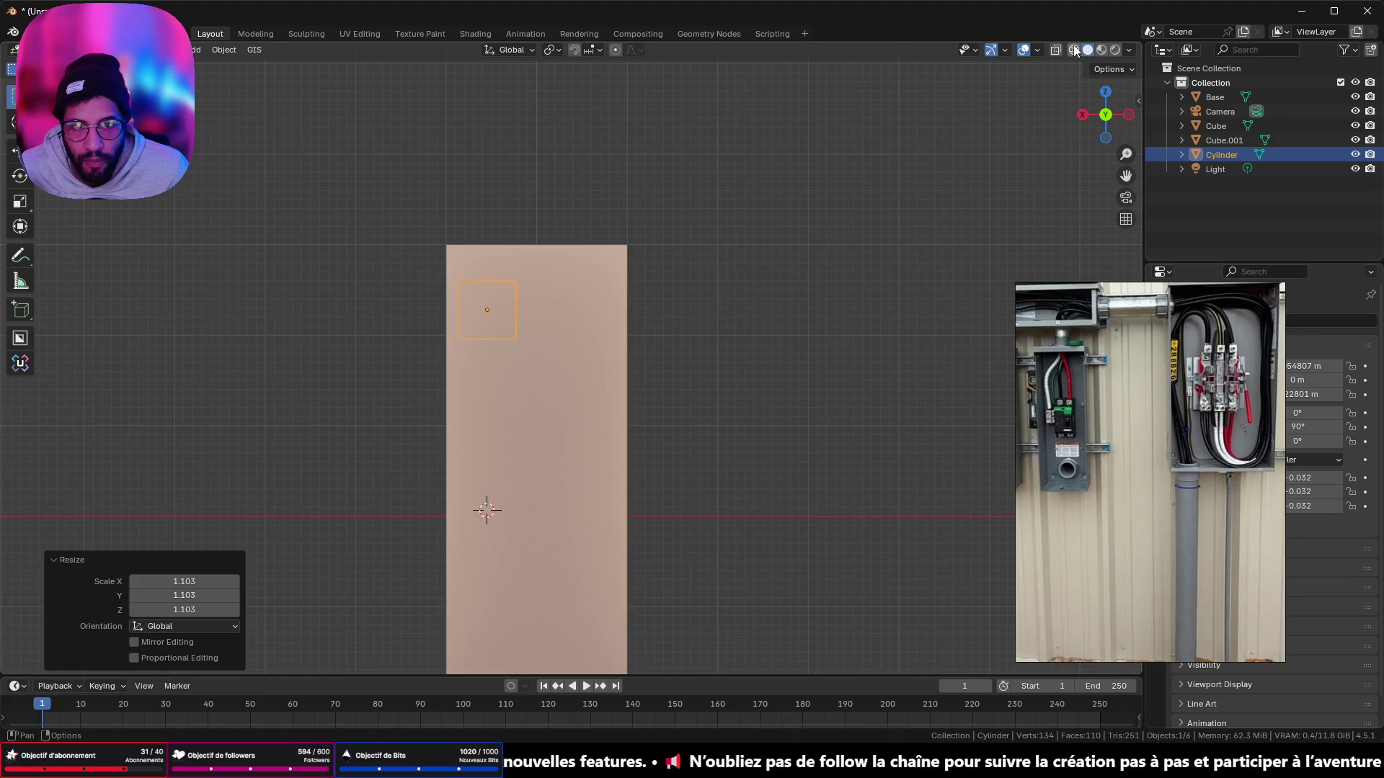
pyautogui.click(1074, 49)
pyautogui.scroll(5, 542, 274)
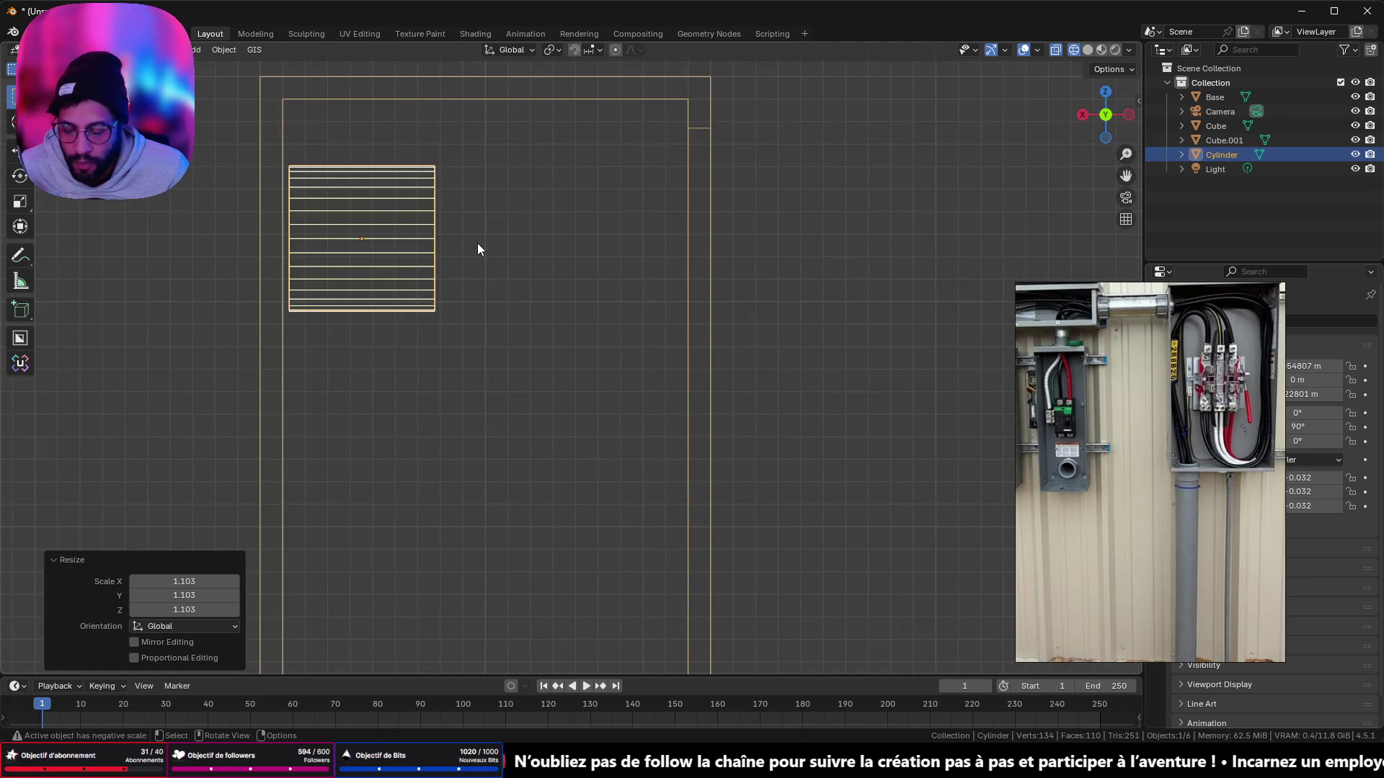
pyautogui.press('s')
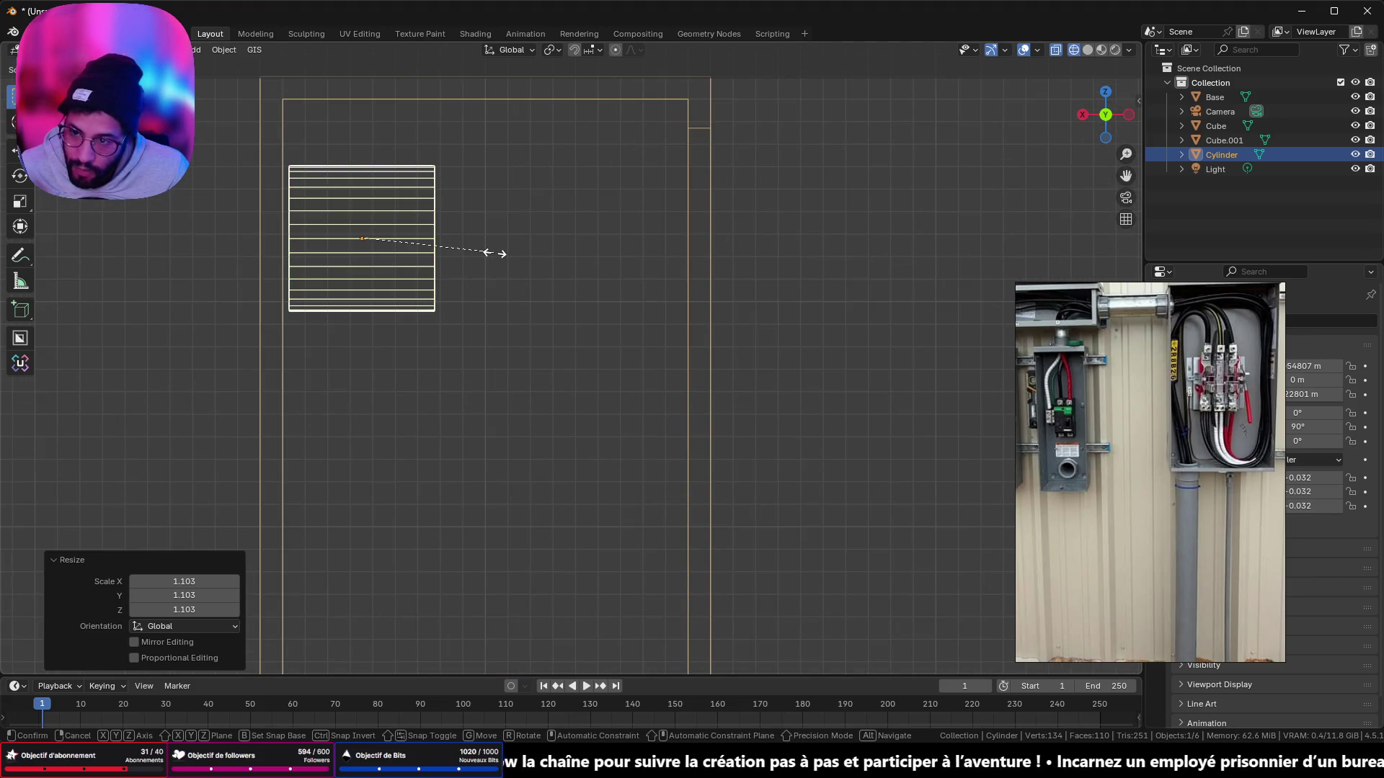
pyautogui.press('x')
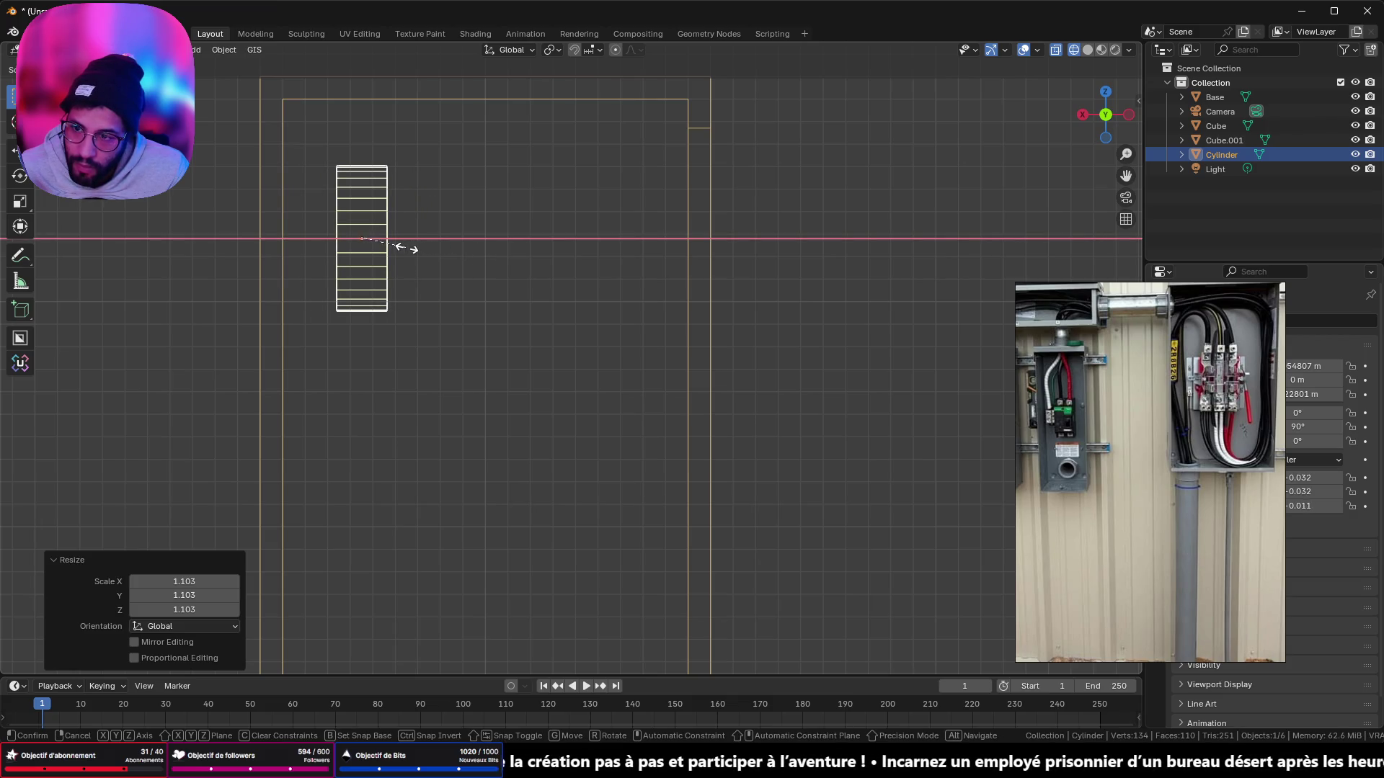
pyautogui.click(405, 249)
# Step: Change the snapping target and slide the cylinder along X to the inner frame edge
pyautogui.press('g')
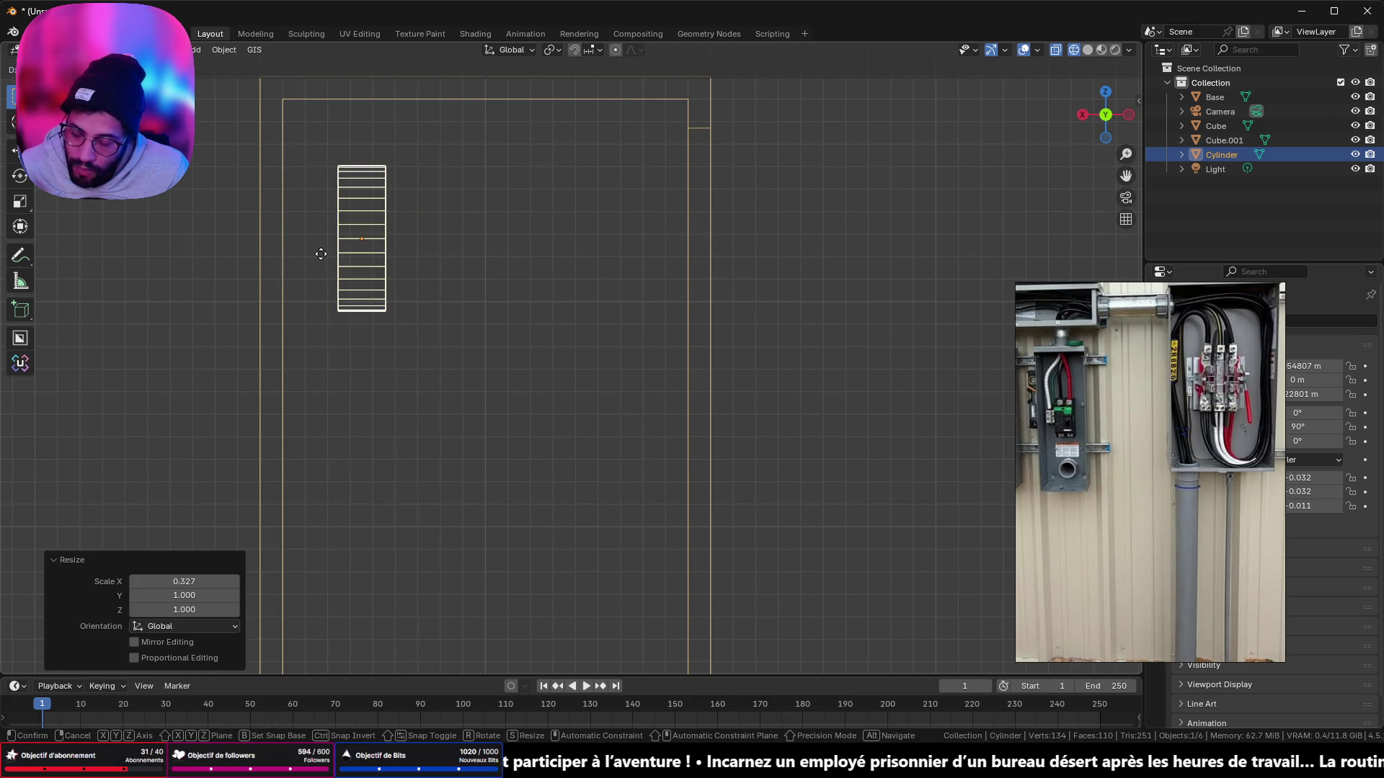
pyautogui.press('x')
pyautogui.press('ctrl')
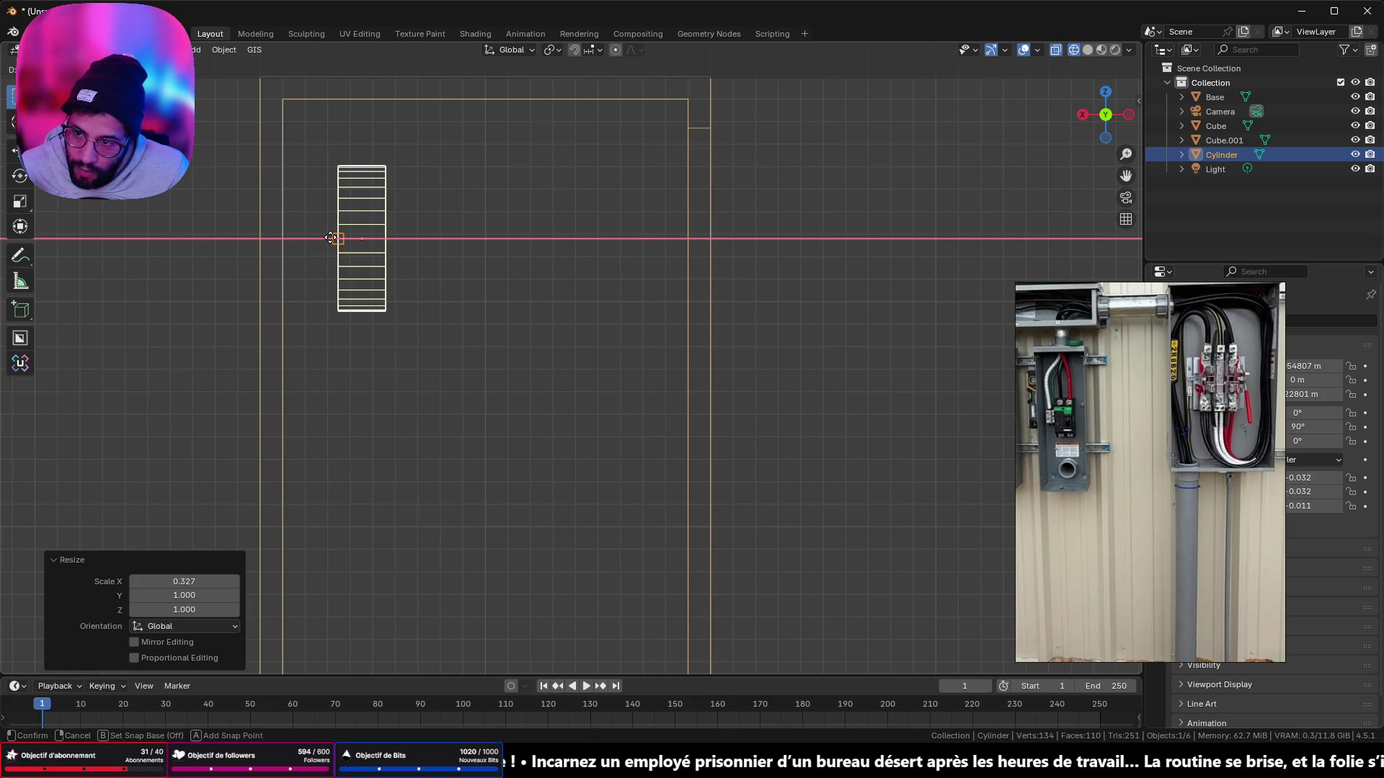
pyautogui.rightClick(331, 238)
pyautogui.click(594, 50)
pyautogui.click(598, 183)
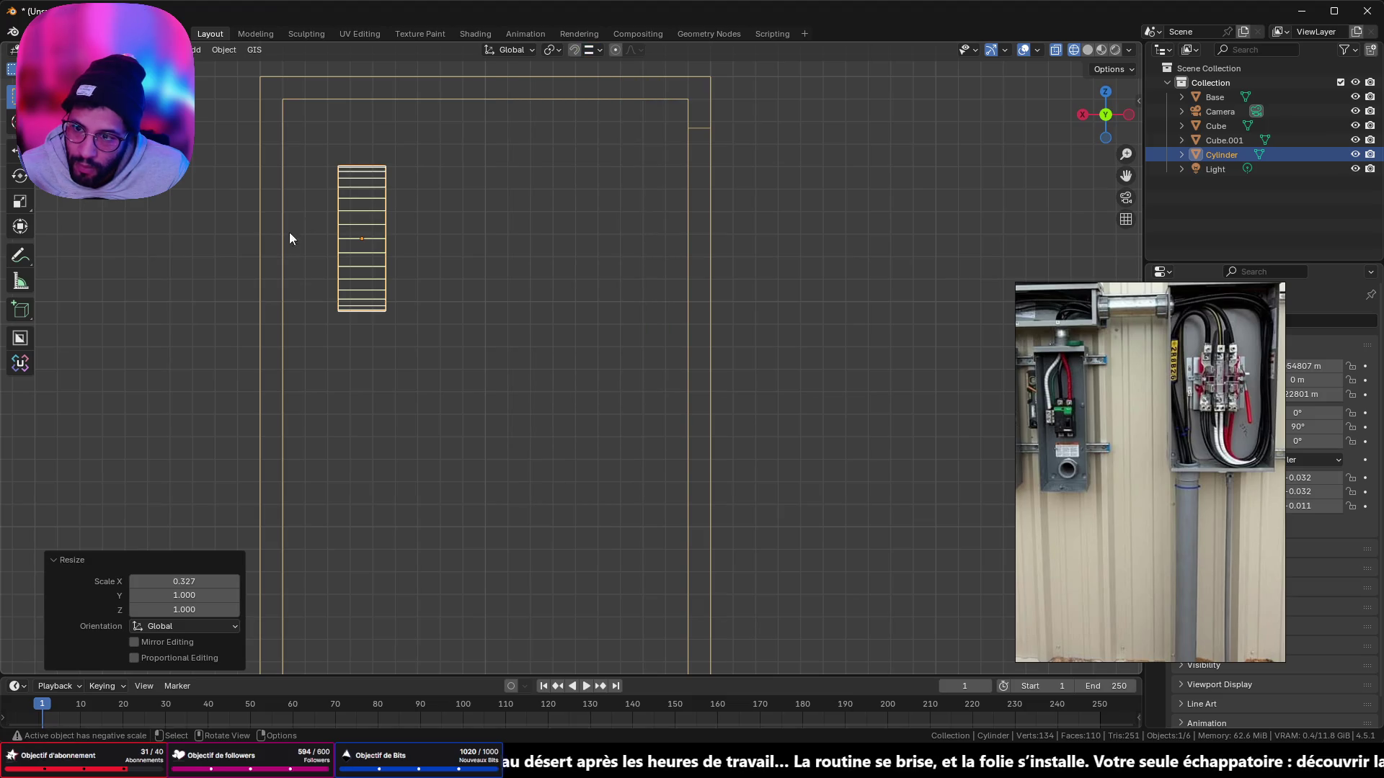
pyautogui.press('g')
pyautogui.press('x')
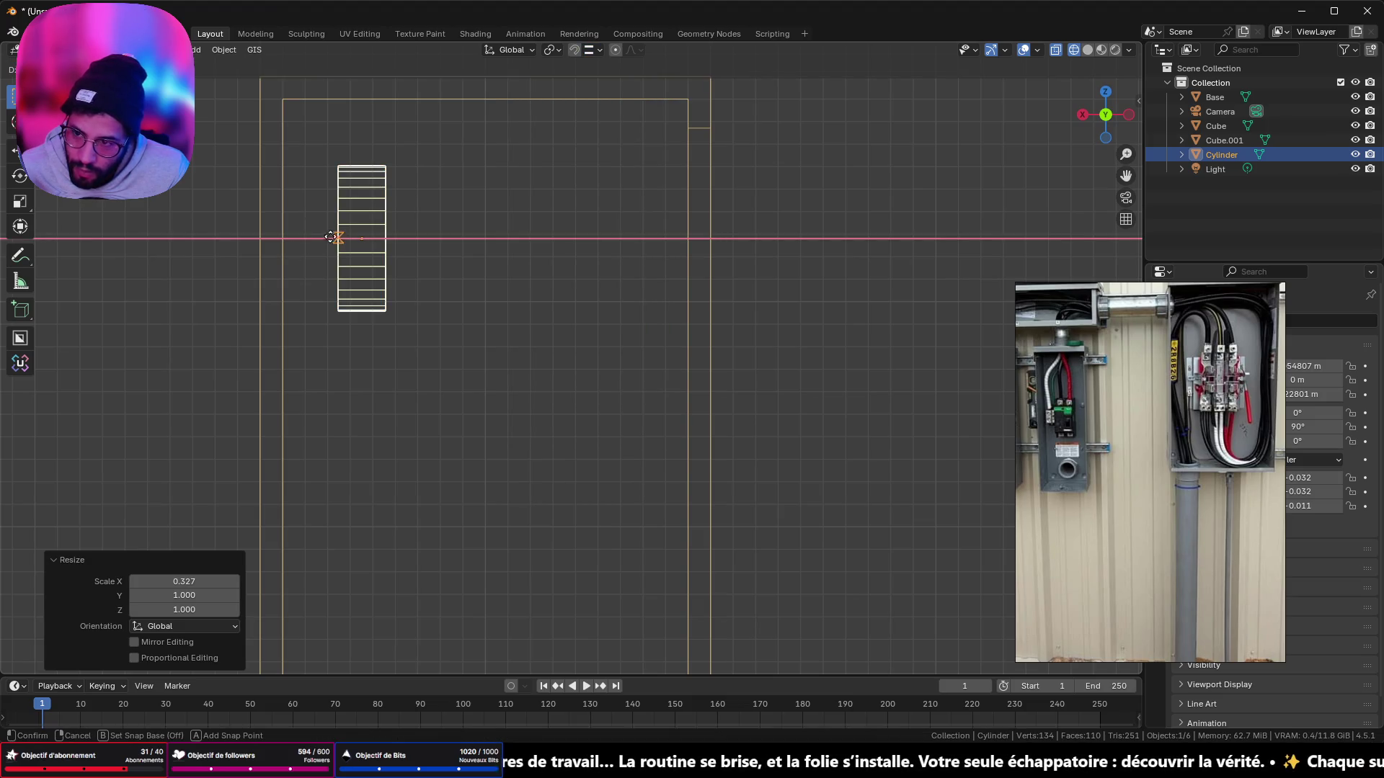
pyautogui.click(293, 239)
pyautogui.moveTo(354, 227); pyautogui.dragTo(401, 223, button='middle')
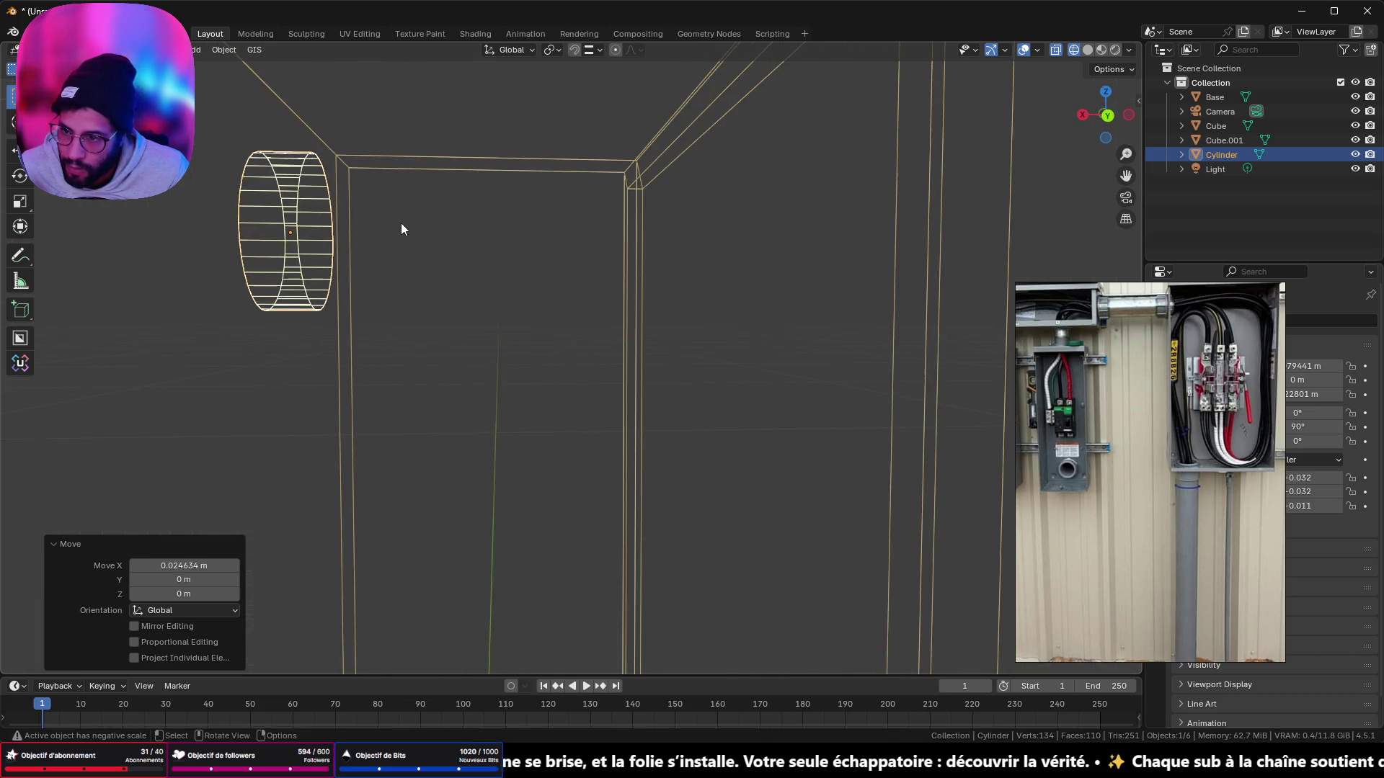
# Step: Apply the cylinder's scale and snap the 3D cursor to its bottom rim vertex
pyautogui.hotkey('ctrl', 'a')
pyautogui.click(400, 223)
pyautogui.press('Tab')
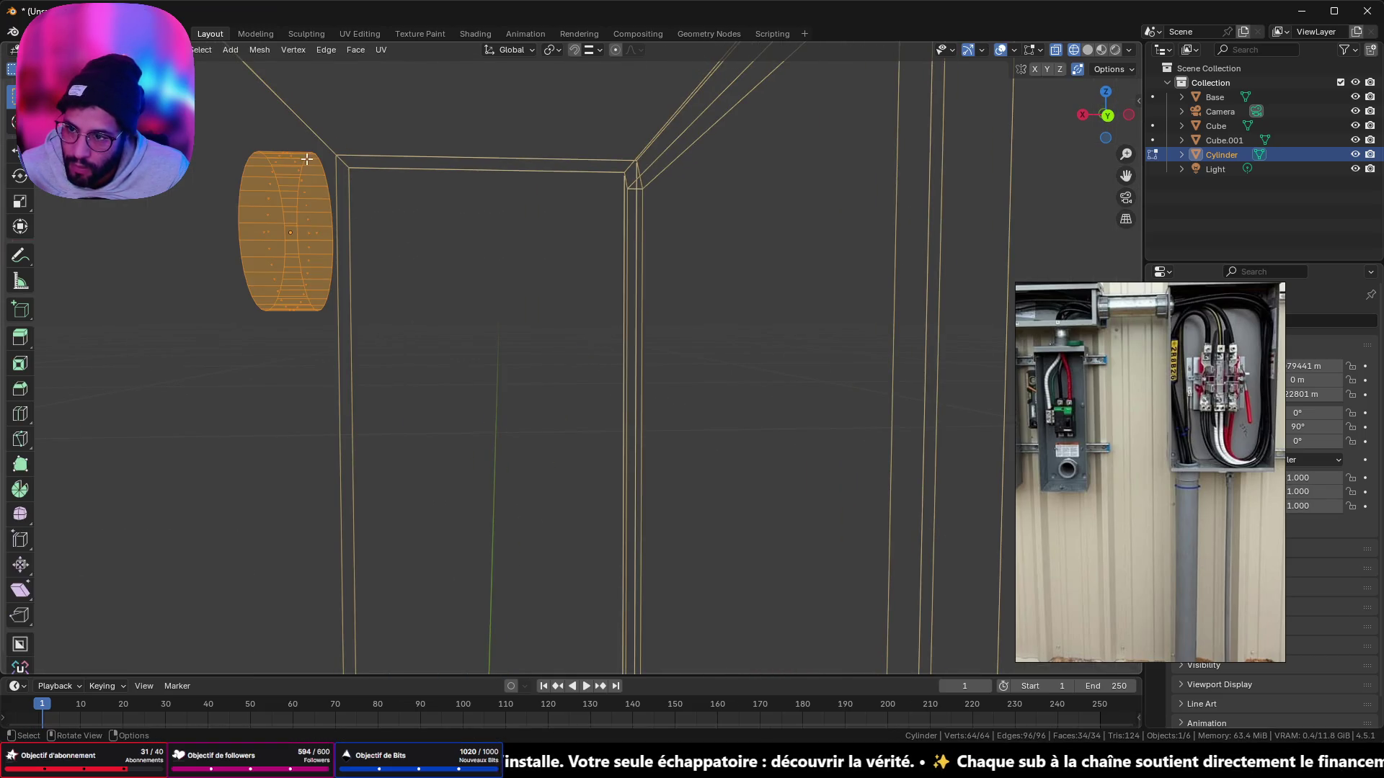
pyautogui.moveTo(324, 306)
pyautogui.mouseDown(button='middle')
pyautogui.moveTo(288, 331)
pyautogui.moveTo(398, 188)
pyautogui.moveTo(566, 282)
pyautogui.moveTo(840, 509)
pyautogui.moveTo(456, 278)
pyautogui.moveTo(375, 206)
pyautogui.mouseUp(button='middle')
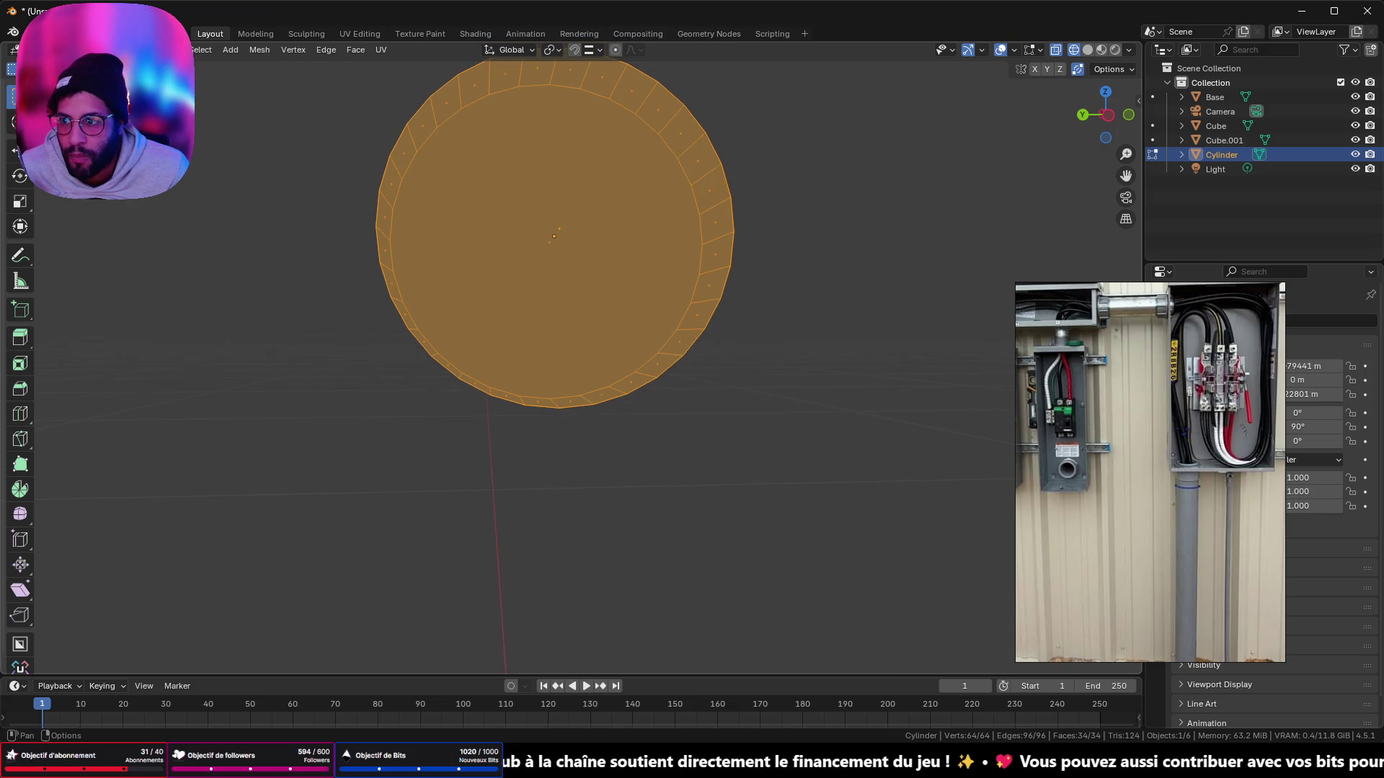
pyautogui.click(559, 408)
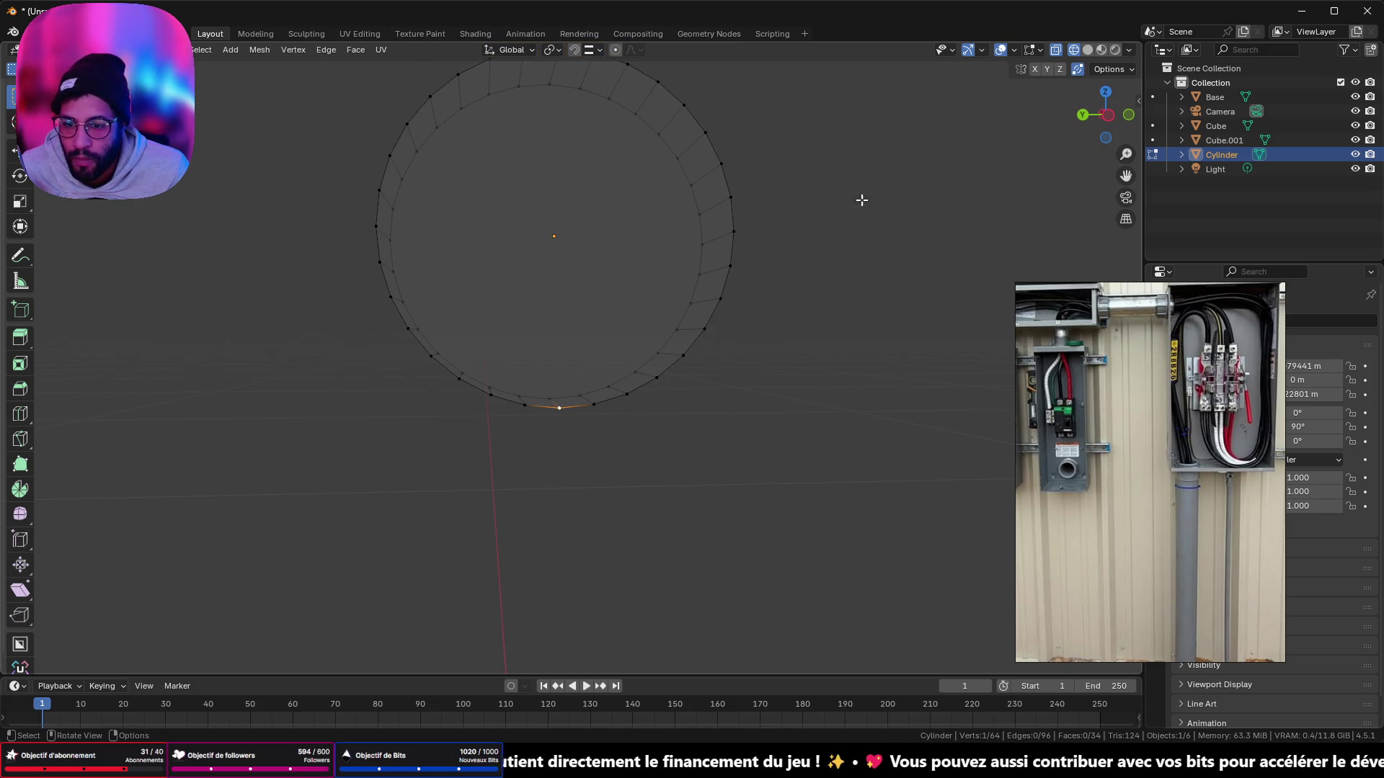
pyautogui.click(1082, 115)
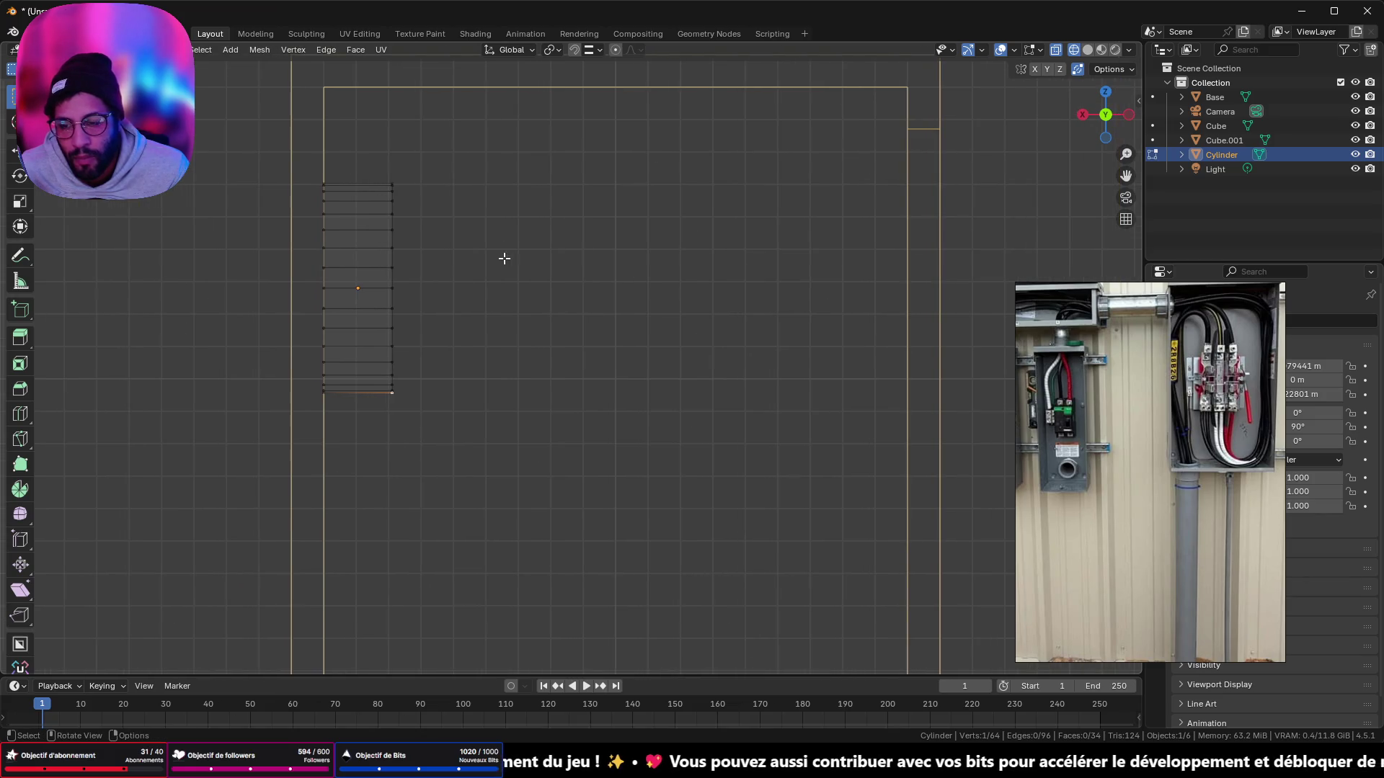
pyautogui.hotkey('shift', 's')
pyautogui.click(511, 344)
# Step: Select the cylinder's end cap face and spin it about Y around the cursor into an arc
pyautogui.press('Tab')
pyautogui.moveTo(511, 343); pyautogui.dragTo(506, 326, button='middle')
pyautogui.press('Tab')
pyautogui.press('3')
pyautogui.click(410, 292)
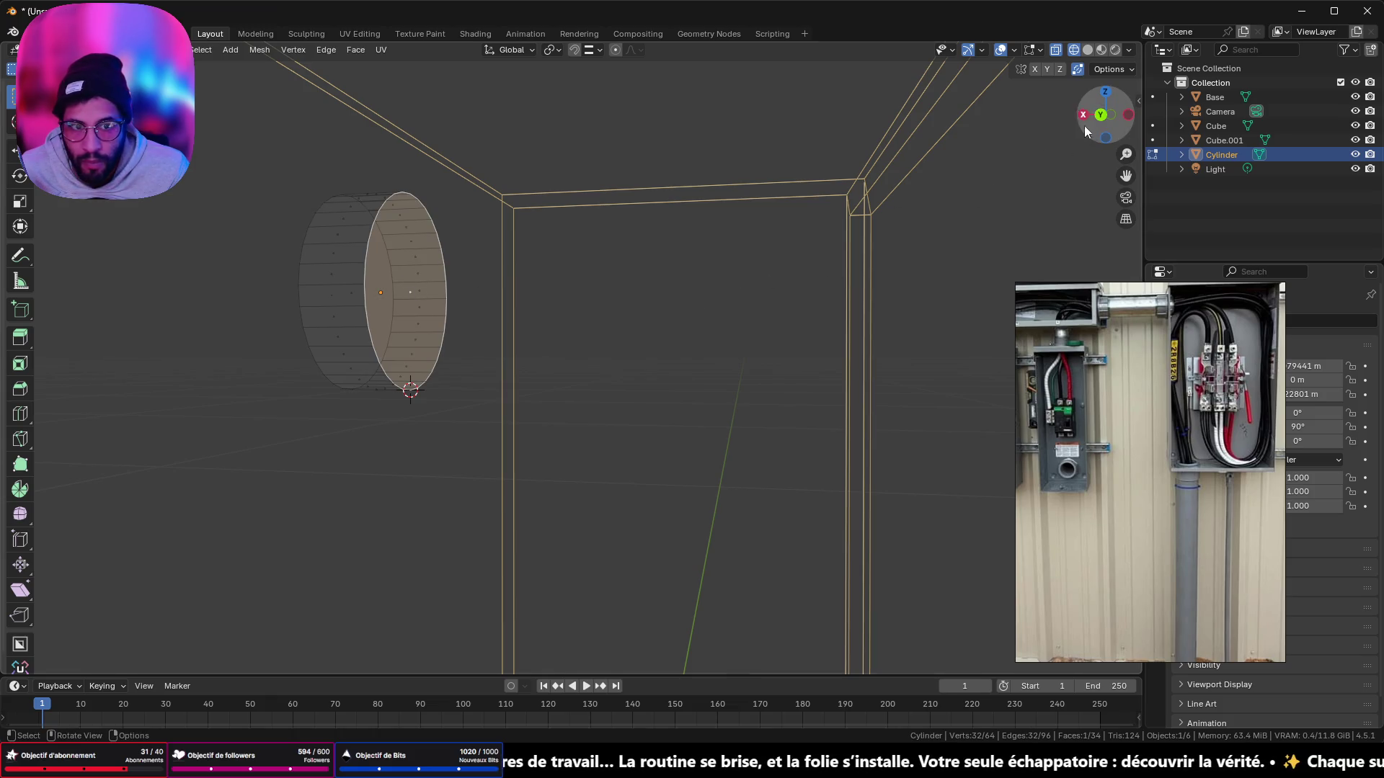
pyautogui.press('ctrl+KP_1')
pyautogui.click(20, 489)
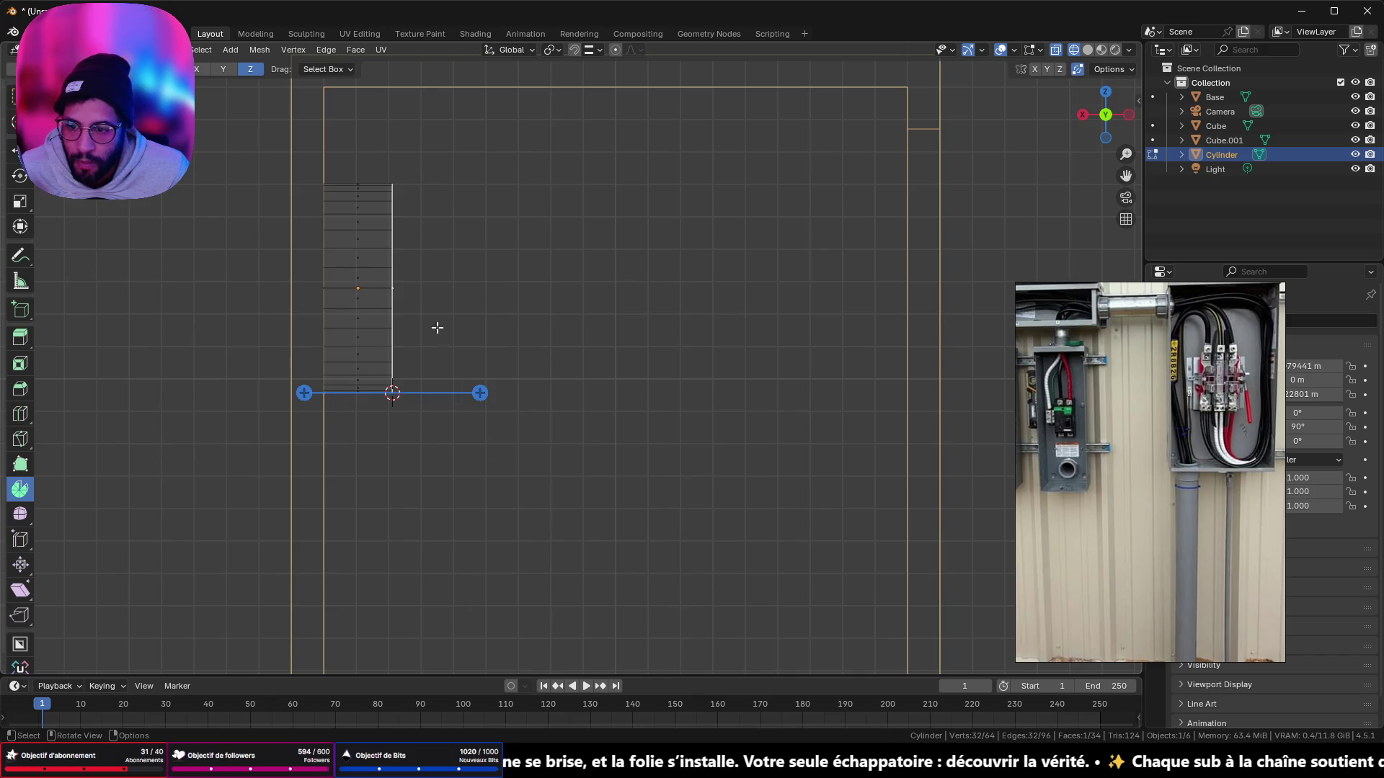
pyautogui.click(223, 68)
pyautogui.moveTo(306, 482)
pyautogui.mouseDown()
pyautogui.moveTo(202, 297)
pyautogui.moveTo(314, 317)
pyautogui.mouseUp()
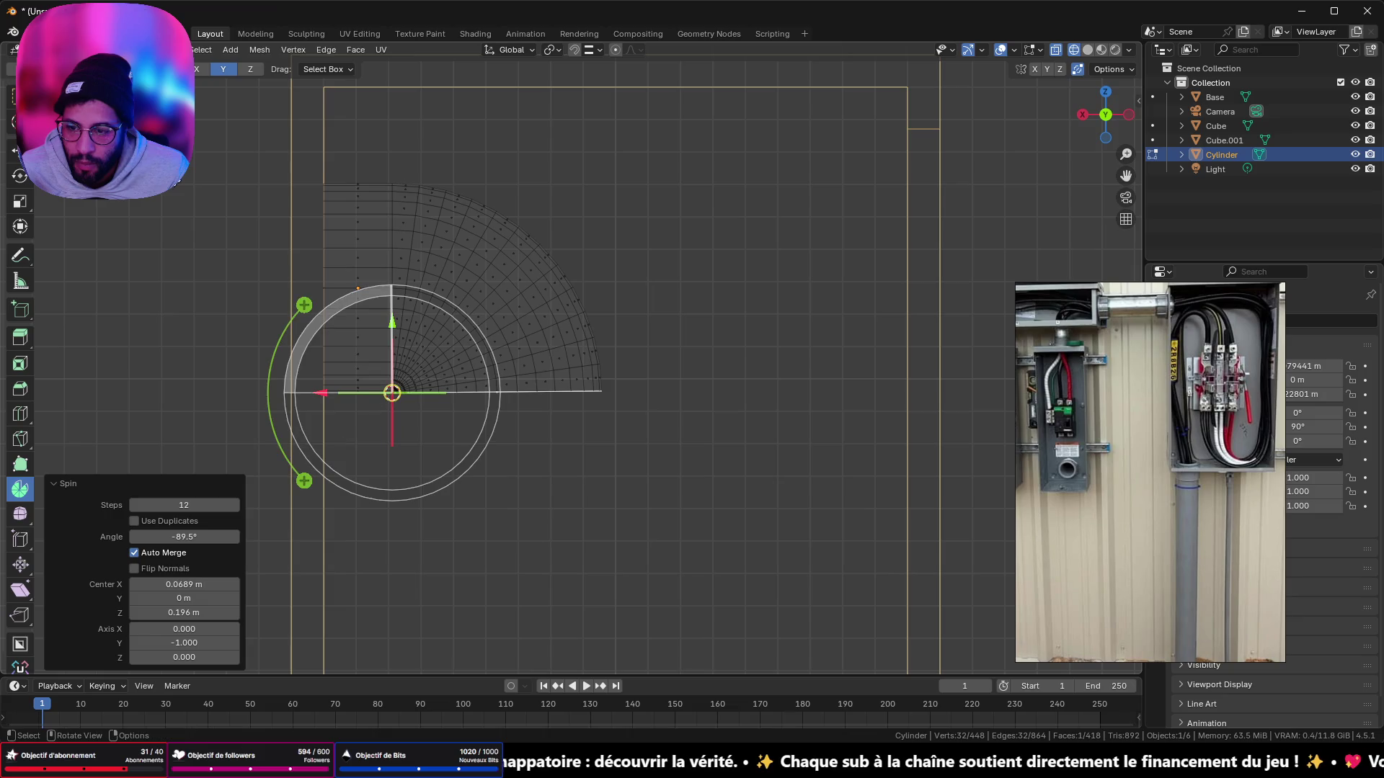
# Step: Set the spin angle to -90° and reduce the spin steps to 5
pyautogui.click(196, 536)
pyautogui.write('-90')
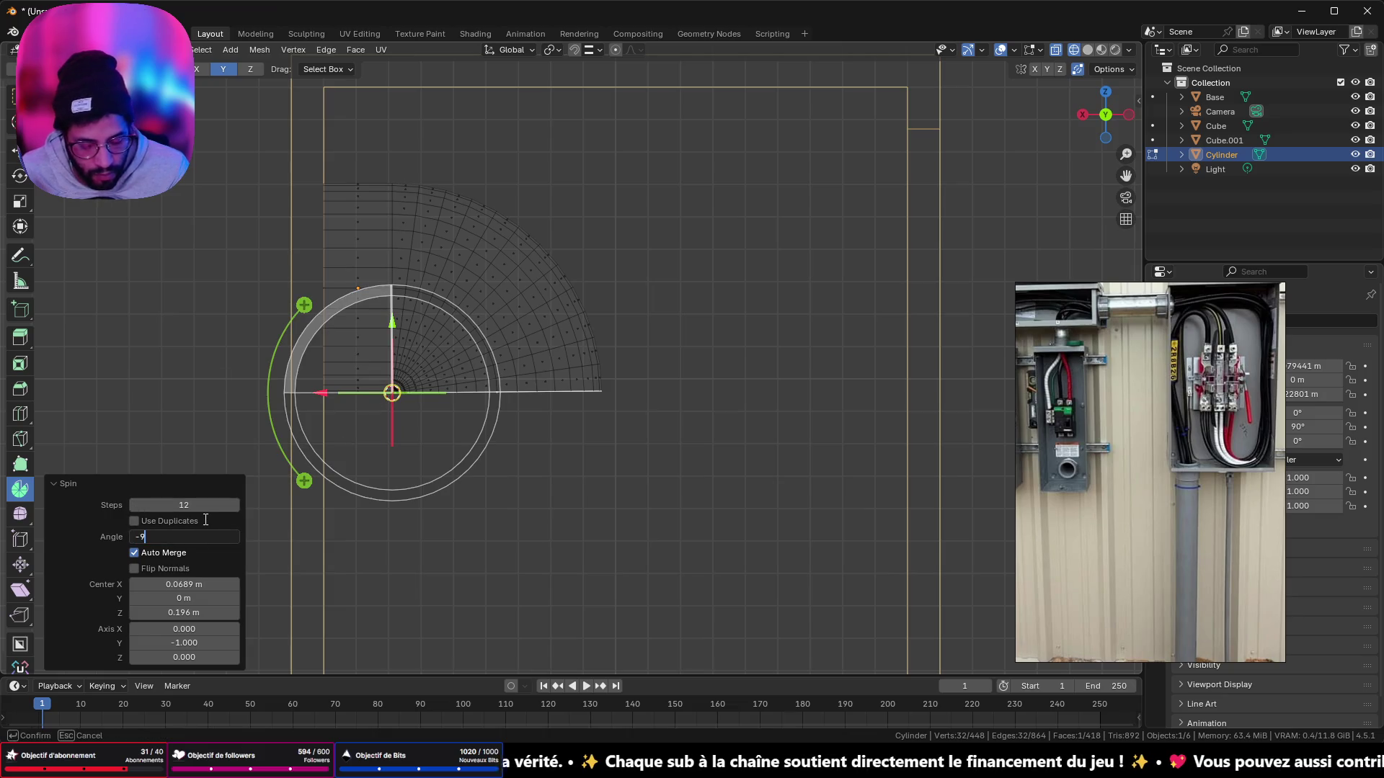
pyautogui.press('Return')
pyautogui.click(135, 504)
pyautogui.click(136, 504)
pyautogui.click(135, 505)
pyautogui.click(135, 504)
pyautogui.click(135, 504)
pyautogui.click(135, 505)
pyautogui.click(135, 504)
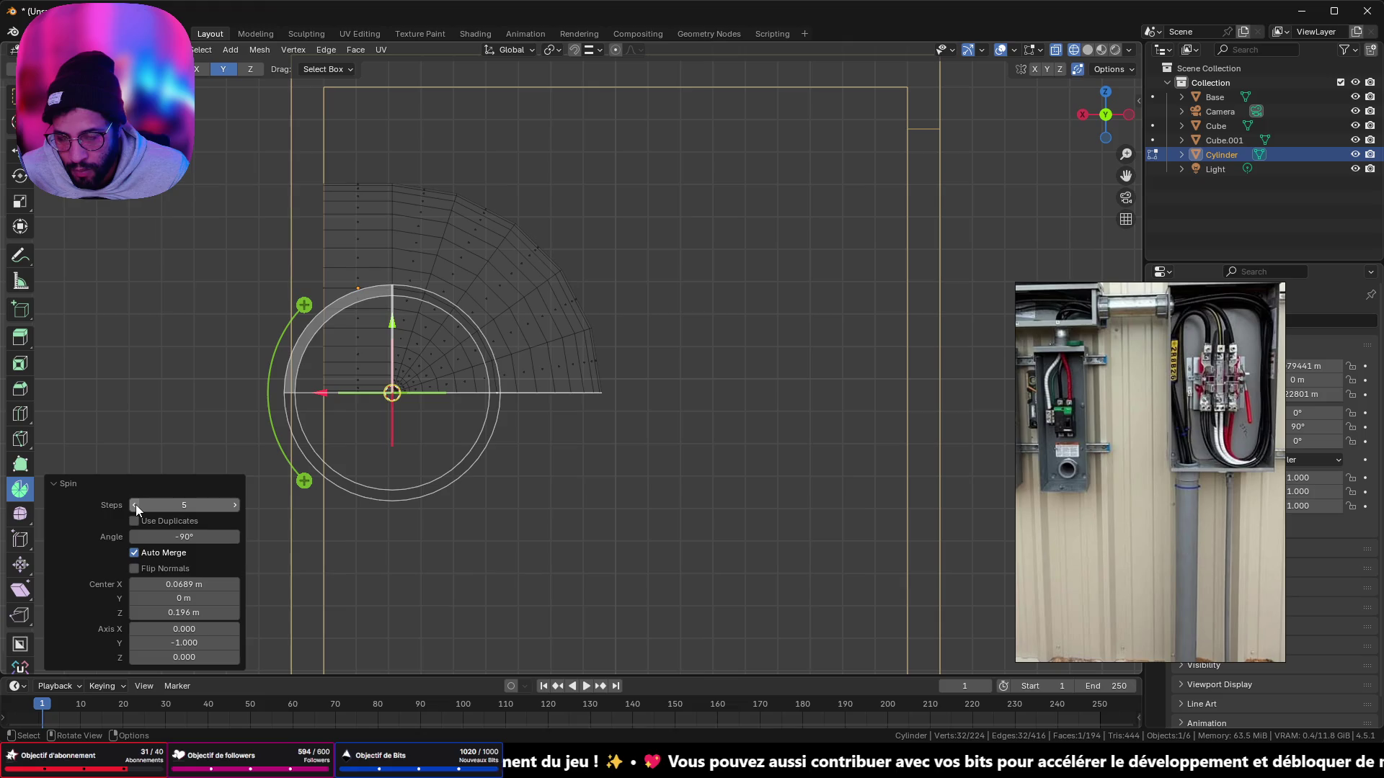
# Step: Merge the bunched vertices at the bend's inner corner at their center
pyautogui.moveTo(365, 439)
pyautogui.keyDown('ctrl'); pyautogui.mouseDown(button='middle')
pyautogui.moveTo(321, 448)
pyautogui.moveTo(1056, 281)
pyautogui.moveTo(877, 343)
pyautogui.moveTo(562, 346)
pyautogui.moveTo(822, 390)
pyautogui.moveTo(914, 384)
pyautogui.mouseUp(button='middle'); pyautogui.keyUp('ctrl')
pyautogui.moveTo(720, 396)
pyautogui.keyDown('shift'); pyautogui.mouseDown(button='middle')
pyautogui.moveTo(552, 526)
pyautogui.moveTo(689, 241)
pyautogui.moveTo(683, 266)
pyautogui.mouseUp(button='middle'); pyautogui.keyUp('shift')
pyautogui.moveTo(583, 397)
pyautogui.mouseDown(button='middle')
pyautogui.moveTo(603, 318)
pyautogui.moveTo(562, 358)
pyautogui.moveTo(569, 375)
pyautogui.moveTo(843, 417)
pyautogui.moveTo(685, 383)
pyautogui.moveTo(646, 338)
pyautogui.mouseUp(button='middle')
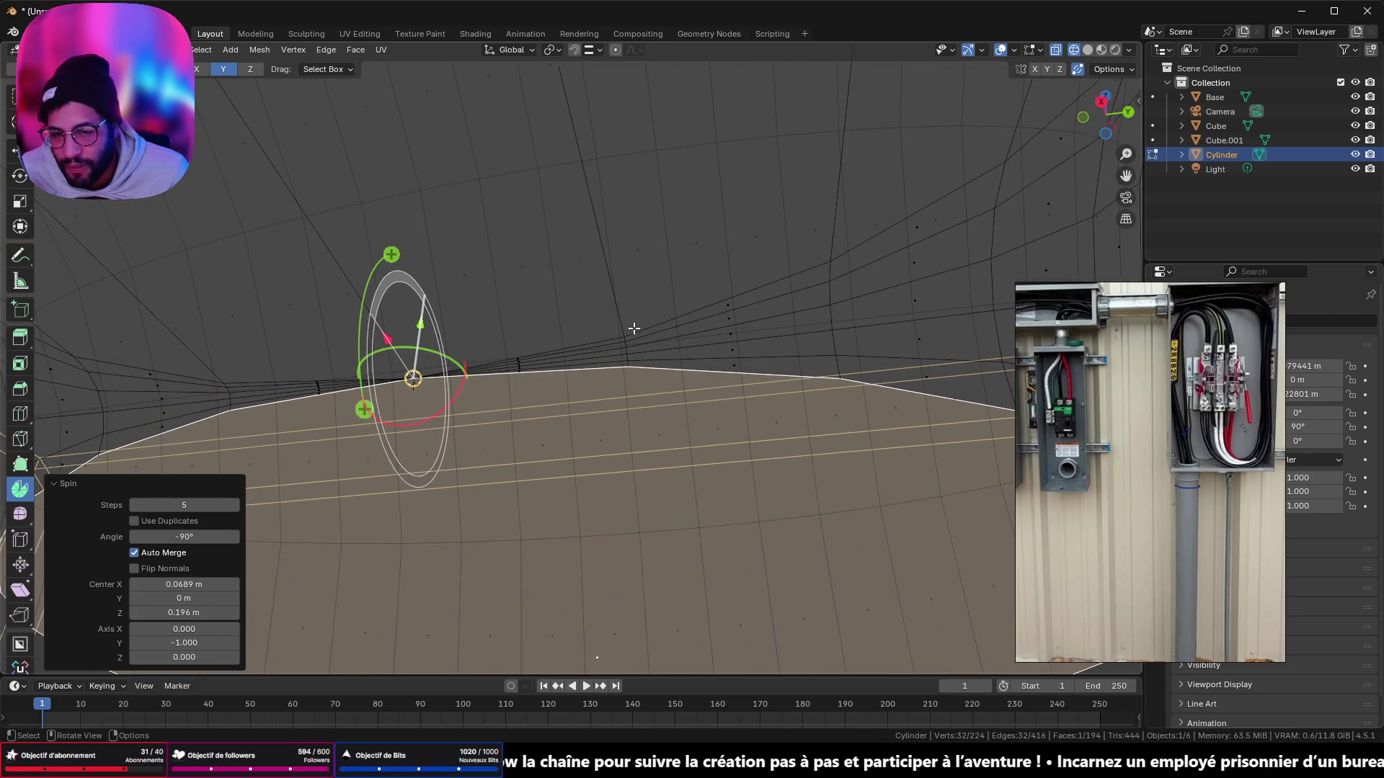
pyautogui.moveTo(511, 348)
pyautogui.mouseDown(button='middle')
pyautogui.moveTo(577, 370)
pyautogui.moveTo(533, 346)
pyautogui.mouseUp(button='middle')
pyautogui.press('w')
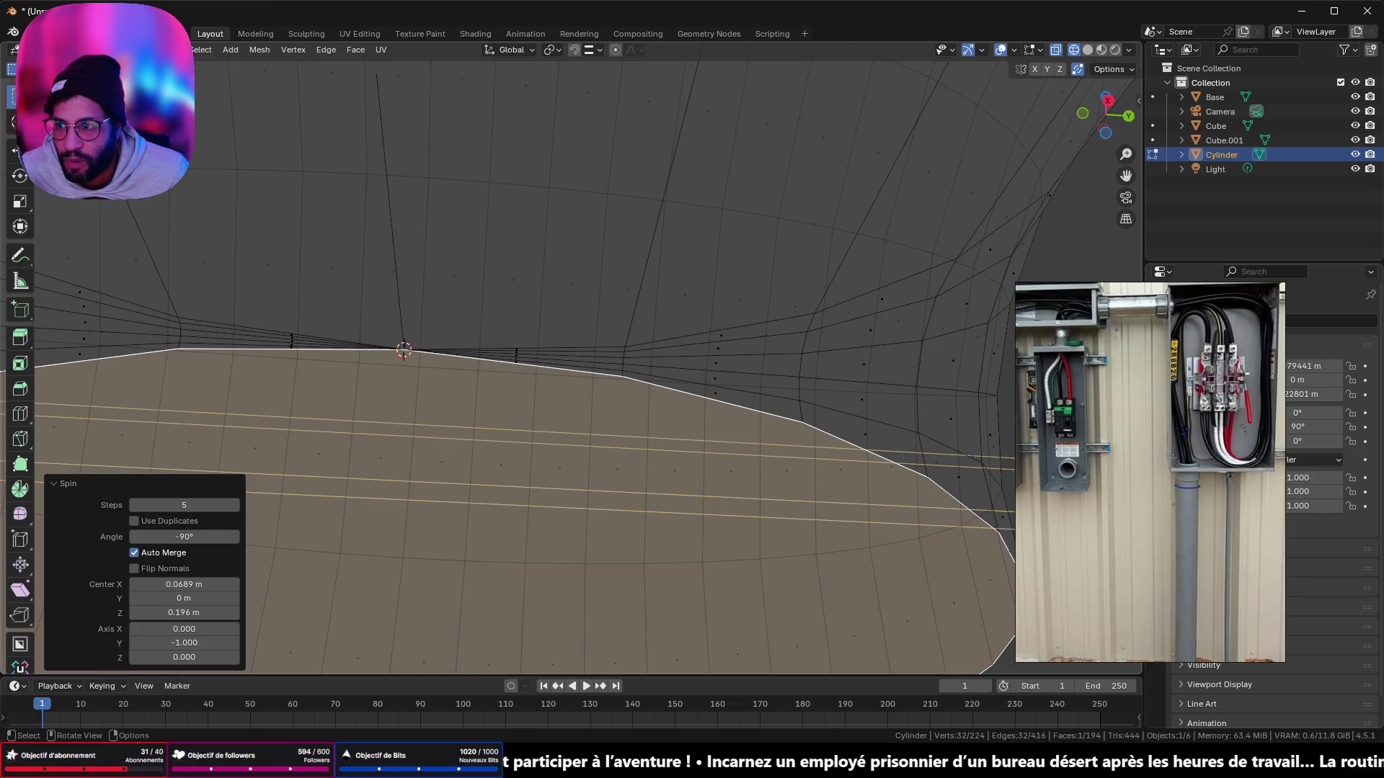
pyautogui.press('a')
pyautogui.moveTo(630, 350)
pyautogui.mouseDown(button='middle')
pyautogui.moveTo(664, 361)
pyautogui.moveTo(624, 341)
pyautogui.mouseUp(button='middle')
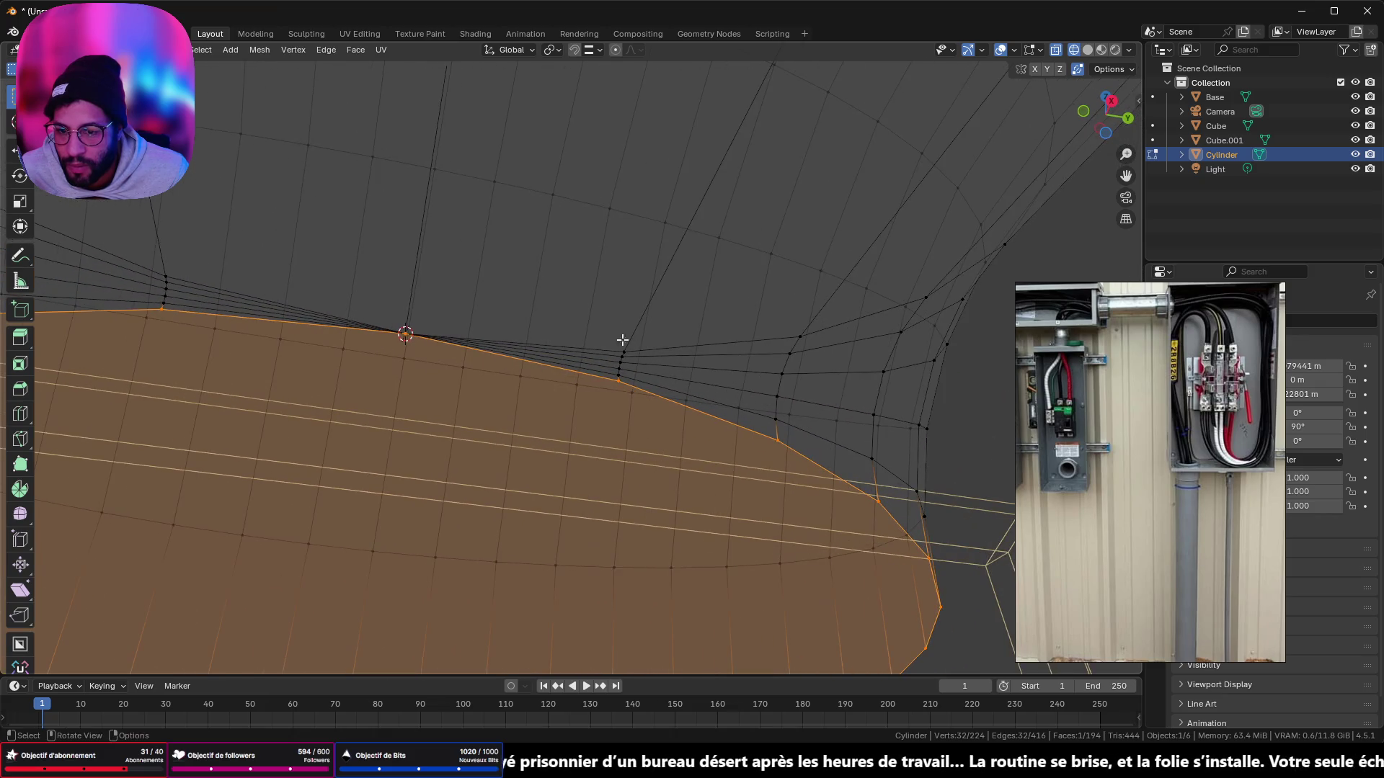
pyautogui.moveTo(611, 333); pyautogui.dragTo(625, 382)
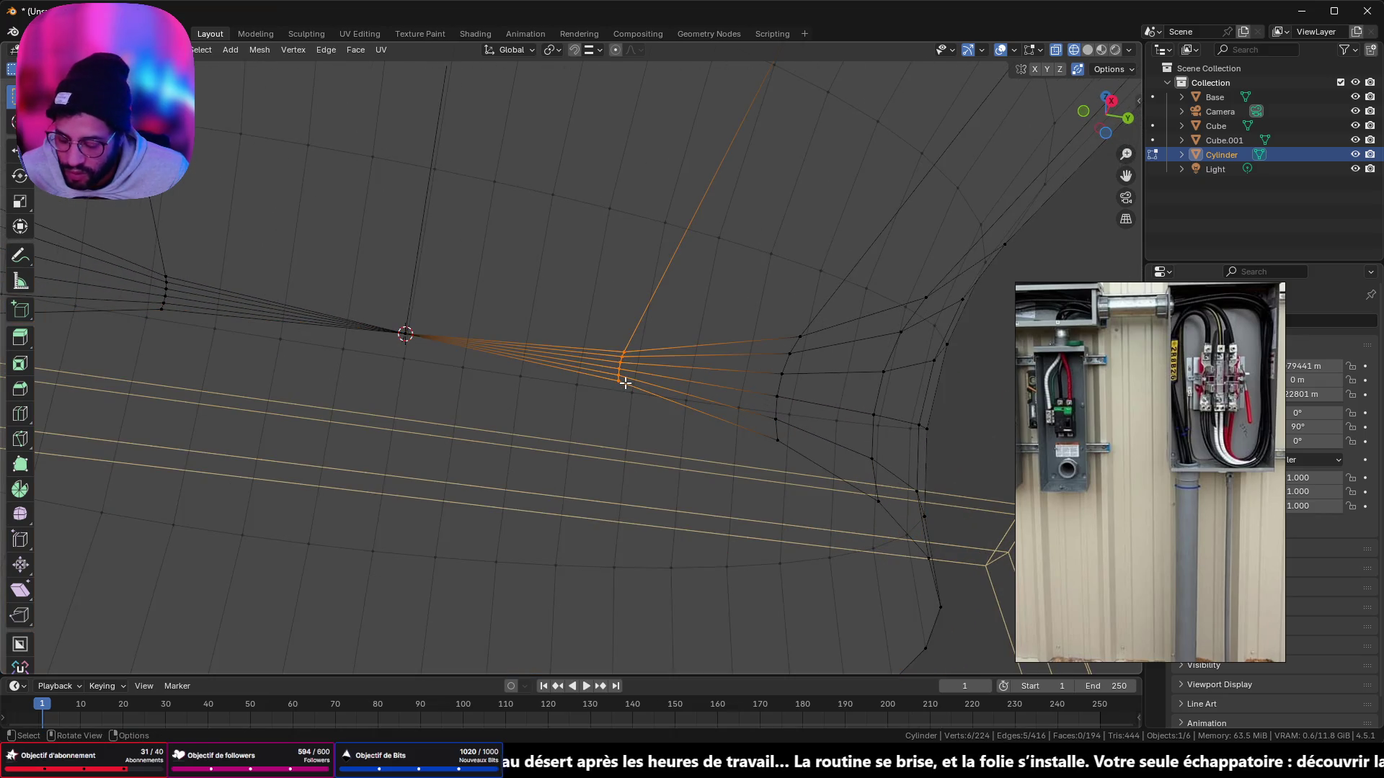
pyautogui.press('m')
pyautogui.click(597, 327)
# Step: Merge the next cluster of six vertices into one
pyautogui.keyDown('shift'); pyautogui.moveTo(526, 329); pyautogui.dragTo(695, 376, button='middle'); pyautogui.keyUp('shift')
pyautogui.moveTo(404, 315)
pyautogui.mouseDown(button='middle')
pyautogui.moveTo(411, 275)
pyautogui.moveTo(423, 274)
pyautogui.mouseUp(button='middle')
pyautogui.moveTo(376, 261); pyautogui.dragTo(398, 317)
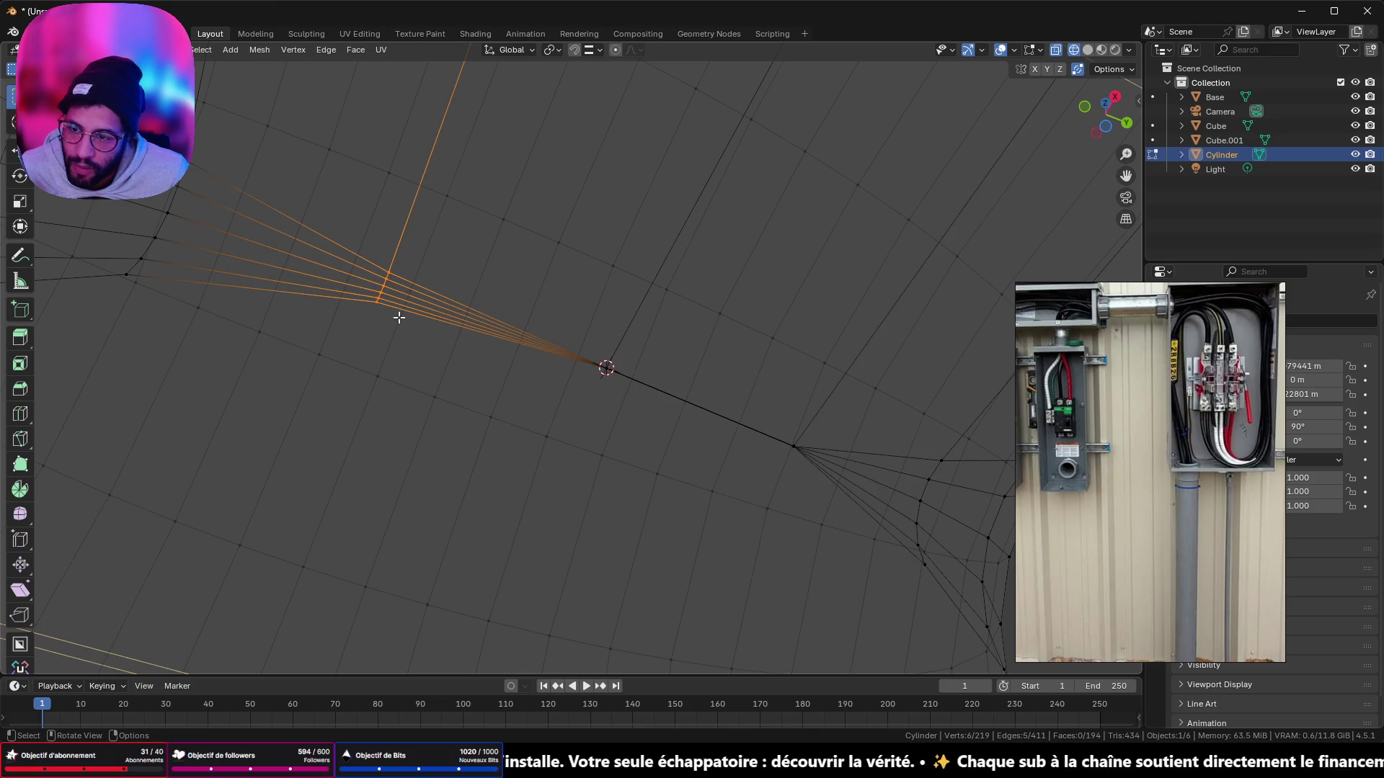
pyautogui.press('m')
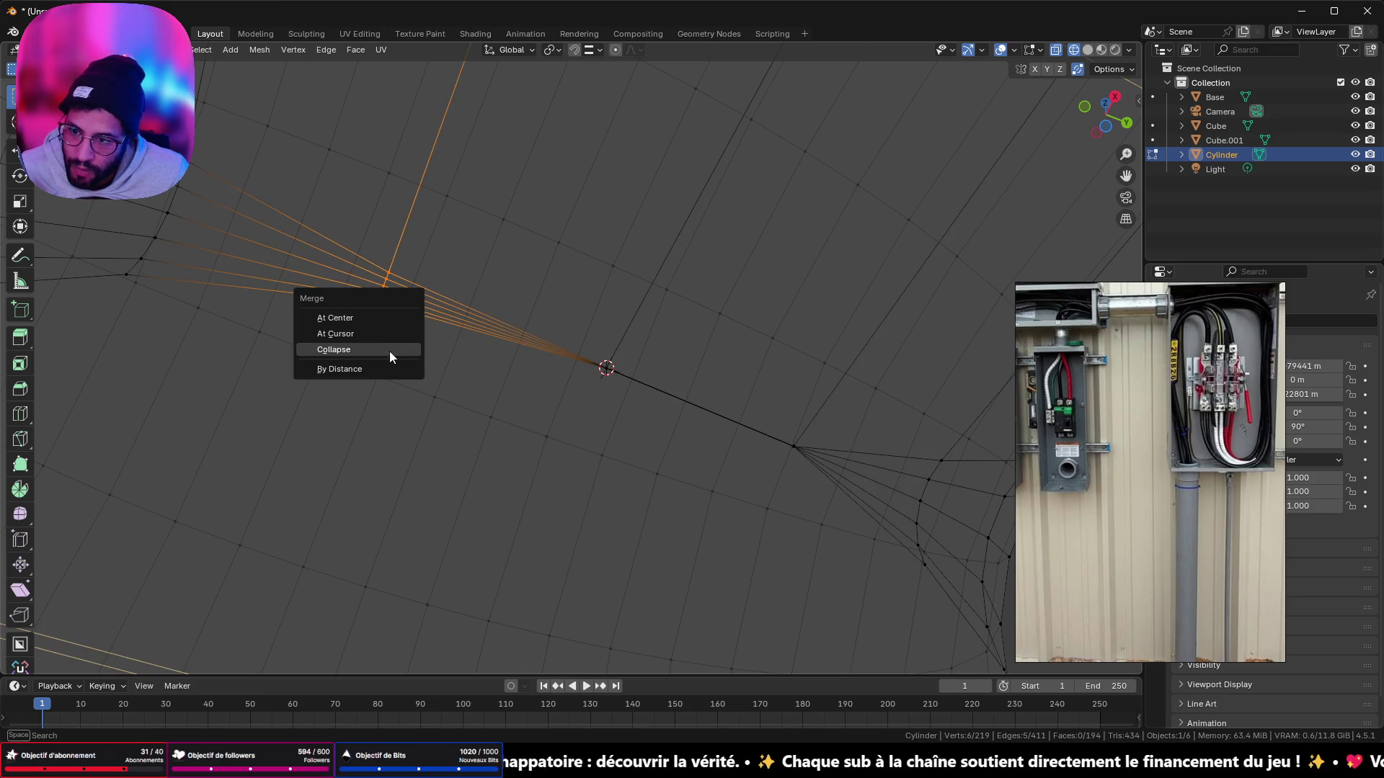
pyautogui.click(387, 318)
# Step: Inspect the merged vertex, then undo the vertex merge
pyautogui.moveTo(569, 346); pyautogui.dragTo(546, 365, button='middle')
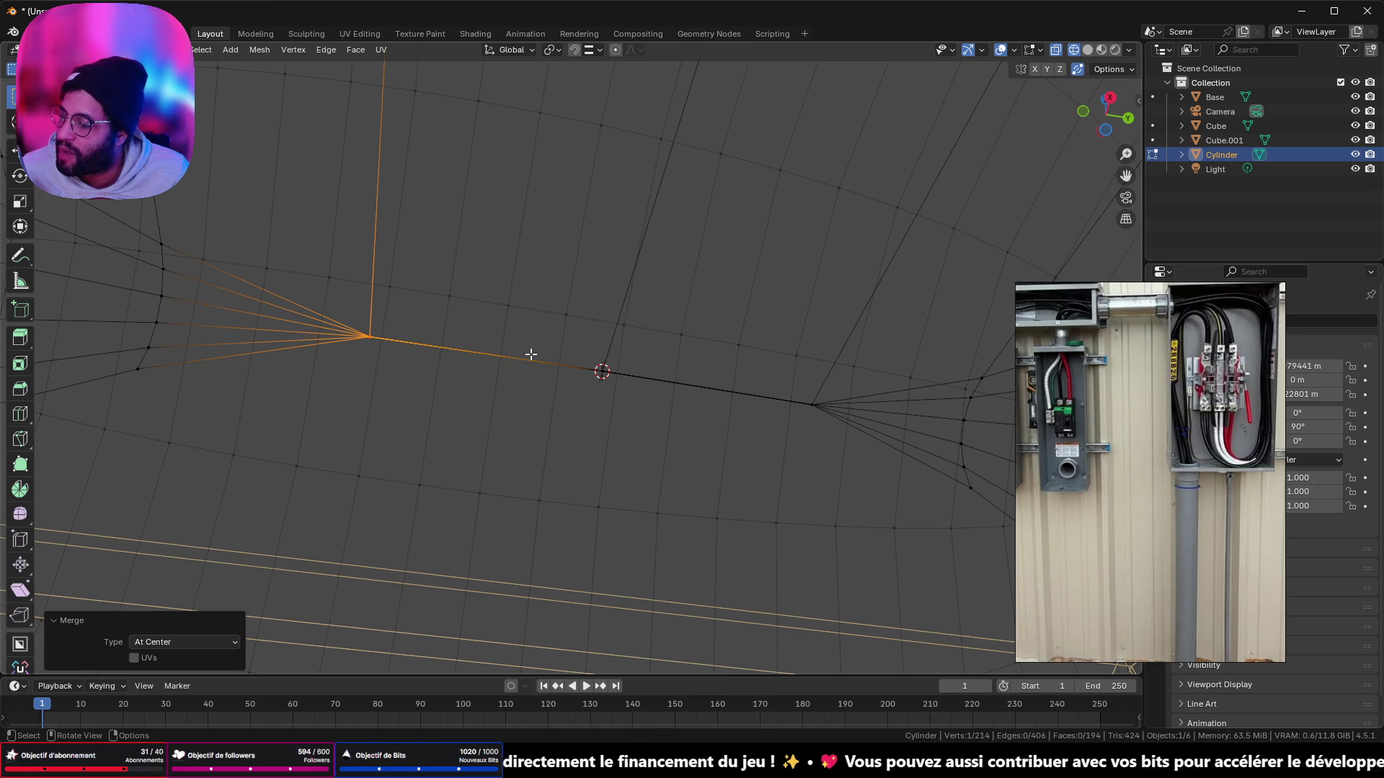
pyautogui.scroll(-3, 532, 354)
pyautogui.scroll(-2, 585, 336)
pyautogui.moveTo(585, 336)
pyautogui.mouseDown(button='middle')
pyautogui.moveTo(654, 387)
pyautogui.moveTo(722, 410)
pyautogui.moveTo(1083, 380)
pyautogui.moveTo(1021, 421)
pyautogui.mouseUp(button='middle')
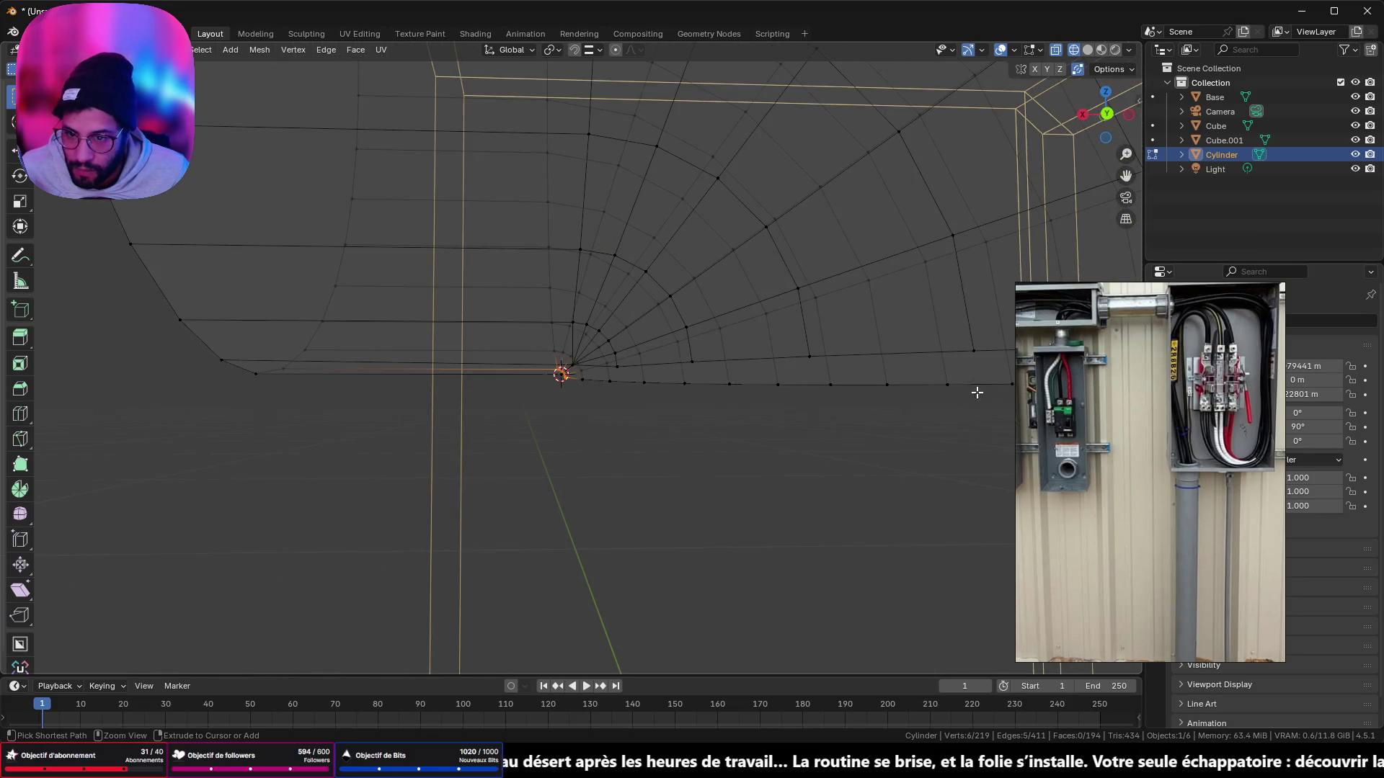
pyautogui.hotkey('ctrl', 'z')
pyautogui.hotkey('ctrl', 'z')
pyautogui.hotkey('ctrl', 'z')
pyautogui.hotkey('ctrl', 'z')
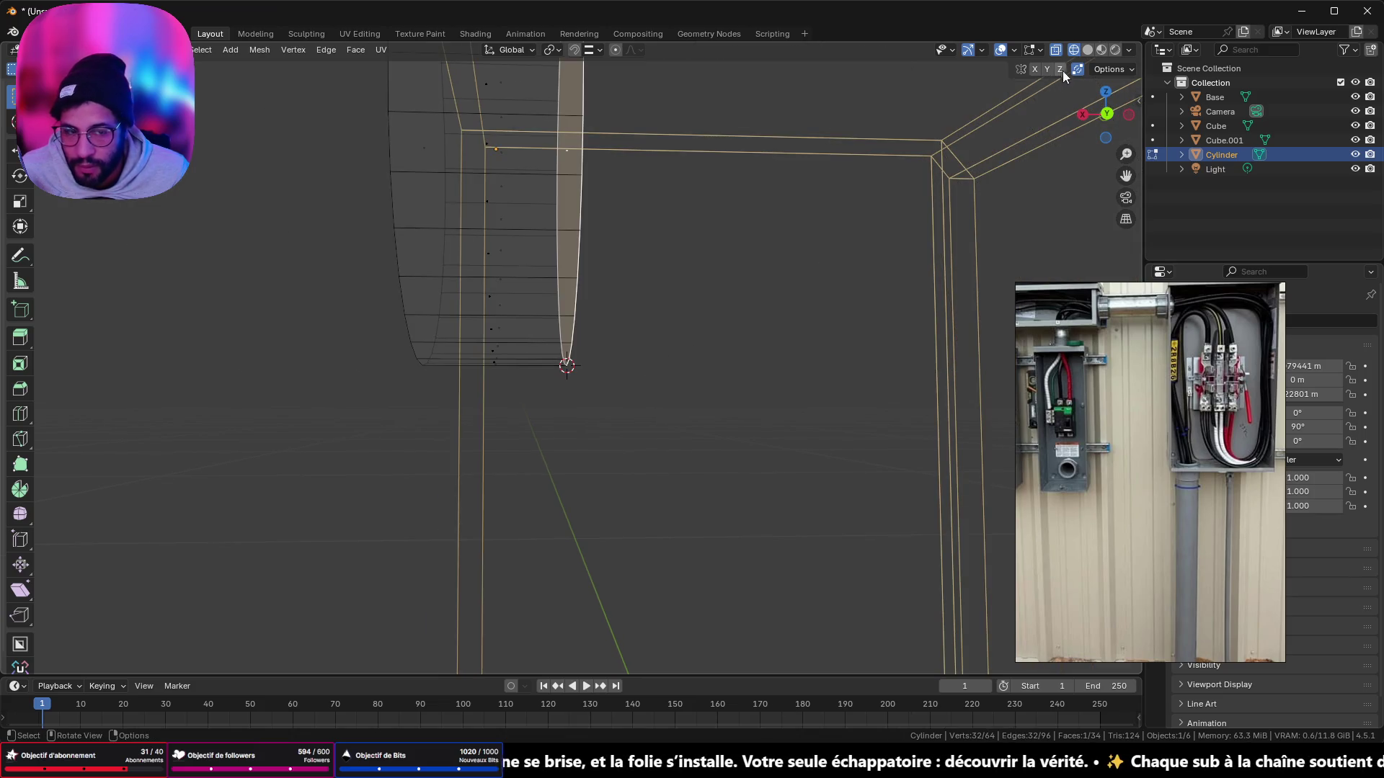
pyautogui.click(1106, 114)
pyautogui.keyDown('shift'); pyautogui.moveTo(612, 192); pyautogui.dragTo(591, 236, button='middle'); pyautogui.keyUp('shift')
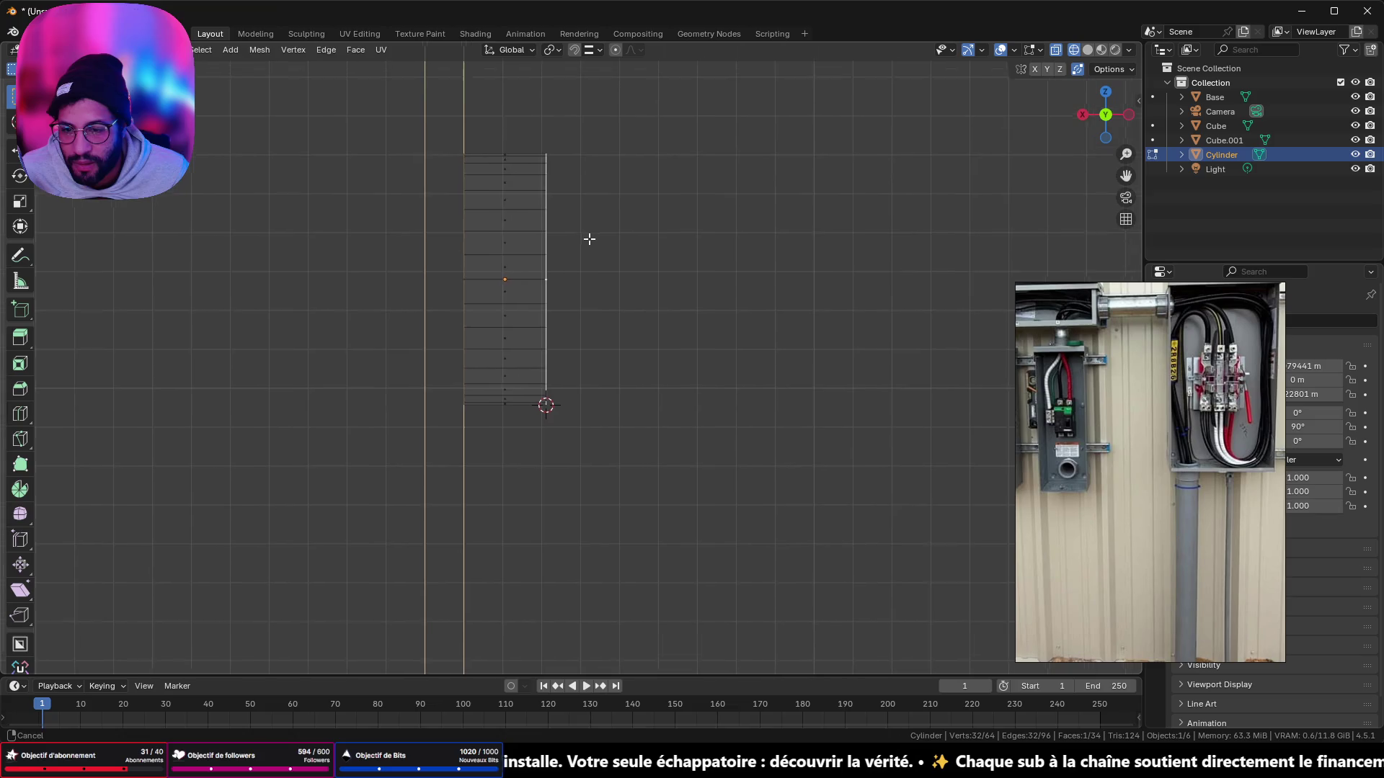
pyautogui.scroll(4, 579, 335)
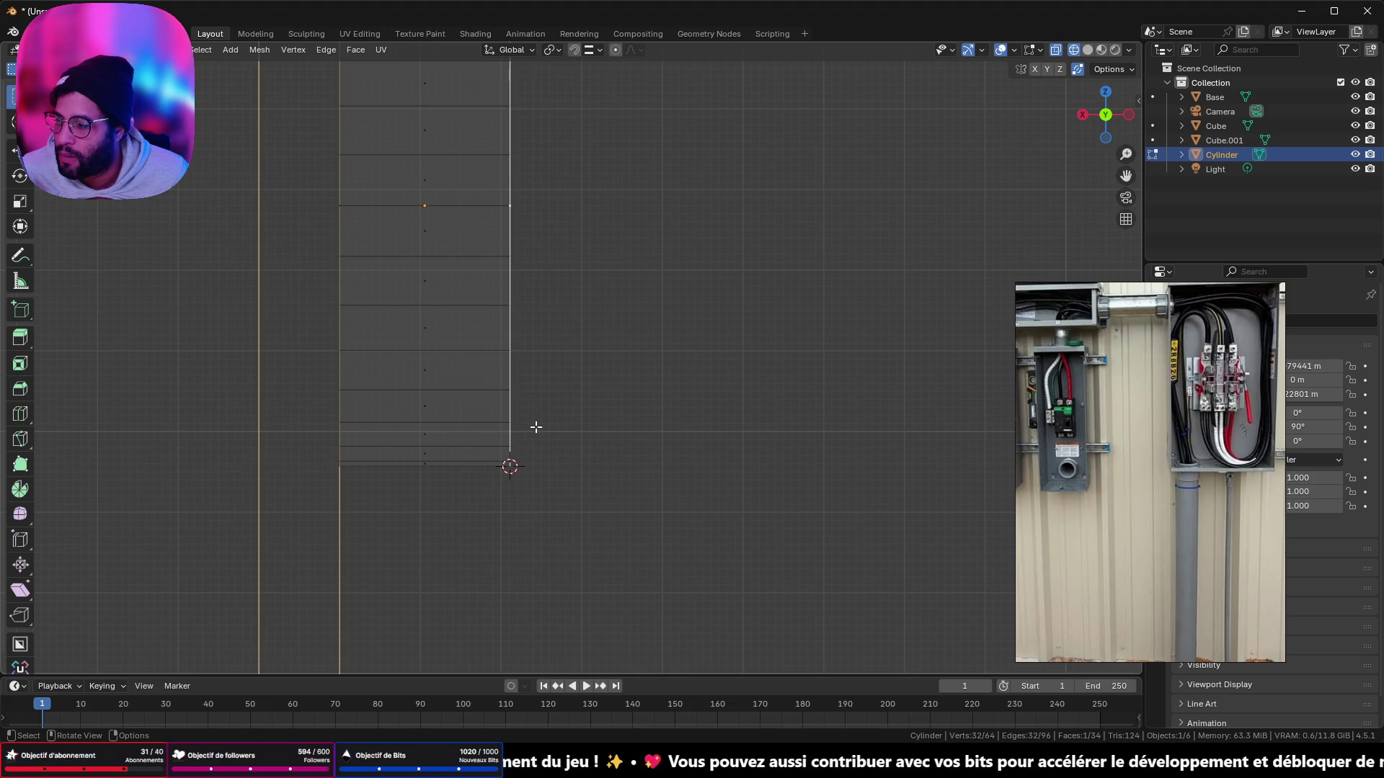
pyautogui.scroll(-4, 535, 426)
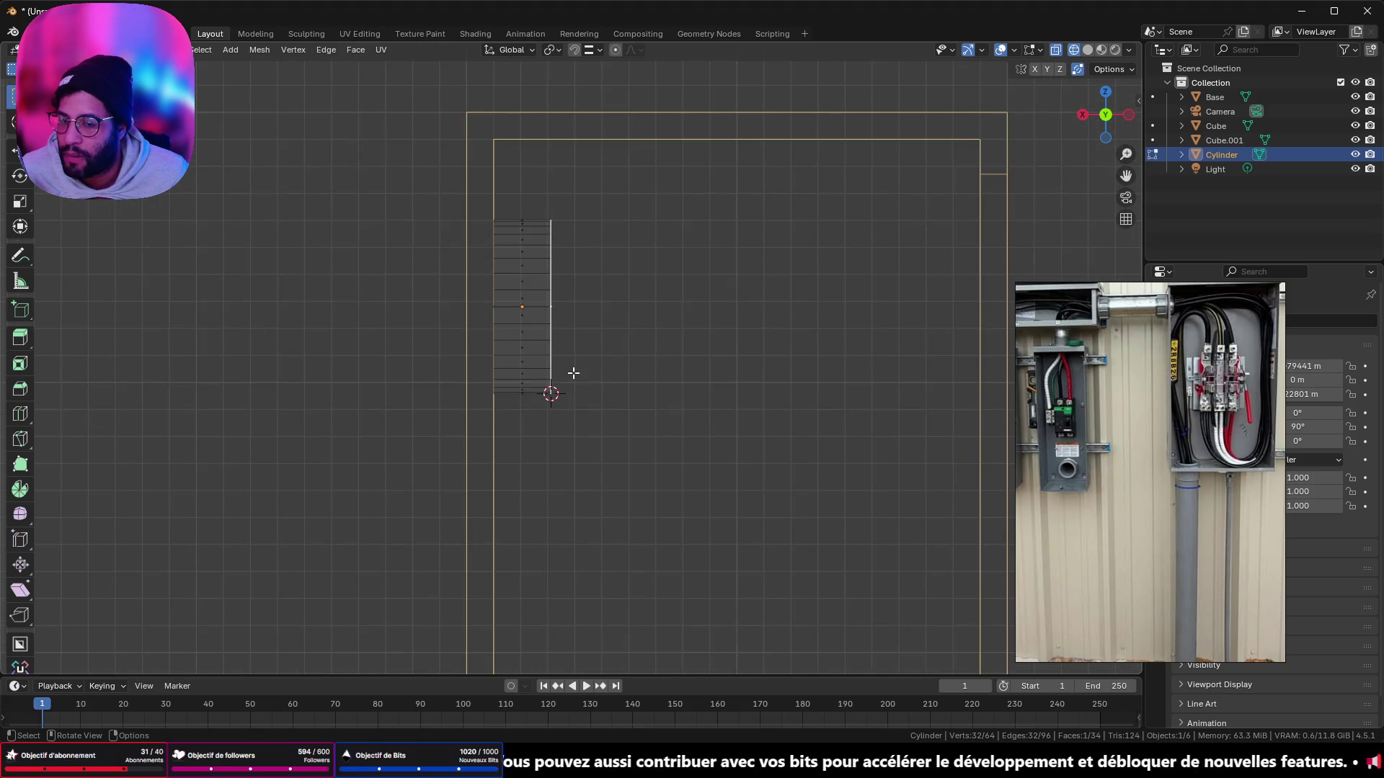
pyautogui.scroll(5, 572, 373)
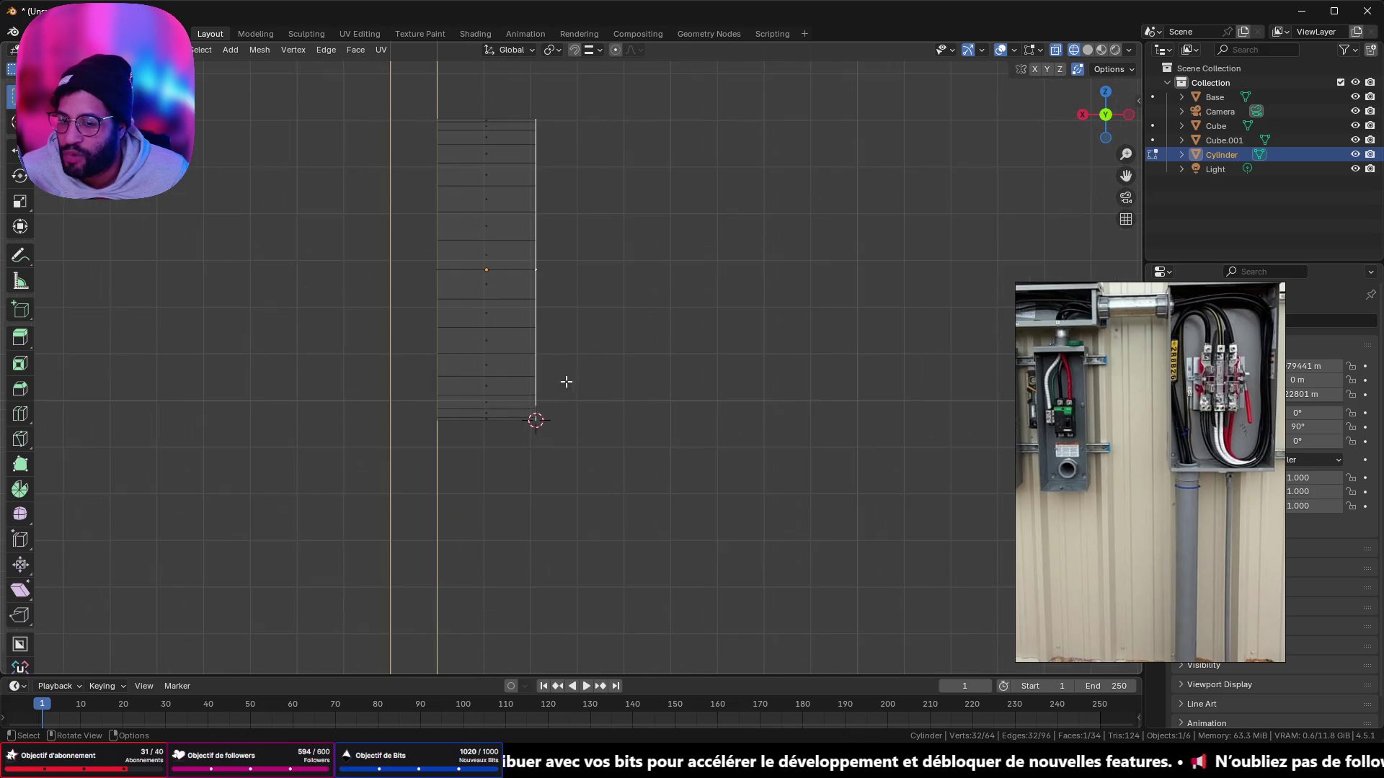
pyautogui.keyDown('shift'); pyautogui.moveTo(528, 438); pyautogui.dragTo(576, 224, button='middle'); pyautogui.keyUp('shift')
pyautogui.scroll(2, 554, 301)
pyautogui.moveTo(553, 302)
pyautogui.keyDown('shift'); pyautogui.mouseDown(button='middle')
pyautogui.moveTo(617, 309)
pyautogui.moveTo(620, 324)
pyautogui.mouseUp(button='middle'); pyautogui.keyUp('shift')
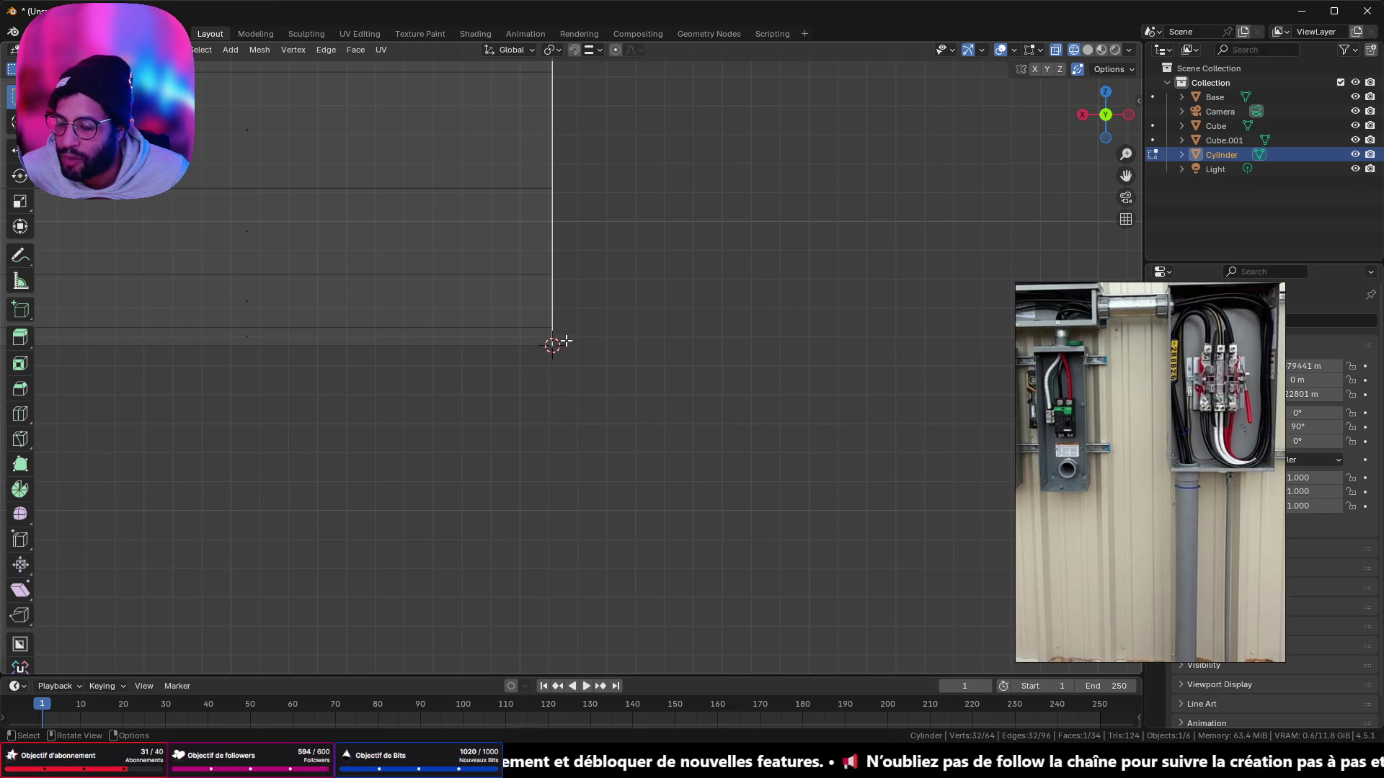
pyautogui.scroll(-1, 565, 342)
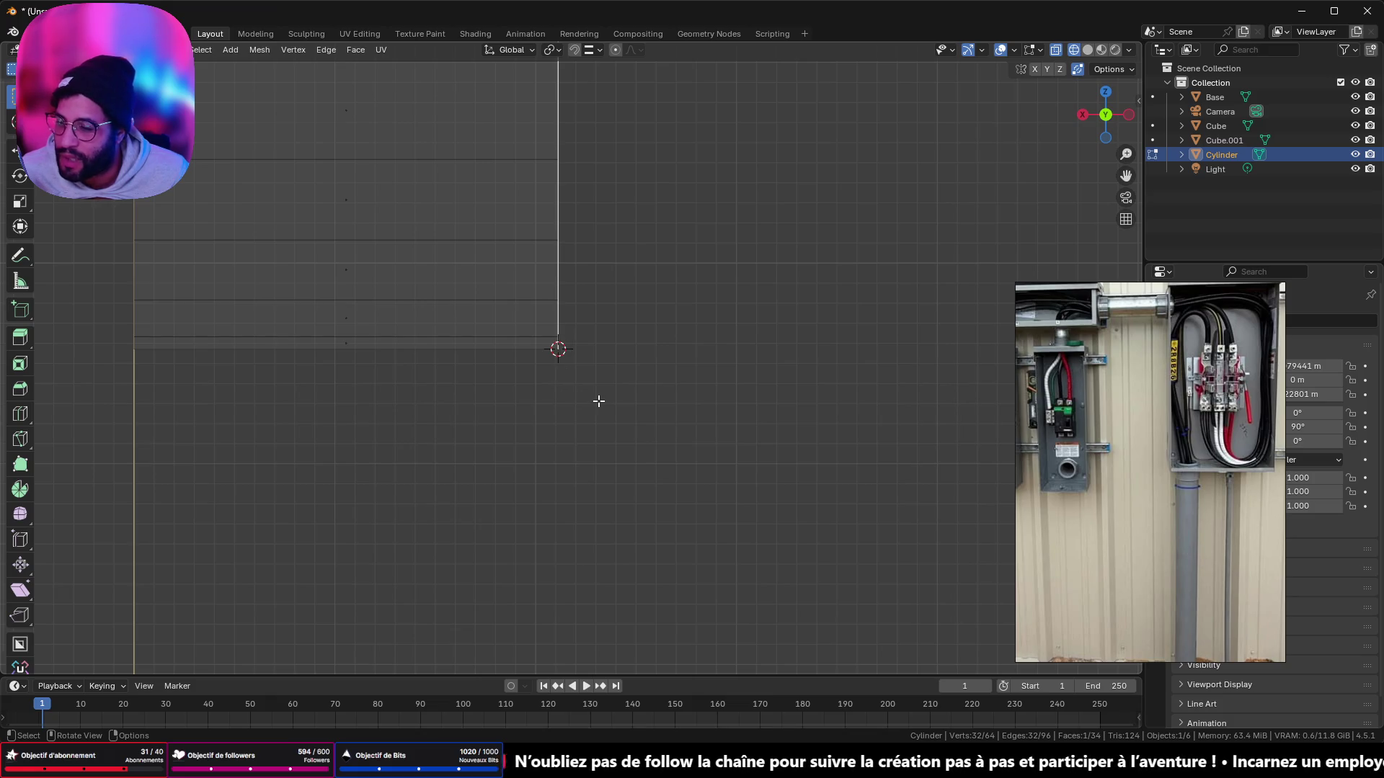
pyautogui.hotkey('shift', 's')
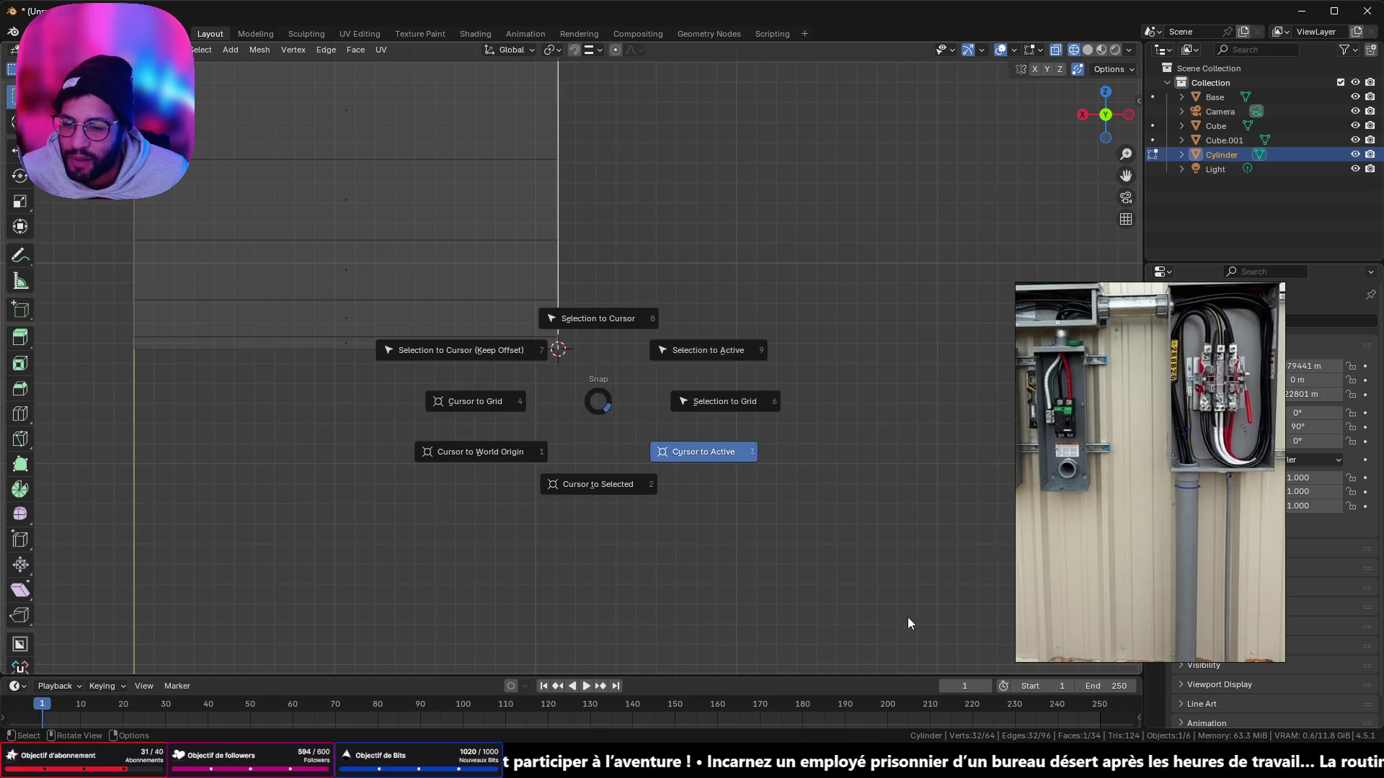
pyautogui.click(636, 431)
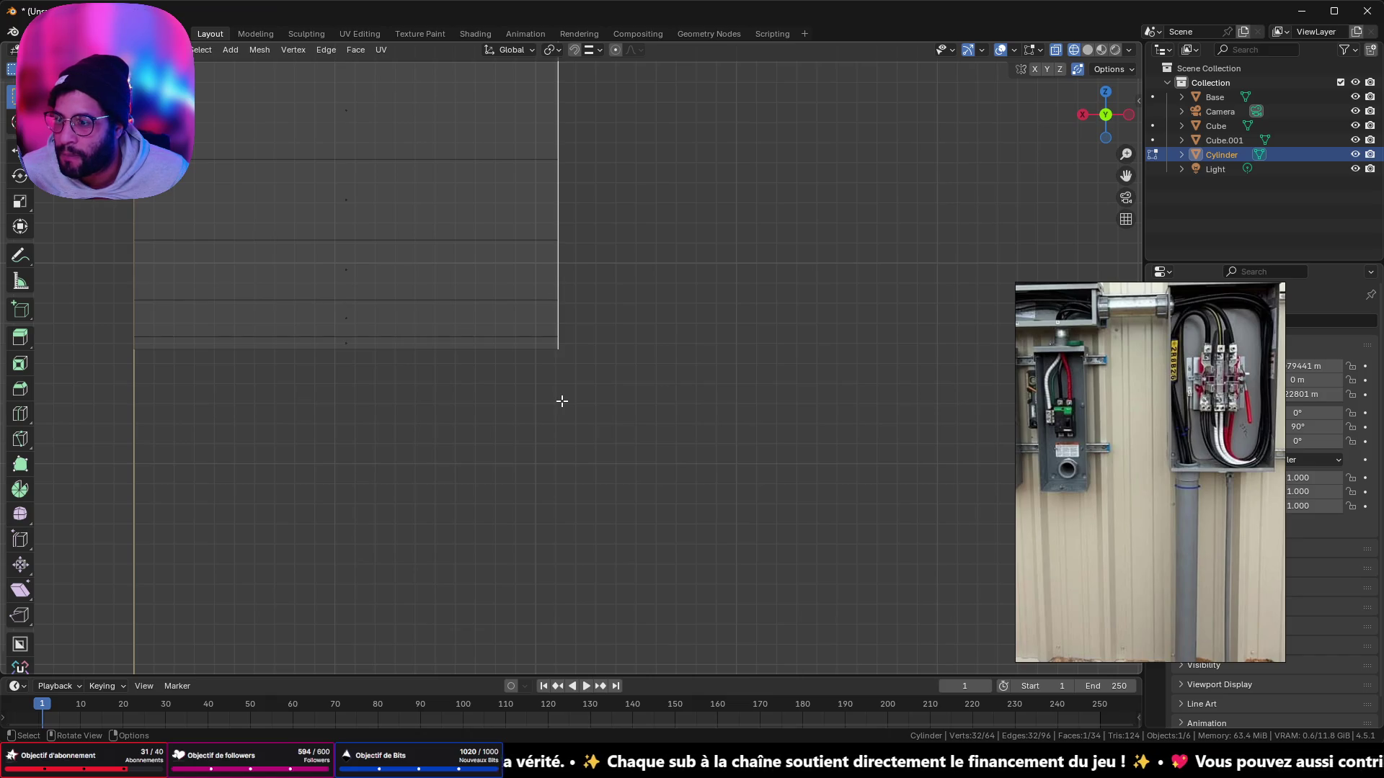
# Step: With the Spin tool active, snap the 3D cursor to the lowest rim vertex
pyautogui.click(22, 492)
pyautogui.moveTo(804, 322)
pyautogui.mouseDown(button='middle')
pyautogui.moveTo(769, 331)
pyautogui.moveTo(791, 332)
pyautogui.mouseUp(button='middle')
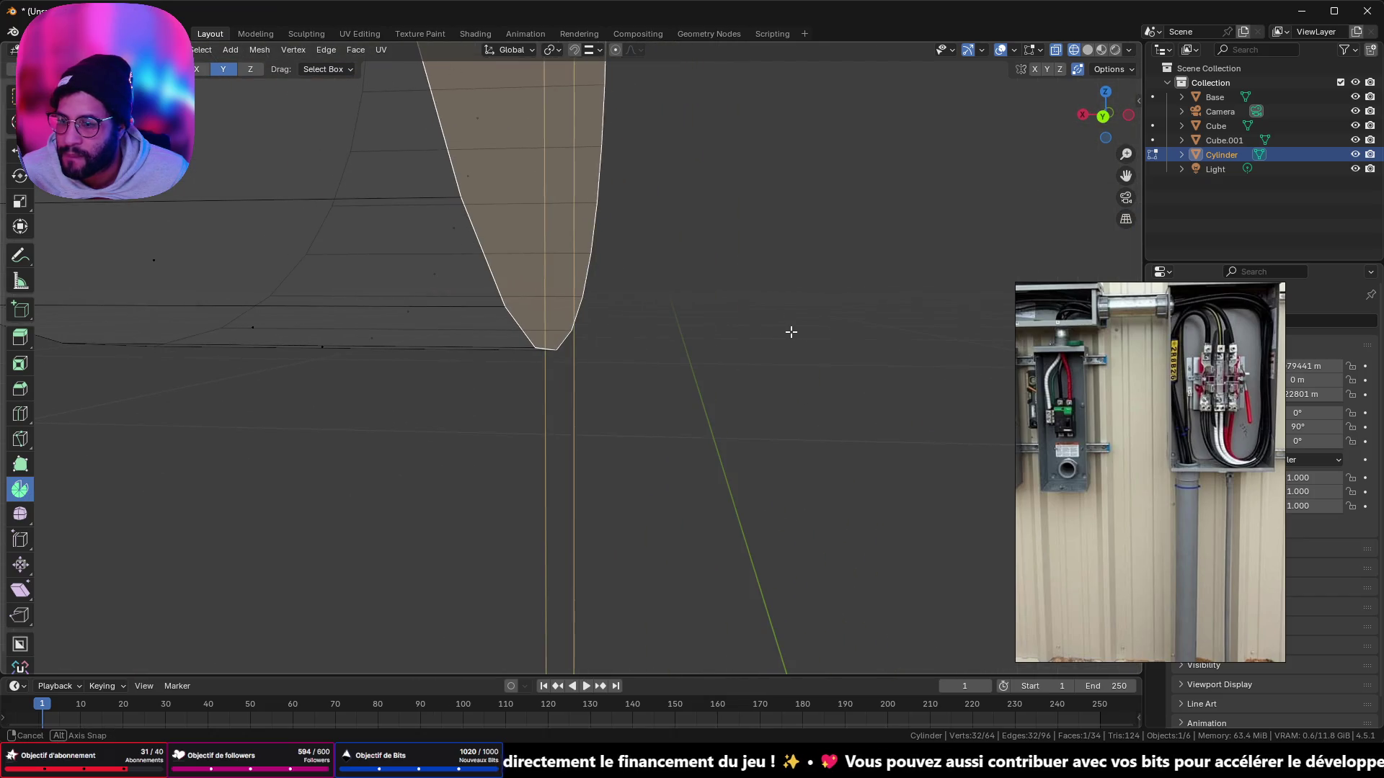
pyautogui.moveTo(681, 344); pyautogui.dragTo(581, 353, button='middle')
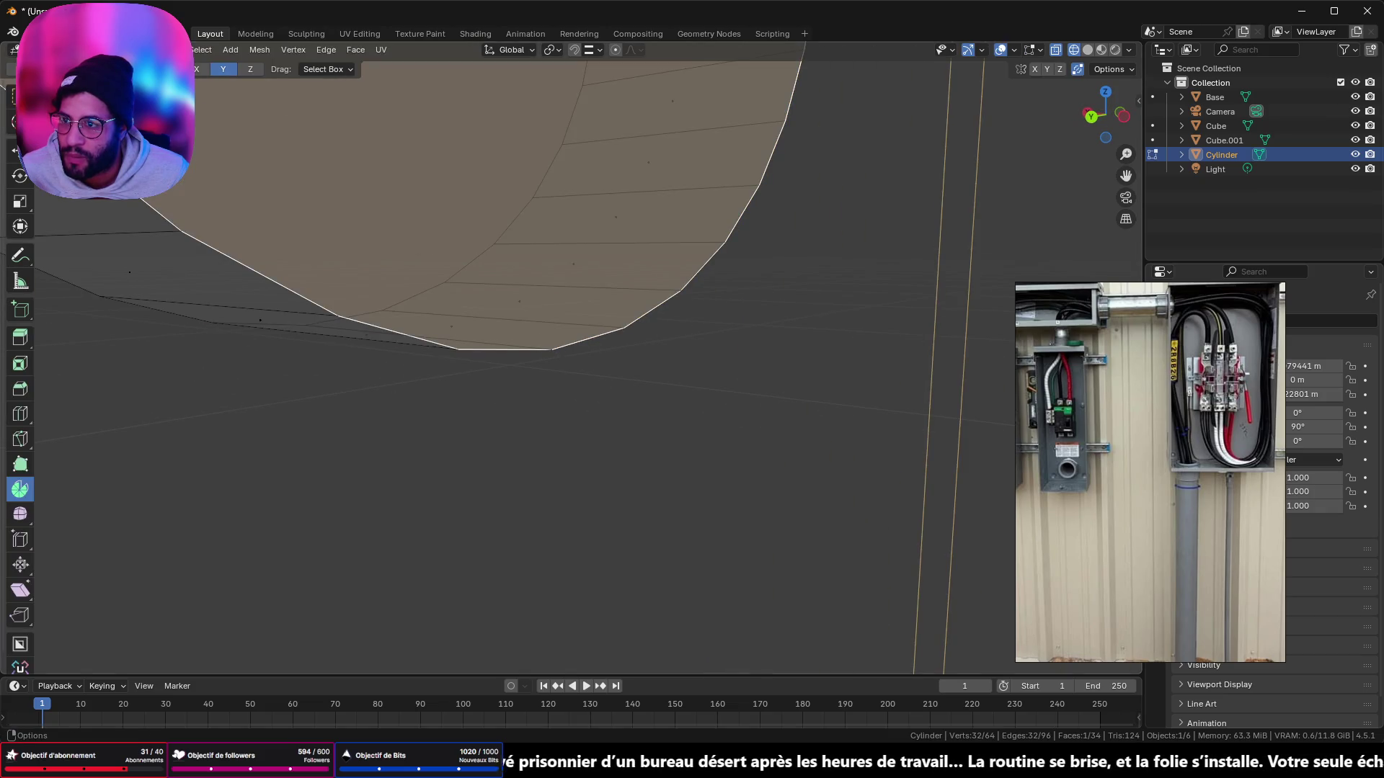
pyautogui.press('a')
pyautogui.click(555, 350)
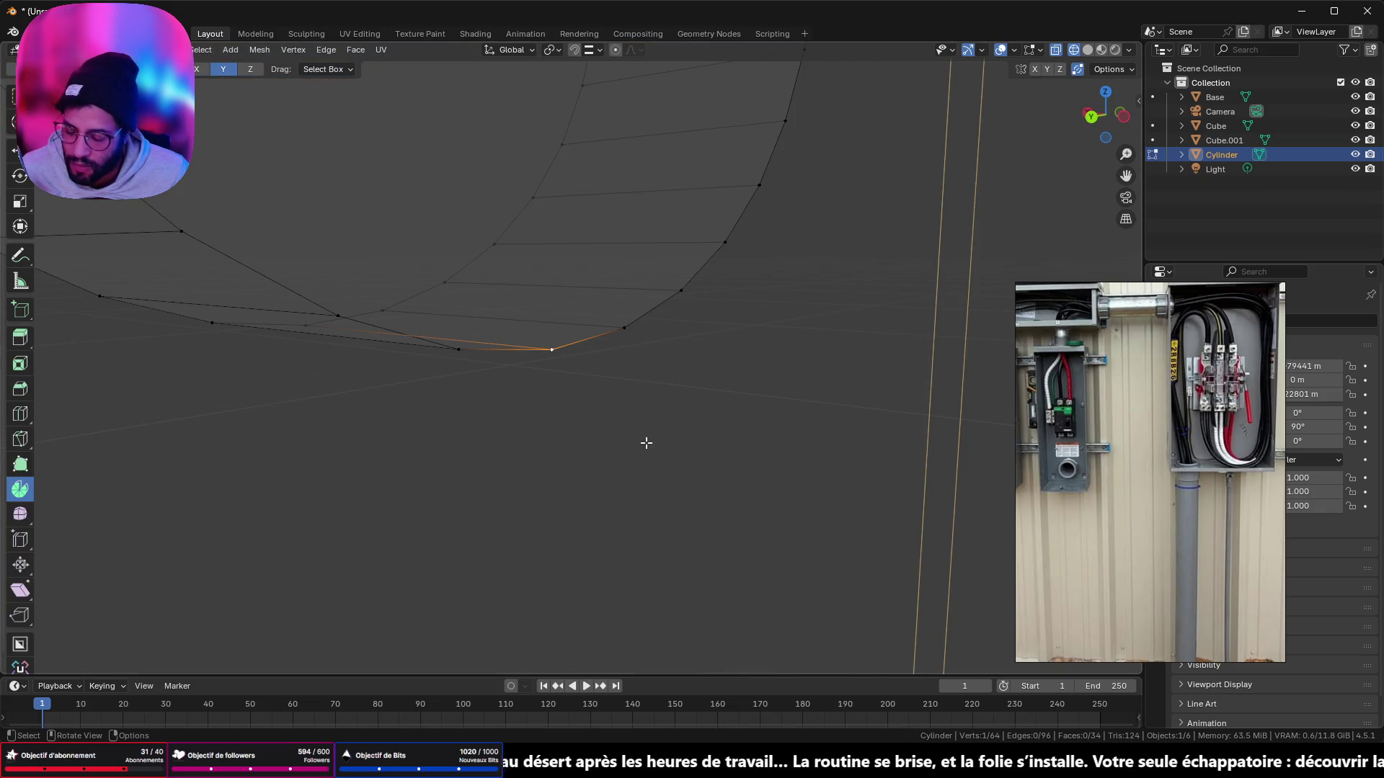
pyautogui.hotkey('shift', 's')
pyautogui.click(655, 529)
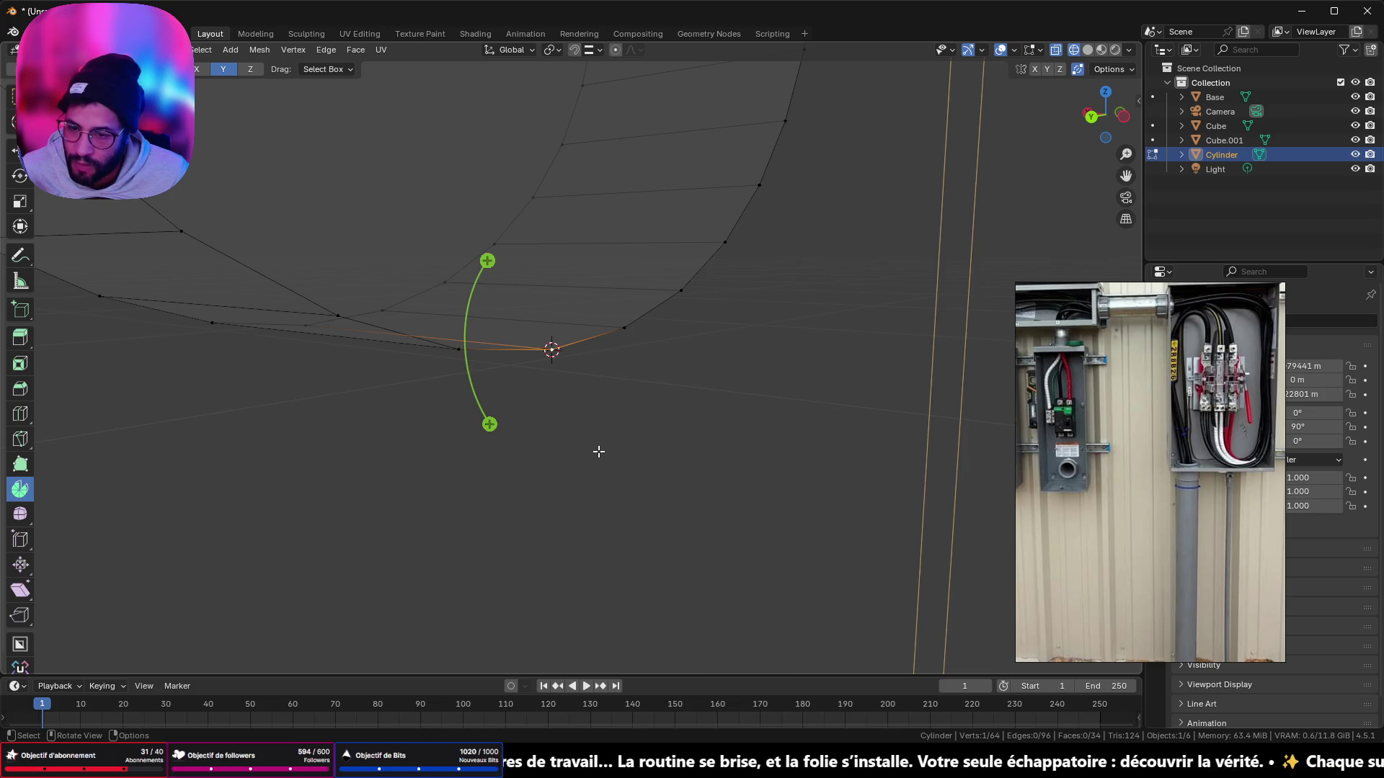
# Step: Select the cylinder's end cap face and spin it in 5 steps about Y into a bend
pyautogui.press('ctrl+KP_1')
pyautogui.press('KP_5')
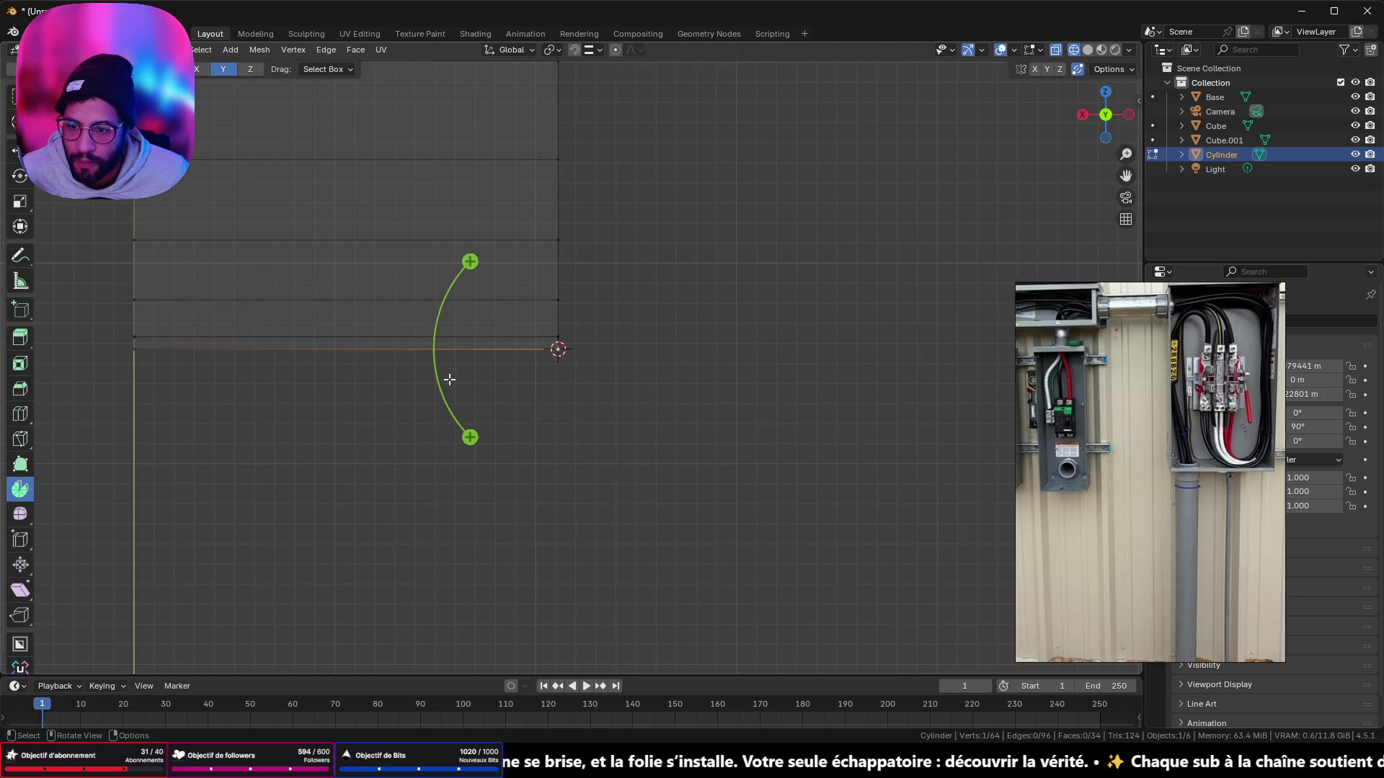
pyautogui.moveTo(470, 438)
pyautogui.mouseDown()
pyautogui.moveTo(413, 288)
pyautogui.moveTo(831, 311)
pyautogui.mouseUp()
pyautogui.moveTo(831, 311)
pyautogui.mouseDown(button='middle')
pyautogui.moveTo(707, 305)
pyautogui.moveTo(579, 331)
pyautogui.moveTo(548, 266)
pyautogui.mouseUp(button='middle')
pyautogui.click(548, 266)
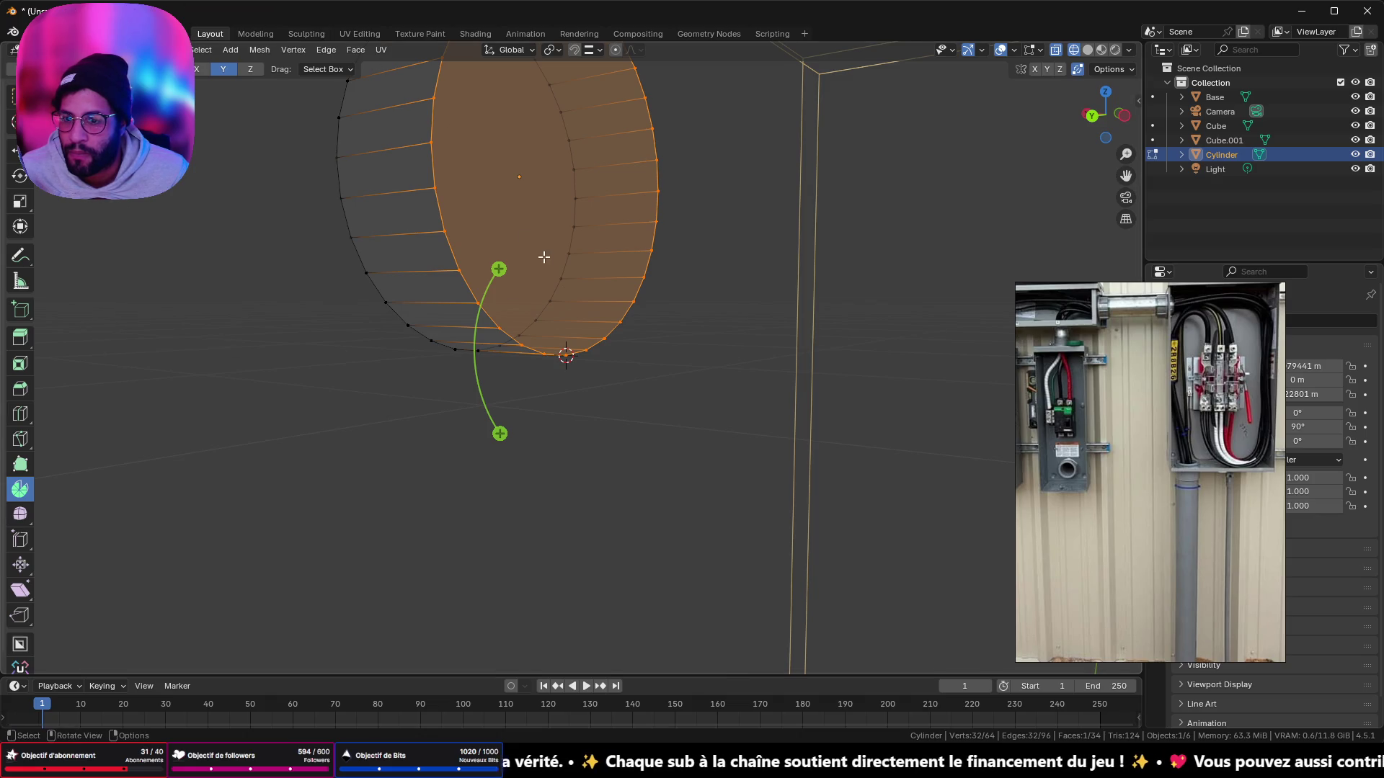
pyautogui.press('3')
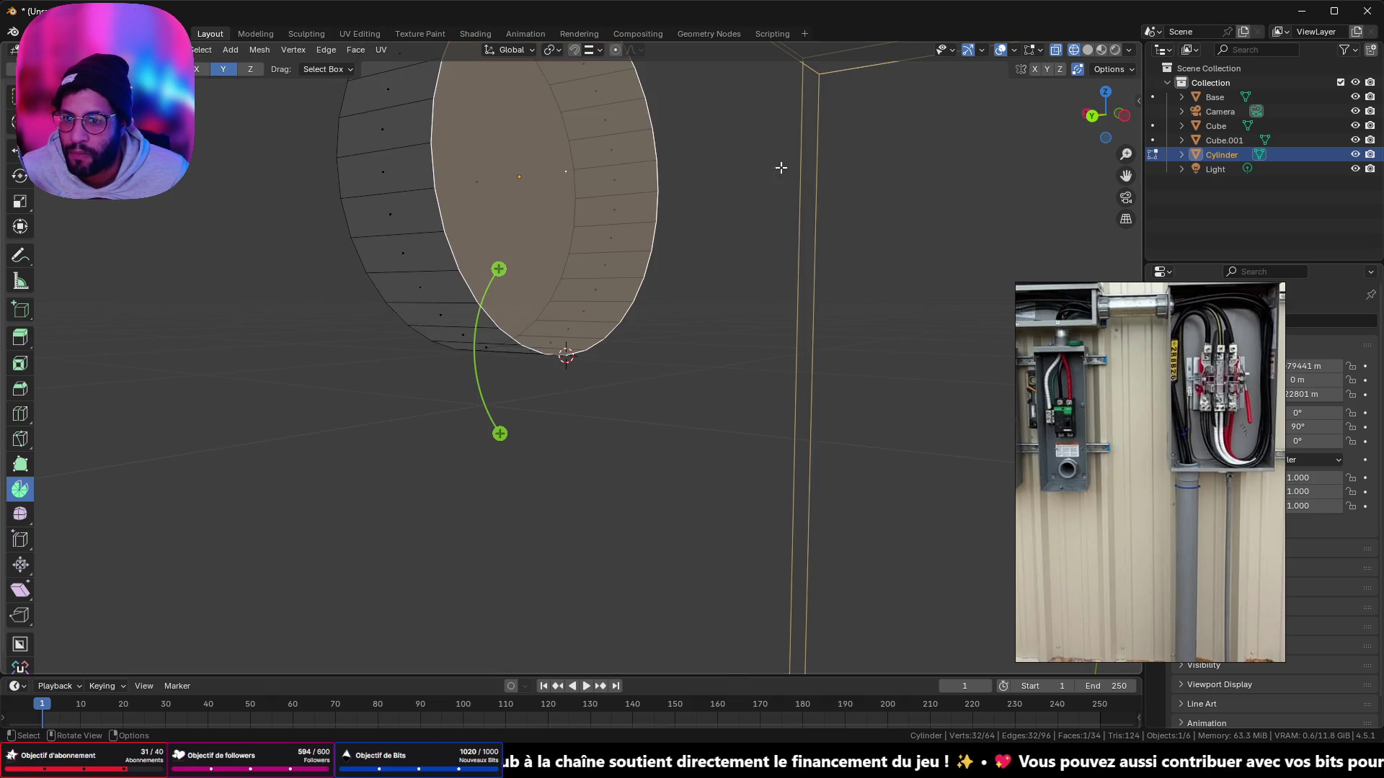
pyautogui.click(1083, 117)
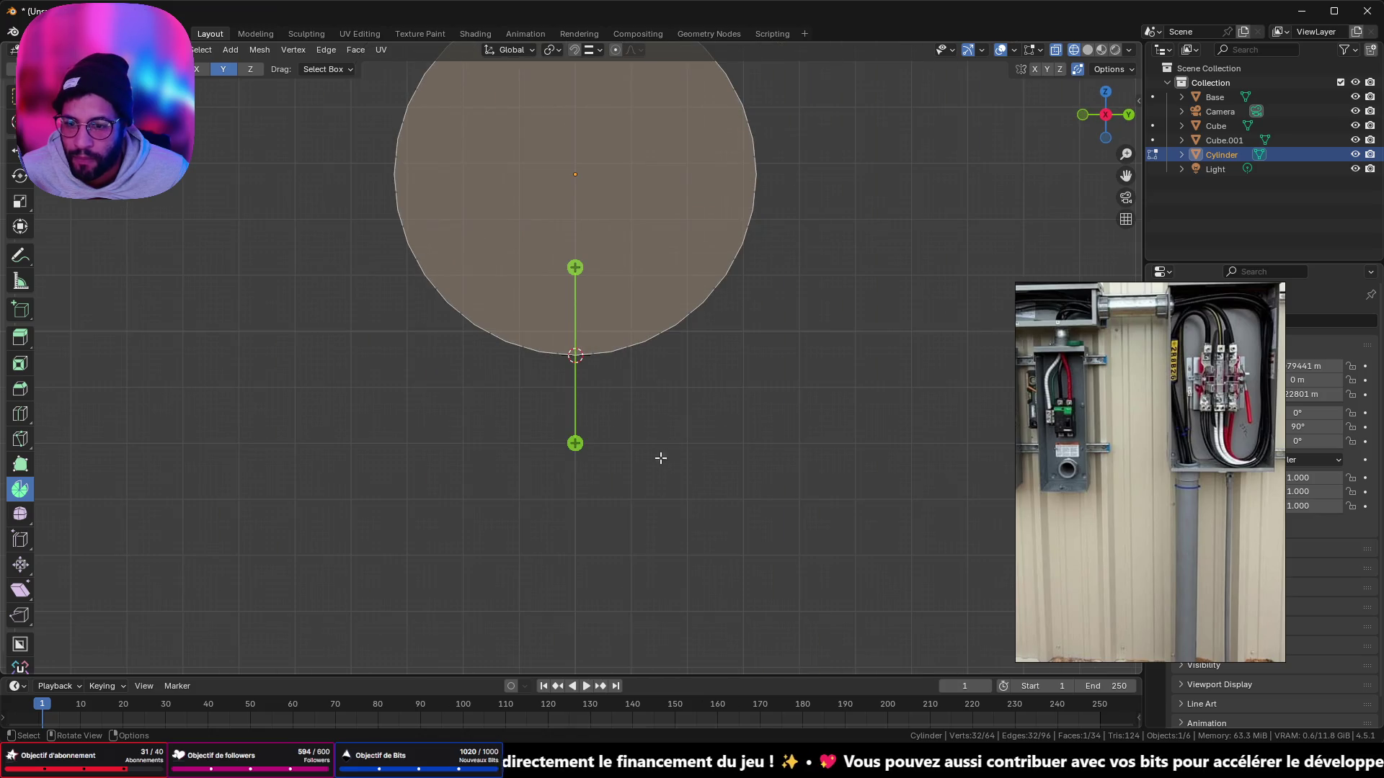
pyautogui.click(1083, 115)
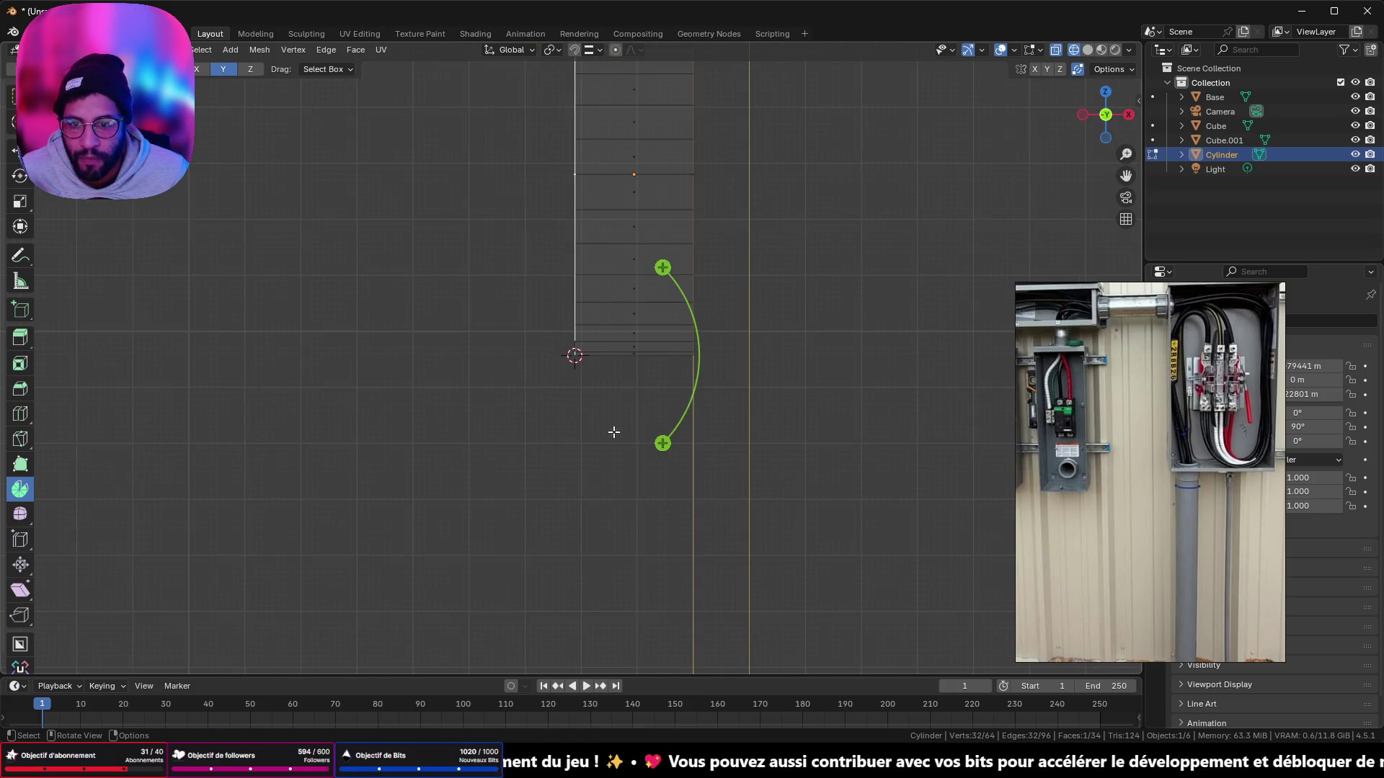
pyautogui.moveTo(663, 443)
pyautogui.mouseDown()
pyautogui.moveTo(741, 318)
pyautogui.moveTo(692, 186)
pyautogui.moveTo(692, 245)
pyautogui.mouseUp()
pyautogui.click(175, 534)
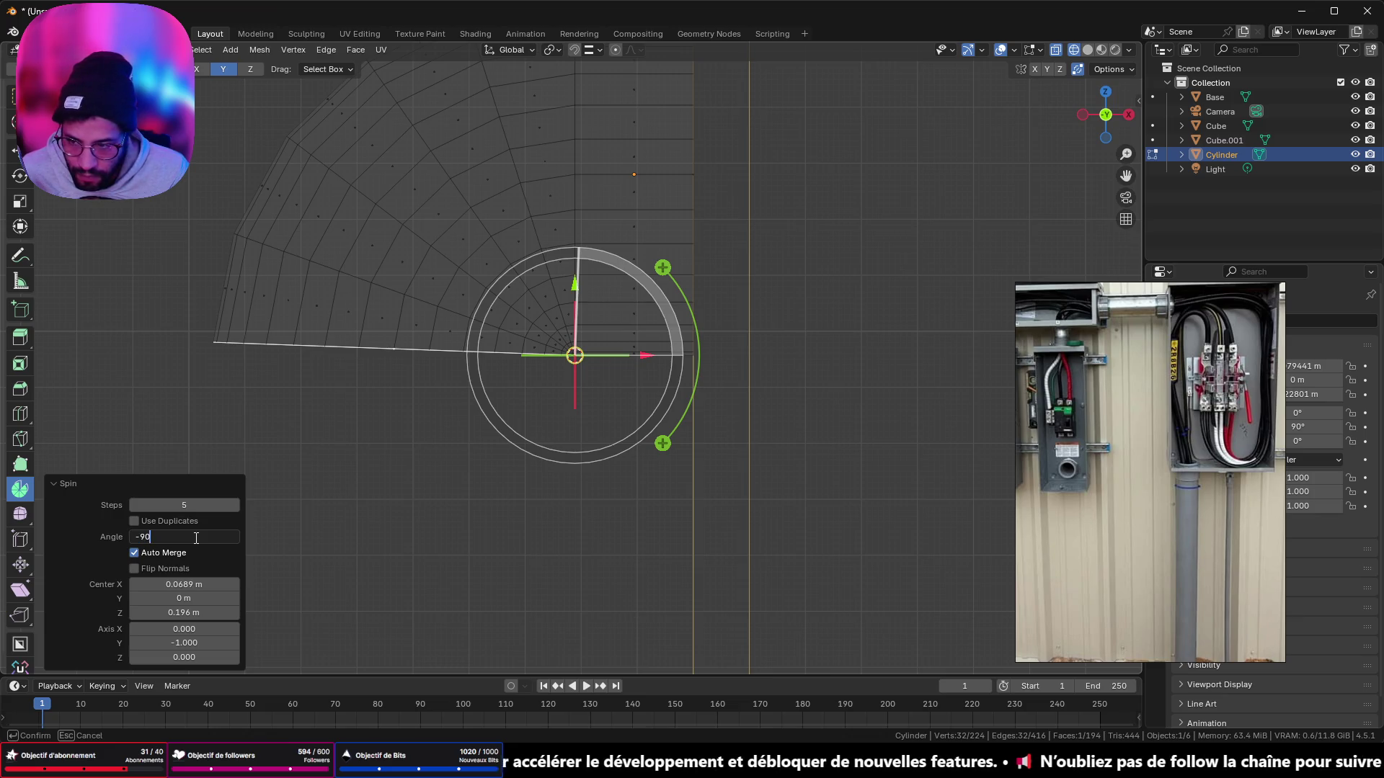
# Step: Set the spin angle to -90° and roughly adjust the pivot's X and Z (Z about 0.177 m)
pyautogui.press('Return')
pyautogui.moveTo(160, 584)
pyautogui.mouseDown()
pyautogui.moveTo(216, 584)
pyautogui.moveTo(105, 584)
pyautogui.moveTo(203, 583)
pyautogui.moveTo(155, 583)
pyautogui.mouseUp()
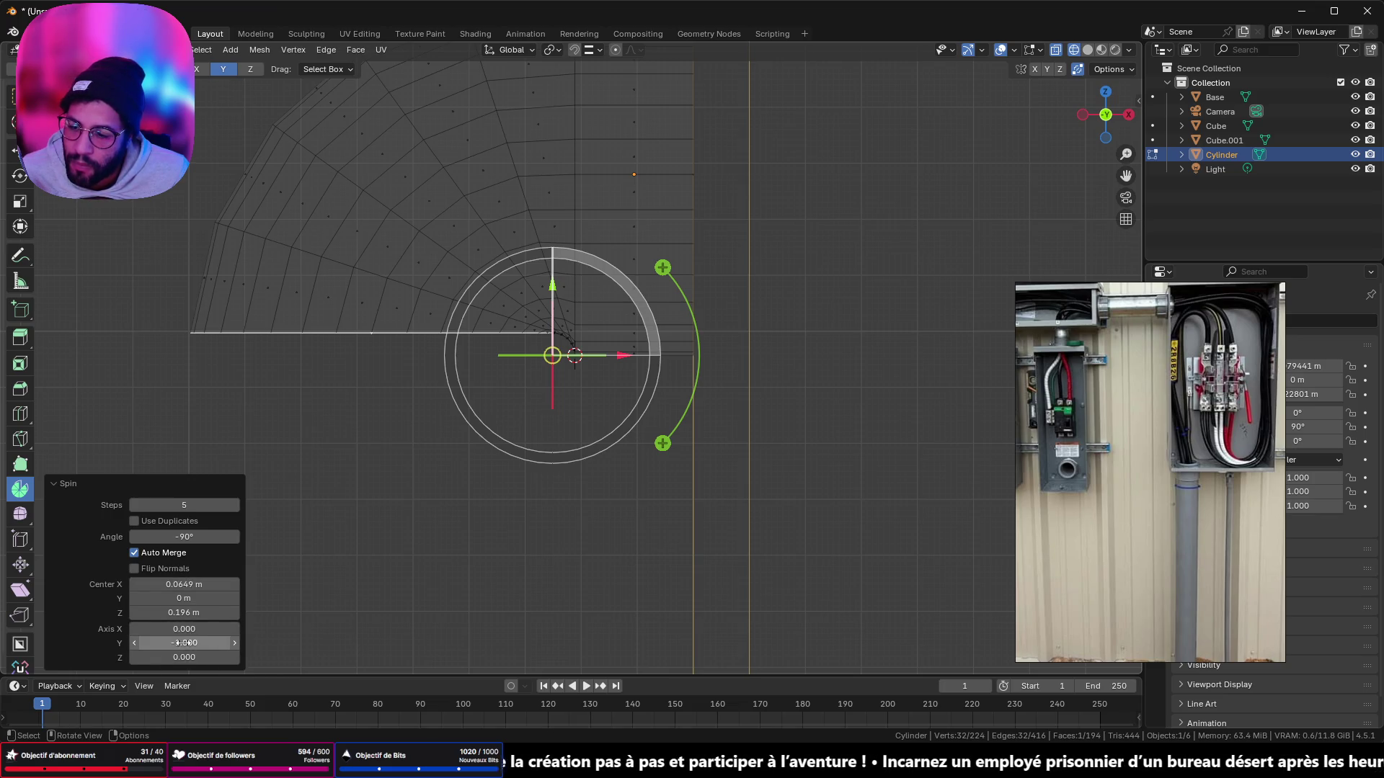
pyautogui.moveTo(180, 613)
pyautogui.mouseDown()
pyautogui.moveTo(191, 612)
pyautogui.moveTo(143, 613)
pyautogui.mouseUp()
pyautogui.moveTo(318, 581)
pyautogui.mouseDown(button='middle')
pyautogui.moveTo(408, 513)
pyautogui.moveTo(396, 414)
pyautogui.moveTo(757, 393)
pyautogui.mouseUp(button='middle')
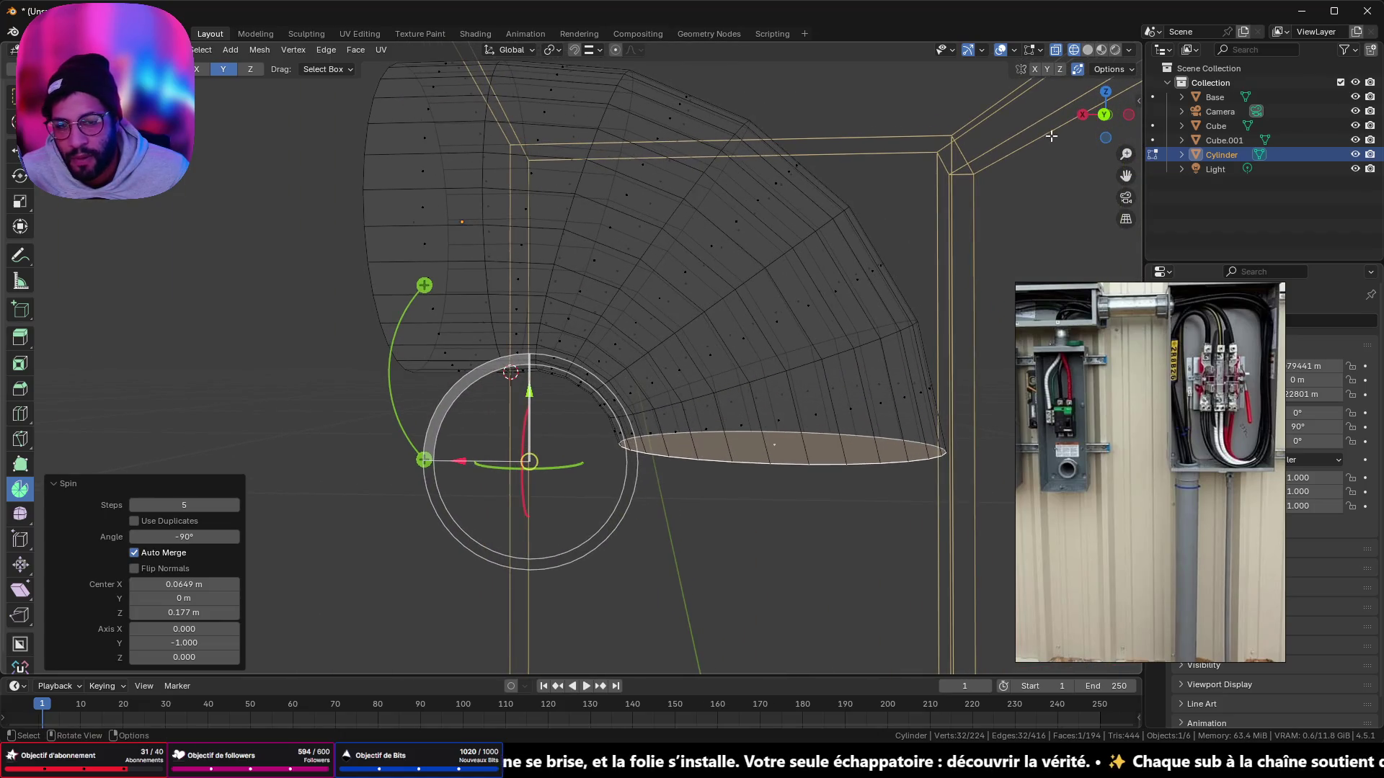
pyautogui.click(1105, 115)
pyautogui.scroll(3, 631, 375)
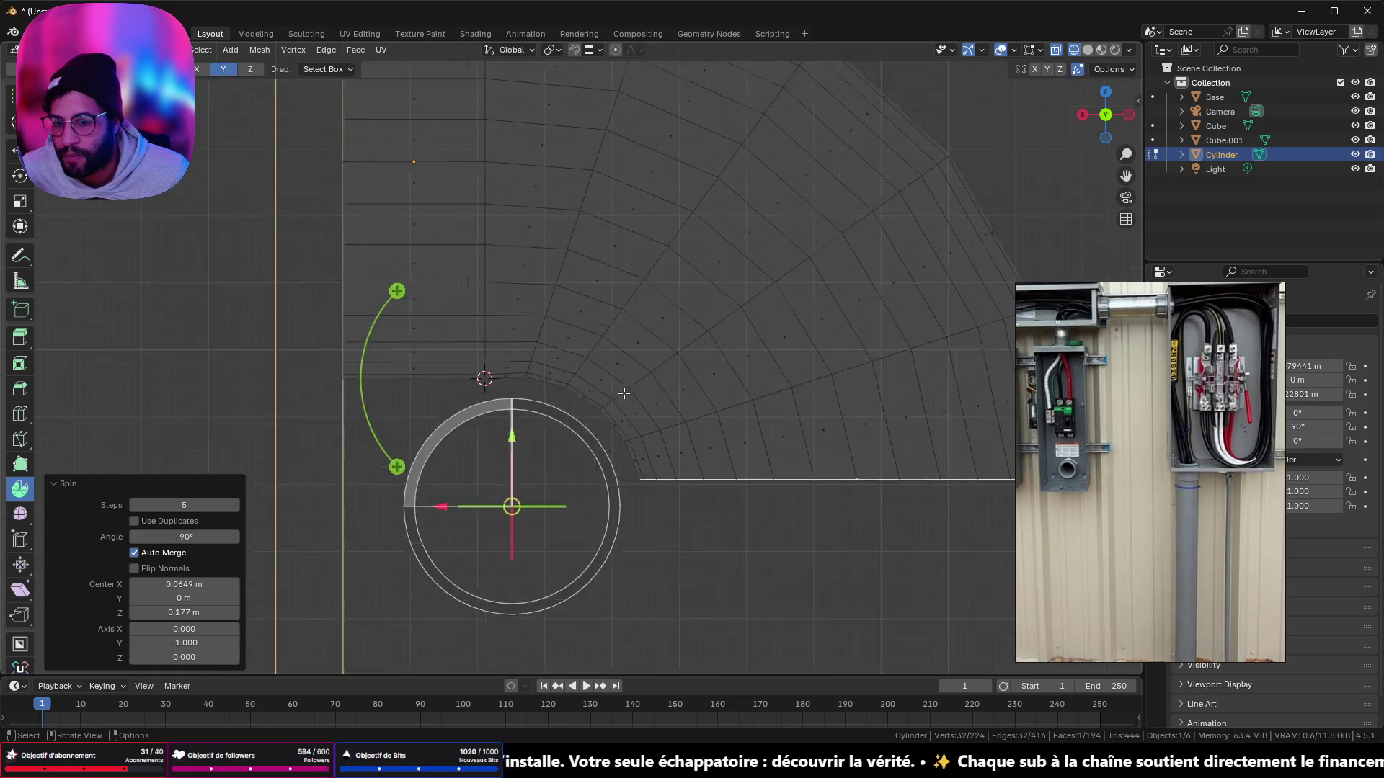
pyautogui.moveTo(204, 585)
pyautogui.mouseDown()
pyautogui.moveTo(223, 586)
pyautogui.moveTo(180, 585)
pyautogui.moveTo(220, 585)
pyautogui.moveTo(204, 585)
pyautogui.moveTo(210, 598)
pyautogui.mouseUp()
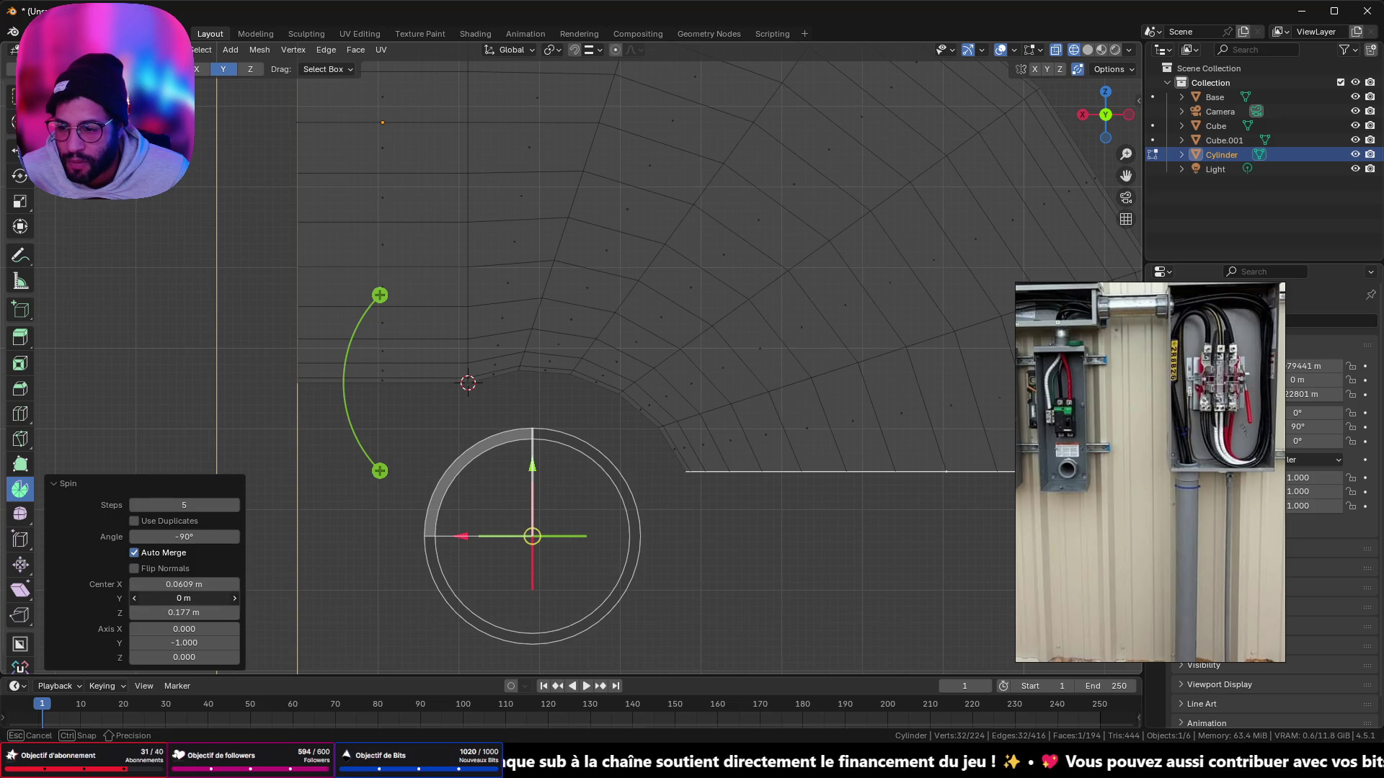
# Step: Set the spin pivot's X and Z values to 0.05 m
pyautogui.click(199, 585)
pyautogui.click(177, 586)
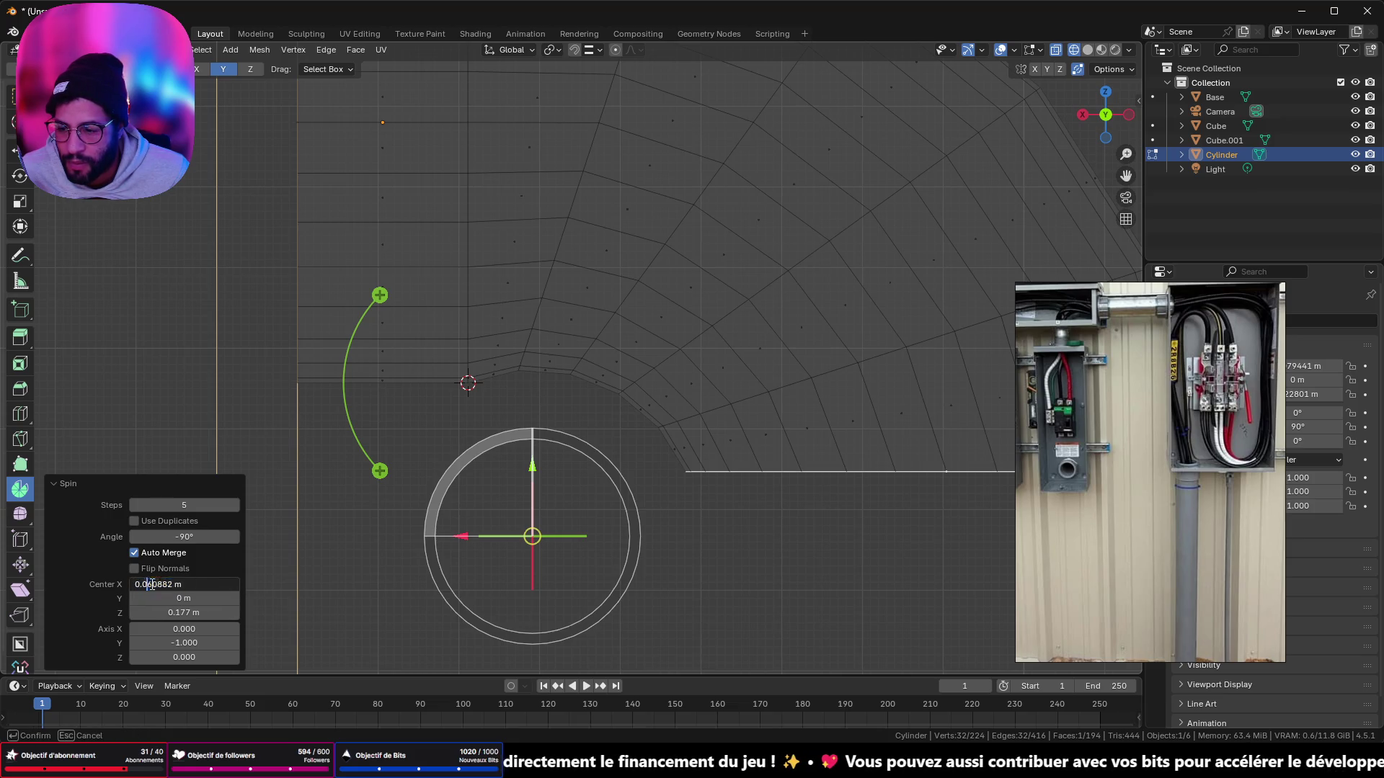
pyautogui.write('5')
pyautogui.press('Return')
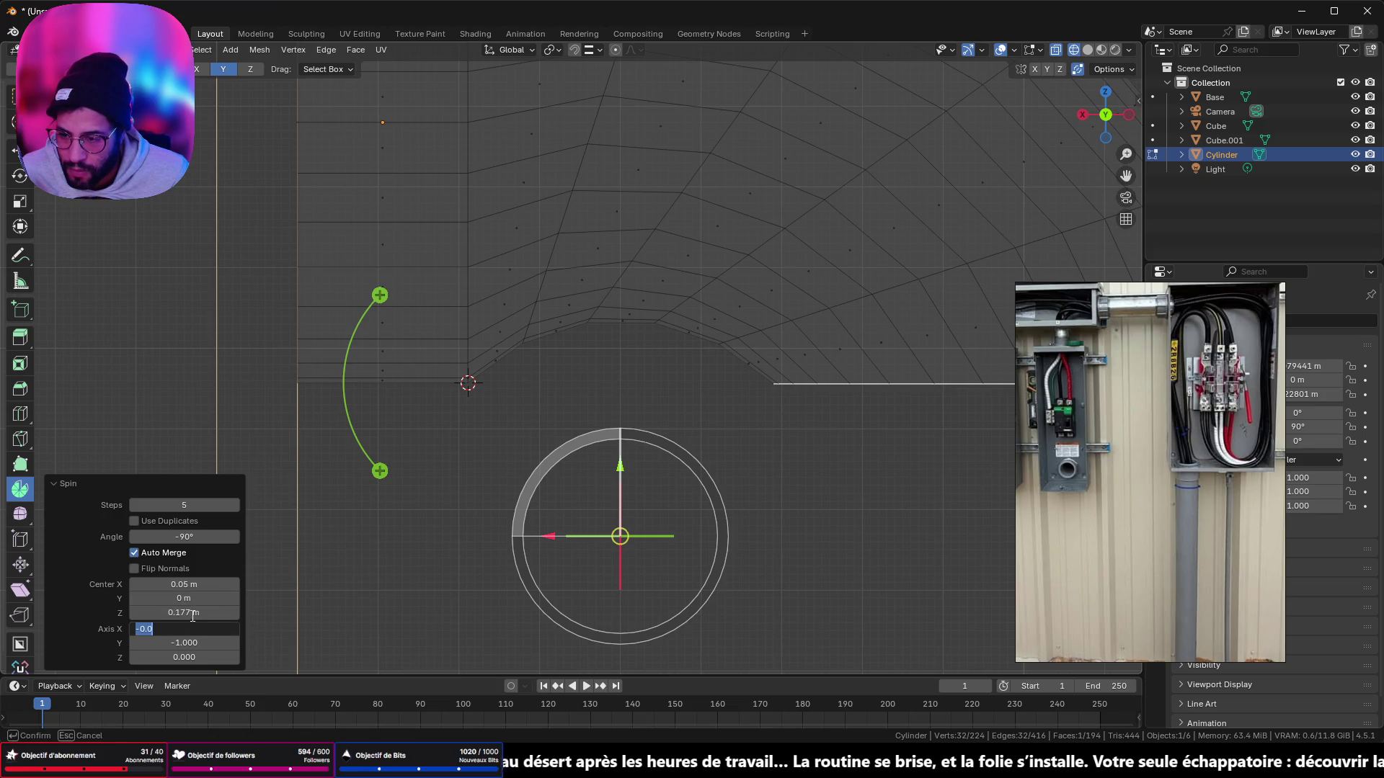
pyautogui.click(191, 614)
pyautogui.write('0.05')
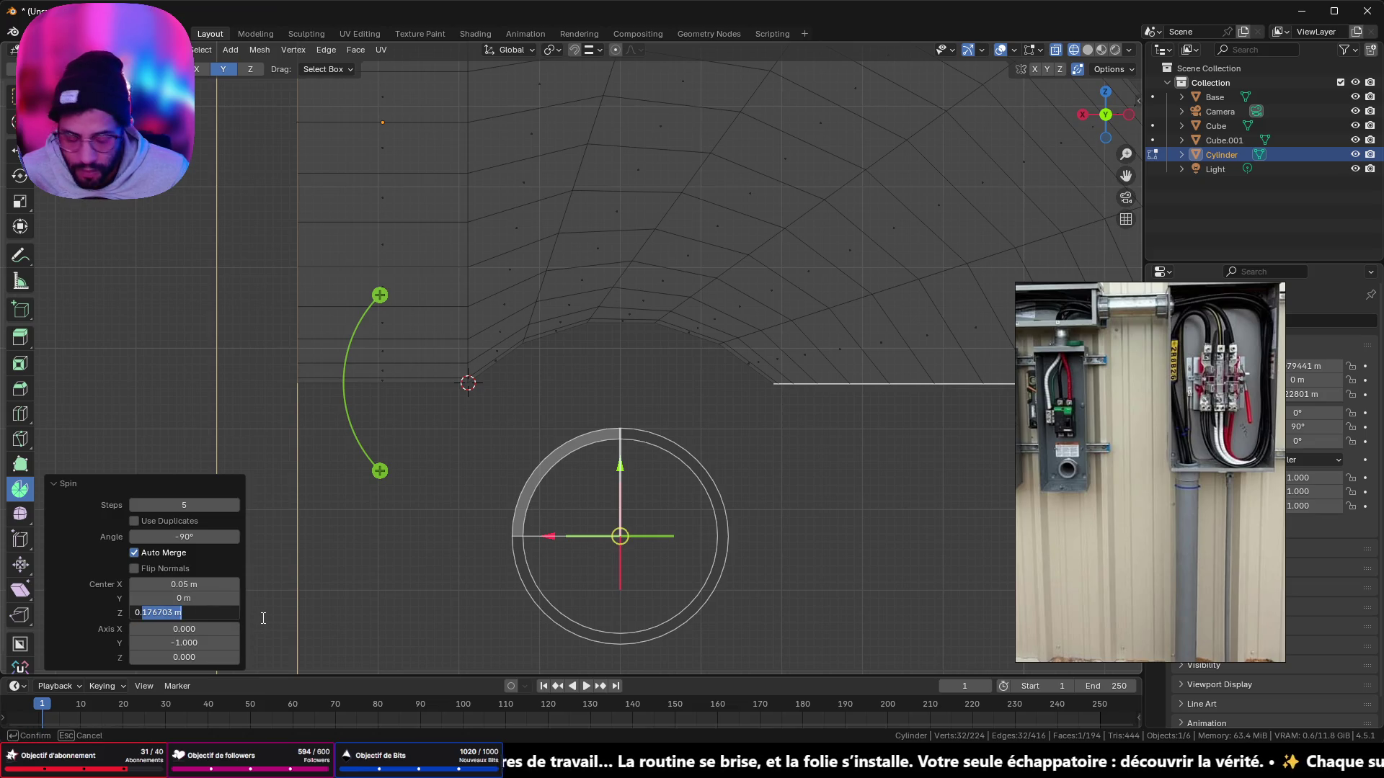
pyautogui.press('Return')
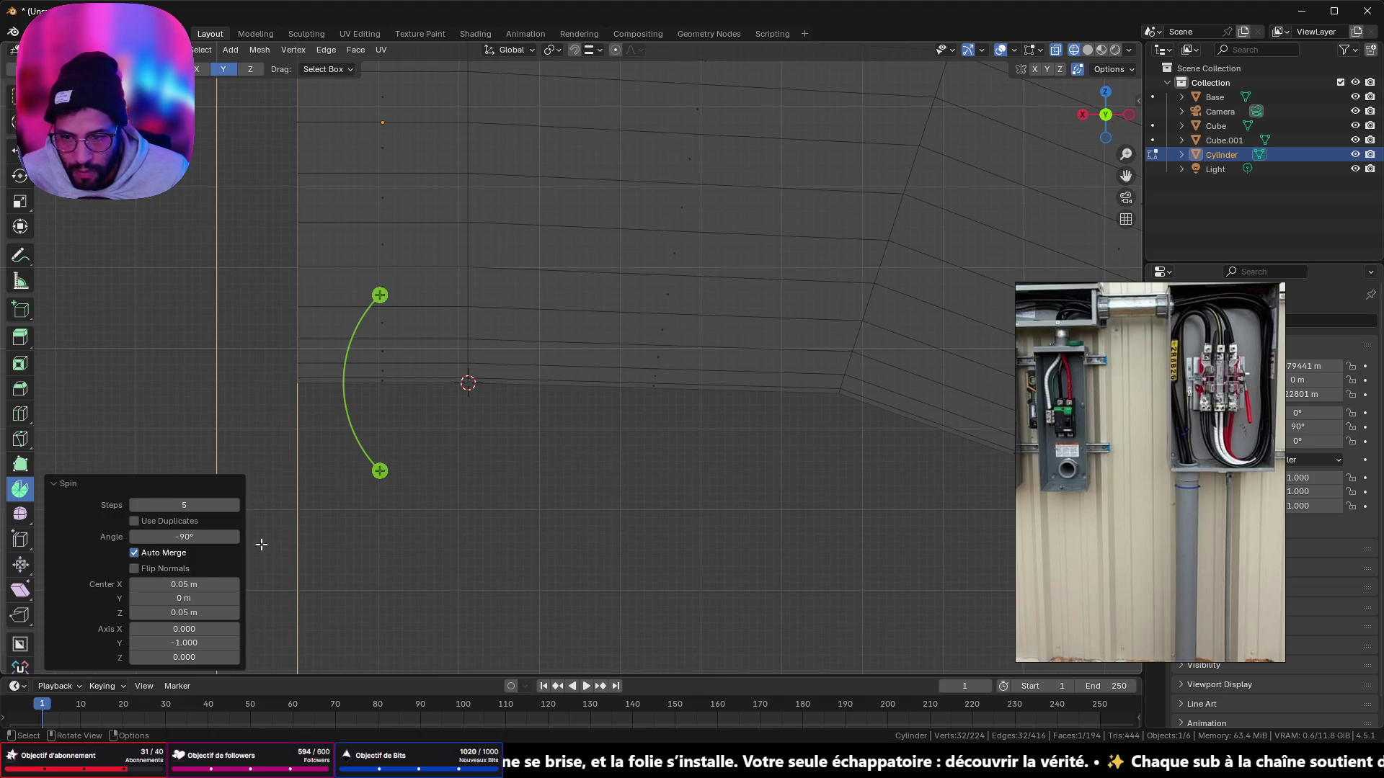
pyautogui.scroll(-6, 602, 470)
pyautogui.scroll(3, 604, 474)
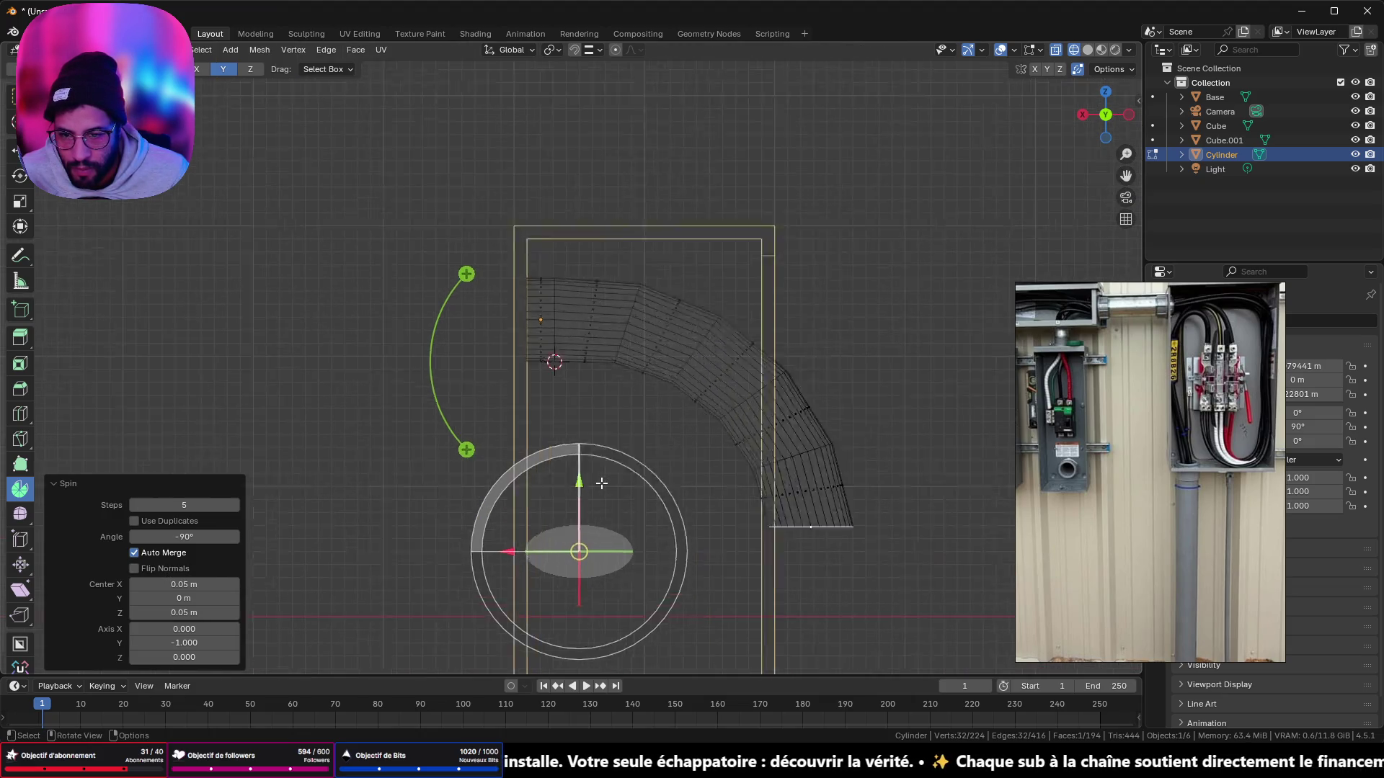
# Step: Fine-tune the pivot to X 0.071 m, Z 0.182 m and return to Object Mode
pyautogui.moveTo(198, 585); pyautogui.dragTo(75, 584)
pyautogui.moveTo(145, 613)
pyautogui.mouseDown()
pyautogui.moveTo(119, 613)
pyautogui.moveTo(264, 613)
pyautogui.moveTo(186, 585)
pyautogui.moveTo(257, 584)
pyautogui.moveTo(226, 584)
pyautogui.moveTo(239, 585)
pyautogui.mouseUp()
pyautogui.scroll(5, 480, 385)
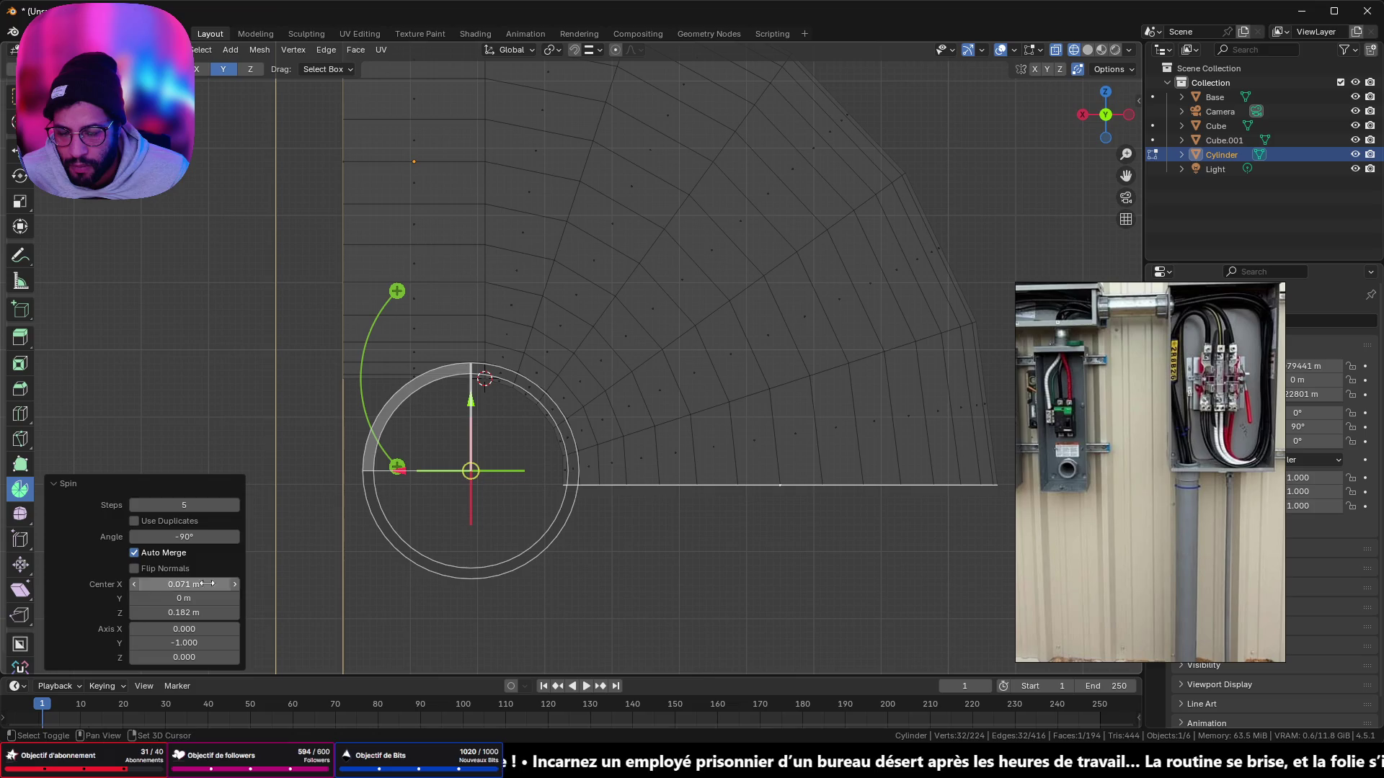
pyautogui.scroll(-3, 452, 508)
pyautogui.moveTo(785, 395)
pyautogui.mouseDown(button='middle')
pyautogui.moveTo(716, 413)
pyautogui.moveTo(617, 390)
pyautogui.mouseUp(button='middle')
pyautogui.scroll(-4, 715, 413)
pyautogui.press('Tab')
pyautogui.press('Tab')
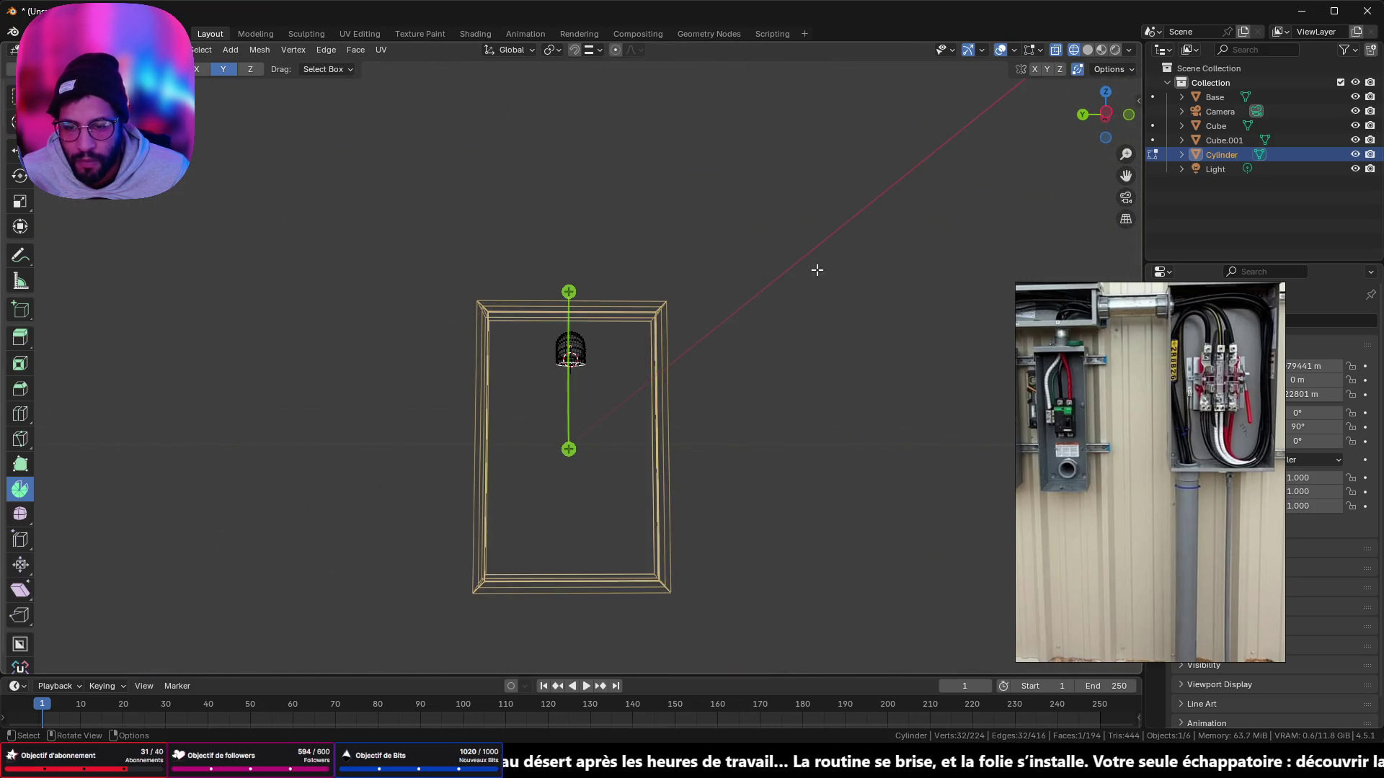
# Step: Switch to solid shading and apply Shade Auto Smooth at 30° to the conduit elbow
pyautogui.moveTo(816, 274)
pyautogui.mouseDown(button='middle')
pyautogui.moveTo(803, 312)
pyautogui.moveTo(1083, 143)
pyautogui.mouseUp(button='middle')
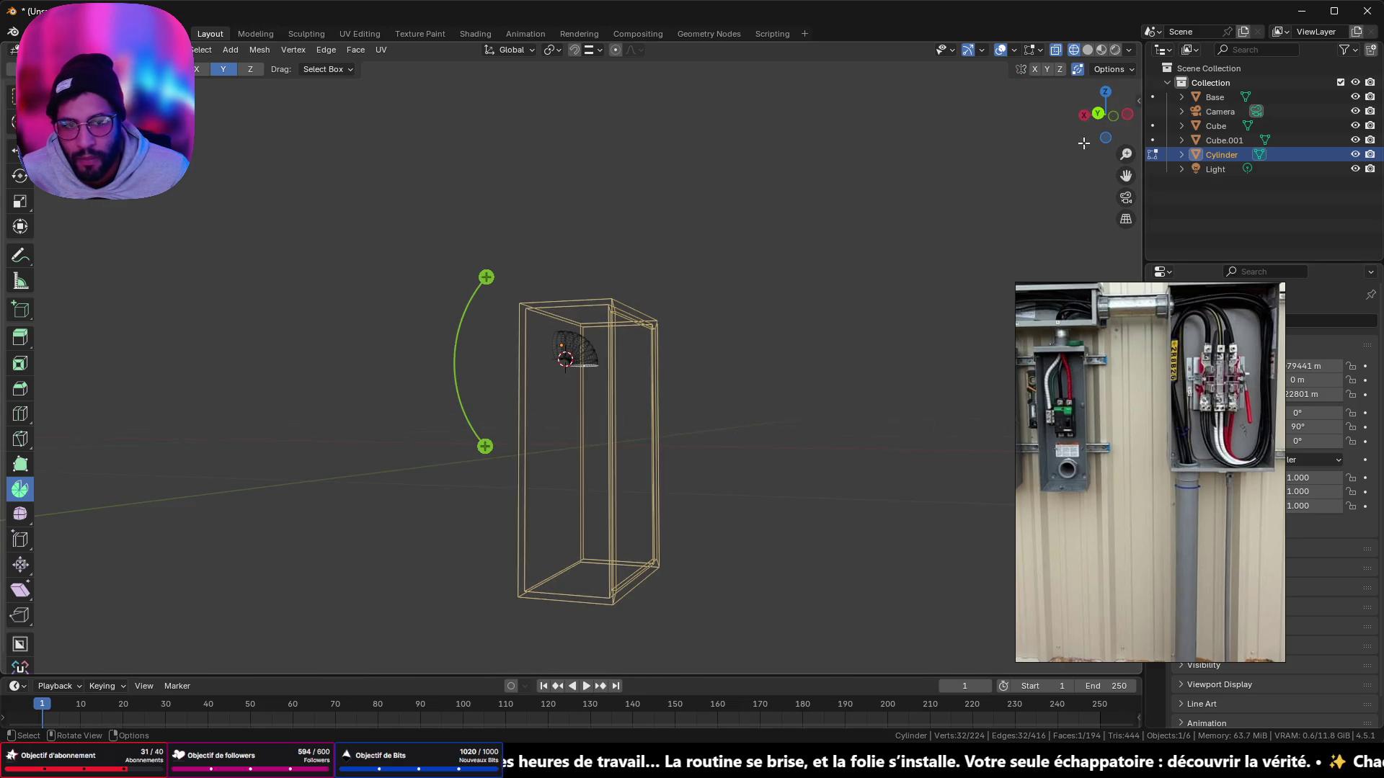
pyautogui.click(1087, 50)
pyautogui.press('Tab')
pyautogui.scroll(5, 561, 385)
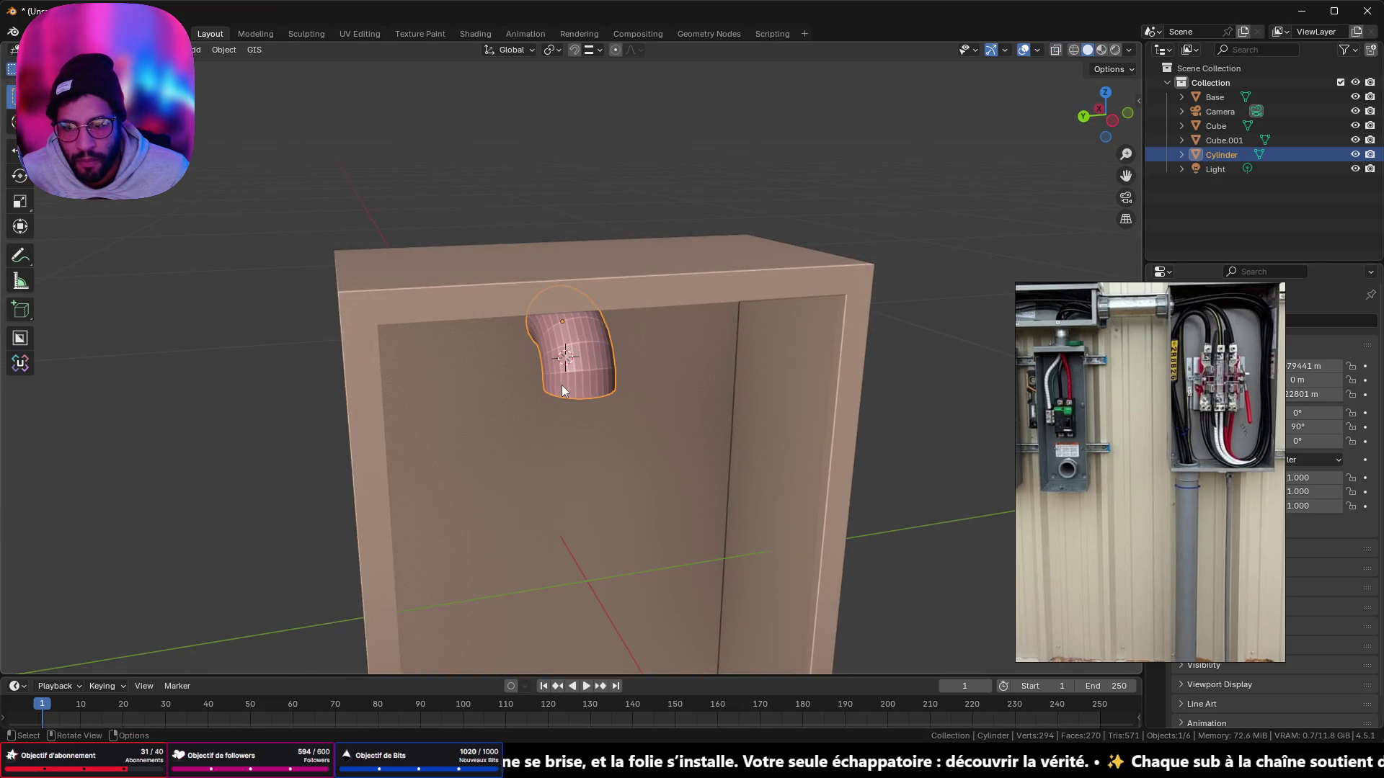
pyautogui.rightClick(588, 353)
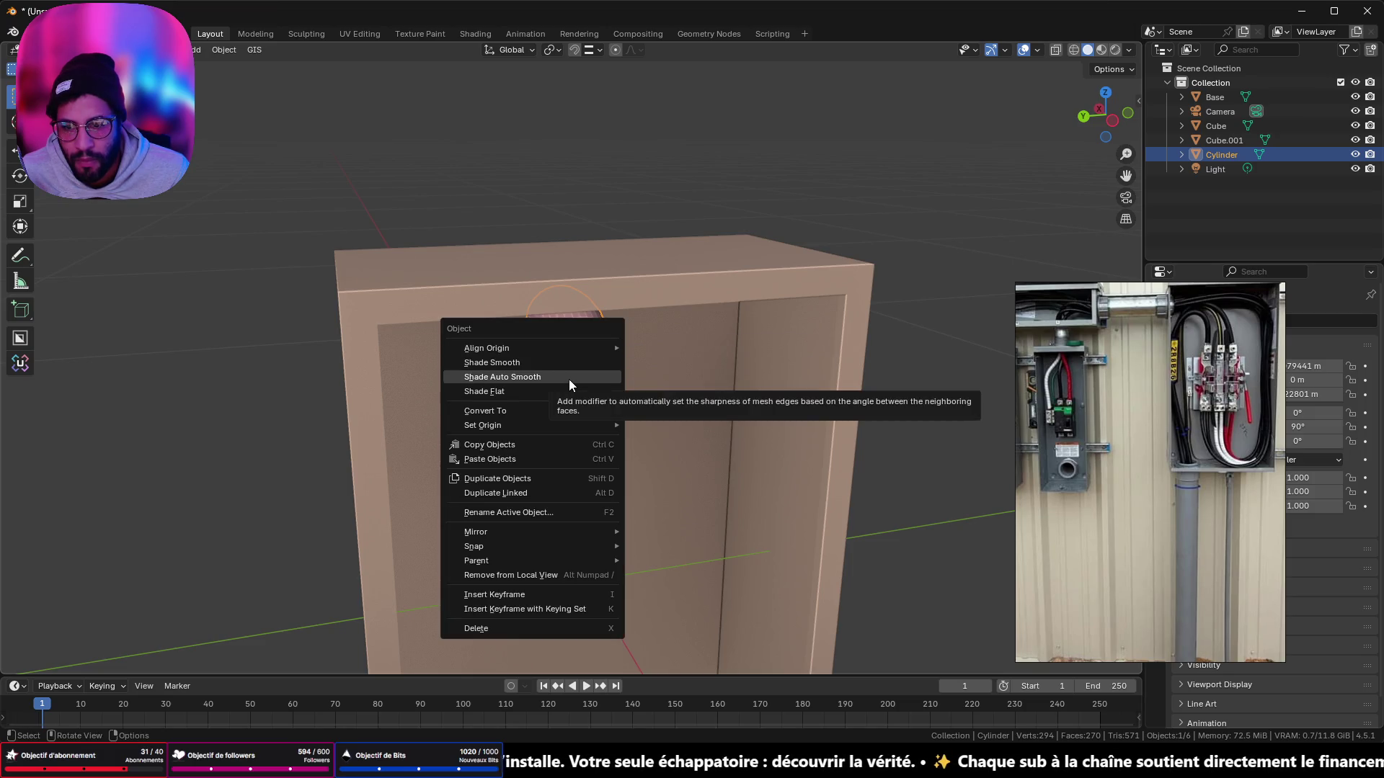
pyautogui.click(569, 379)
pyautogui.moveTo(576, 376)
pyautogui.mouseDown(button='middle')
pyautogui.moveTo(654, 356)
pyautogui.moveTo(616, 298)
pyautogui.moveTo(569, 427)
pyautogui.moveTo(569, 392)
pyautogui.mouseUp(button='middle')
pyautogui.scroll(4, 587, 366)
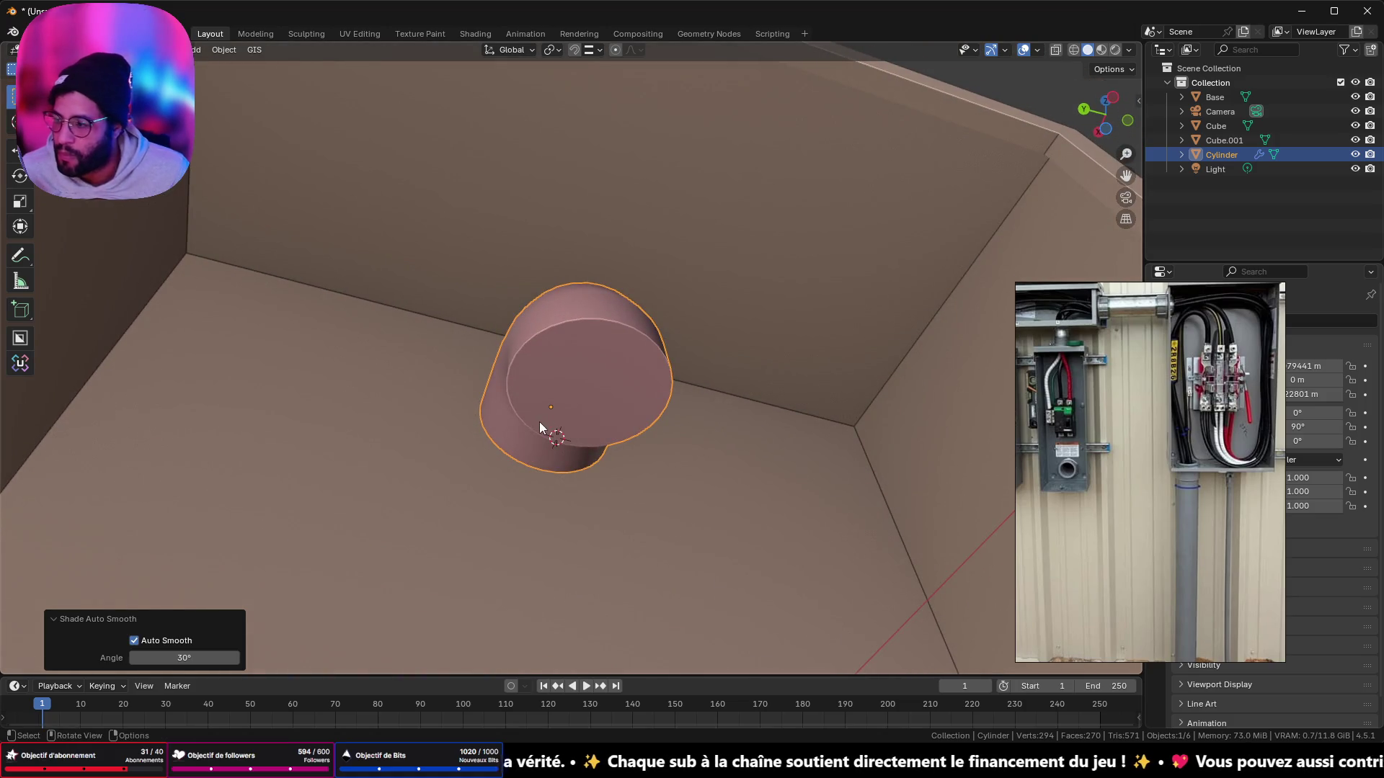